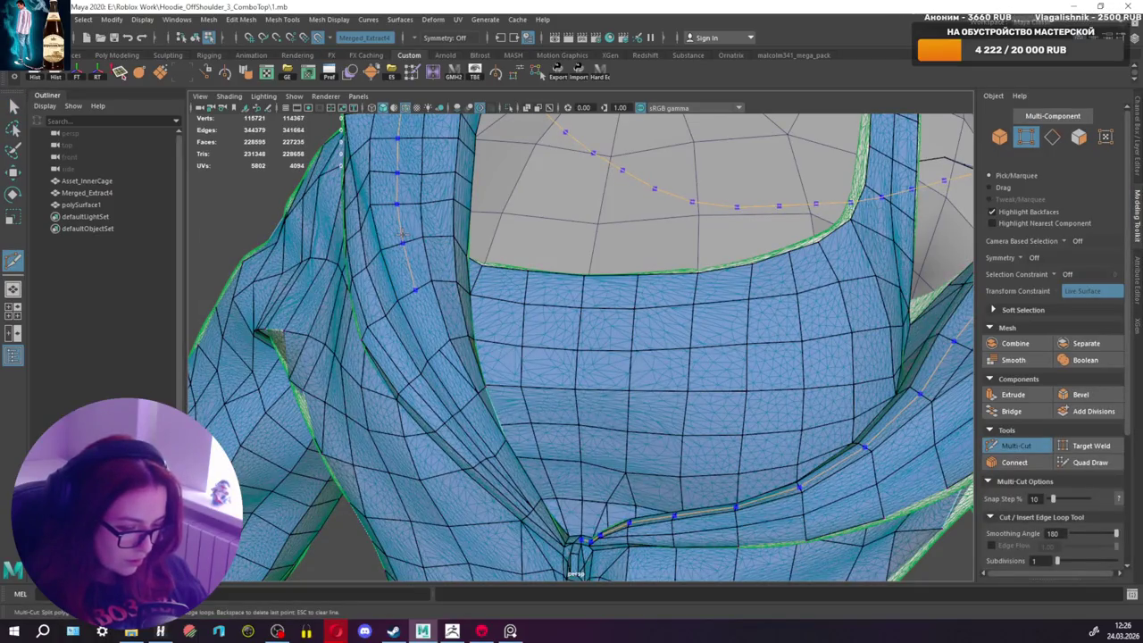
Step: Cut a new edge loop around the front neckline fold, cancelling a stray shoulder cut point
{"action": "middle_click_drag", "start_coordinate": [929, 330], "coordinate": [841, 359], "text": "alt"}
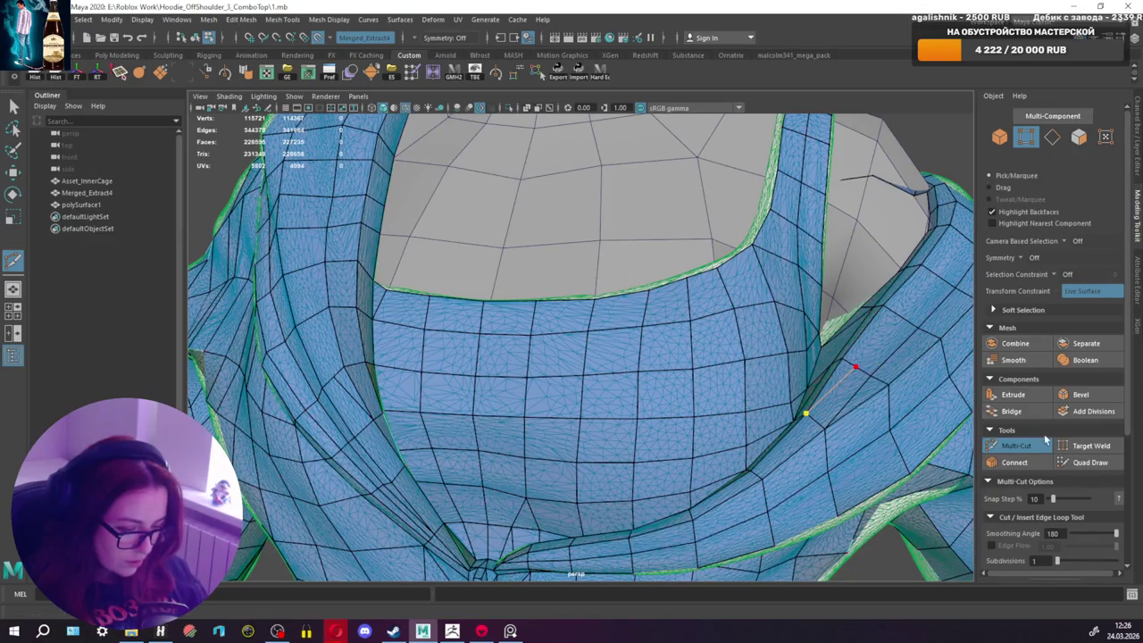
{"action": "left_click", "coordinate": [1010, 446]}
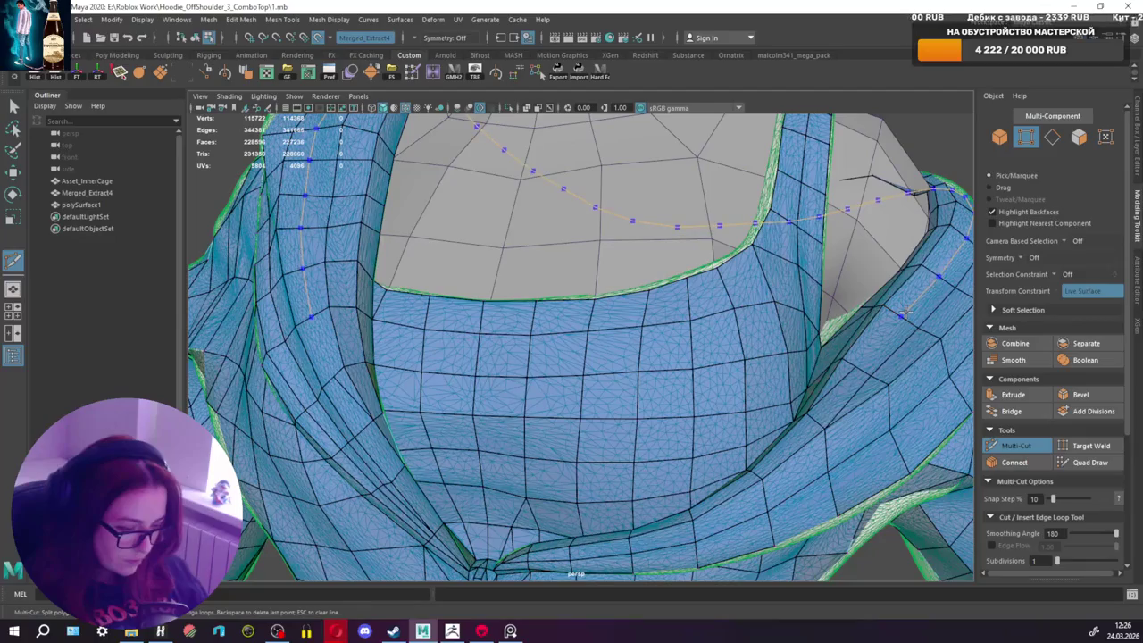
{"action": "left_click", "coordinate": [906, 312], "text": "ctrl"}
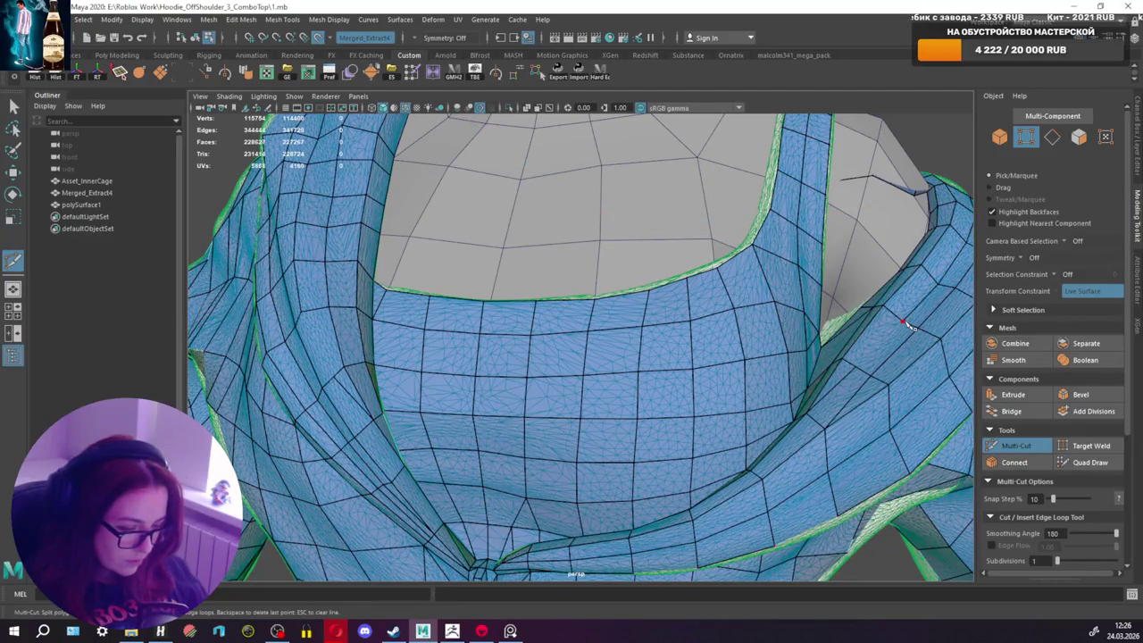
{"action": "left_click", "coordinate": [904, 322]}
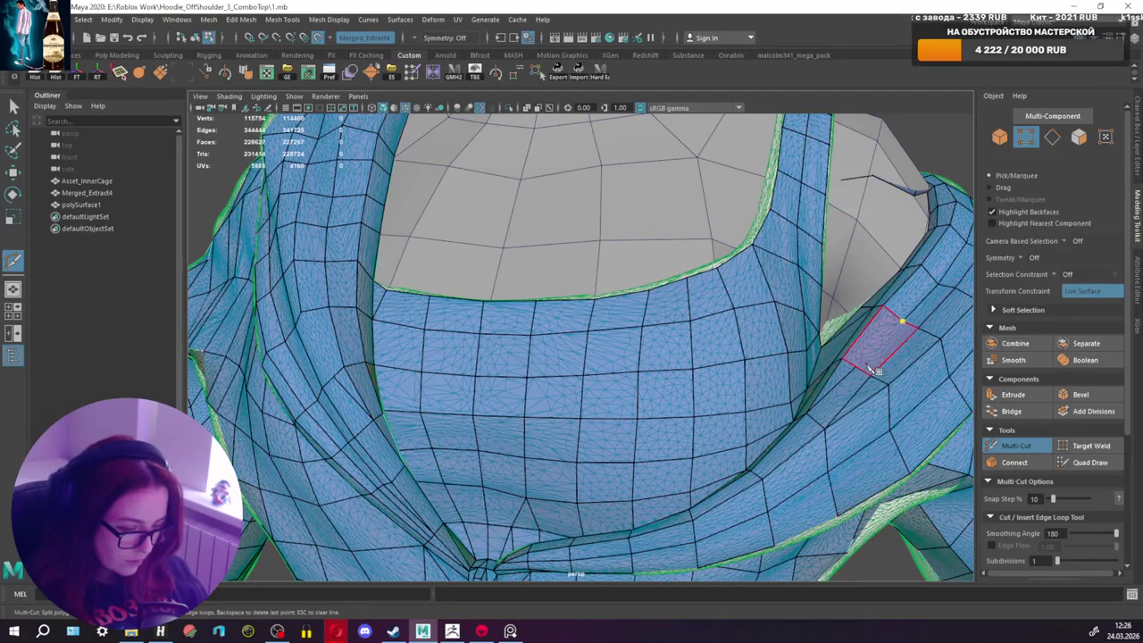
{"action": "left_click", "coordinate": [1017, 446]}
Step: Abandon a cut on the left fold and orbit in Quad Draw to view the shoulder and back
{"action": "left_click_drag", "start_coordinate": [432, 382], "coordinate": [365, 371], "text": "alt"}
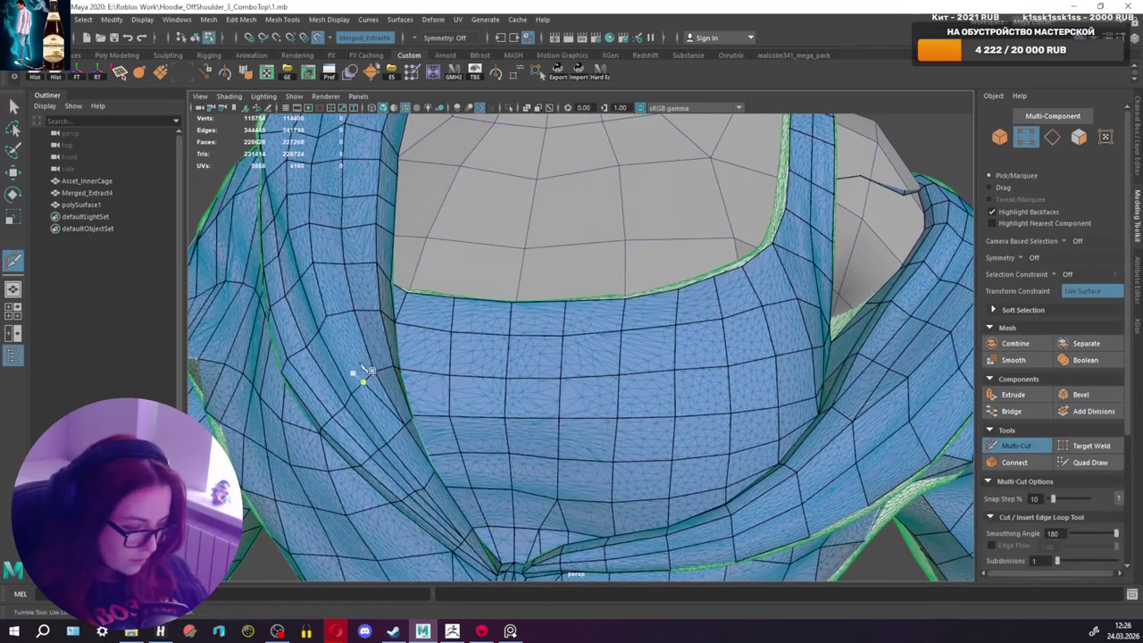
{"action": "left_click", "coordinate": [327, 317]}
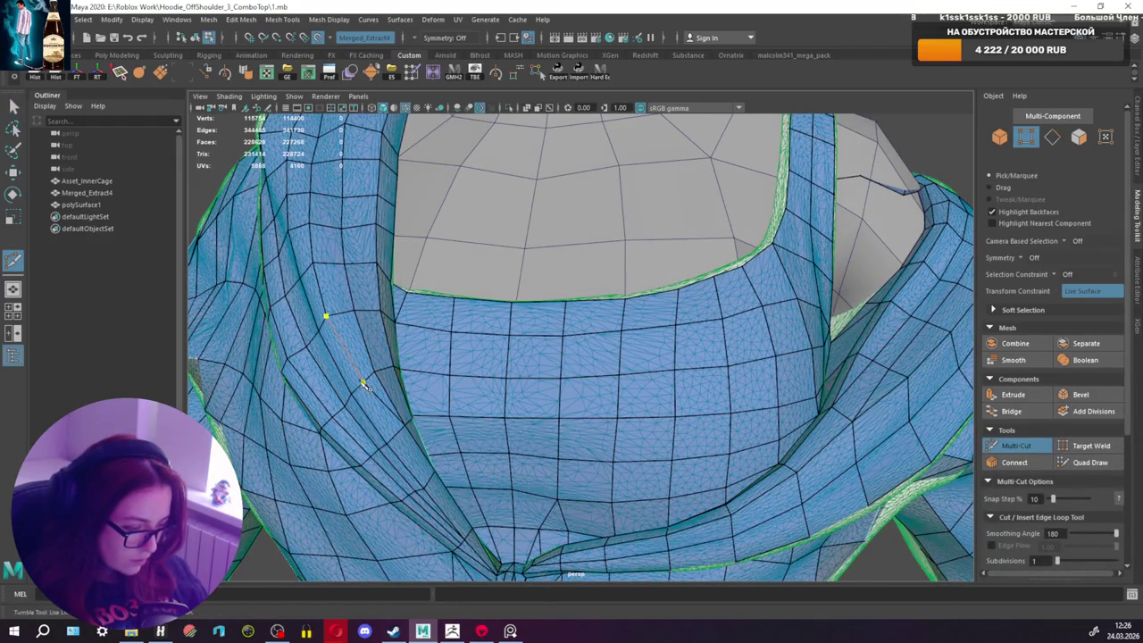
{"action": "left_click", "coordinate": [1099, 462]}
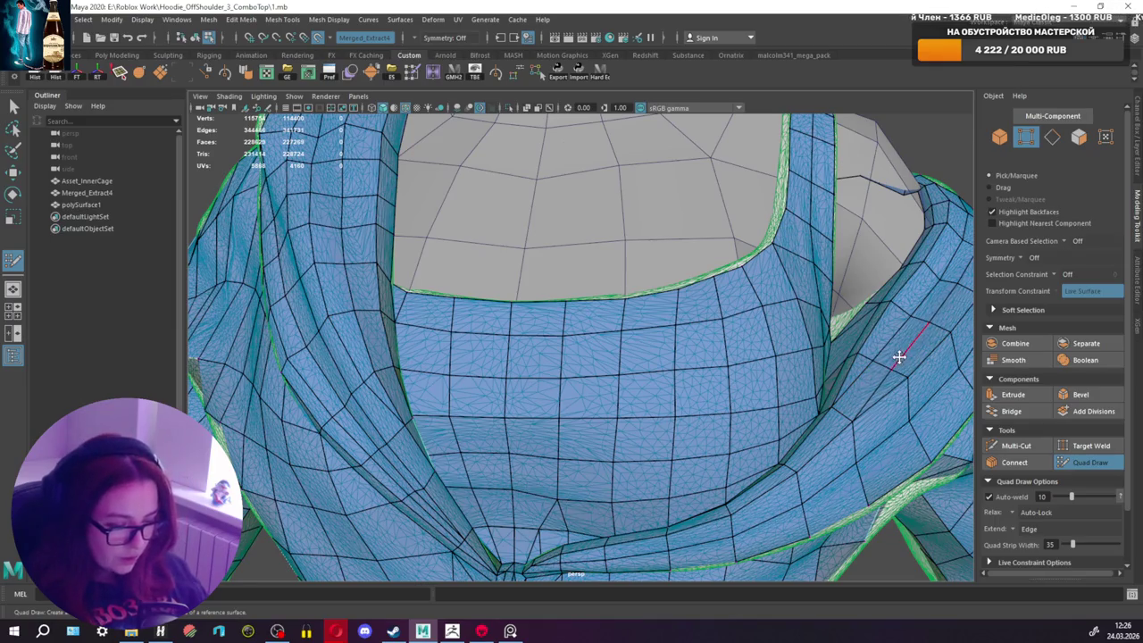
{"action": "mouse_move", "coordinate": [855, 383]}
{"action": "left_mouse_down", "text": "alt"}
{"action": "mouse_move", "coordinate": [863, 363]}
{"action": "mouse_move", "coordinate": [659, 357]}
{"action": "mouse_move", "coordinate": [571, 369]}
{"action": "mouse_move", "coordinate": [710, 355]}
{"action": "mouse_move", "coordinate": [617, 363]}
{"action": "left_mouse_up", "text": "alt"}
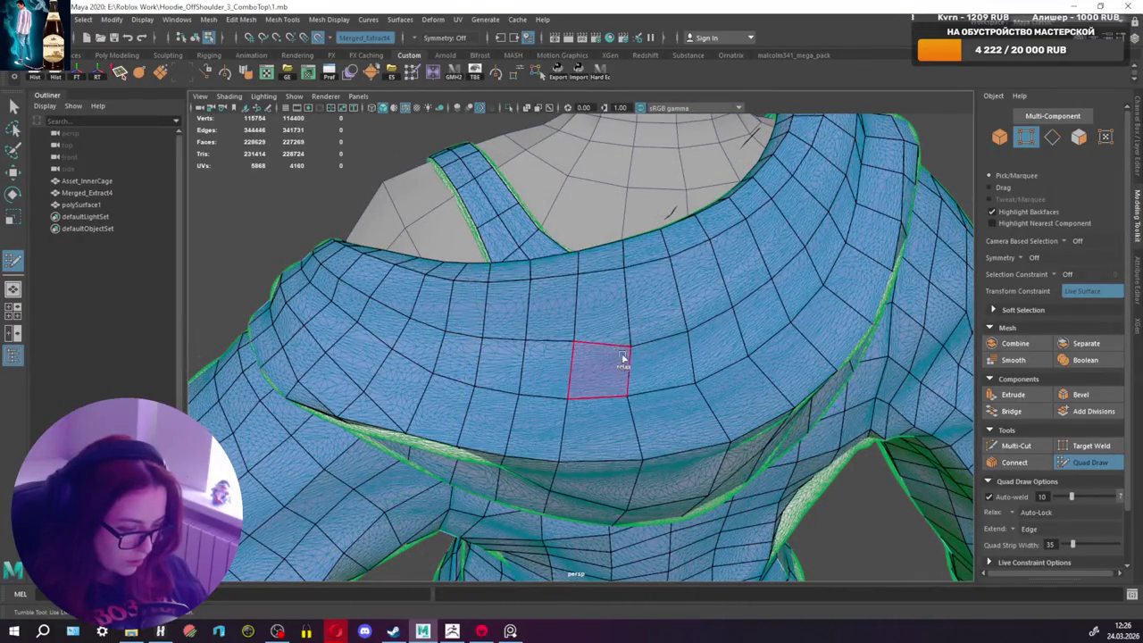
{"action": "mouse_move", "coordinate": [630, 340]}
{"action": "left_mouse_down", "text": "alt"}
{"action": "mouse_move", "coordinate": [534, 323]}
{"action": "mouse_move", "coordinate": [565, 309]}
{"action": "mouse_move", "coordinate": [459, 314]}
{"action": "mouse_move", "coordinate": [559, 314]}
{"action": "left_mouse_up", "text": "alt"}
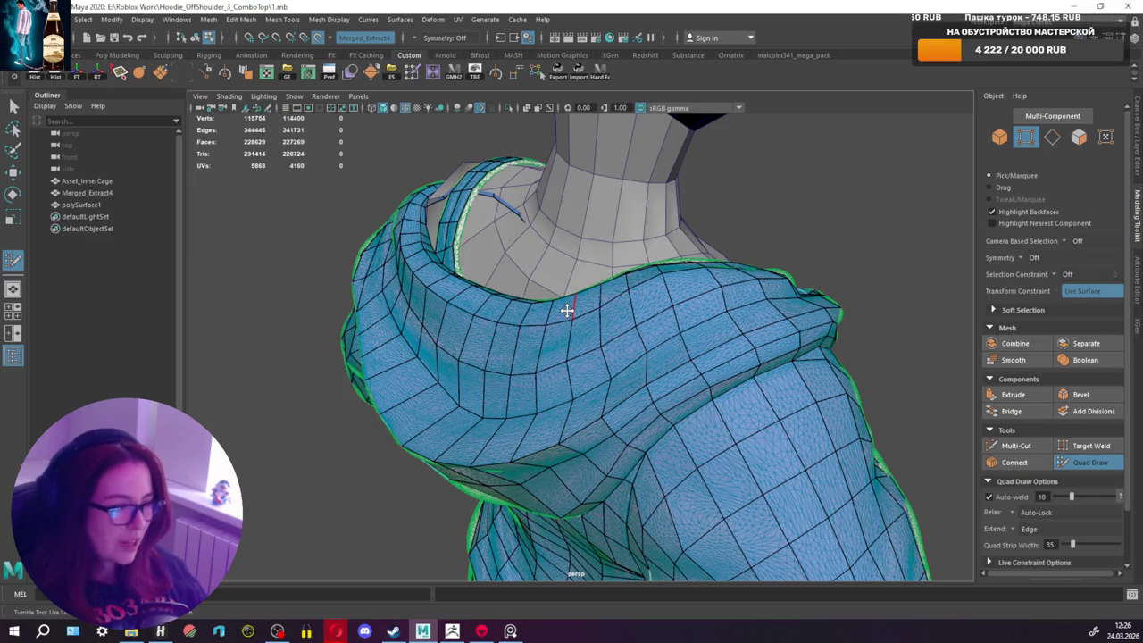
{"action": "left_click_drag", "start_coordinate": [607, 382], "coordinate": [691, 371], "text": "alt"}
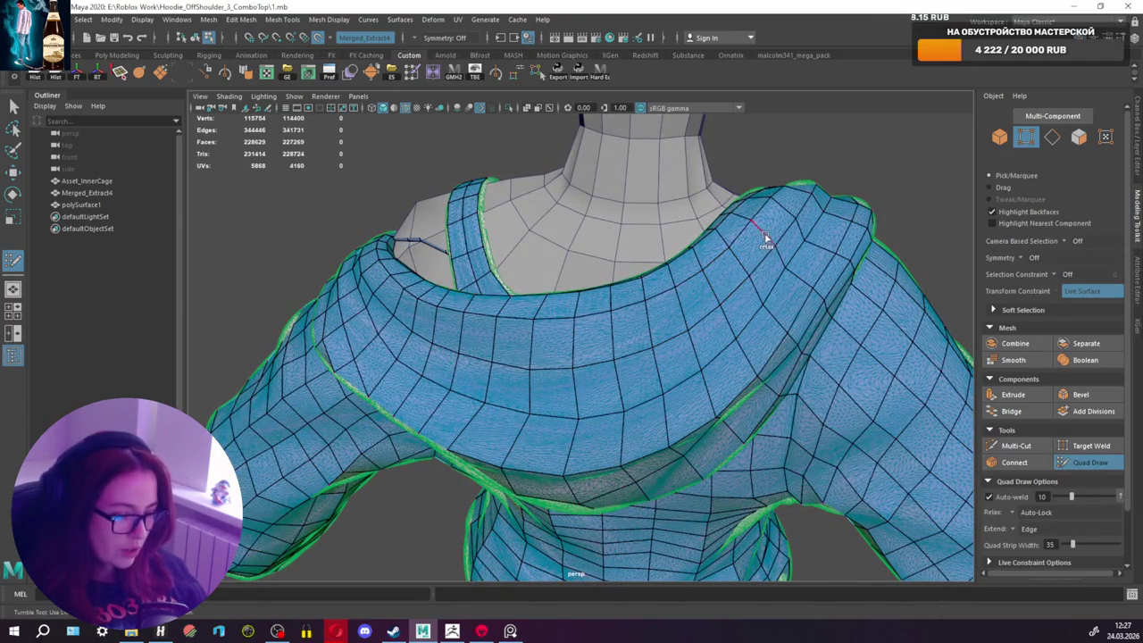
{"action": "mouse_move", "coordinate": [632, 354]}
{"action": "left_mouse_down", "text": "alt"}
{"action": "mouse_move", "coordinate": [746, 324]}
{"action": "mouse_move", "coordinate": [712, 336]}
{"action": "left_mouse_up", "text": "alt"}
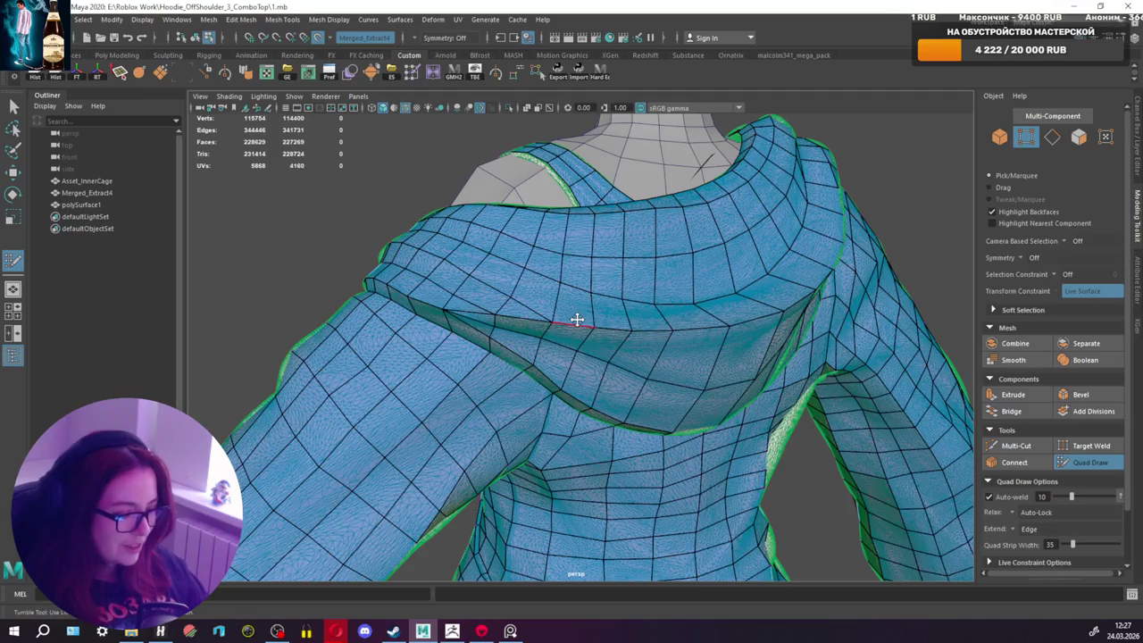
{"action": "mouse_move", "coordinate": [580, 322]}
{"action": "left_mouse_down", "text": "alt"}
{"action": "mouse_move", "coordinate": [689, 329]}
{"action": "mouse_move", "coordinate": [652, 351]}
{"action": "mouse_move", "coordinate": [676, 375]}
{"action": "mouse_move", "coordinate": [821, 367]}
{"action": "mouse_move", "coordinate": [661, 385]}
{"action": "left_mouse_up", "text": "alt"}
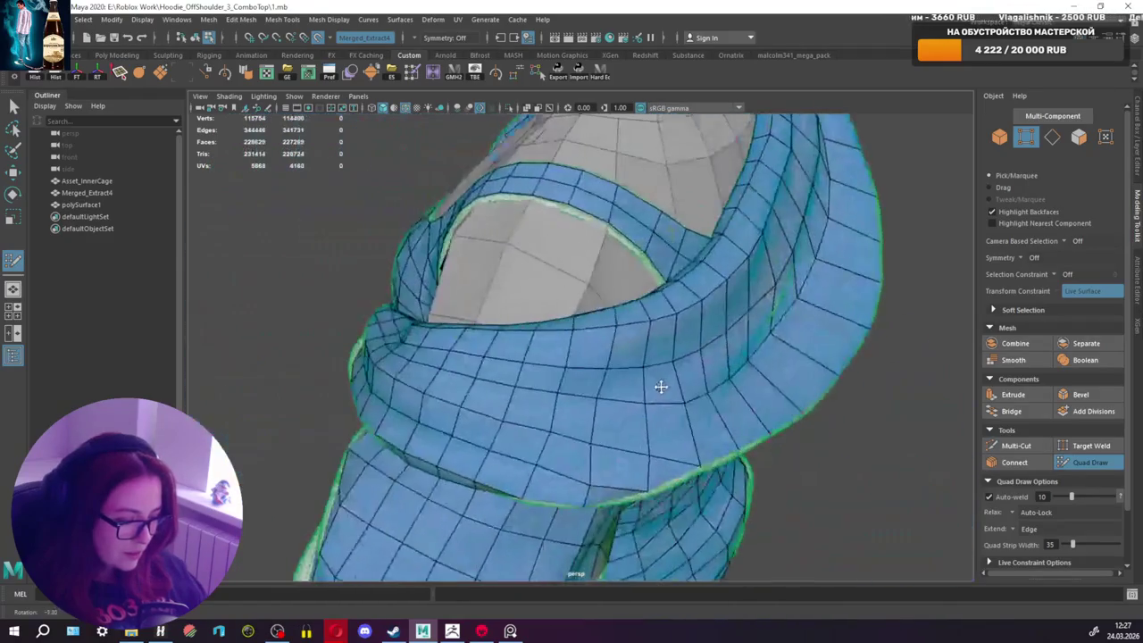
Step: Split the rolled collar faces with a short Multi-Cut across them
{"action": "left_click", "coordinate": [1021, 444]}
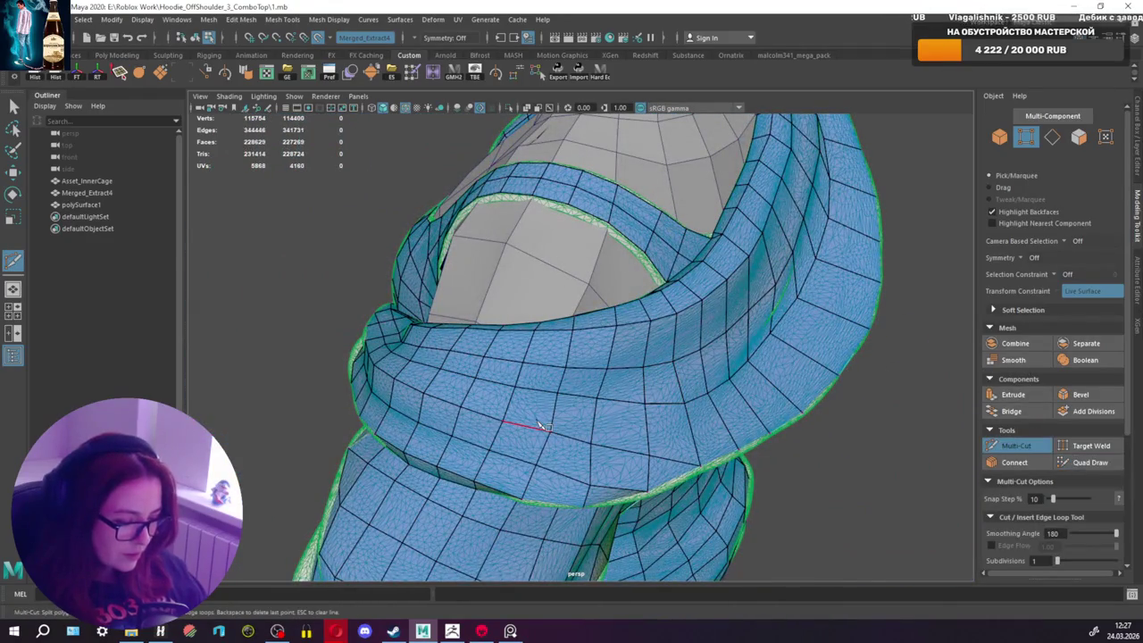
{"action": "left_click", "coordinate": [583, 444]}
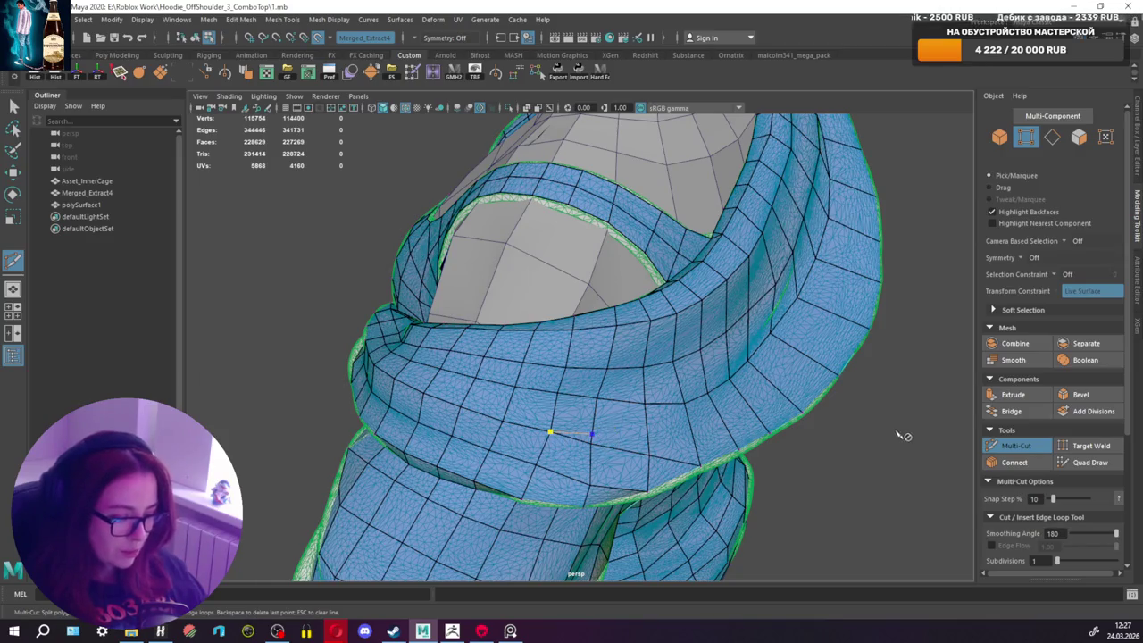
{"action": "left_click", "coordinate": [1017, 445]}
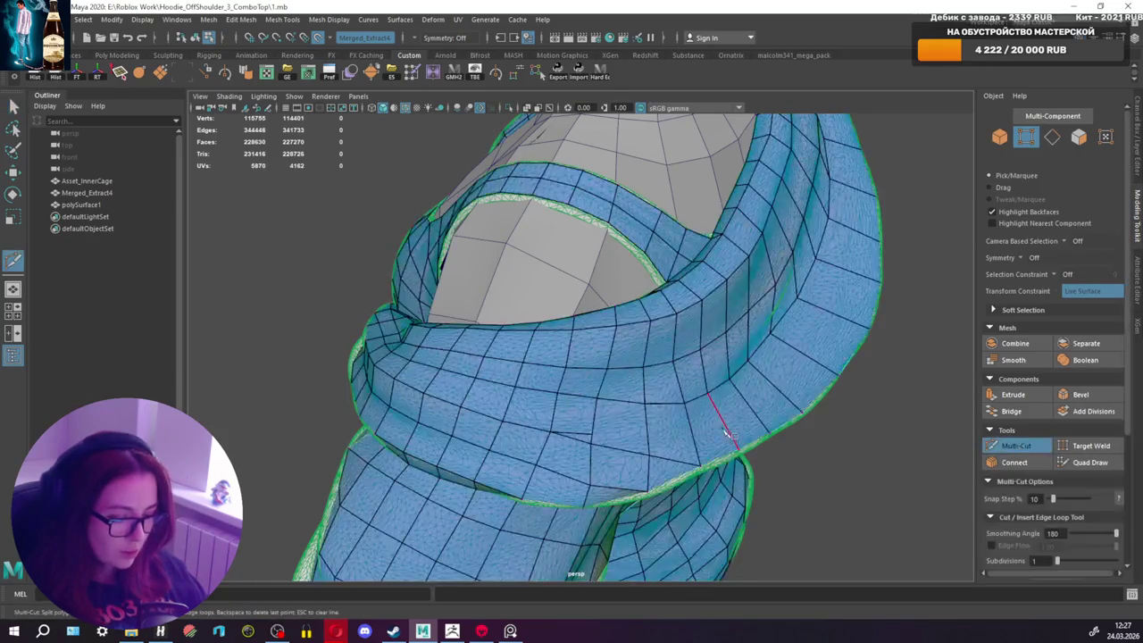
{"action": "mouse_move", "coordinate": [804, 339]}
{"action": "left_mouse_down", "text": "alt"}
{"action": "mouse_move", "coordinate": [732, 411]}
{"action": "mouse_move", "coordinate": [773, 433]}
{"action": "mouse_move", "coordinate": [577, 404]}
{"action": "left_mouse_up", "text": "alt"}
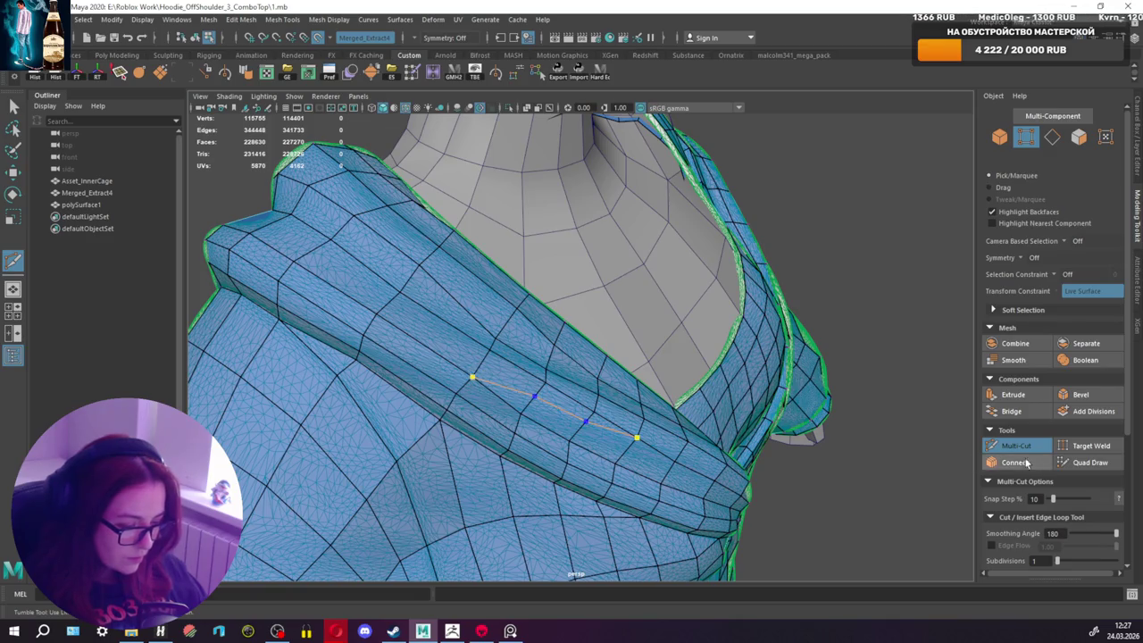
Step: Start tracing a new cut of points along the collar rim near the shoulder
{"action": "left_click", "coordinate": [1090, 461]}
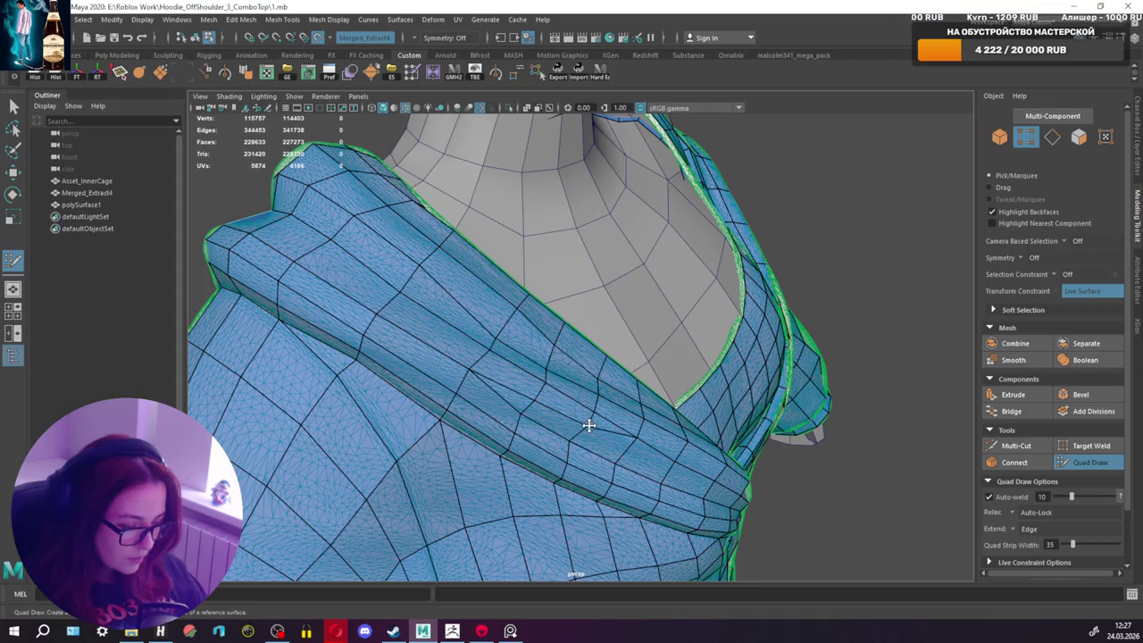
{"action": "left_click", "coordinate": [1016, 445]}
{"action": "left_click", "coordinate": [246, 221]}
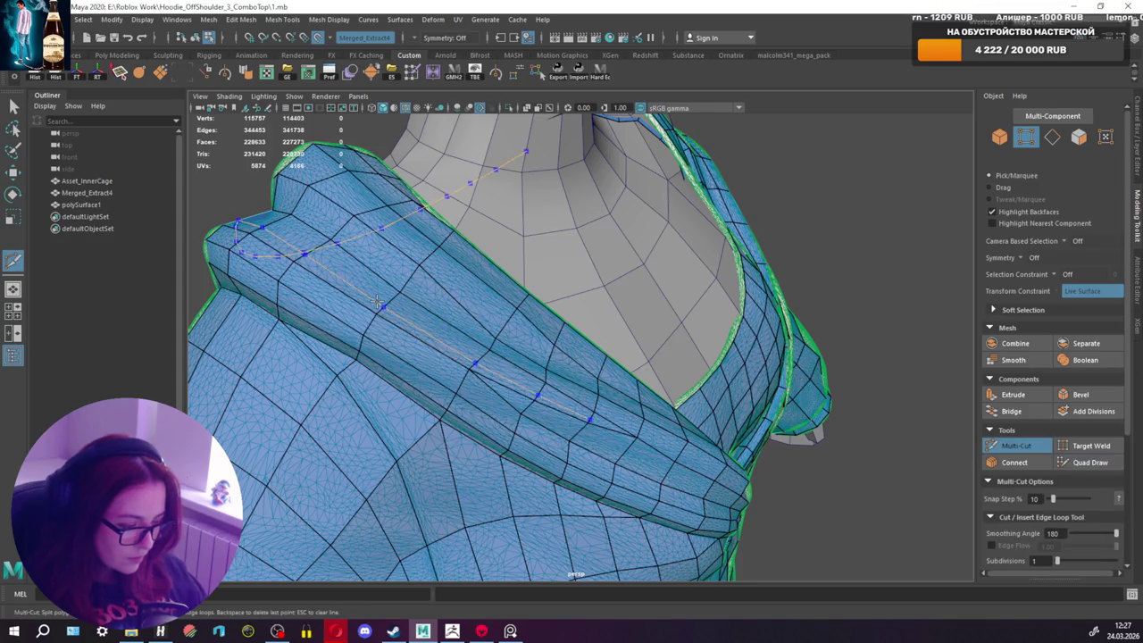
{"action": "left_click", "coordinate": [527, 149]}
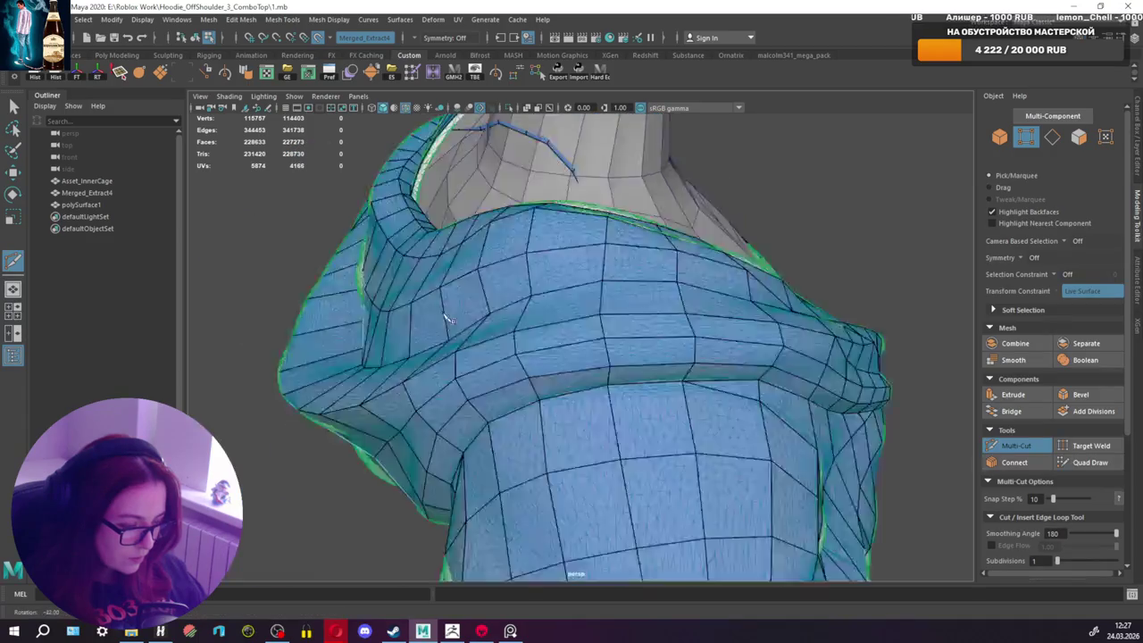
{"action": "left_click_drag", "start_coordinate": [377, 296], "coordinate": [592, 312], "text": "alt"}
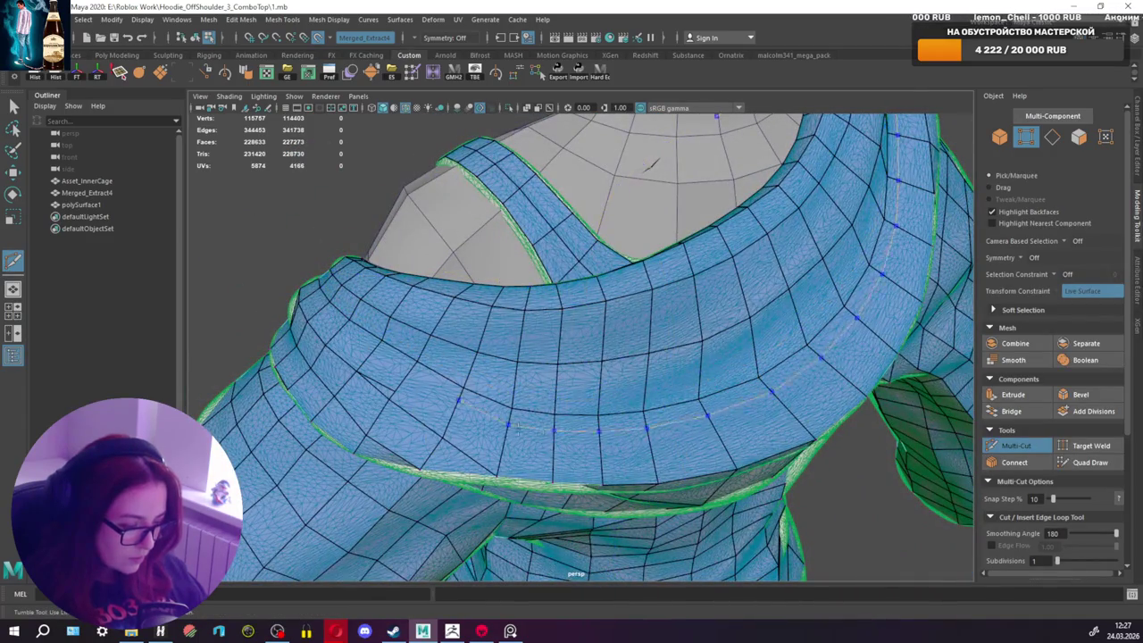
Step: Complete and commit the edge loop along the length of the rolled collar
{"action": "left_click", "coordinate": [496, 449], "text": "ctrl"}
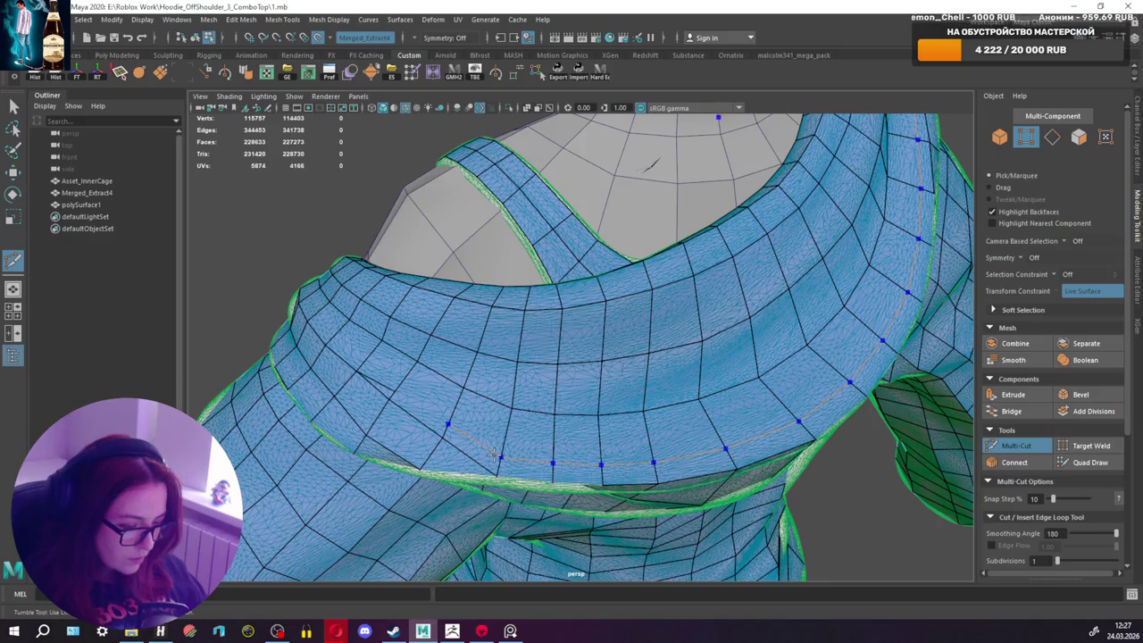
{"action": "left_click_drag", "start_coordinate": [536, 411], "coordinate": [551, 407], "text": "alt"}
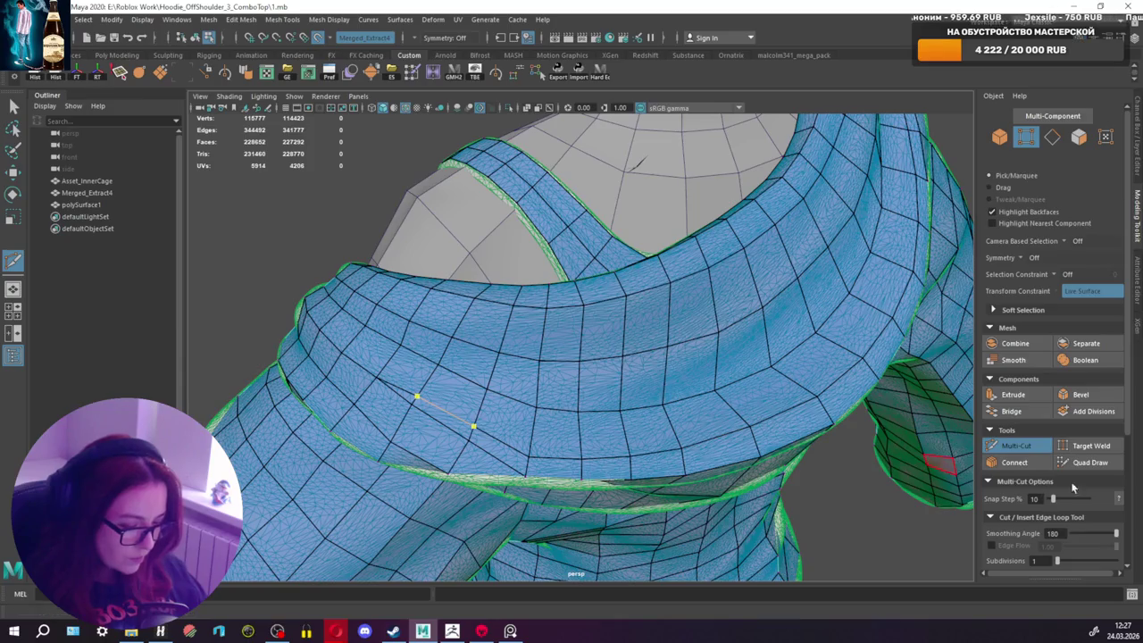
{"action": "key", "text": "ctrl+q"}
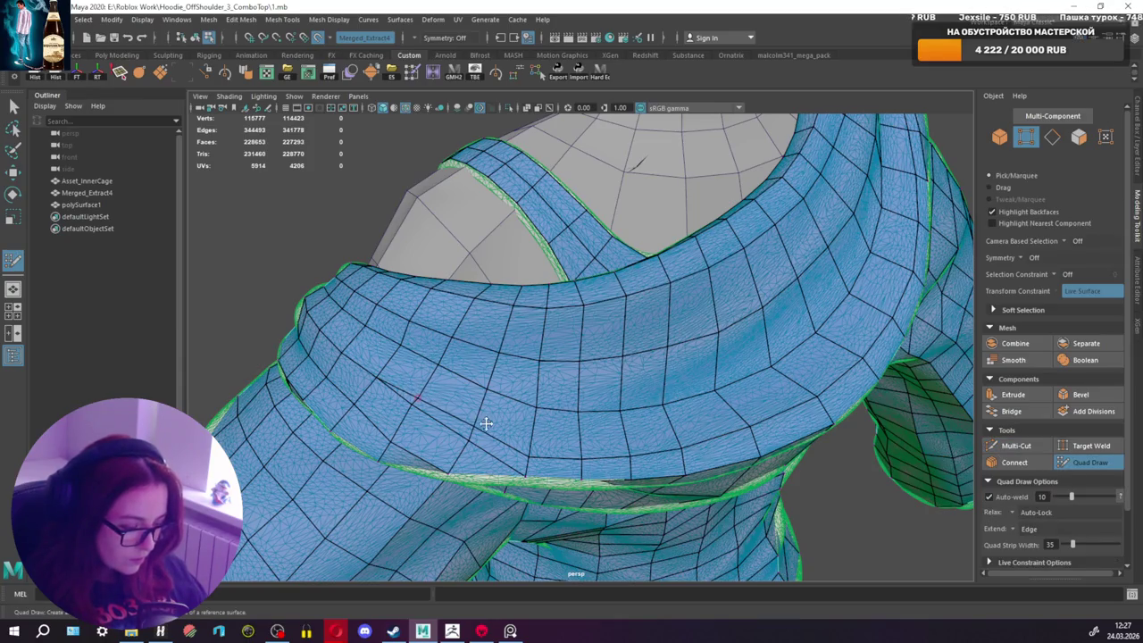
Step: Tidy stray vertices on the collar fold in Quad Draw, leaving 115773 vertices
{"action": "left_click_drag", "start_coordinate": [556, 457], "coordinate": [663, 463], "text": "alt"}
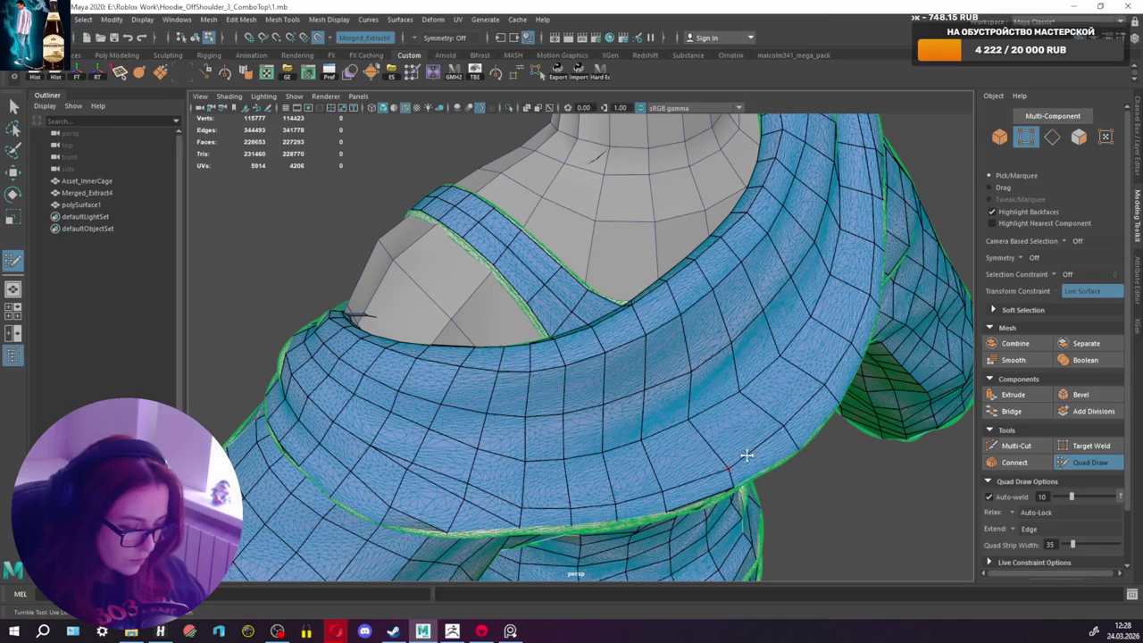
{"action": "mouse_move", "coordinate": [793, 431]}
{"action": "left_mouse_down", "text": "alt"}
{"action": "mouse_move", "coordinate": [738, 434]}
{"action": "mouse_move", "coordinate": [646, 490]}
{"action": "left_mouse_up", "text": "alt"}
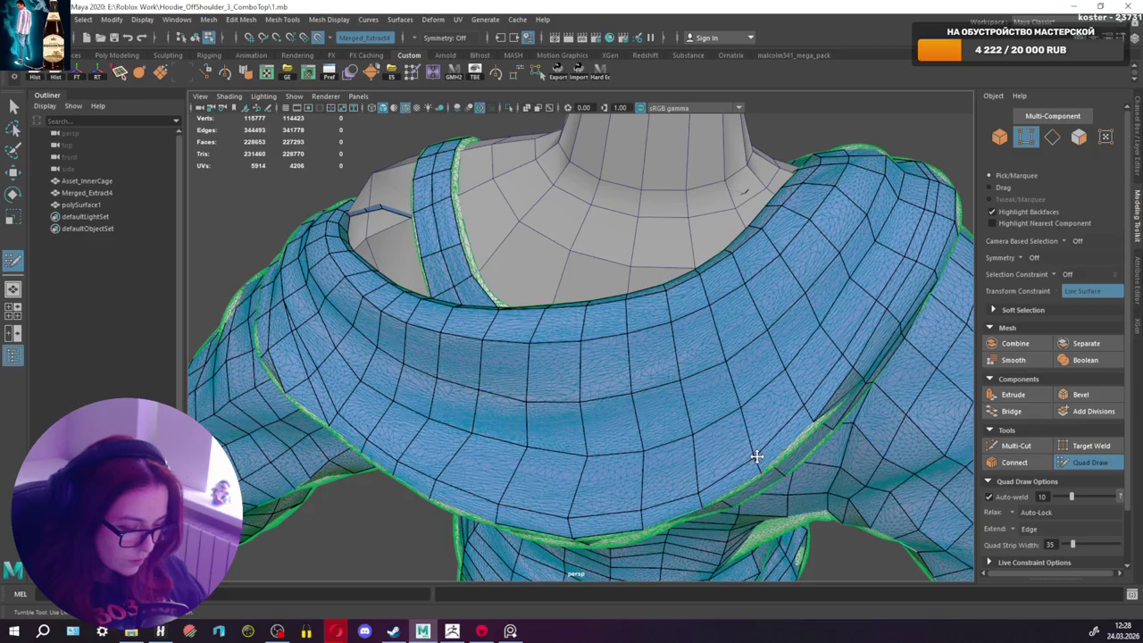
{"action": "mouse_move", "coordinate": [800, 412]}
{"action": "left_mouse_down", "text": "alt"}
{"action": "mouse_move", "coordinate": [804, 388]}
{"action": "mouse_move", "coordinate": [753, 375]}
{"action": "mouse_move", "coordinate": [646, 414]}
{"action": "mouse_move", "coordinate": [707, 387]}
{"action": "mouse_move", "coordinate": [781, 399]}
{"action": "left_mouse_up", "text": "alt"}
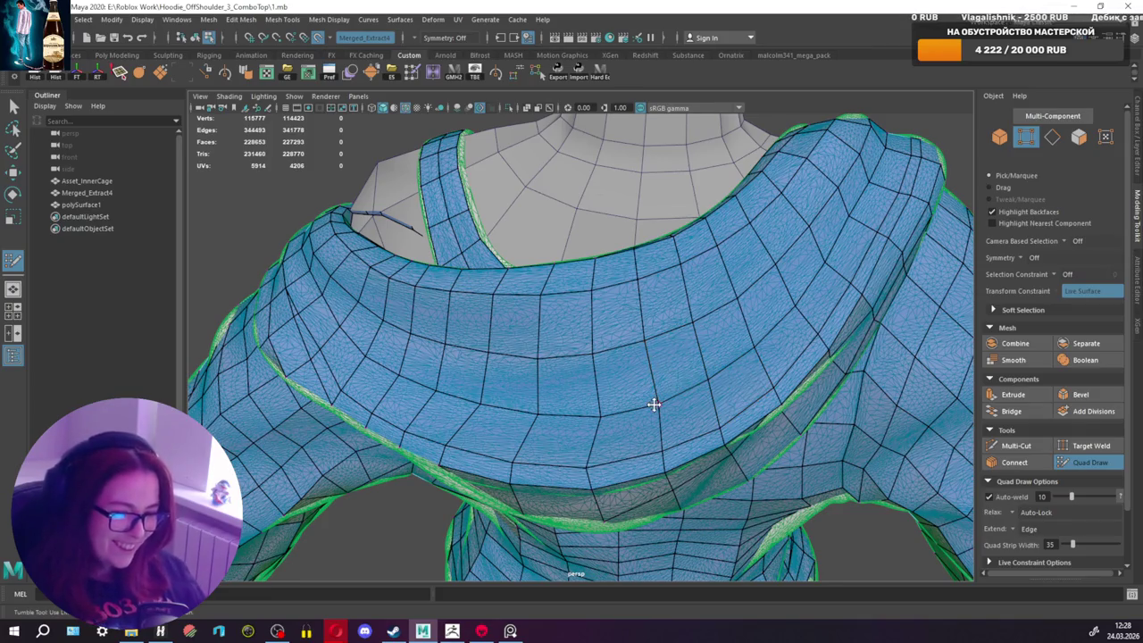
{"action": "mouse_move", "coordinate": [655, 403]}
{"action": "left_mouse_down", "text": "alt"}
{"action": "mouse_move", "coordinate": [632, 414]}
{"action": "mouse_move", "coordinate": [723, 385]}
{"action": "mouse_move", "coordinate": [580, 413]}
{"action": "mouse_move", "coordinate": [591, 436]}
{"action": "mouse_move", "coordinate": [804, 416]}
{"action": "mouse_move", "coordinate": [682, 413]}
{"action": "mouse_move", "coordinate": [534, 390]}
{"action": "mouse_move", "coordinate": [580, 378]}
{"action": "mouse_move", "coordinate": [620, 402]}
{"action": "mouse_move", "coordinate": [733, 400]}
{"action": "mouse_move", "coordinate": [766, 378]}
{"action": "mouse_move", "coordinate": [653, 403]}
{"action": "mouse_move", "coordinate": [544, 396]}
{"action": "mouse_move", "coordinate": [556, 382]}
{"action": "left_mouse_up", "text": "alt"}
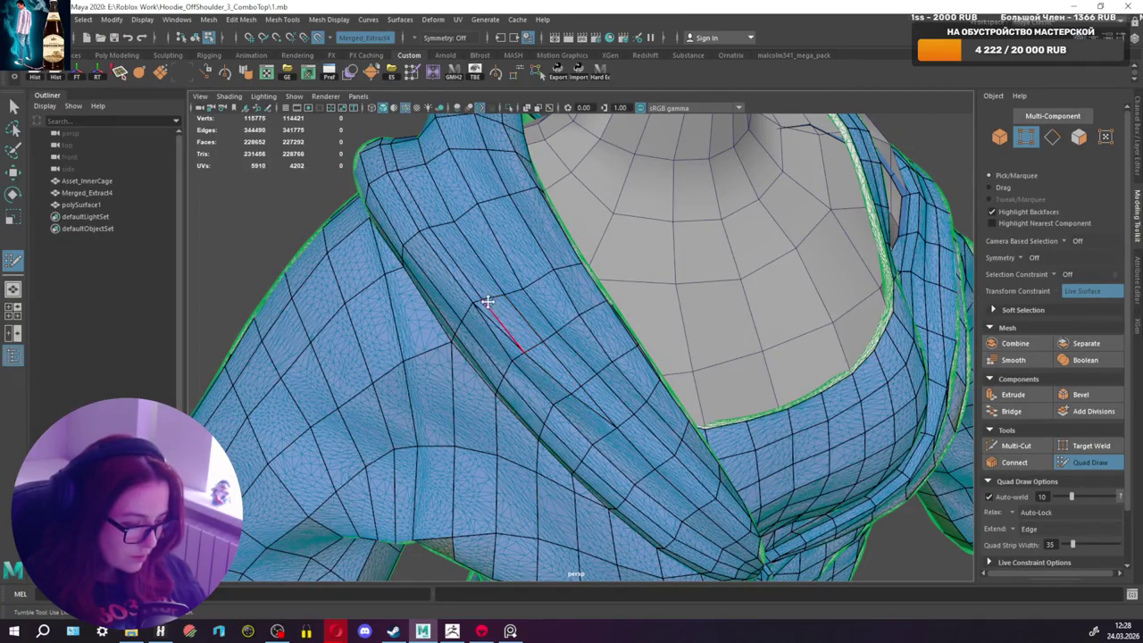
{"action": "left_click_drag", "start_coordinate": [478, 300], "coordinate": [480, 320], "text": "alt"}
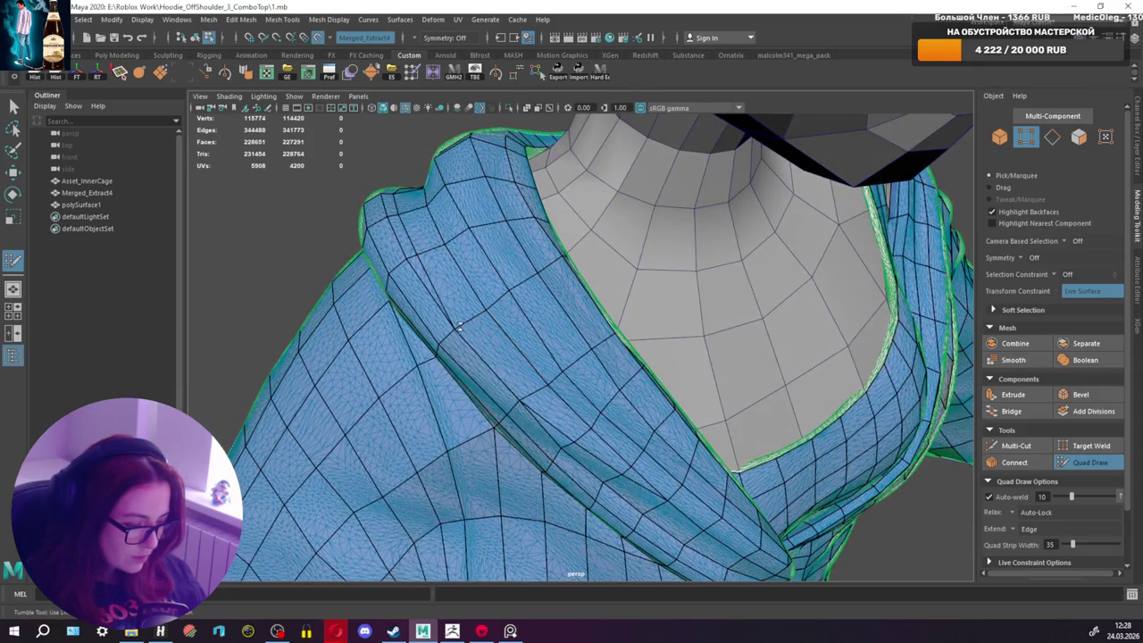
{"action": "mouse_move", "coordinate": [415, 253]}
{"action": "left_mouse_down", "text": "alt"}
{"action": "mouse_move", "coordinate": [597, 265]}
{"action": "mouse_move", "coordinate": [765, 322]}
{"action": "mouse_move", "coordinate": [829, 293]}
{"action": "mouse_move", "coordinate": [620, 336]}
{"action": "mouse_move", "coordinate": [643, 332]}
{"action": "left_mouse_up", "text": "alt"}
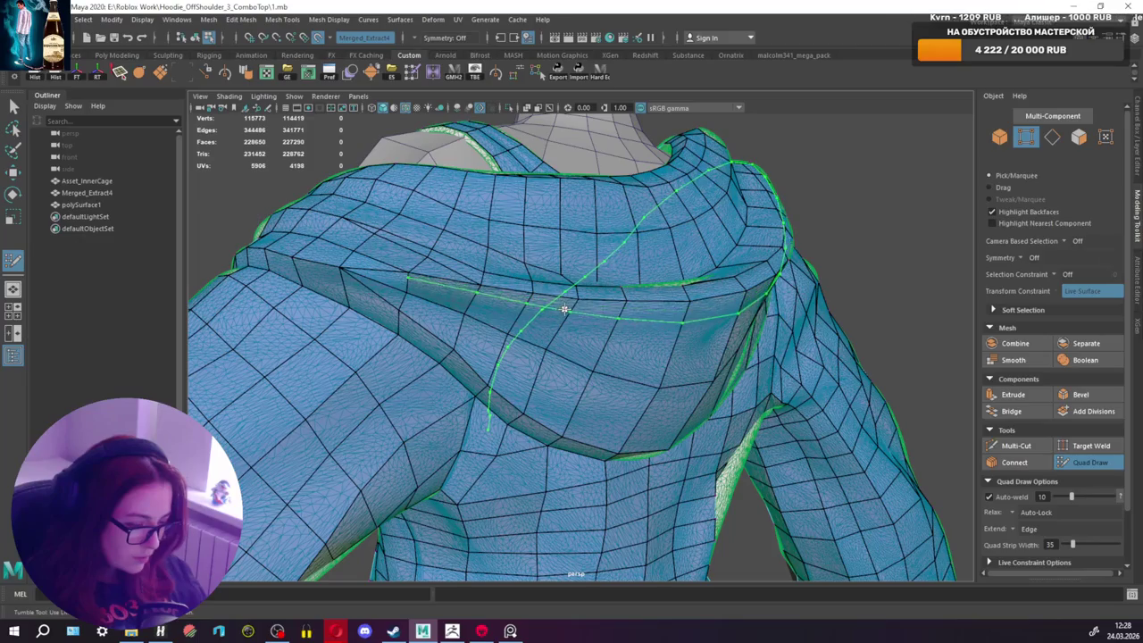
Step: Commit a short cut across the folded hood at the shoulder
{"action": "mouse_move", "coordinate": [564, 309]}
{"action": "left_mouse_down", "text": "alt"}
{"action": "mouse_move", "coordinate": [617, 306]}
{"action": "mouse_move", "coordinate": [472, 339]}
{"action": "mouse_move", "coordinate": [978, 360]}
{"action": "left_mouse_up", "text": "alt"}
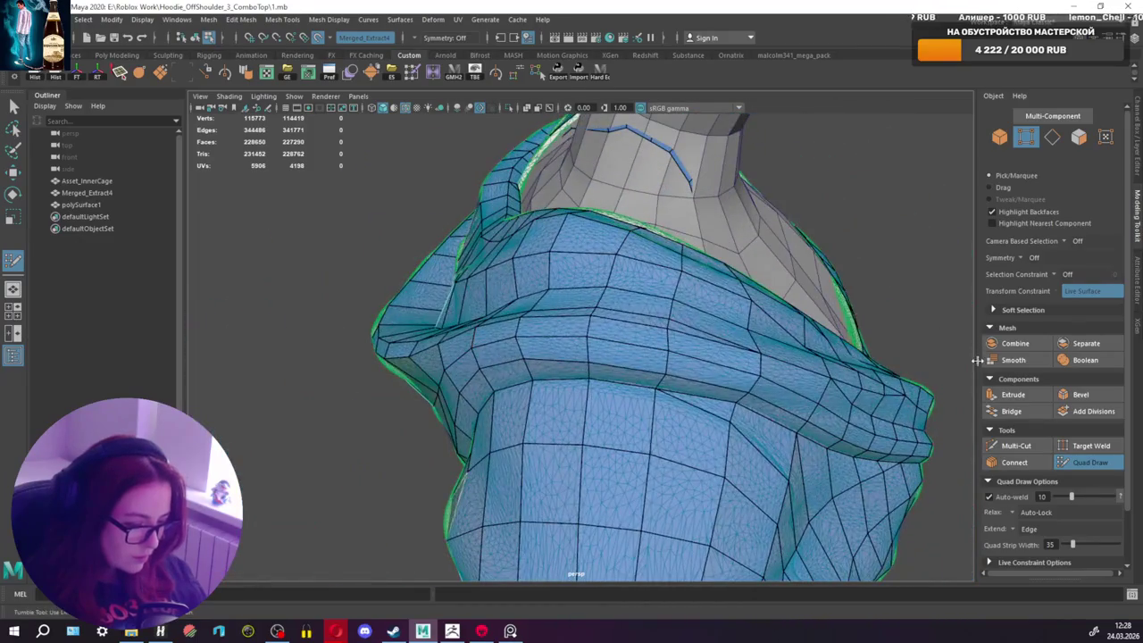
{"action": "left_click", "coordinate": [1016, 445]}
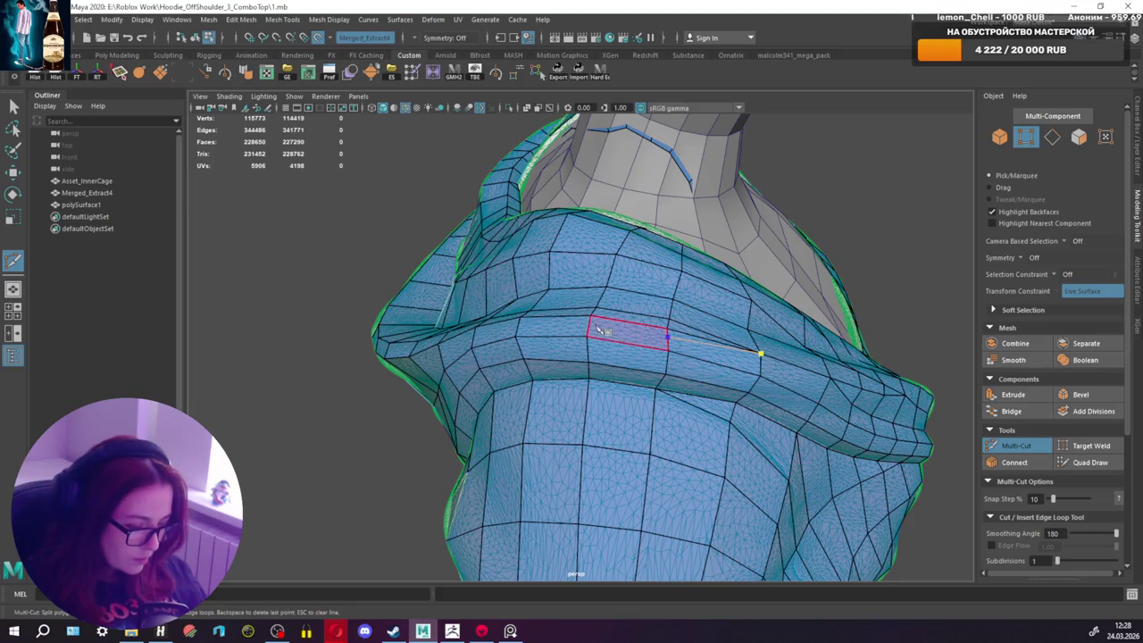
{"action": "left_click", "coordinate": [1017, 445]}
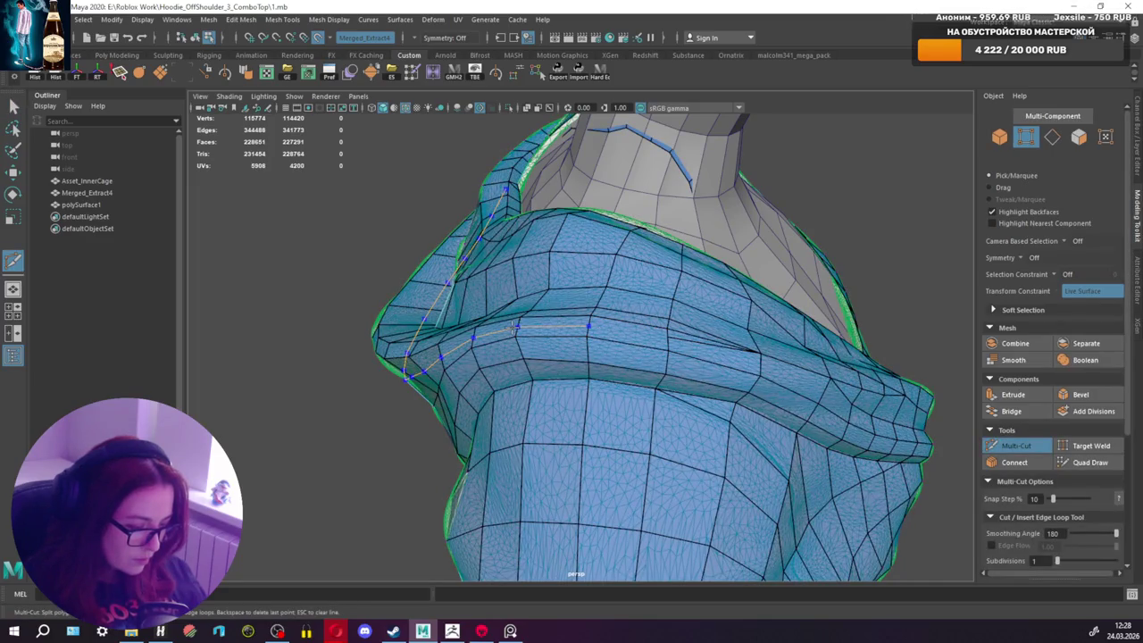
{"action": "key", "text": "Return"}
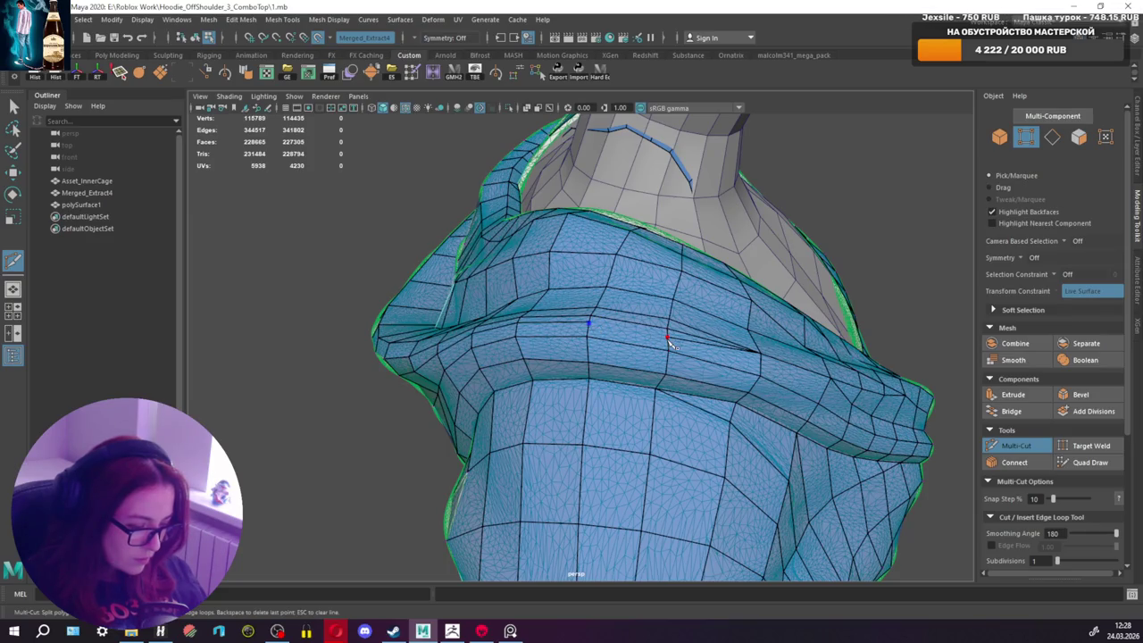
Step: Delete the stray edge on the hood fold in Quad Draw, leaving 115786 vertices
{"action": "left_click", "coordinate": [1090, 462]}
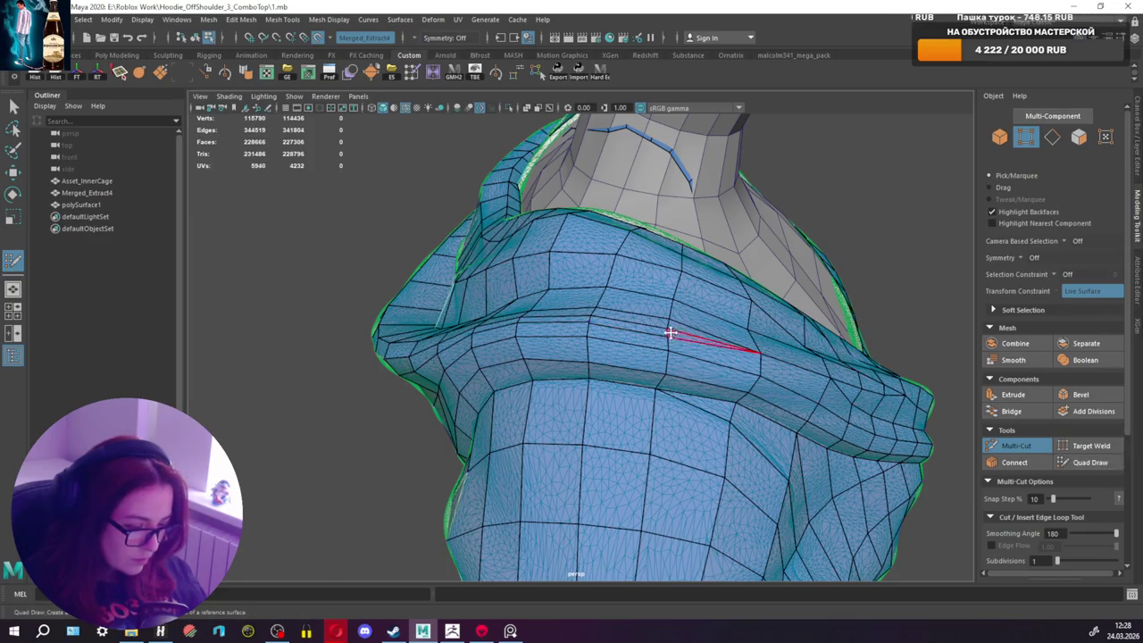
{"action": "mouse_move", "coordinate": [665, 337]}
{"action": "left_mouse_down", "text": "alt"}
{"action": "mouse_move", "coordinate": [599, 339]}
{"action": "mouse_move", "coordinate": [658, 388]}
{"action": "left_mouse_up", "text": "alt"}
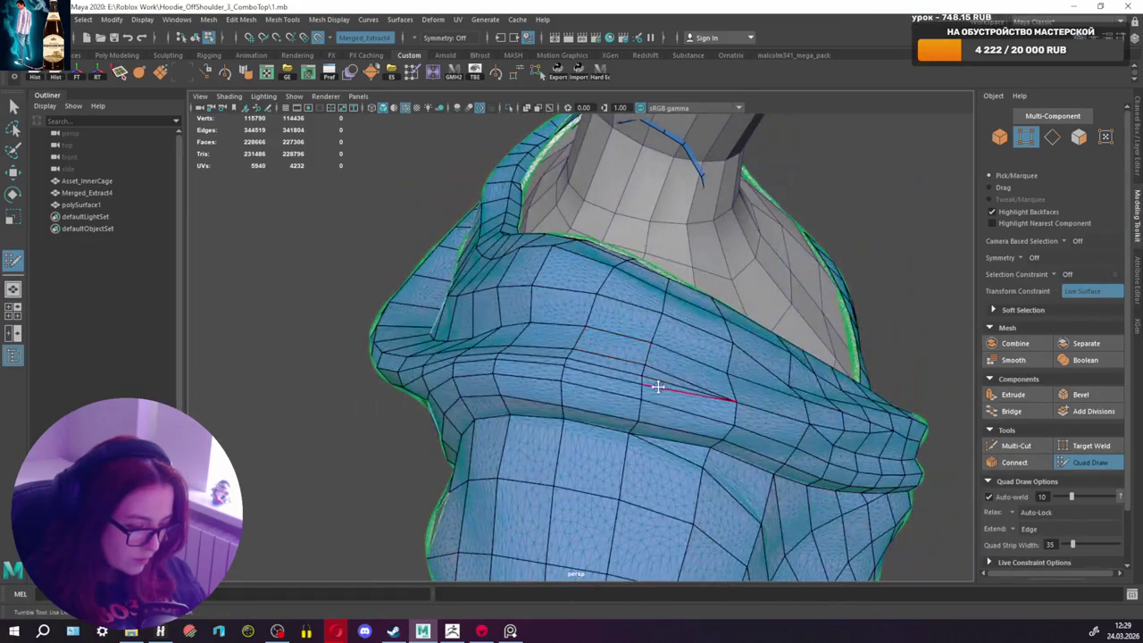
{"action": "left_click", "coordinate": [561, 364], "text": "ctrl+shift"}
{"action": "left_click_drag", "start_coordinate": [561, 365], "coordinate": [647, 351], "text": "alt"}
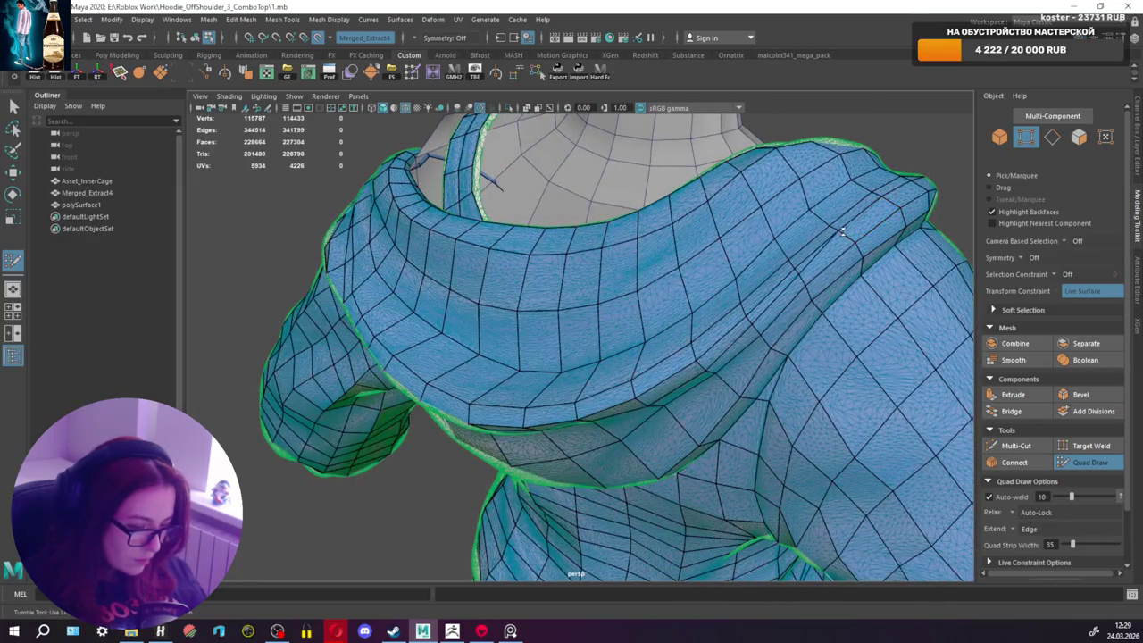
Step: Delete an extra vertex and edge from the hood and inspect its edge flow
{"action": "left_click", "coordinate": [795, 270], "text": "ctrl+shift"}
{"action": "left_click_drag", "start_coordinate": [774, 302], "coordinate": [773, 243], "text": "alt"}
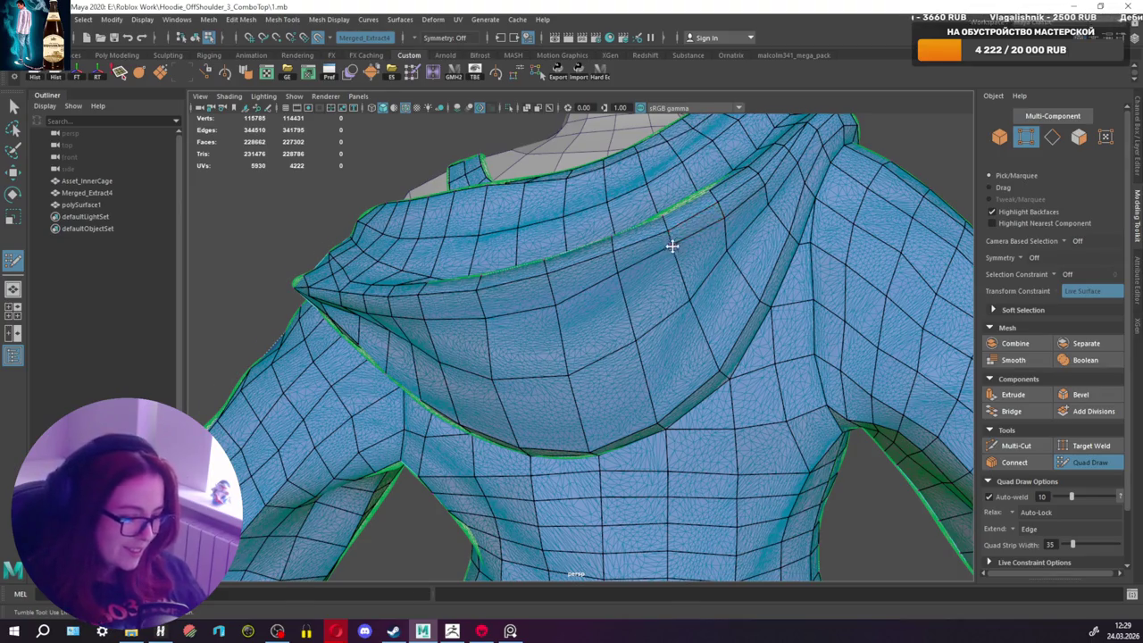
{"action": "left_click_drag", "start_coordinate": [671, 245], "coordinate": [566, 299], "text": "alt"}
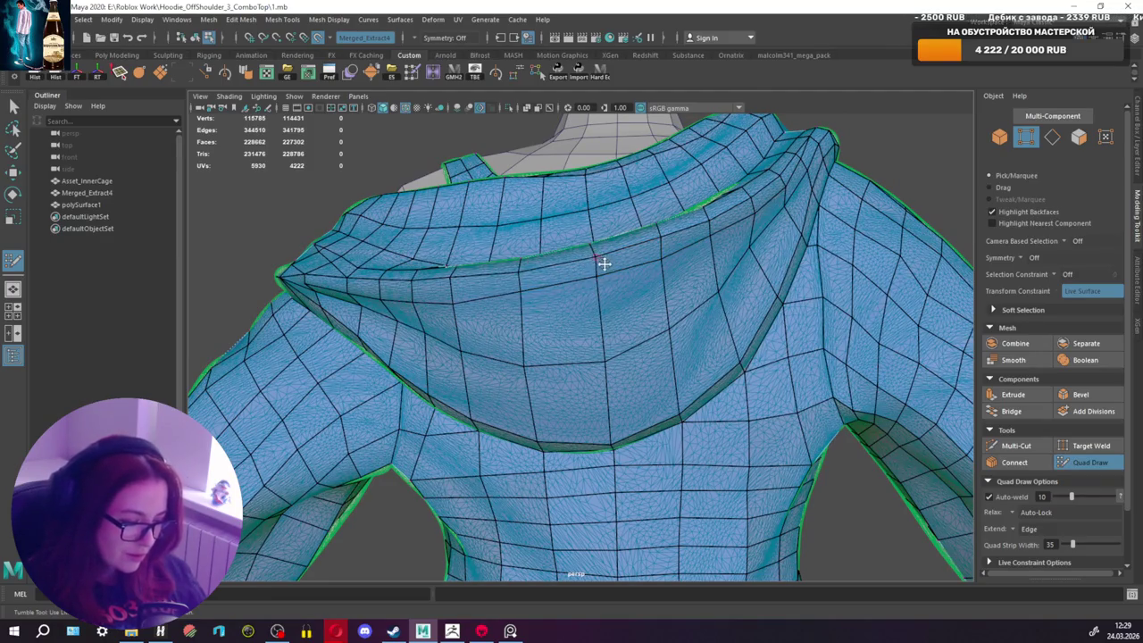
{"action": "left_click_drag", "start_coordinate": [603, 263], "coordinate": [615, 307], "text": "alt"}
{"action": "mouse_move", "coordinate": [605, 375]}
{"action": "left_mouse_down", "text": "alt"}
{"action": "mouse_move", "coordinate": [638, 339]}
{"action": "mouse_move", "coordinate": [678, 329]}
{"action": "mouse_move", "coordinate": [635, 275]}
{"action": "left_mouse_up", "text": "alt"}
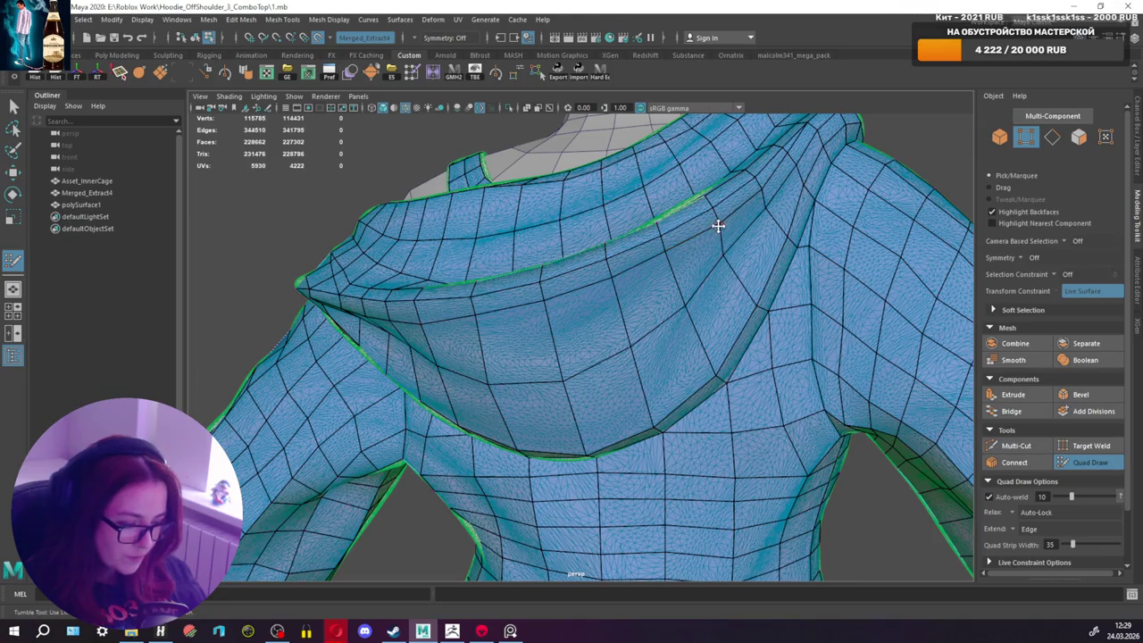
{"action": "left_click_drag", "start_coordinate": [667, 250], "coordinate": [662, 272], "text": "alt"}
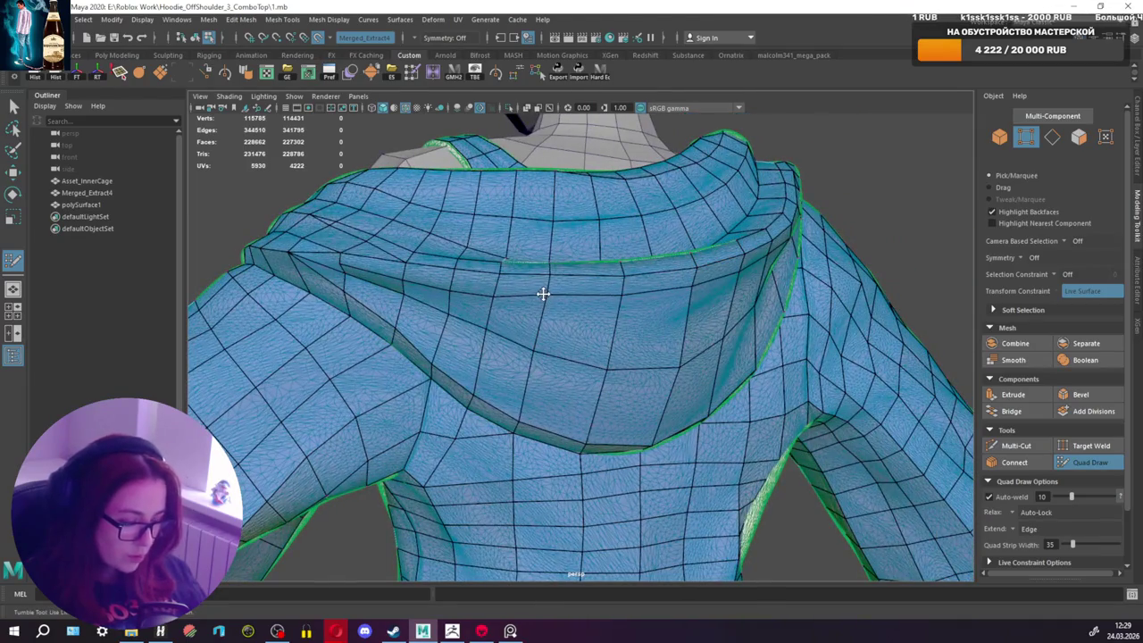
{"action": "left_click_drag", "start_coordinate": [544, 292], "coordinate": [519, 295], "text": "alt"}
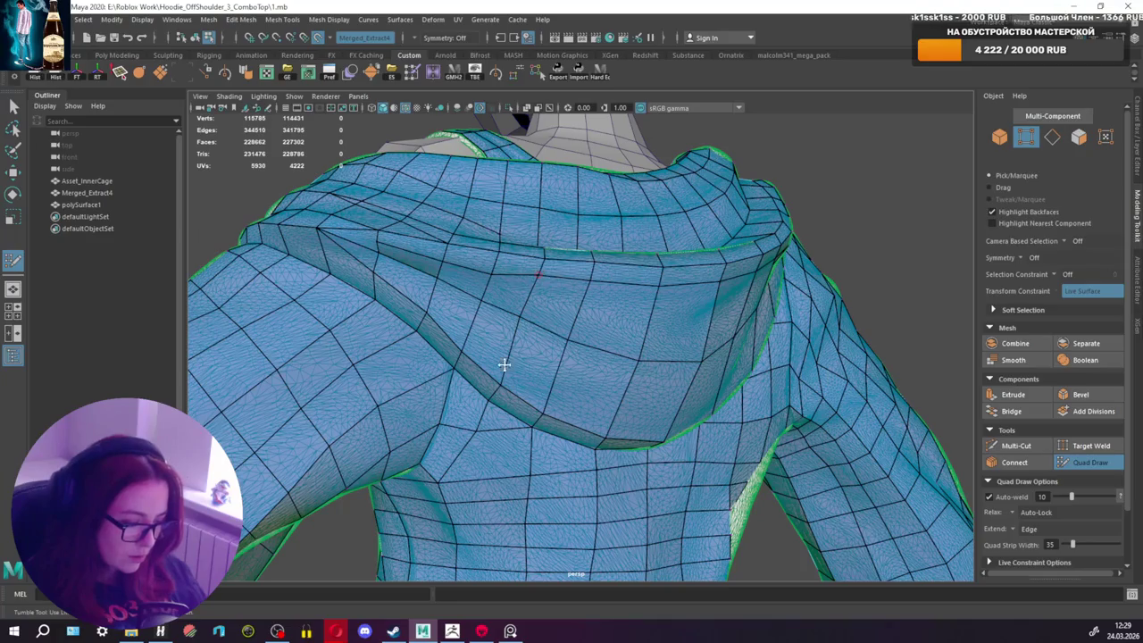
{"action": "left_click_drag", "start_coordinate": [488, 320], "coordinate": [541, 295], "text": "alt"}
Step: Cut a new edge across the hood lining
{"action": "left_click", "coordinate": [1017, 445]}
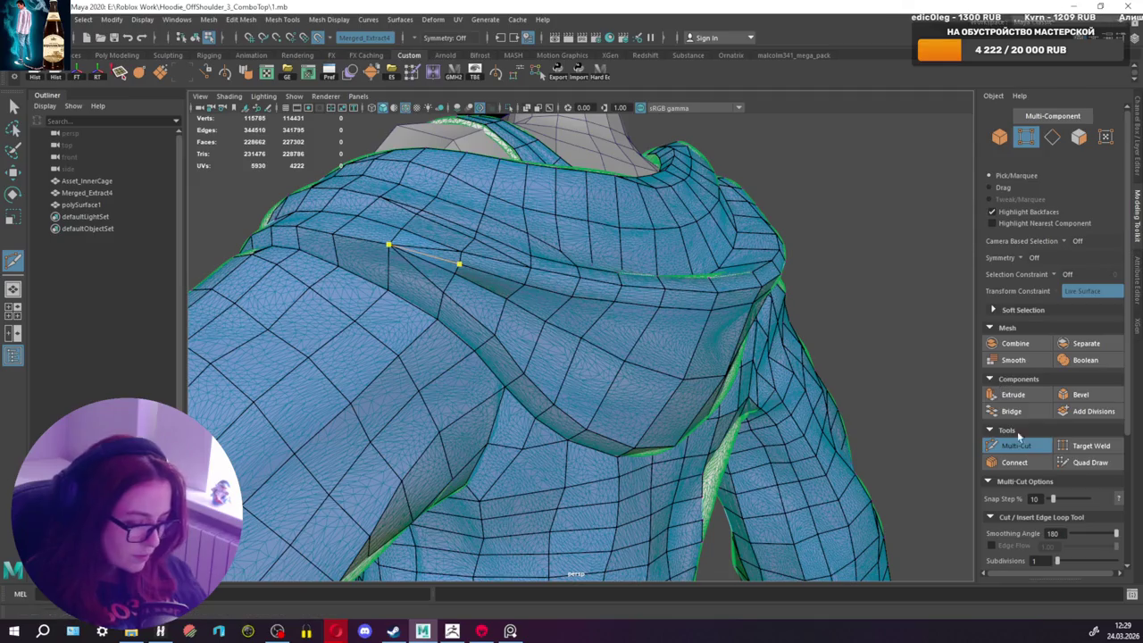
{"action": "left_click", "coordinate": [1090, 462]}
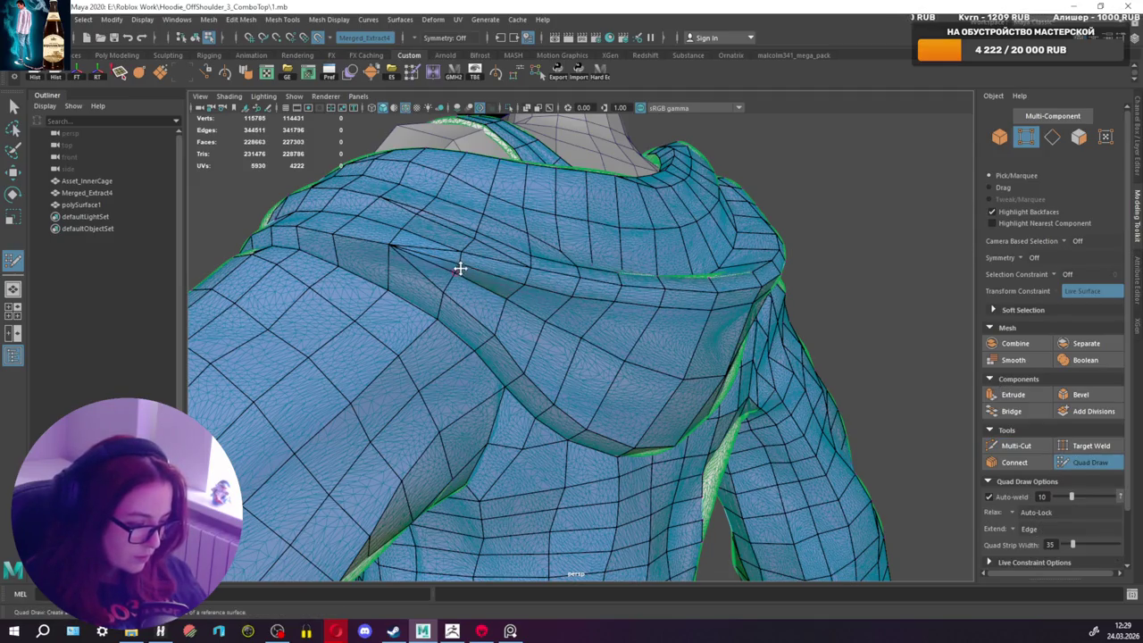
{"action": "left_click_drag", "start_coordinate": [462, 263], "coordinate": [466, 296], "text": "alt"}
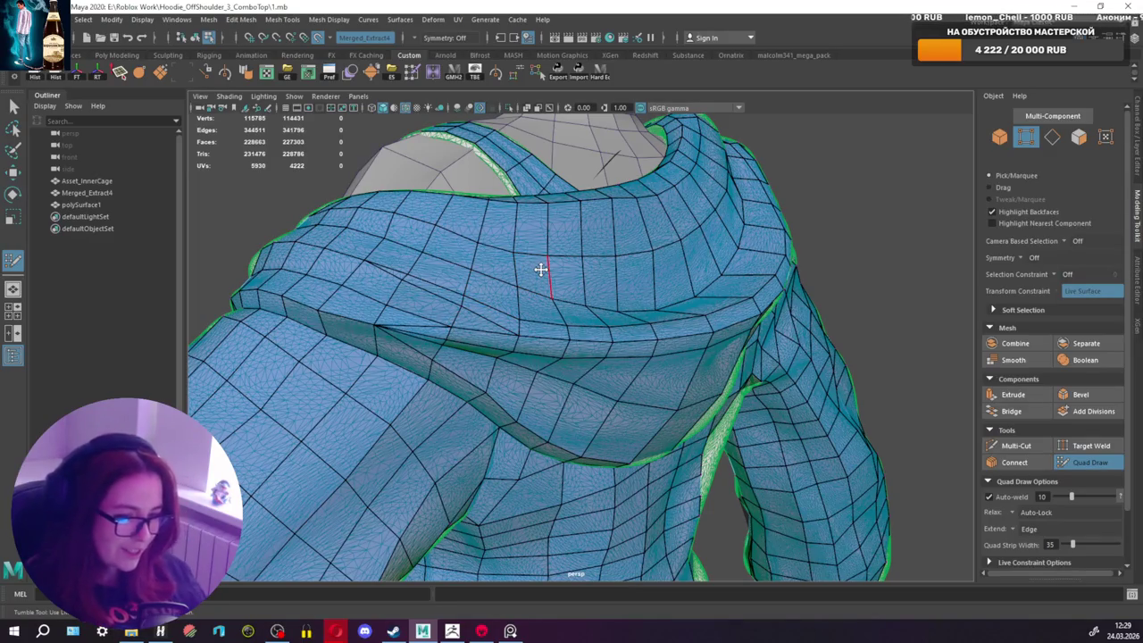
{"action": "mouse_move", "coordinate": [603, 324]}
{"action": "left_mouse_down", "text": "alt"}
{"action": "mouse_move", "coordinate": [684, 324]}
{"action": "mouse_move", "coordinate": [543, 311]}
{"action": "left_mouse_up", "text": "alt"}
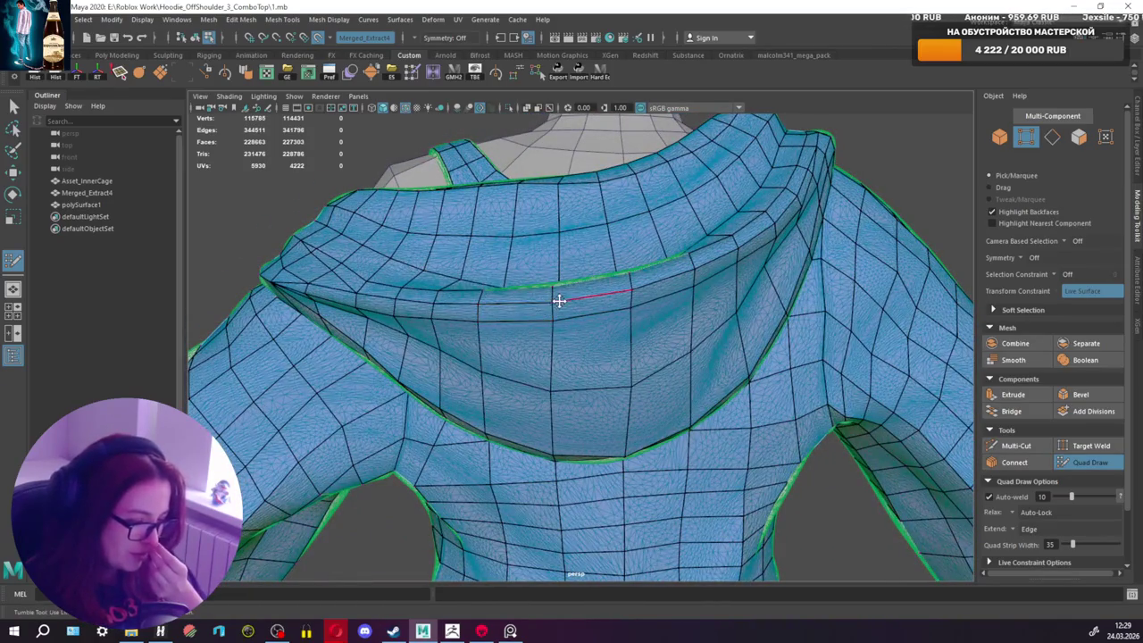
{"action": "left_click", "coordinate": [1015, 445]}
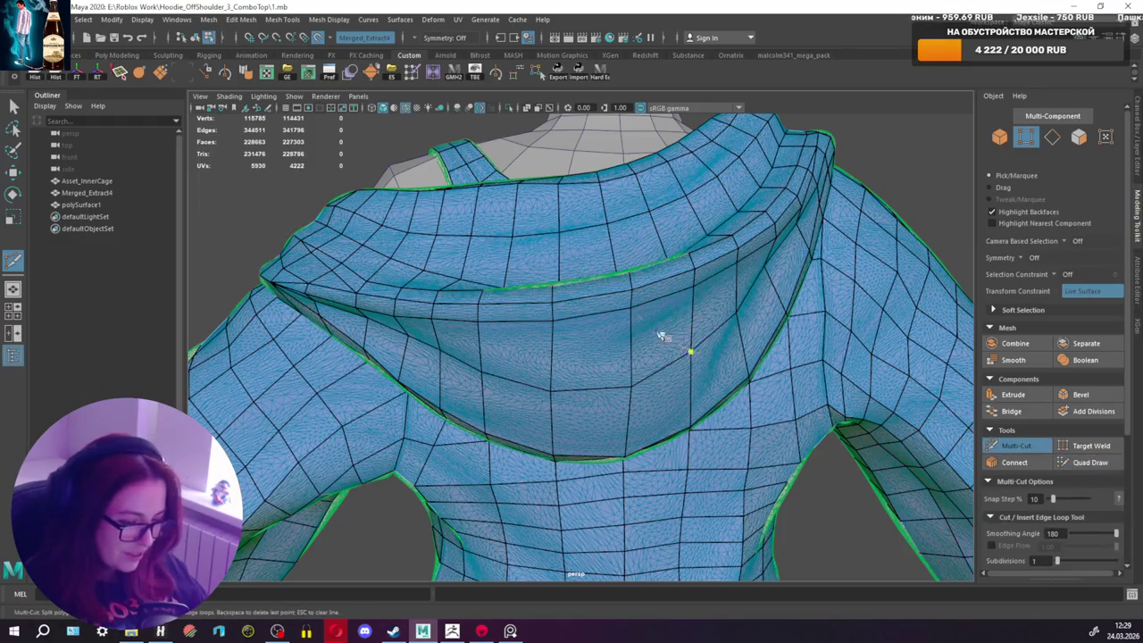
{"action": "left_click", "coordinate": [606, 279]}
{"action": "left_click_drag", "start_coordinate": [606, 280], "coordinate": [610, 265], "text": "alt"}
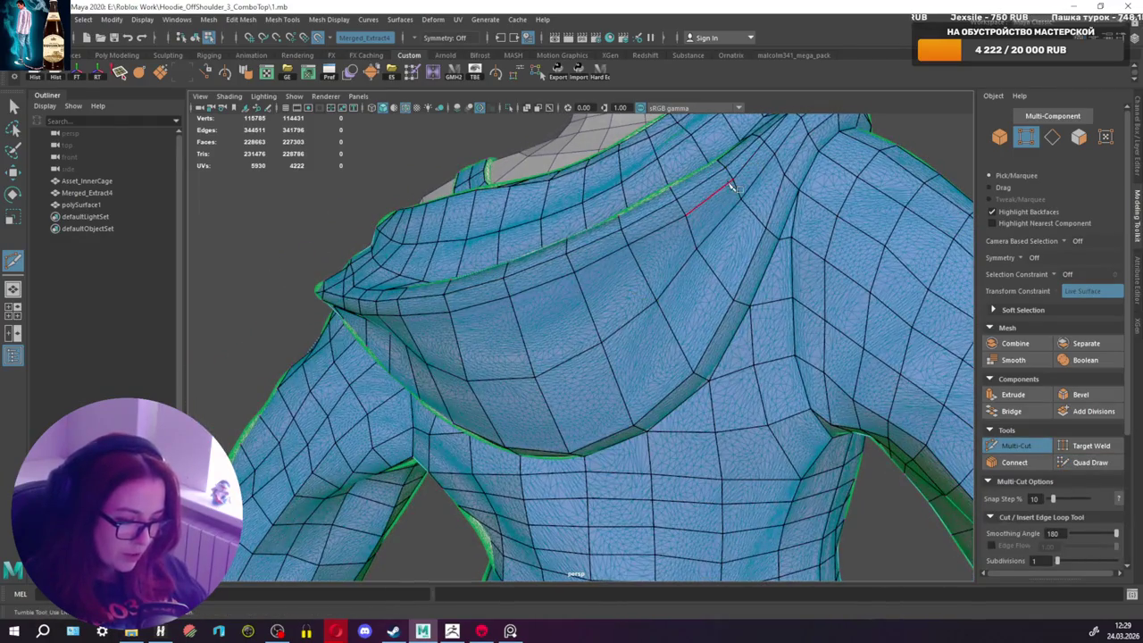
{"action": "left_click_drag", "start_coordinate": [719, 207], "coordinate": [739, 167], "text": "alt"}
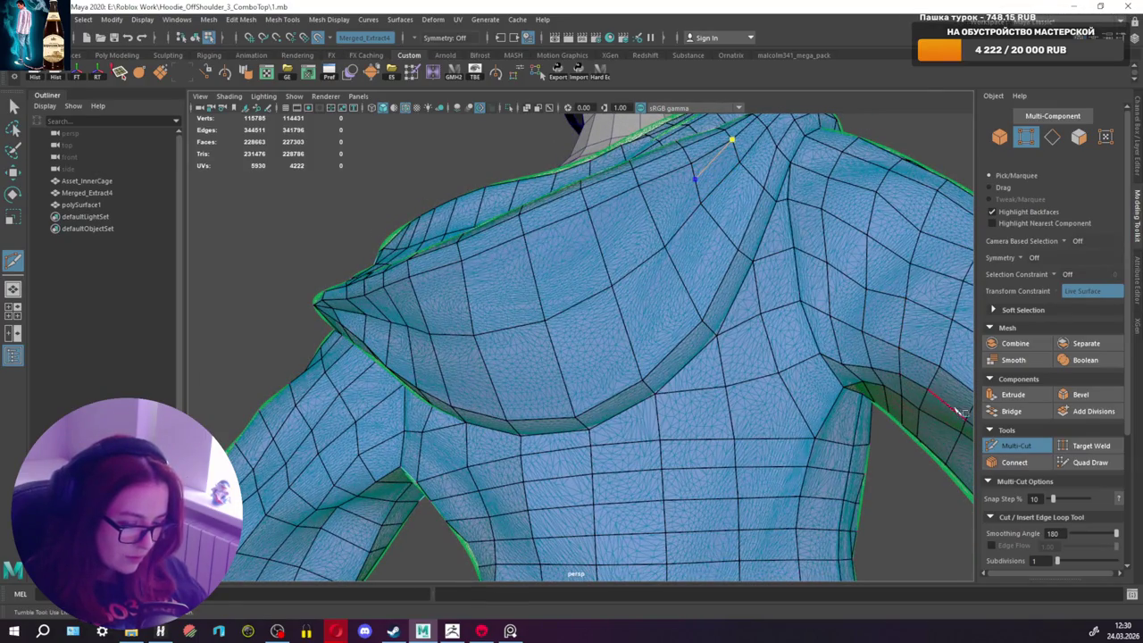
{"action": "left_click_drag", "start_coordinate": [960, 411], "coordinate": [1000, 442], "text": "alt"}
{"action": "left_click", "coordinate": [1015, 445]}
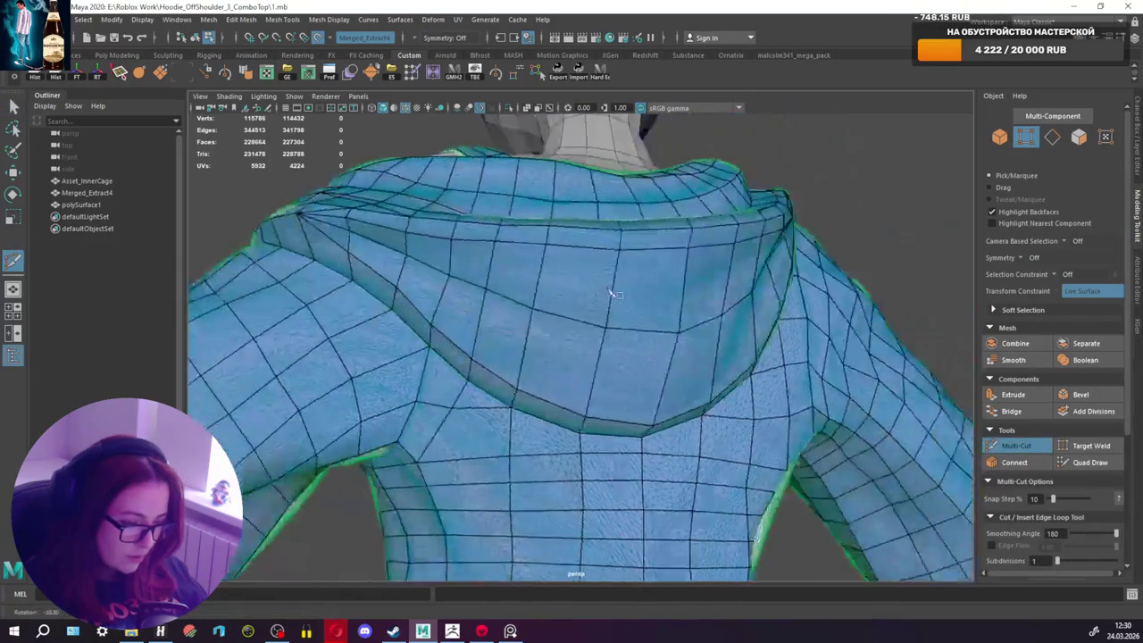
Step: Add an edge loop and an extra side cut across the back of the hood
{"action": "left_click_drag", "start_coordinate": [612, 293], "coordinate": [458, 196], "text": "alt"}
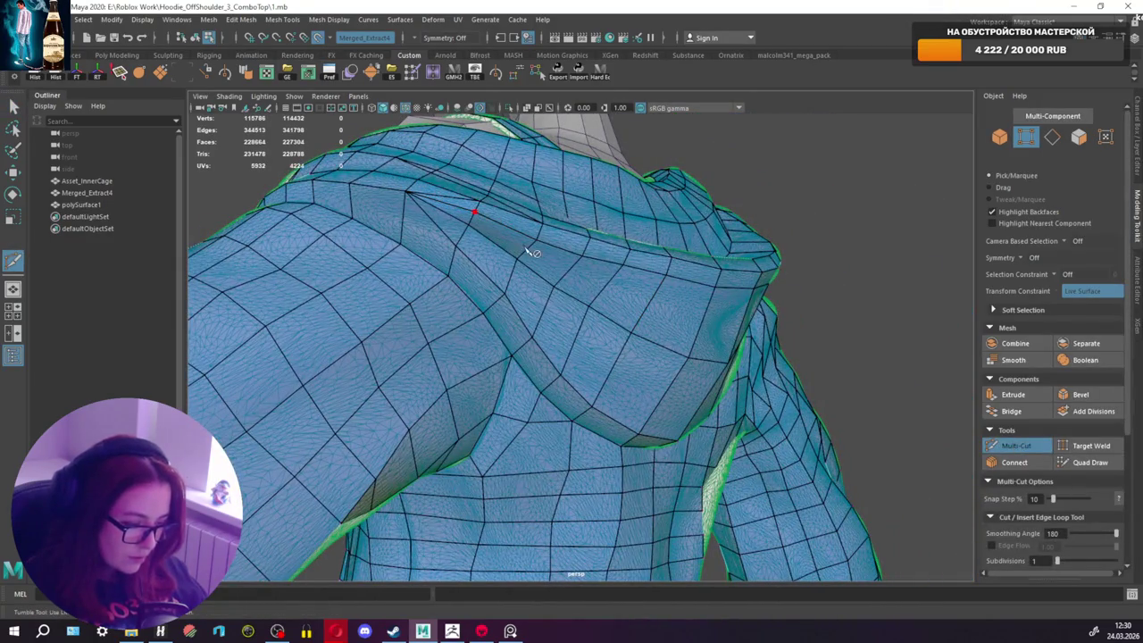
{"action": "left_click_drag", "start_coordinate": [905, 362], "coordinate": [969, 420], "text": "alt"}
{"action": "left_click", "coordinate": [1016, 445]}
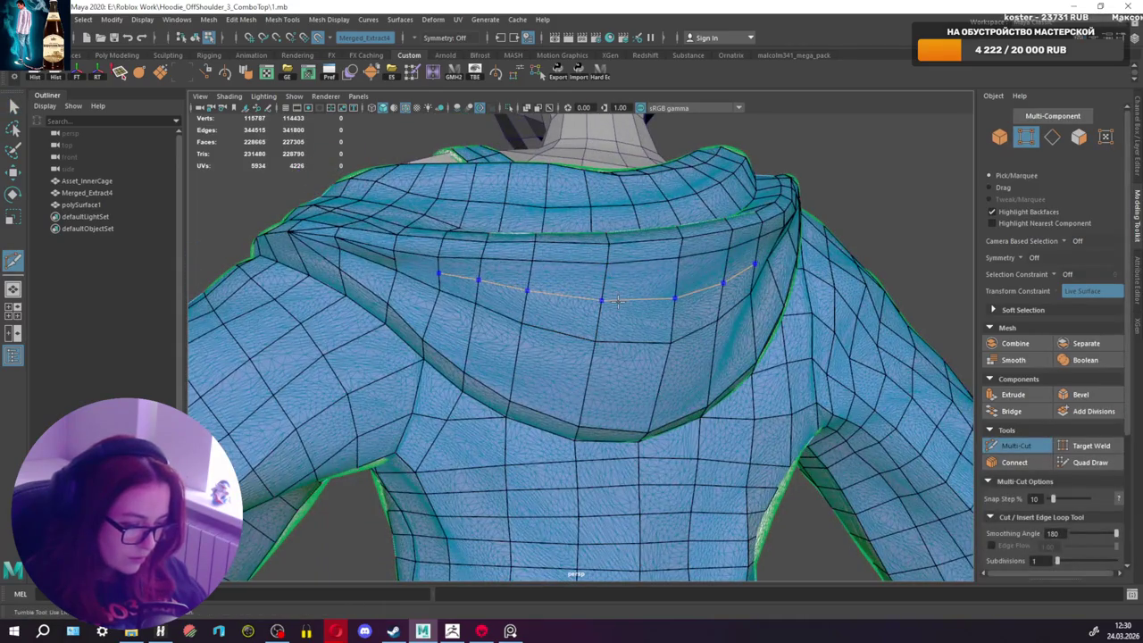
{"action": "left_click", "coordinate": [616, 301], "text": "ctrl"}
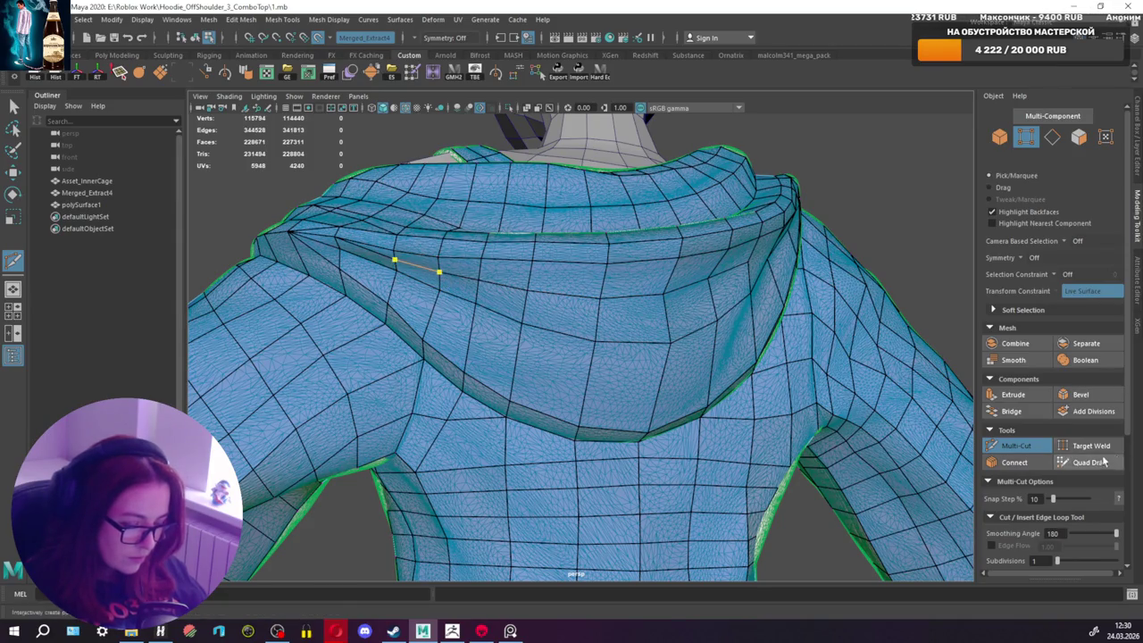
{"action": "left_click", "coordinate": [1015, 445]}
{"action": "mouse_move", "coordinate": [697, 339]}
{"action": "left_mouse_down", "text": "alt"}
{"action": "mouse_move", "coordinate": [636, 309]}
{"action": "mouse_move", "coordinate": [703, 226]}
{"action": "left_mouse_up", "text": "alt"}
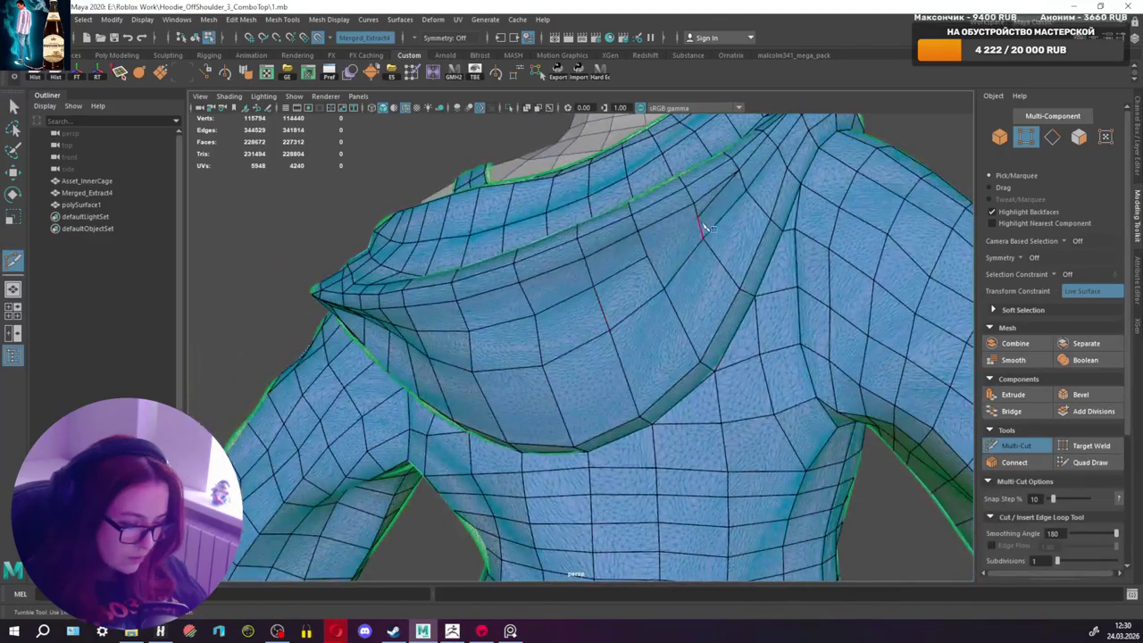
{"action": "left_click", "coordinate": [1090, 462]}
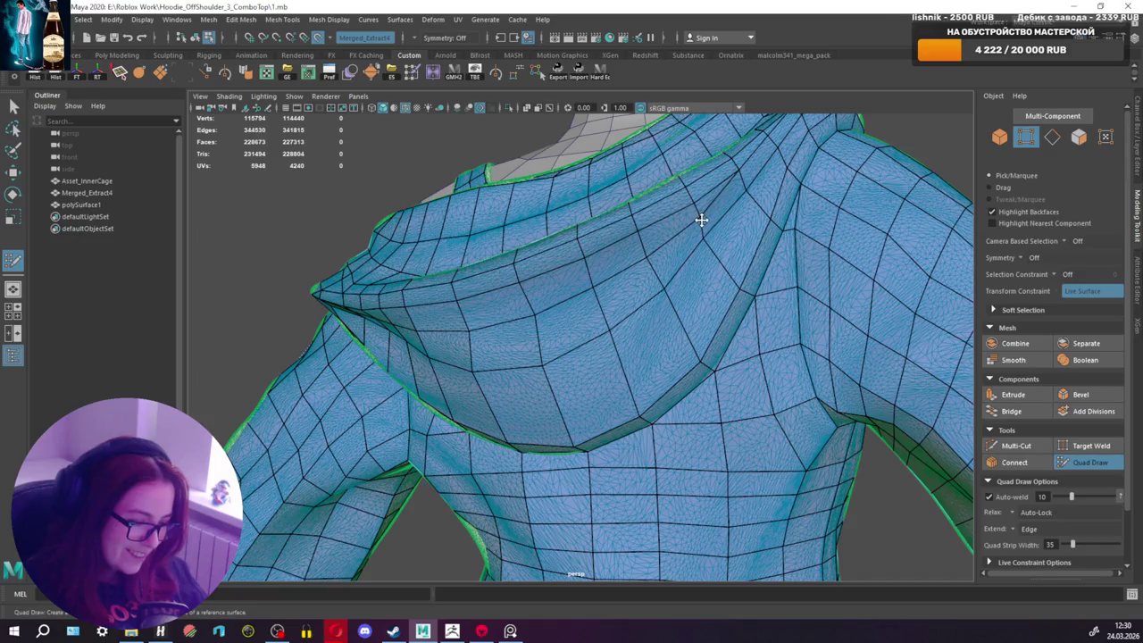
{"action": "left_click_drag", "start_coordinate": [698, 200], "coordinate": [819, 217], "text": "alt"}
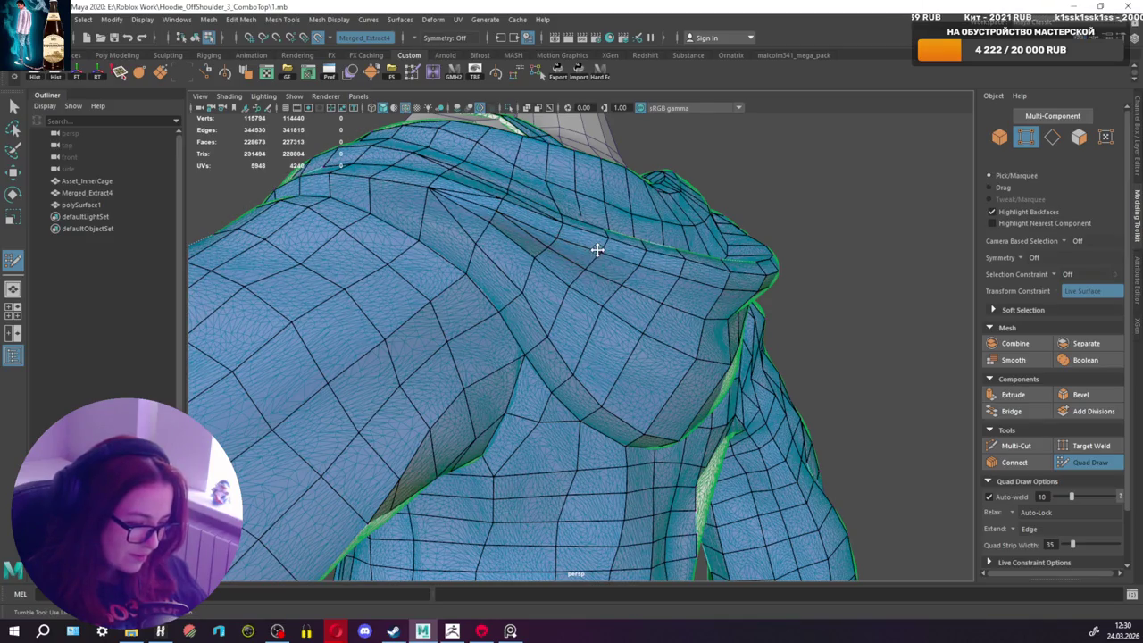
{"action": "mouse_move", "coordinate": [593, 254]}
{"action": "left_mouse_down", "text": "alt"}
{"action": "mouse_move", "coordinate": [377, 276]}
{"action": "mouse_move", "coordinate": [416, 274]}
{"action": "mouse_move", "coordinate": [595, 330]}
{"action": "mouse_move", "coordinate": [581, 352]}
{"action": "mouse_move", "coordinate": [634, 366]}
{"action": "mouse_move", "coordinate": [658, 340]}
{"action": "mouse_move", "coordinate": [541, 357]}
{"action": "mouse_move", "coordinate": [683, 299]}
{"action": "left_mouse_up", "text": "alt"}
Step: Cut new edges near the shoulder seam and an edge loop along the lower hood
{"action": "left_click", "coordinate": [993, 445]}
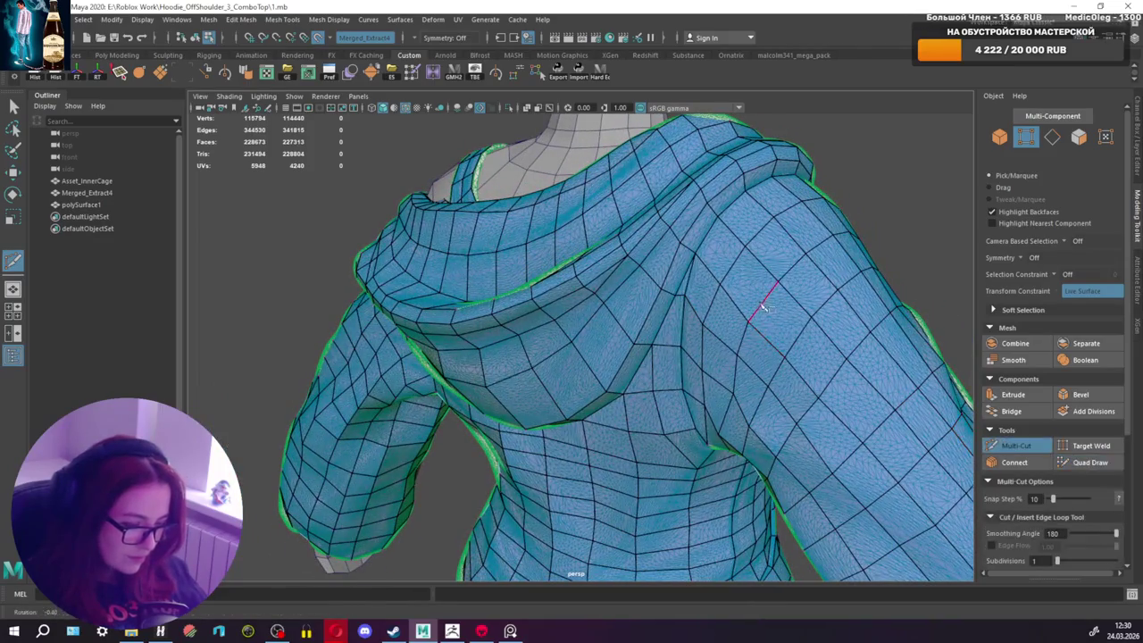
{"action": "left_click", "coordinate": [710, 217]}
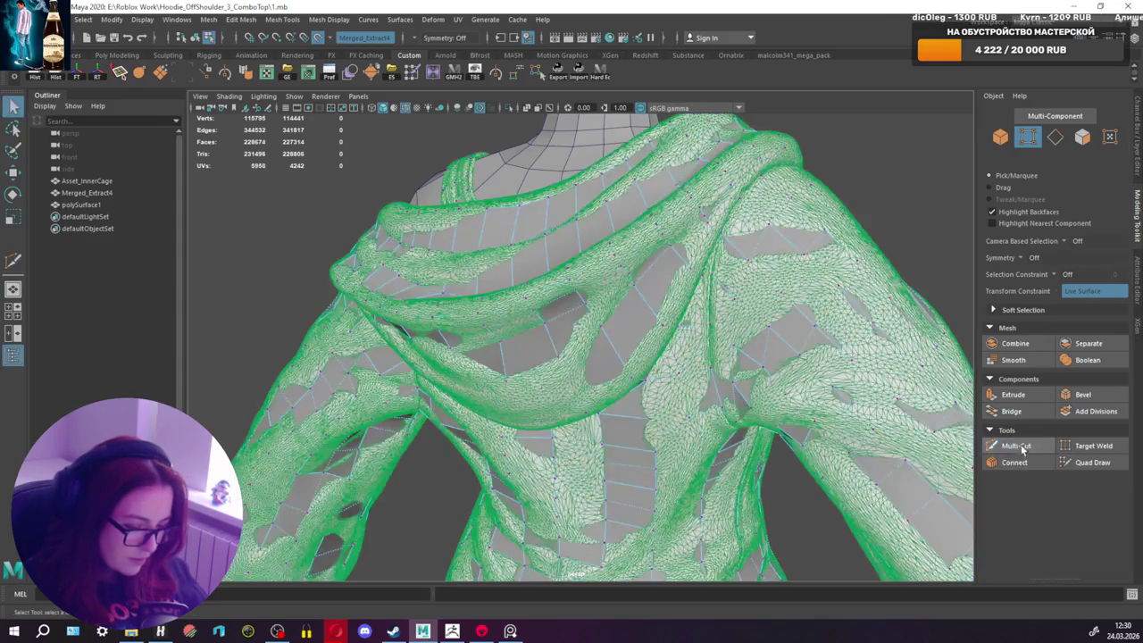
{"action": "left_click", "coordinate": [1016, 447]}
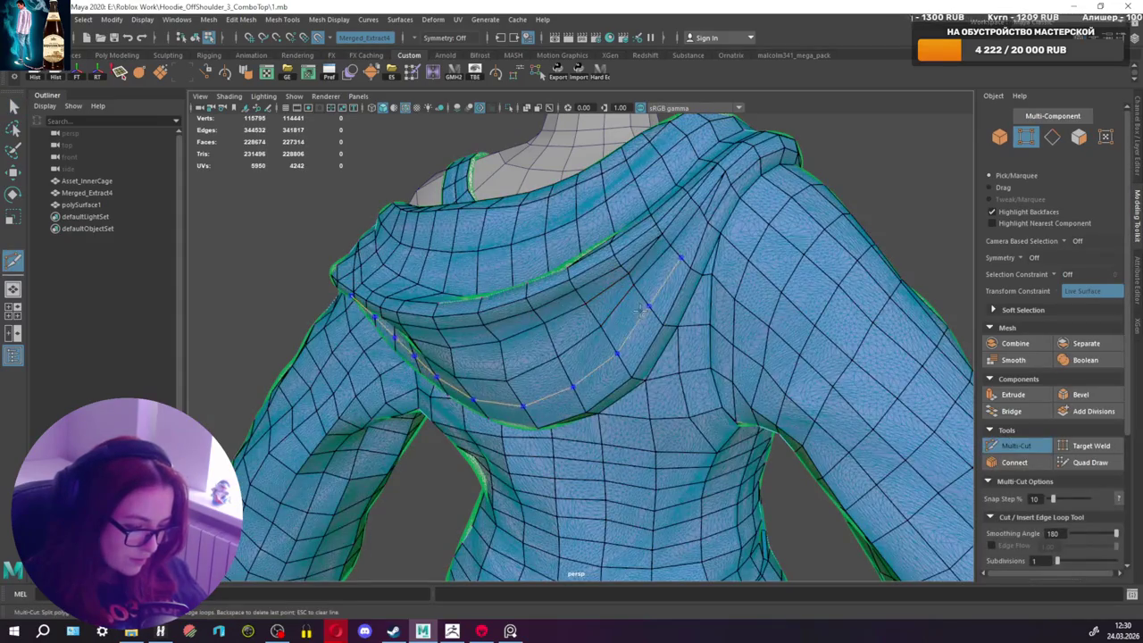
{"action": "left_click", "coordinate": [638, 308], "text": "ctrl"}
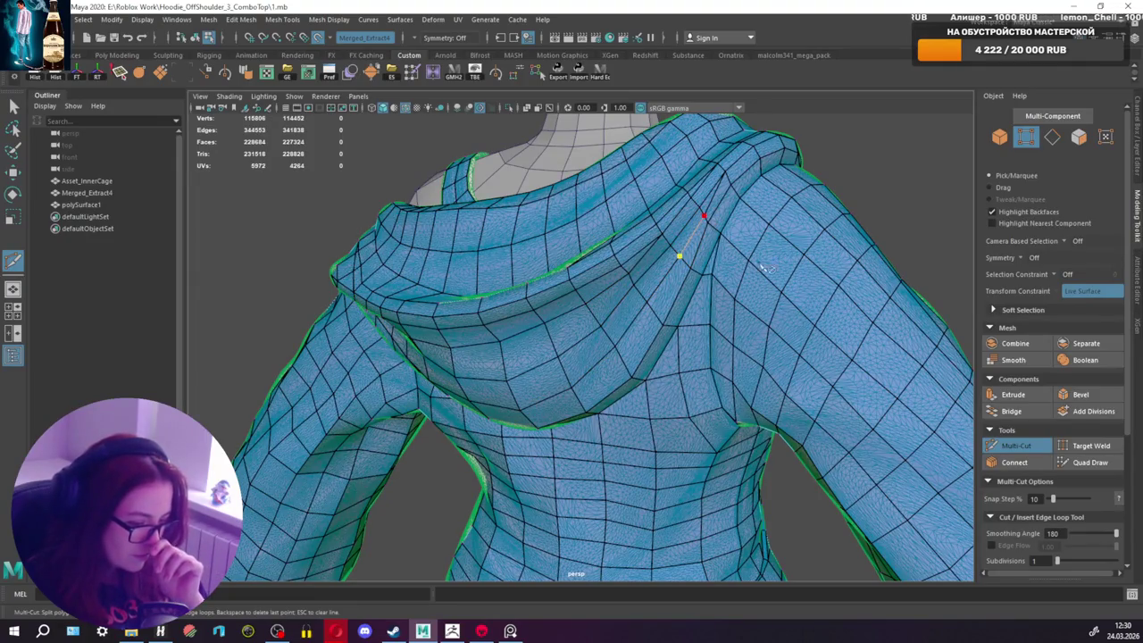
{"action": "key", "text": "Return"}
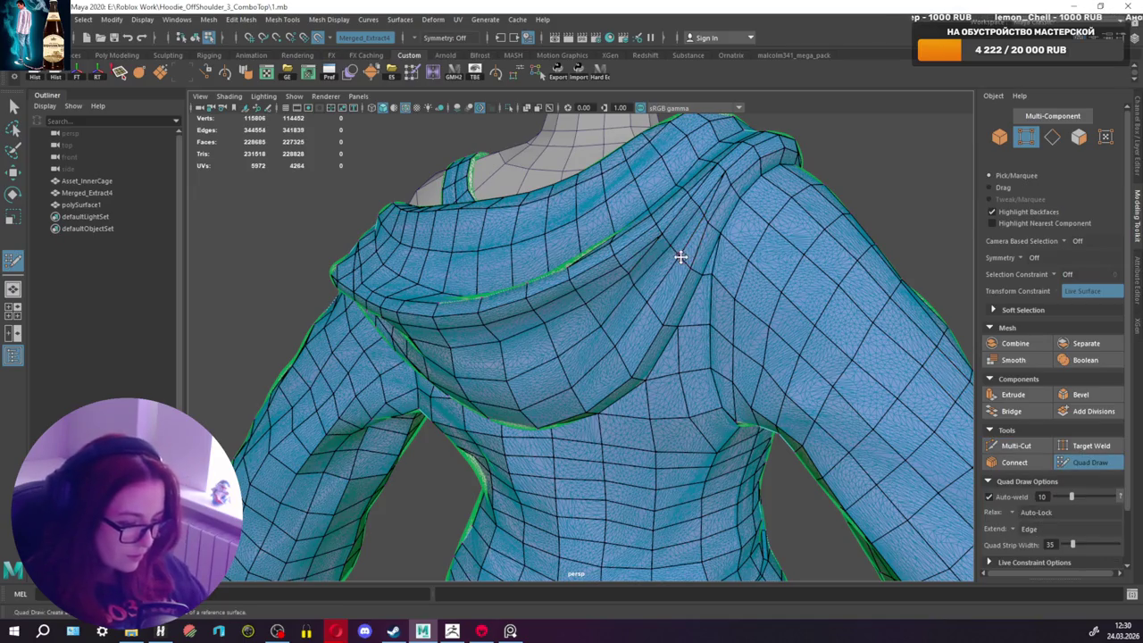
{"action": "mouse_move", "coordinate": [728, 227]}
{"action": "left_mouse_down", "text": "alt"}
{"action": "mouse_move", "coordinate": [732, 263]}
{"action": "mouse_move", "coordinate": [721, 199]}
{"action": "left_mouse_up", "text": "alt"}
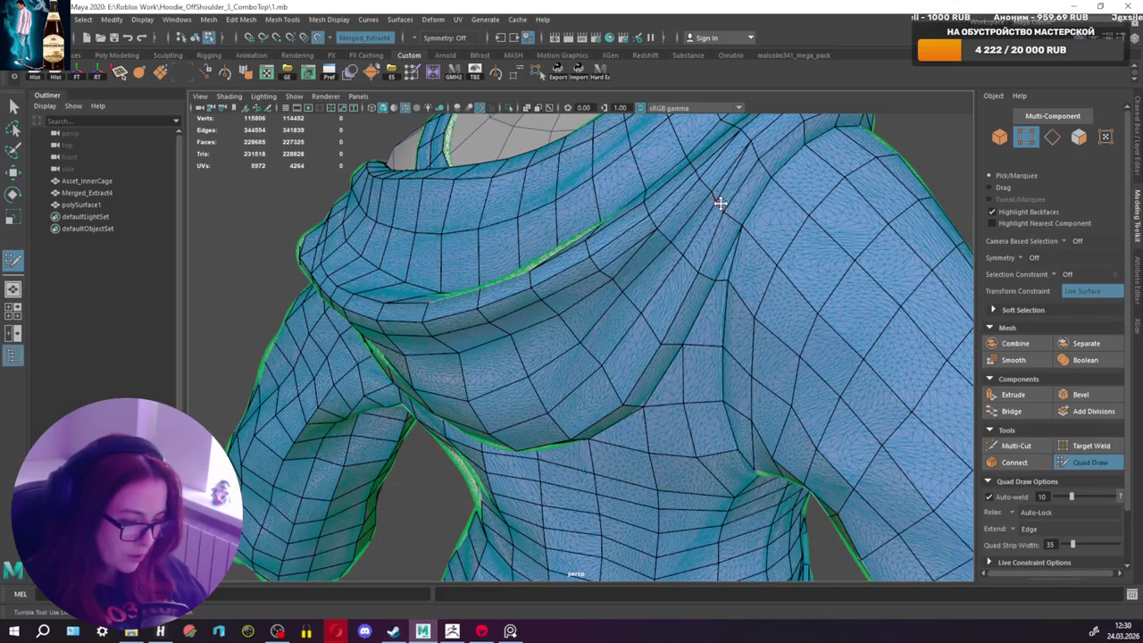
{"action": "mouse_move", "coordinate": [708, 193]}
{"action": "left_mouse_down", "text": "alt"}
{"action": "mouse_move", "coordinate": [697, 250]}
{"action": "mouse_move", "coordinate": [634, 327]}
{"action": "mouse_move", "coordinate": [607, 295]}
{"action": "left_mouse_up", "text": "alt"}
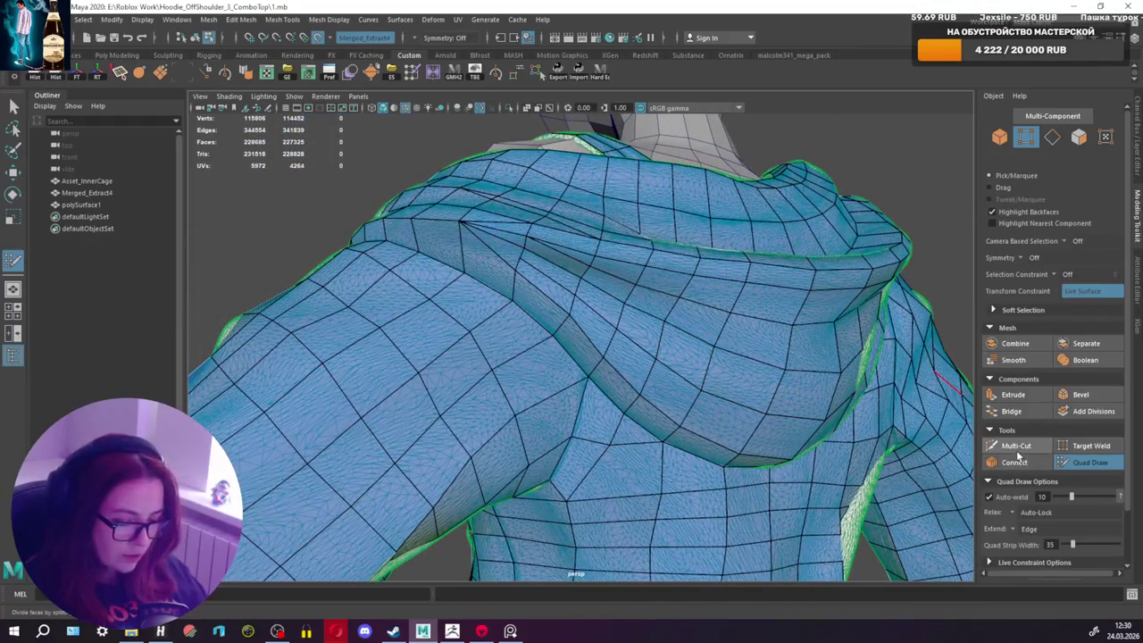
Step: Commit the cut along the shoulder fold and undo an accidental vertex nudge
{"action": "left_click", "coordinate": [1015, 444]}
{"action": "left_click_drag", "start_coordinate": [531, 315], "coordinate": [528, 291], "text": "alt"}
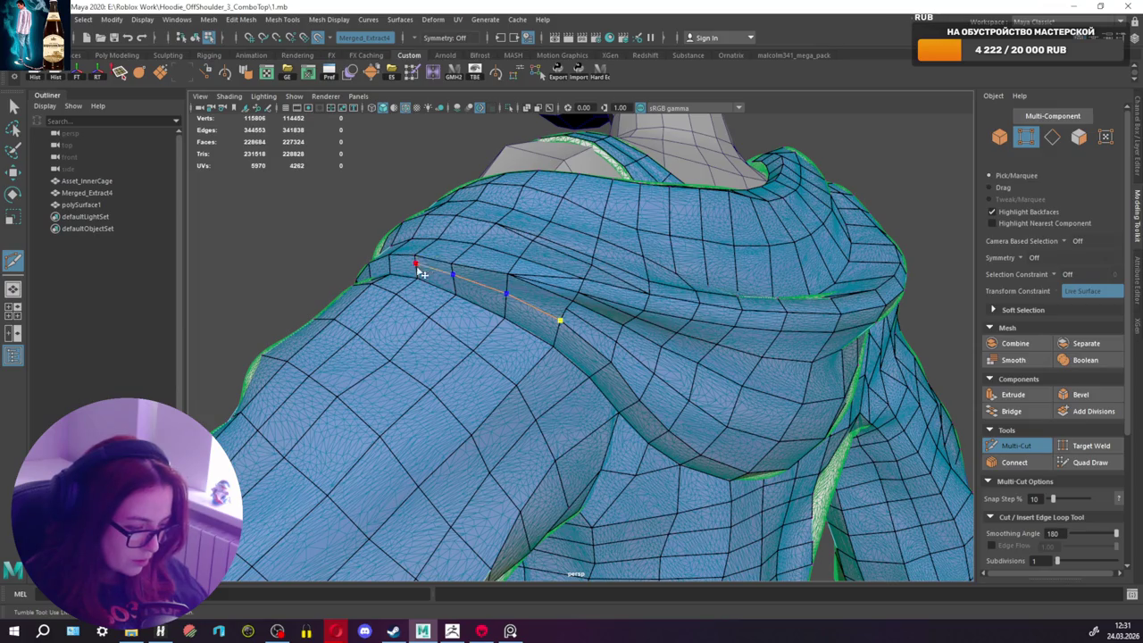
{"action": "left_click_drag", "start_coordinate": [420, 273], "coordinate": [468, 283], "text": "alt"}
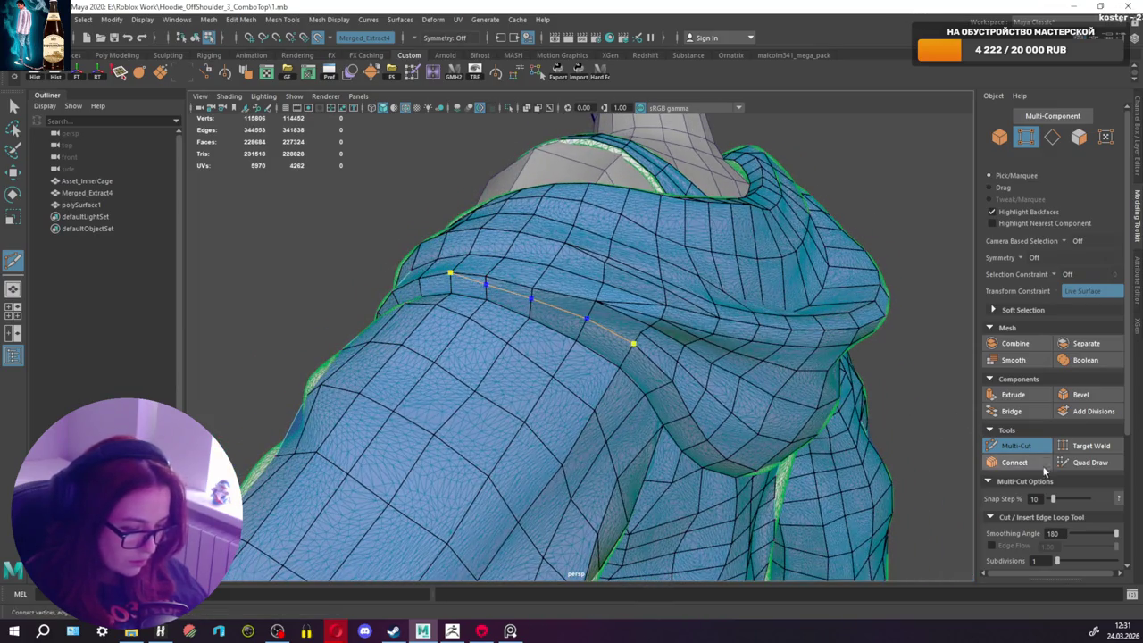
{"action": "left_click", "coordinate": [1016, 445]}
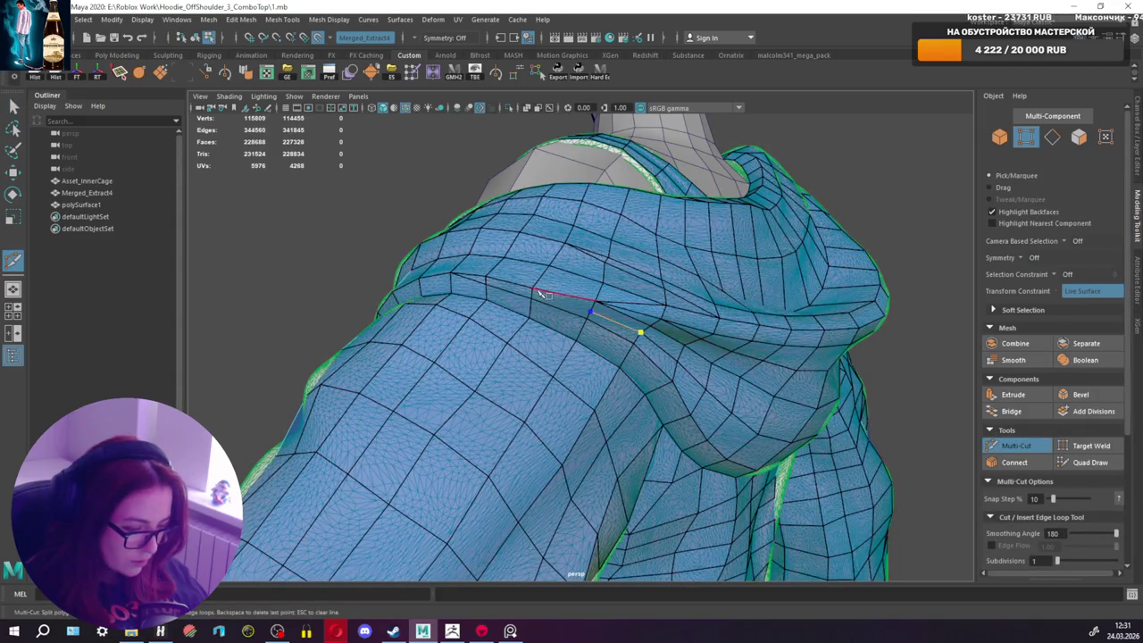
{"action": "left_click", "coordinate": [1090, 462]}
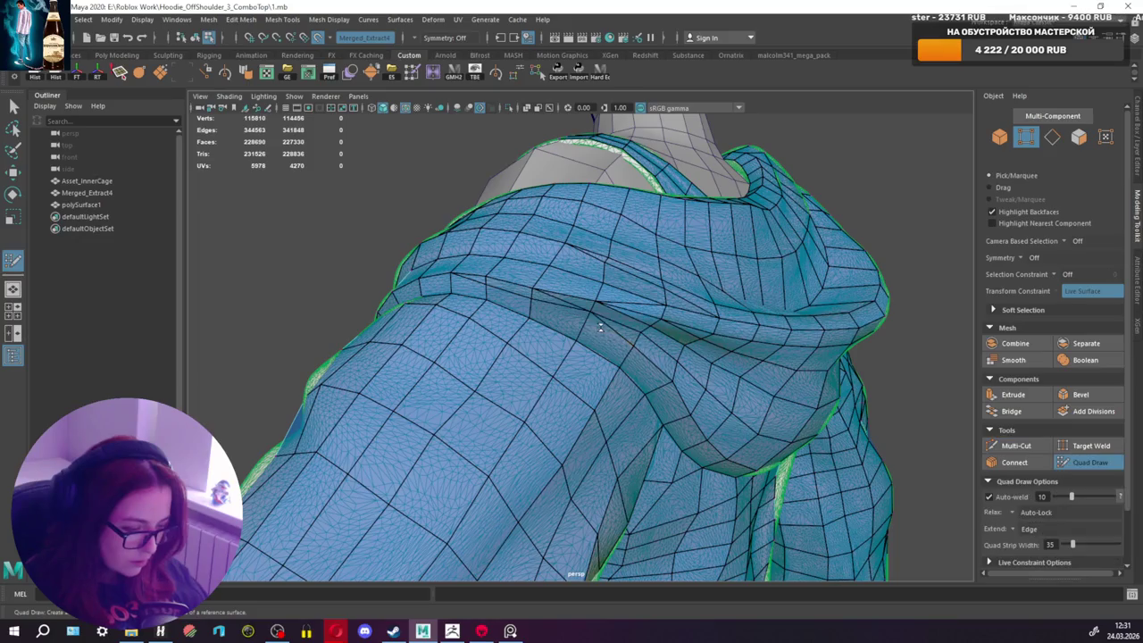
{"action": "left_click_drag", "start_coordinate": [592, 315], "coordinate": [585, 326]}
{"action": "key", "text": "ctrl+z"}
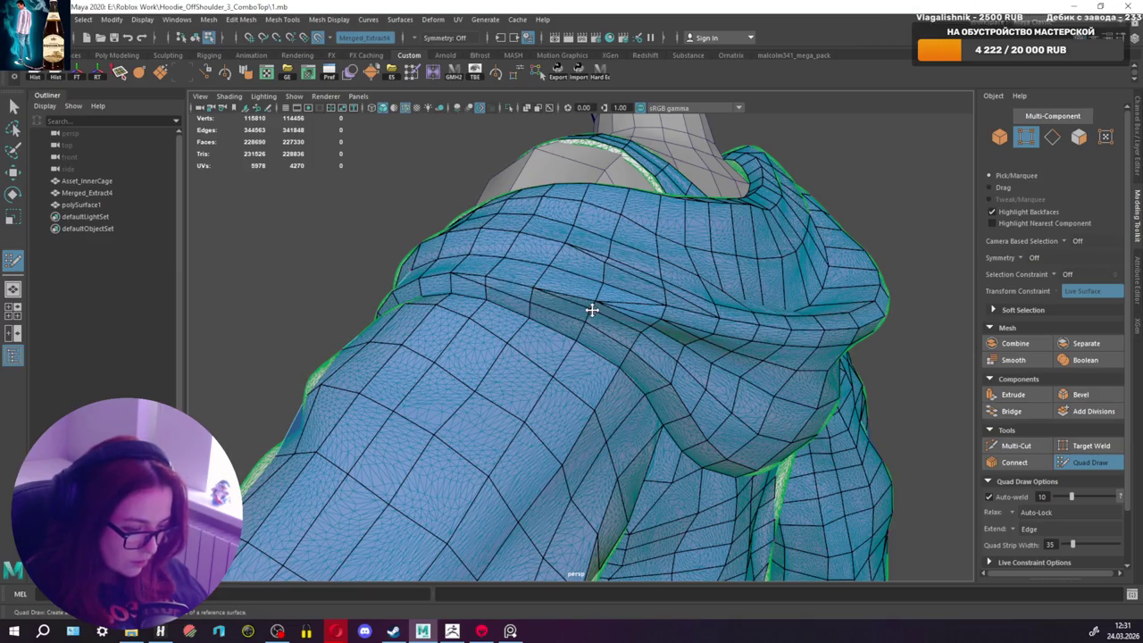
{"action": "left_click_drag", "start_coordinate": [643, 336], "coordinate": [544, 321], "text": "alt"}
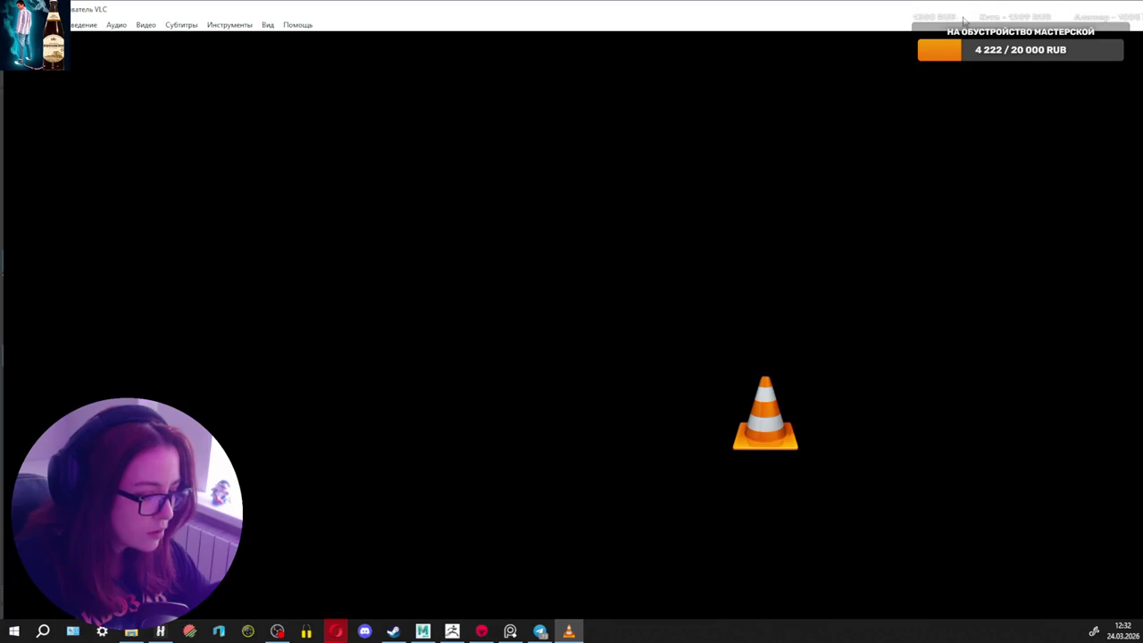
Step: Maximise VLC, play the 1:24 clip through, and close the player
{"action": "left_click_drag", "start_coordinate": [804, 30], "coordinate": [643, 5]}
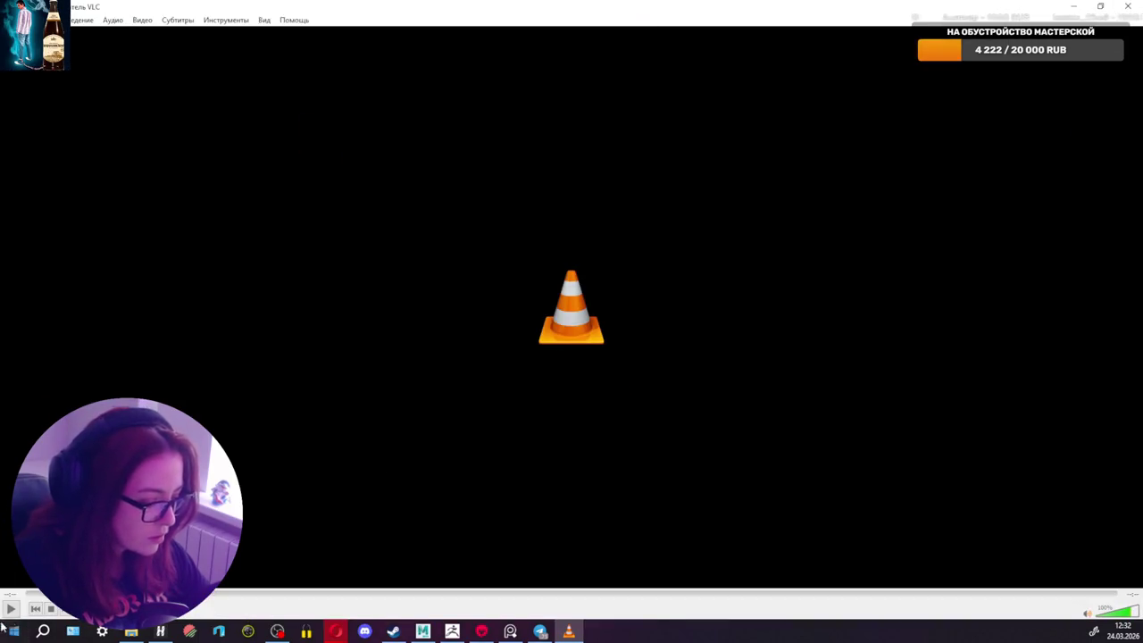
{"action": "left_click", "coordinate": [10, 609]}
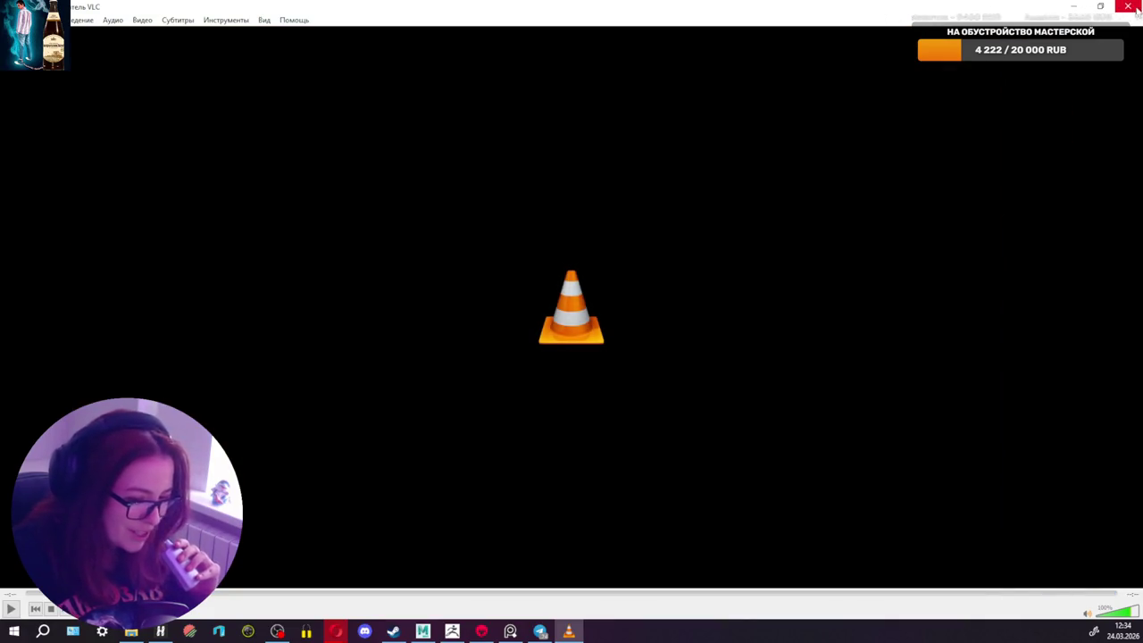
{"action": "left_click", "coordinate": [1137, 10]}
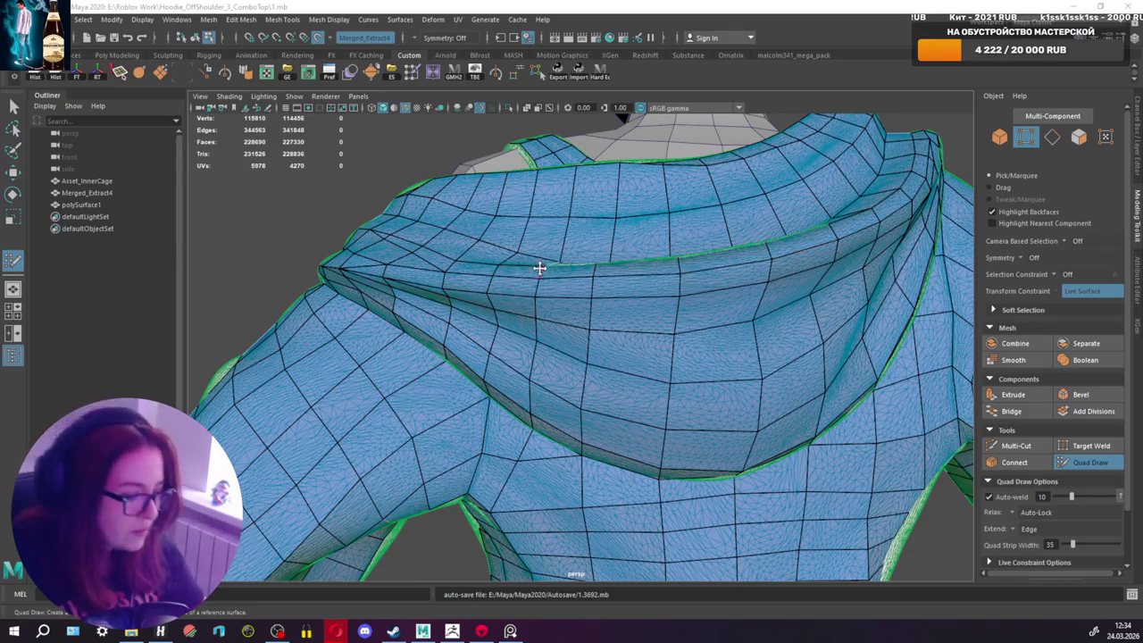
Step: Tumble and dolly around the hood lining and shoulder-opening ring, ending in Multi-Cut
{"action": "left_click_drag", "start_coordinate": [538, 265], "coordinate": [466, 359], "text": "alt"}
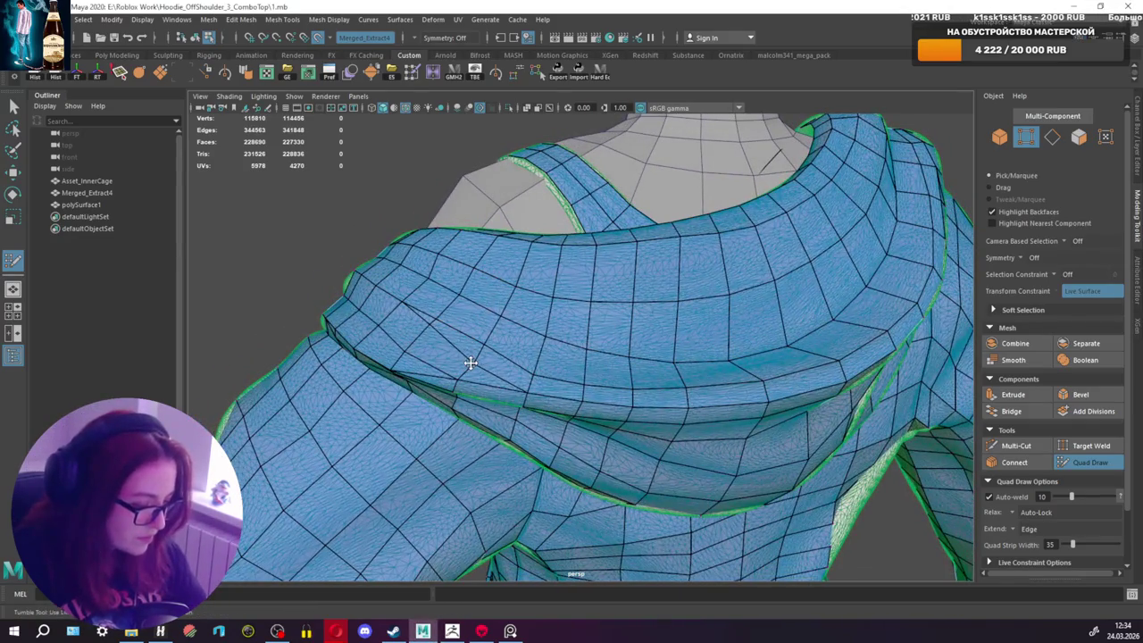
{"action": "mouse_move", "coordinate": [612, 390]}
{"action": "left_mouse_down", "text": "alt"}
{"action": "mouse_move", "coordinate": [626, 348]}
{"action": "mouse_move", "coordinate": [393, 334]}
{"action": "mouse_move", "coordinate": [607, 325]}
{"action": "mouse_move", "coordinate": [612, 297]}
{"action": "mouse_move", "coordinate": [585, 290]}
{"action": "left_mouse_up", "text": "alt"}
{"action": "mouse_move", "coordinate": [607, 223]}
{"action": "left_mouse_down", "text": "alt"}
{"action": "mouse_move", "coordinate": [778, 237]}
{"action": "mouse_move", "coordinate": [778, 247]}
{"action": "mouse_move", "coordinate": [657, 248]}
{"action": "mouse_move", "coordinate": [722, 319]}
{"action": "mouse_move", "coordinate": [796, 296]}
{"action": "mouse_move", "coordinate": [795, 306]}
{"action": "mouse_move", "coordinate": [772, 309]}
{"action": "mouse_move", "coordinate": [799, 317]}
{"action": "mouse_move", "coordinate": [726, 325]}
{"action": "mouse_move", "coordinate": [607, 295]}
{"action": "mouse_move", "coordinate": [689, 276]}
{"action": "mouse_move", "coordinate": [686, 320]}
{"action": "left_mouse_up", "text": "alt"}
{"action": "scroll", "coordinate": [653, 283], "scroll_direction": "up", "scroll_amount": 5}
{"action": "mouse_move", "coordinate": [716, 360]}
{"action": "left_mouse_down", "text": "alt"}
{"action": "mouse_move", "coordinate": [709, 339]}
{"action": "mouse_move", "coordinate": [388, 352]}
{"action": "left_mouse_up", "text": "alt"}
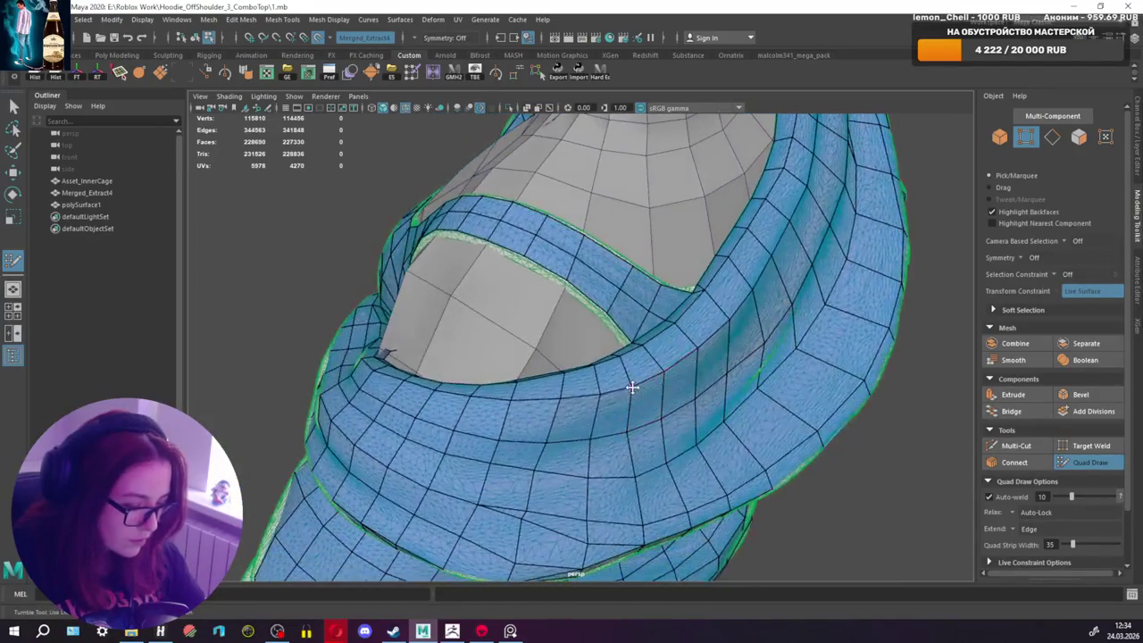
{"action": "scroll", "coordinate": [607, 396], "scroll_direction": "up", "scroll_amount": 3}
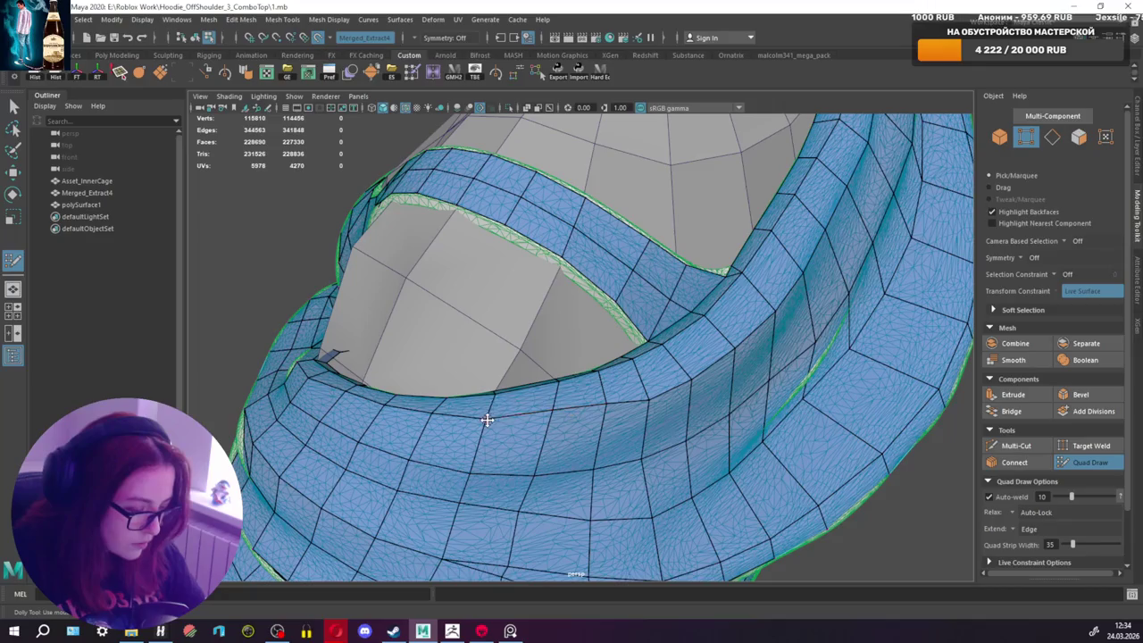
{"action": "left_click_drag", "start_coordinate": [559, 403], "coordinate": [496, 349], "text": "alt"}
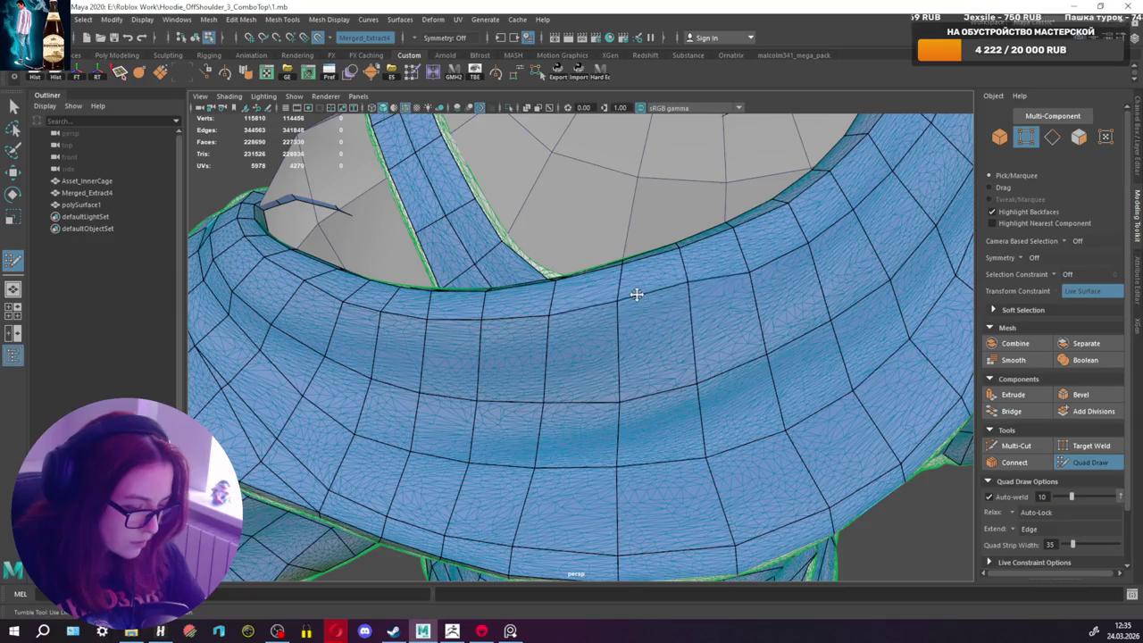
{"action": "left_click_drag", "start_coordinate": [665, 292], "coordinate": [617, 339], "text": "alt"}
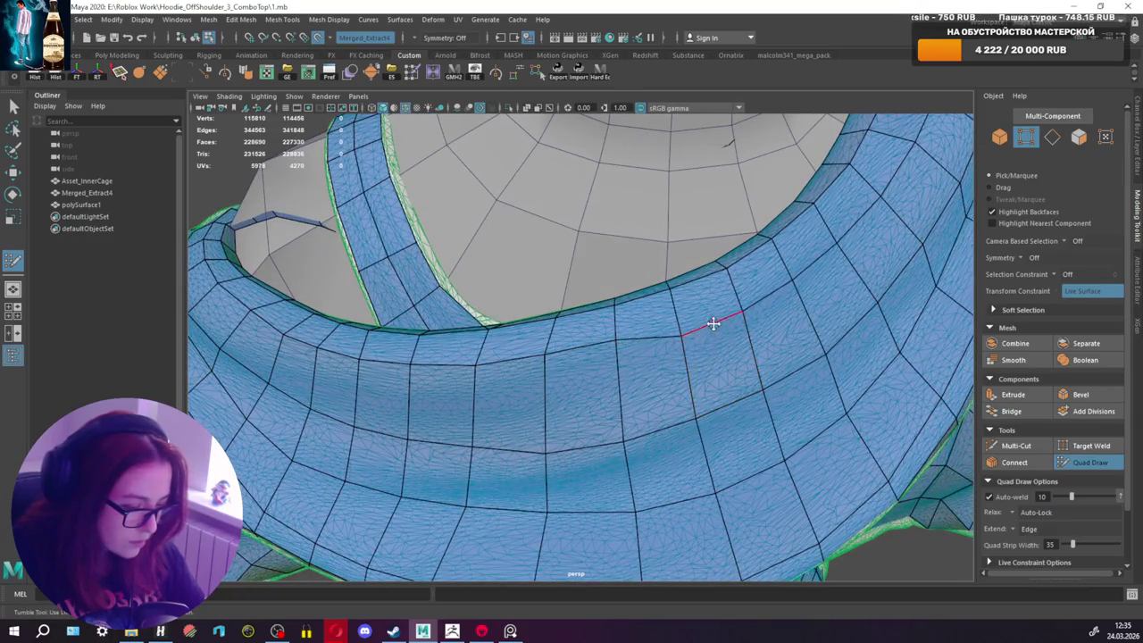
{"action": "left_click_drag", "start_coordinate": [712, 307], "coordinate": [676, 316], "text": "alt"}
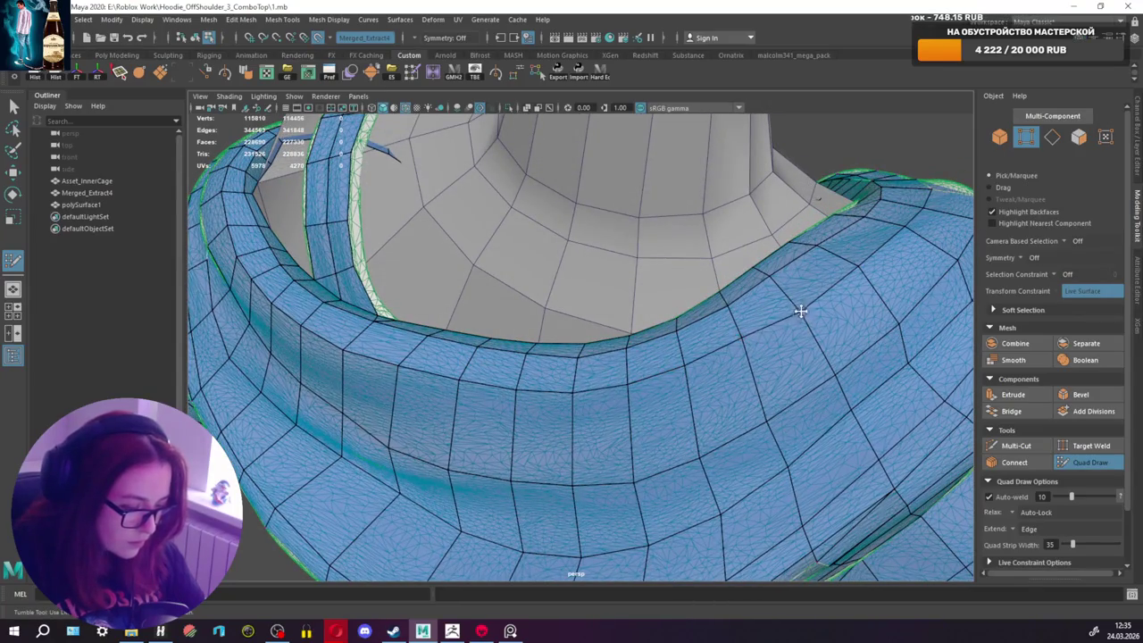
{"action": "mouse_move", "coordinate": [842, 280]}
{"action": "left_mouse_down", "text": "alt"}
{"action": "mouse_move", "coordinate": [847, 357]}
{"action": "mouse_move", "coordinate": [814, 455]}
{"action": "left_mouse_up", "text": "alt"}
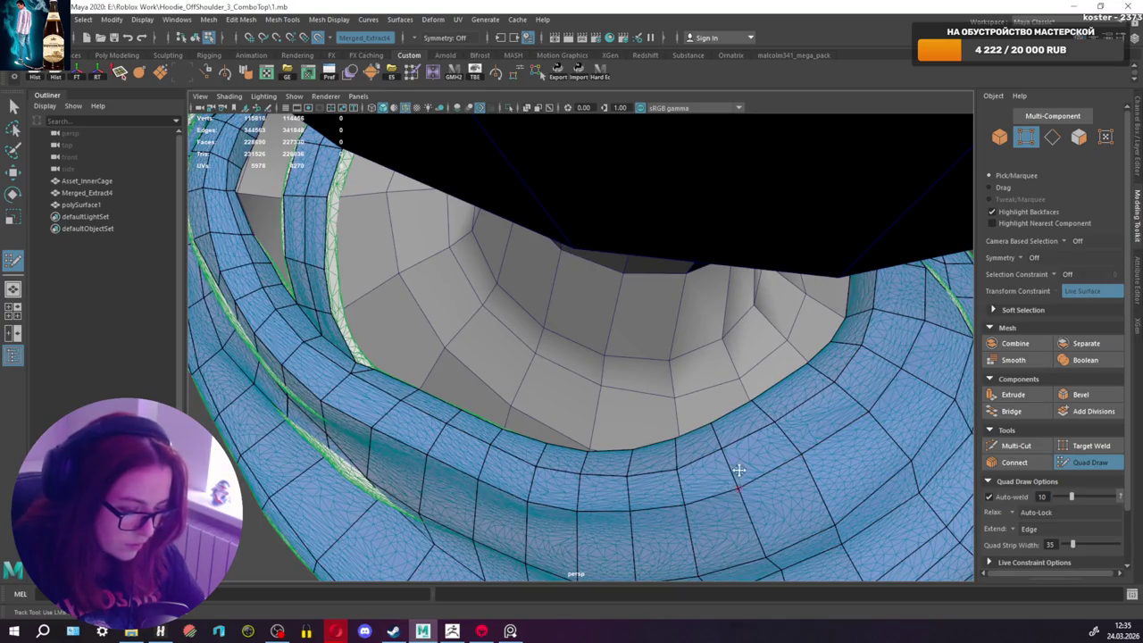
{"action": "mouse_move", "coordinate": [740, 470]}
{"action": "left_mouse_down", "text": "alt"}
{"action": "mouse_move", "coordinate": [804, 408]}
{"action": "mouse_move", "coordinate": [717, 326]}
{"action": "mouse_move", "coordinate": [791, 312]}
{"action": "mouse_move", "coordinate": [738, 364]}
{"action": "mouse_move", "coordinate": [648, 365]}
{"action": "mouse_move", "coordinate": [799, 352]}
{"action": "left_mouse_up", "text": "alt"}
{"action": "key", "text": "ctrl+shift+x"}
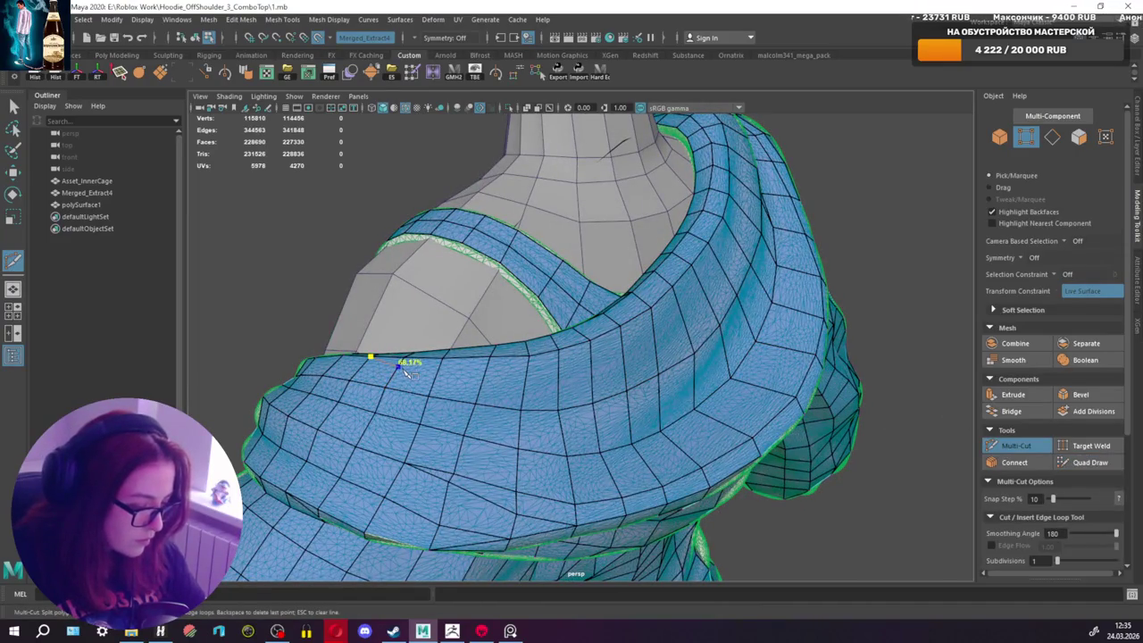
Step: Cut across the hood collar and insert edge loops across the off-shoulder strap
{"action": "left_click", "coordinate": [1023, 445]}
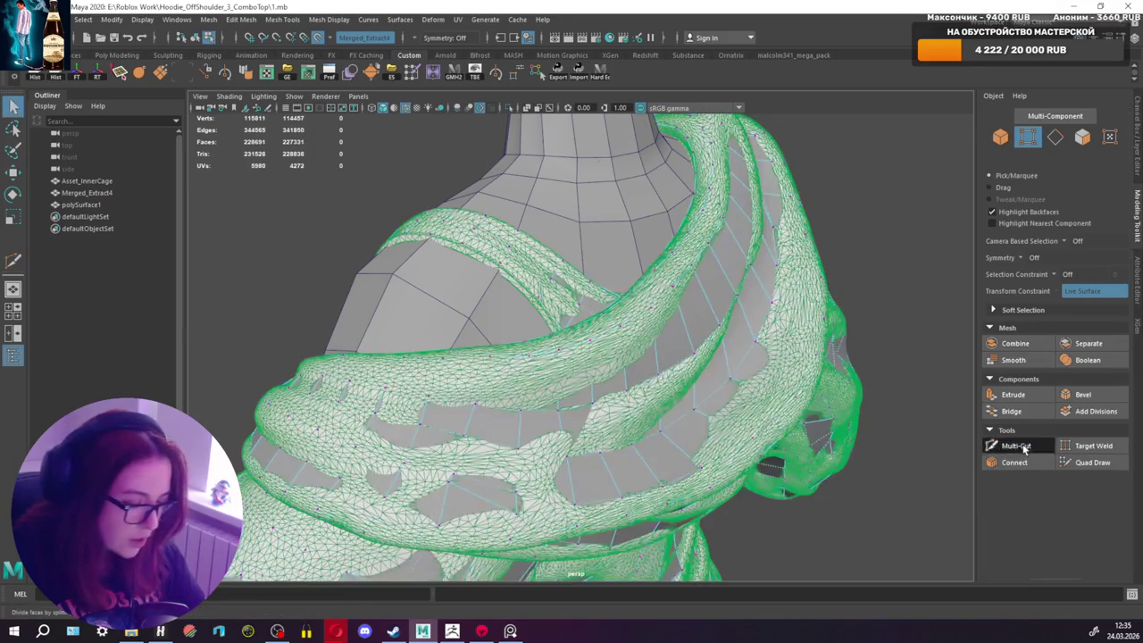
{"action": "mouse_move", "coordinate": [678, 375]}
{"action": "left_mouse_down", "text": "alt"}
{"action": "mouse_move", "coordinate": [565, 370]}
{"action": "mouse_move", "coordinate": [544, 382]}
{"action": "mouse_move", "coordinate": [688, 347]}
{"action": "left_mouse_up", "text": "alt"}
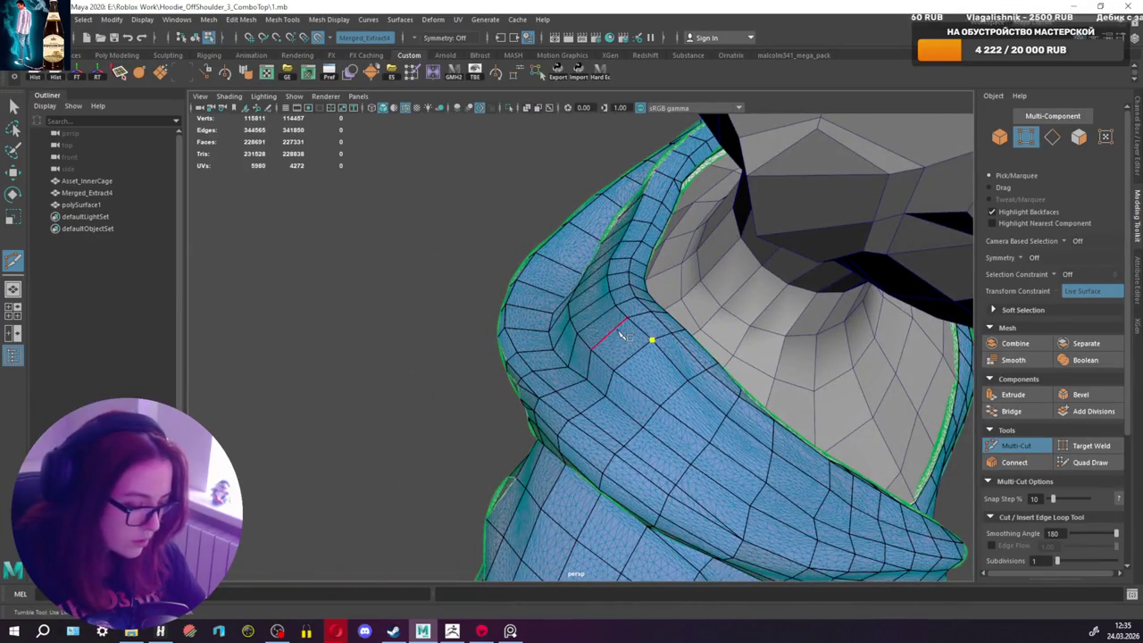
{"action": "mouse_move", "coordinate": [625, 329]}
{"action": "left_mouse_down", "text": "alt"}
{"action": "mouse_move", "coordinate": [586, 319]}
{"action": "mouse_move", "coordinate": [560, 288]}
{"action": "mouse_move", "coordinate": [681, 324]}
{"action": "mouse_move", "coordinate": [576, 346]}
{"action": "mouse_move", "coordinate": [554, 326]}
{"action": "mouse_move", "coordinate": [543, 289]}
{"action": "mouse_move", "coordinate": [552, 309]}
{"action": "left_mouse_up", "text": "alt"}
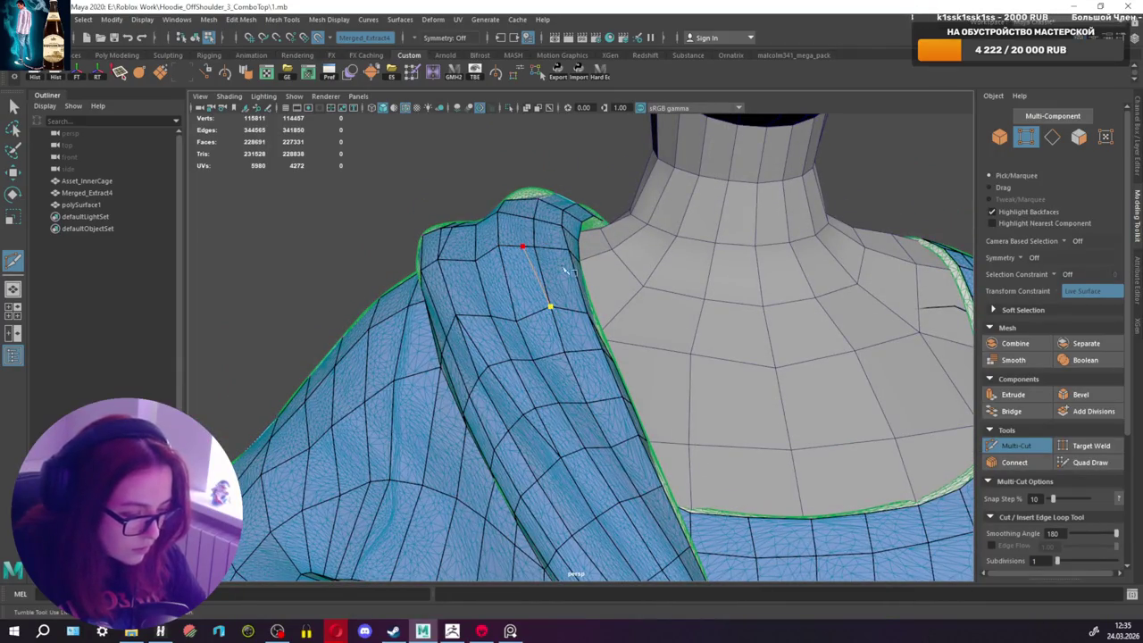
{"action": "key", "text": "Return"}
{"action": "mouse_move", "coordinate": [564, 270]}
{"action": "left_mouse_down", "text": "alt"}
{"action": "mouse_move", "coordinate": [706, 348]}
{"action": "mouse_move", "coordinate": [695, 400]}
{"action": "mouse_move", "coordinate": [733, 308]}
{"action": "mouse_move", "coordinate": [503, 327]}
{"action": "left_mouse_up", "text": "alt"}
{"action": "left_click", "coordinate": [673, 404], "text": "ctrl"}
{"action": "left_click_drag", "start_coordinate": [675, 309], "coordinate": [686, 351], "text": "alt"}
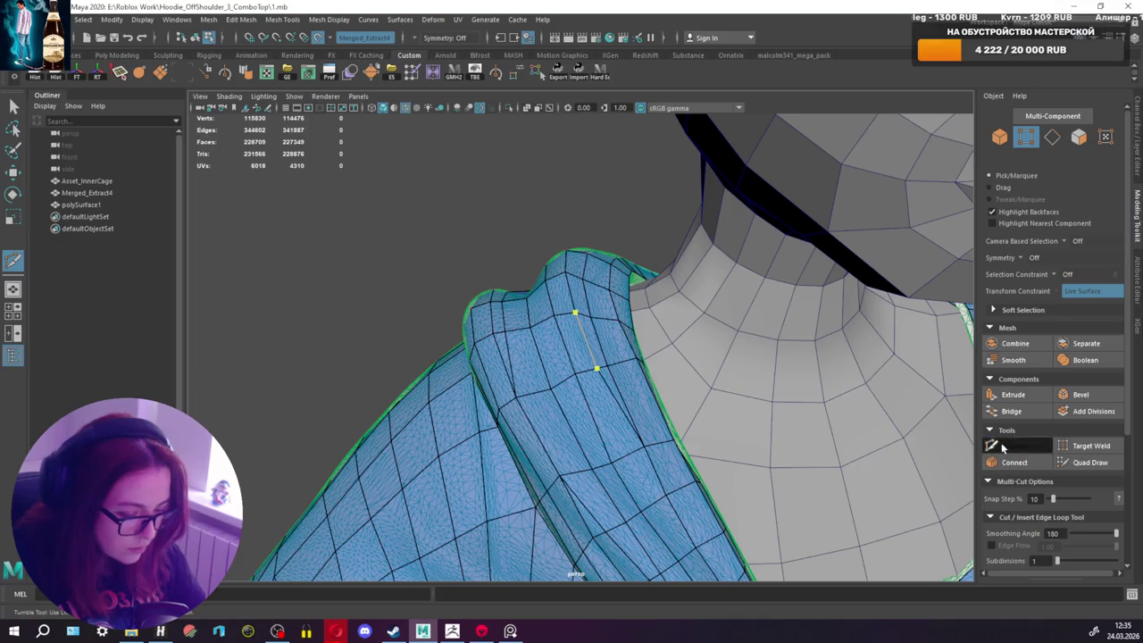
{"action": "key", "text": "Return"}
Step: Place a cut point on the hood opening and return to Quad Draw
{"action": "mouse_move", "coordinate": [945, 441]}
{"action": "left_mouse_down", "text": "alt"}
{"action": "mouse_move", "coordinate": [748, 356]}
{"action": "mouse_move", "coordinate": [740, 364]}
{"action": "left_mouse_up", "text": "alt"}
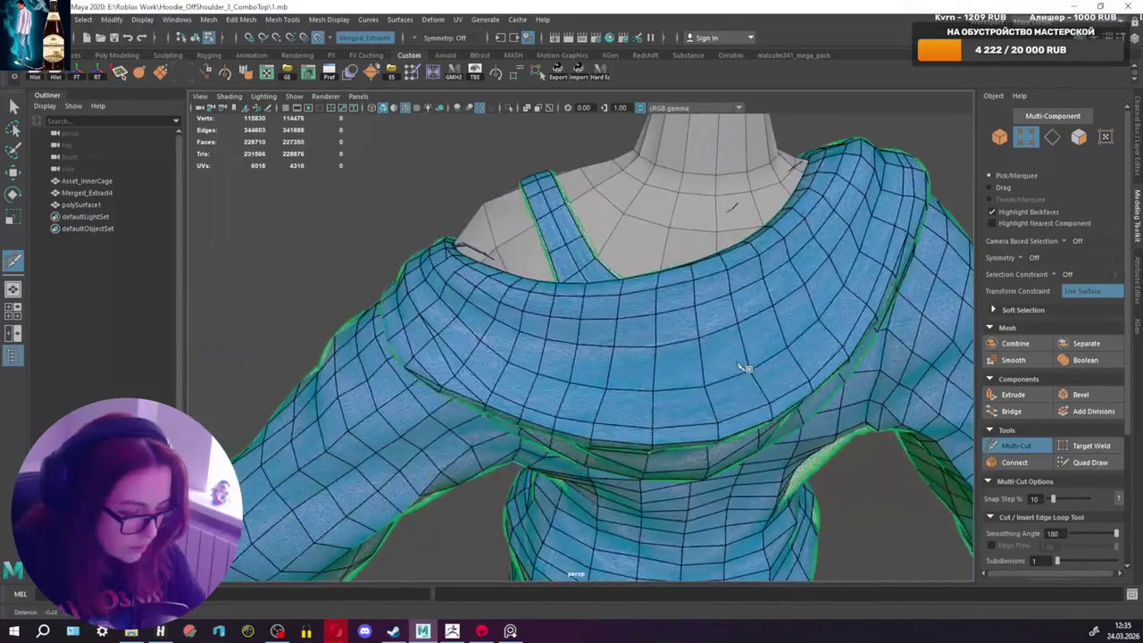
{"action": "left_click_drag", "start_coordinate": [512, 345], "coordinate": [512, 353], "text": "alt"}
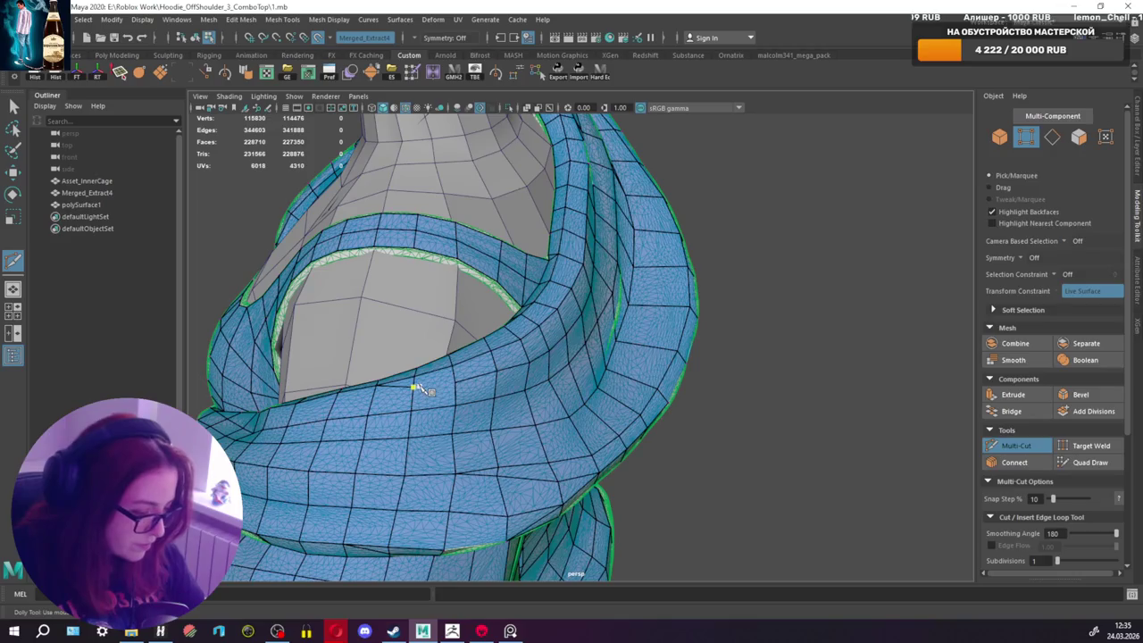
{"action": "left_click", "coordinate": [457, 384]}
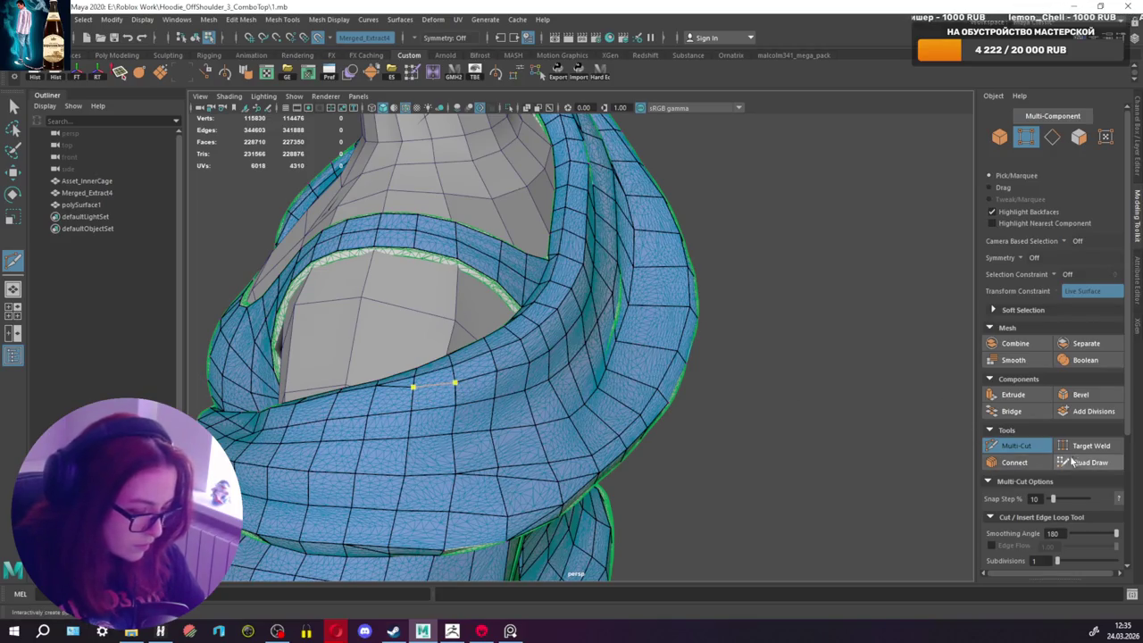
{"action": "left_click", "coordinate": [1090, 461]}
{"action": "mouse_move", "coordinate": [439, 382]}
{"action": "left_mouse_down", "text": "alt"}
{"action": "mouse_move", "coordinate": [480, 378]}
{"action": "mouse_move", "coordinate": [349, 355]}
{"action": "left_mouse_up", "text": "alt"}
{"action": "mouse_move", "coordinate": [349, 355]}
{"action": "right_mouse_down", "text": "alt"}
{"action": "mouse_move", "coordinate": [401, 339]}
{"action": "mouse_move", "coordinate": [543, 381]}
{"action": "right_mouse_up", "text": "alt"}
Step: Select all 1601 retopology faces and resume Quad Draw around the hoodie's back
{"action": "key", "text": "q"}
{"action": "key", "text": "f"}
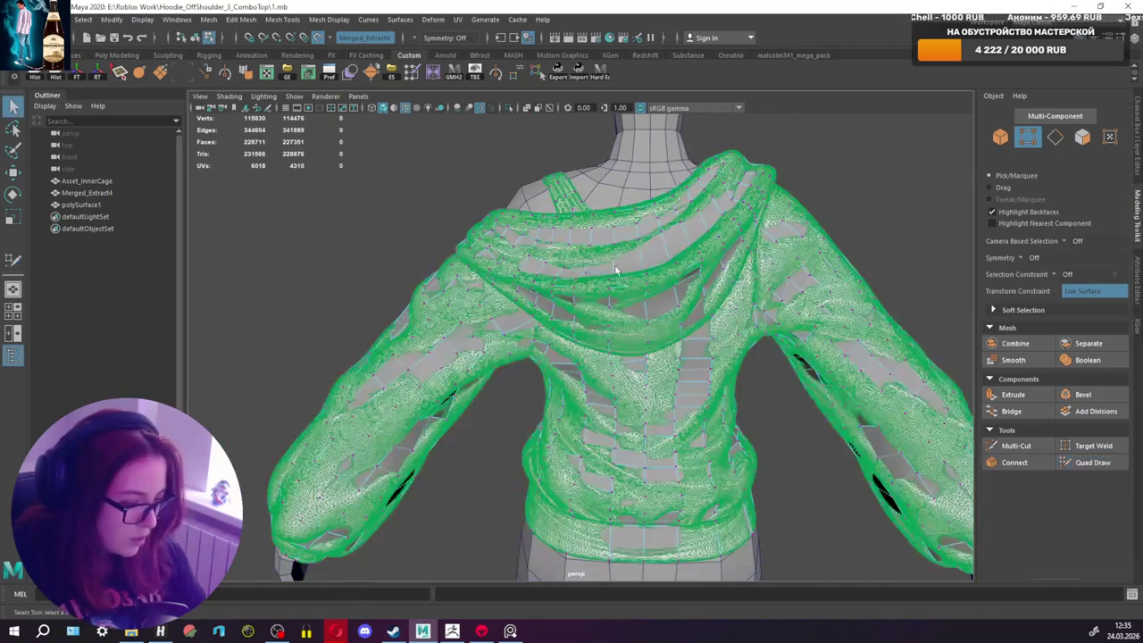
{"action": "right_click_drag", "start_coordinate": [623, 256], "coordinate": [620, 288]}
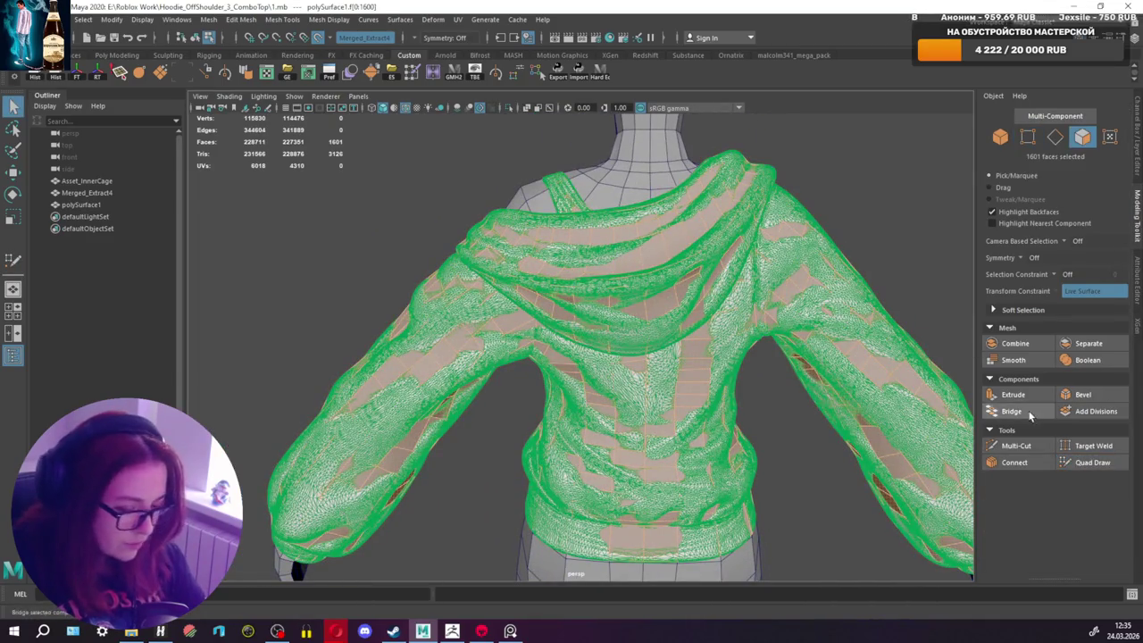
{"action": "left_click", "coordinate": [1090, 462]}
{"action": "left_click_drag", "start_coordinate": [544, 332], "coordinate": [741, 325], "text": "alt"}
{"action": "right_click_drag", "start_coordinate": [742, 326], "coordinate": [646, 306], "text": "alt"}
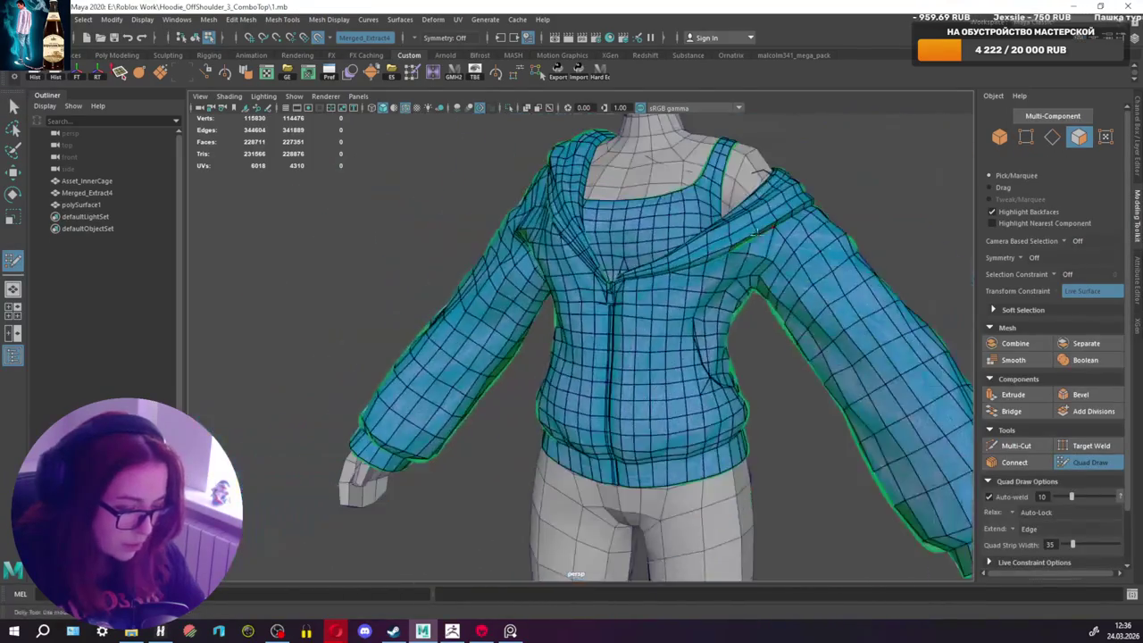
{"action": "left_click_drag", "start_coordinate": [646, 307], "coordinate": [536, 324], "text": "alt"}
{"action": "mouse_move", "coordinate": [536, 324]}
{"action": "right_mouse_down", "text": "alt"}
{"action": "mouse_move", "coordinate": [659, 268]}
{"action": "mouse_move", "coordinate": [663, 298]}
{"action": "right_mouse_up", "text": "alt"}
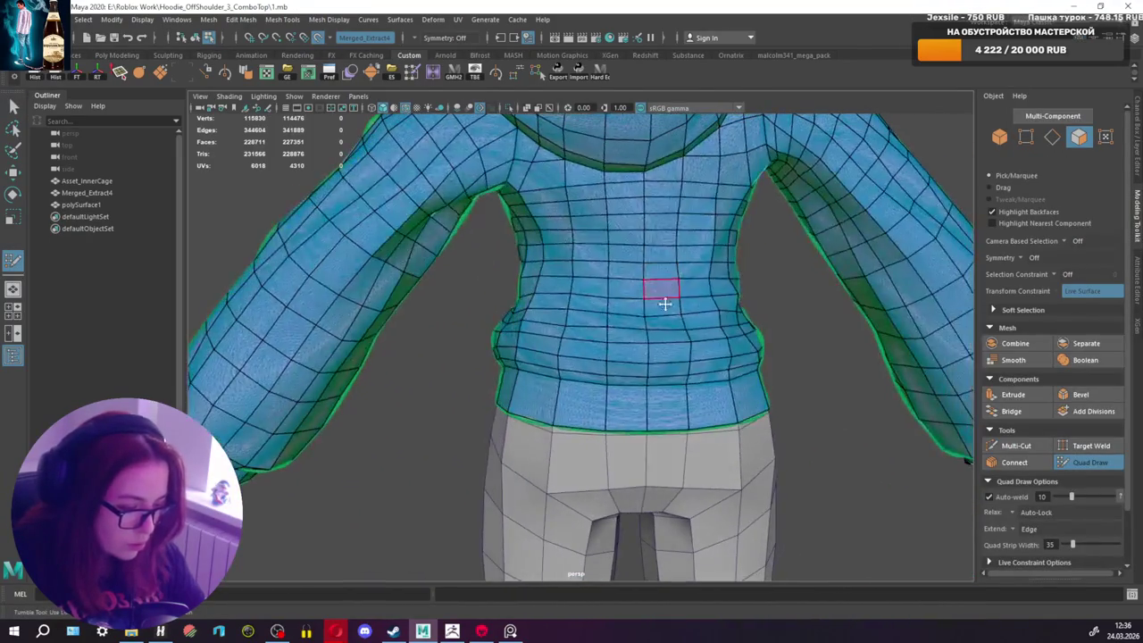
Step: Add two edge loops down the hoodie's back and review the lower hem
{"action": "mouse_move", "coordinate": [664, 298]}
{"action": "left_mouse_down", "text": "alt"}
{"action": "mouse_move", "coordinate": [648, 396]}
{"action": "mouse_move", "coordinate": [615, 414]}
{"action": "mouse_move", "coordinate": [627, 399]}
{"action": "mouse_move", "coordinate": [620, 459]}
{"action": "left_mouse_up", "text": "alt"}
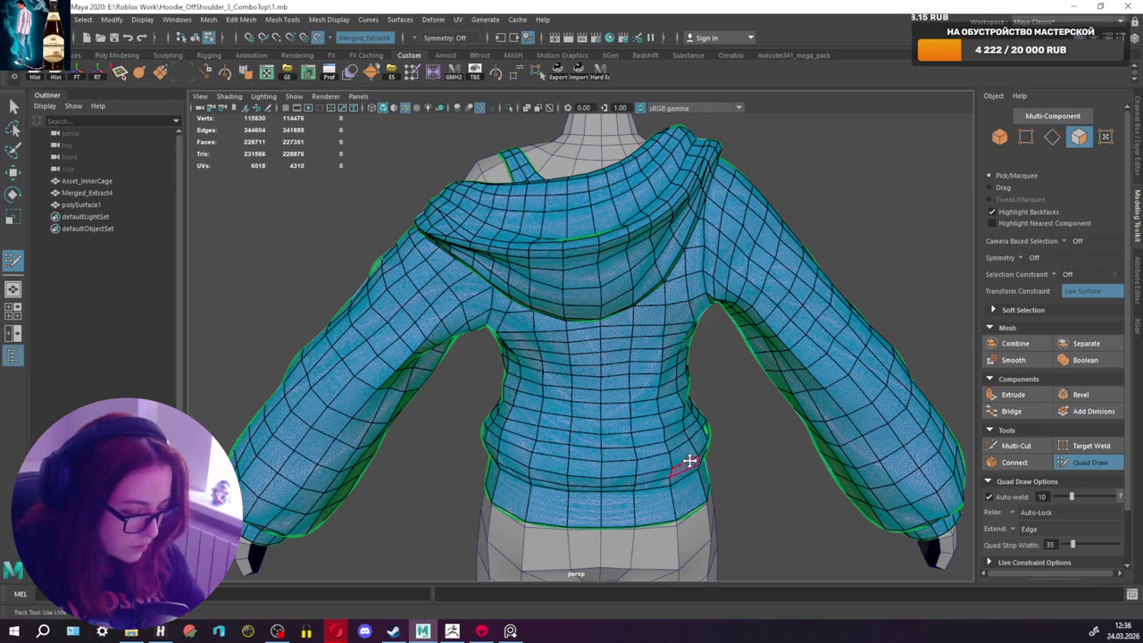
{"action": "left_click_drag", "start_coordinate": [690, 461], "coordinate": [637, 452], "text": "alt"}
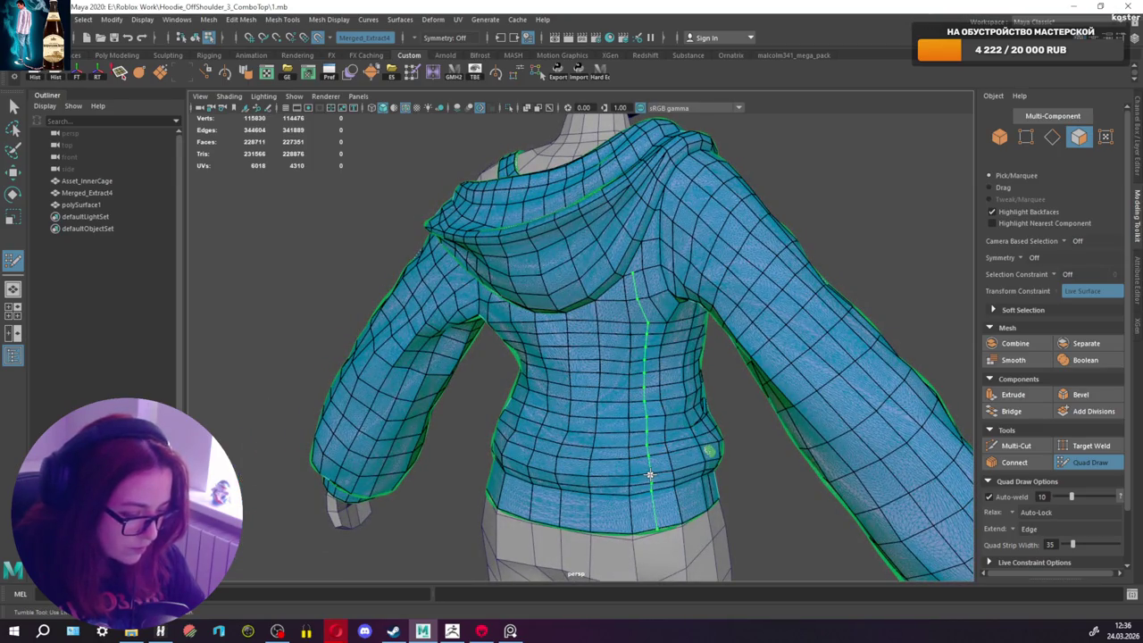
{"action": "left_click", "coordinate": [649, 475], "text": "ctrl"}
{"action": "mouse_move", "coordinate": [565, 440]}
{"action": "left_mouse_down", "text": "alt"}
{"action": "mouse_move", "coordinate": [607, 413]}
{"action": "mouse_move", "coordinate": [661, 420]}
{"action": "mouse_move", "coordinate": [550, 491]}
{"action": "left_mouse_up", "text": "alt"}
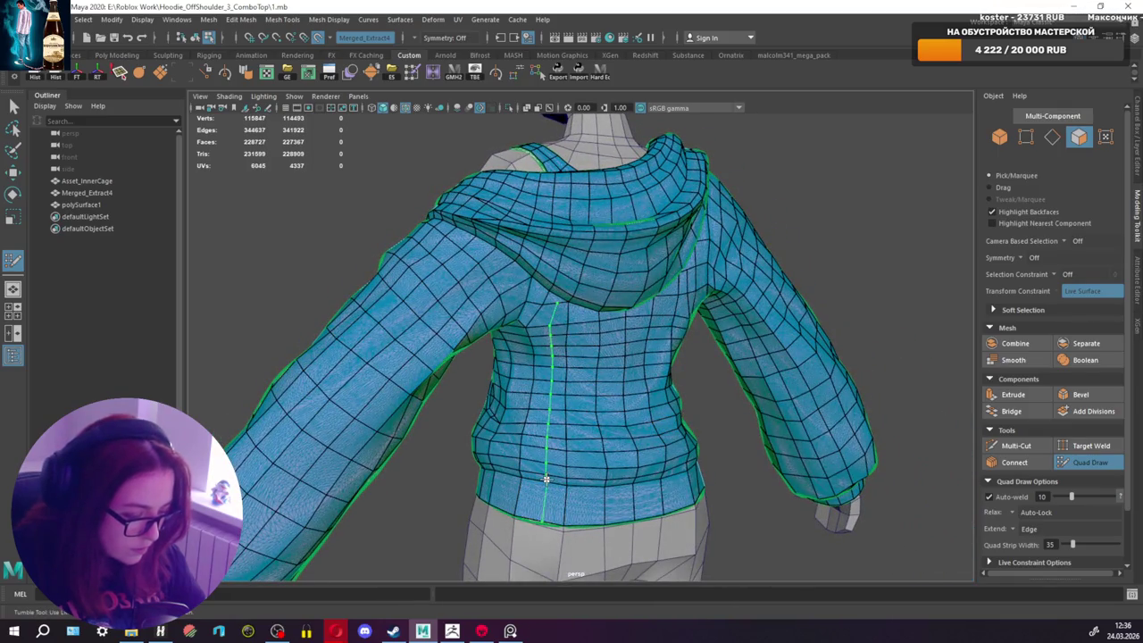
{"action": "left_click", "coordinate": [560, 458], "text": "ctrl"}
{"action": "scroll", "coordinate": [548, 312], "scroll_direction": "up", "scroll_amount": 2}
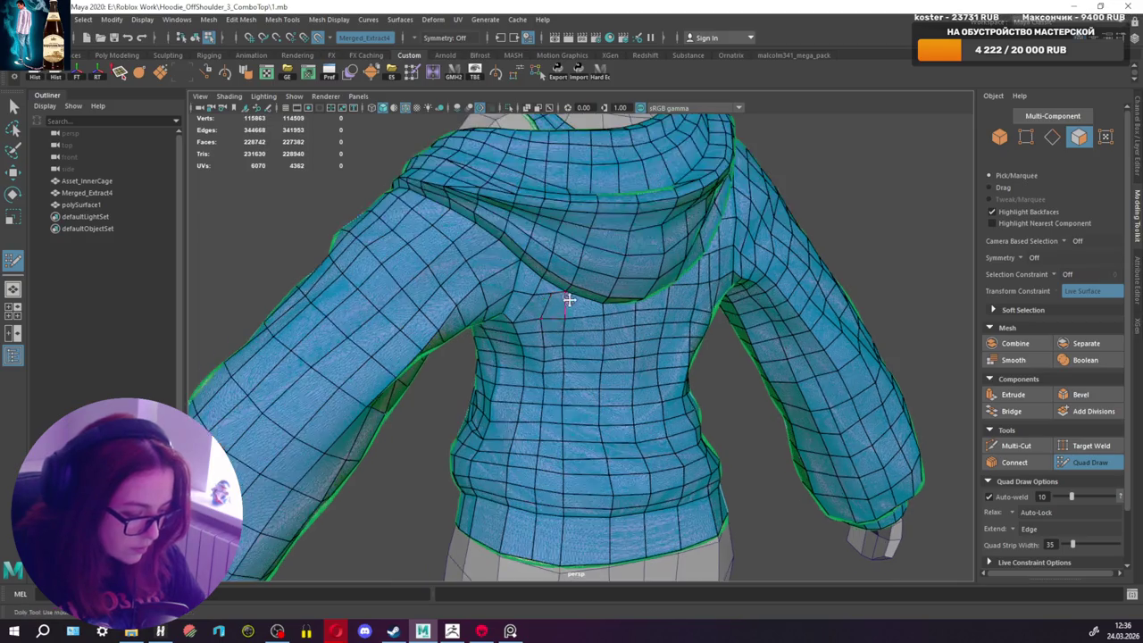
{"action": "scroll", "coordinate": [569, 298], "scroll_direction": "up", "scroll_amount": 2}
{"action": "scroll", "coordinate": [577, 334], "scroll_direction": "up", "scroll_amount": 2}
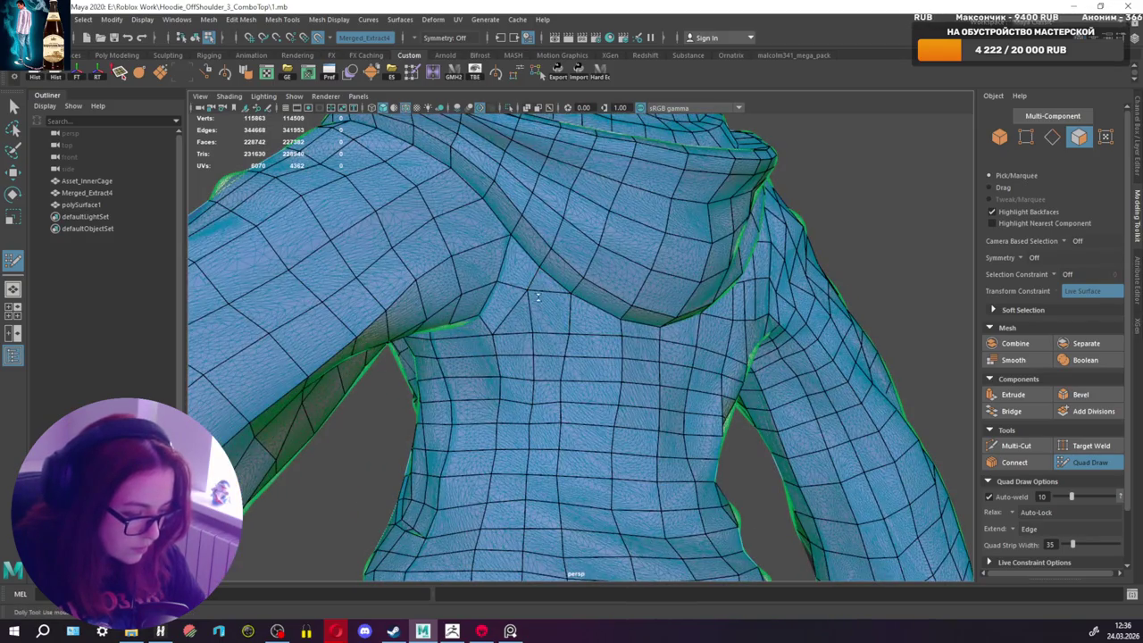
{"action": "mouse_move", "coordinate": [537, 296]}
{"action": "left_mouse_down", "text": "alt"}
{"action": "mouse_move", "coordinate": [587, 255]}
{"action": "mouse_move", "coordinate": [556, 435]}
{"action": "mouse_move", "coordinate": [605, 301]}
{"action": "mouse_move", "coordinate": [543, 338]}
{"action": "mouse_move", "coordinate": [587, 362]}
{"action": "left_mouse_up", "text": "alt"}
{"action": "left_click_drag", "start_coordinate": [547, 409], "coordinate": [534, 452], "text": "alt"}
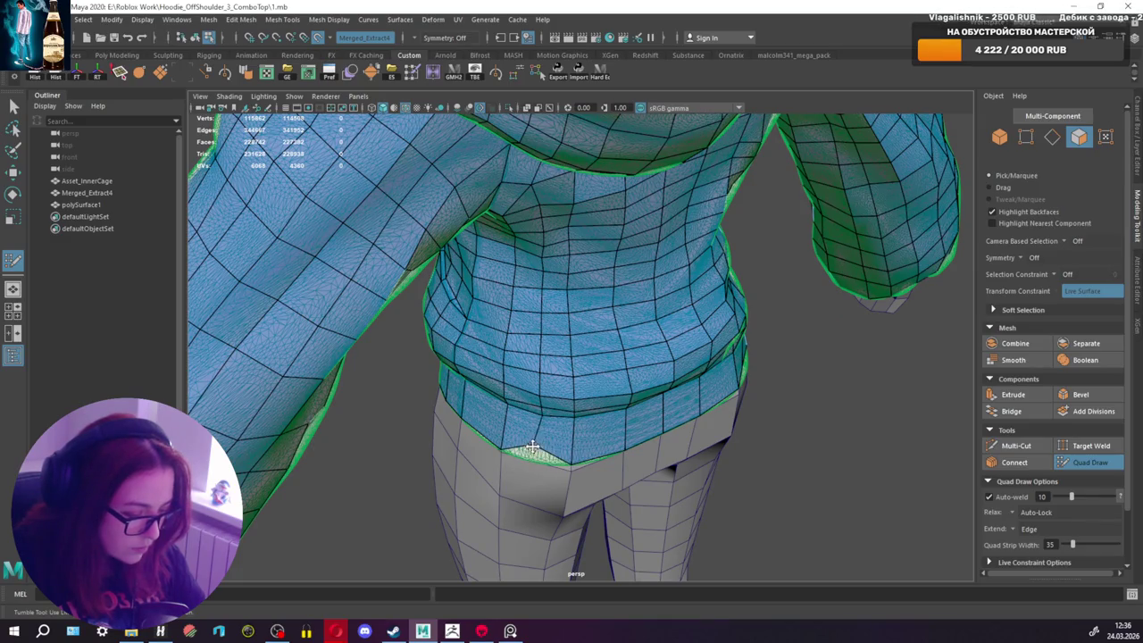
{"action": "mouse_move", "coordinate": [564, 423]}
{"action": "left_mouse_down", "text": "alt"}
{"action": "mouse_move", "coordinate": [452, 408]}
{"action": "mouse_move", "coordinate": [684, 487]}
{"action": "mouse_move", "coordinate": [684, 516]}
{"action": "left_mouse_up", "text": "alt"}
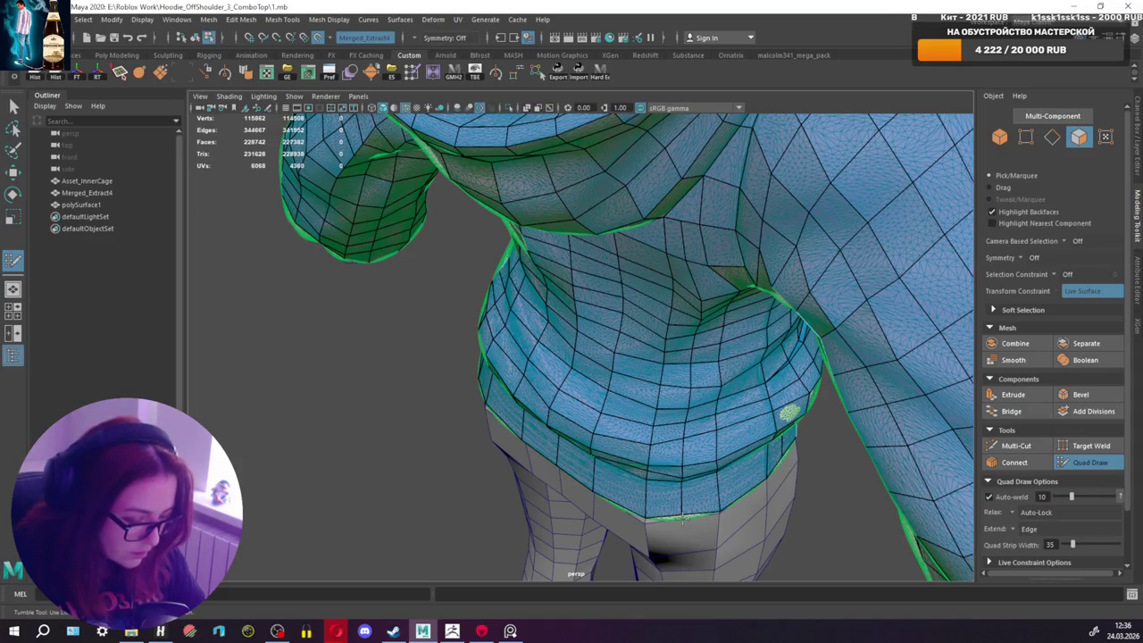
{"action": "left_click_drag", "start_coordinate": [683, 520], "coordinate": [685, 388], "text": "alt"}
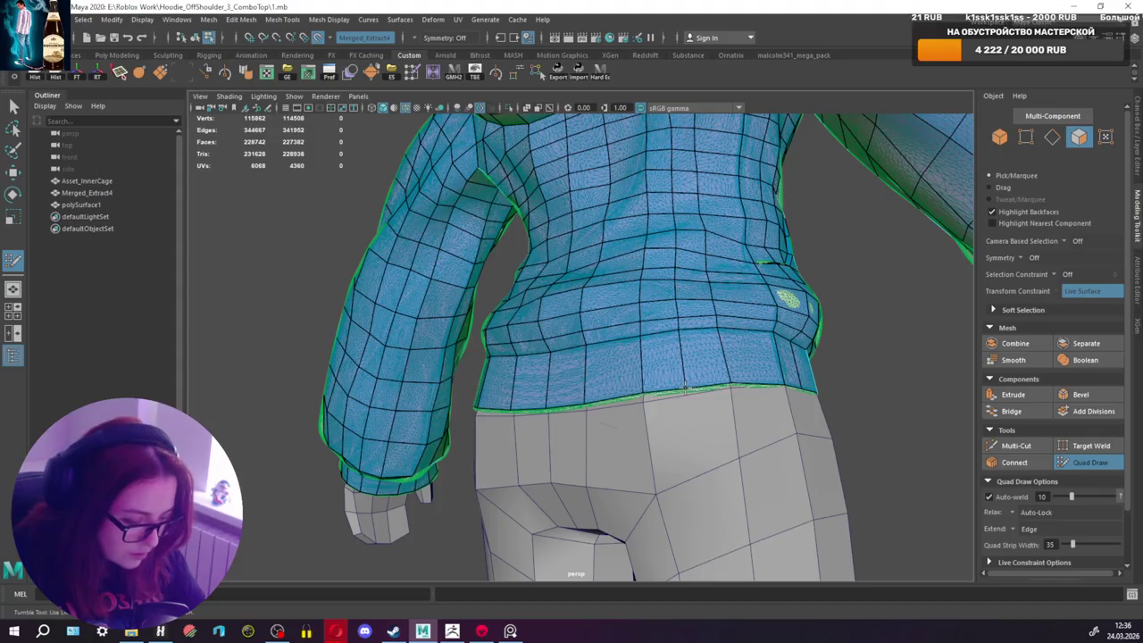
Step: Undo the stray retopology point and drag the back hem vertex into place
{"action": "key", "text": "ctrl+z"}
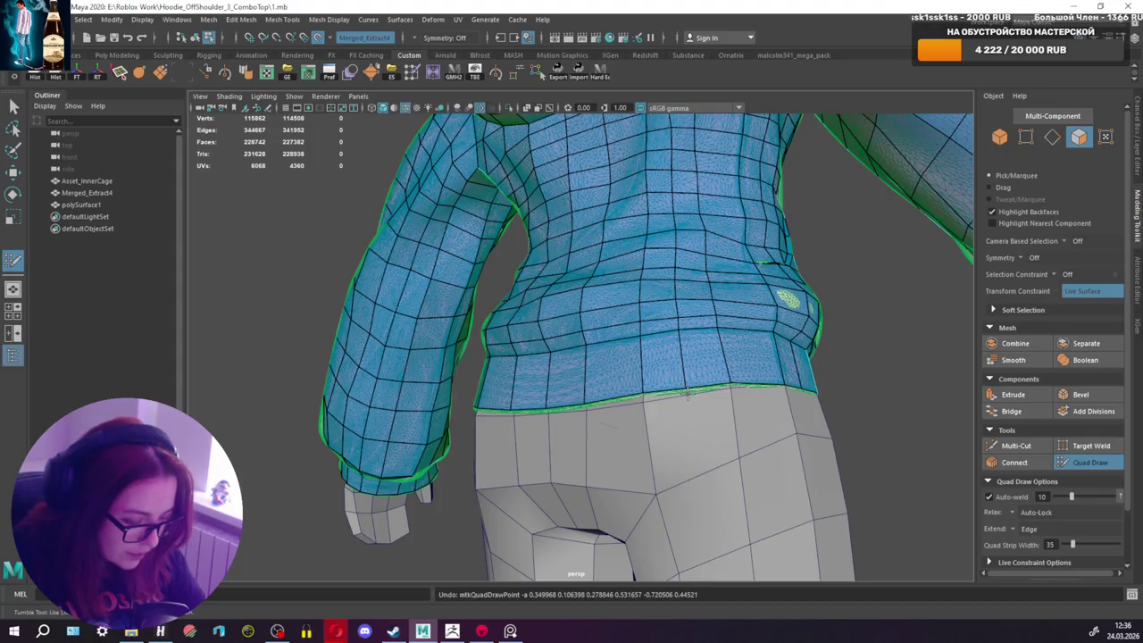
{"action": "mouse_move", "coordinate": [687, 393]}
{"action": "left_mouse_down"}
{"action": "mouse_move", "coordinate": [685, 376]}
{"action": "mouse_move", "coordinate": [710, 396]}
{"action": "mouse_move", "coordinate": [714, 459]}
{"action": "mouse_move", "coordinate": [715, 306]}
{"action": "mouse_move", "coordinate": [728, 331]}
{"action": "mouse_move", "coordinate": [756, 299]}
{"action": "mouse_move", "coordinate": [740, 288]}
{"action": "mouse_move", "coordinate": [747, 229]}
{"action": "left_mouse_up"}
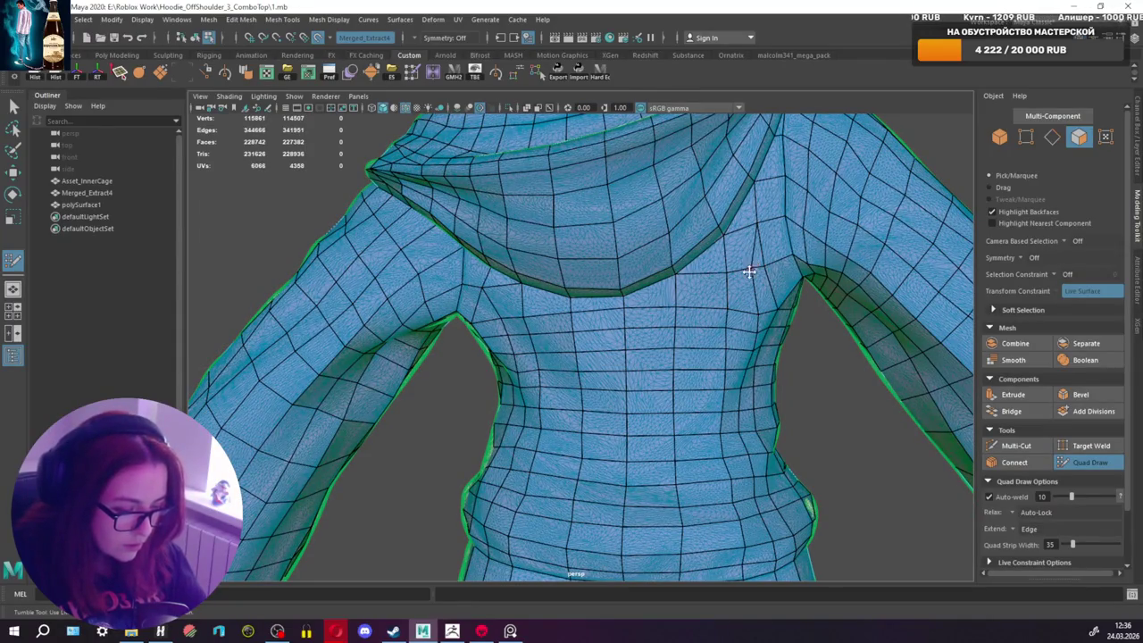
{"action": "scroll", "coordinate": [749, 272], "scroll_direction": "down", "scroll_amount": 3}
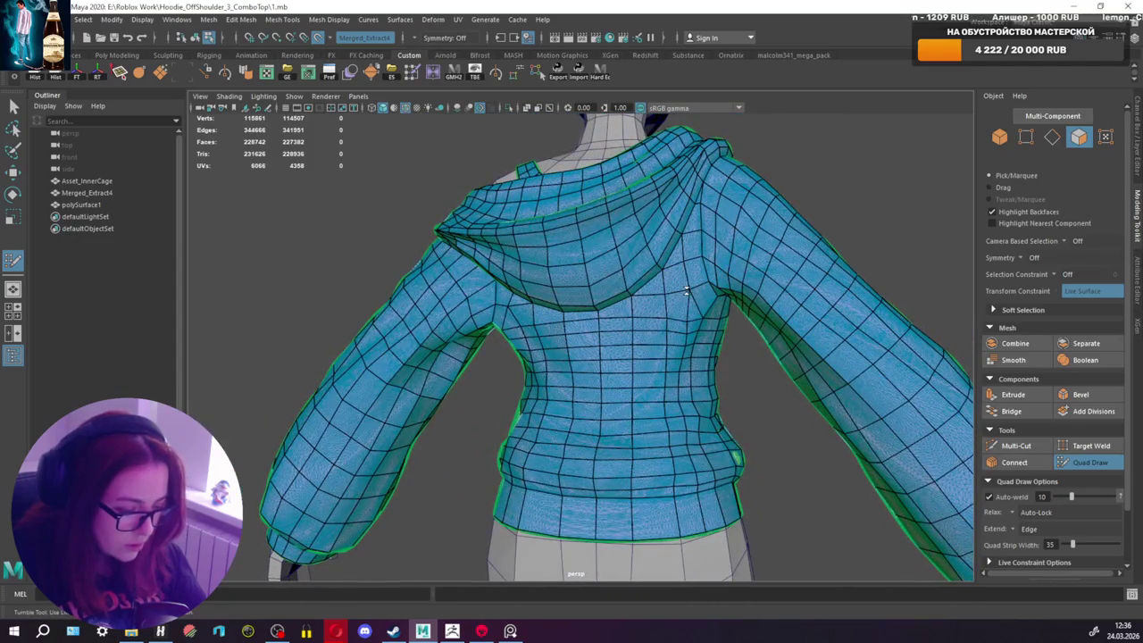
{"action": "mouse_move", "coordinate": [686, 290]}
{"action": "left_mouse_down", "text": "alt"}
{"action": "mouse_move", "coordinate": [724, 301]}
{"action": "mouse_move", "coordinate": [684, 309]}
{"action": "mouse_move", "coordinate": [652, 287]}
{"action": "mouse_move", "coordinate": [657, 275]}
{"action": "mouse_move", "coordinate": [595, 378]}
{"action": "mouse_move", "coordinate": [633, 395]}
{"action": "left_mouse_up", "text": "alt"}
{"action": "scroll", "coordinate": [602, 333], "scroll_direction": "up", "scroll_amount": 2}
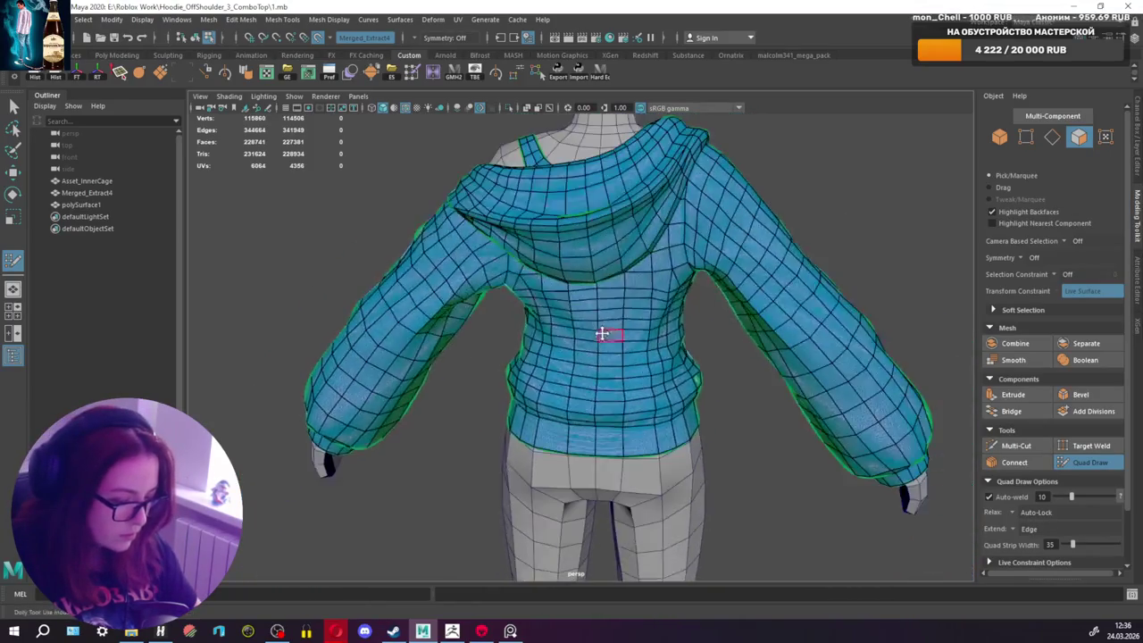
{"action": "mouse_move", "coordinate": [602, 333]}
{"action": "left_mouse_down", "text": "alt"}
{"action": "mouse_move", "coordinate": [625, 306]}
{"action": "mouse_move", "coordinate": [610, 373]}
{"action": "mouse_move", "coordinate": [566, 306]}
{"action": "mouse_move", "coordinate": [543, 309]}
{"action": "mouse_move", "coordinate": [604, 299]}
{"action": "mouse_move", "coordinate": [623, 321]}
{"action": "mouse_move", "coordinate": [628, 362]}
{"action": "mouse_move", "coordinate": [684, 324]}
{"action": "mouse_move", "coordinate": [427, 377]}
{"action": "mouse_move", "coordinate": [721, 363]}
{"action": "mouse_move", "coordinate": [730, 301]}
{"action": "mouse_move", "coordinate": [694, 322]}
{"action": "mouse_move", "coordinate": [639, 328]}
{"action": "mouse_move", "coordinate": [688, 313]}
{"action": "left_mouse_up", "text": "alt"}
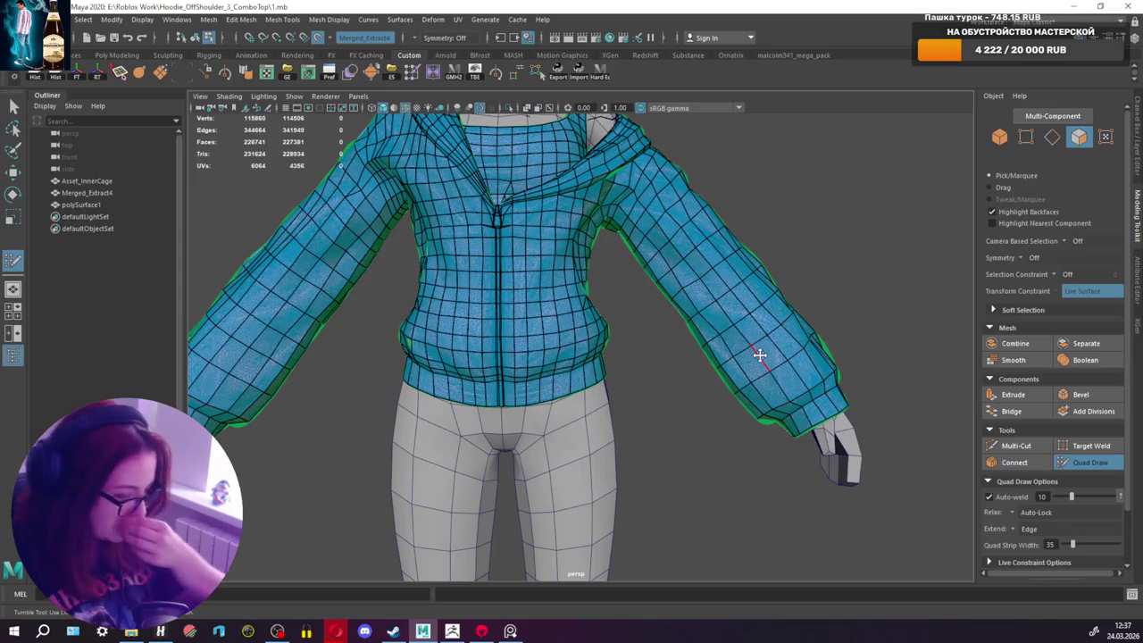
Step: Zoom in on the sleeve and insert two edge loops around the hoodie's cuff
{"action": "left_click_drag", "start_coordinate": [814, 387], "coordinate": [679, 390], "text": "alt"}
{"action": "scroll", "coordinate": [679, 390], "scroll_direction": "up", "scroll_amount": 3}
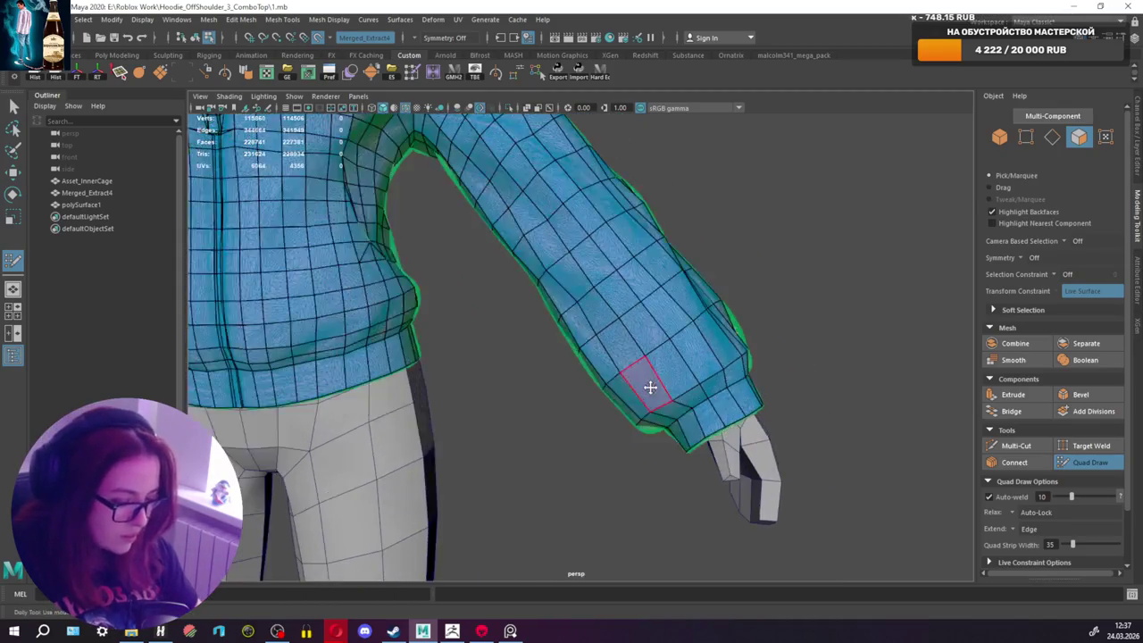
{"action": "scroll", "coordinate": [651, 384], "scroll_direction": "up", "scroll_amount": 2}
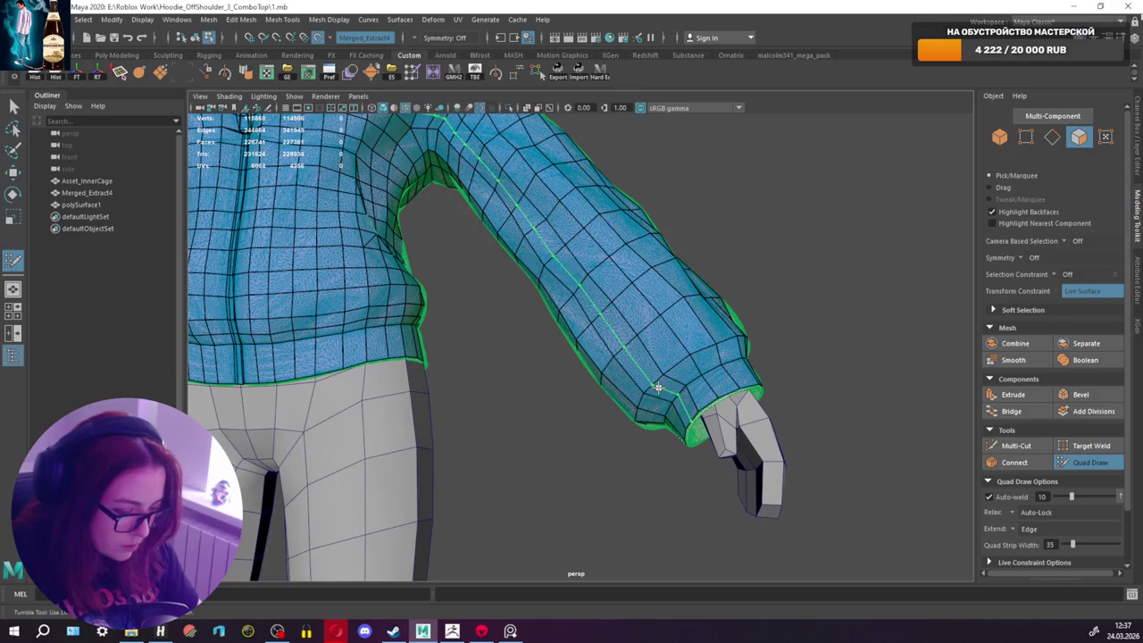
{"action": "left_click_drag", "start_coordinate": [505, 389], "coordinate": [593, 373], "text": "alt"}
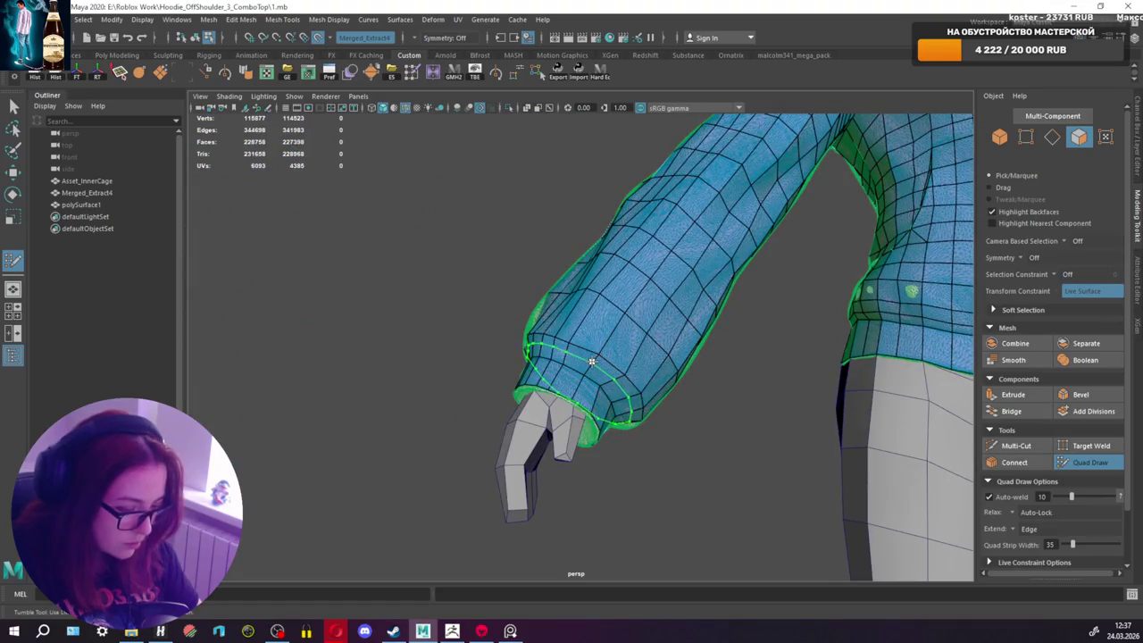
{"action": "left_click", "coordinate": [666, 361], "text": "ctrl"}
{"action": "mouse_move", "coordinate": [666, 360]}
{"action": "left_mouse_down", "text": "alt"}
{"action": "mouse_move", "coordinate": [622, 375]}
{"action": "mouse_move", "coordinate": [592, 368]}
{"action": "left_mouse_up", "text": "alt"}
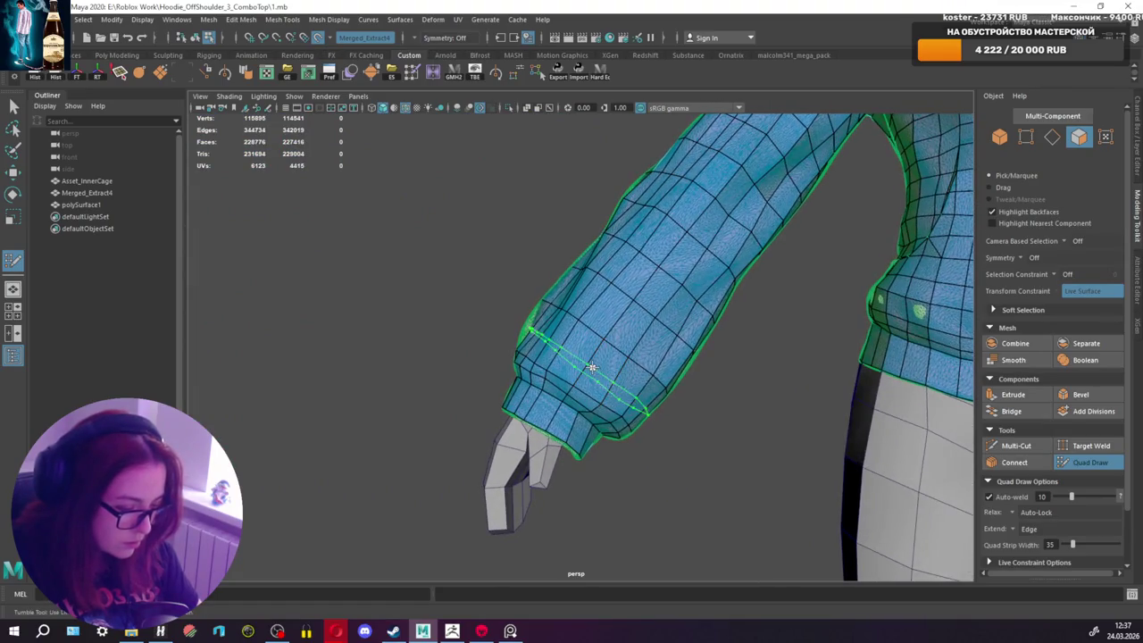
{"action": "left_click", "coordinate": [592, 367], "text": "ctrl"}
Step: Add one more edge loop on the sleeve, then orbit out to a front view
{"action": "left_click_drag", "start_coordinate": [727, 370], "coordinate": [886, 384], "text": "alt"}
{"action": "left_click", "coordinate": [732, 378], "text": "ctrl"}
{"action": "scroll", "coordinate": [705, 357], "scroll_direction": "down", "scroll_amount": 3}
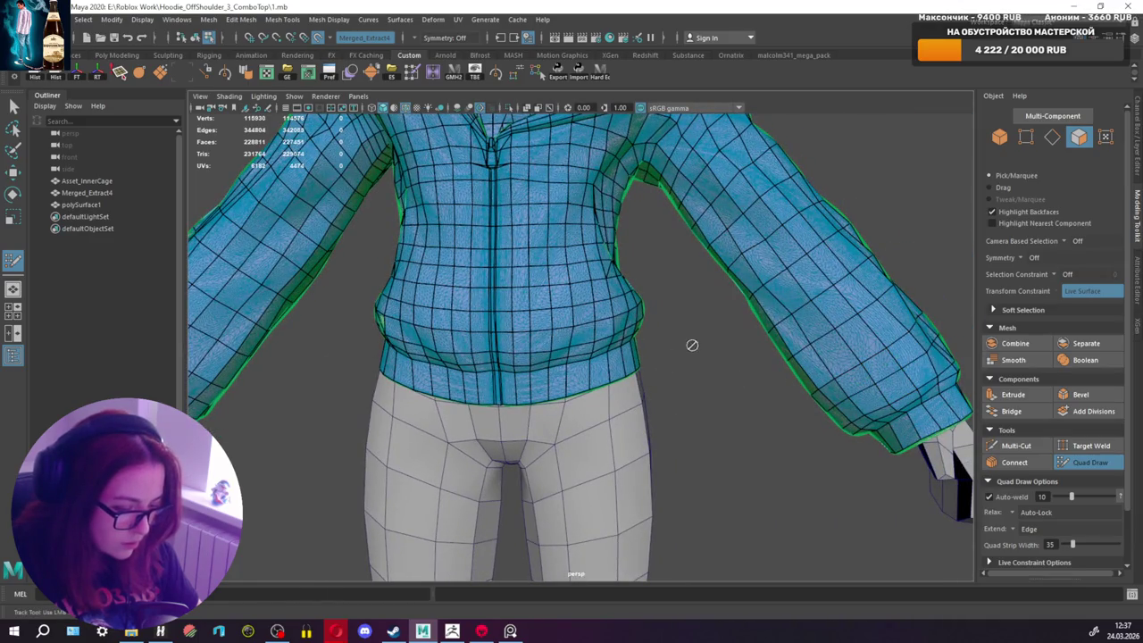
{"action": "mouse_move", "coordinate": [692, 342]}
{"action": "left_mouse_down", "text": "alt"}
{"action": "mouse_move", "coordinate": [832, 375]}
{"action": "mouse_move", "coordinate": [554, 360]}
{"action": "mouse_move", "coordinate": [561, 341]}
{"action": "mouse_move", "coordinate": [556, 357]}
{"action": "mouse_move", "coordinate": [806, 378]}
{"action": "left_mouse_up", "text": "alt"}
Step: Switch the hoodie to face selection and Multi-Cut two edge loops across the sleeve
{"action": "key", "text": "q"}
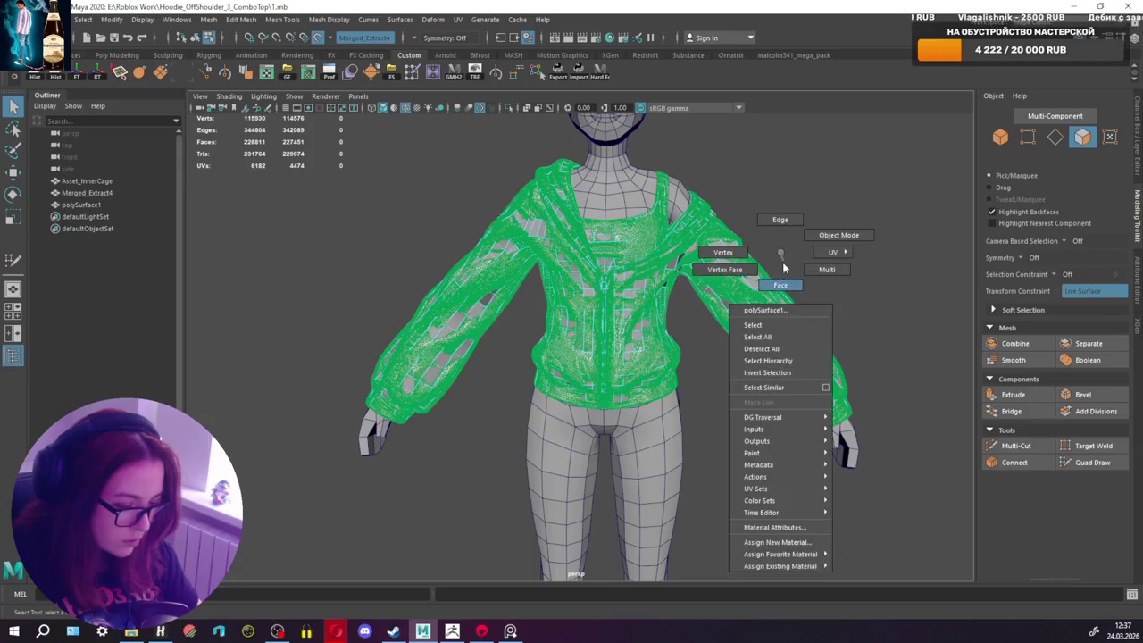
{"action": "right_click_drag", "start_coordinate": [683, 300], "coordinate": [725, 270]}
{"action": "left_click_drag", "start_coordinate": [725, 270], "coordinate": [739, 266], "text": "alt"}
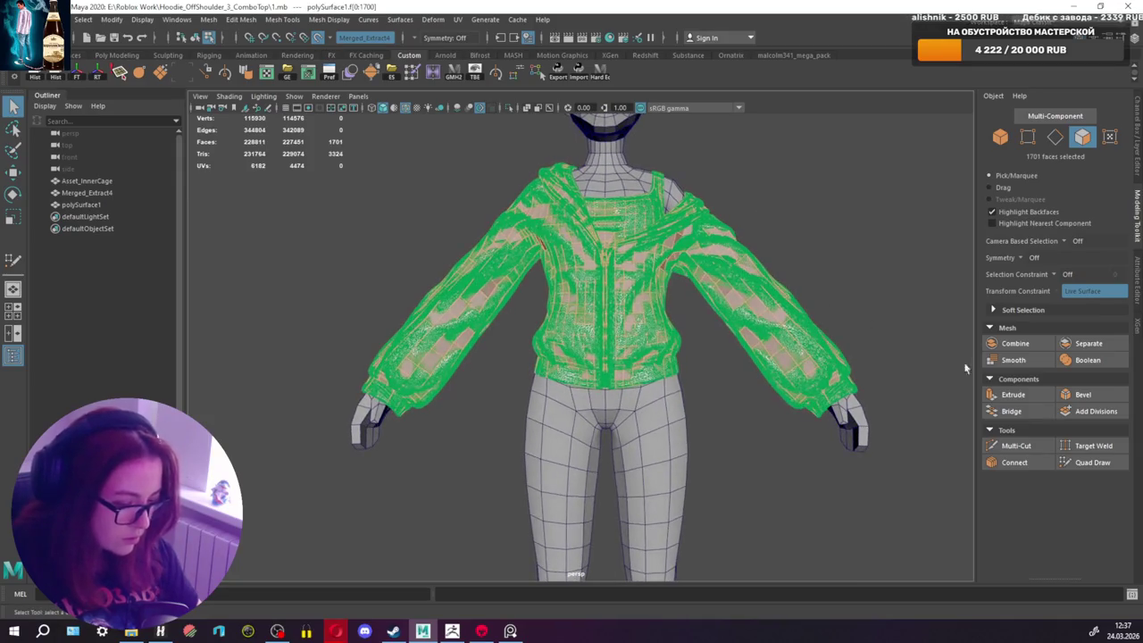
{"action": "left_click", "coordinate": [1016, 446]}
{"action": "scroll", "coordinate": [770, 290], "scroll_direction": "up", "scroll_amount": 3}
{"action": "scroll", "coordinate": [658, 307], "scroll_direction": "up", "scroll_amount": 3}
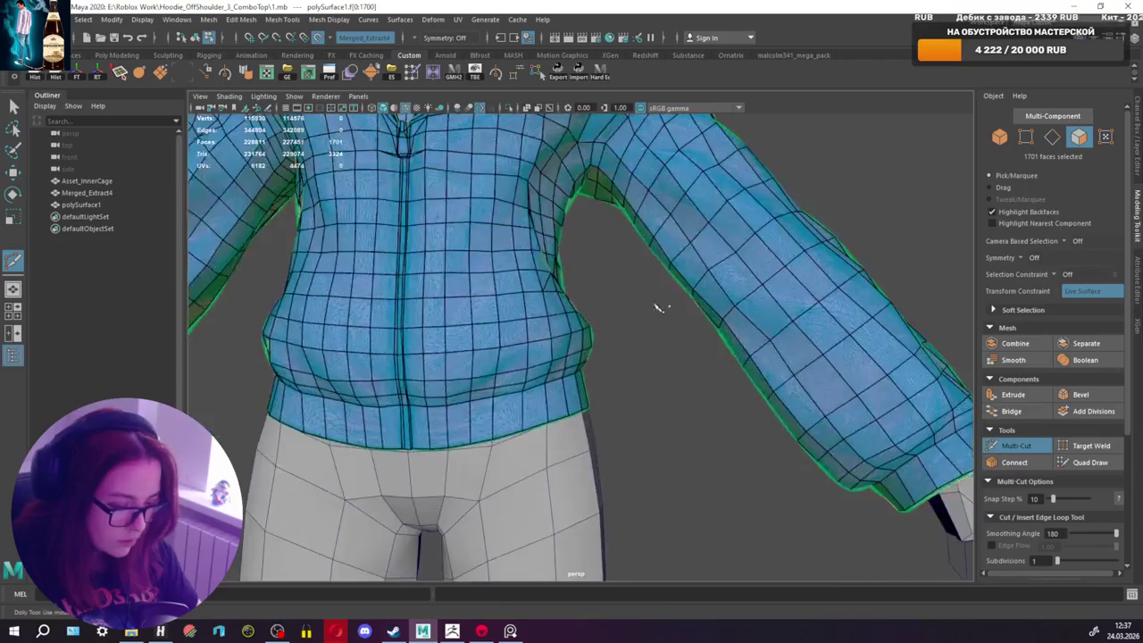
{"action": "mouse_move", "coordinate": [658, 307]}
{"action": "left_mouse_down", "text": "alt"}
{"action": "mouse_move", "coordinate": [755, 333]}
{"action": "mouse_move", "coordinate": [755, 388]}
{"action": "left_mouse_up", "text": "alt"}
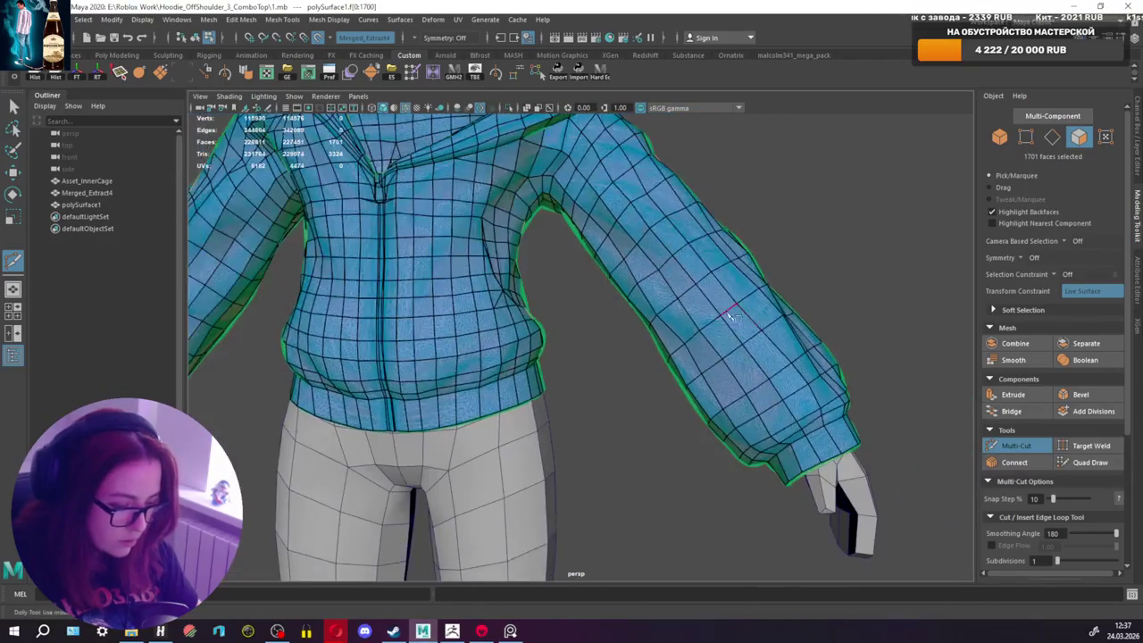
{"action": "left_click", "coordinate": [725, 384], "text": "ctrl"}
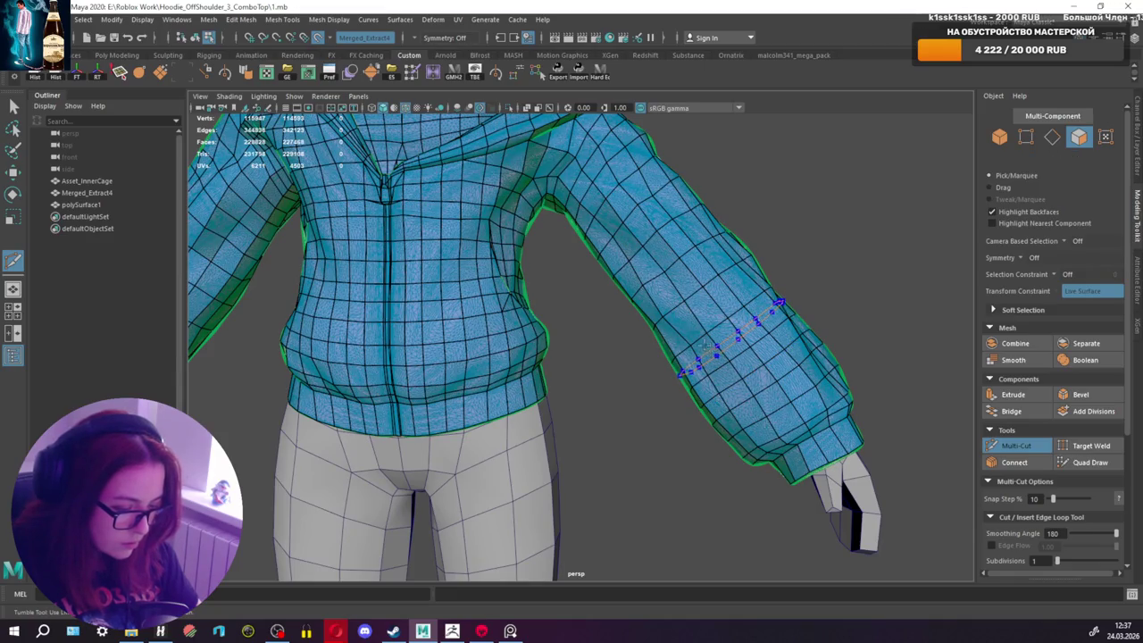
{"action": "left_click", "coordinate": [705, 344], "text": "ctrl"}
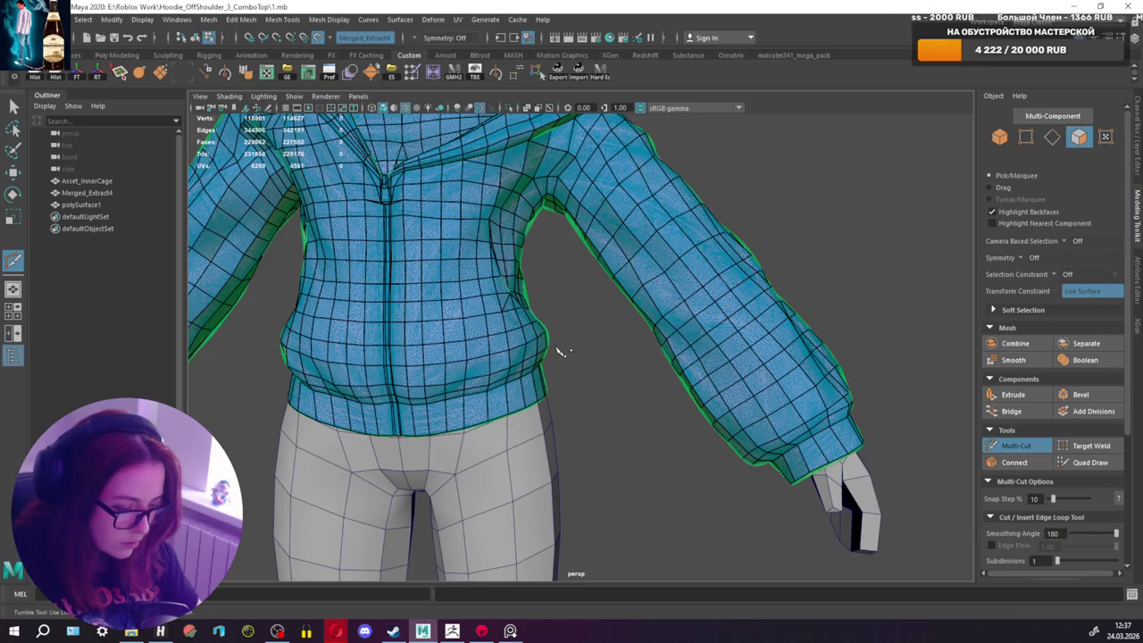
Step: Undo the misplaced last edge loop on the sleeve
{"action": "mouse_move", "coordinate": [559, 351]}
{"action": "left_mouse_down", "text": "alt"}
{"action": "mouse_move", "coordinate": [722, 358]}
{"action": "mouse_move", "coordinate": [798, 334]}
{"action": "left_mouse_up", "text": "alt"}
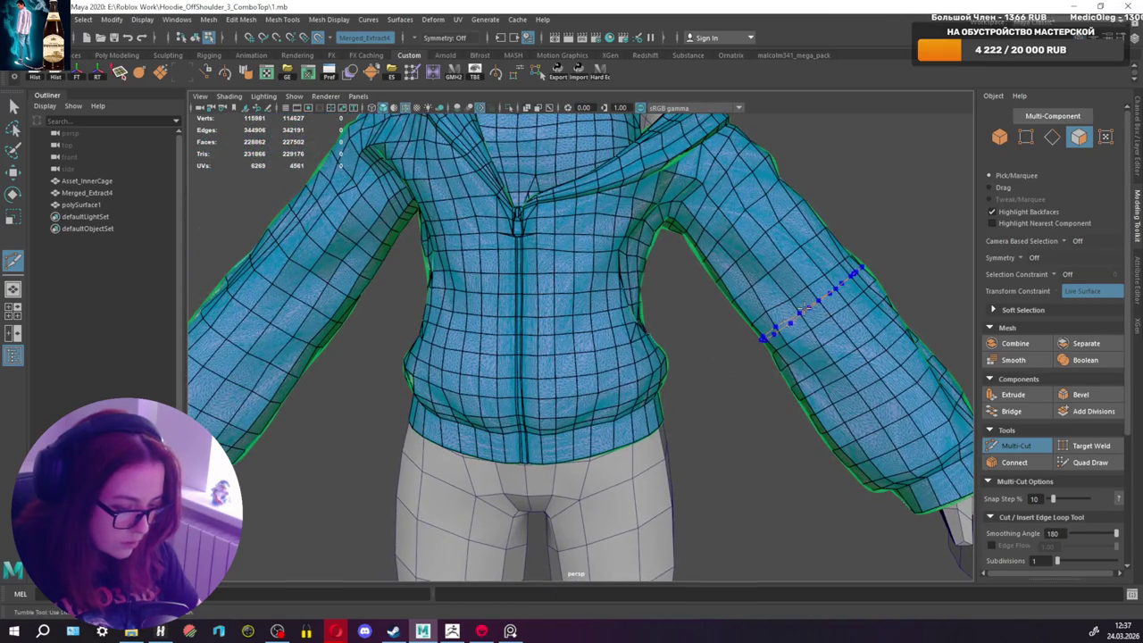
{"action": "left_click_drag", "start_coordinate": [641, 338], "coordinate": [758, 327], "text": "alt"}
{"action": "scroll", "coordinate": [757, 327], "scroll_direction": "down", "scroll_amount": 3}
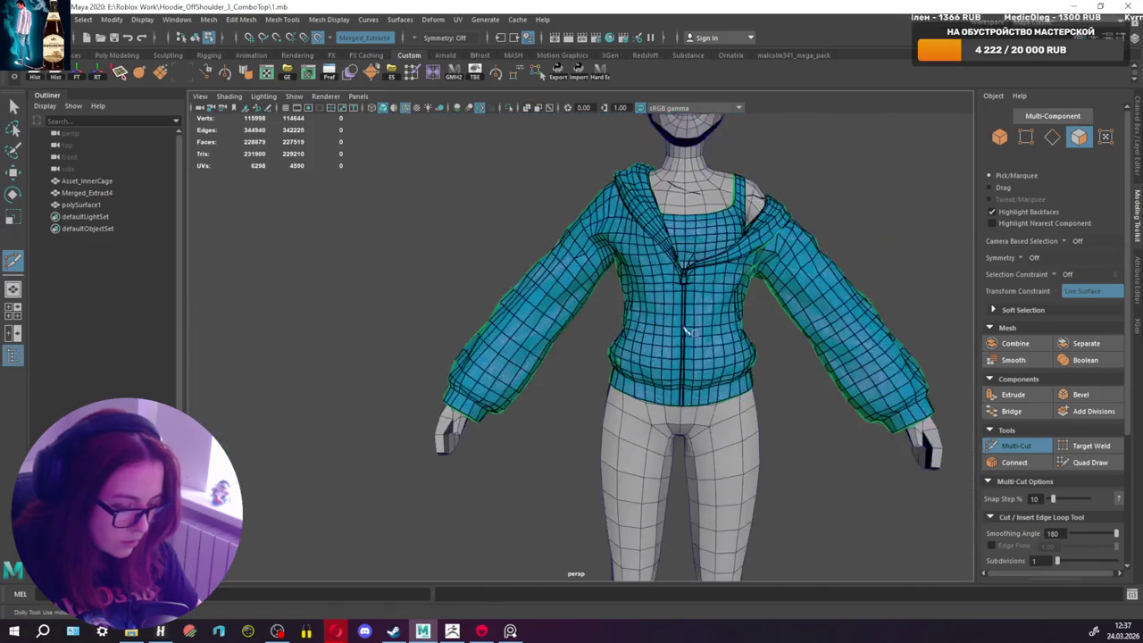
{"action": "key", "text": "ctrl+z"}
{"action": "key", "text": "ctrl+z"}
{"action": "key", "text": "ctrl+z"}
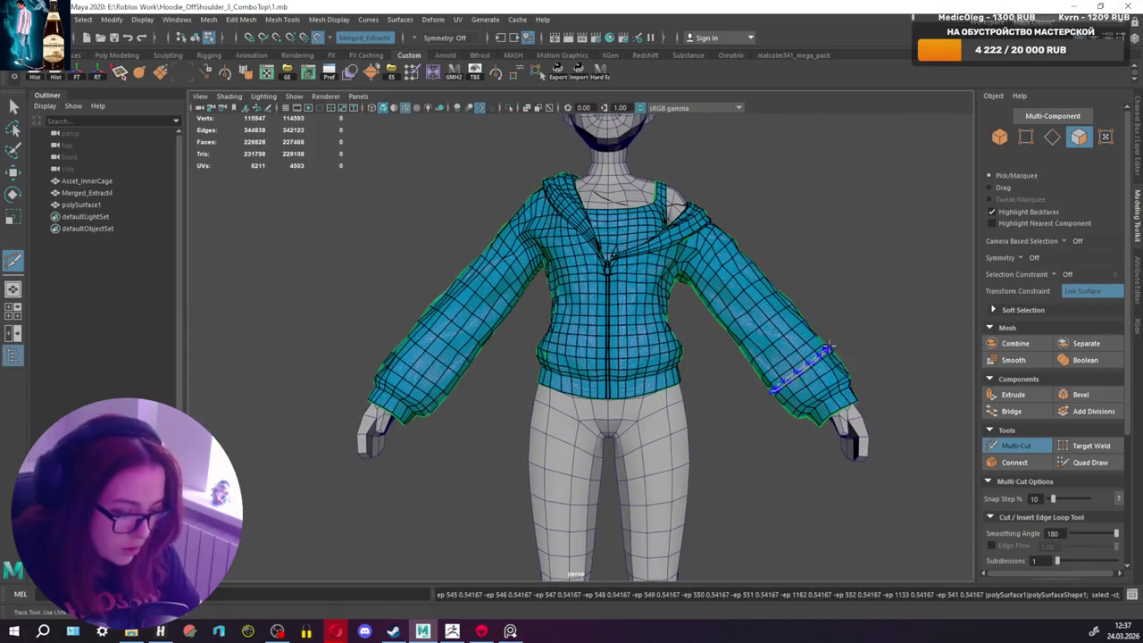
{"action": "scroll", "coordinate": [840, 324], "scroll_direction": "up", "scroll_amount": 2}
{"action": "scroll", "coordinate": [840, 324], "scroll_direction": "up", "scroll_amount": 2}
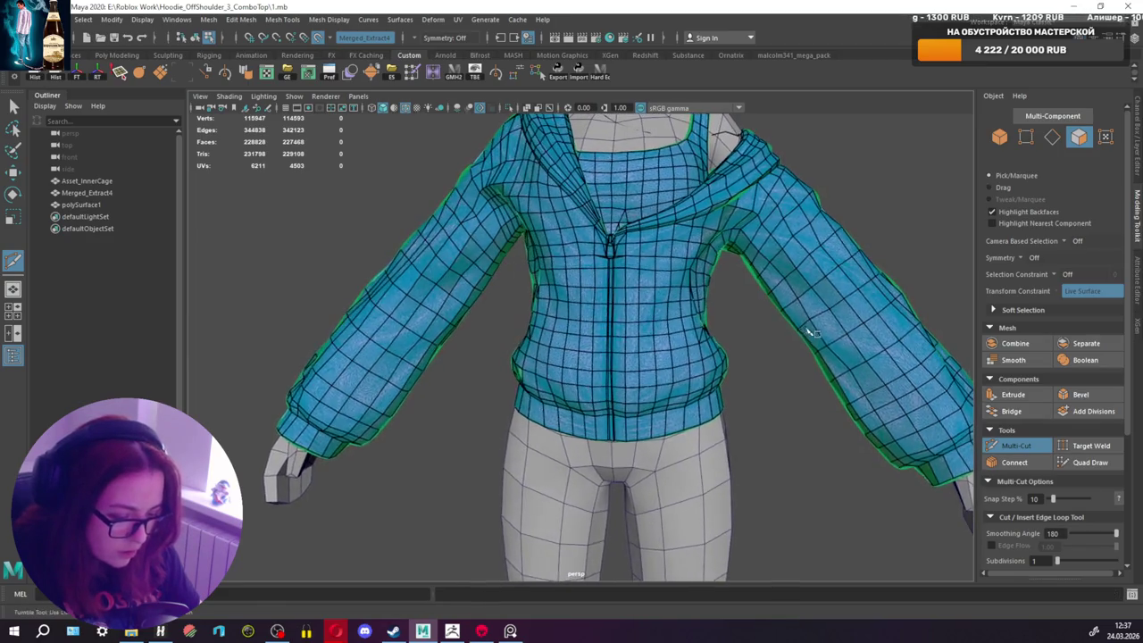
Step: Cut three more edge loops around the sleeve
{"action": "left_click_drag", "start_coordinate": [804, 329], "coordinate": [764, 332], "text": "alt"}
{"action": "left_click", "coordinate": [765, 331], "text": "ctrl"}
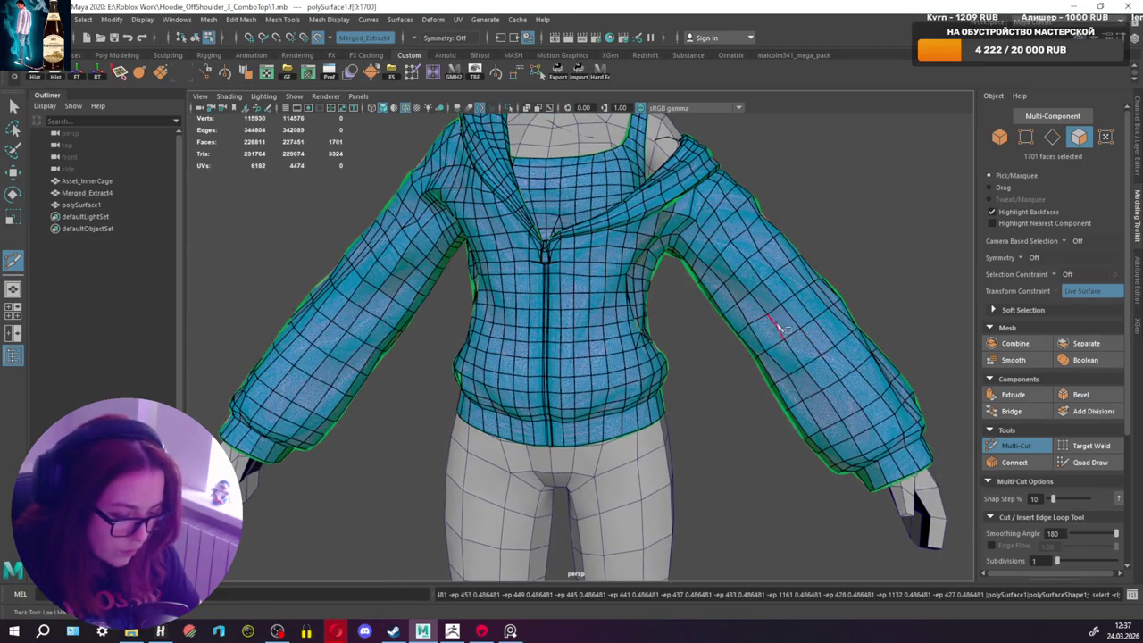
{"action": "left_click", "coordinate": [782, 318], "text": "ctrl"}
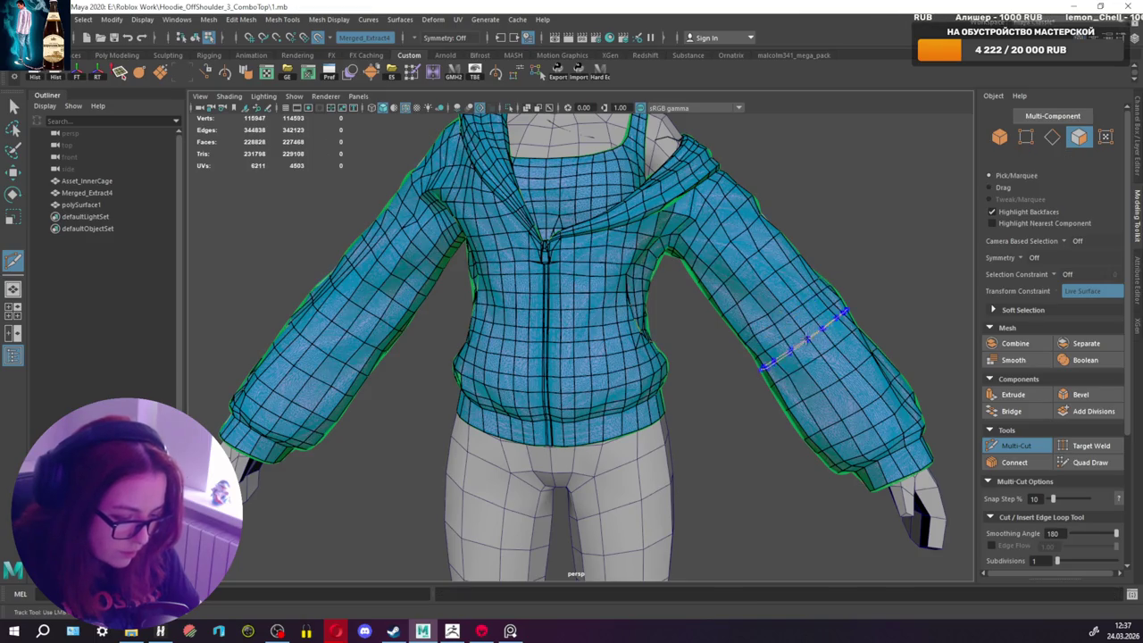
{"action": "left_click", "coordinate": [807, 341], "text": "ctrl"}
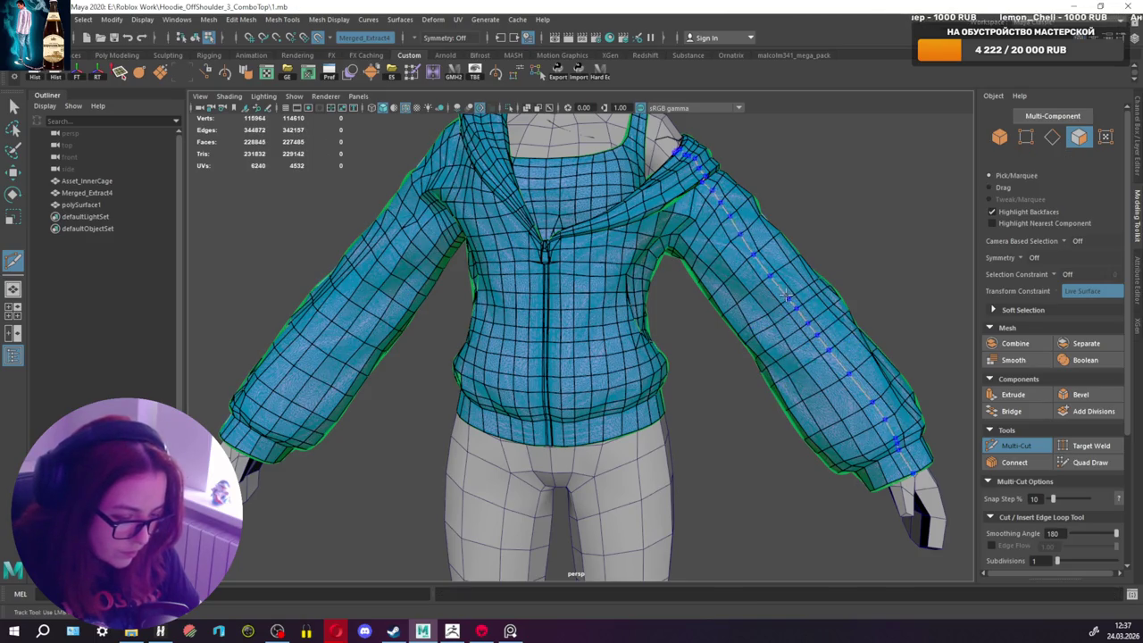
Step: Review the other sleeve, then return to the Select tool and select the hoodie's faces
{"action": "mouse_move", "coordinate": [673, 330]}
{"action": "left_mouse_down", "text": "alt"}
{"action": "mouse_move", "coordinate": [492, 334]}
{"action": "mouse_move", "coordinate": [576, 329]}
{"action": "left_mouse_up", "text": "alt"}
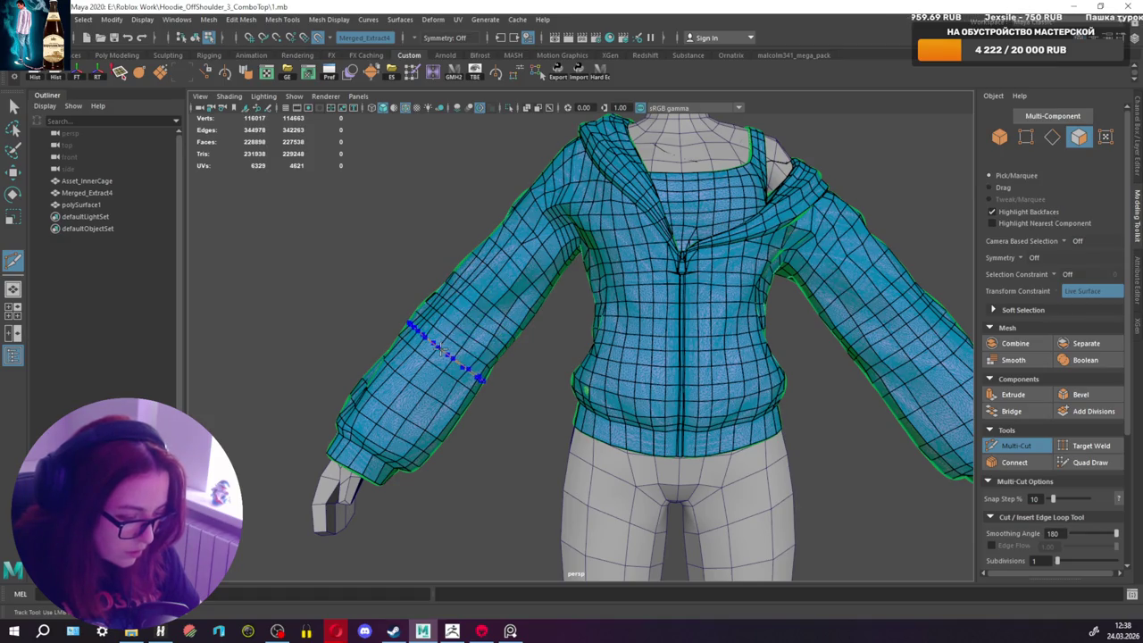
{"action": "right_click_drag", "start_coordinate": [522, 348], "coordinate": [548, 349], "text": "alt"}
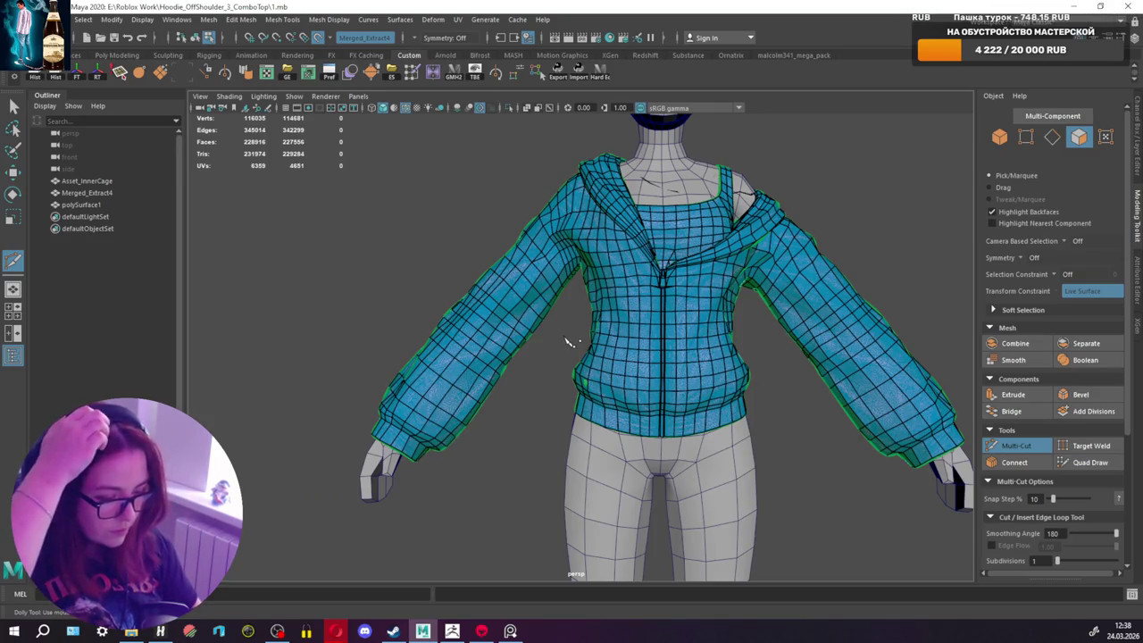
{"action": "left_click_drag", "start_coordinate": [557, 326], "coordinate": [550, 323], "text": "alt"}
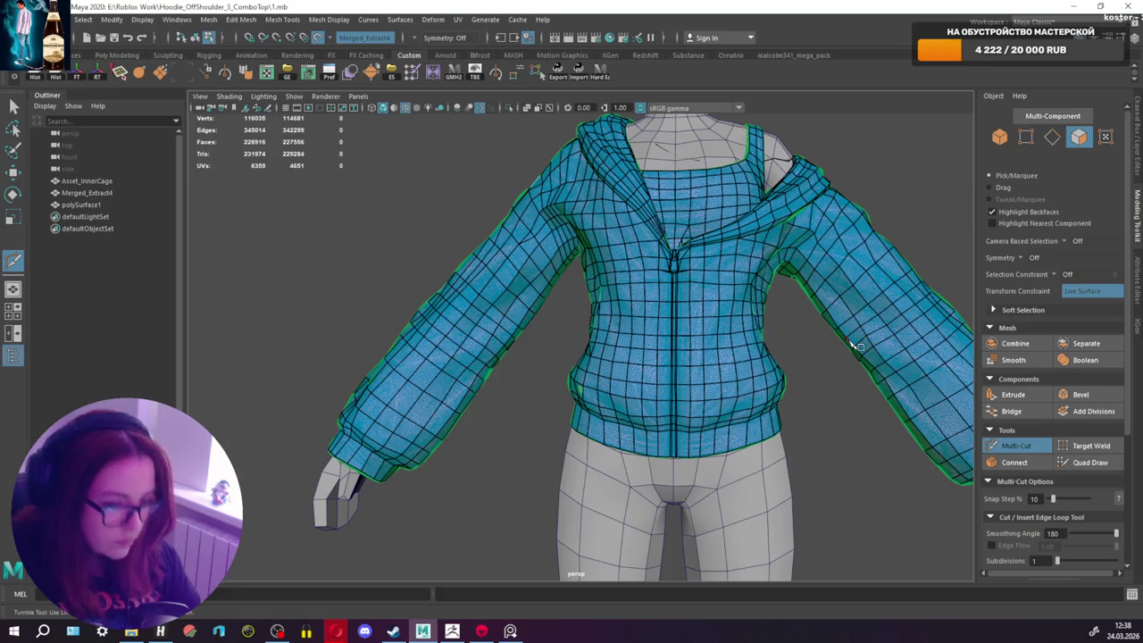
{"action": "left_click_drag", "start_coordinate": [738, 366], "coordinate": [818, 295], "text": "alt"}
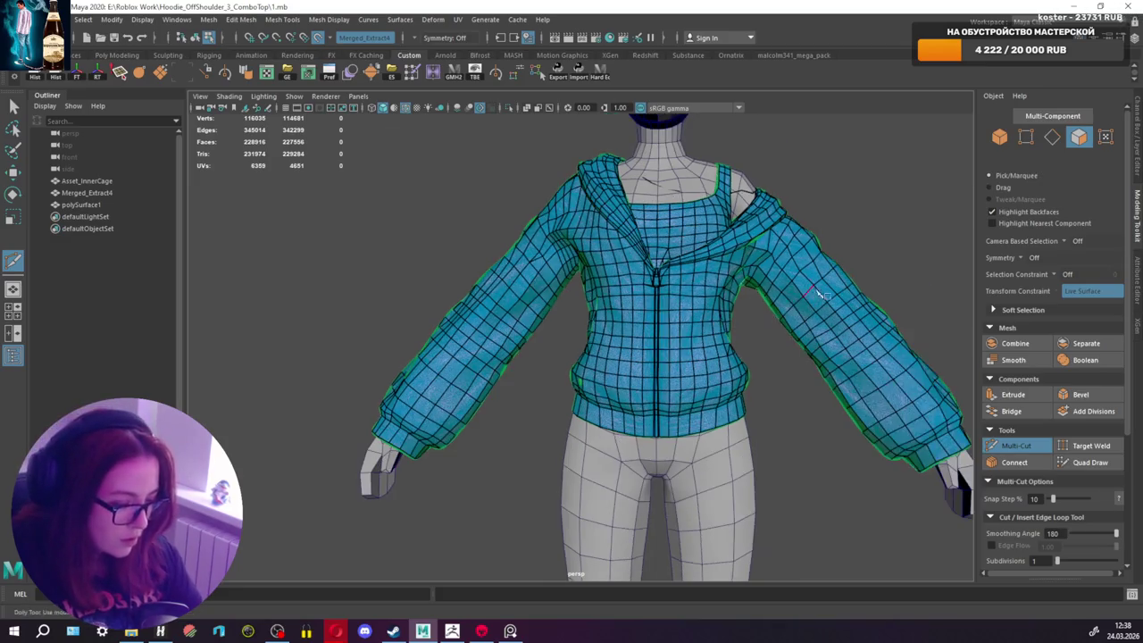
{"action": "key", "text": "q"}
{"action": "left_click", "coordinate": [818, 295]}
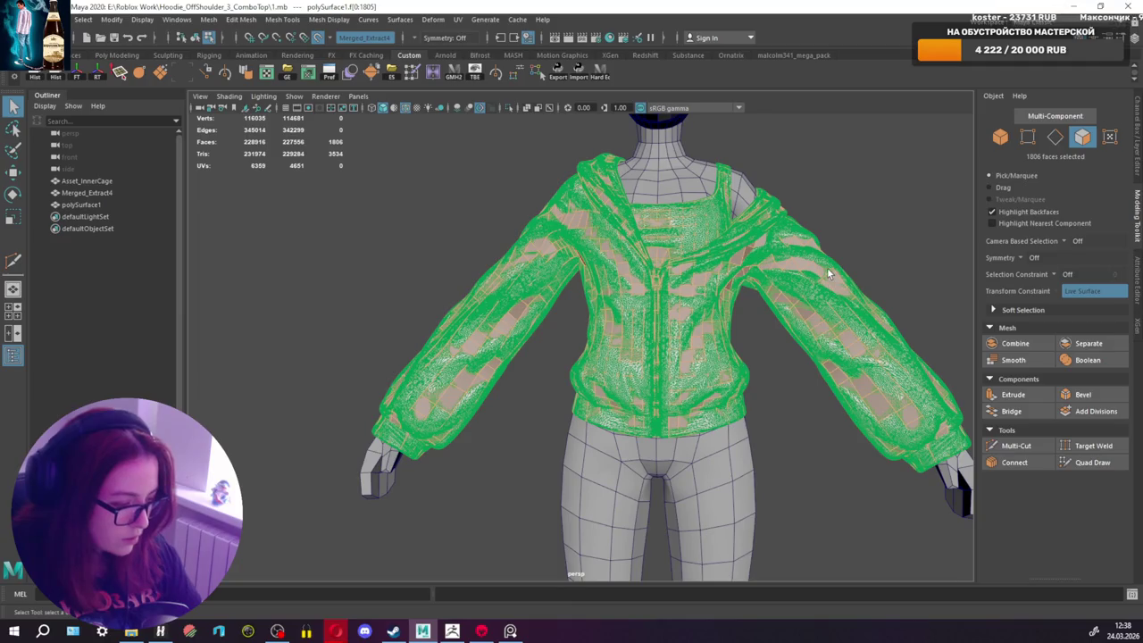
Step: Turn off the live surface and hide the Asset_InnerCage body mesh
{"action": "right_click_drag", "start_coordinate": [746, 224], "coordinate": [803, 202]}
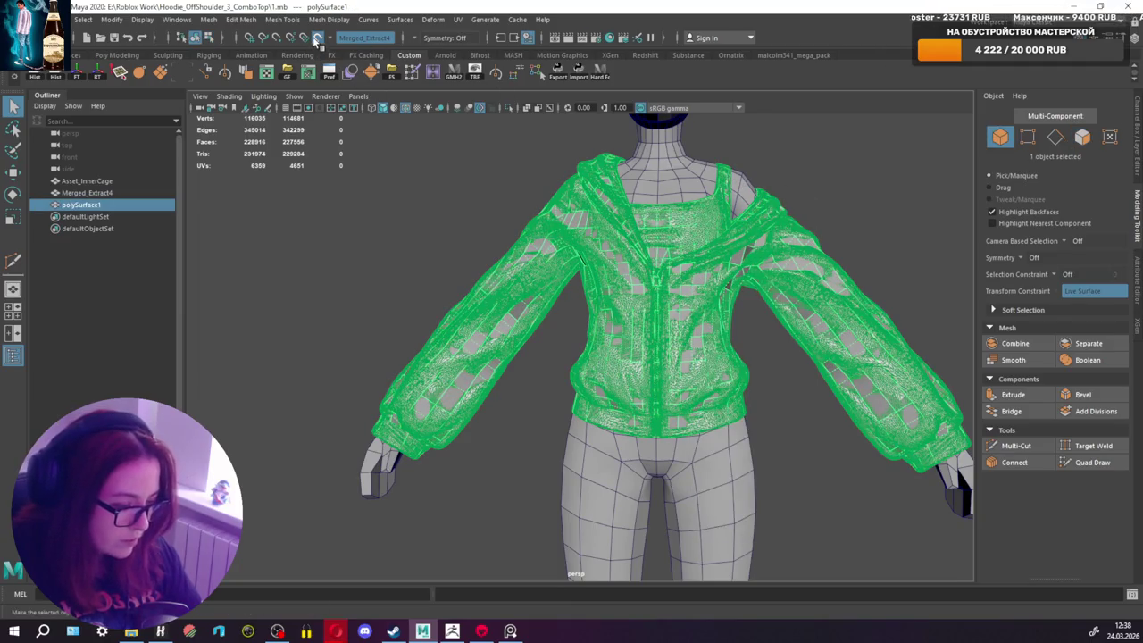
{"action": "key", "text": "ctrl+l"}
{"action": "right_click_drag", "start_coordinate": [672, 183], "coordinate": [701, 170]}
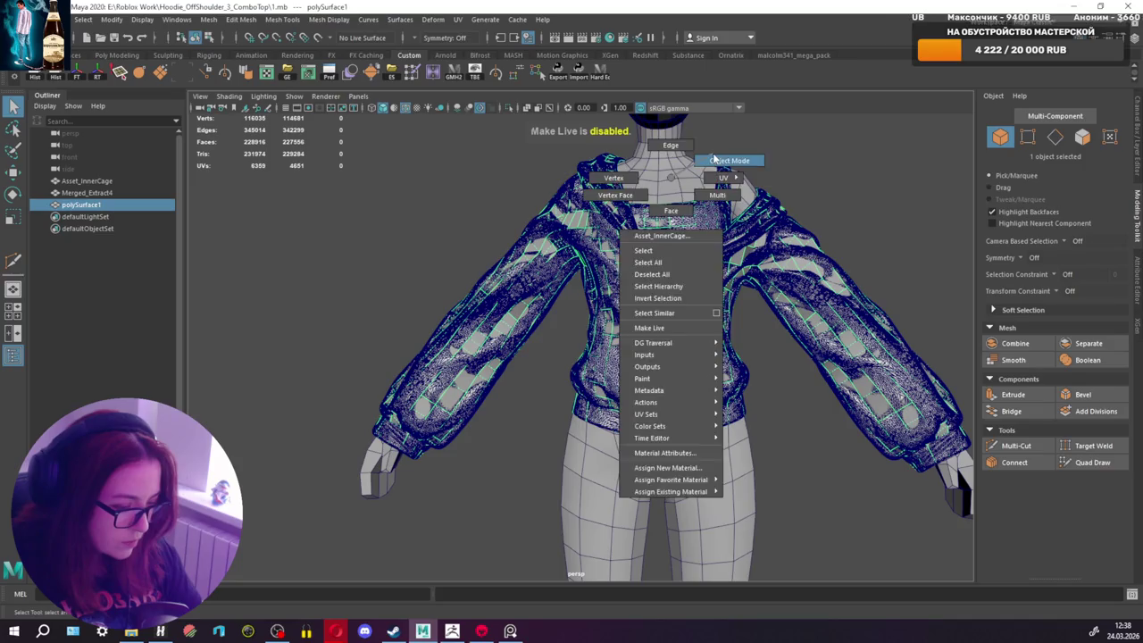
{"action": "key", "text": "ctrl+h"}
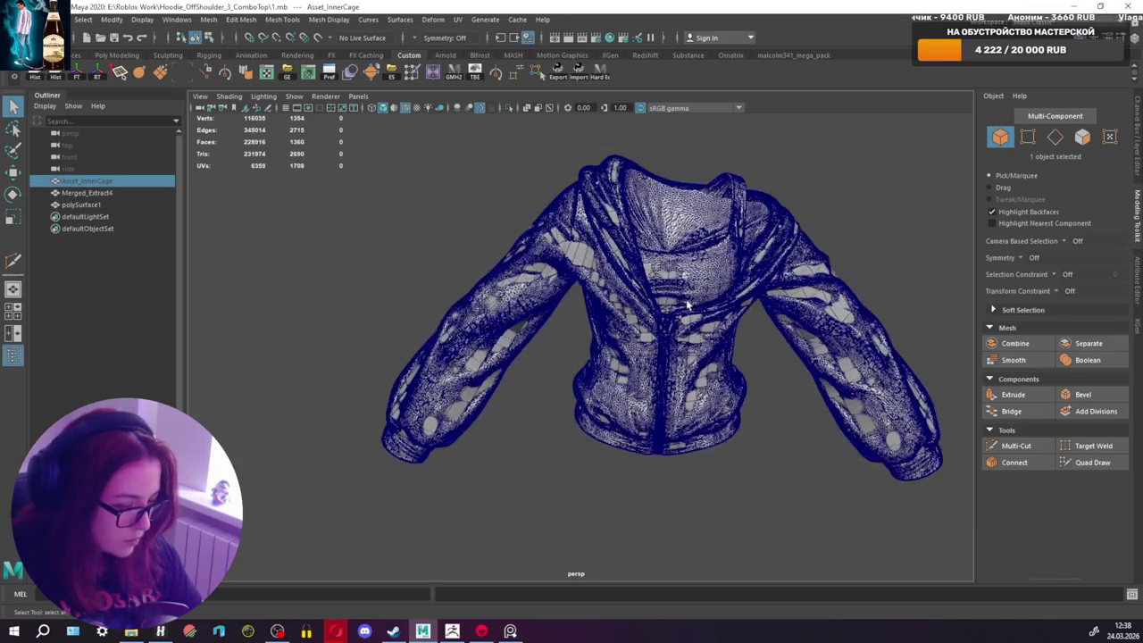
Step: Isolate the retopology mesh polySurface1 and frame it in the view
{"action": "left_click", "coordinate": [742, 278]}
{"action": "left_click", "coordinate": [541, 300]}
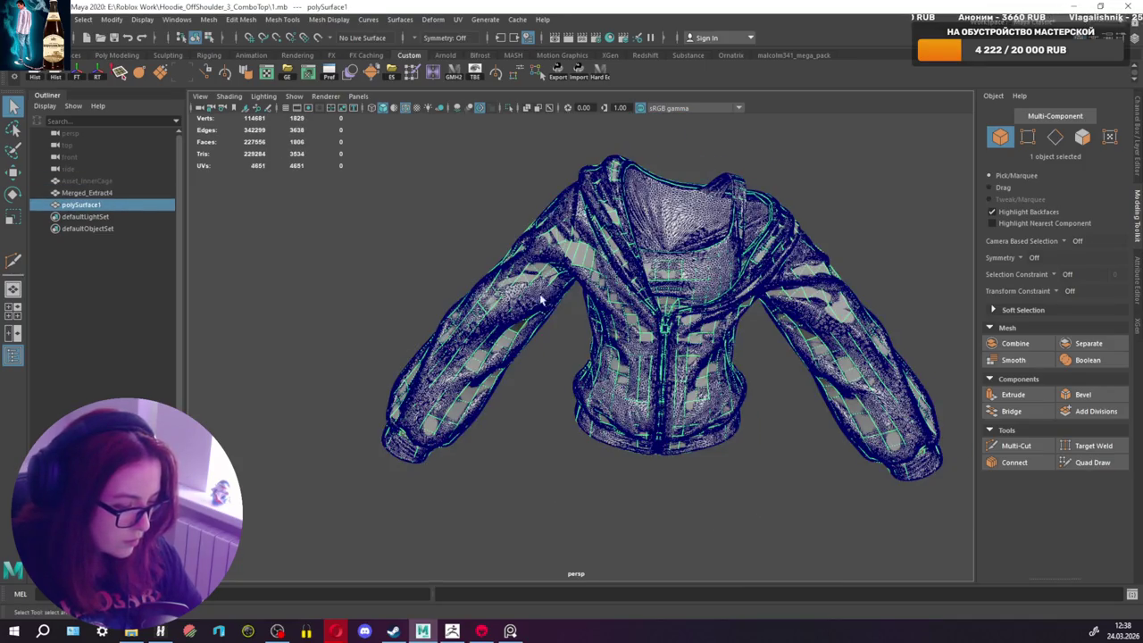
{"action": "left_click", "coordinate": [508, 108]}
{"action": "mouse_move", "coordinate": [536, 207]}
{"action": "left_mouse_down", "text": "alt"}
{"action": "mouse_move", "coordinate": [674, 196]}
{"action": "mouse_move", "coordinate": [629, 256]}
{"action": "left_mouse_up", "text": "alt"}
{"action": "left_click", "coordinate": [630, 255]}
{"action": "key", "text": "f"}
Step: Select all of the retopology hoodie's edges to check its edge flow, then return to object mode
{"action": "key", "text": "F10"}
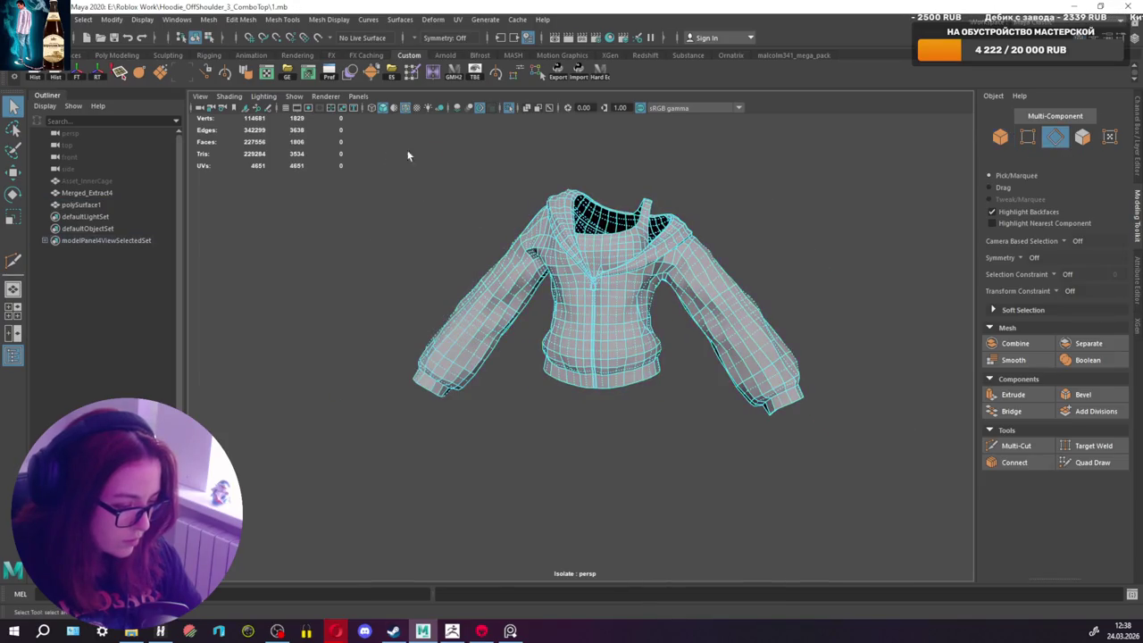
{"action": "left_click_drag", "start_coordinate": [407, 156], "coordinate": [993, 553]}
{"action": "right_click_drag", "start_coordinate": [693, 344], "coordinate": [625, 286], "text": "shift"}
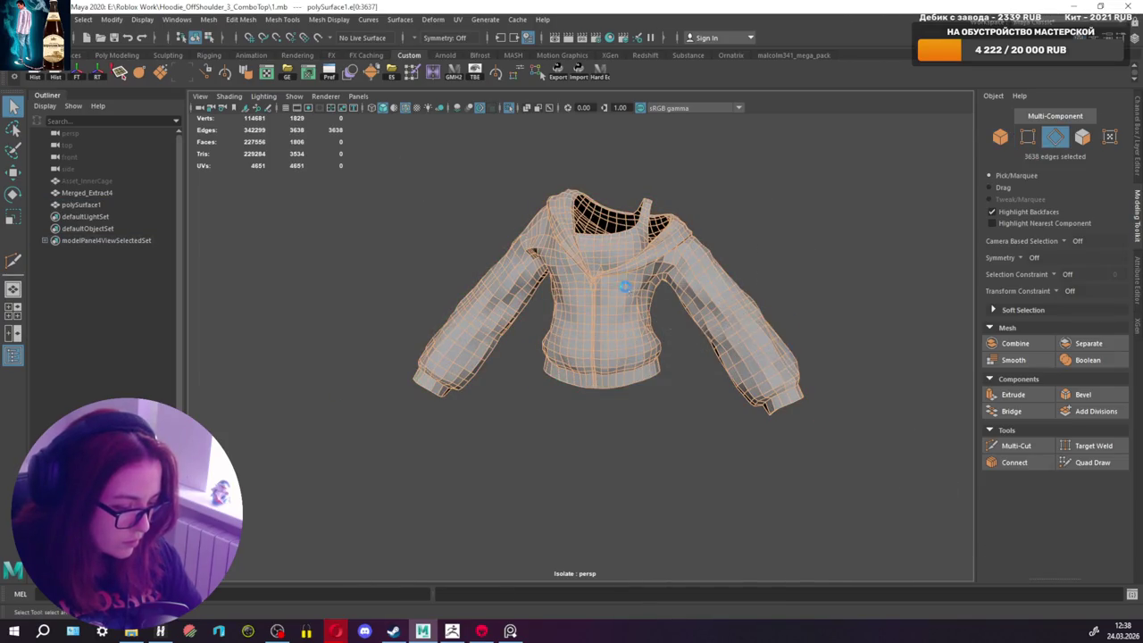
{"action": "left_click", "coordinate": [695, 252]}
{"action": "key", "text": "F8"}
Step: Orbit around the isolated hoodie to inspect its sides, then select the dense Merged_Extract4 mesh
{"action": "mouse_move", "coordinate": [763, 214]}
{"action": "left_mouse_down", "text": "alt"}
{"action": "mouse_move", "coordinate": [974, 241]}
{"action": "mouse_move", "coordinate": [765, 242]}
{"action": "left_mouse_up", "text": "alt"}
{"action": "left_click", "coordinate": [714, 259]}
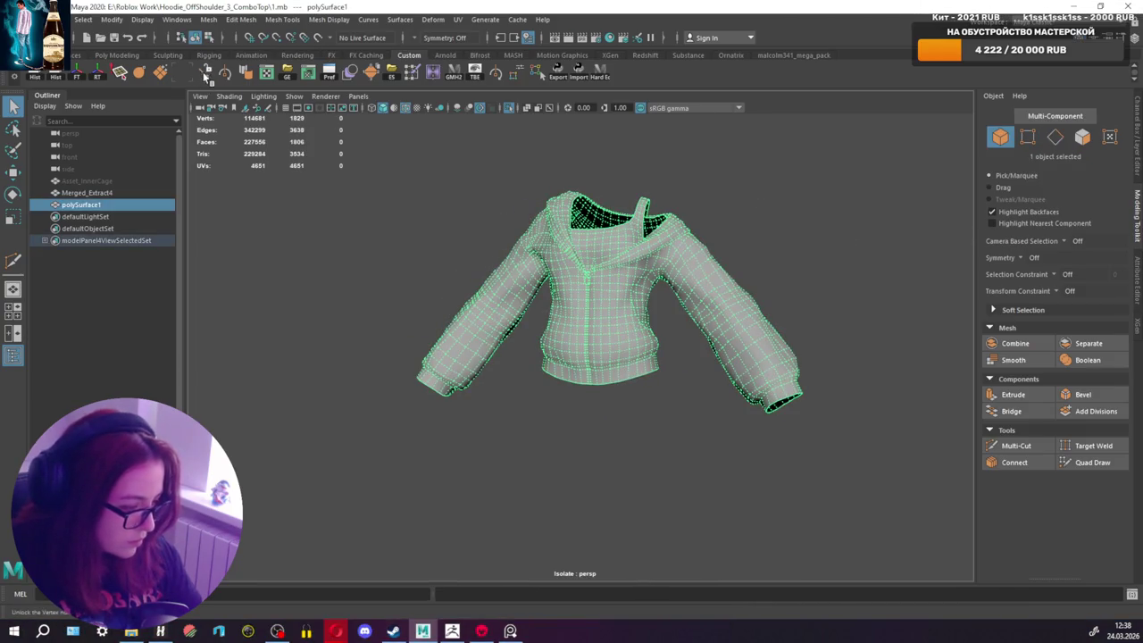
{"action": "left_click", "coordinate": [620, 283], "text": "ctrl"}
{"action": "left_click_drag", "start_coordinate": [620, 283], "coordinate": [701, 243], "text": "alt"}
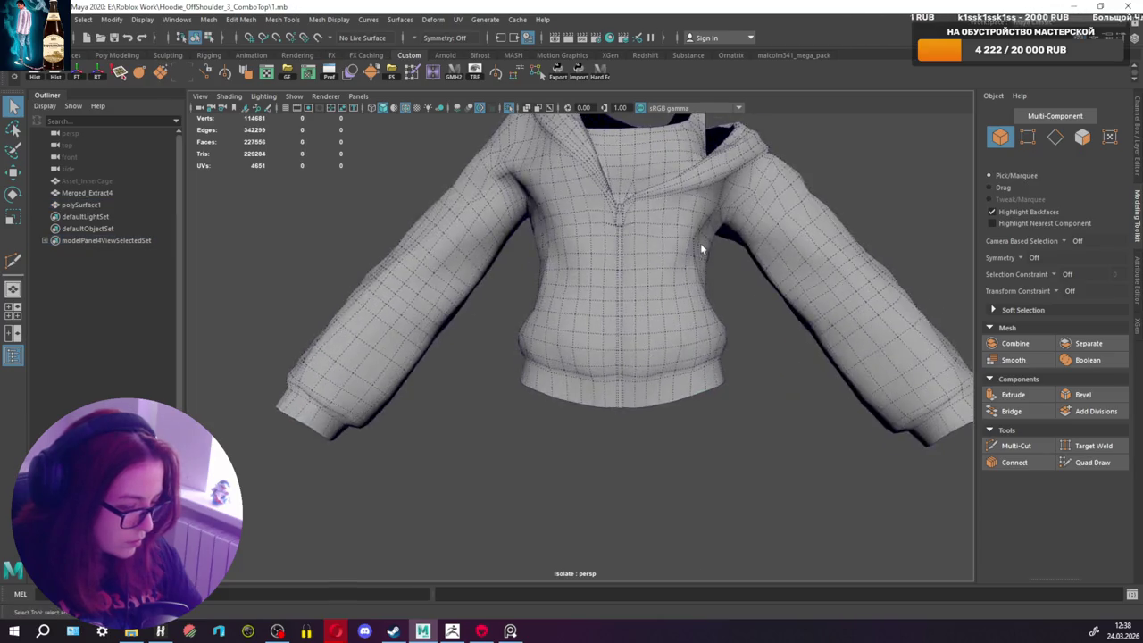
{"action": "scroll", "coordinate": [533, 392], "scroll_direction": "up", "scroll_amount": 5}
{"action": "left_click_drag", "start_coordinate": [533, 392], "coordinate": [617, 376], "text": "alt"}
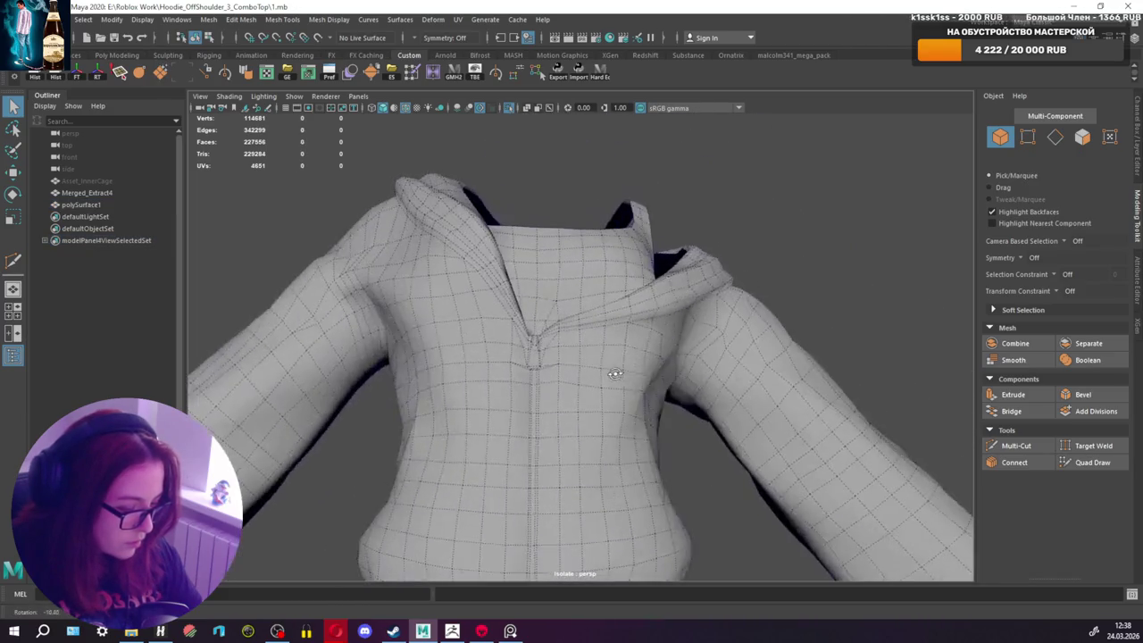
{"action": "scroll", "coordinate": [697, 329], "scroll_direction": "up", "scroll_amount": 3}
{"action": "mouse_move", "coordinate": [698, 329]}
{"action": "left_mouse_down", "text": "alt"}
{"action": "mouse_move", "coordinate": [626, 307]}
{"action": "mouse_move", "coordinate": [722, 312]}
{"action": "mouse_move", "coordinate": [557, 312]}
{"action": "left_mouse_up", "text": "alt"}
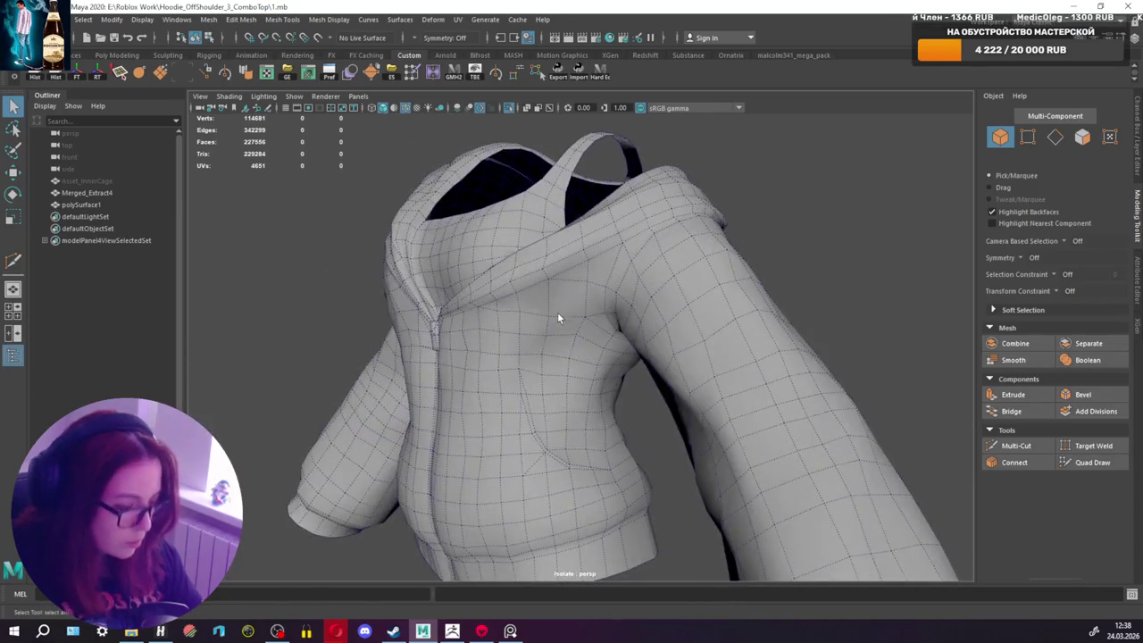
{"action": "left_click", "coordinate": [89, 192]}
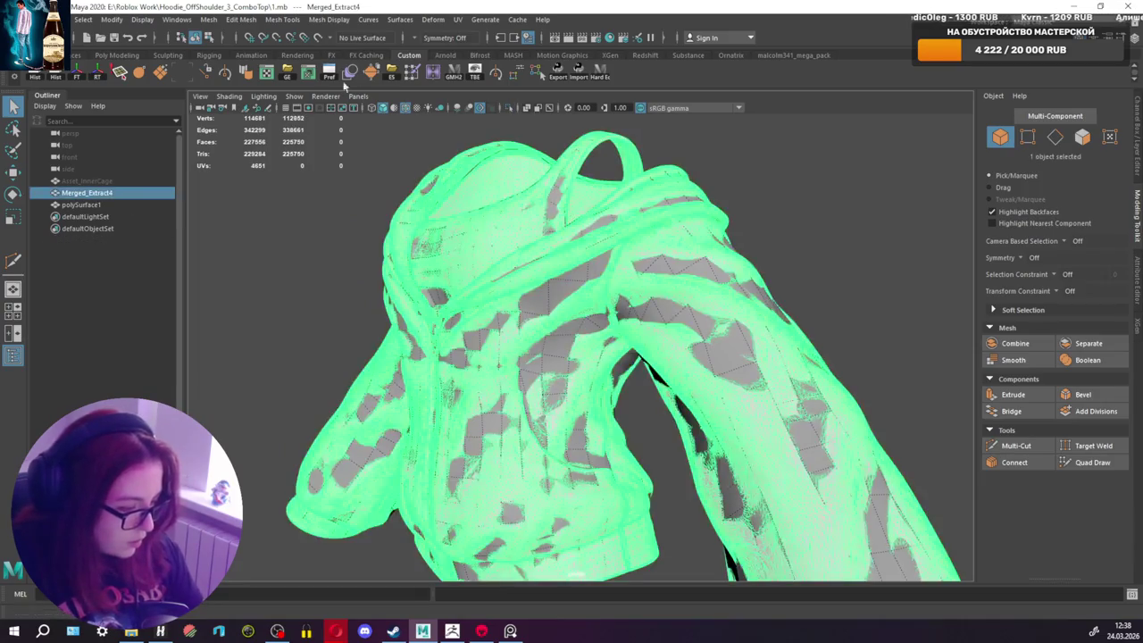
Step: Make Merged_Extract4 the live surface and resume Quad Draw on the hoodie
{"action": "left_click", "coordinate": [304, 41]}
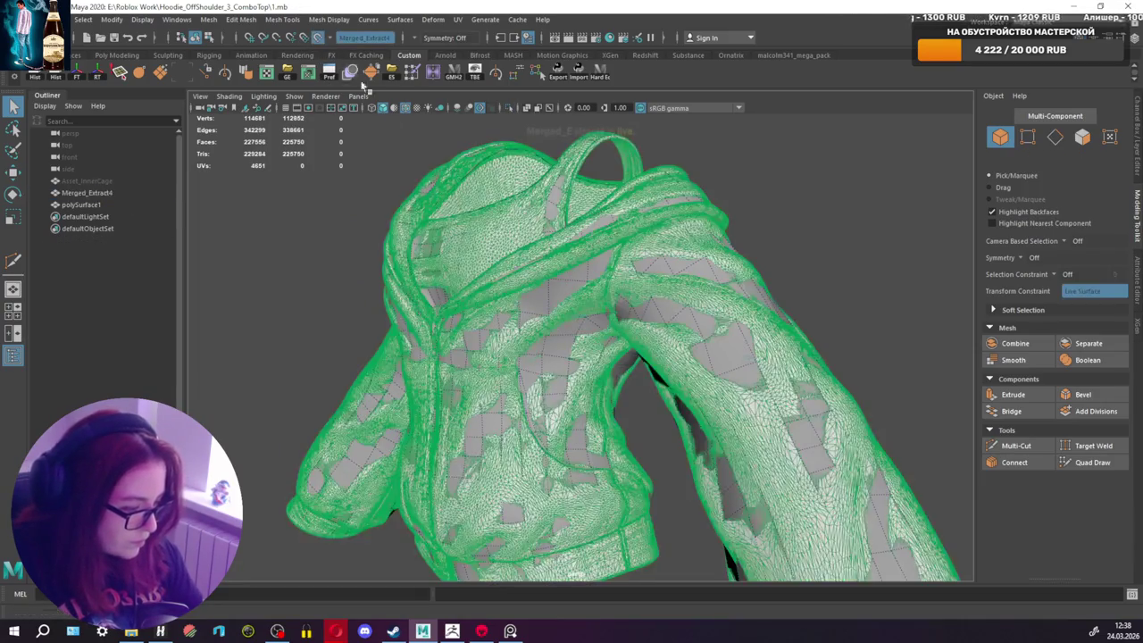
{"action": "left_click", "coordinate": [1091, 461]}
{"action": "scroll", "coordinate": [615, 247], "scroll_direction": "up", "scroll_amount": 3}
{"action": "scroll", "coordinate": [625, 277], "scroll_direction": "up", "scroll_amount": 1}
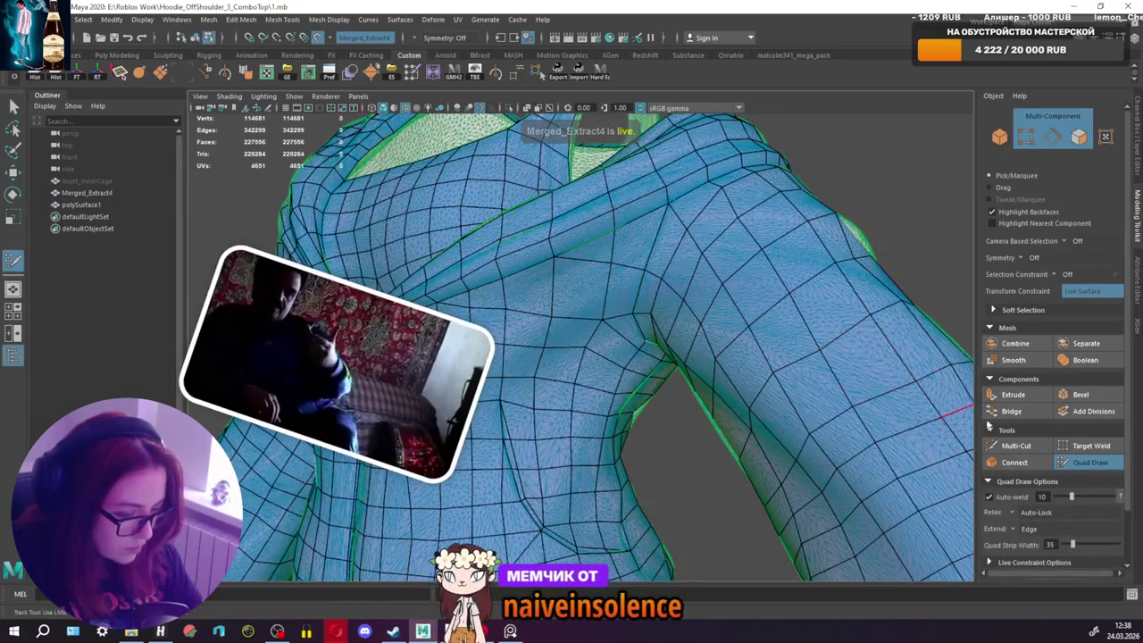
Step: Switch to Multi-Cut and place the first cut point across the shoulder
{"action": "key", "text": "ctrl+shift+x"}
{"action": "left_click_drag", "start_coordinate": [909, 398], "coordinate": [676, 307], "text": "alt"}
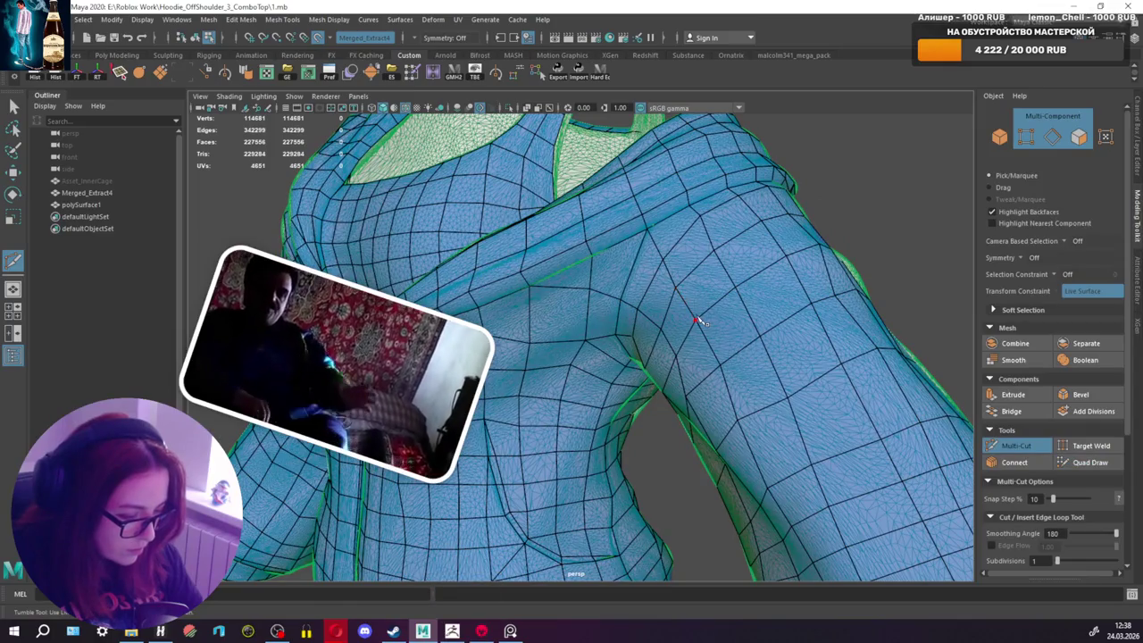
{"action": "left_click", "coordinate": [676, 307]}
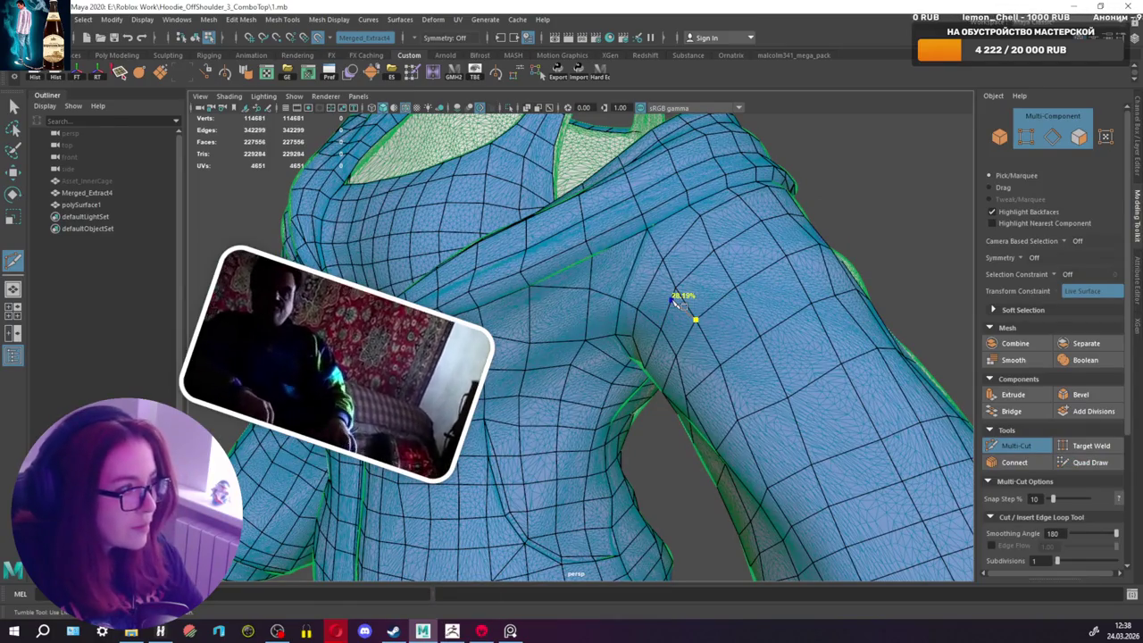
{"action": "scroll", "coordinate": [676, 306], "scroll_direction": "up", "scroll_amount": 2}
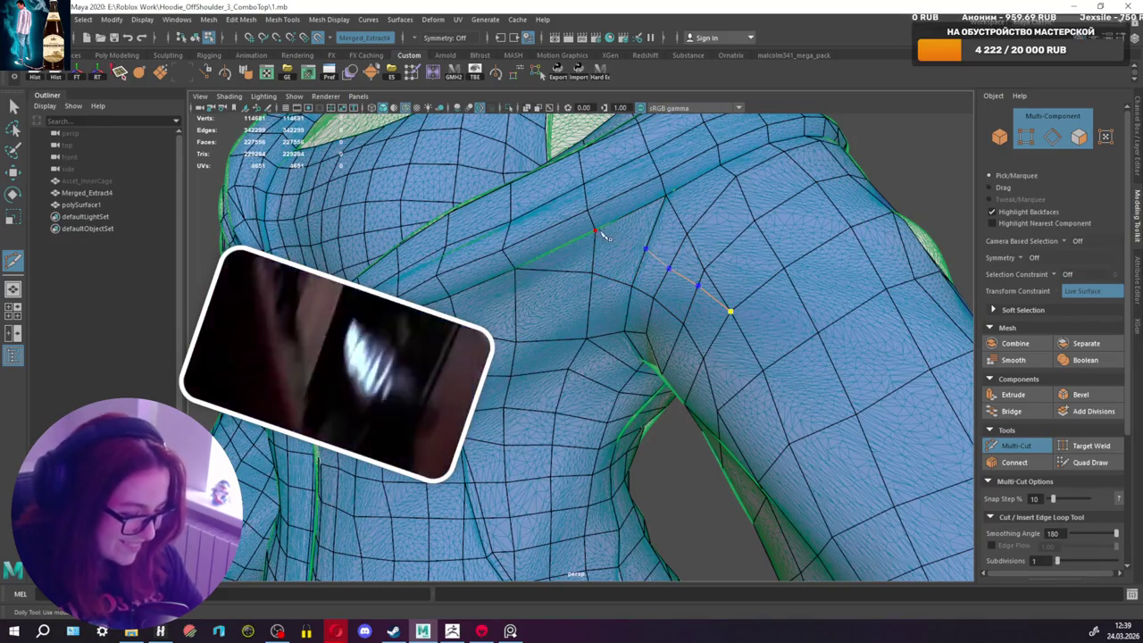
{"action": "mouse_move", "coordinate": [677, 273]}
{"action": "left_mouse_down", "text": "alt"}
{"action": "mouse_move", "coordinate": [589, 208]}
{"action": "mouse_move", "coordinate": [602, 244]}
{"action": "left_mouse_up", "text": "alt"}
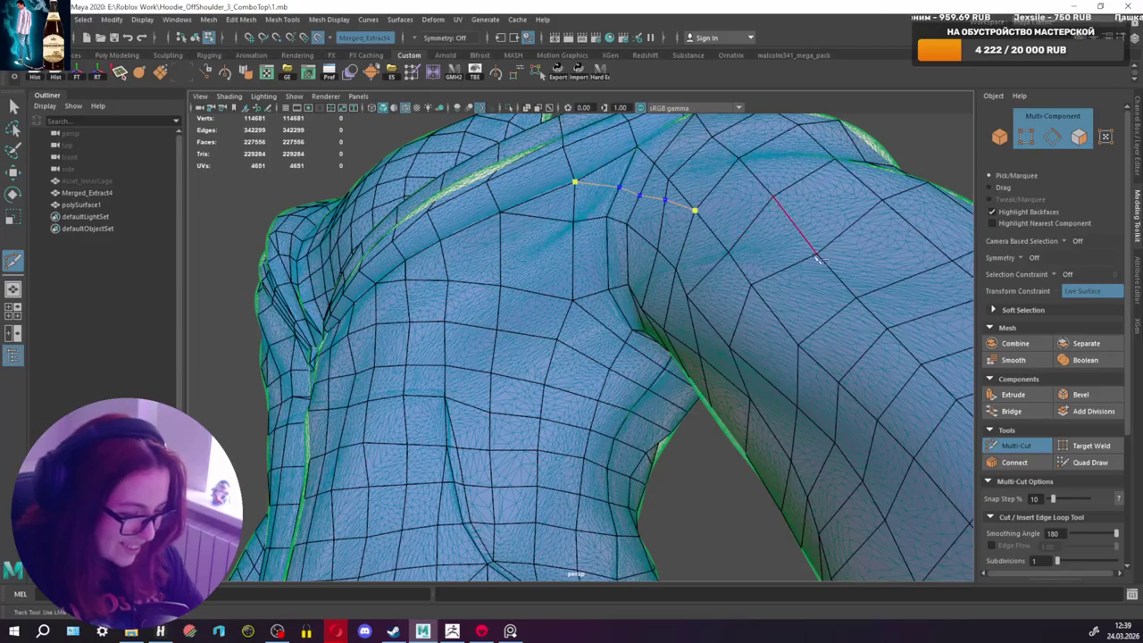
Step: Alternate between Quad Draw and Multi-Cut while working around the shoulder, ending on a front torso view
{"action": "left_click", "coordinate": [1091, 462]}
{"action": "left_click_drag", "start_coordinate": [536, 252], "coordinate": [633, 232], "text": "alt"}
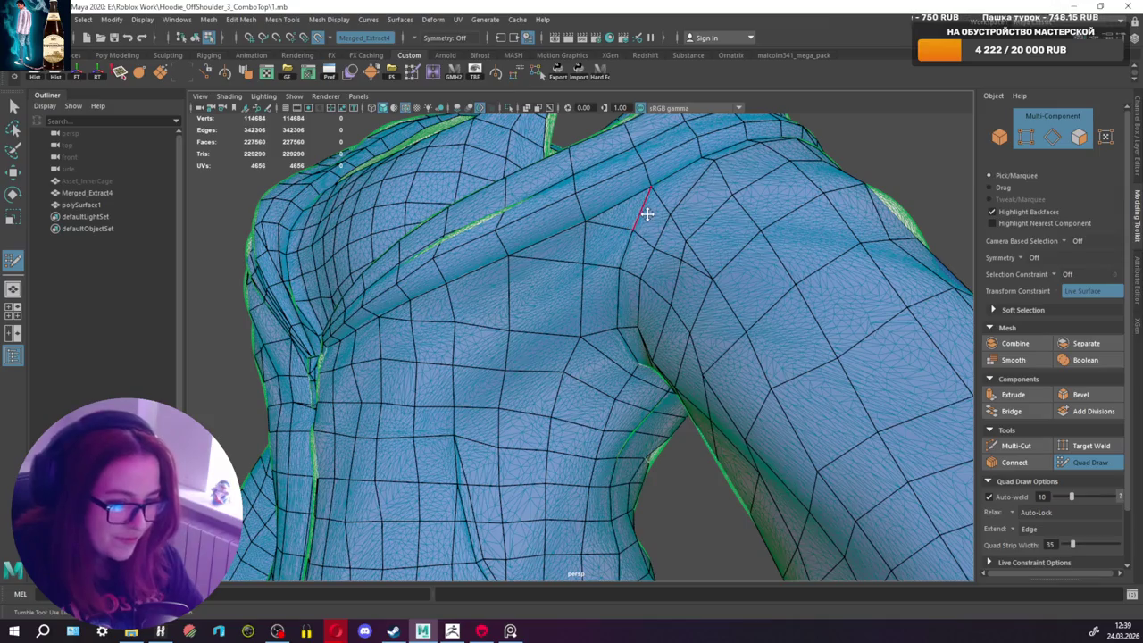
{"action": "mouse_move", "coordinate": [647, 218]}
{"action": "left_mouse_down", "text": "alt"}
{"action": "mouse_move", "coordinate": [658, 245]}
{"action": "mouse_move", "coordinate": [684, 238]}
{"action": "mouse_move", "coordinate": [681, 259]}
{"action": "left_mouse_up", "text": "alt"}
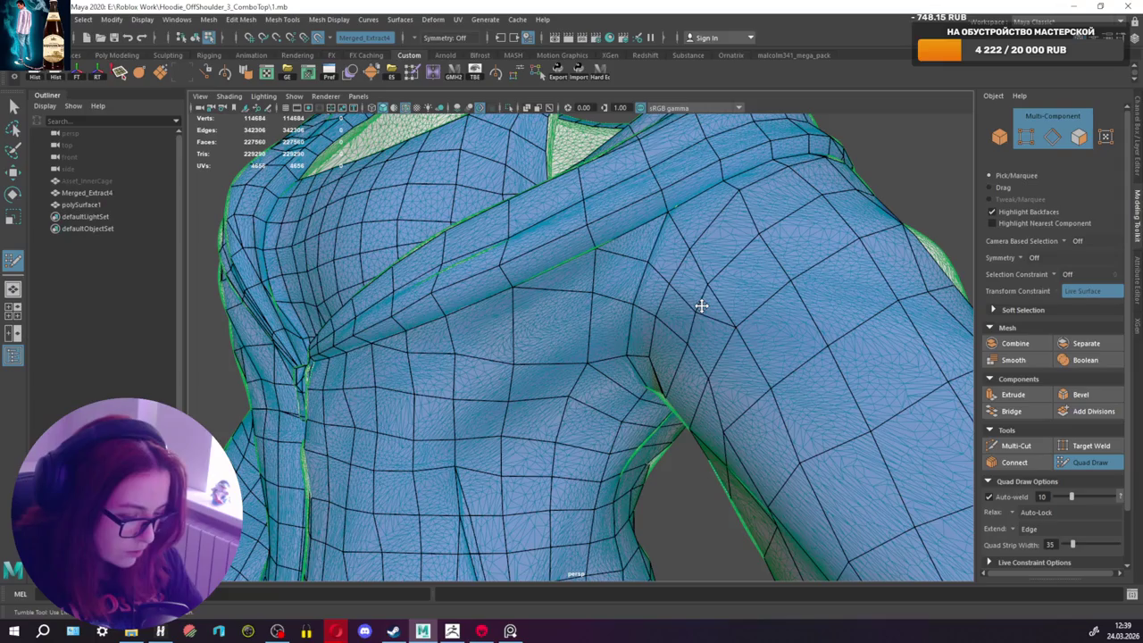
{"action": "mouse_move", "coordinate": [697, 311]}
{"action": "left_mouse_down", "text": "alt"}
{"action": "mouse_move", "coordinate": [760, 298]}
{"action": "mouse_move", "coordinate": [840, 303]}
{"action": "mouse_move", "coordinate": [786, 304]}
{"action": "mouse_move", "coordinate": [750, 261]}
{"action": "mouse_move", "coordinate": [786, 272]}
{"action": "left_mouse_up", "text": "alt"}
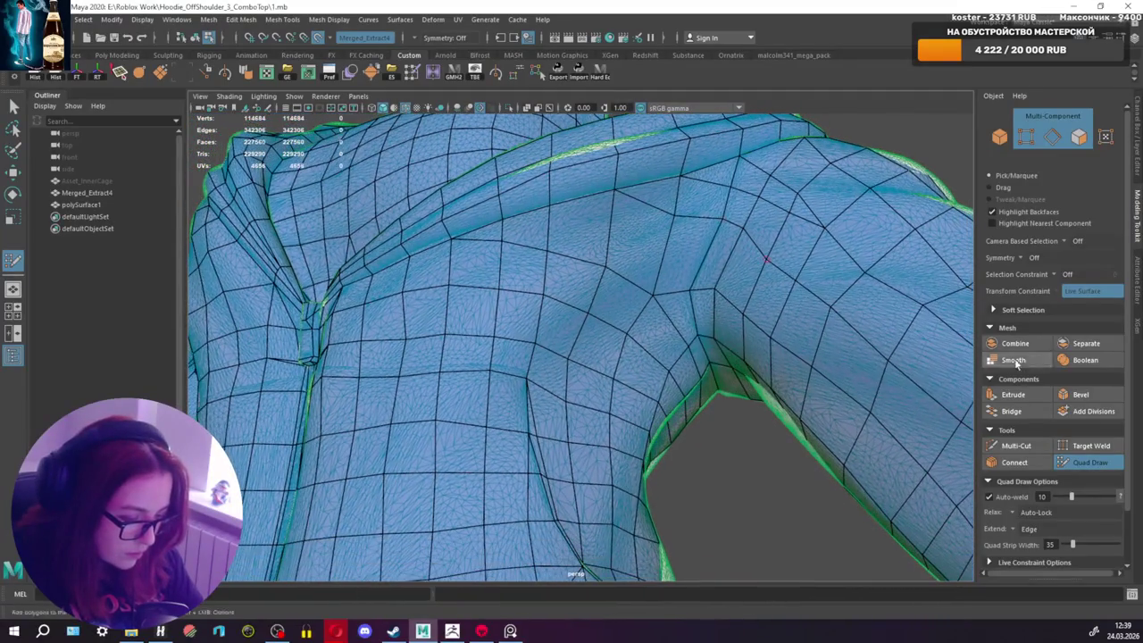
{"action": "left_click", "coordinate": [1015, 446]}
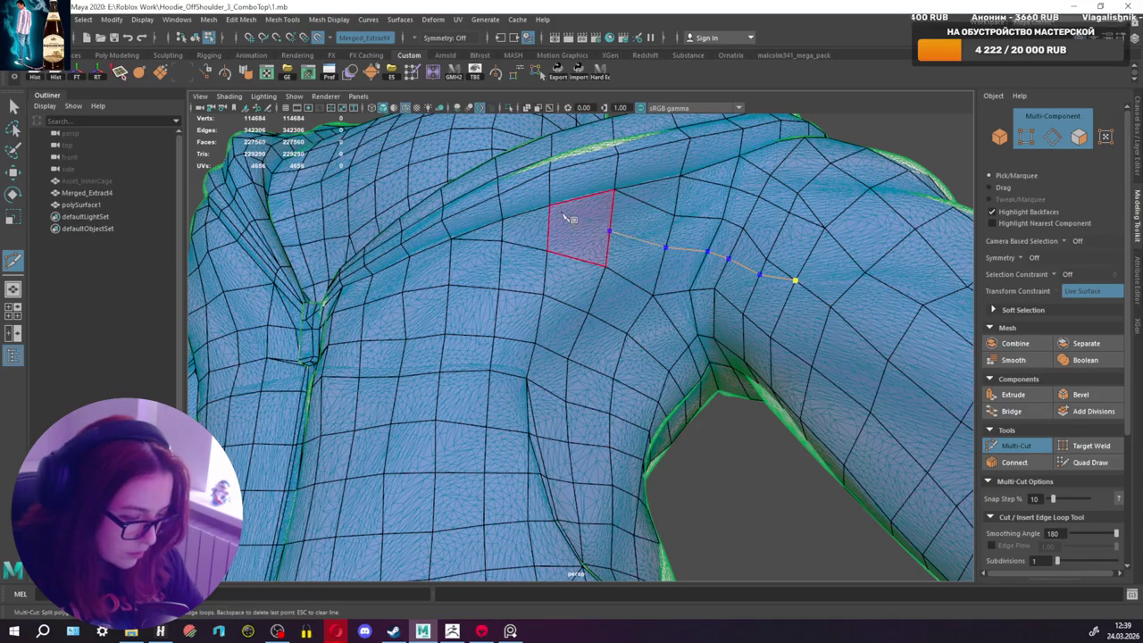
{"action": "left_click", "coordinate": [1077, 460]}
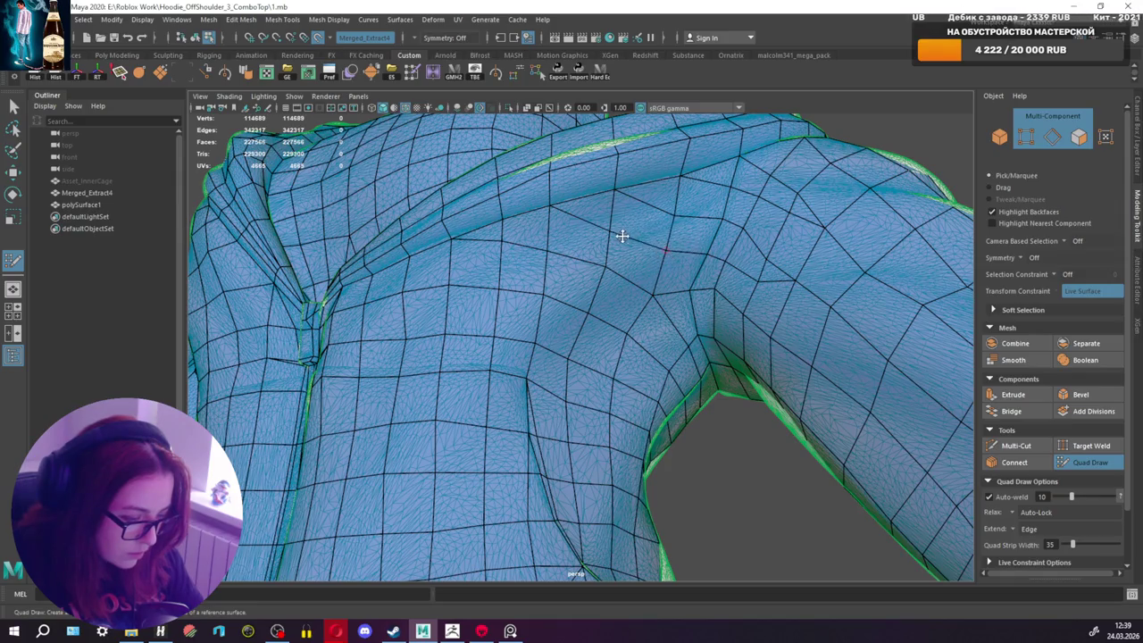
{"action": "scroll", "coordinate": [612, 229], "scroll_direction": "down", "scroll_amount": 2}
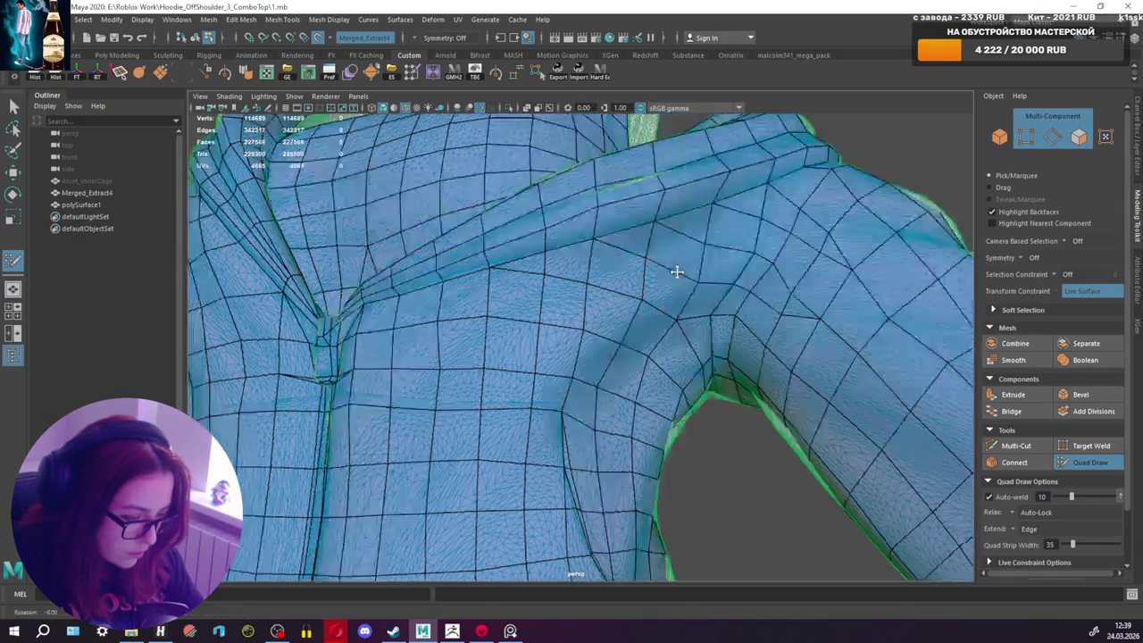
{"action": "scroll", "coordinate": [676, 268], "scroll_direction": "down", "scroll_amount": 2}
{"action": "scroll", "coordinate": [652, 281], "scroll_direction": "down", "scroll_amount": 2}
{"action": "scroll", "coordinate": [633, 295], "scroll_direction": "down", "scroll_amount": 2}
{"action": "mouse_move", "coordinate": [641, 295]}
{"action": "left_mouse_down", "text": "alt"}
{"action": "mouse_move", "coordinate": [582, 301]}
{"action": "mouse_move", "coordinate": [646, 299]}
{"action": "mouse_move", "coordinate": [658, 247]}
{"action": "mouse_move", "coordinate": [658, 258]}
{"action": "mouse_move", "coordinate": [686, 224]}
{"action": "mouse_move", "coordinate": [684, 265]}
{"action": "mouse_move", "coordinate": [700, 268]}
{"action": "mouse_move", "coordinate": [684, 299]}
{"action": "mouse_move", "coordinate": [696, 307]}
{"action": "left_mouse_up", "text": "alt"}
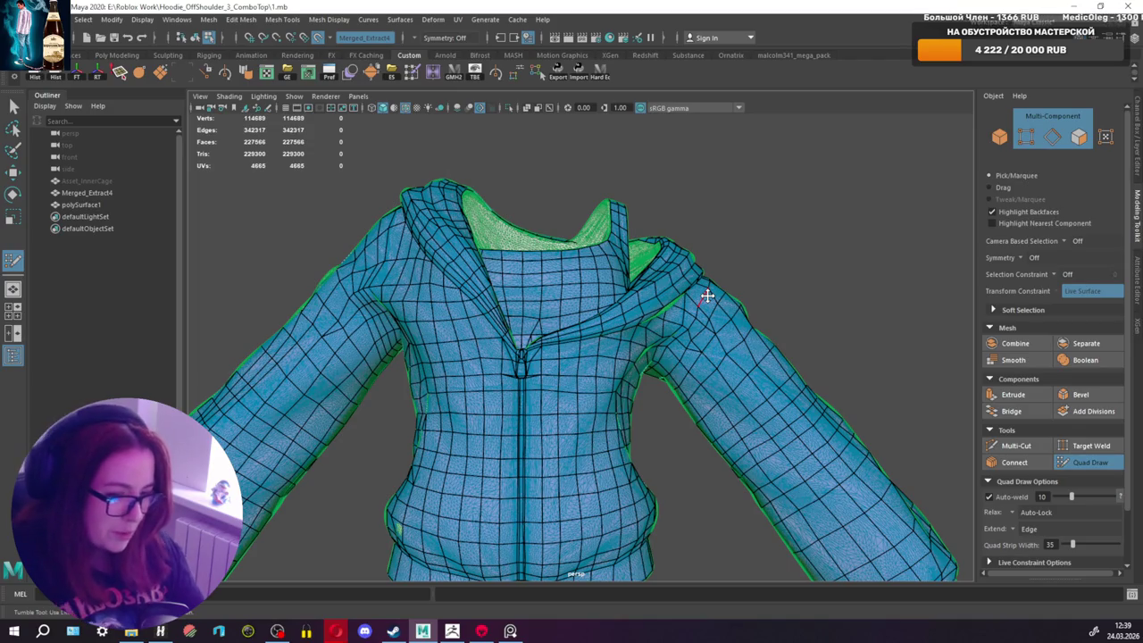
Step: Zoom in on the collar above the zipper and undo the last vertex tweak
{"action": "scroll", "coordinate": [577, 306], "scroll_direction": "up", "scroll_amount": 2}
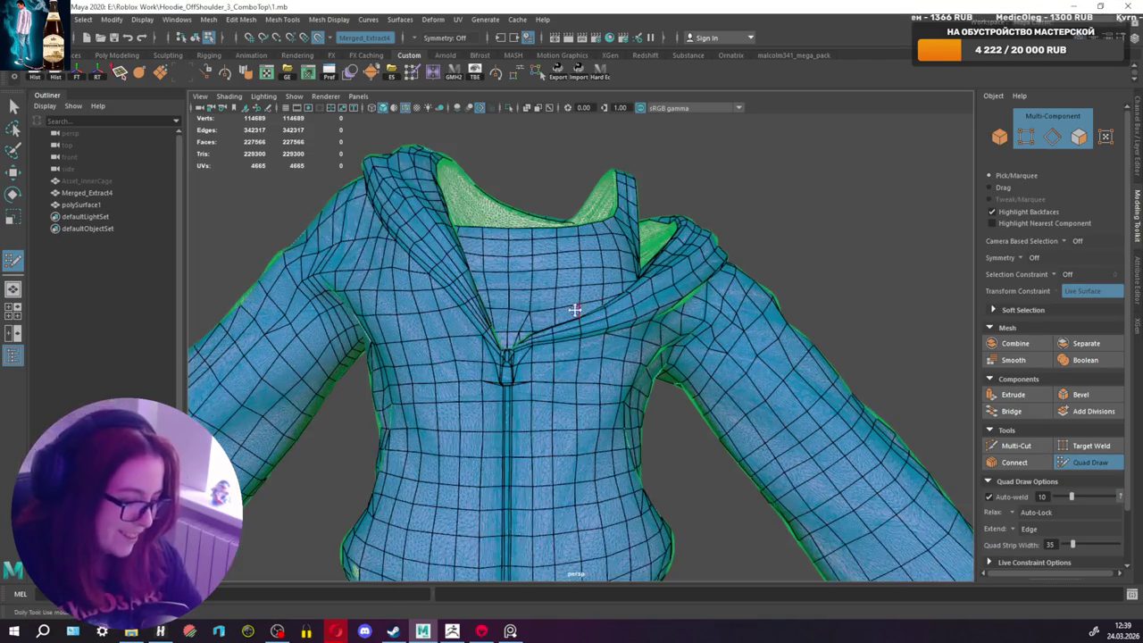
{"action": "scroll", "coordinate": [584, 312], "scroll_direction": "up", "scroll_amount": 2}
{"action": "scroll", "coordinate": [619, 289], "scroll_direction": "up", "scroll_amount": 2}
{"action": "scroll", "coordinate": [604, 302], "scroll_direction": "up", "scroll_amount": 2}
{"action": "mouse_move", "coordinate": [604, 303]}
{"action": "left_mouse_down", "text": "alt"}
{"action": "mouse_move", "coordinate": [602, 326]}
{"action": "mouse_move", "coordinate": [595, 277]}
{"action": "mouse_move", "coordinate": [633, 357]}
{"action": "mouse_move", "coordinate": [636, 337]}
{"action": "mouse_move", "coordinate": [592, 375]}
{"action": "left_mouse_up", "text": "alt"}
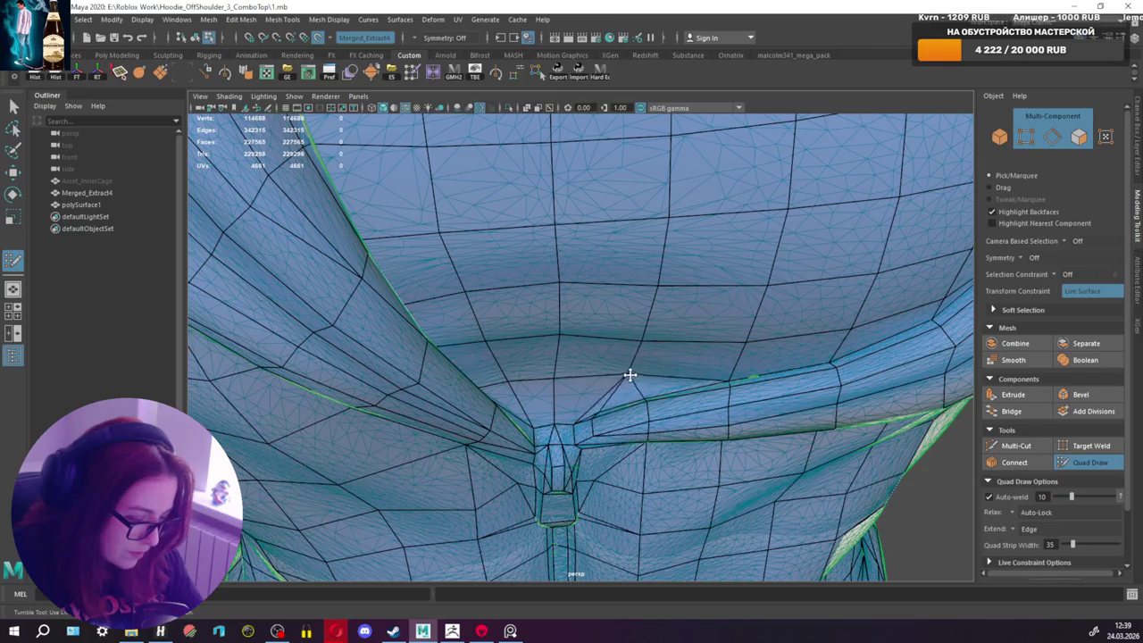
{"action": "mouse_move", "coordinate": [619, 375]}
{"action": "left_mouse_down", "text": "alt"}
{"action": "mouse_move", "coordinate": [610, 408]}
{"action": "mouse_move", "coordinate": [597, 365]}
{"action": "mouse_move", "coordinate": [628, 324]}
{"action": "mouse_move", "coordinate": [624, 333]}
{"action": "left_mouse_up", "text": "alt"}
{"action": "key", "text": "ctrl+z"}
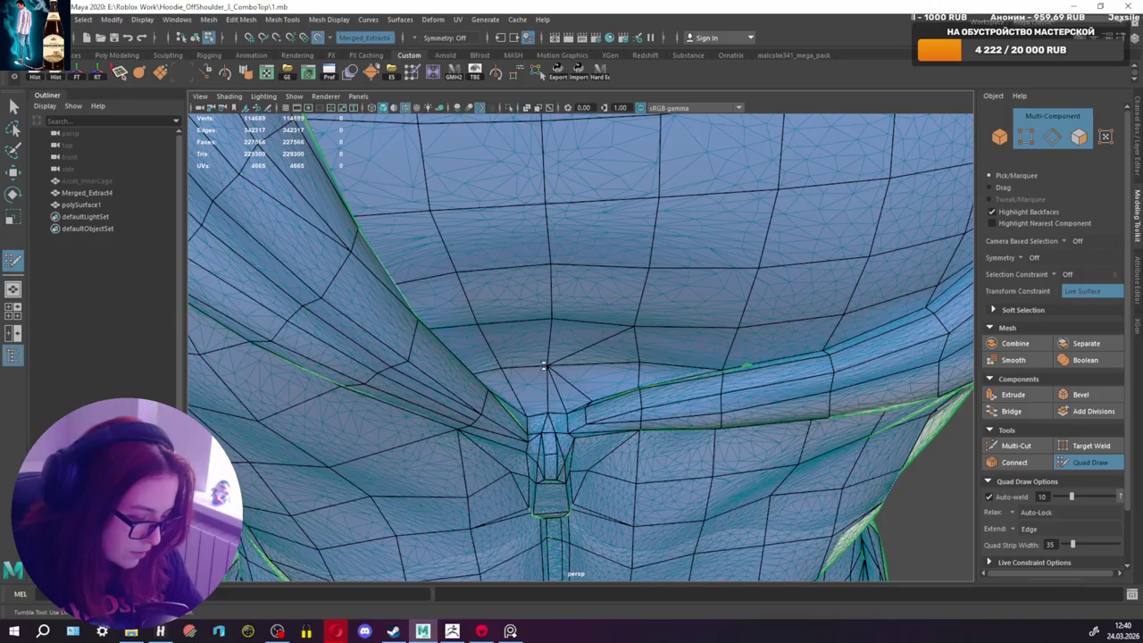
Step: Delete the diagonal edge below the collar and orbit around to check the neckline
{"action": "left_click", "coordinate": [599, 342], "text": "ctrl+shift"}
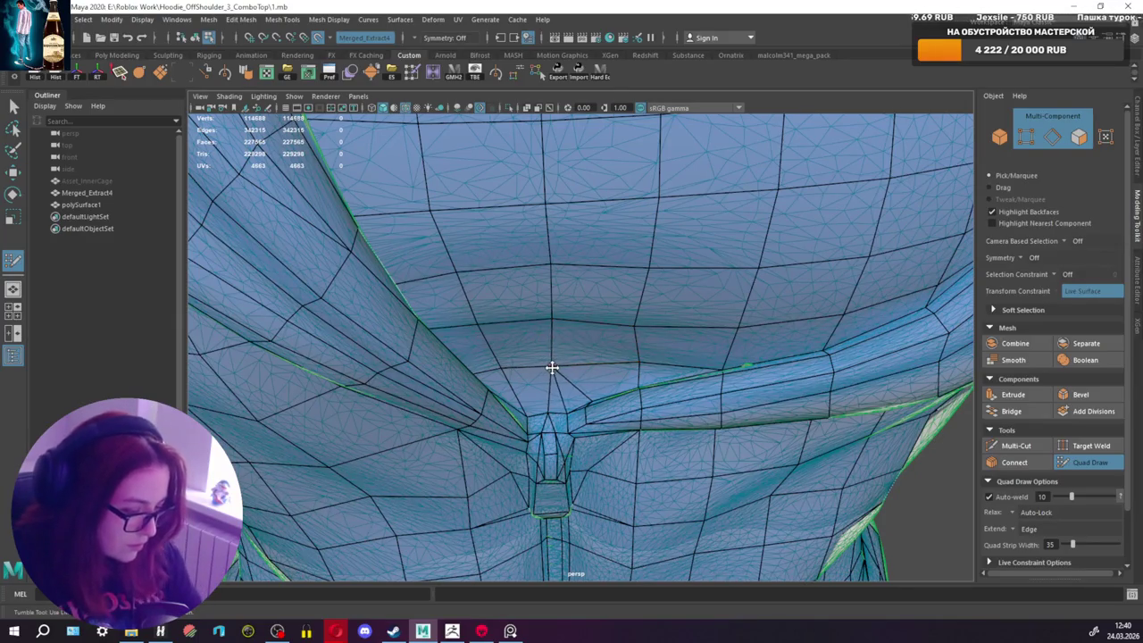
{"action": "mouse_move", "coordinate": [550, 366]}
{"action": "left_mouse_down", "text": "alt"}
{"action": "mouse_move", "coordinate": [633, 365]}
{"action": "mouse_move", "coordinate": [656, 393]}
{"action": "mouse_move", "coordinate": [651, 358]}
{"action": "mouse_move", "coordinate": [656, 382]}
{"action": "left_mouse_up", "text": "alt"}
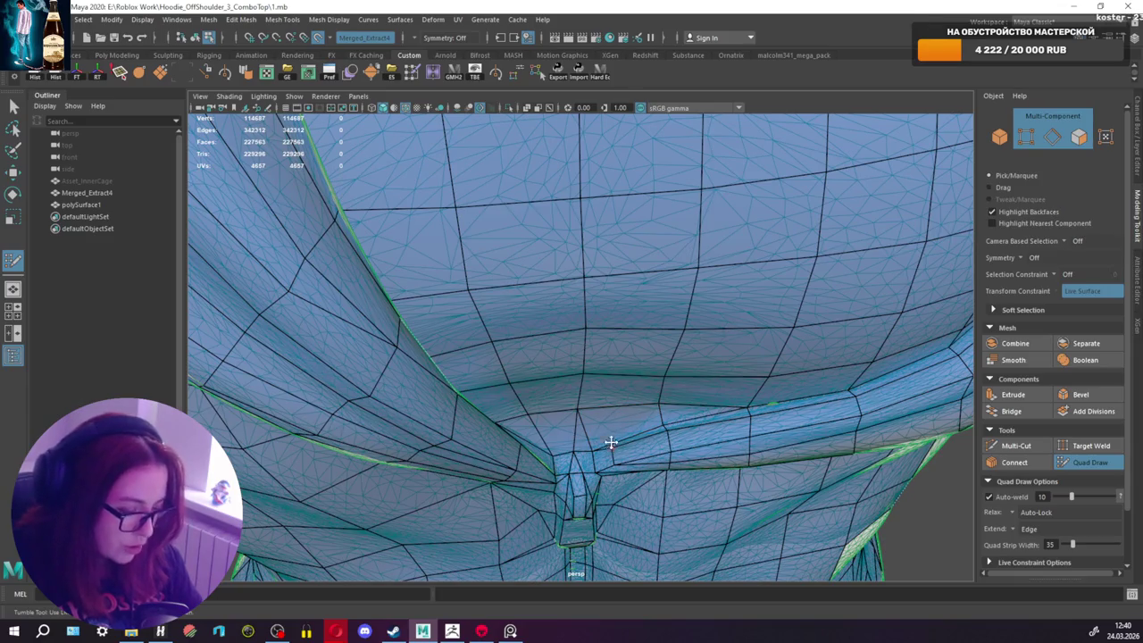
{"action": "mouse_move", "coordinate": [610, 444]}
{"action": "left_mouse_down", "text": "alt"}
{"action": "mouse_move", "coordinate": [602, 363]}
{"action": "mouse_move", "coordinate": [565, 260]}
{"action": "mouse_move", "coordinate": [640, 283]}
{"action": "left_mouse_up", "text": "alt"}
{"action": "scroll", "coordinate": [603, 362], "scroll_direction": "down", "scroll_amount": 5}
{"action": "mouse_move", "coordinate": [541, 271]}
{"action": "left_mouse_down", "text": "alt"}
{"action": "mouse_move", "coordinate": [447, 285]}
{"action": "mouse_move", "coordinate": [701, 287]}
{"action": "mouse_move", "coordinate": [589, 245]}
{"action": "mouse_move", "coordinate": [554, 253]}
{"action": "mouse_move", "coordinate": [684, 258]}
{"action": "mouse_move", "coordinate": [682, 226]}
{"action": "mouse_move", "coordinate": [654, 255]}
{"action": "left_mouse_up", "text": "alt"}
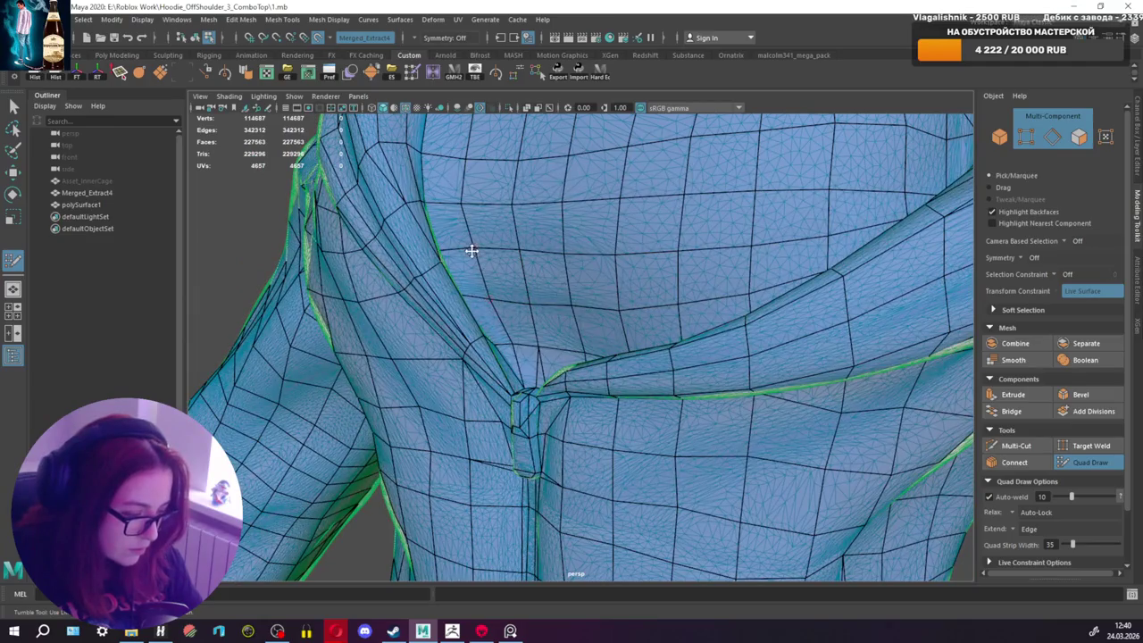
{"action": "left_click_drag", "start_coordinate": [473, 254], "coordinate": [545, 256], "text": "alt"}
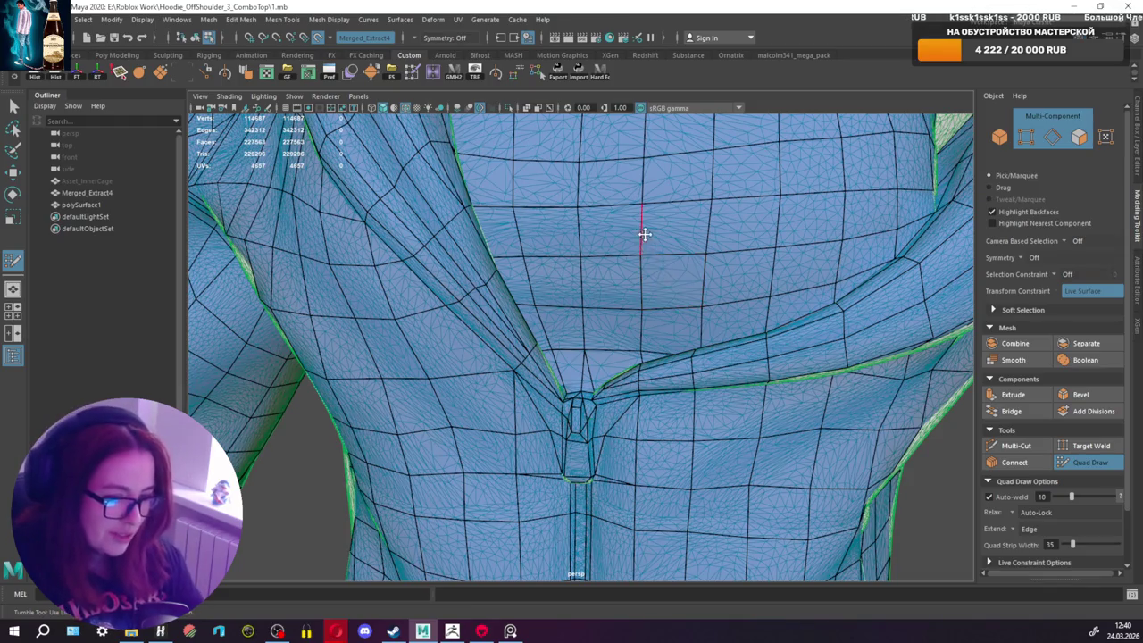
{"action": "left_click_drag", "start_coordinate": [652, 239], "coordinate": [640, 292], "text": "alt"}
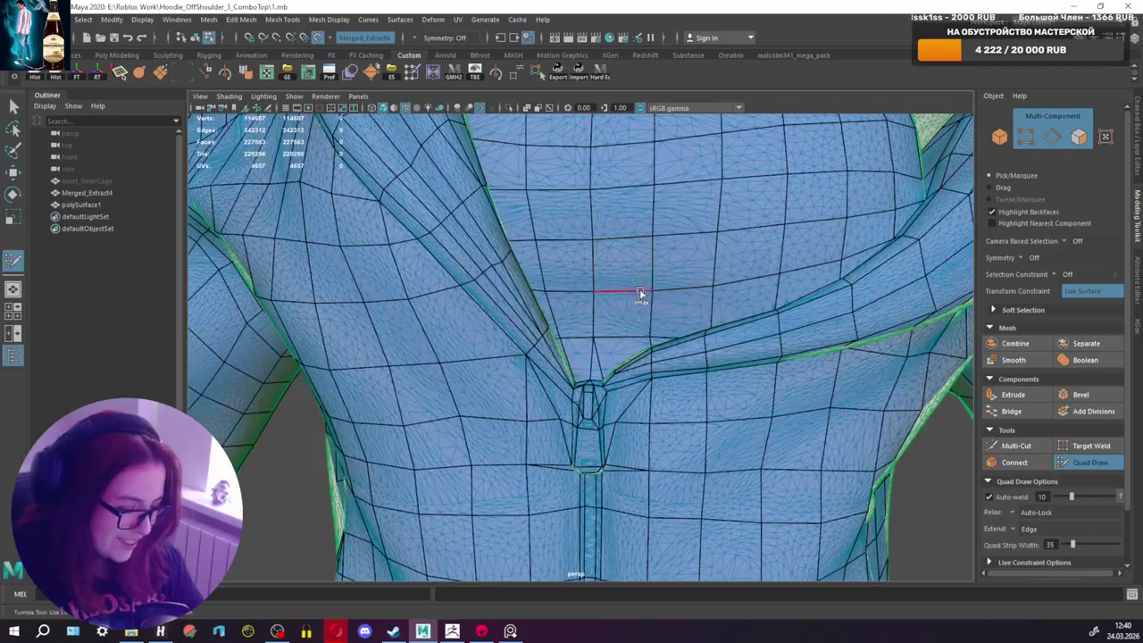
{"action": "scroll", "coordinate": [652, 235], "scroll_direction": "down", "scroll_amount": 3}
{"action": "scroll", "coordinate": [651, 235], "scroll_direction": "down", "scroll_amount": 1}
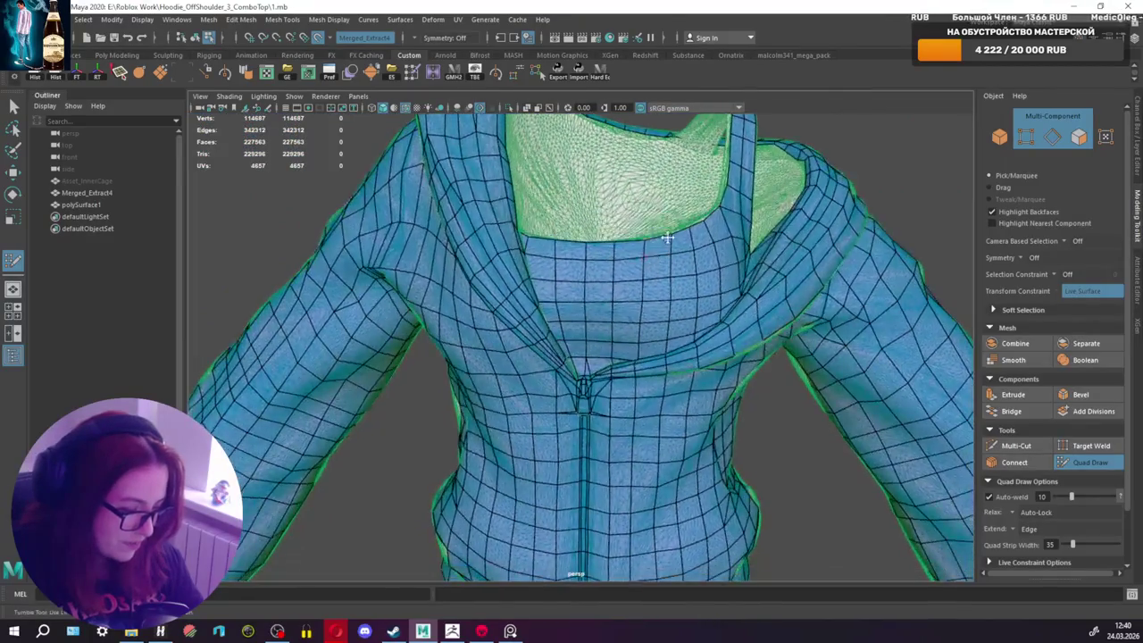
{"action": "scroll", "coordinate": [651, 235], "scroll_direction": "down", "scroll_amount": 3}
Step: Inspect the neck opening and re-enter Quad Draw on the retopology mesh
{"action": "scroll", "coordinate": [650, 281], "scroll_direction": "up", "scroll_amount": 4}
{"action": "mouse_move", "coordinate": [651, 278]}
{"action": "left_mouse_down", "text": "alt"}
{"action": "mouse_move", "coordinate": [795, 362]}
{"action": "mouse_move", "coordinate": [647, 334]}
{"action": "mouse_move", "coordinate": [633, 364]}
{"action": "mouse_move", "coordinate": [647, 333]}
{"action": "left_mouse_up", "text": "alt"}
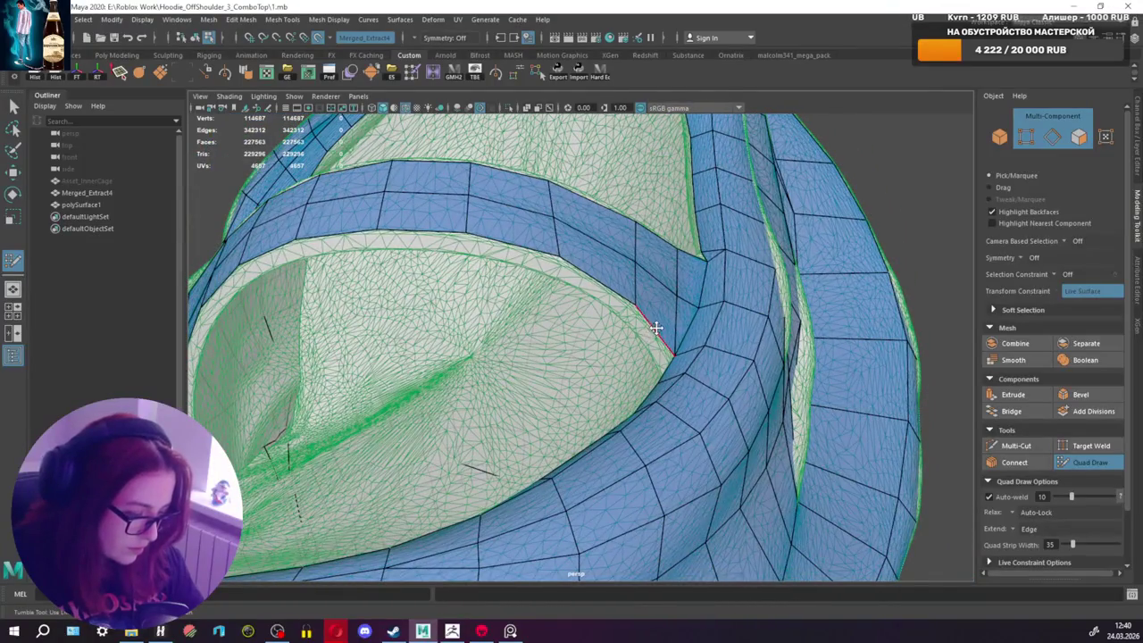
{"action": "right_click_drag", "start_coordinate": [656, 328], "coordinate": [725, 239], "text": "alt"}
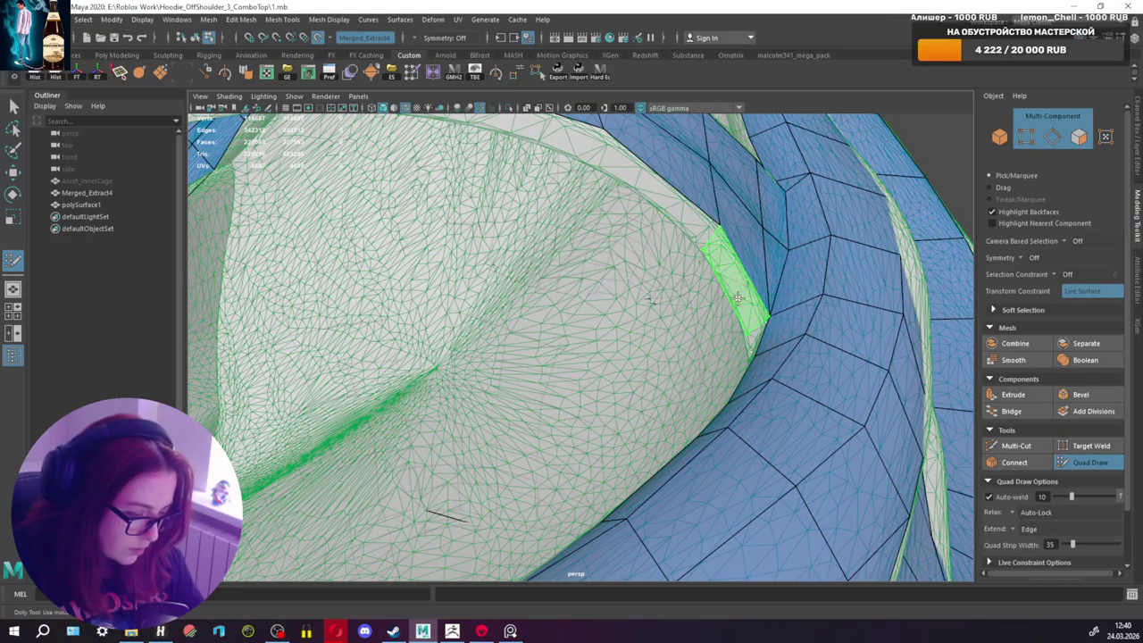
{"action": "left_click_drag", "start_coordinate": [738, 299], "coordinate": [739, 242], "text": "alt"}
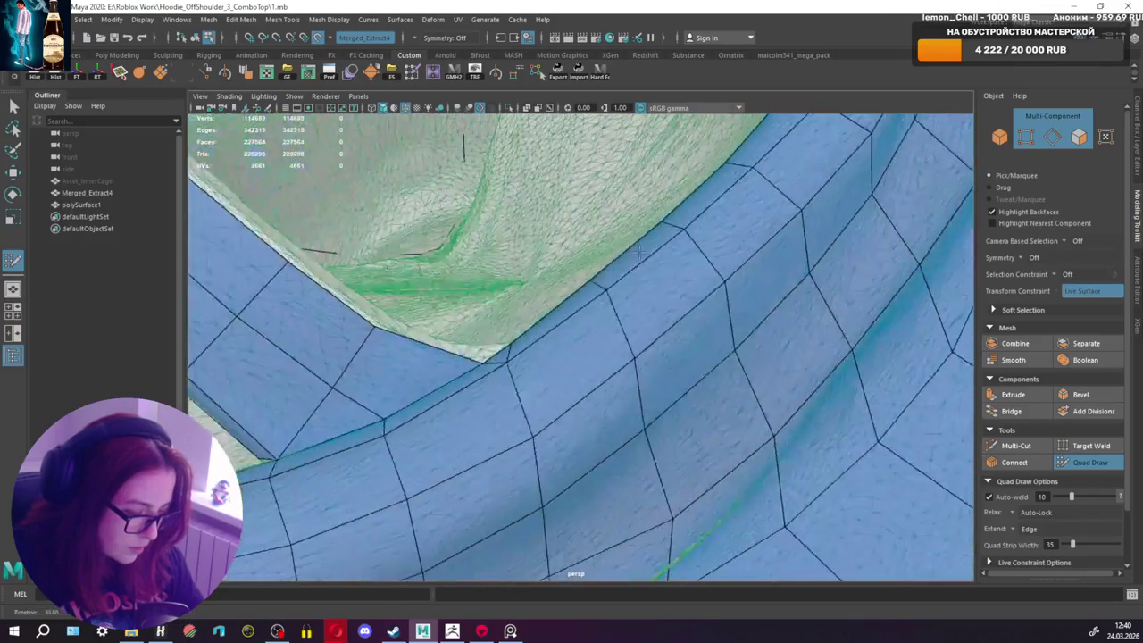
{"action": "left_click_drag", "start_coordinate": [730, 229], "coordinate": [762, 238], "text": "alt"}
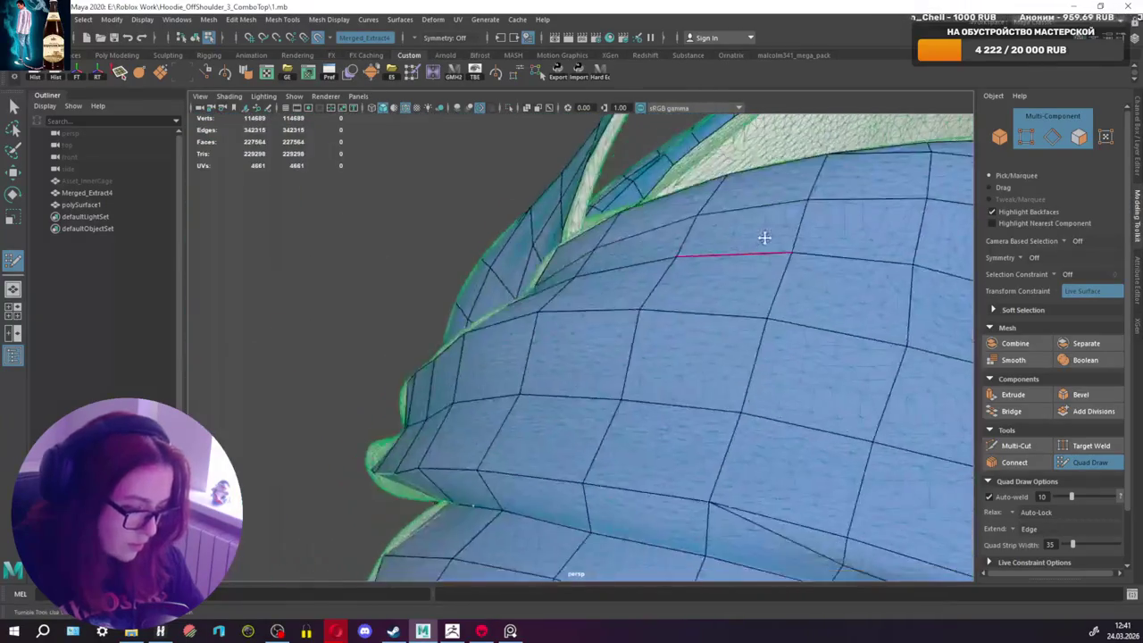
{"action": "right_click_drag", "start_coordinate": [762, 238], "coordinate": [640, 316], "text": "alt"}
{"action": "mouse_move", "coordinate": [640, 316]}
{"action": "left_mouse_down", "text": "alt"}
{"action": "mouse_move", "coordinate": [390, 364]}
{"action": "mouse_move", "coordinate": [489, 339]}
{"action": "left_mouse_up", "text": "alt"}
{"action": "key", "text": "q"}
{"action": "left_click", "coordinate": [1092, 461]}
Step: Add quads extending the strip along and underneath the strap arch
{"action": "left_click_drag", "start_coordinate": [759, 447], "coordinate": [697, 462], "text": "alt"}
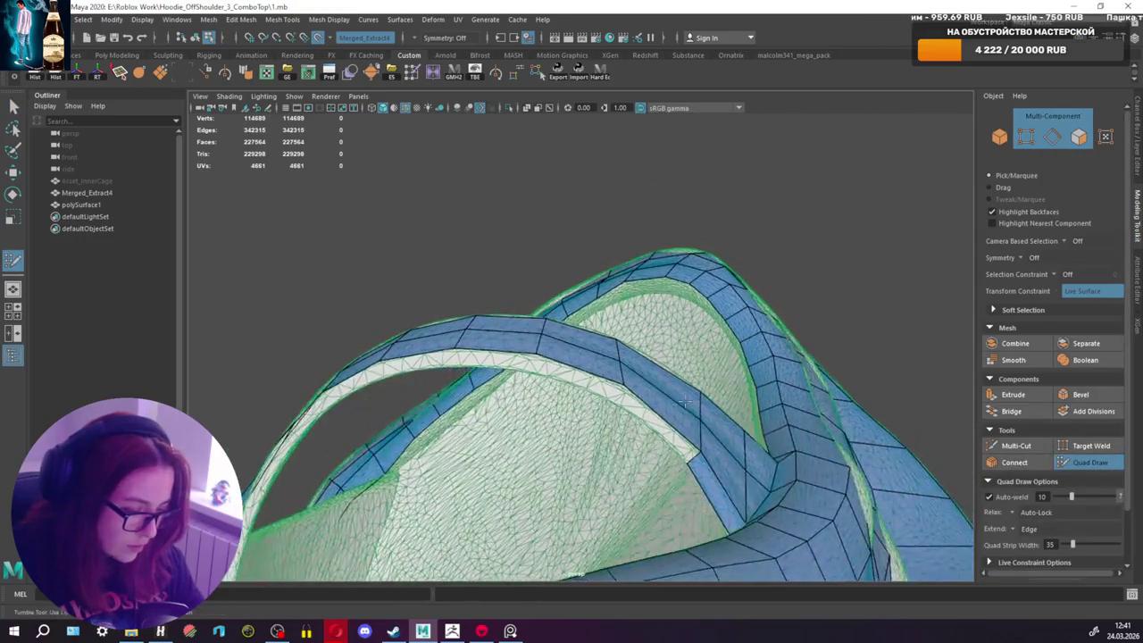
{"action": "middle_click_drag", "start_coordinate": [696, 462], "coordinate": [705, 424], "text": "alt"}
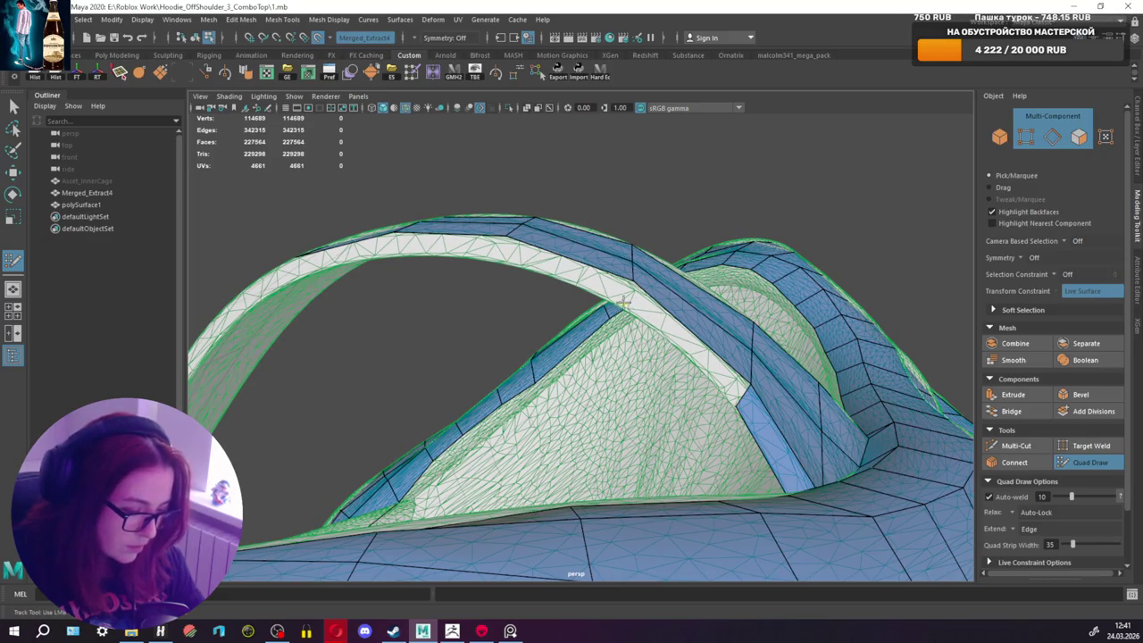
{"action": "left_click_drag", "start_coordinate": [658, 324], "coordinate": [682, 358], "text": "alt"}
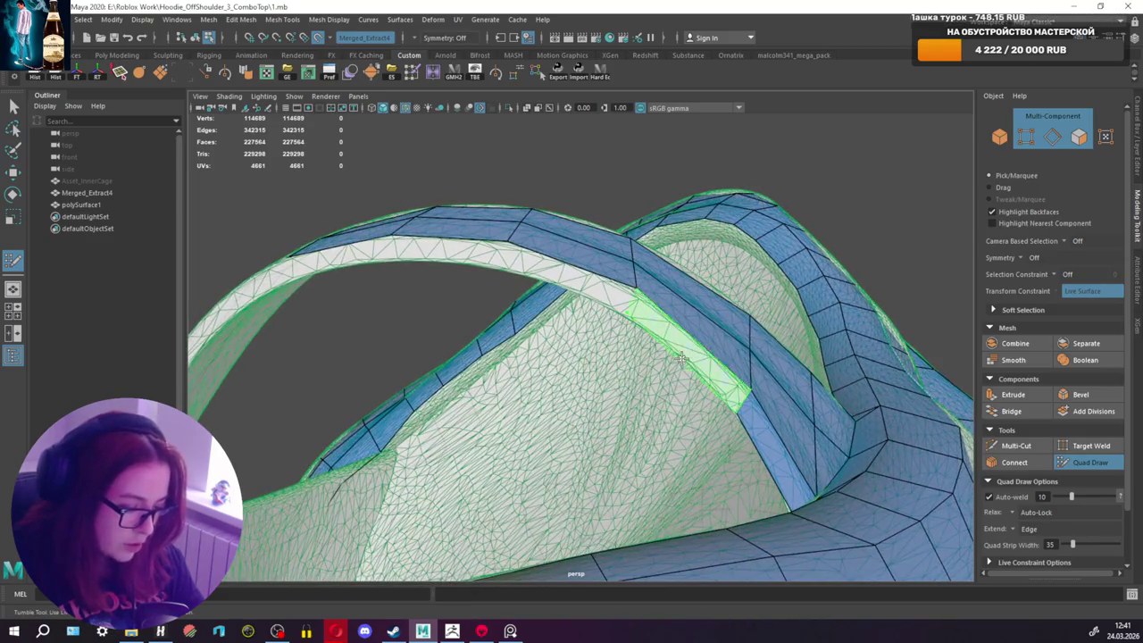
{"action": "left_click", "coordinate": [684, 351], "text": "shift"}
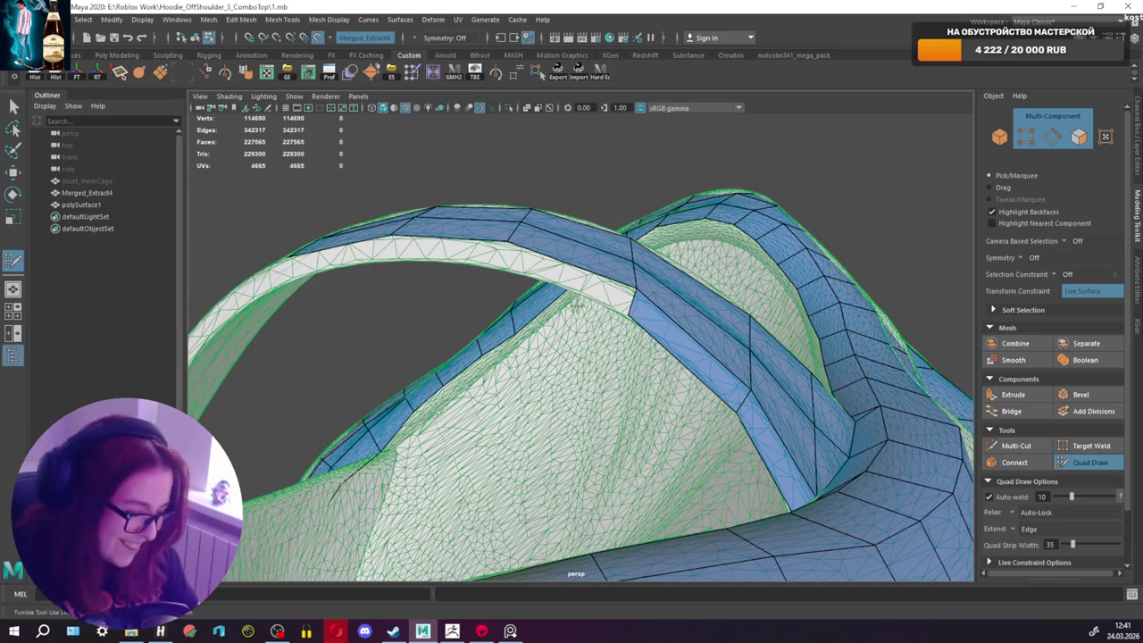
{"action": "left_click_drag", "start_coordinate": [605, 300], "coordinate": [526, 279], "text": "alt"}
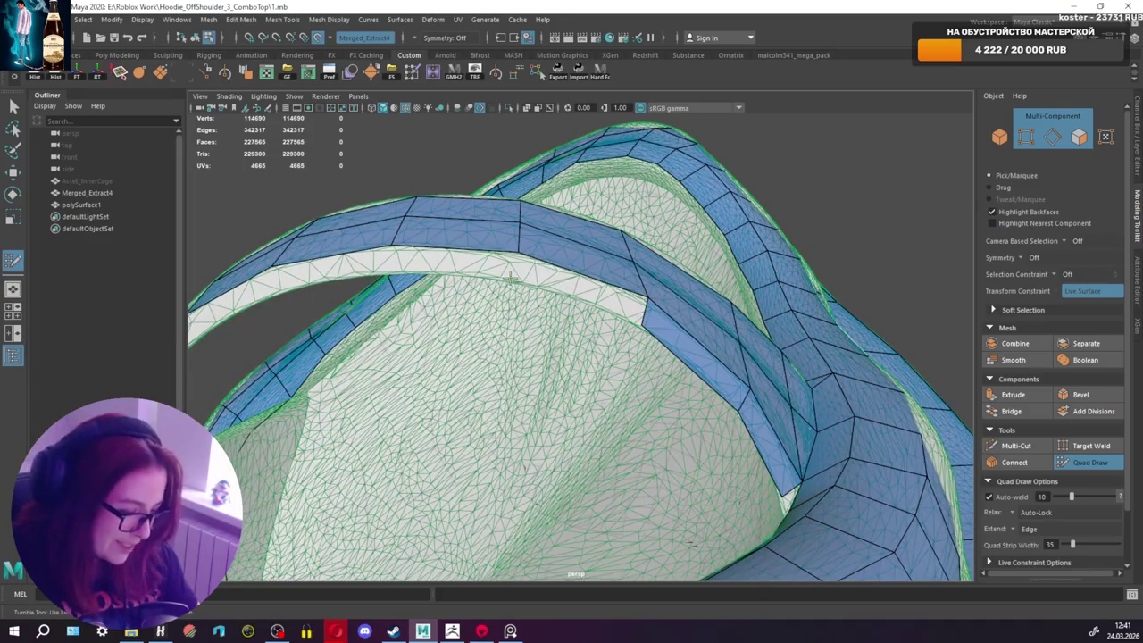
{"action": "left_click", "coordinate": [542, 275], "text": "shift"}
{"action": "left_click_drag", "start_coordinate": [542, 276], "coordinate": [576, 286], "text": "alt"}
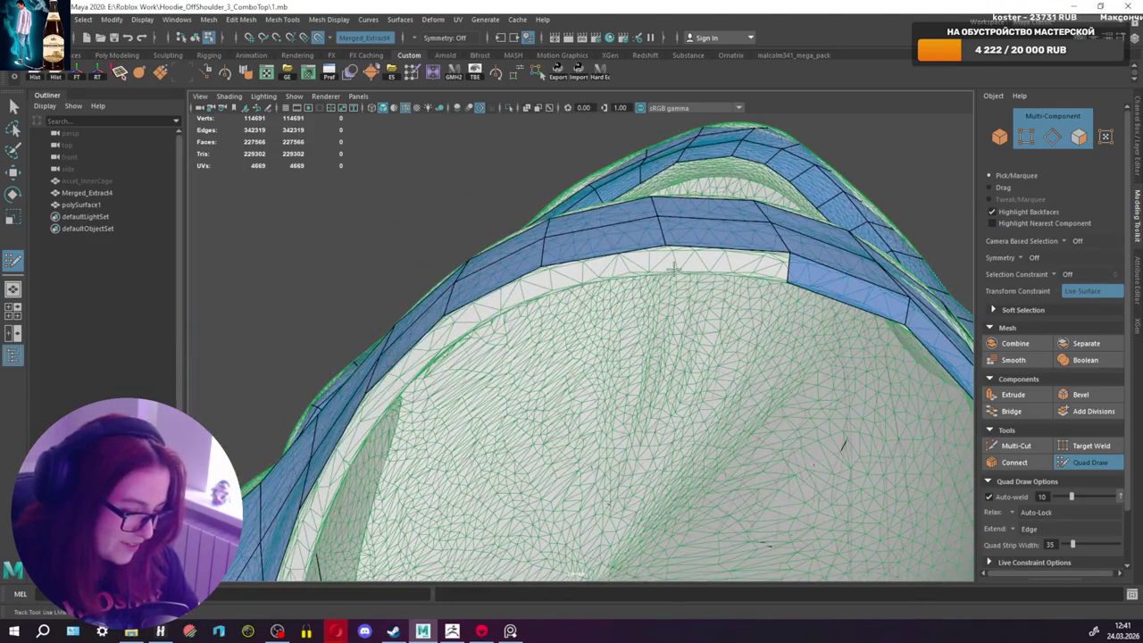
{"action": "left_click", "coordinate": [725, 266], "text": "shift"}
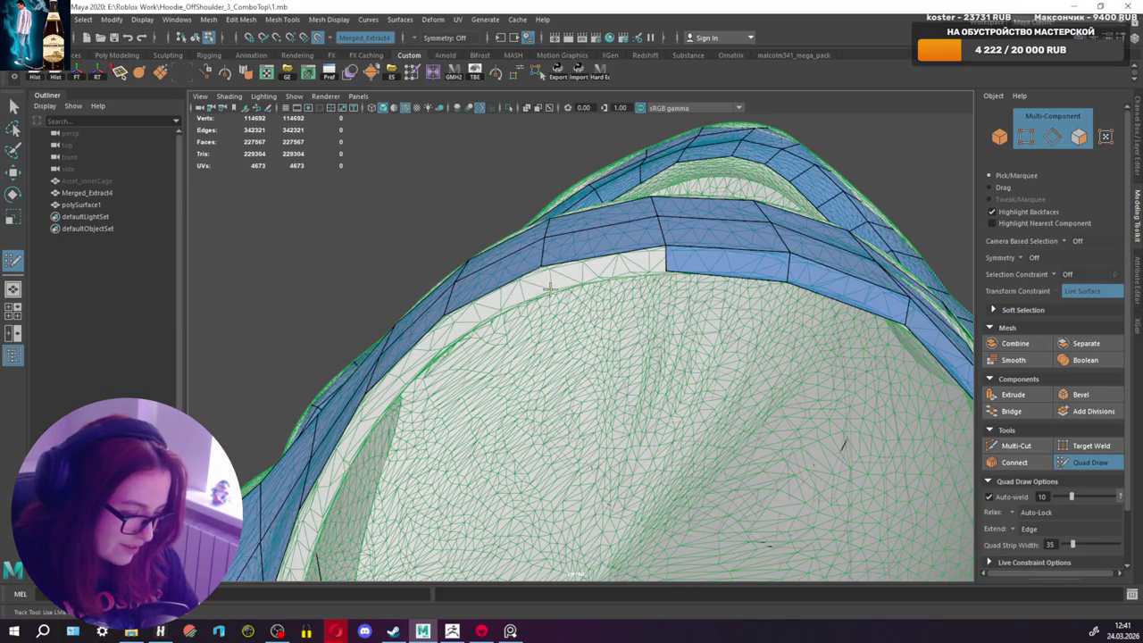
{"action": "left_click", "coordinate": [588, 276], "text": "shift"}
{"action": "left_click_drag", "start_coordinate": [587, 276], "coordinate": [558, 285], "text": "alt"}
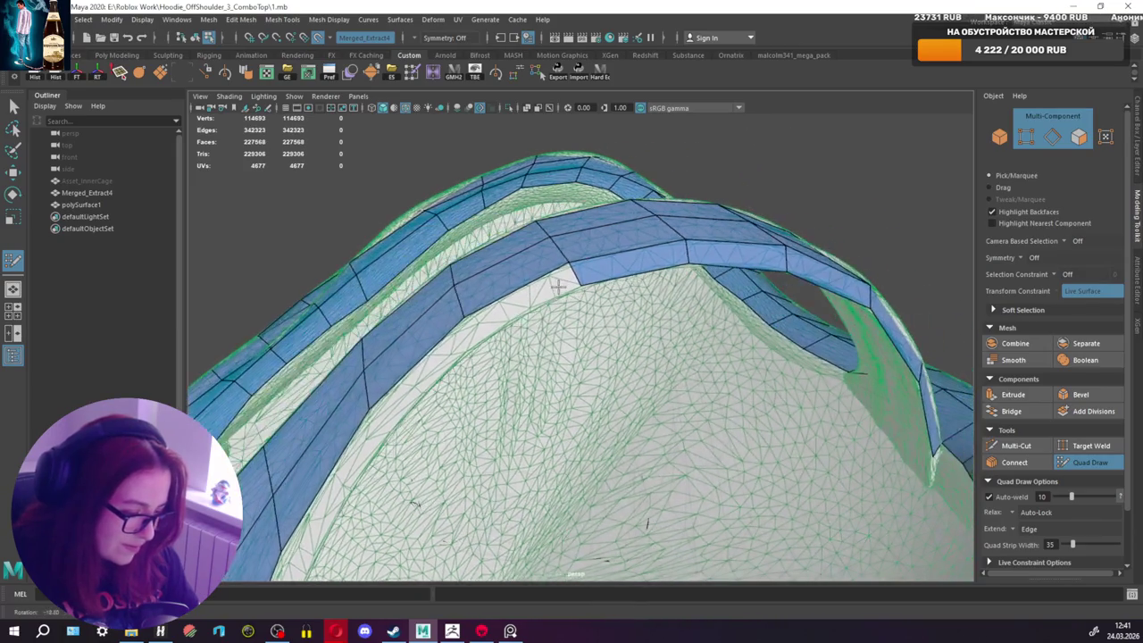
Step: Fill the strap's gaps with quads down to where it meets the lining
{"action": "left_click", "coordinate": [488, 348], "text": "shift"}
{"action": "middle_click_drag", "start_coordinate": [489, 348], "coordinate": [539, 280], "text": "alt"}
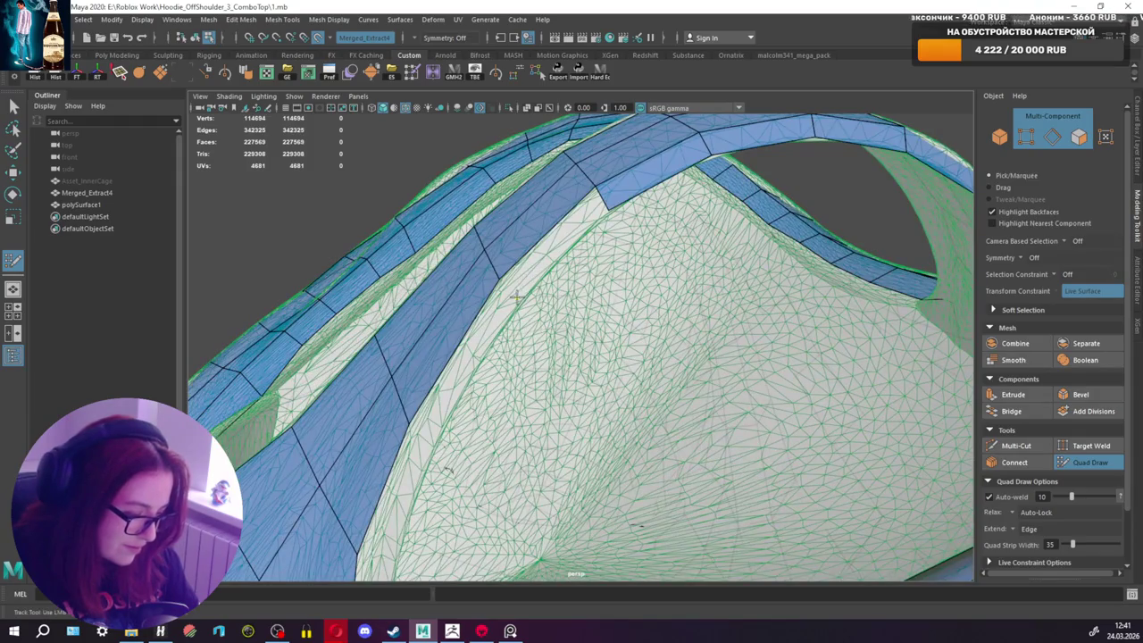
{"action": "left_click", "coordinate": [543, 260], "text": "shift"}
{"action": "right_click_drag", "start_coordinate": [543, 261], "coordinate": [551, 329], "text": "alt"}
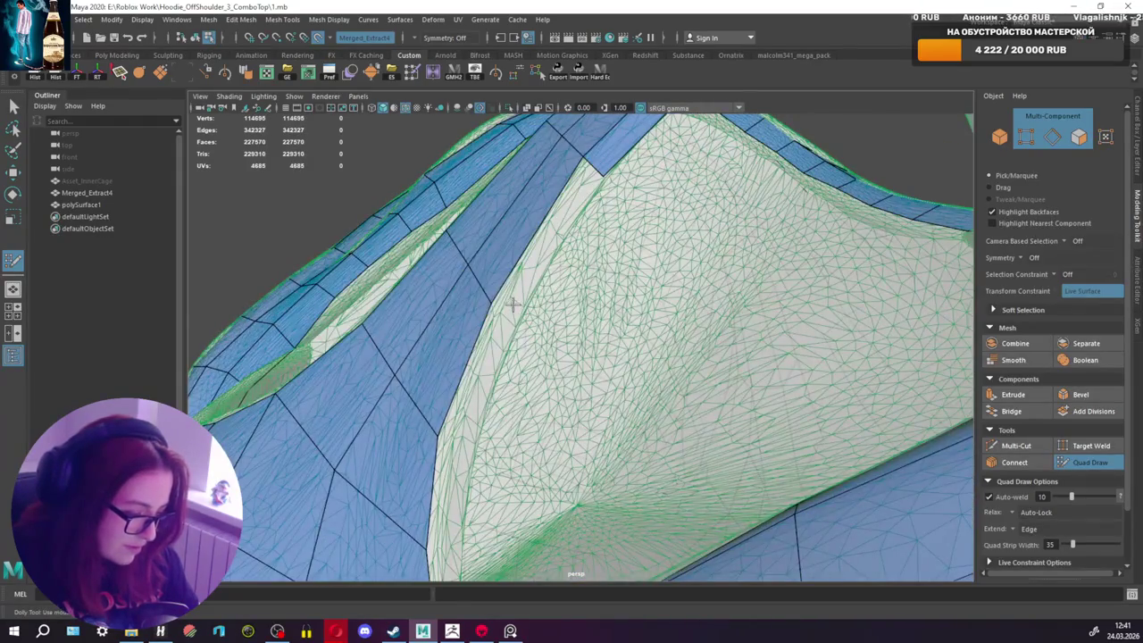
{"action": "left_click", "coordinate": [534, 262], "text": "shift"}
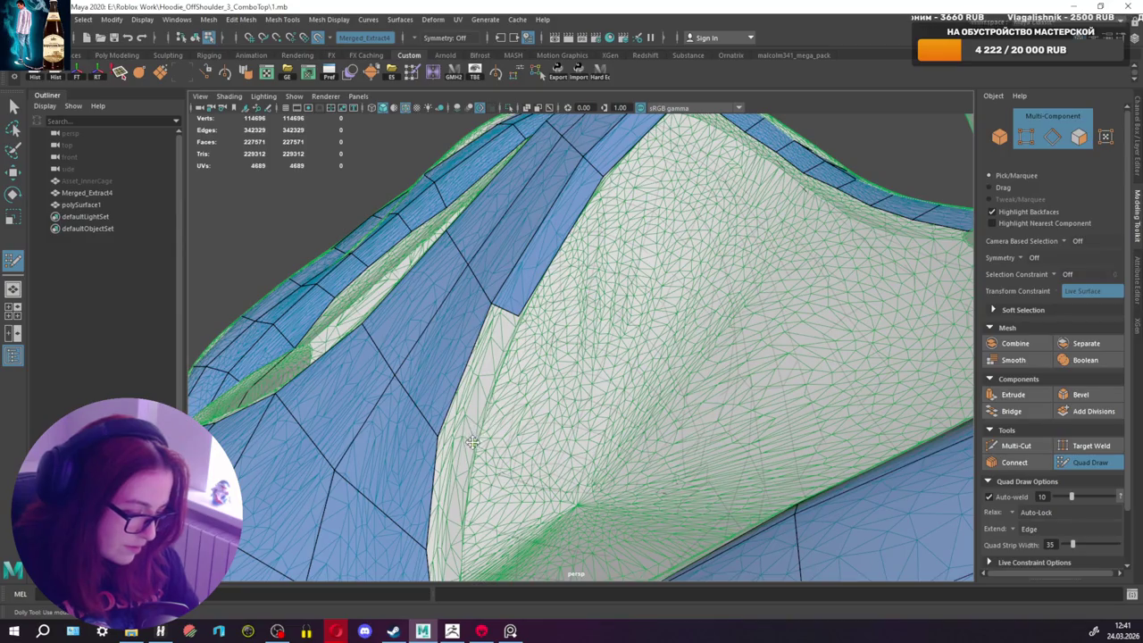
{"action": "left_click", "coordinate": [467, 423], "text": "shift"}
Step: Fill the narrow gaps at the shoulder edge beside the collar opening with quads
{"action": "left_click_drag", "start_coordinate": [482, 434], "coordinate": [463, 422], "text": "alt"}
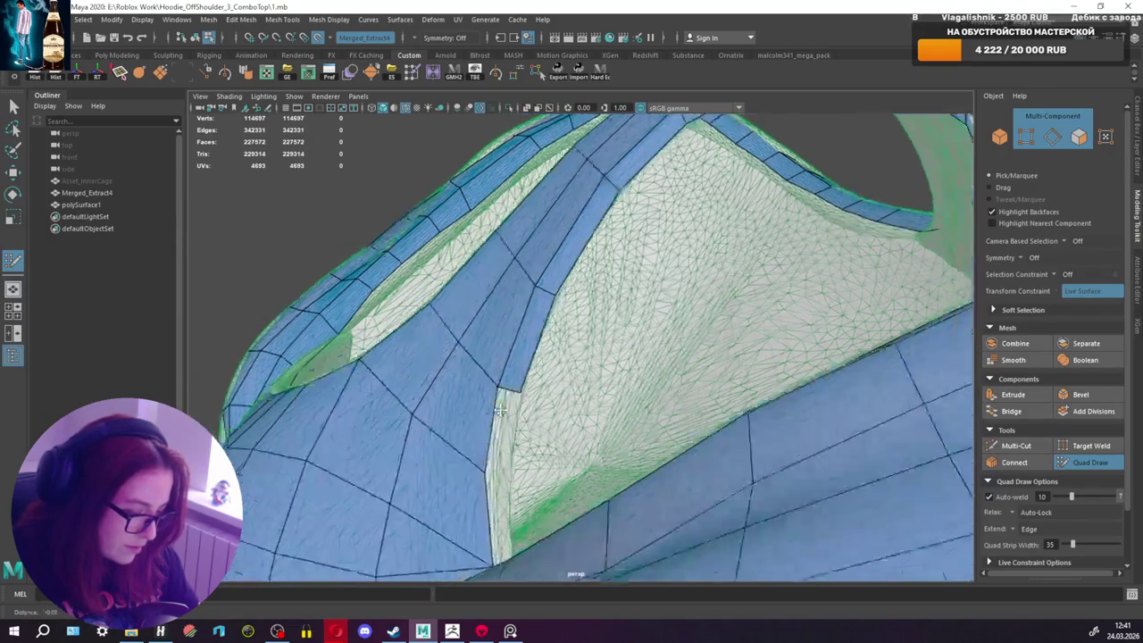
{"action": "left_click_drag", "start_coordinate": [558, 357], "coordinate": [536, 361], "text": "alt"}
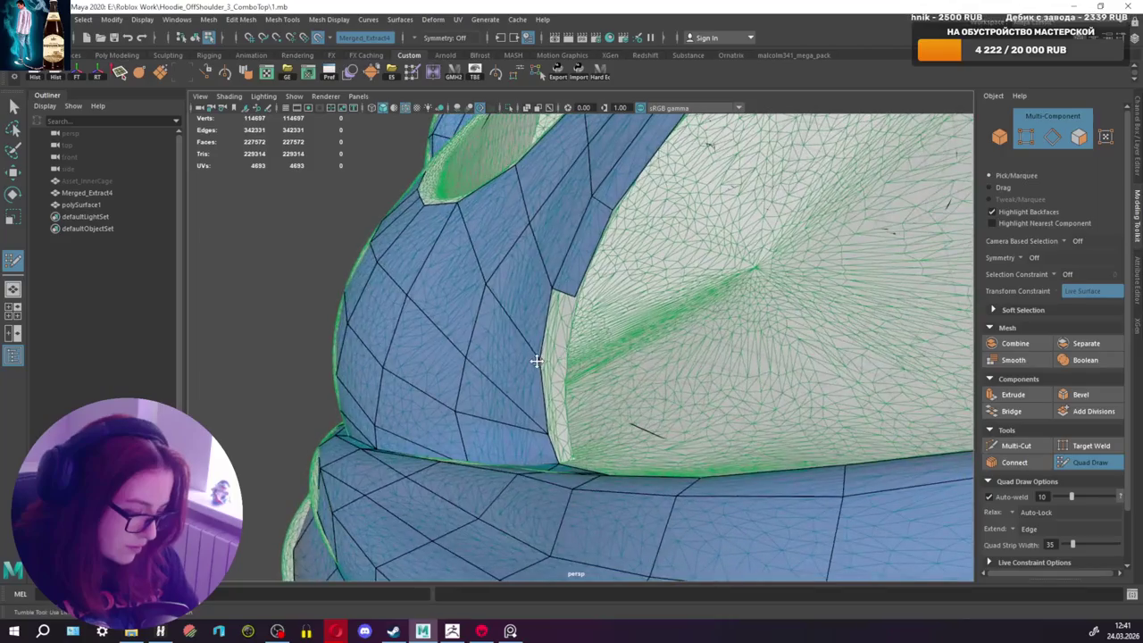
{"action": "left_click", "coordinate": [561, 331], "text": "shift"}
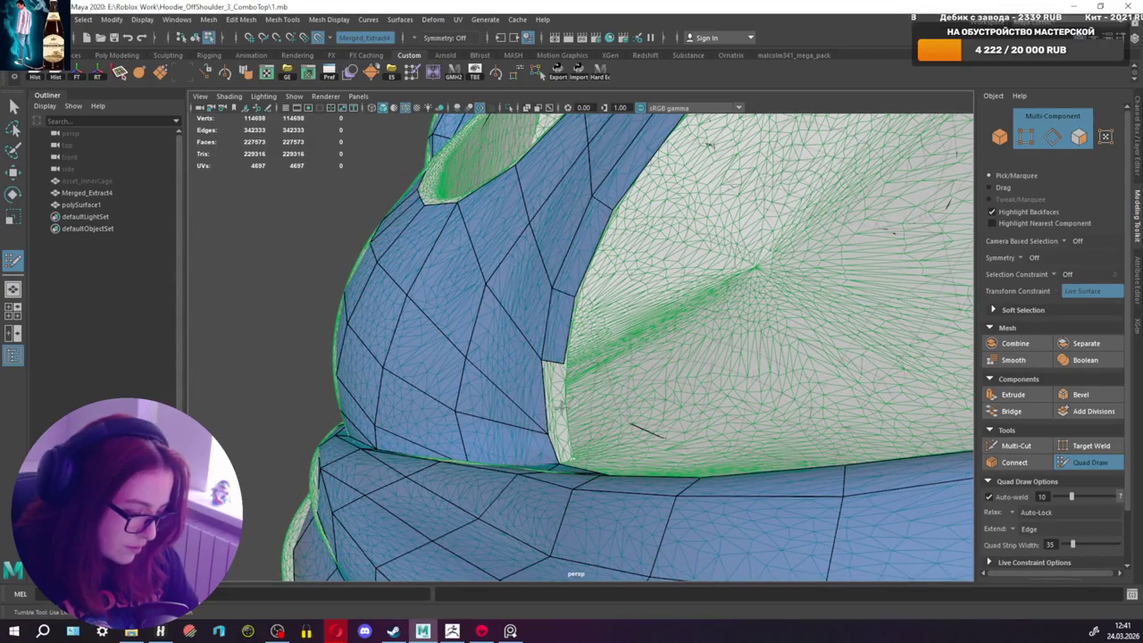
{"action": "left_click", "coordinate": [556, 404], "text": "shift"}
{"action": "left_click_drag", "start_coordinate": [556, 404], "coordinate": [536, 407], "text": "alt"}
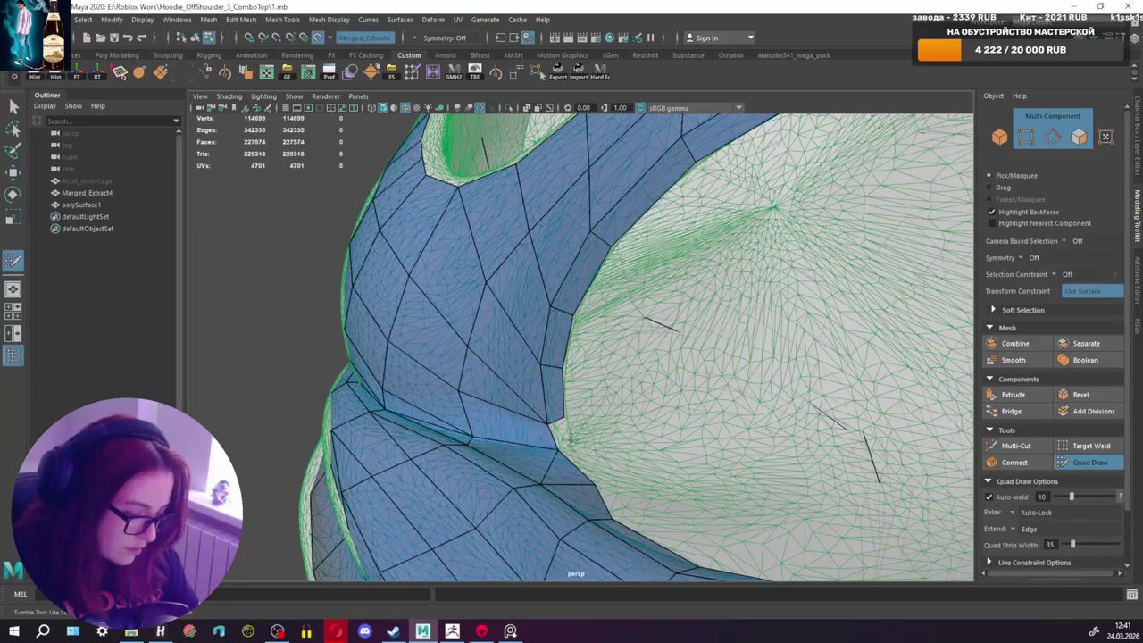
{"action": "left_click", "coordinate": [561, 434], "text": "shift"}
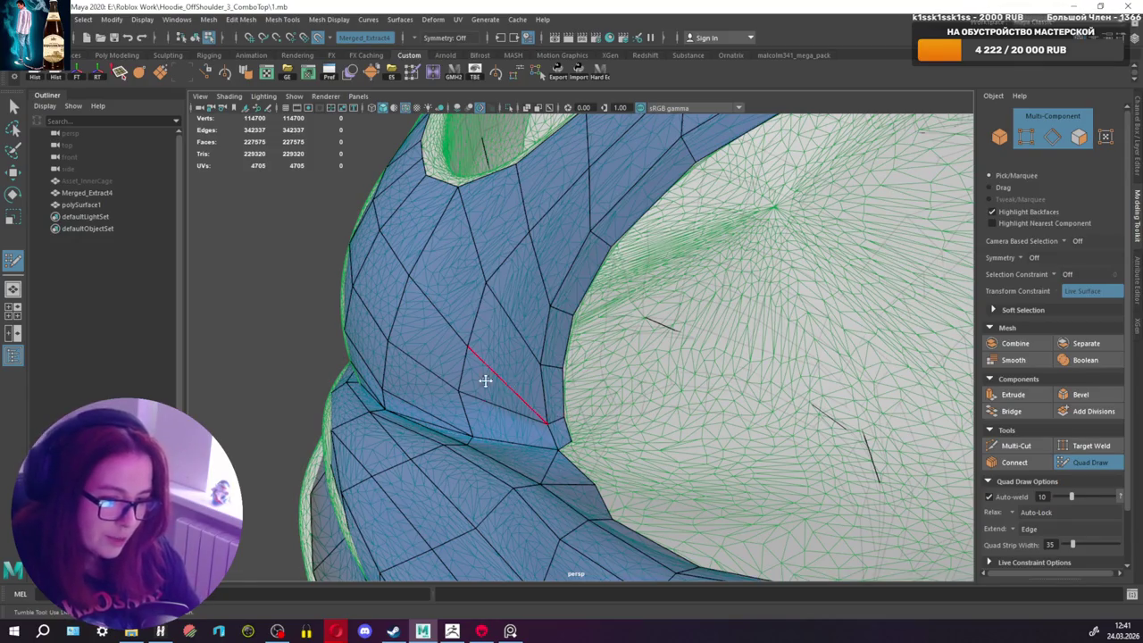
{"action": "mouse_move", "coordinate": [586, 408]}
{"action": "left_mouse_down", "text": "alt"}
{"action": "mouse_move", "coordinate": [661, 456]}
{"action": "mouse_move", "coordinate": [704, 428]}
{"action": "mouse_move", "coordinate": [523, 408]}
{"action": "left_mouse_up", "text": "alt"}
{"action": "scroll", "coordinate": [704, 429], "scroll_direction": "down", "scroll_amount": 5}
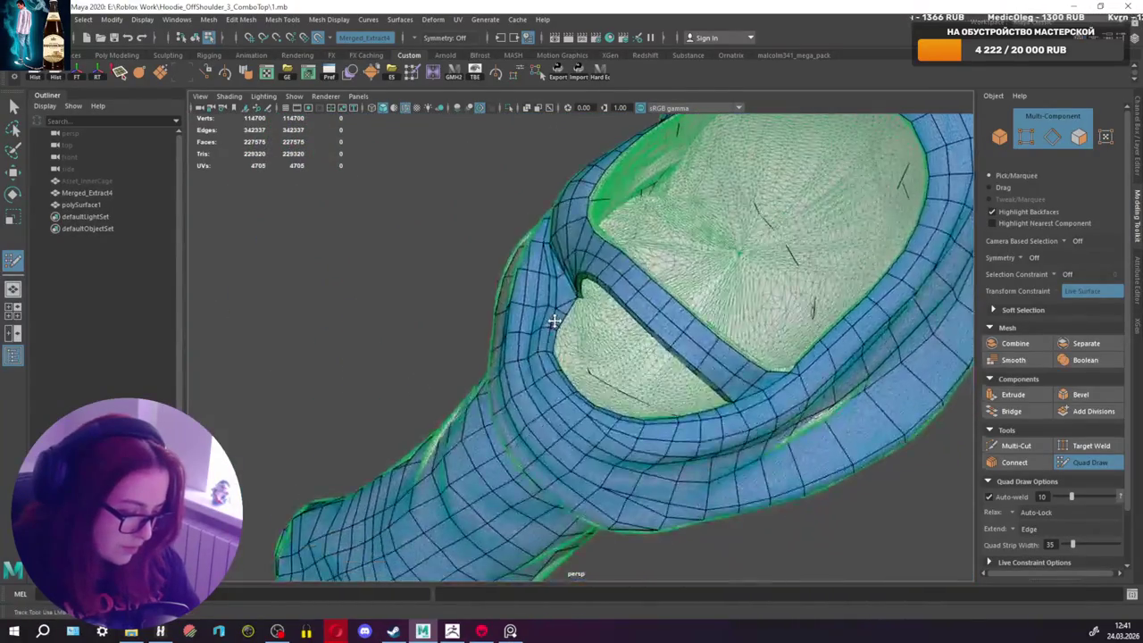
Step: Zoom and orbit around the strap, neck opening and shoulder to inspect the strap strip
{"action": "scroll", "coordinate": [554, 318], "scroll_direction": "up", "scroll_amount": 5}
{"action": "scroll", "coordinate": [554, 318], "scroll_direction": "up", "scroll_amount": 3}
{"action": "left_click_drag", "start_coordinate": [536, 304], "coordinate": [524, 291], "text": "alt"}
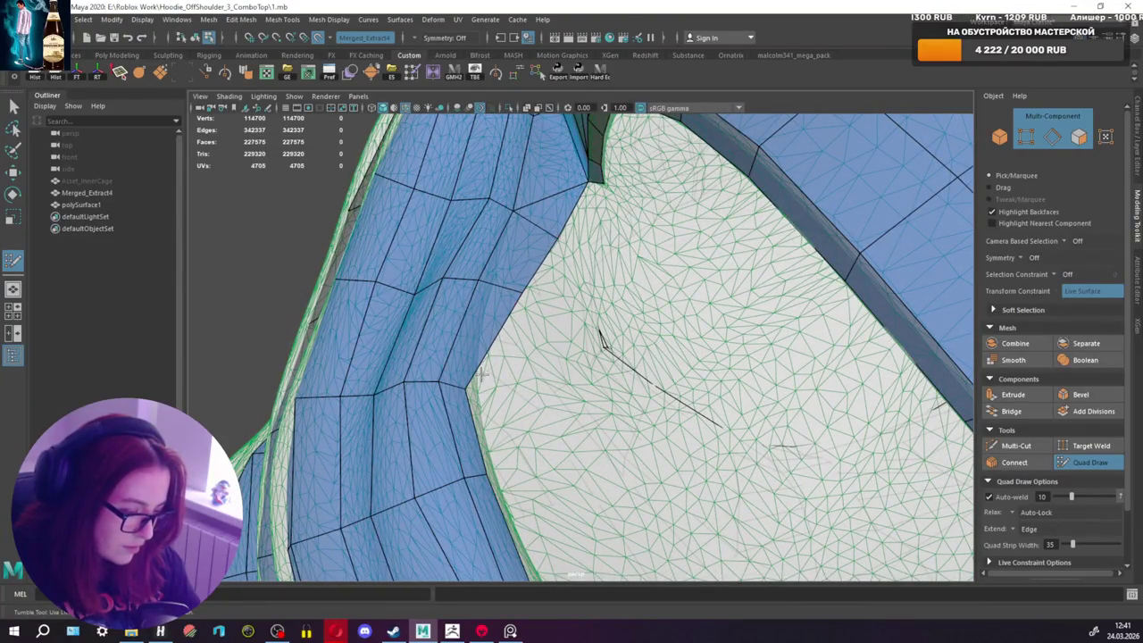
{"action": "mouse_move", "coordinate": [477, 389]}
{"action": "left_mouse_down", "text": "alt"}
{"action": "mouse_move", "coordinate": [753, 315]}
{"action": "mouse_move", "coordinate": [626, 390]}
{"action": "left_mouse_up", "text": "alt"}
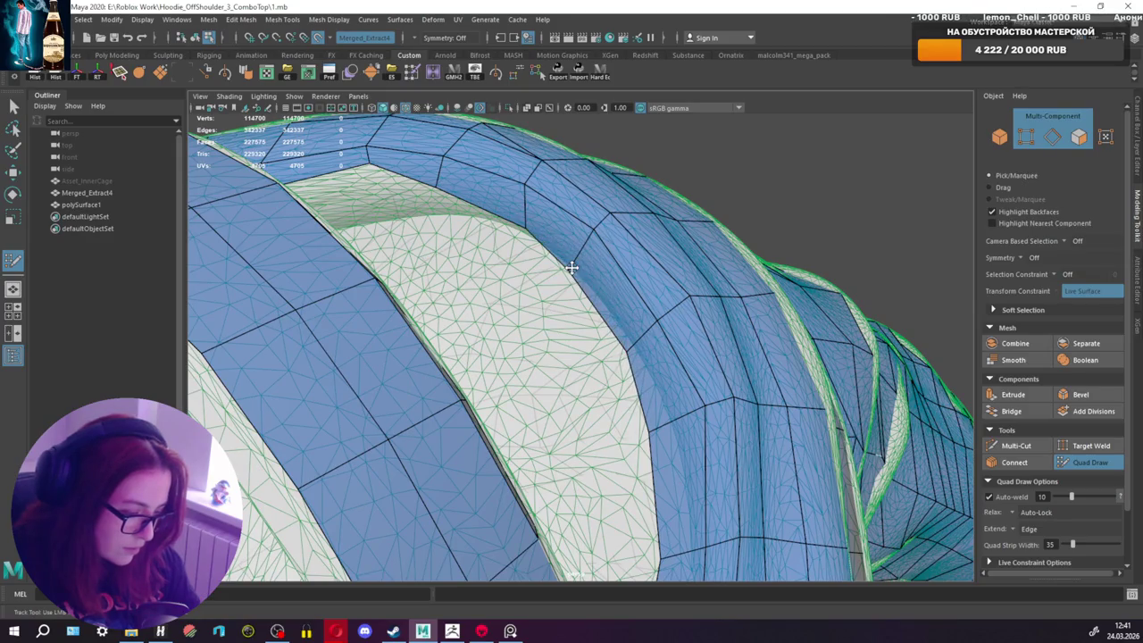
{"action": "mouse_move", "coordinate": [572, 267]}
{"action": "left_mouse_down", "text": "alt"}
{"action": "mouse_move", "coordinate": [556, 206]}
{"action": "mouse_move", "coordinate": [670, 288]}
{"action": "left_mouse_up", "text": "alt"}
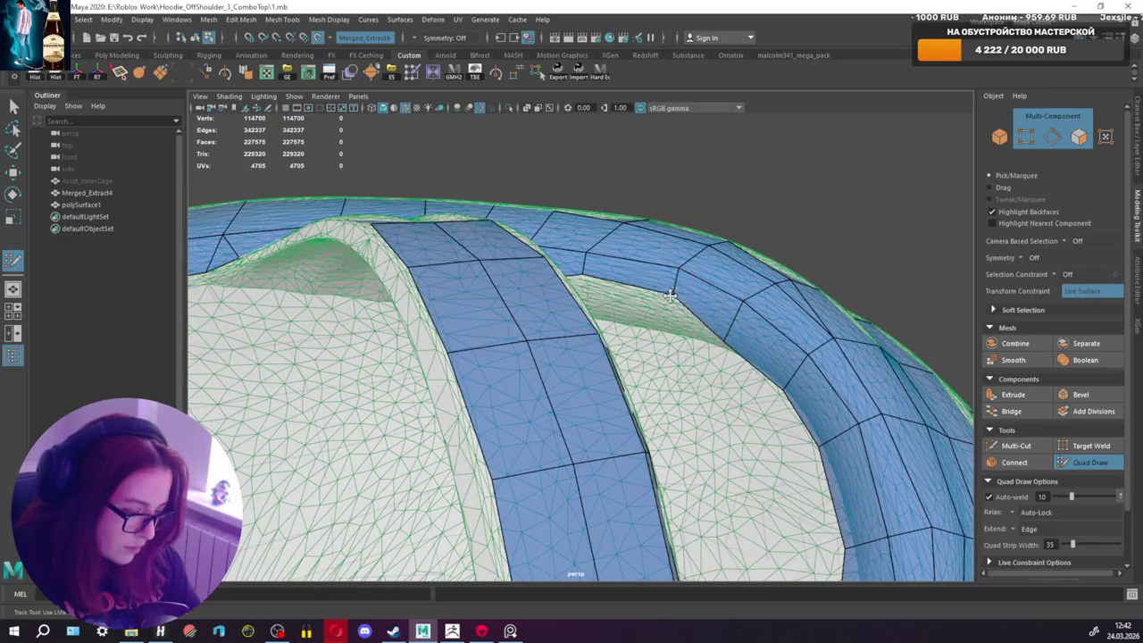
{"action": "mouse_move", "coordinate": [670, 295]}
{"action": "left_mouse_down", "text": "alt"}
{"action": "mouse_move", "coordinate": [595, 323]}
{"action": "mouse_move", "coordinate": [608, 324]}
{"action": "mouse_move", "coordinate": [589, 378]}
{"action": "mouse_move", "coordinate": [627, 383]}
{"action": "mouse_move", "coordinate": [645, 371]}
{"action": "mouse_move", "coordinate": [616, 279]}
{"action": "mouse_move", "coordinate": [706, 250]}
{"action": "mouse_move", "coordinate": [632, 255]}
{"action": "left_mouse_up", "text": "alt"}
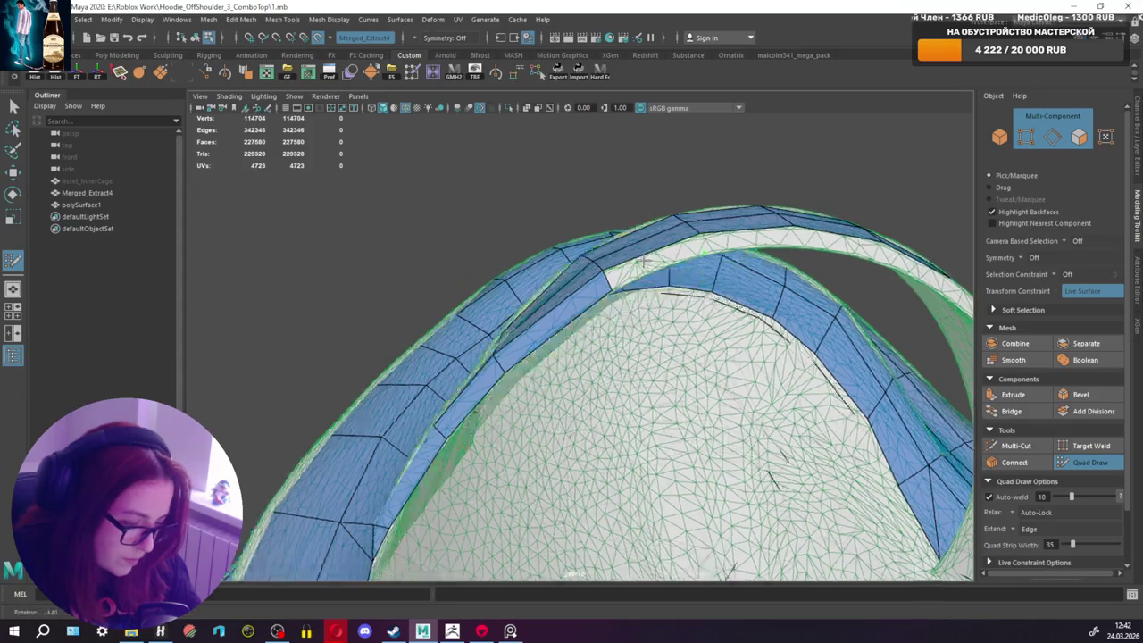
Step: Add three more quads along the upper strap strip on the hood edge
{"action": "left_click", "coordinate": [643, 256], "text": "shift"}
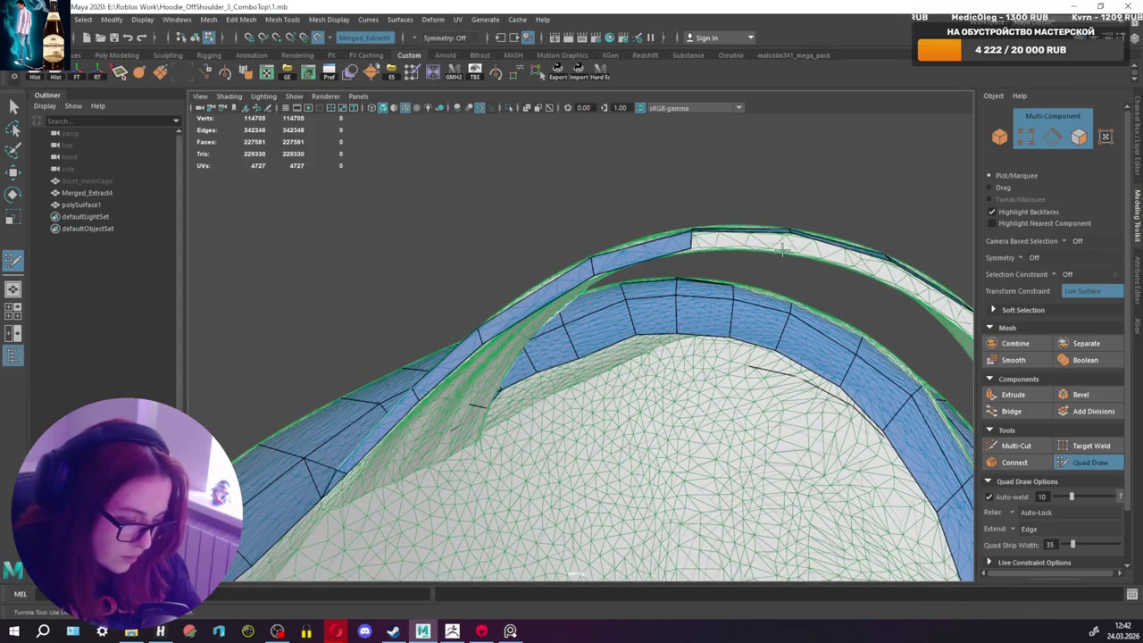
{"action": "left_click", "coordinate": [744, 242], "text": "shift"}
{"action": "mouse_move", "coordinate": [744, 242]}
{"action": "left_mouse_down", "text": "alt"}
{"action": "mouse_move", "coordinate": [587, 268]}
{"action": "mouse_move", "coordinate": [589, 285]}
{"action": "mouse_move", "coordinate": [622, 278]}
{"action": "left_mouse_up", "text": "alt"}
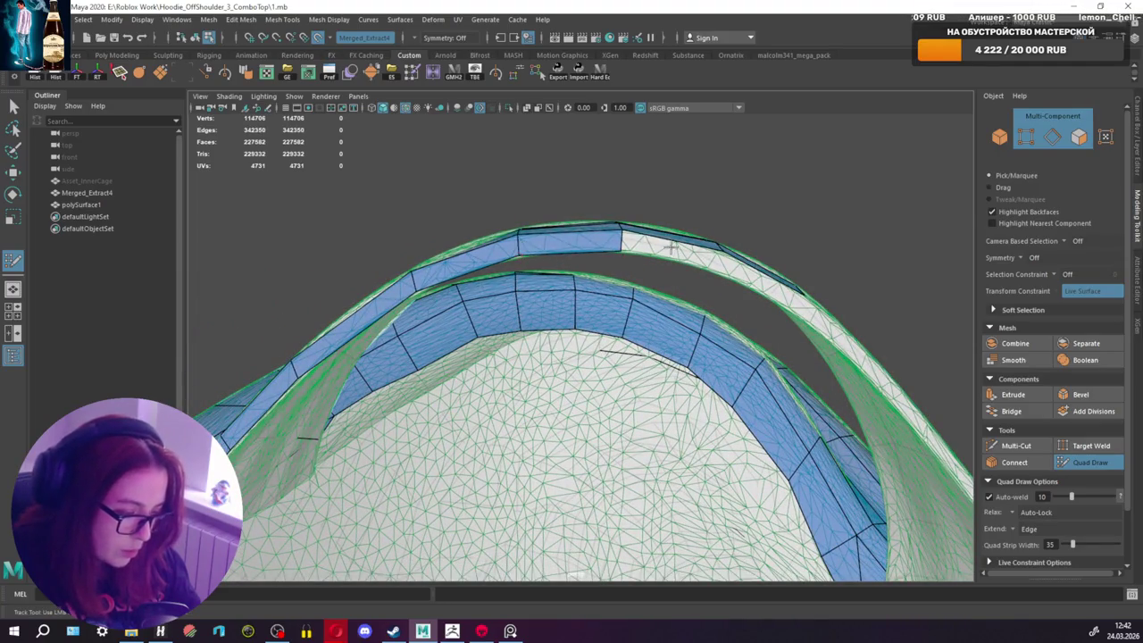
{"action": "left_click_drag", "start_coordinate": [672, 250], "coordinate": [684, 275], "text": "alt"}
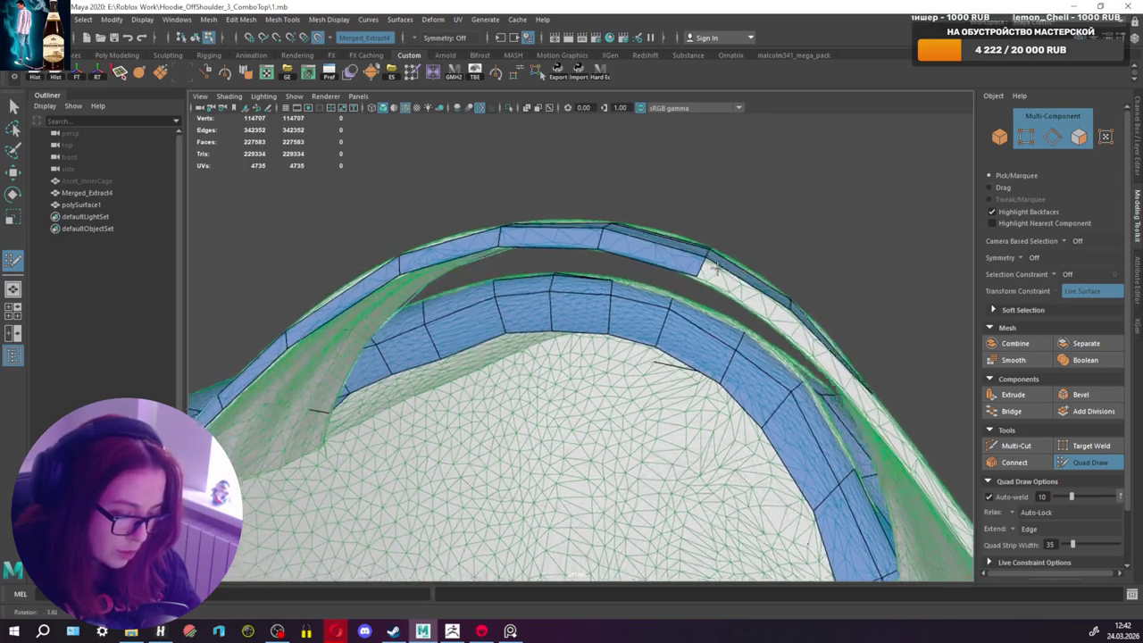
{"action": "left_click", "coordinate": [683, 275], "text": "shift"}
{"action": "middle_click_drag", "start_coordinate": [732, 300], "coordinate": [747, 327], "text": "alt"}
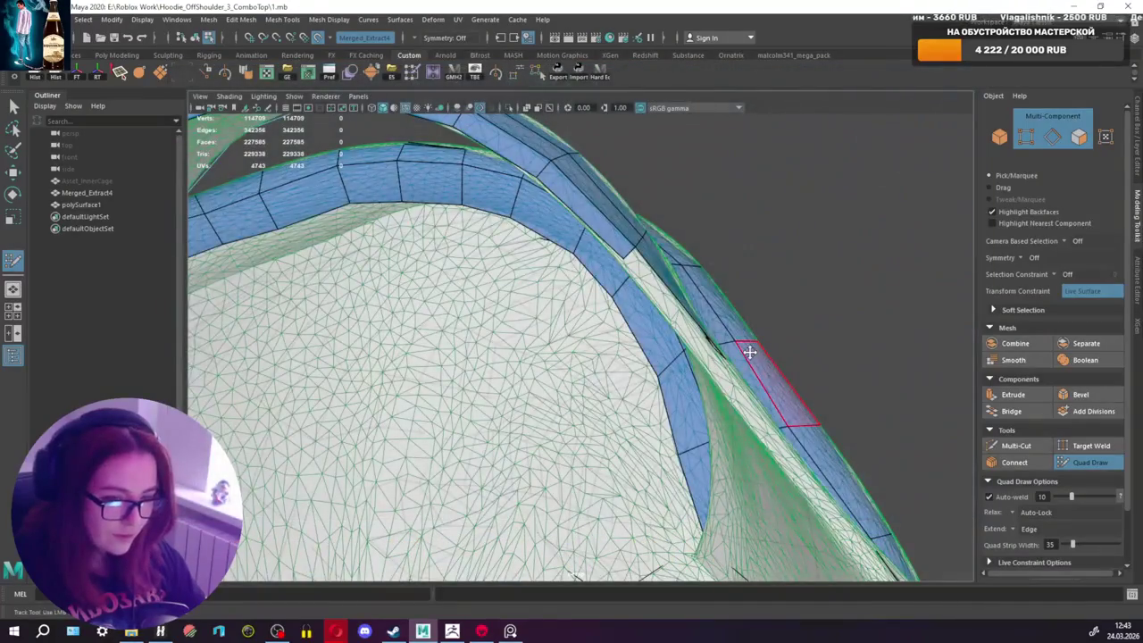
Step: Orbit around the strap to inspect where it meets the hood lining
{"action": "left_click_drag", "start_coordinate": [747, 358], "coordinate": [674, 322], "text": "alt"}
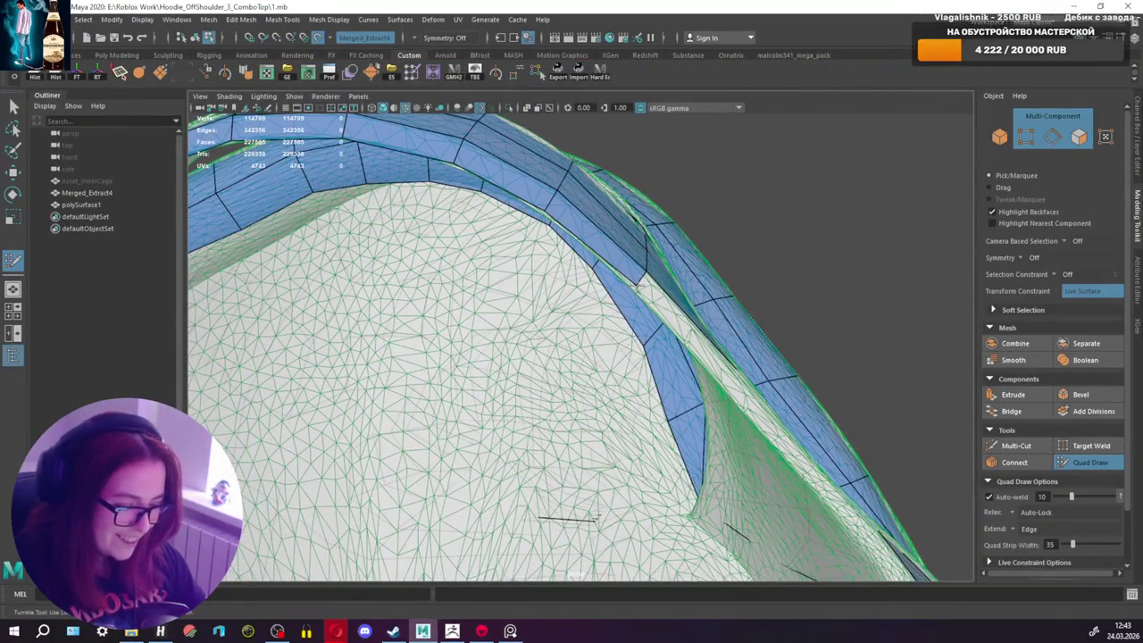
{"action": "left_click_drag", "start_coordinate": [637, 283], "coordinate": [655, 256], "text": "alt"}
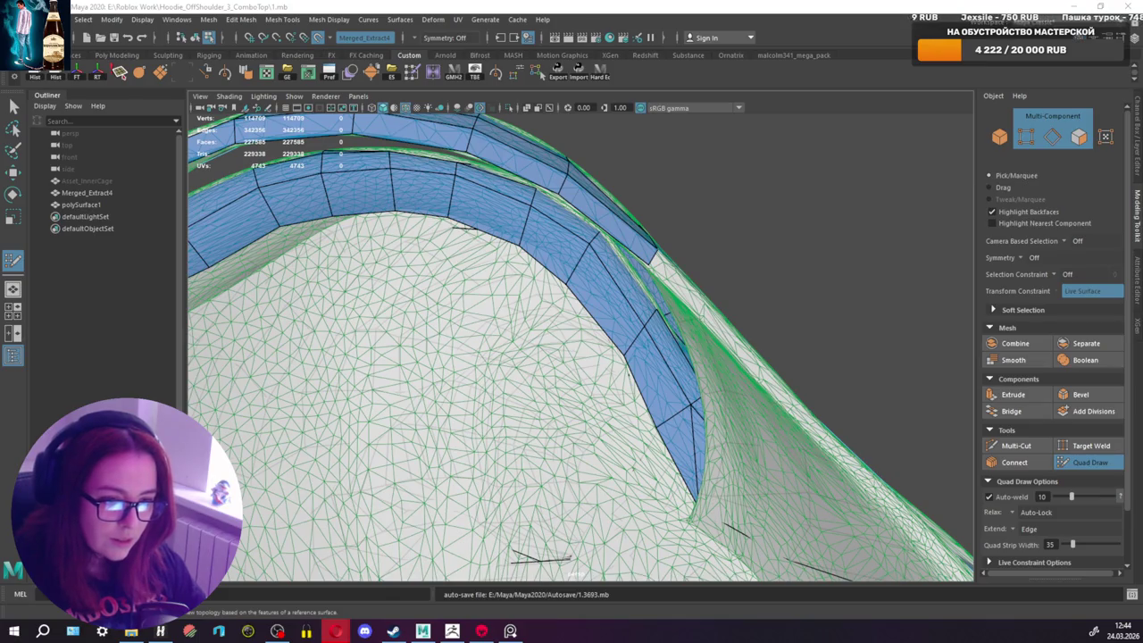
{"action": "left_click_drag", "start_coordinate": [766, 325], "coordinate": [696, 310], "text": "alt"}
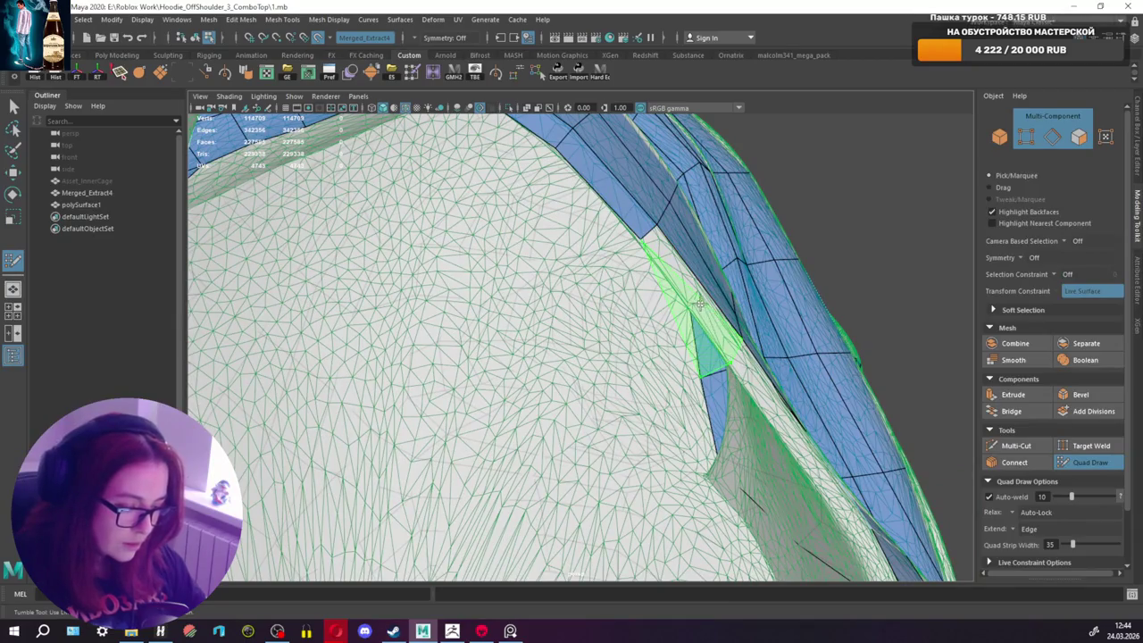
{"action": "mouse_move", "coordinate": [727, 306]}
{"action": "left_mouse_down", "text": "alt"}
{"action": "mouse_move", "coordinate": [746, 296]}
{"action": "mouse_move", "coordinate": [714, 272]}
{"action": "mouse_move", "coordinate": [728, 307]}
{"action": "left_mouse_up", "text": "alt"}
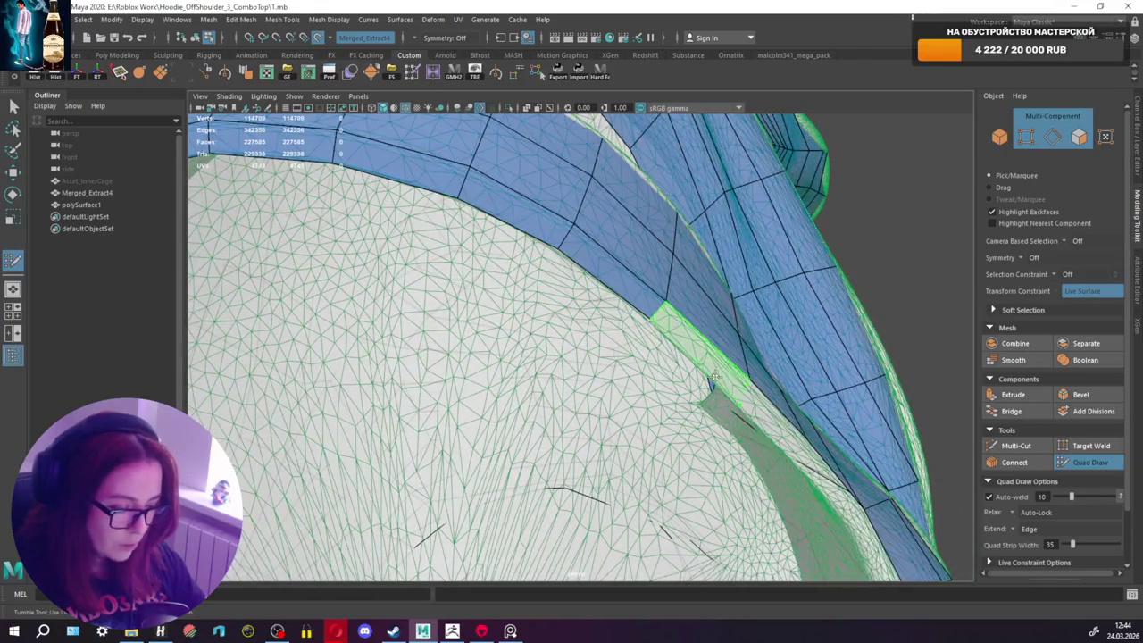
{"action": "mouse_move", "coordinate": [721, 366]}
{"action": "left_mouse_down", "text": "alt"}
{"action": "mouse_move", "coordinate": [752, 370]}
{"action": "mouse_move", "coordinate": [689, 192]}
{"action": "mouse_move", "coordinate": [727, 207]}
{"action": "mouse_move", "coordinate": [679, 370]}
{"action": "mouse_move", "coordinate": [672, 295]}
{"action": "mouse_move", "coordinate": [671, 401]}
{"action": "mouse_move", "coordinate": [626, 447]}
{"action": "mouse_move", "coordinate": [679, 364]}
{"action": "left_mouse_up", "text": "alt"}
Step: Frame the whole hoodie, then zoom and orbit along the quad strip's edge
{"action": "key", "text": "f"}
{"action": "scroll", "coordinate": [733, 214], "scroll_direction": "up", "scroll_amount": 5}
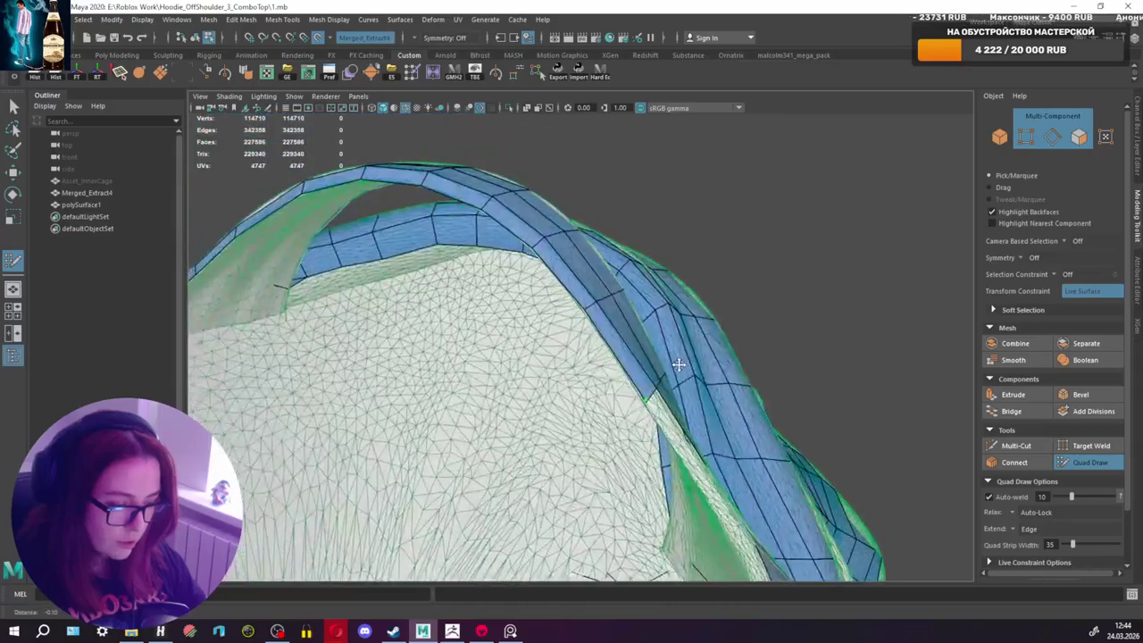
{"action": "scroll", "coordinate": [679, 365], "scroll_direction": "up", "scroll_amount": 2}
{"action": "scroll", "coordinate": [697, 410], "scroll_direction": "up", "scroll_amount": 2}
{"action": "scroll", "coordinate": [732, 465], "scroll_direction": "up", "scroll_amount": 2}
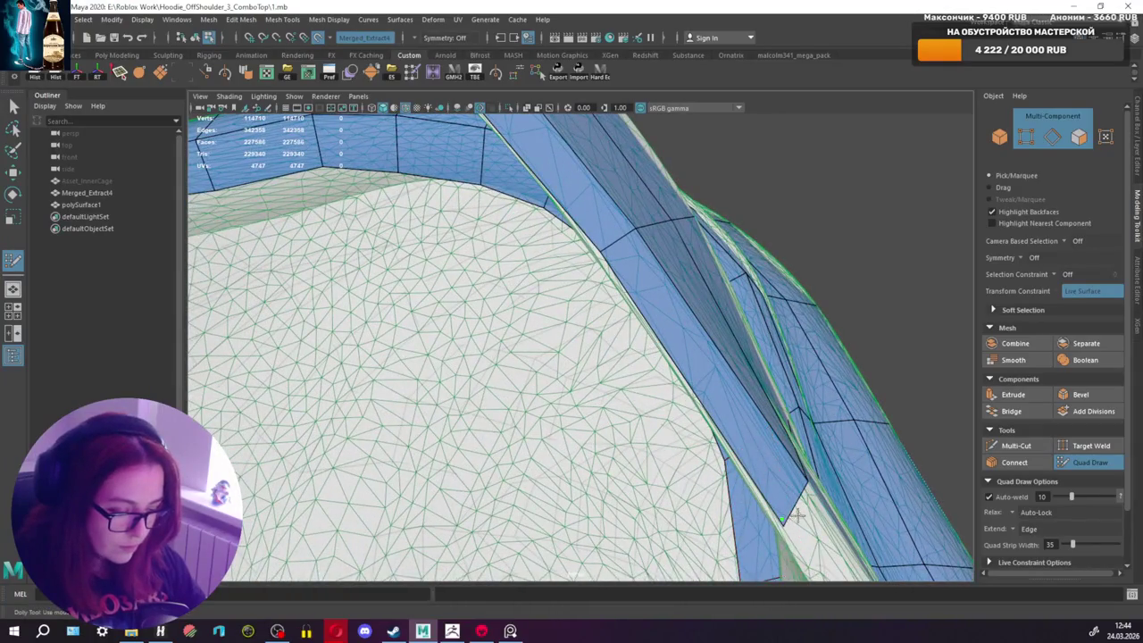
{"action": "middle_click_drag", "start_coordinate": [798, 515], "coordinate": [784, 491], "text": "alt"}
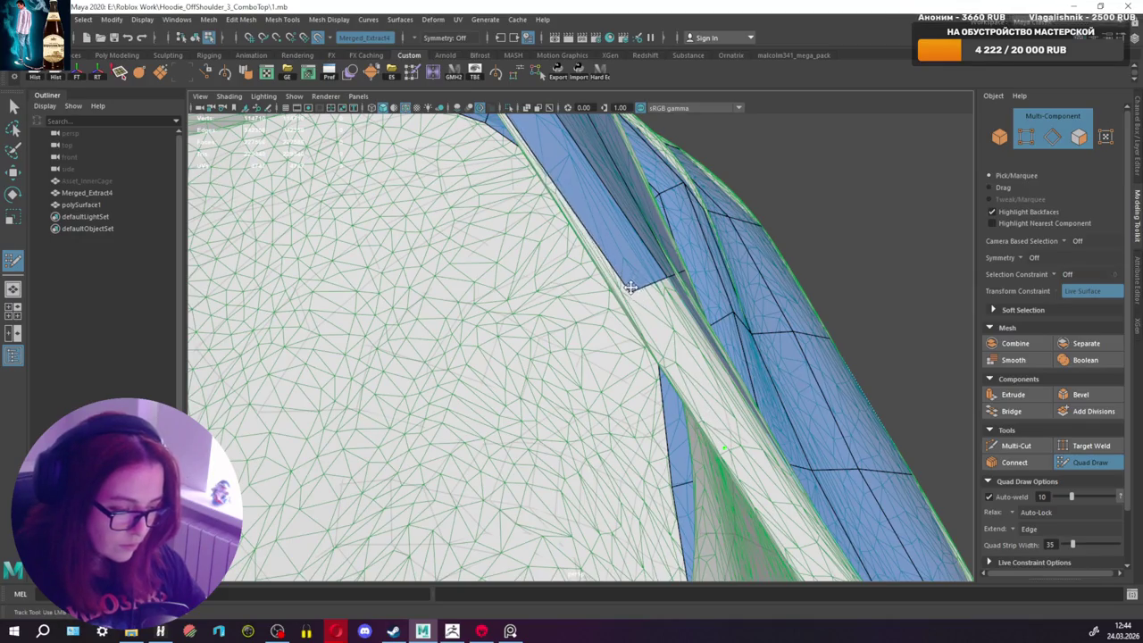
{"action": "mouse_move", "coordinate": [637, 310]}
{"action": "left_mouse_down", "text": "alt"}
{"action": "mouse_move", "coordinate": [679, 367]}
{"action": "mouse_move", "coordinate": [652, 346]}
{"action": "left_mouse_up", "text": "alt"}
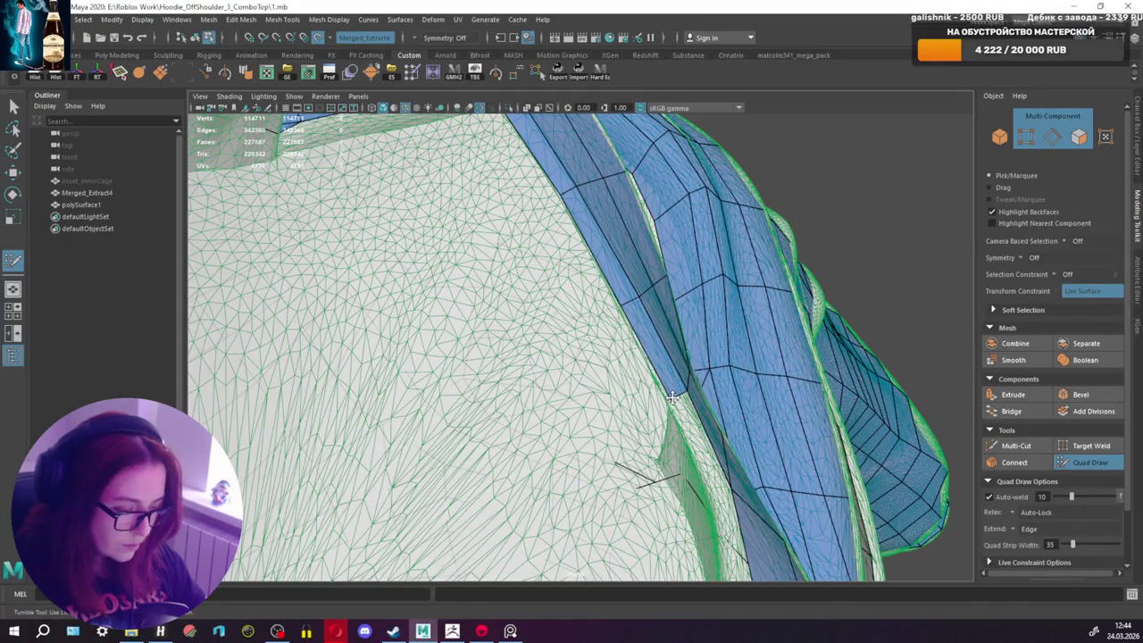
{"action": "mouse_move", "coordinate": [672, 397]}
{"action": "left_mouse_down", "text": "alt"}
{"action": "mouse_move", "coordinate": [688, 339]}
{"action": "mouse_move", "coordinate": [636, 247]}
{"action": "left_mouse_up", "text": "alt"}
Step: Re-enable Quad Draw and fill the first two gaps along the strip's inner edge
{"action": "key", "text": "q"}
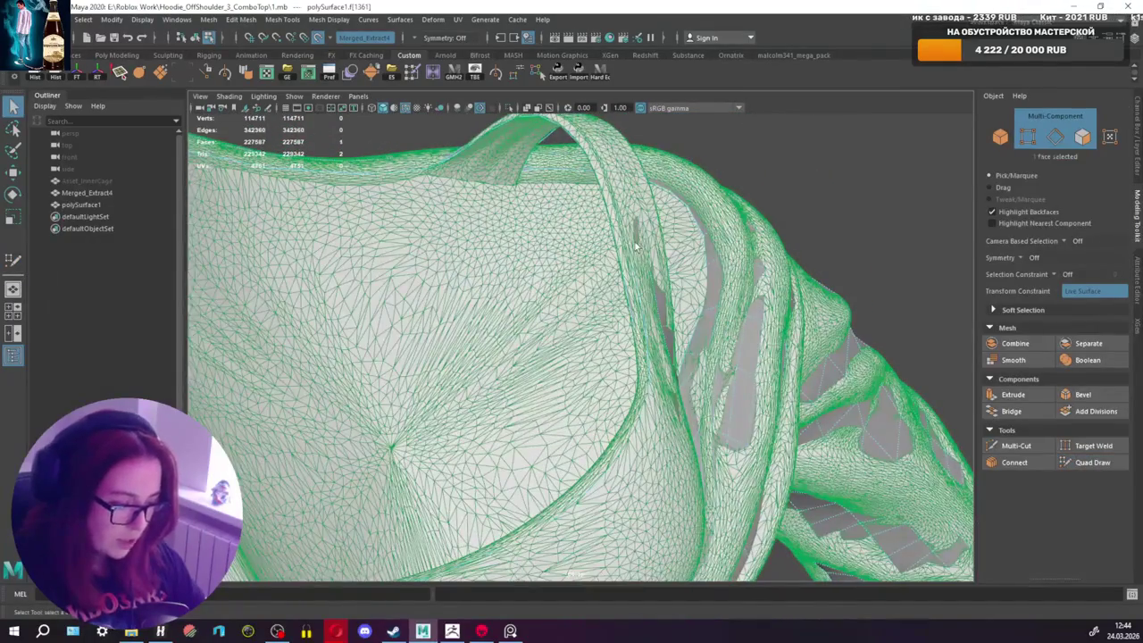
{"action": "key", "text": "f"}
{"action": "left_click", "coordinate": [1092, 462]}
{"action": "mouse_move", "coordinate": [664, 391]}
{"action": "left_mouse_down", "text": "alt"}
{"action": "mouse_move", "coordinate": [632, 418]}
{"action": "mouse_move", "coordinate": [626, 340]}
{"action": "mouse_move", "coordinate": [708, 409]}
{"action": "left_mouse_up", "text": "alt"}
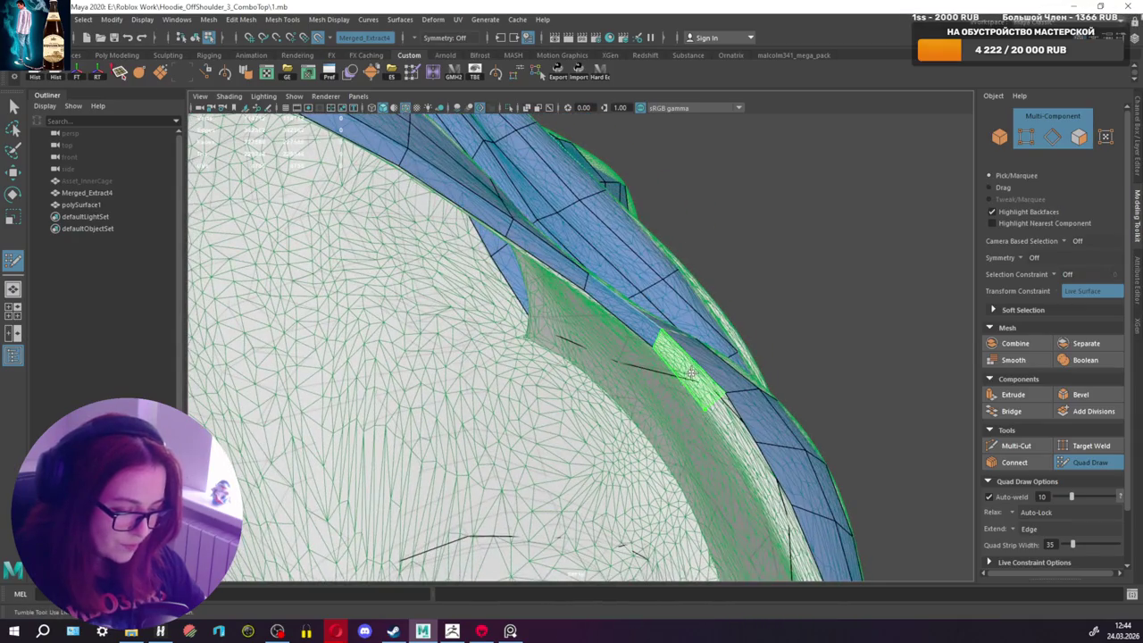
{"action": "left_click", "coordinate": [736, 438], "text": "shift"}
{"action": "left_click_drag", "start_coordinate": [755, 451], "coordinate": [732, 371], "text": "alt"}
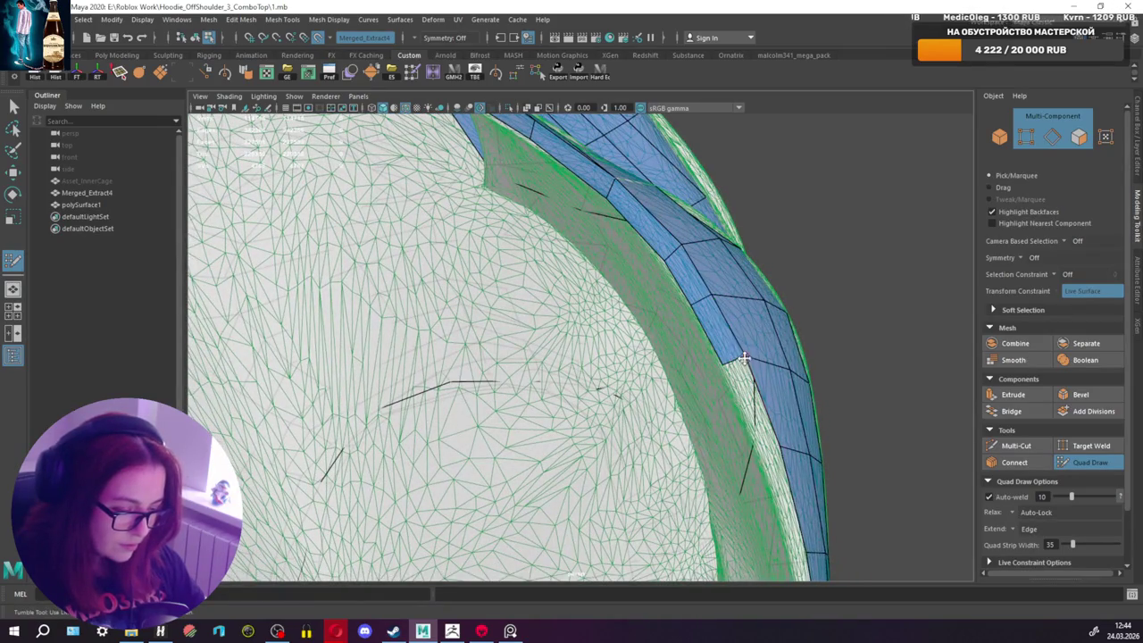
{"action": "left_click", "coordinate": [737, 357], "text": "shift"}
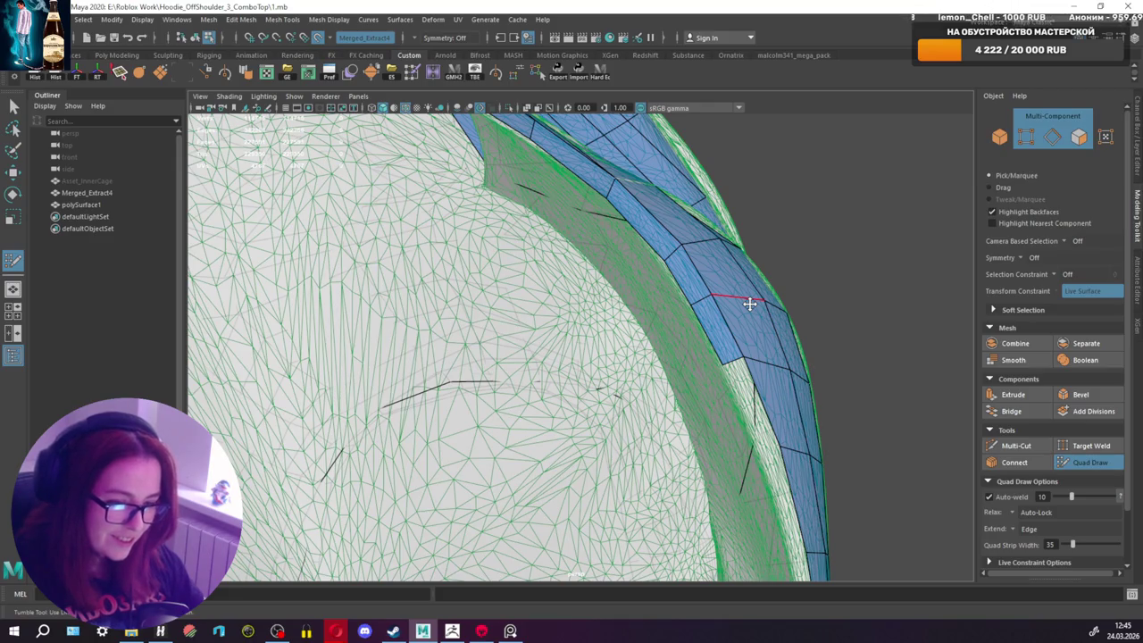
Step: Fill two more gap quads at the strip edge, then view the whole hood opening
{"action": "mouse_move", "coordinate": [749, 303]}
{"action": "left_mouse_down", "text": "alt"}
{"action": "mouse_move", "coordinate": [701, 395]}
{"action": "mouse_move", "coordinate": [322, 461]}
{"action": "left_mouse_up", "text": "alt"}
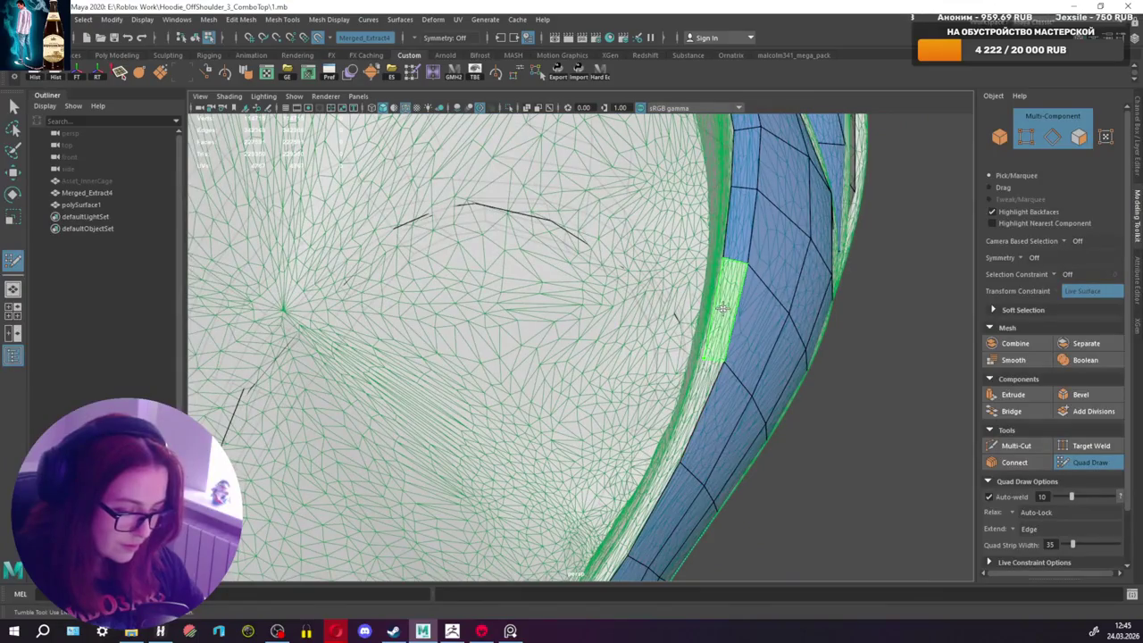
{"action": "left_click", "coordinate": [704, 358], "text": "shift"}
{"action": "mouse_move", "coordinate": [663, 451]}
{"action": "left_mouse_down", "text": "alt"}
{"action": "mouse_move", "coordinate": [721, 395]}
{"action": "mouse_move", "coordinate": [620, 466]}
{"action": "mouse_move", "coordinate": [406, 428]}
{"action": "left_mouse_up", "text": "alt"}
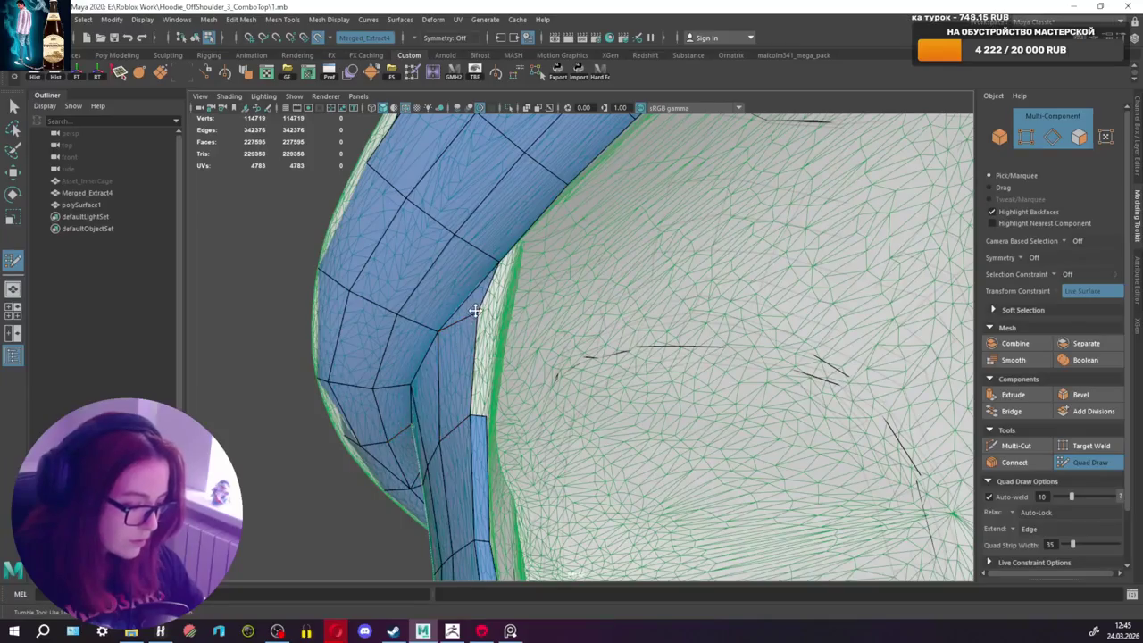
{"action": "left_click", "coordinate": [494, 316], "text": "shift"}
{"action": "left_click_drag", "start_coordinate": [494, 317], "coordinate": [535, 301], "text": "alt"}
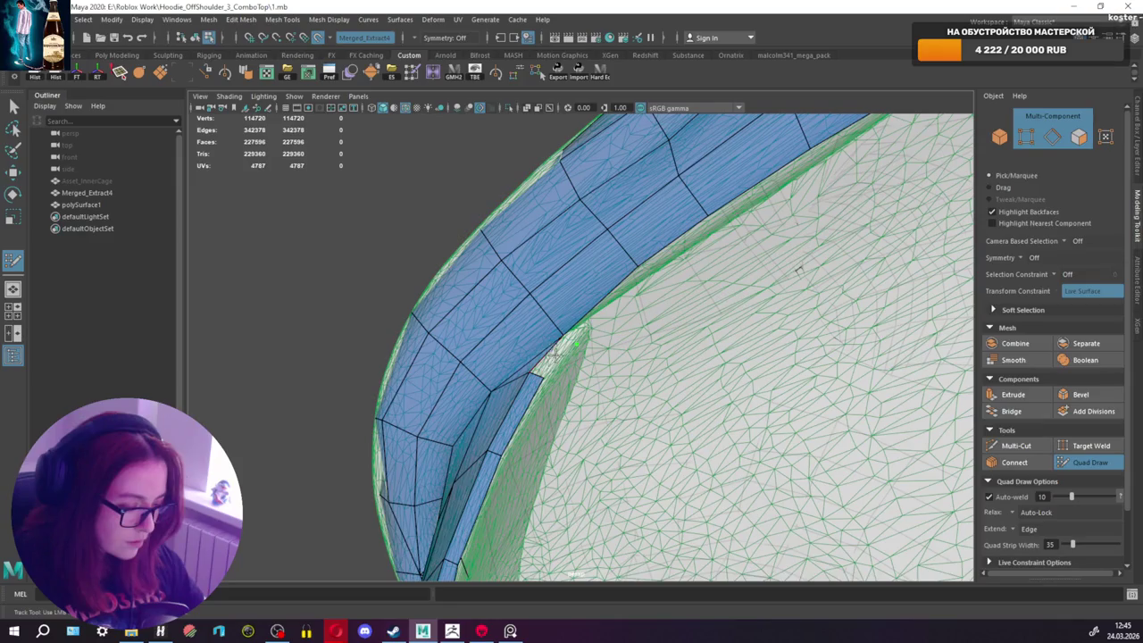
{"action": "mouse_move", "coordinate": [554, 352]}
{"action": "left_mouse_down", "text": "alt"}
{"action": "mouse_move", "coordinate": [540, 341]}
{"action": "mouse_move", "coordinate": [568, 336]}
{"action": "left_mouse_up", "text": "alt"}
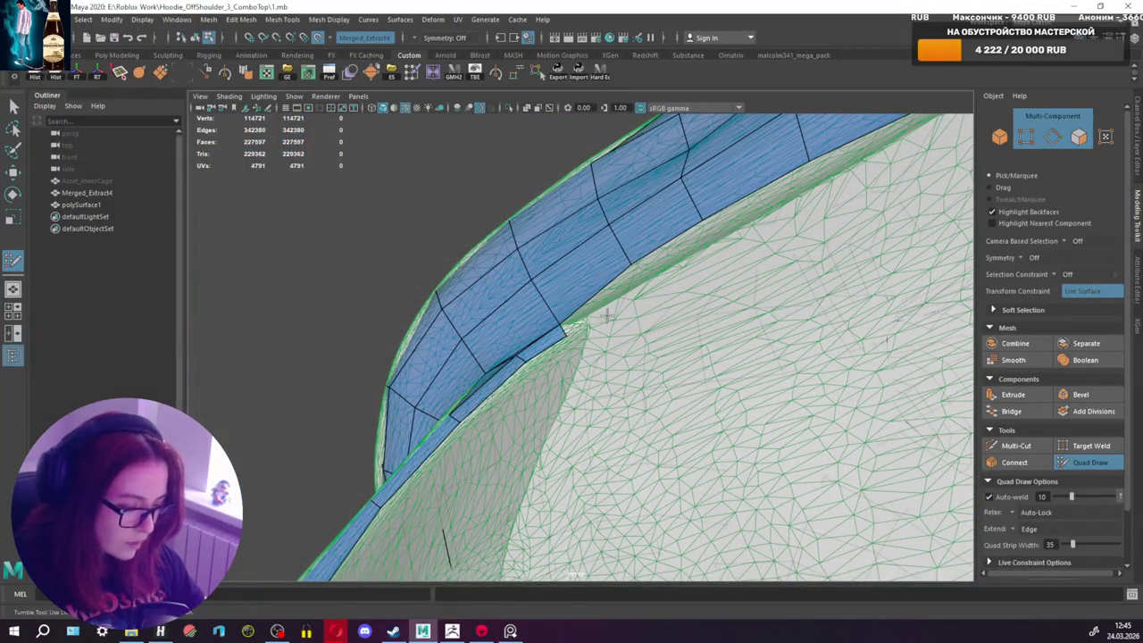
{"action": "left_click_drag", "start_coordinate": [607, 313], "coordinate": [507, 325], "text": "alt"}
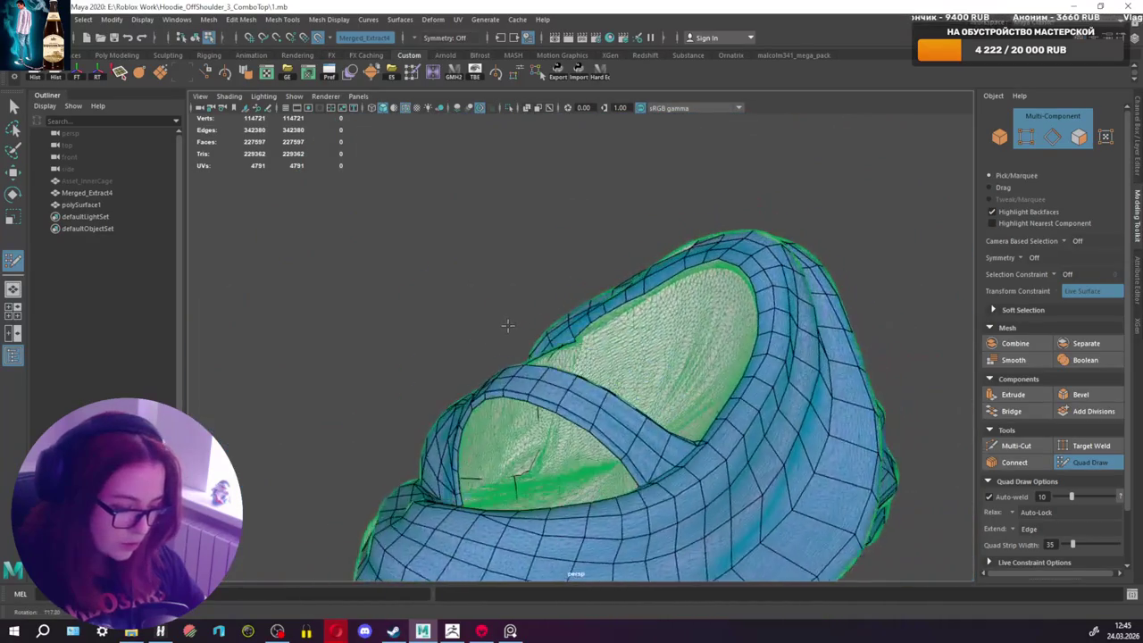
Step: Place a corner vertex and fill the quad that closes the last strip gap
{"action": "scroll", "coordinate": [507, 325], "scroll_direction": "up", "scroll_amount": 2}
{"action": "scroll", "coordinate": [527, 320], "scroll_direction": "up", "scroll_amount": 1}
{"action": "scroll", "coordinate": [616, 326], "scroll_direction": "up", "scroll_amount": 1}
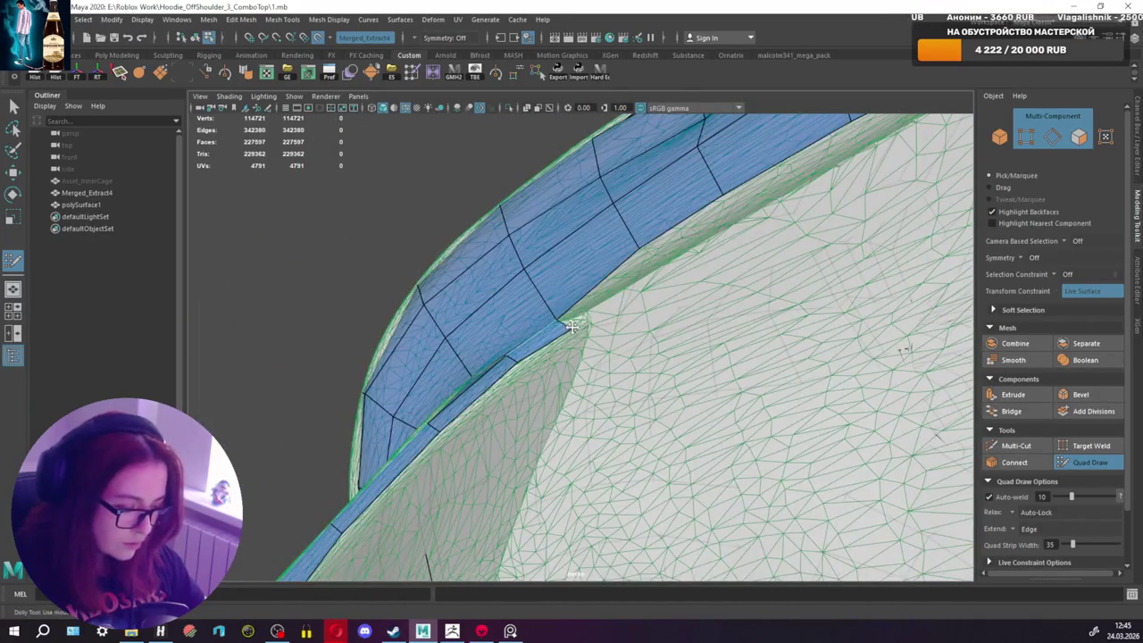
{"action": "left_click", "coordinate": [661, 260]}
{"action": "left_click", "coordinate": [639, 278], "text": "shift"}
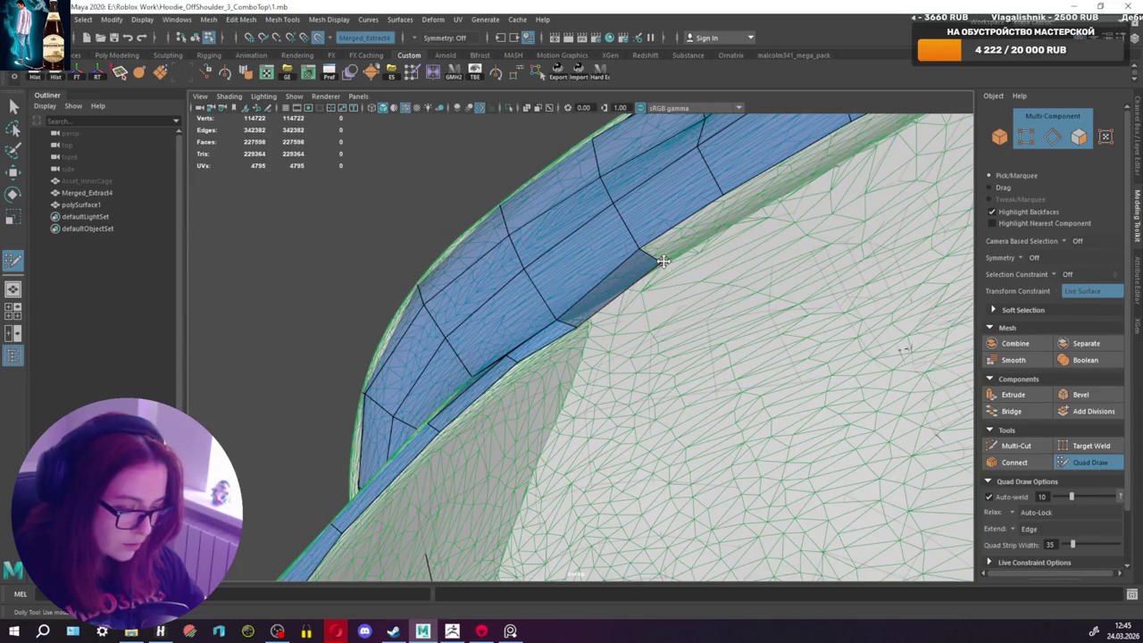
{"action": "mouse_move", "coordinate": [639, 278]}
{"action": "left_mouse_down", "text": "alt"}
{"action": "mouse_move", "coordinate": [764, 260]}
{"action": "mouse_move", "coordinate": [724, 256]}
{"action": "mouse_move", "coordinate": [511, 317]}
{"action": "left_mouse_up", "text": "alt"}
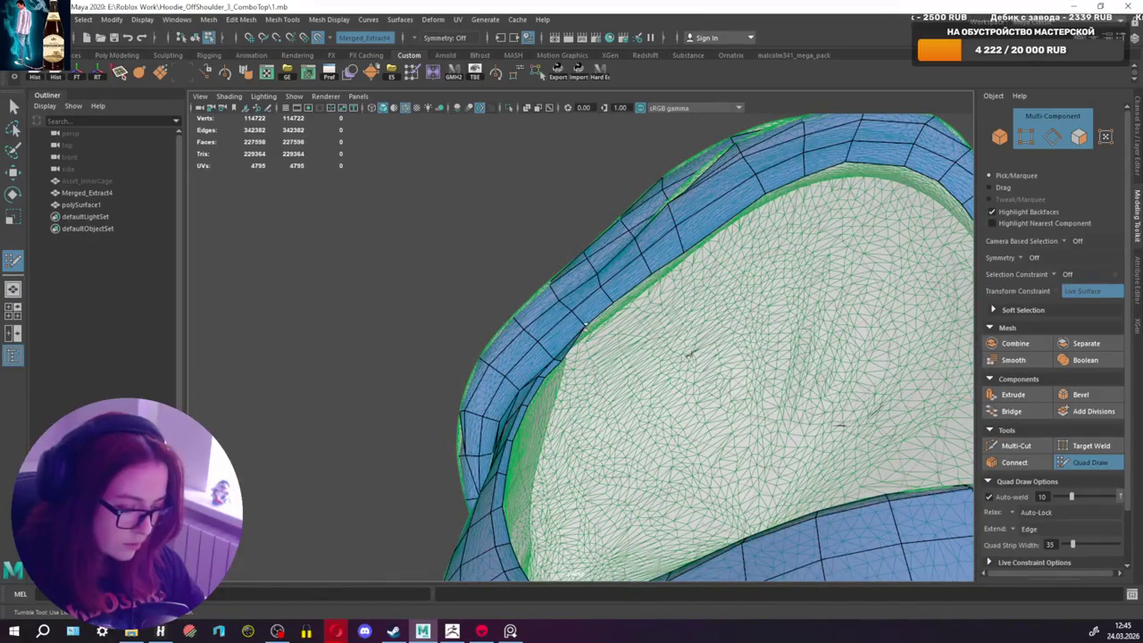
Step: Delete the stray rim vertex and slide the rim's quad band slightly down
{"action": "left_click", "coordinate": [585, 329], "text": "ctrl+shift"}
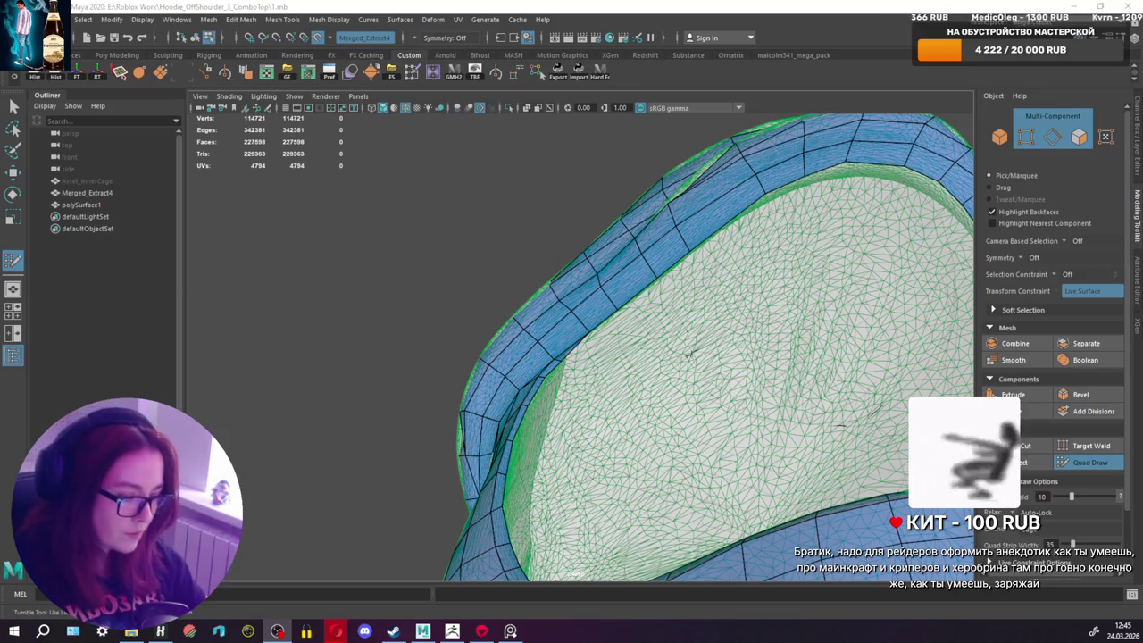
{"action": "mouse_move", "coordinate": [784, 219]}
{"action": "left_mouse_down", "text": "alt"}
{"action": "mouse_move", "coordinate": [702, 273]}
{"action": "mouse_move", "coordinate": [557, 263]}
{"action": "mouse_move", "coordinate": [574, 272]}
{"action": "left_mouse_up", "text": "alt"}
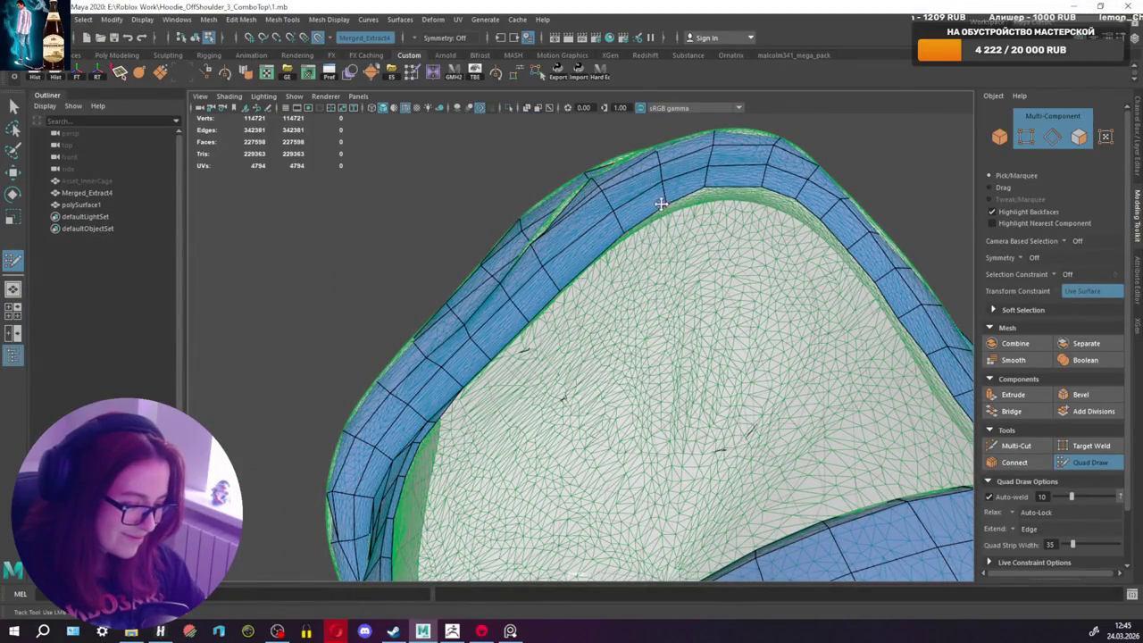
{"action": "left_click_drag", "start_coordinate": [709, 183], "coordinate": [706, 186]}
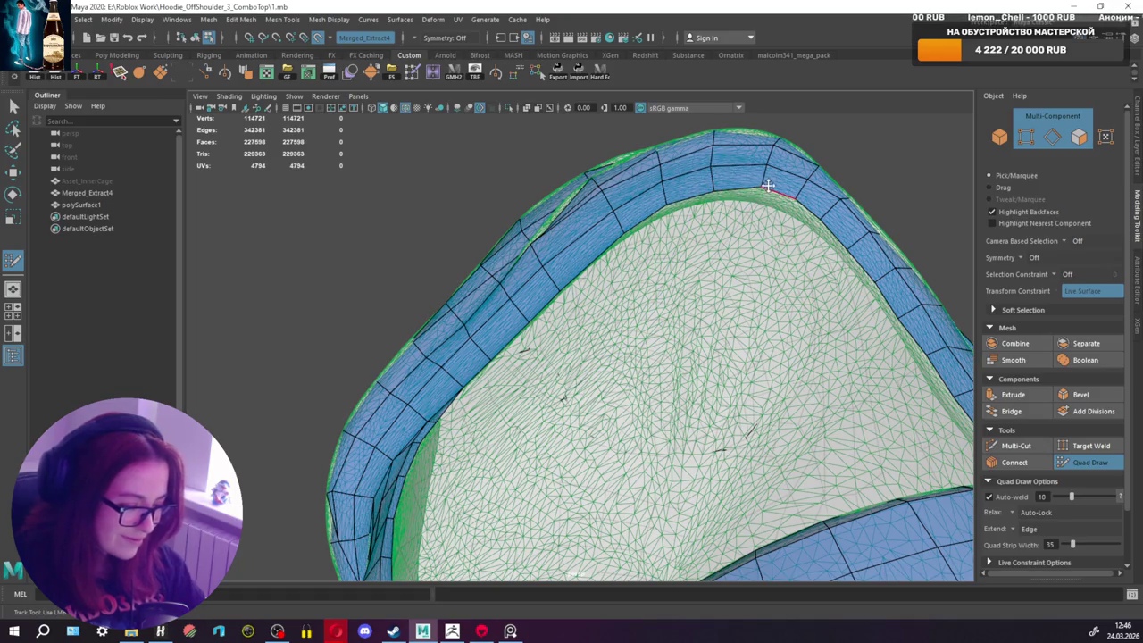
{"action": "mouse_move", "coordinate": [745, 183]}
{"action": "left_mouse_down", "text": "alt"}
{"action": "mouse_move", "coordinate": [854, 222]}
{"action": "mouse_move", "coordinate": [772, 226]}
{"action": "left_mouse_up", "text": "alt"}
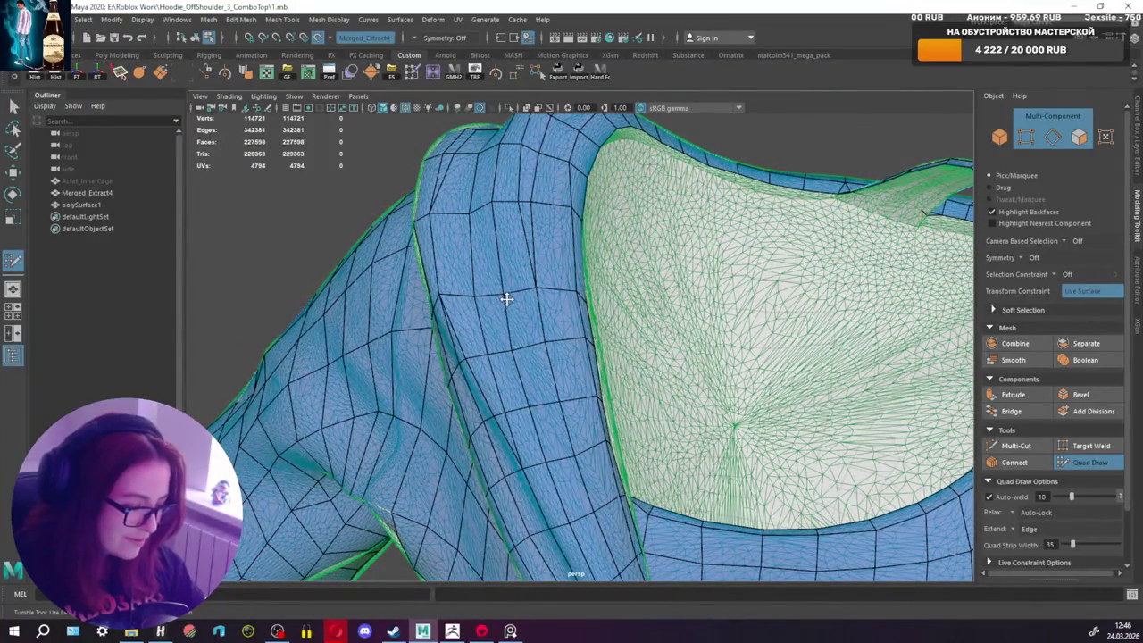
Step: Multi-Cut a two-point edge line across the hoodie's shoulder faces
{"action": "scroll", "coordinate": [517, 353], "scroll_direction": "down", "scroll_amount": 5}
{"action": "mouse_move", "coordinate": [521, 331]}
{"action": "left_mouse_down", "text": "alt"}
{"action": "mouse_move", "coordinate": [664, 304]}
{"action": "mouse_move", "coordinate": [648, 294]}
{"action": "mouse_move", "coordinate": [579, 303]}
{"action": "mouse_move", "coordinate": [566, 268]}
{"action": "mouse_move", "coordinate": [530, 263]}
{"action": "mouse_move", "coordinate": [638, 274]}
{"action": "mouse_move", "coordinate": [584, 276]}
{"action": "mouse_move", "coordinate": [617, 277]}
{"action": "left_mouse_up", "text": "alt"}
{"action": "scroll", "coordinate": [549, 277], "scroll_direction": "up", "scroll_amount": 3}
{"action": "key", "text": "ctrl+shift+x"}
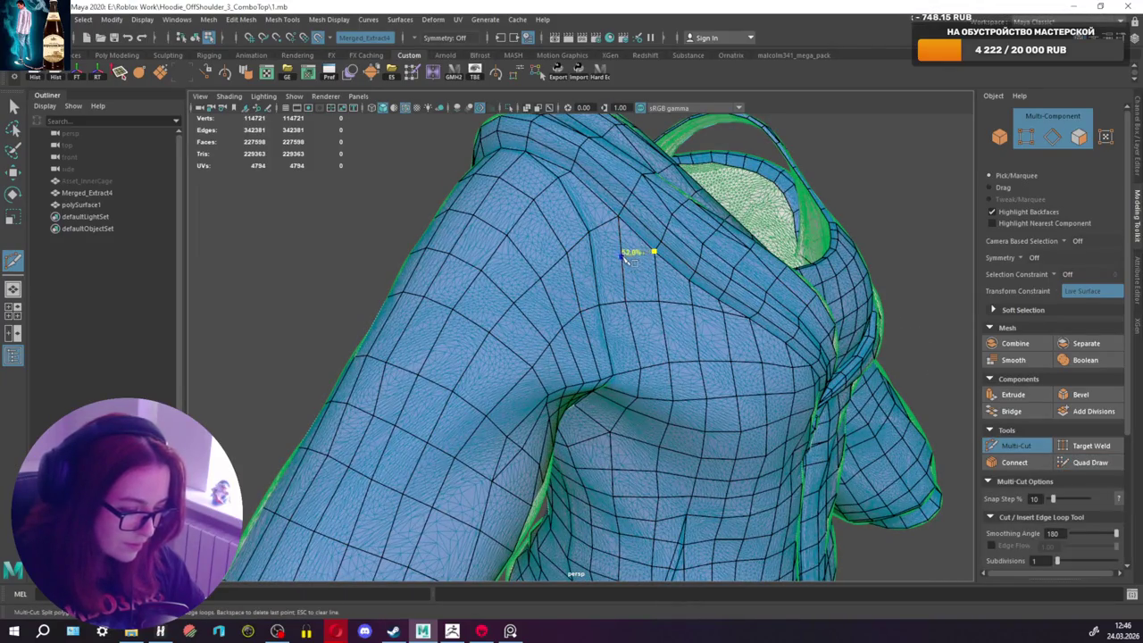
{"action": "left_click", "coordinate": [572, 278]}
{"action": "left_click", "coordinate": [547, 296]}
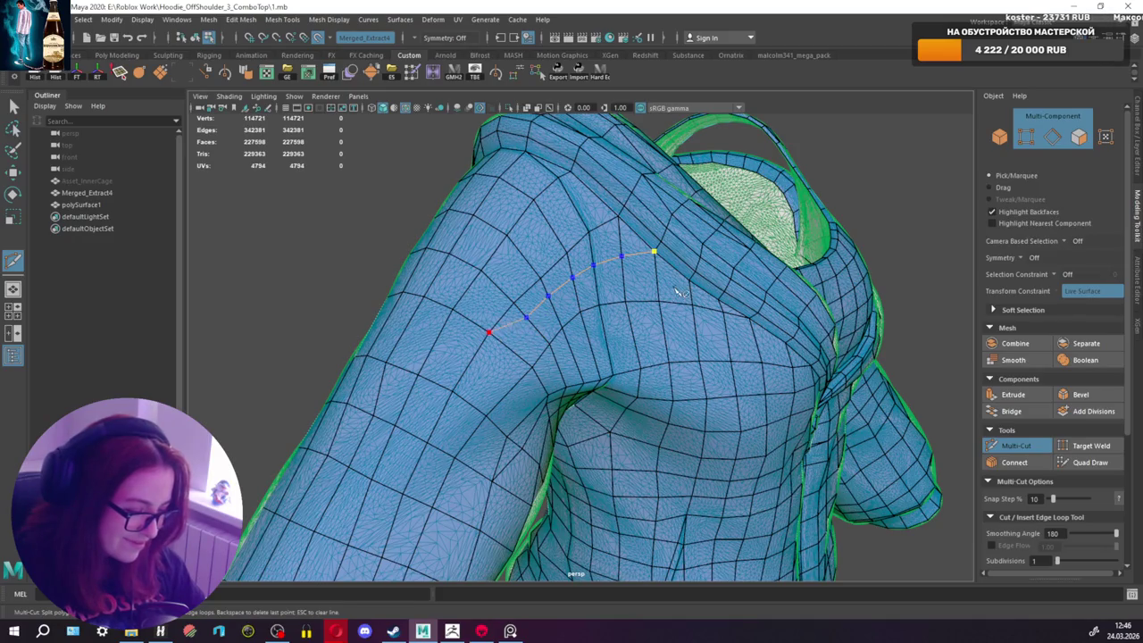
{"action": "left_click", "coordinate": [1085, 462]}
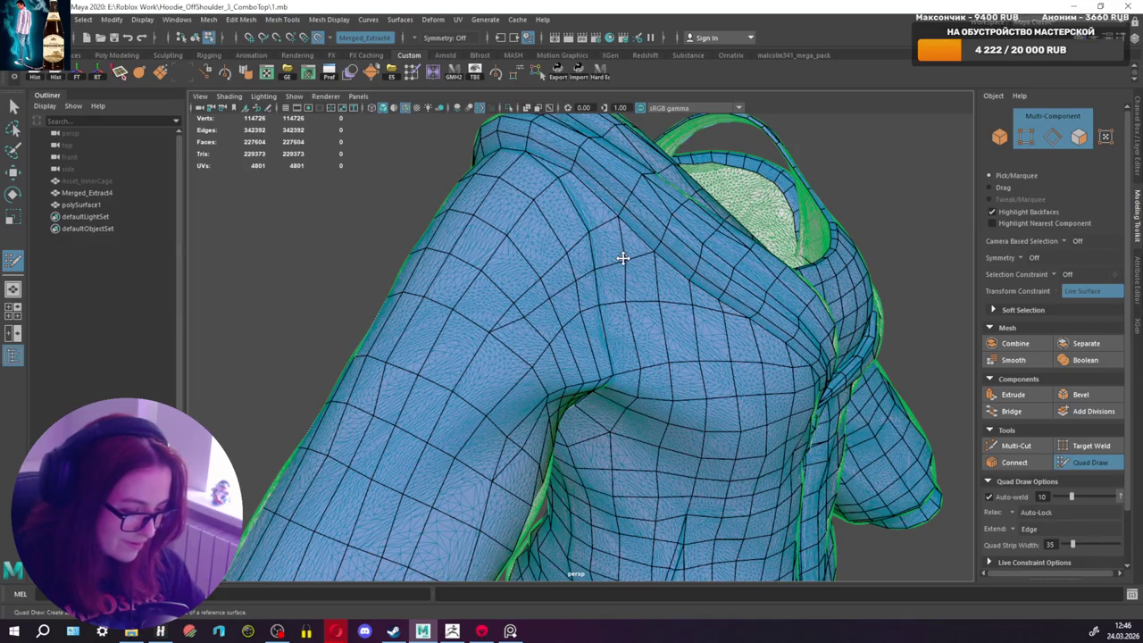
Step: Delete the two surplus edges on the shoulder
{"action": "left_click_drag", "start_coordinate": [632, 301], "coordinate": [559, 301], "text": "alt"}
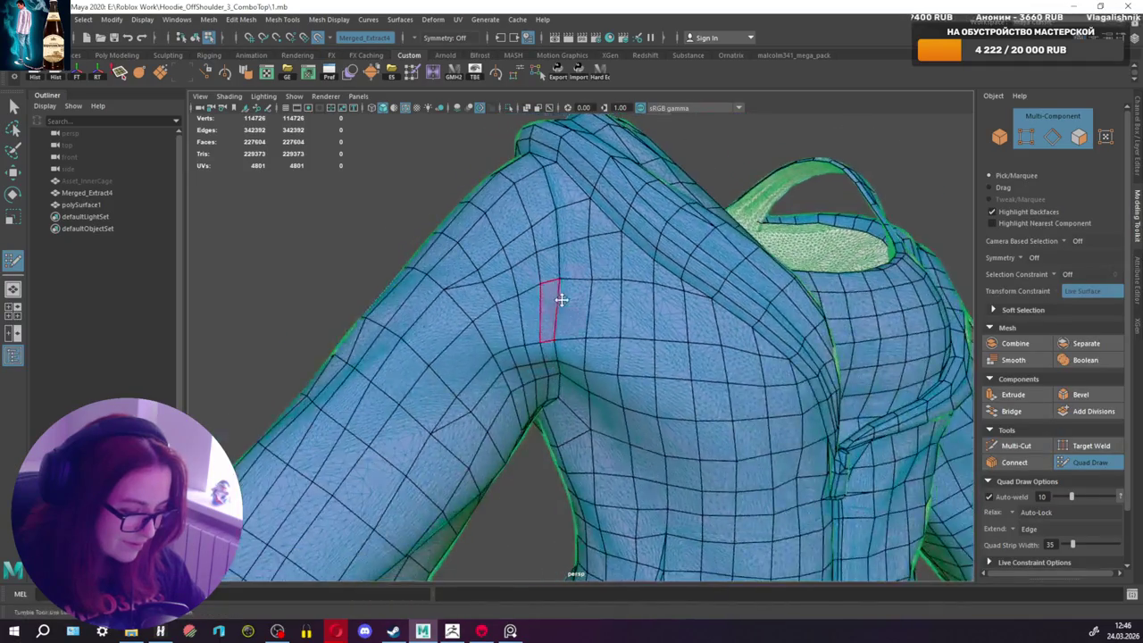
{"action": "scroll", "coordinate": [572, 301], "scroll_direction": "up", "scroll_amount": 3}
{"action": "left_click", "coordinate": [587, 301], "text": "ctrl+shift"}
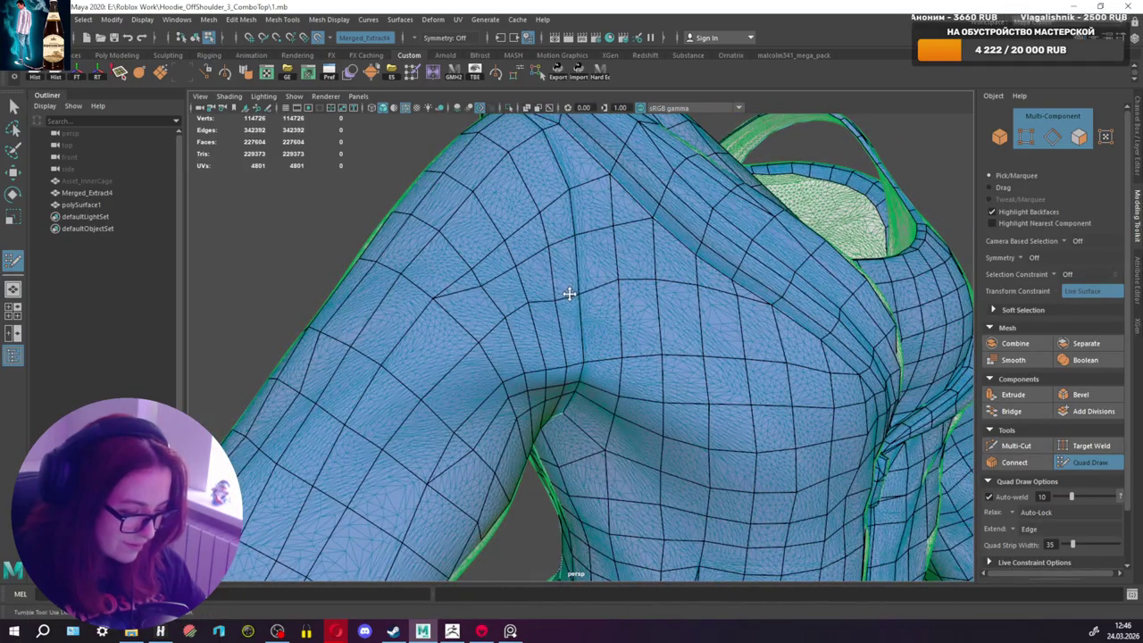
{"action": "left_click", "coordinate": [620, 277], "text": "ctrl+shift"}
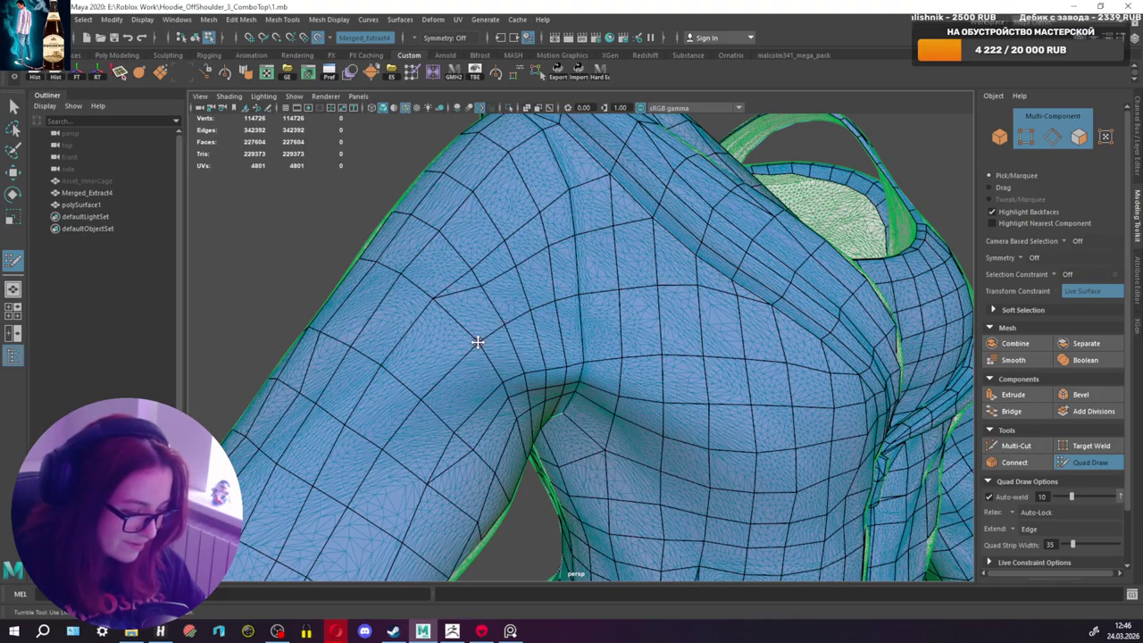
Step: Orbit and zoom out to check the shoulder and the whole hoodie mesh
{"action": "left_click_drag", "start_coordinate": [477, 342], "coordinate": [445, 330], "text": "alt"}
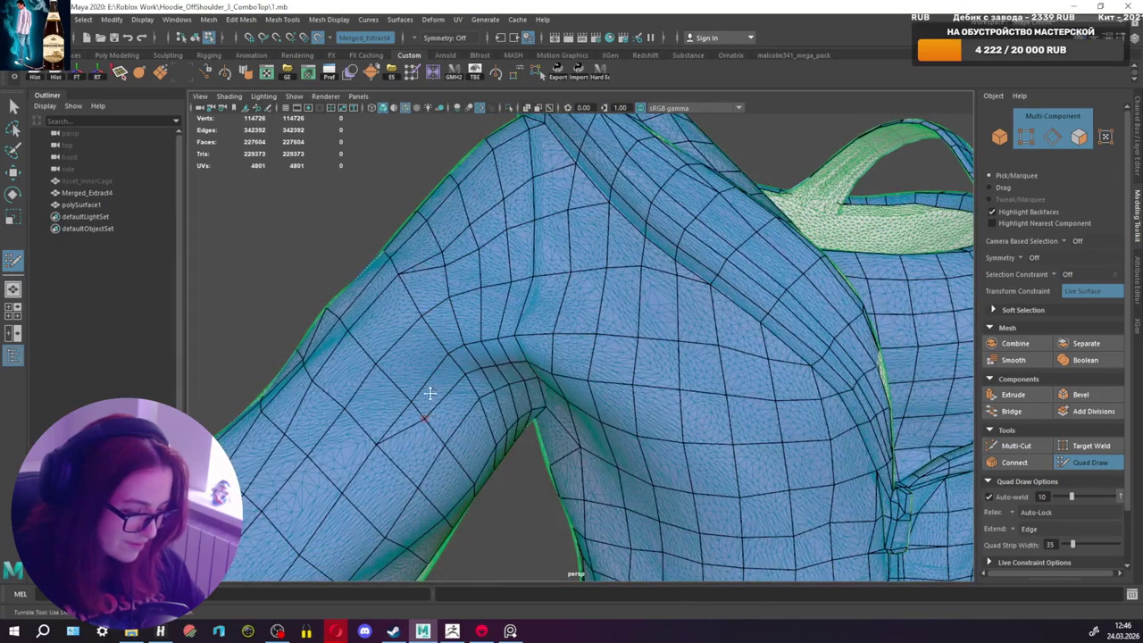
{"action": "left_click_drag", "start_coordinate": [429, 394], "coordinate": [518, 340], "text": "alt"}
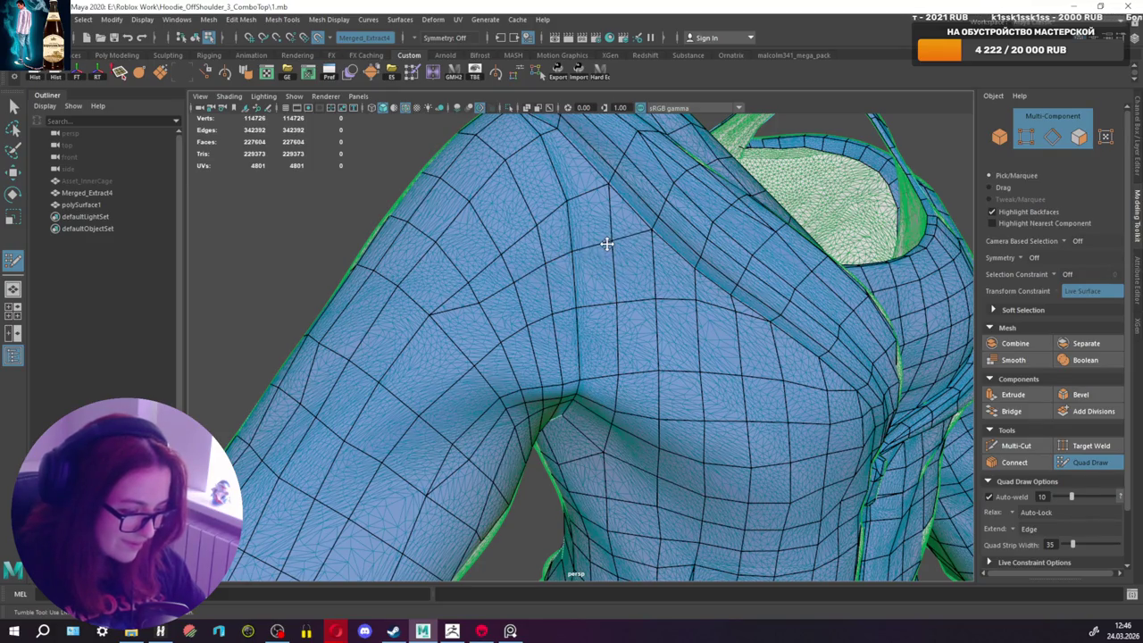
{"action": "scroll", "coordinate": [607, 243], "scroll_direction": "down", "scroll_amount": 3}
{"action": "mouse_move", "coordinate": [569, 242]}
{"action": "left_mouse_down", "text": "alt"}
{"action": "mouse_move", "coordinate": [661, 279]}
{"action": "mouse_move", "coordinate": [702, 276]}
{"action": "mouse_move", "coordinate": [592, 309]}
{"action": "mouse_move", "coordinate": [556, 306]}
{"action": "left_mouse_up", "text": "alt"}
{"action": "scroll", "coordinate": [656, 301], "scroll_direction": "down", "scroll_amount": 3}
{"action": "mouse_move", "coordinate": [656, 301]}
{"action": "left_mouse_down", "text": "alt"}
{"action": "mouse_move", "coordinate": [857, 316]}
{"action": "mouse_move", "coordinate": [774, 322]}
{"action": "mouse_move", "coordinate": [801, 357]}
{"action": "mouse_move", "coordinate": [833, 351]}
{"action": "mouse_move", "coordinate": [760, 331]}
{"action": "left_mouse_up", "text": "alt"}
{"action": "scroll", "coordinate": [659, 294], "scroll_direction": "down", "scroll_amount": 3}
{"action": "scroll", "coordinate": [668, 316], "scroll_direction": "down", "scroll_amount": 2}
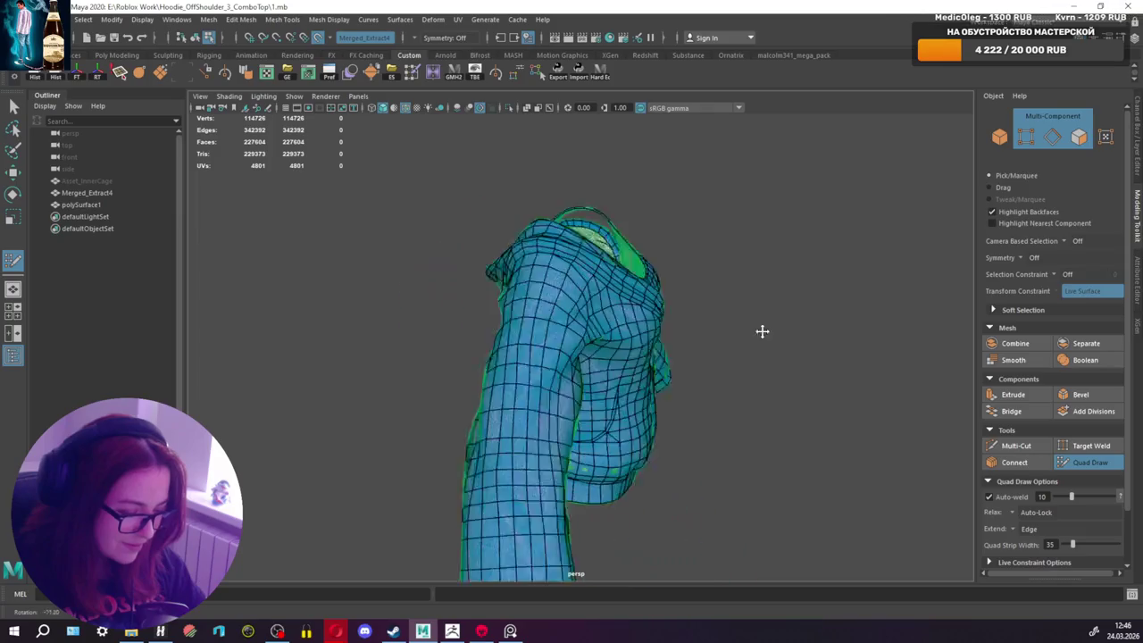
{"action": "scroll", "coordinate": [578, 342], "scroll_direction": "up", "scroll_amount": 3}
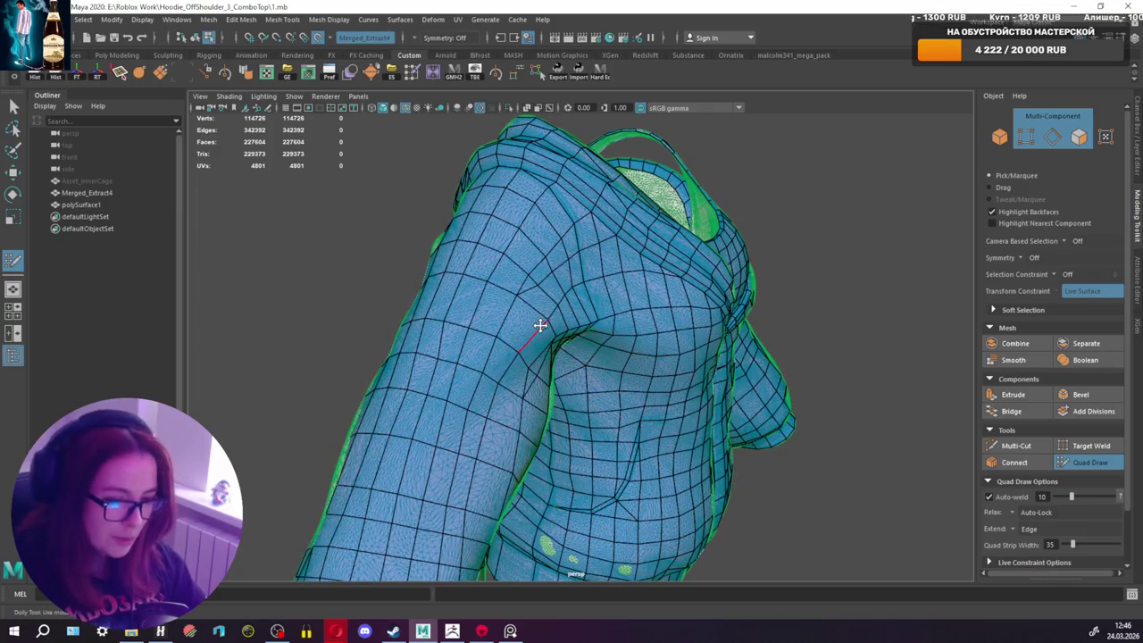
{"action": "mouse_move", "coordinate": [562, 327]}
{"action": "left_mouse_down", "text": "alt"}
{"action": "mouse_move", "coordinate": [438, 334]}
{"action": "mouse_move", "coordinate": [551, 318]}
{"action": "mouse_move", "coordinate": [416, 317]}
{"action": "left_mouse_up", "text": "alt"}
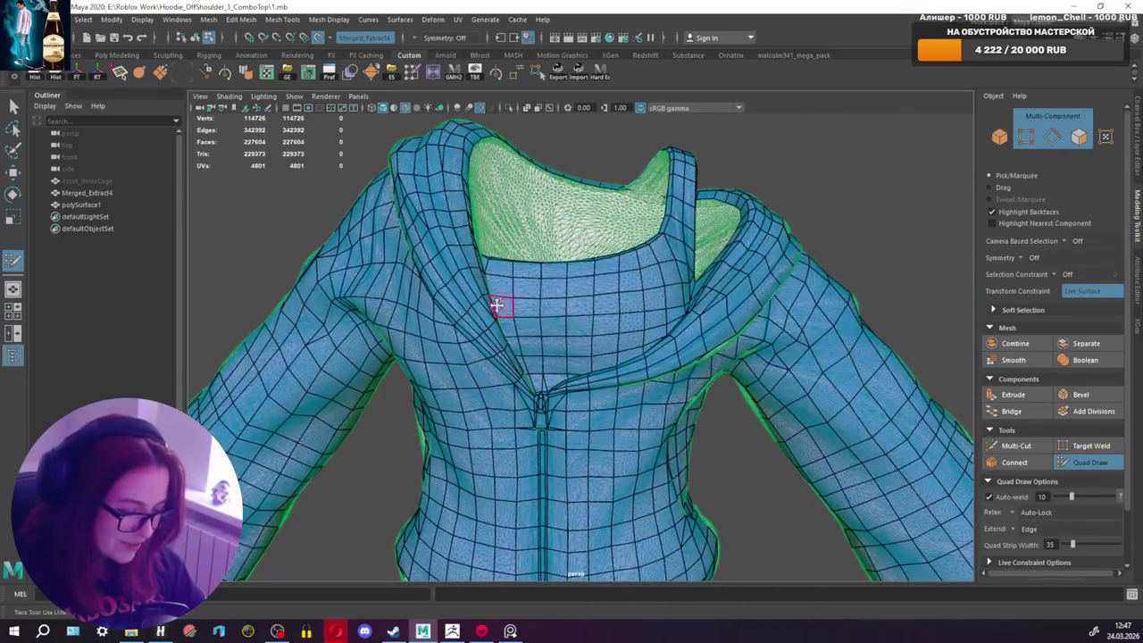
{"action": "mouse_move", "coordinate": [496, 304]}
{"action": "left_mouse_down", "text": "alt"}
{"action": "mouse_move", "coordinate": [385, 336]}
{"action": "mouse_move", "coordinate": [473, 386]}
{"action": "left_mouse_up", "text": "alt"}
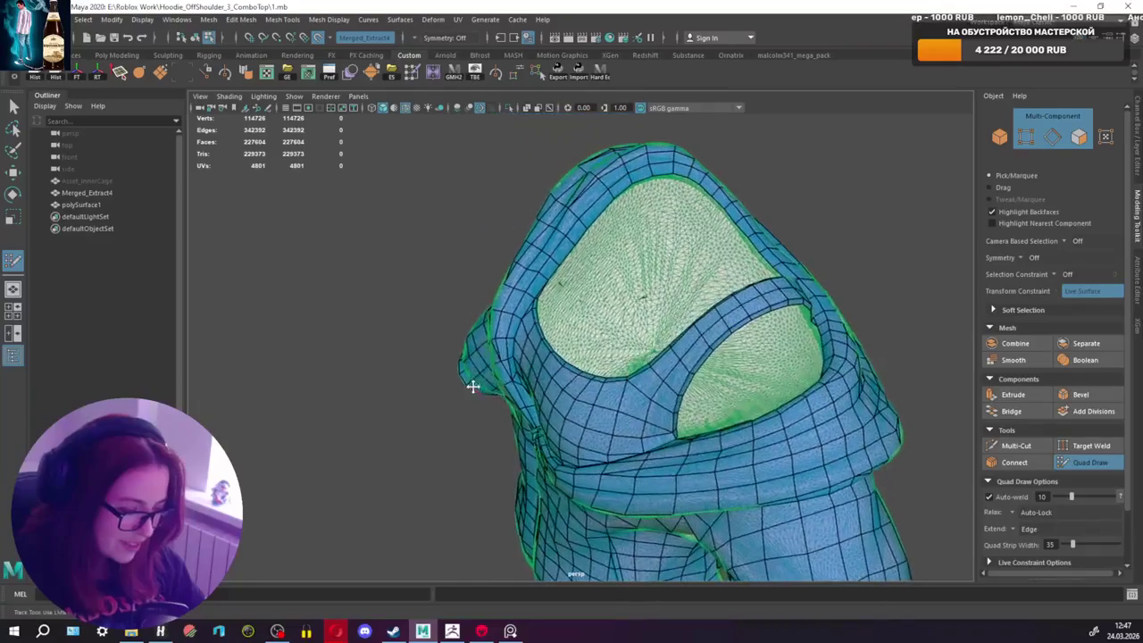
{"action": "mouse_move", "coordinate": [636, 296]}
{"action": "left_mouse_down", "text": "alt"}
{"action": "mouse_move", "coordinate": [671, 293]}
{"action": "mouse_move", "coordinate": [625, 303]}
{"action": "left_mouse_up", "text": "alt"}
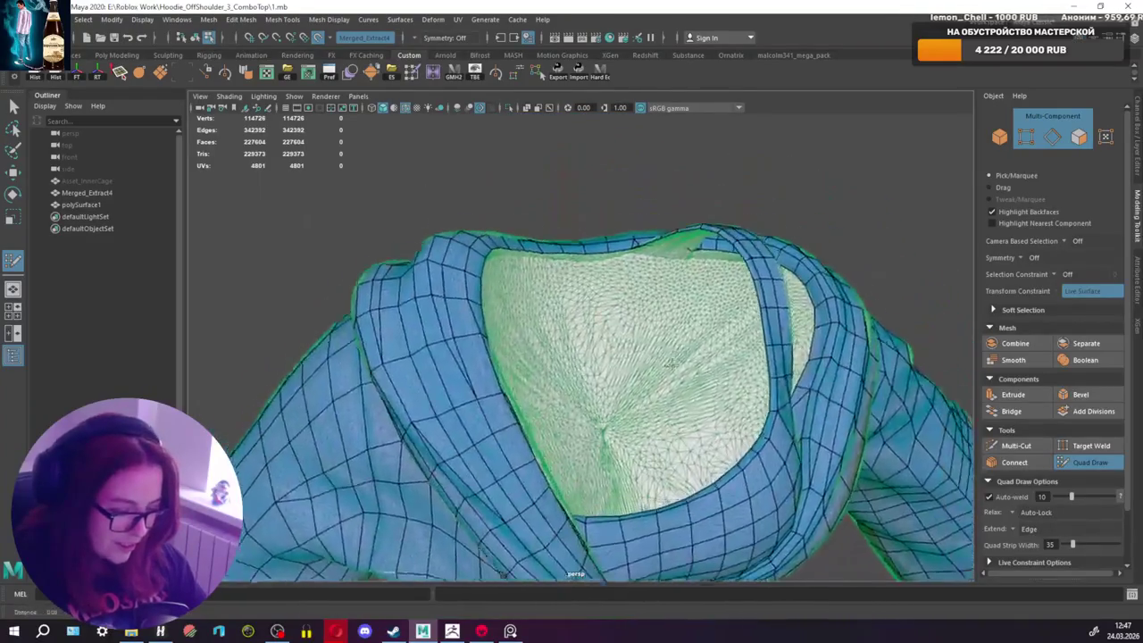
{"action": "mouse_move", "coordinate": [625, 304]}
{"action": "right_mouse_down", "text": "alt"}
{"action": "mouse_move", "coordinate": [589, 328]}
{"action": "mouse_move", "coordinate": [684, 311]}
{"action": "mouse_move", "coordinate": [662, 279]}
{"action": "right_mouse_up", "text": "alt"}
{"action": "mouse_move", "coordinate": [662, 278]}
{"action": "left_mouse_down", "text": "alt"}
{"action": "mouse_move", "coordinate": [419, 357]}
{"action": "mouse_move", "coordinate": [385, 438]}
{"action": "left_mouse_up", "text": "alt"}
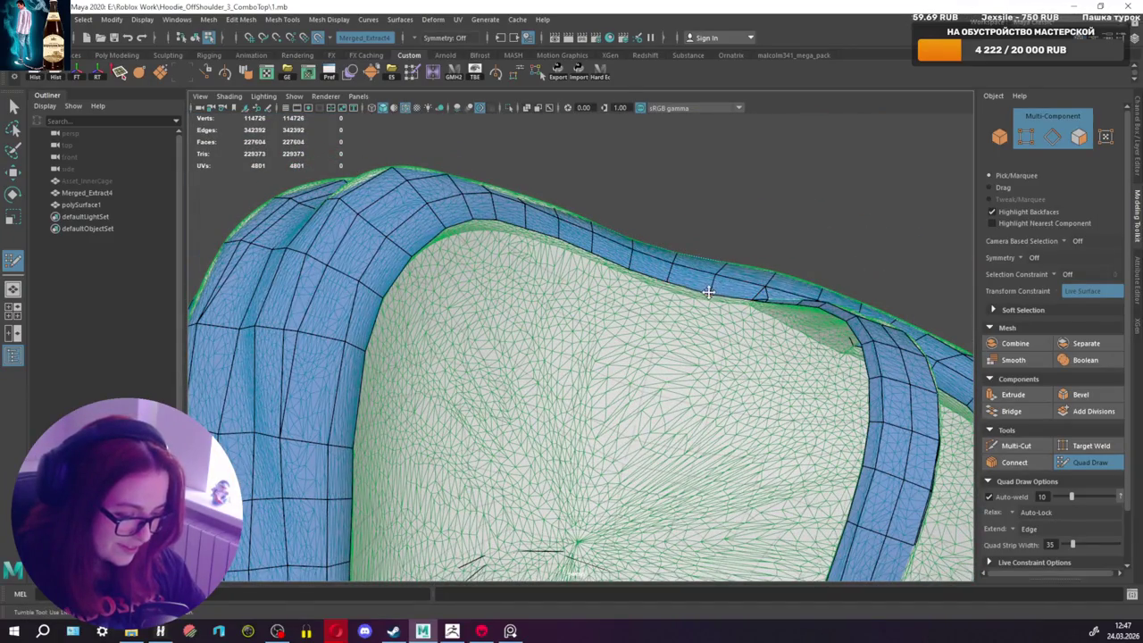
{"action": "left_click_drag", "start_coordinate": [708, 293], "coordinate": [712, 298], "text": "alt"}
{"action": "right_click_drag", "start_coordinate": [712, 299], "coordinate": [745, 339], "text": "alt"}
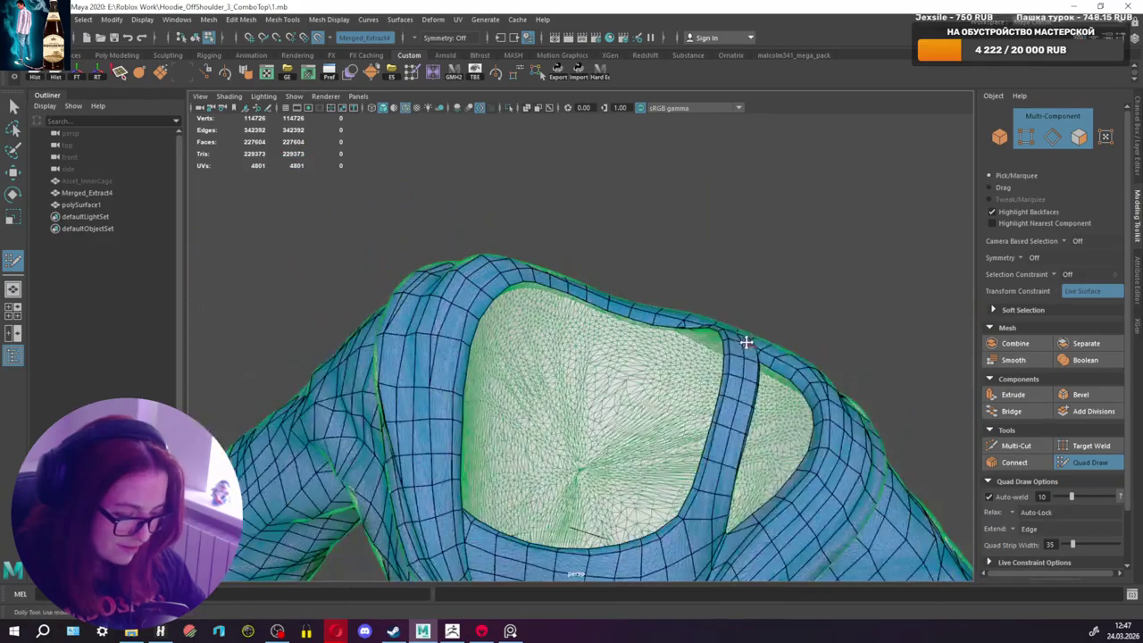
{"action": "mouse_move", "coordinate": [753, 337]}
{"action": "left_mouse_down", "text": "alt"}
{"action": "mouse_move", "coordinate": [807, 319]}
{"action": "mouse_move", "coordinate": [790, 288]}
{"action": "left_mouse_up", "text": "alt"}
{"action": "scroll", "coordinate": [790, 289], "scroll_direction": "up", "scroll_amount": 2}
{"action": "scroll", "coordinate": [714, 330], "scroll_direction": "up", "scroll_amount": 2}
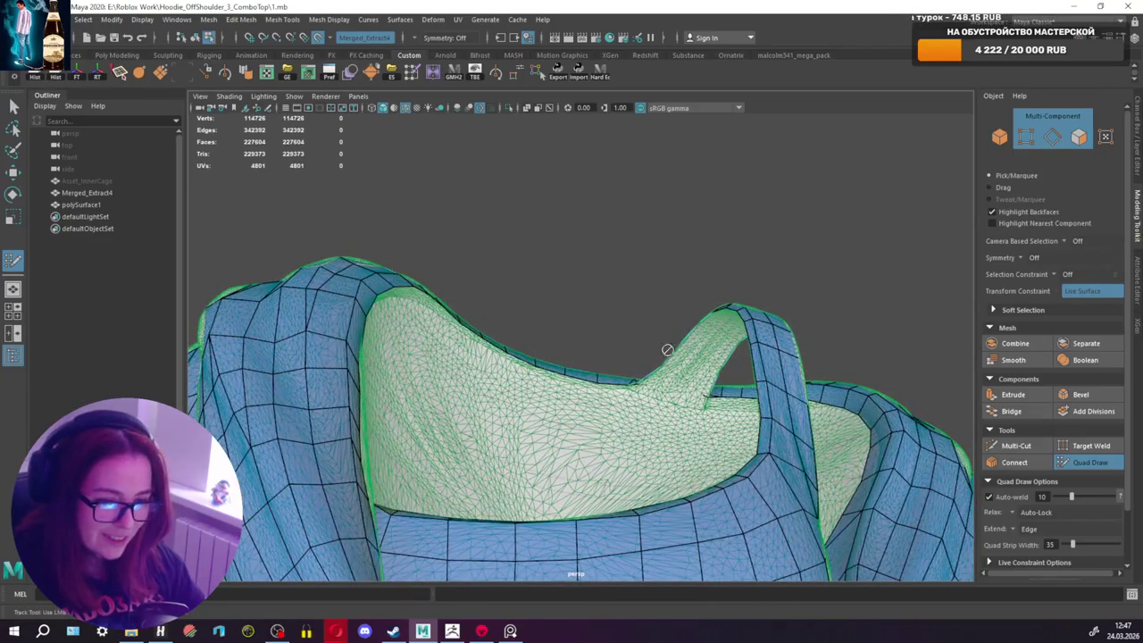
{"action": "scroll", "coordinate": [690, 348], "scroll_direction": "up", "scroll_amount": 1}
{"action": "scroll", "coordinate": [690, 349], "scroll_direction": "up", "scroll_amount": 2}
{"action": "scroll", "coordinate": [690, 349], "scroll_direction": "up", "scroll_amount": 2}
Step: Commit two side-by-side quads on the hood arch, then orbit beneath it
{"action": "middle_click_drag", "start_coordinate": [691, 348], "coordinate": [686, 349], "text": "alt"}
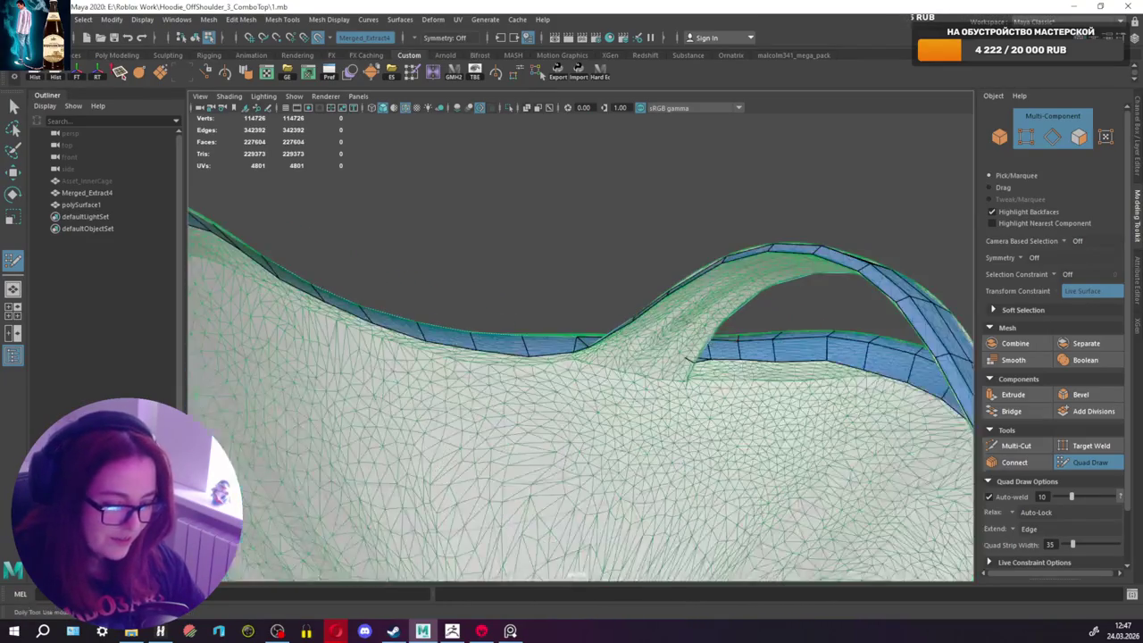
{"action": "mouse_move", "coordinate": [684, 349]}
{"action": "left_mouse_down", "text": "alt"}
{"action": "mouse_move", "coordinate": [710, 386]}
{"action": "mouse_move", "coordinate": [665, 360]}
{"action": "left_mouse_up", "text": "alt"}
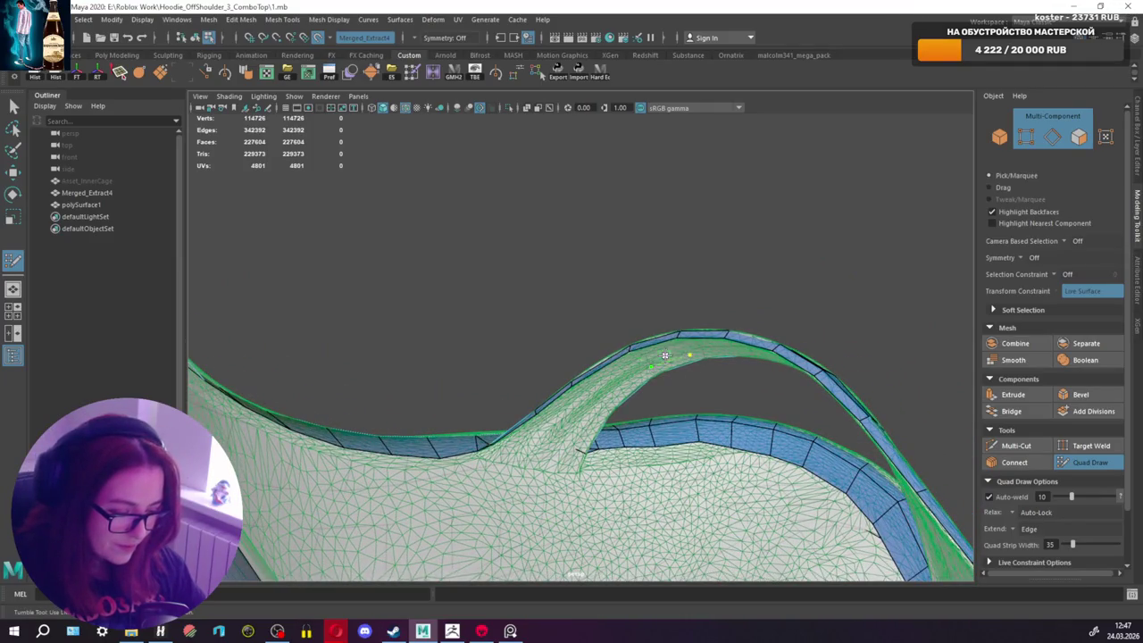
{"action": "left_click", "coordinate": [662, 355], "text": "shift"}
{"action": "left_click", "coordinate": [603, 379], "text": "shift"}
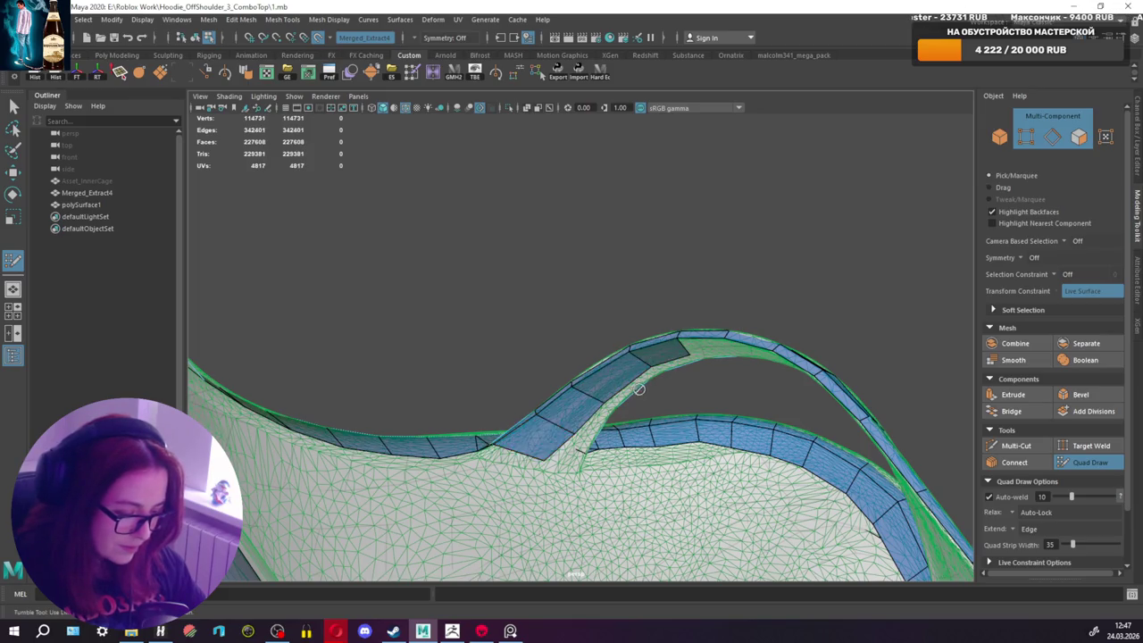
{"action": "mouse_move", "coordinate": [640, 390]}
{"action": "left_mouse_down", "text": "alt"}
{"action": "mouse_move", "coordinate": [500, 379]}
{"action": "mouse_move", "coordinate": [730, 393]}
{"action": "left_mouse_up", "text": "alt"}
{"action": "middle_click_drag", "start_coordinate": [730, 393], "coordinate": [745, 421], "text": "alt"}
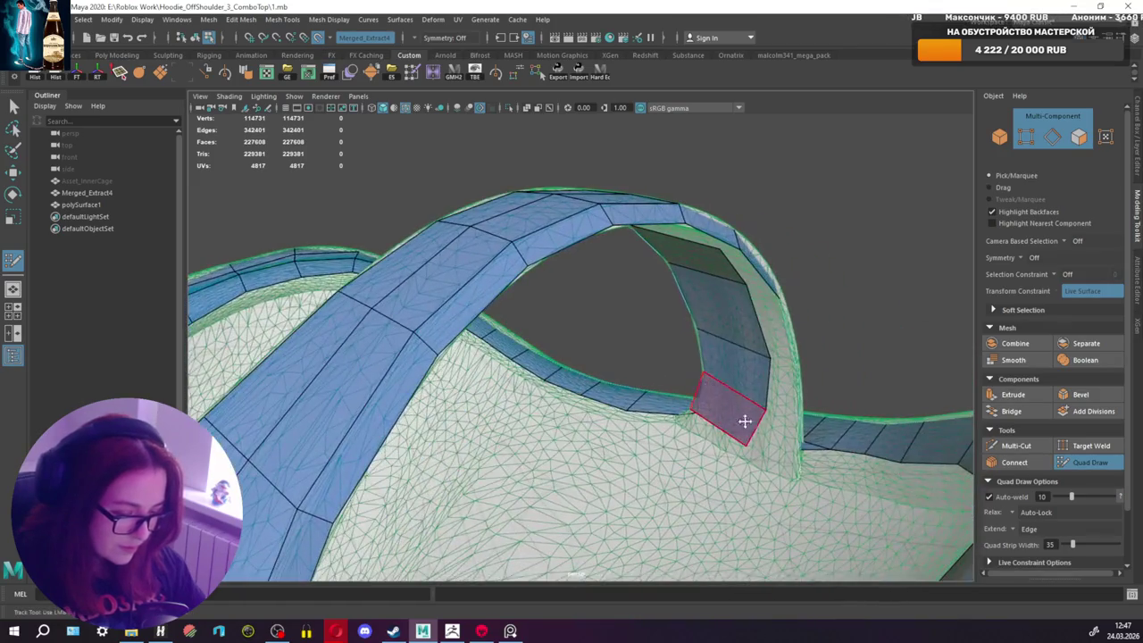
{"action": "left_click_drag", "start_coordinate": [745, 421], "coordinate": [733, 438], "text": "alt"}
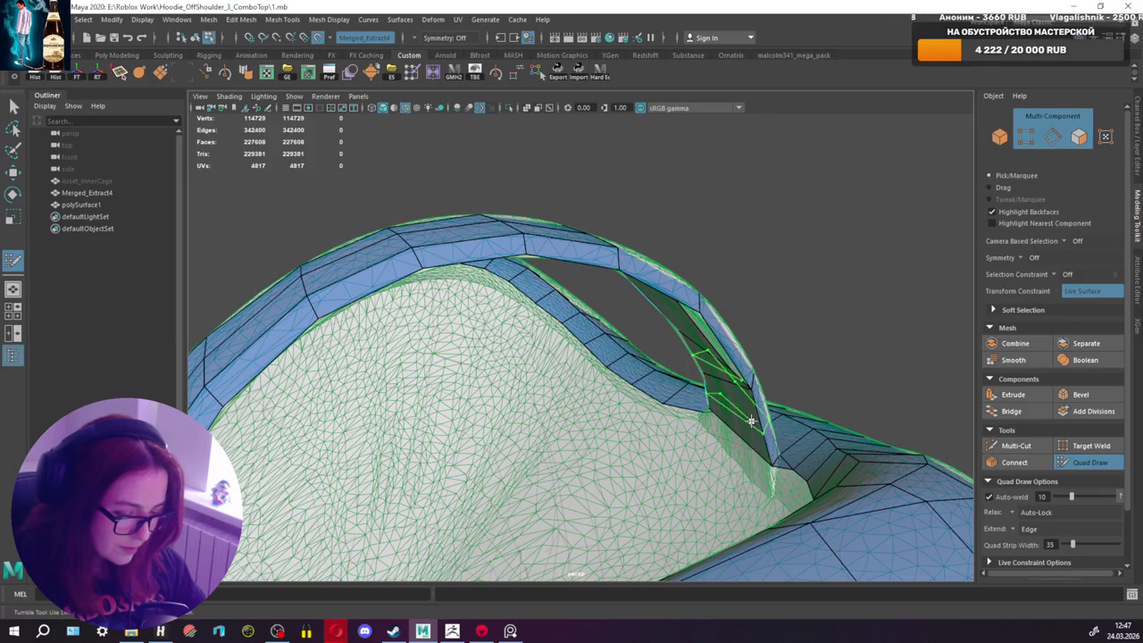
{"action": "mouse_move", "coordinate": [756, 459]}
{"action": "left_mouse_down", "text": "alt"}
{"action": "mouse_move", "coordinate": [779, 437]}
{"action": "mouse_move", "coordinate": [724, 448]}
{"action": "mouse_move", "coordinate": [725, 408]}
{"action": "mouse_move", "coordinate": [624, 420]}
{"action": "left_mouse_up", "text": "alt"}
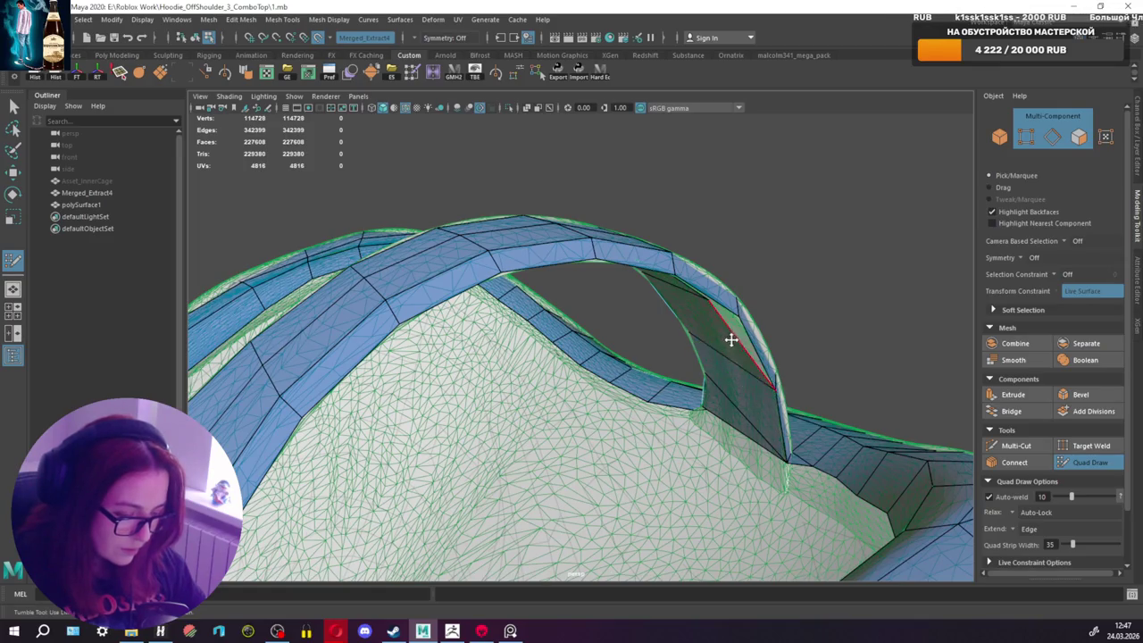
Step: Zoom in on the arch and fill two new quads along its top
{"action": "left_click_drag", "start_coordinate": [731, 340], "coordinate": [760, 325], "text": "alt"}
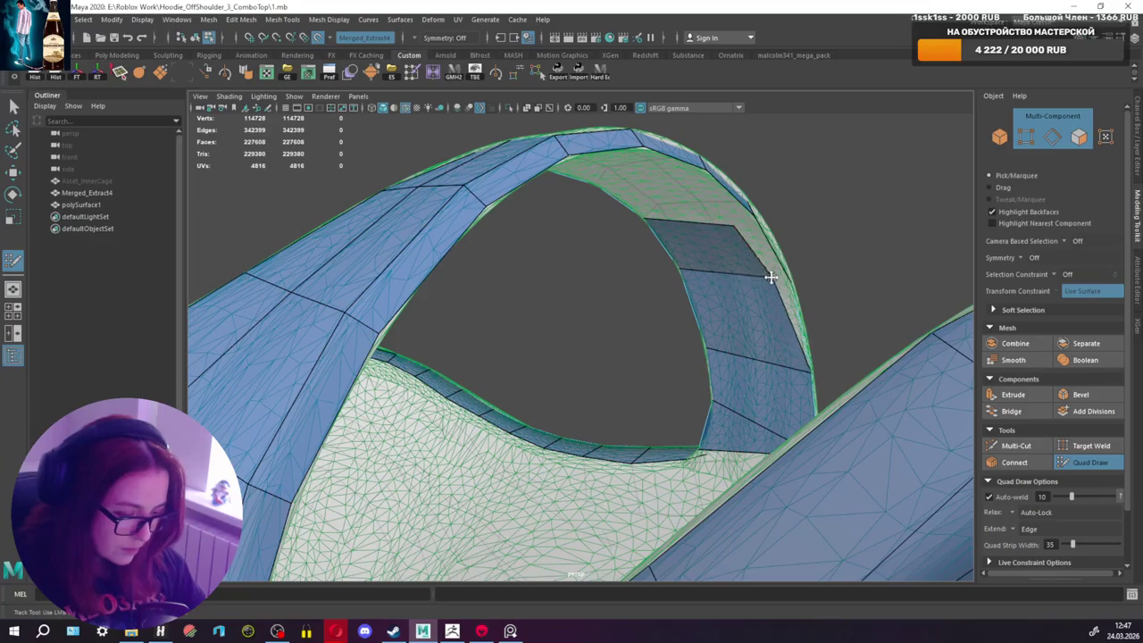
{"action": "mouse_move", "coordinate": [740, 243]}
{"action": "left_mouse_down", "text": "alt"}
{"action": "mouse_move", "coordinate": [760, 217]}
{"action": "mouse_move", "coordinate": [880, 331]}
{"action": "mouse_move", "coordinate": [613, 421]}
{"action": "left_mouse_up", "text": "alt"}
{"action": "right_click_drag", "start_coordinate": [612, 420], "coordinate": [609, 367], "text": "alt"}
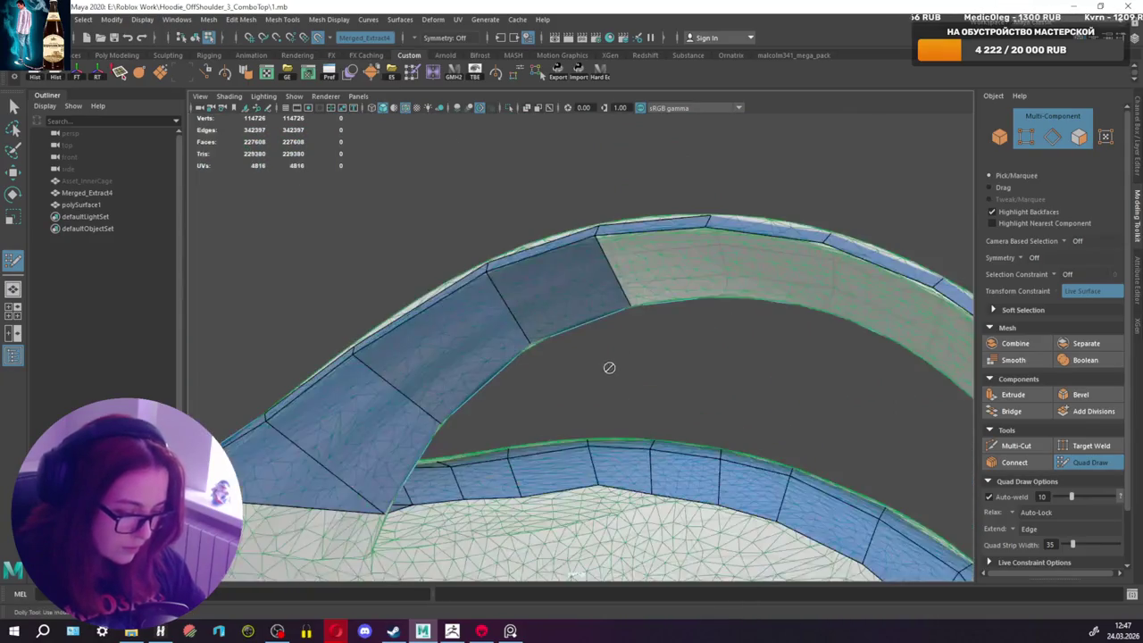
{"action": "left_click", "coordinate": [641, 288]}
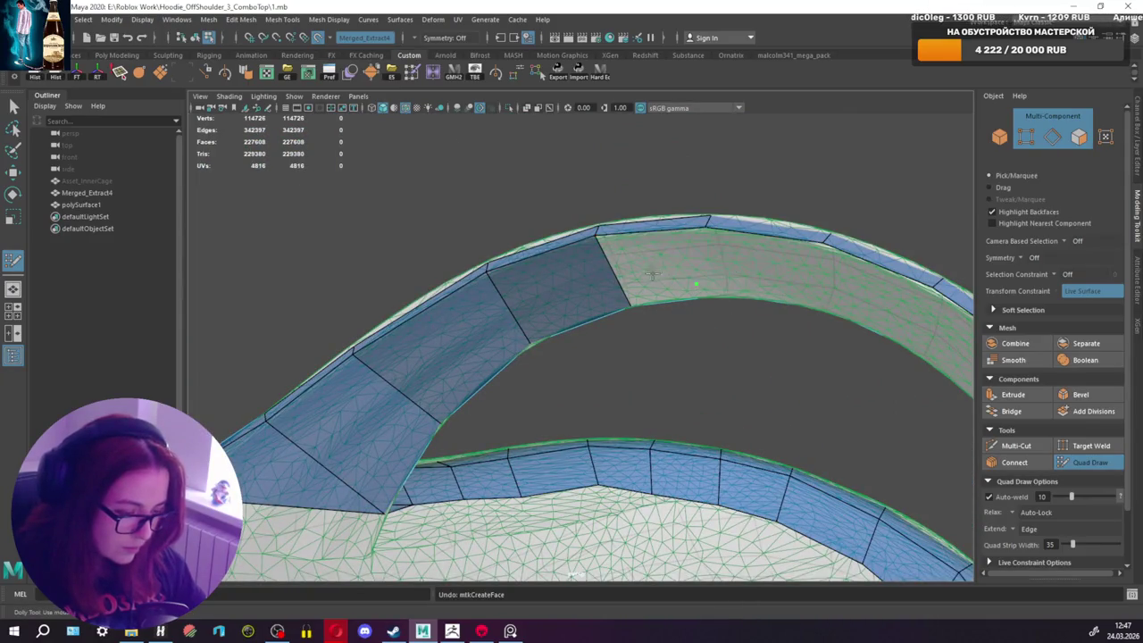
{"action": "left_click", "coordinate": [661, 259], "text": "shift"}
{"action": "left_click", "coordinate": [753, 286]}
{"action": "left_click", "coordinate": [758, 256], "text": "shift"}
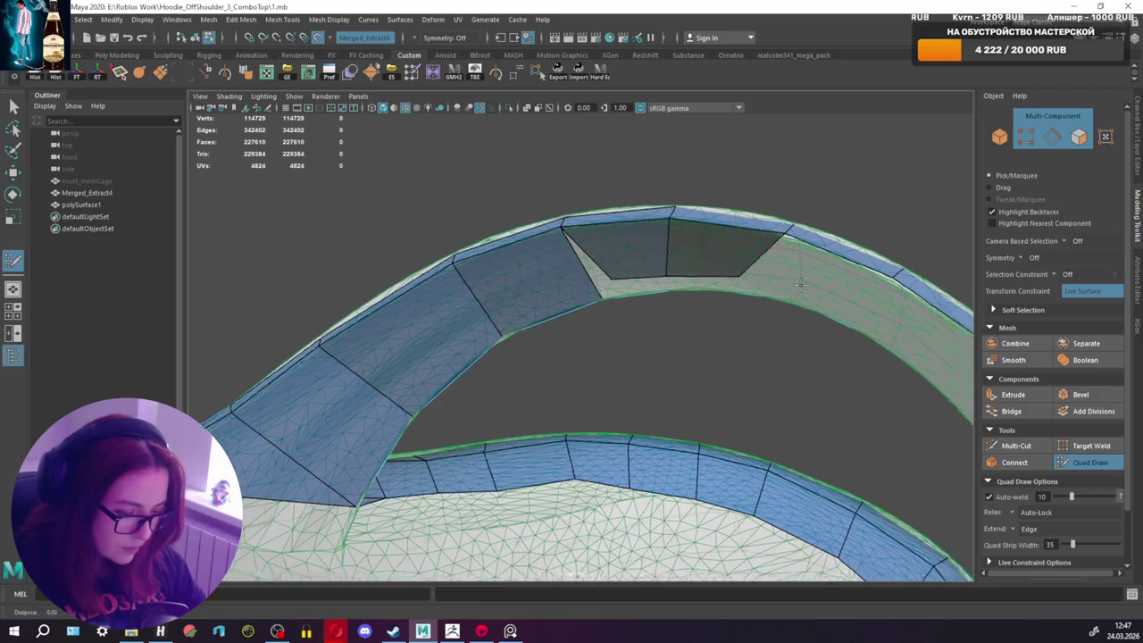
Step: Continue filling quads down the arch, following the strip around the hood rim
{"action": "left_click_drag", "start_coordinate": [759, 256], "coordinate": [628, 286], "text": "alt"}
{"action": "left_click", "coordinate": [645, 283]}
{"action": "left_click", "coordinate": [617, 250], "text": "shift"}
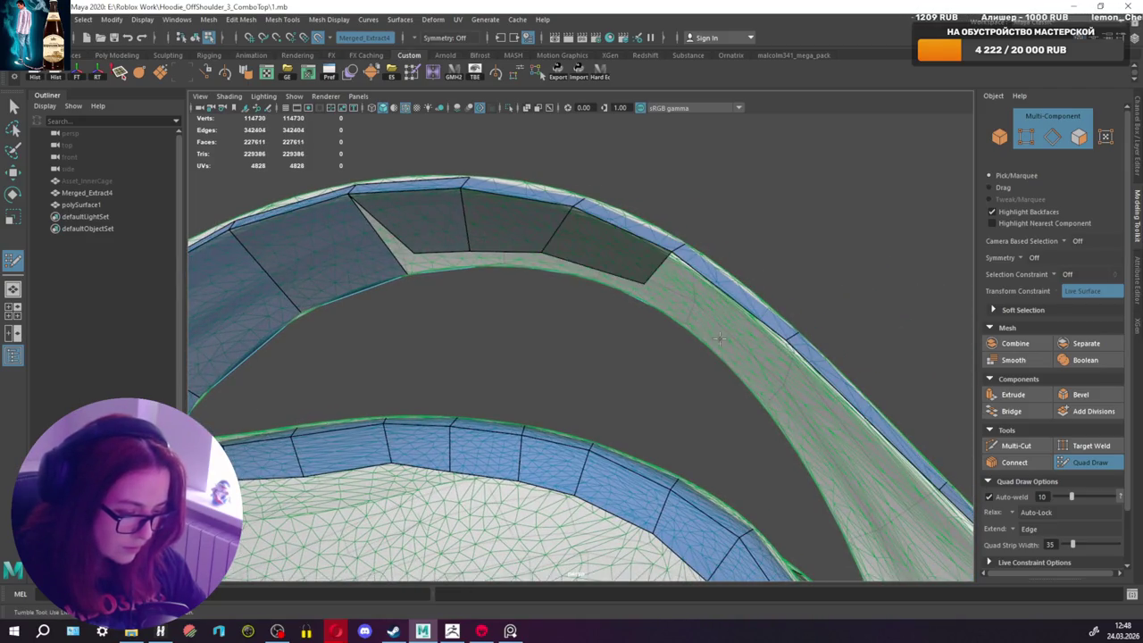
{"action": "left_click_drag", "start_coordinate": [706, 306], "coordinate": [624, 269], "text": "alt"}
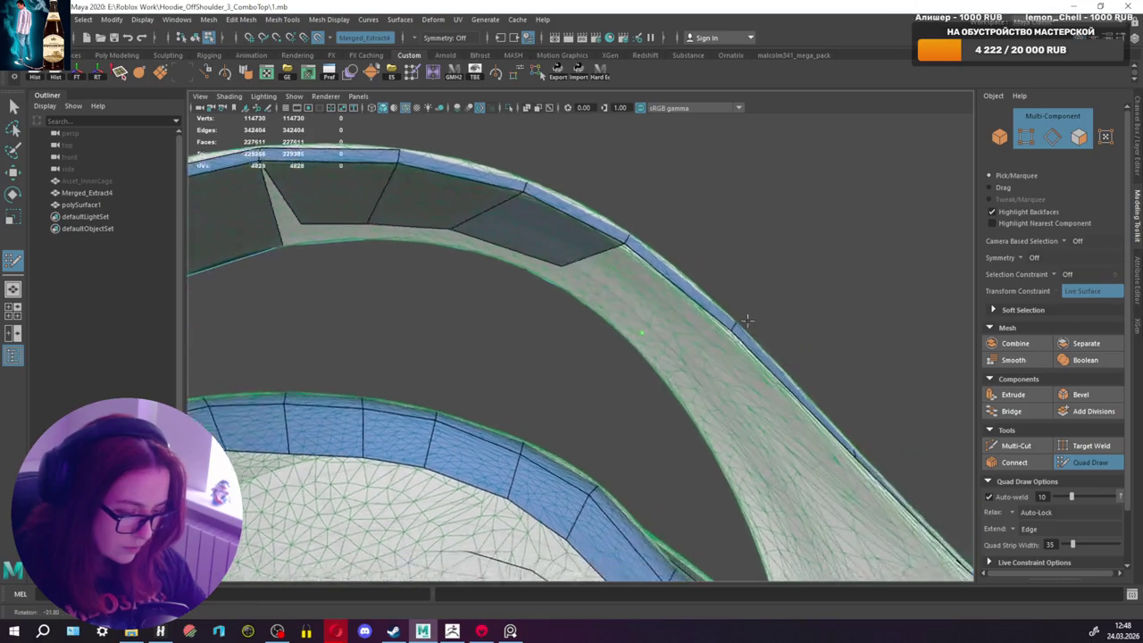
{"action": "left_click", "coordinate": [625, 269], "text": "shift"}
{"action": "left_click", "coordinate": [706, 368], "text": "shift"}
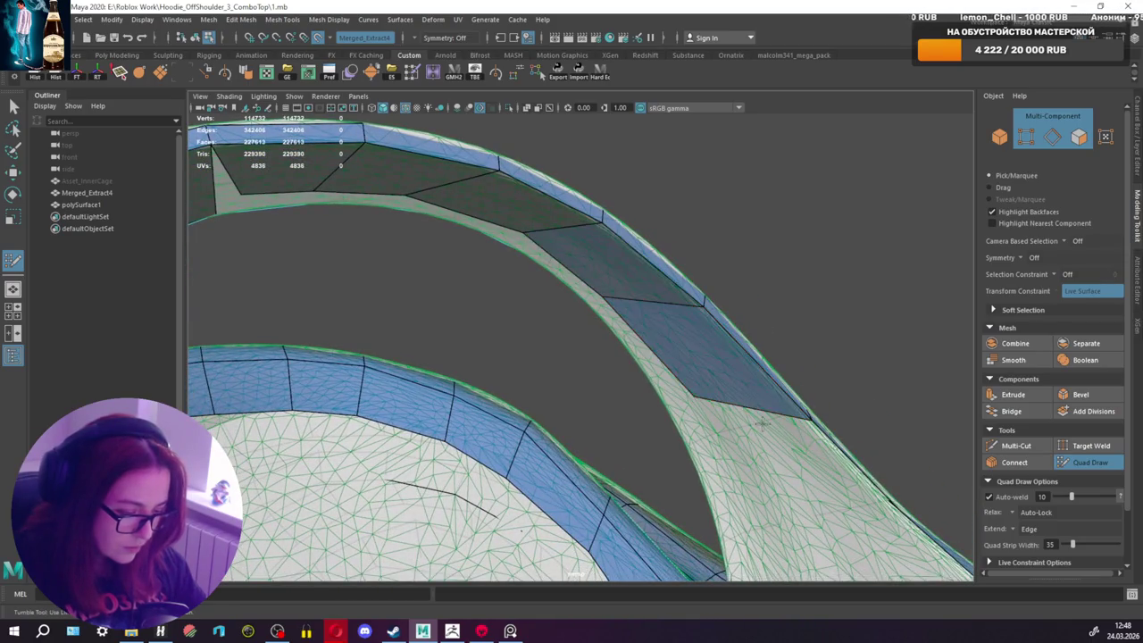
{"action": "mouse_move", "coordinate": [702, 401]}
{"action": "left_mouse_down", "text": "alt"}
{"action": "mouse_move", "coordinate": [766, 448]}
{"action": "mouse_move", "coordinate": [666, 403]}
{"action": "left_mouse_up", "text": "alt"}
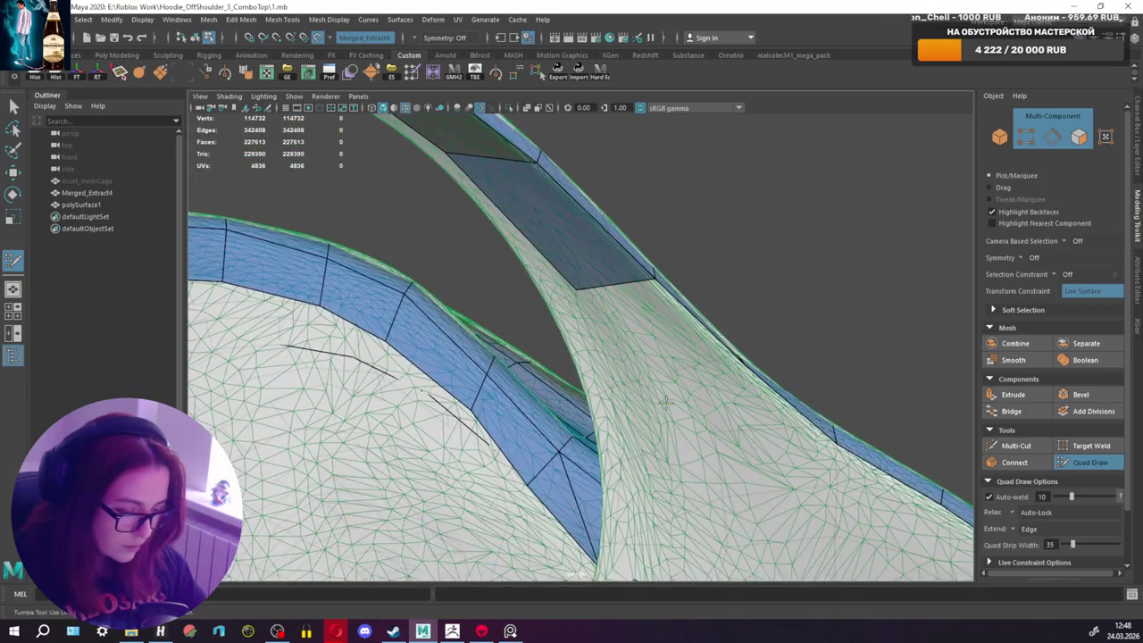
{"action": "left_click", "coordinate": [659, 359], "text": "shift"}
{"action": "left_click_drag", "start_coordinate": [616, 372], "coordinate": [650, 368], "text": "alt"}
{"action": "middle_click_drag", "start_coordinate": [650, 368], "coordinate": [655, 367], "text": "alt"}
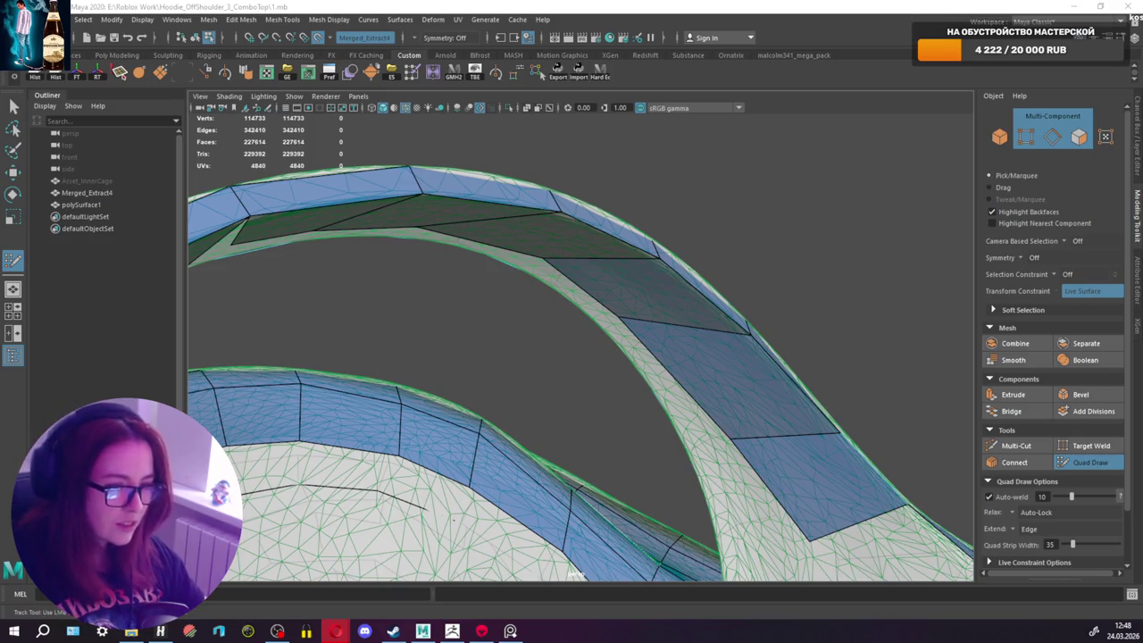
{"action": "scroll", "coordinate": [639, 313], "scroll_direction": "down", "scroll_amount": 2}
Step: Delete the misplaced face at the strap base and fill a new quad there
{"action": "scroll", "coordinate": [580, 304], "scroll_direction": "down", "scroll_amount": 6}
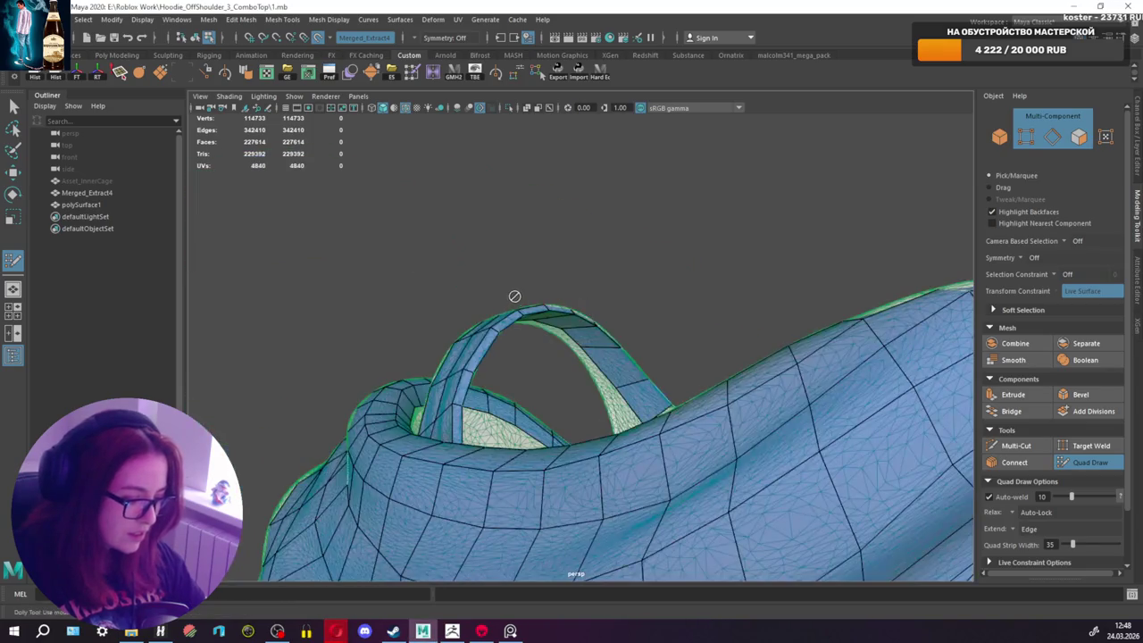
{"action": "middle_click_drag", "start_coordinate": [512, 296], "coordinate": [662, 288], "text": "alt"}
{"action": "left_click_drag", "start_coordinate": [662, 288], "coordinate": [564, 318], "text": "alt"}
{"action": "scroll", "coordinate": [565, 318], "scroll_direction": "up", "scroll_amount": 6}
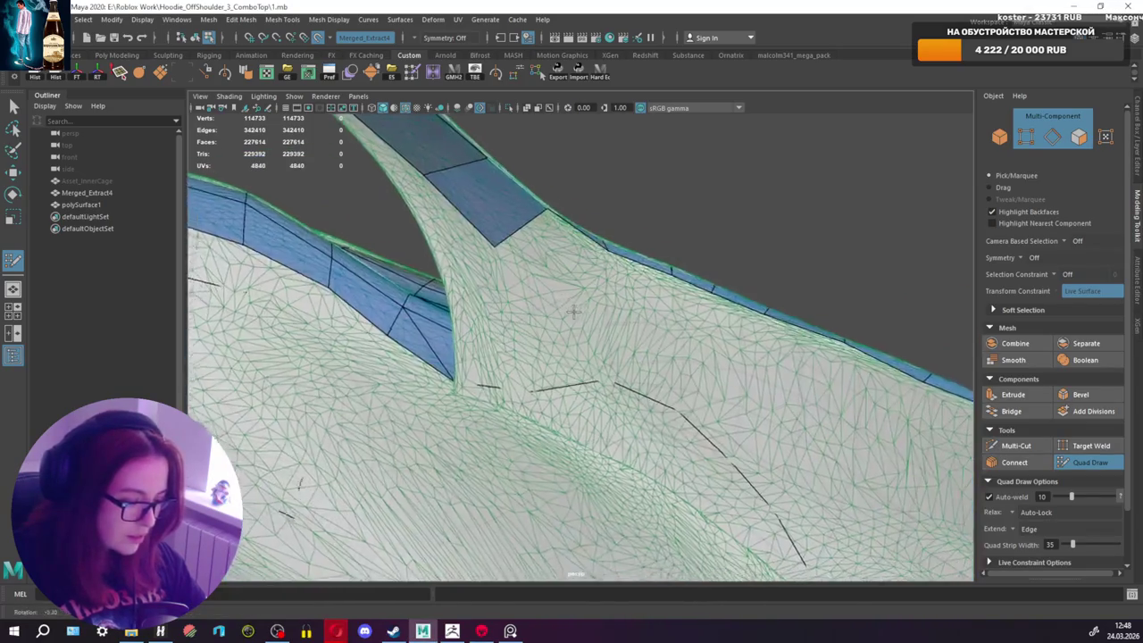
{"action": "middle_click_drag", "start_coordinate": [565, 318], "coordinate": [568, 358], "text": "alt"}
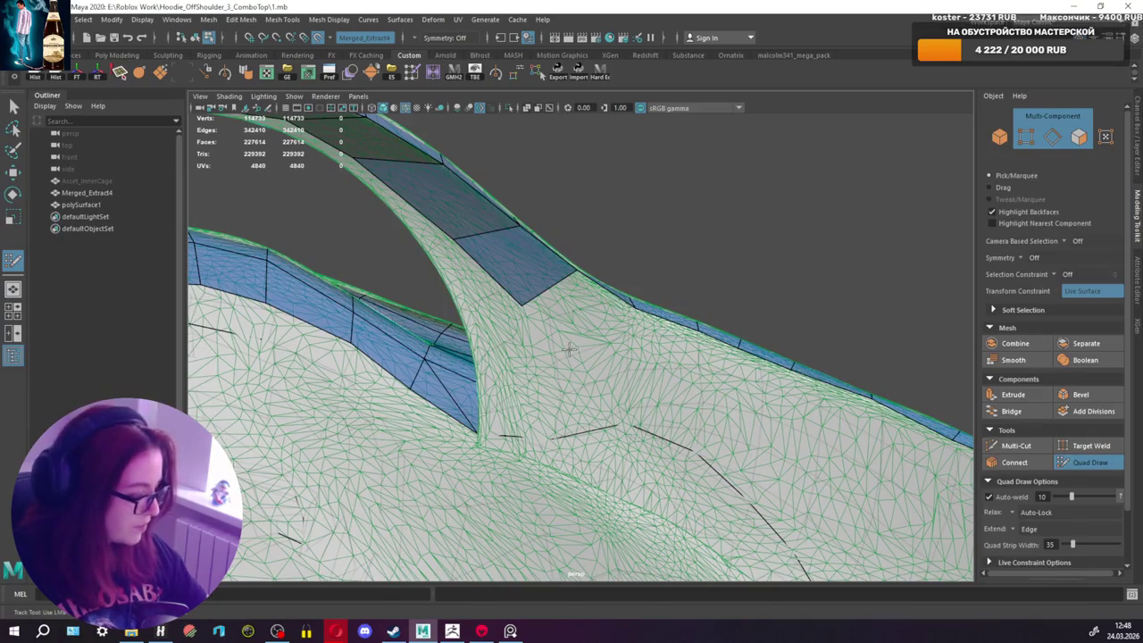
{"action": "left_click", "coordinate": [531, 289], "text": "ctrl+shift"}
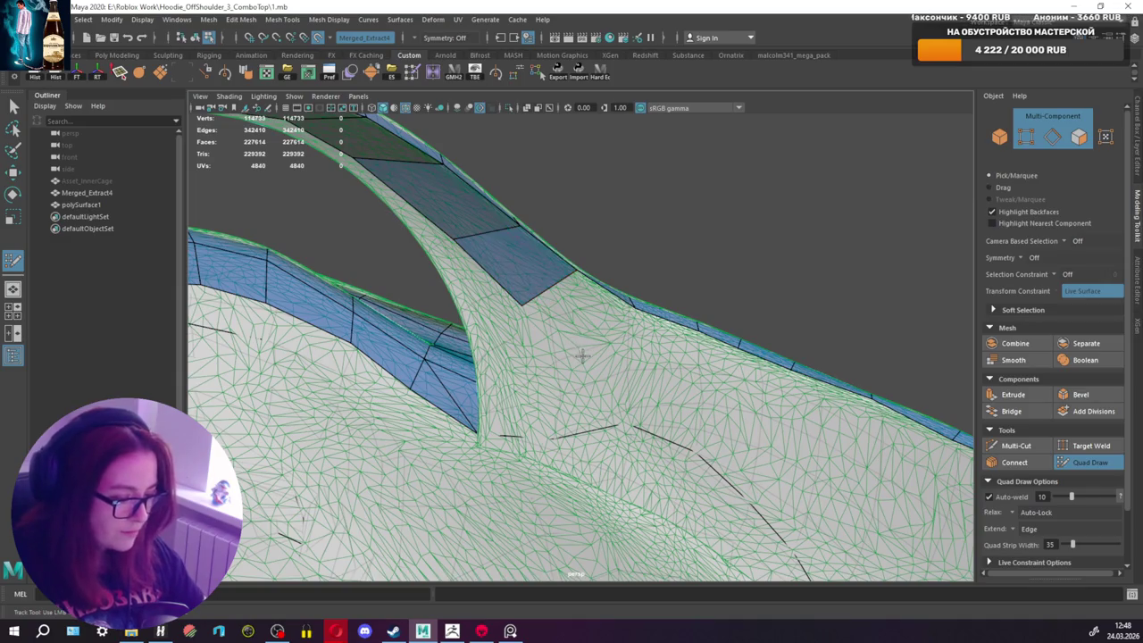
{"action": "left_click", "coordinate": [585, 329], "text": "shift"}
Step: Orbit around the strap loop to check the replacement quad
{"action": "left_click_drag", "start_coordinate": [586, 329], "coordinate": [586, 304], "text": "alt"}
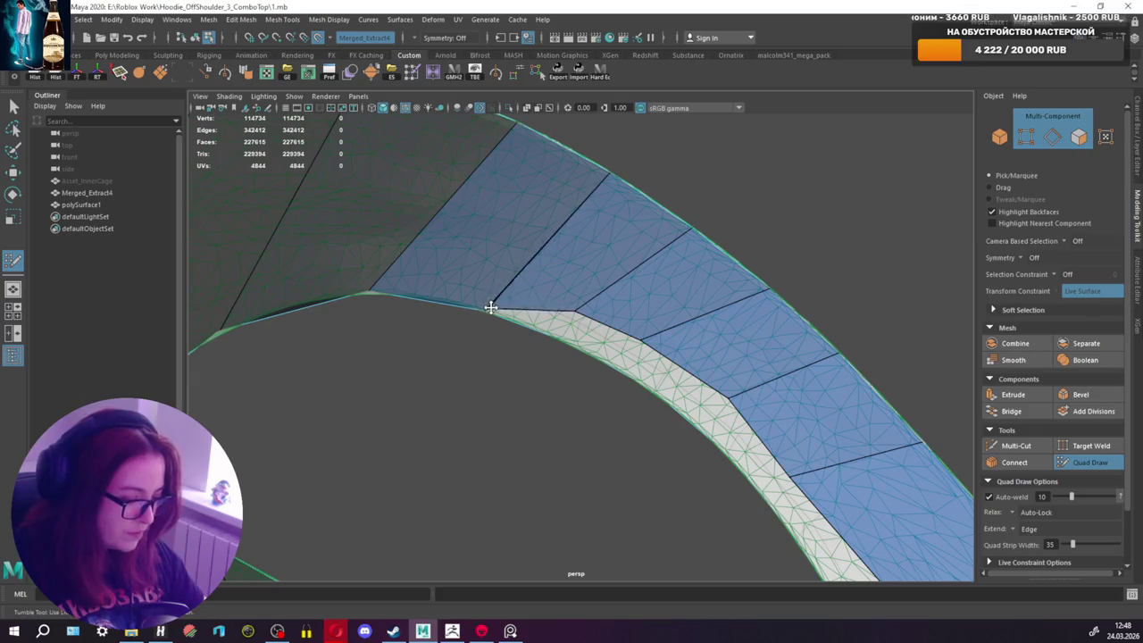
{"action": "mouse_move", "coordinate": [523, 294]}
{"action": "left_mouse_down", "text": "alt"}
{"action": "mouse_move", "coordinate": [753, 295]}
{"action": "mouse_move", "coordinate": [796, 309]}
{"action": "mouse_move", "coordinate": [669, 324]}
{"action": "mouse_move", "coordinate": [726, 325]}
{"action": "left_mouse_up", "text": "alt"}
{"action": "mouse_move", "coordinate": [621, 281]}
{"action": "left_mouse_down", "text": "alt"}
{"action": "mouse_move", "coordinate": [602, 289]}
{"action": "mouse_move", "coordinate": [633, 261]}
{"action": "left_mouse_up", "text": "alt"}
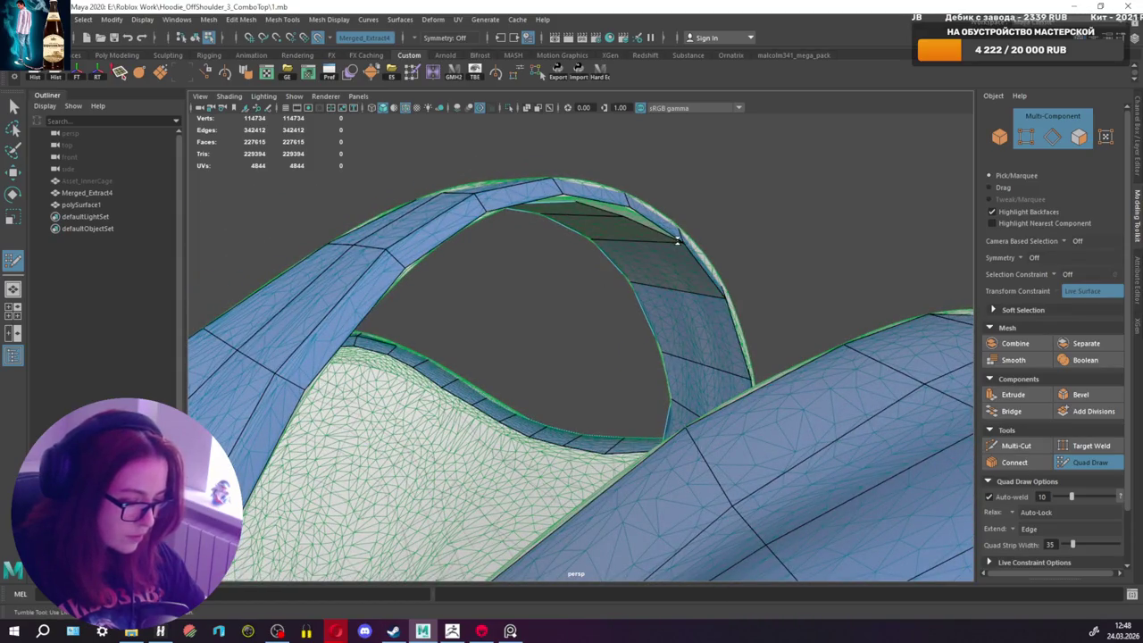
{"action": "mouse_move", "coordinate": [628, 208]}
{"action": "left_mouse_down", "text": "alt"}
{"action": "mouse_move", "coordinate": [641, 232]}
{"action": "mouse_move", "coordinate": [619, 242]}
{"action": "mouse_move", "coordinate": [625, 225]}
{"action": "mouse_move", "coordinate": [717, 309]}
{"action": "mouse_move", "coordinate": [560, 342]}
{"action": "mouse_move", "coordinate": [566, 327]}
{"action": "mouse_move", "coordinate": [552, 364]}
{"action": "mouse_move", "coordinate": [580, 378]}
{"action": "mouse_move", "coordinate": [577, 334]}
{"action": "mouse_move", "coordinate": [604, 337]}
{"action": "left_mouse_up", "text": "alt"}
{"action": "left_click_drag", "start_coordinate": [564, 381], "coordinate": [595, 372], "text": "alt"}
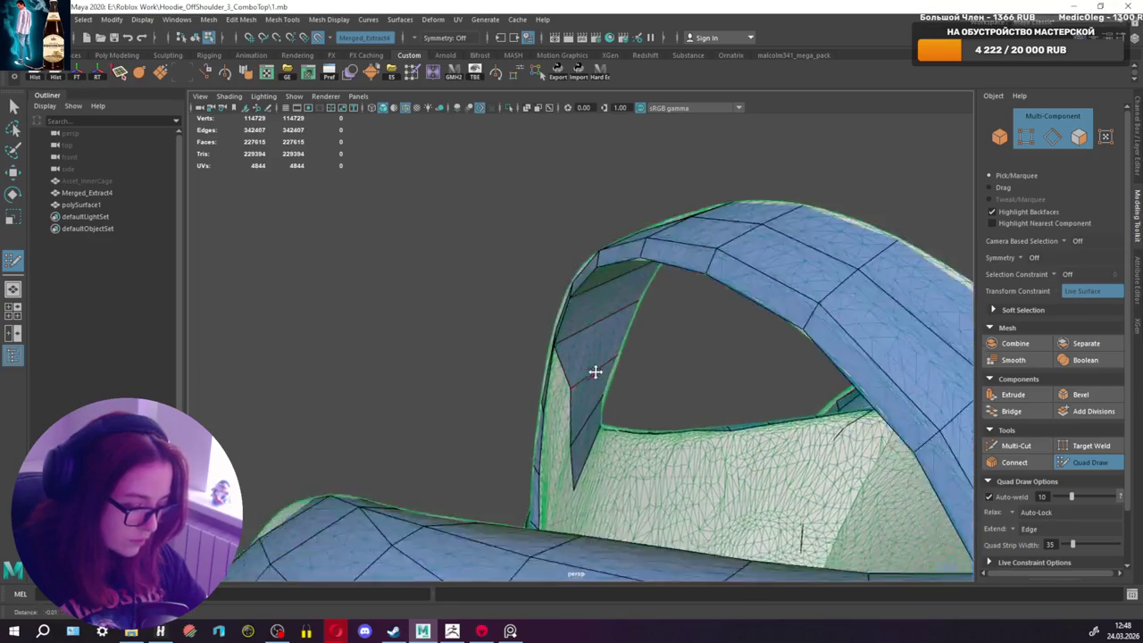
{"action": "middle_click_drag", "start_coordinate": [595, 372], "coordinate": [598, 338], "text": "alt"}
{"action": "mouse_move", "coordinate": [580, 353]}
{"action": "left_mouse_down", "text": "alt"}
{"action": "mouse_move", "coordinate": [603, 429]}
{"action": "mouse_move", "coordinate": [618, 413]}
{"action": "mouse_move", "coordinate": [626, 294]}
{"action": "mouse_move", "coordinate": [585, 314]}
{"action": "left_mouse_up", "text": "alt"}
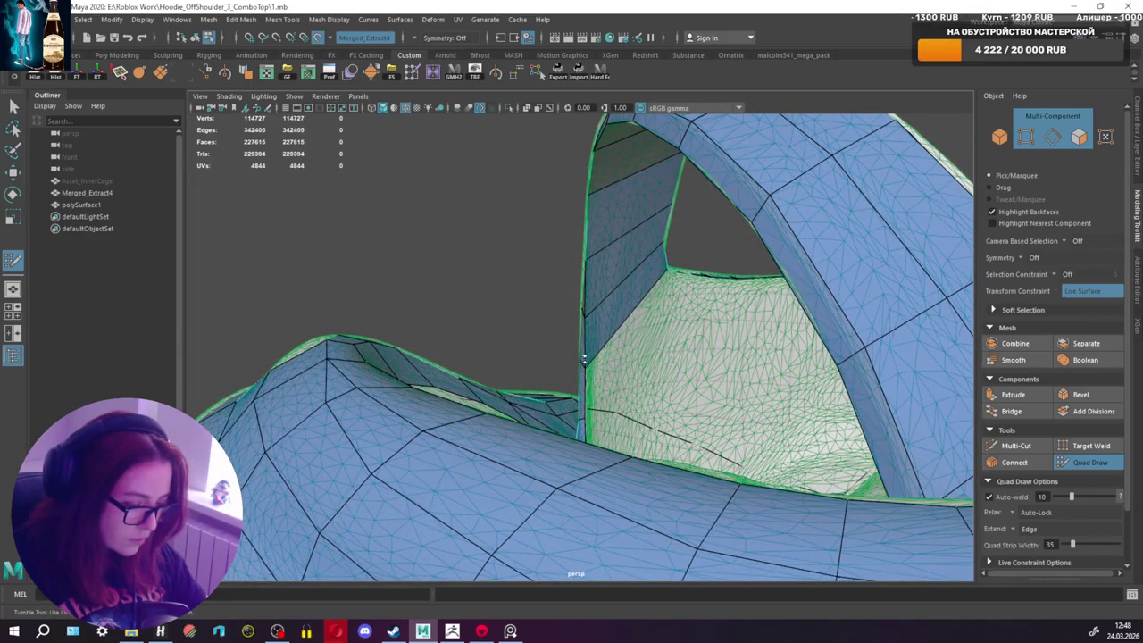
{"action": "mouse_move", "coordinate": [593, 333]}
{"action": "left_mouse_down", "text": "alt"}
{"action": "mouse_move", "coordinate": [792, 339]}
{"action": "mouse_move", "coordinate": [505, 339]}
{"action": "mouse_move", "coordinate": [654, 358]}
{"action": "mouse_move", "coordinate": [557, 350]}
{"action": "left_mouse_up", "text": "alt"}
Step: Fill quads beside the strap base, adjusting their lower corners to fit
{"action": "left_click", "coordinate": [677, 351], "text": "shift"}
{"action": "left_click", "coordinate": [557, 350], "text": "shift"}
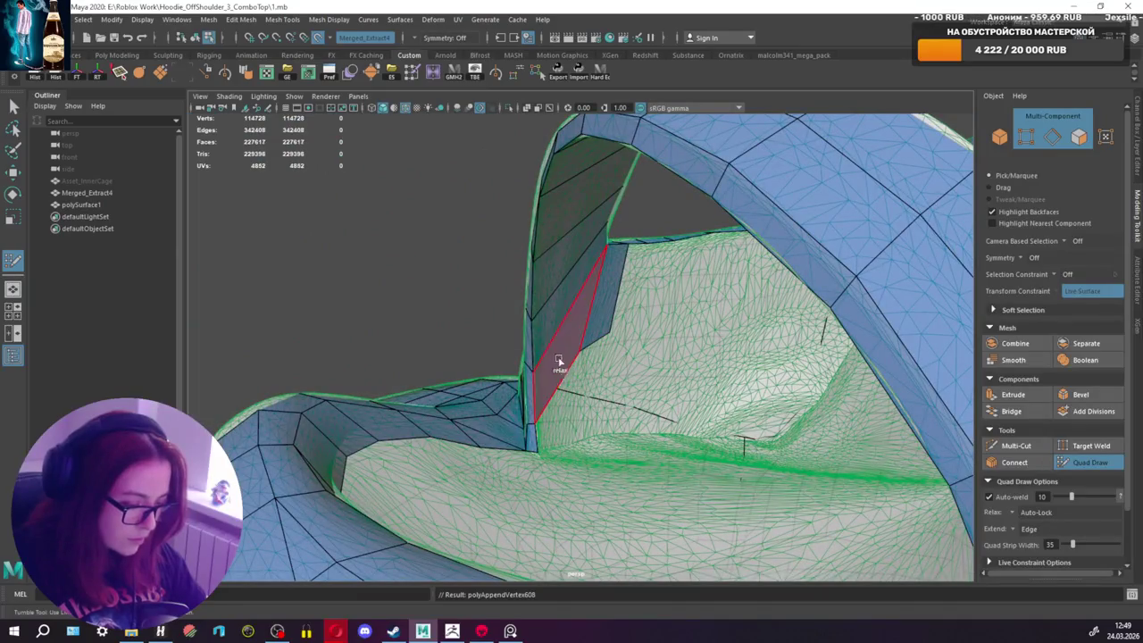
{"action": "mouse_move", "coordinate": [615, 335]}
{"action": "left_mouse_down"}
{"action": "mouse_move", "coordinate": [622, 341]}
{"action": "mouse_move", "coordinate": [577, 376]}
{"action": "left_mouse_up"}
{"action": "left_click", "coordinate": [590, 437], "text": "shift"}
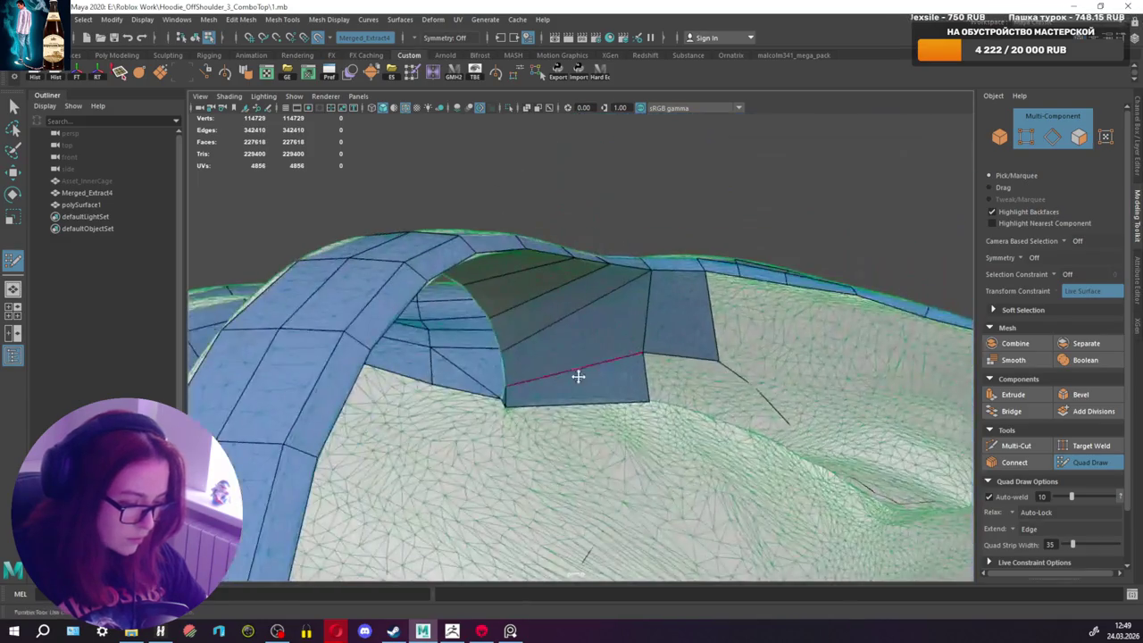
{"action": "left_click_drag", "start_coordinate": [651, 398], "coordinate": [629, 394]}
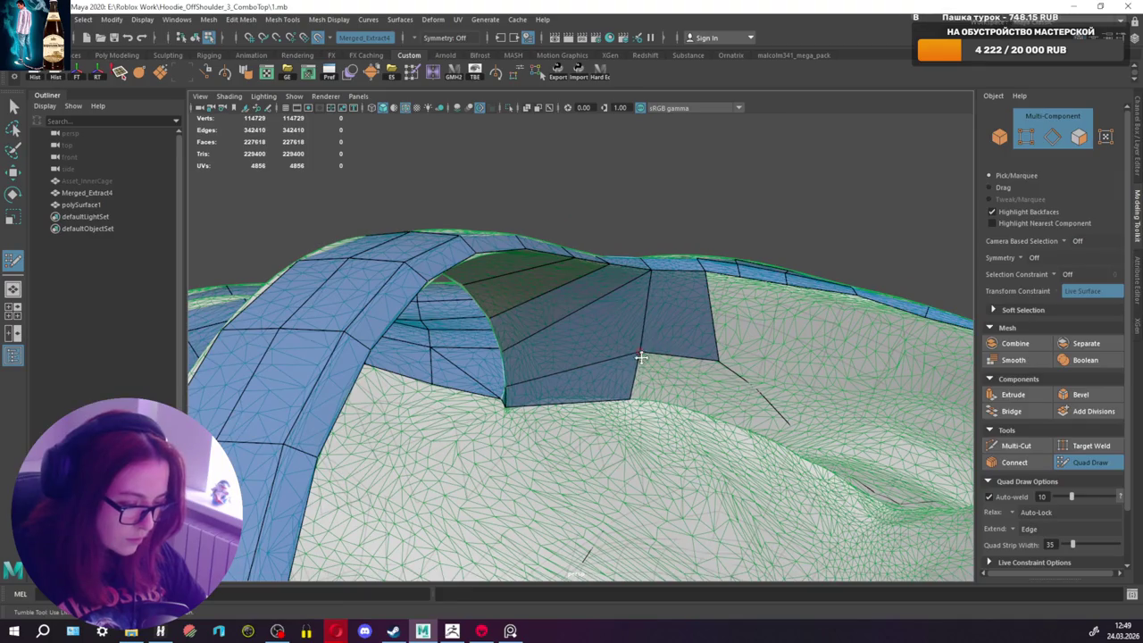
{"action": "left_click", "coordinate": [717, 393], "text": "shift"}
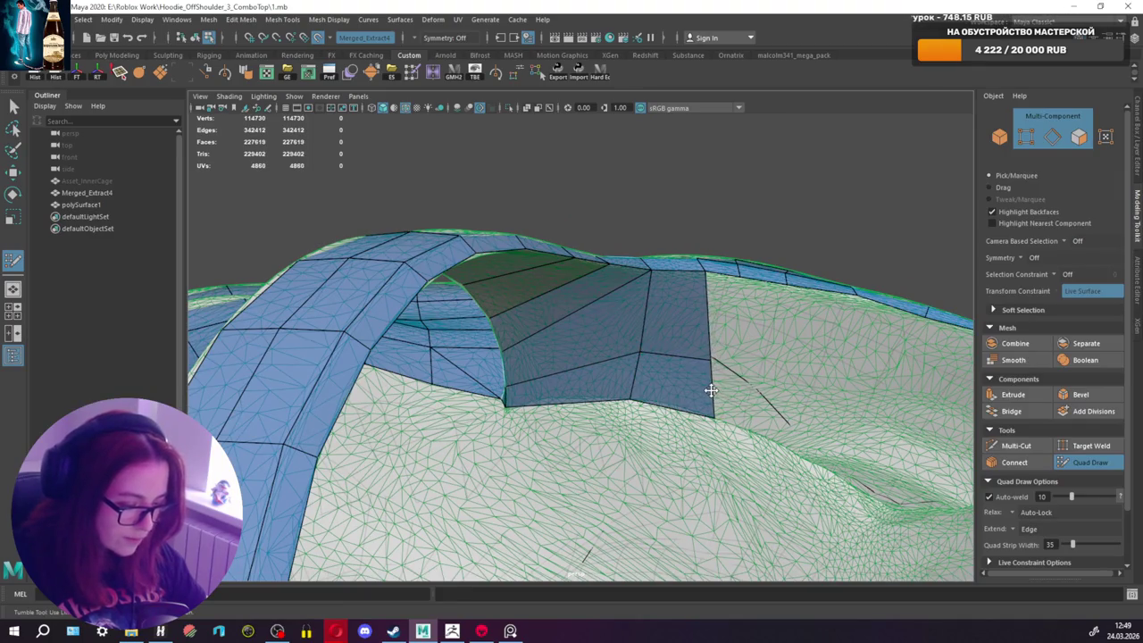
Step: Add more quads beside the patch, insert an edge across the lower quads, and narrow them
{"action": "mouse_move", "coordinate": [714, 381]}
{"action": "left_mouse_down", "text": "alt"}
{"action": "mouse_move", "coordinate": [682, 370]}
{"action": "mouse_move", "coordinate": [658, 252]}
{"action": "mouse_move", "coordinate": [605, 366]}
{"action": "left_mouse_up", "text": "alt"}
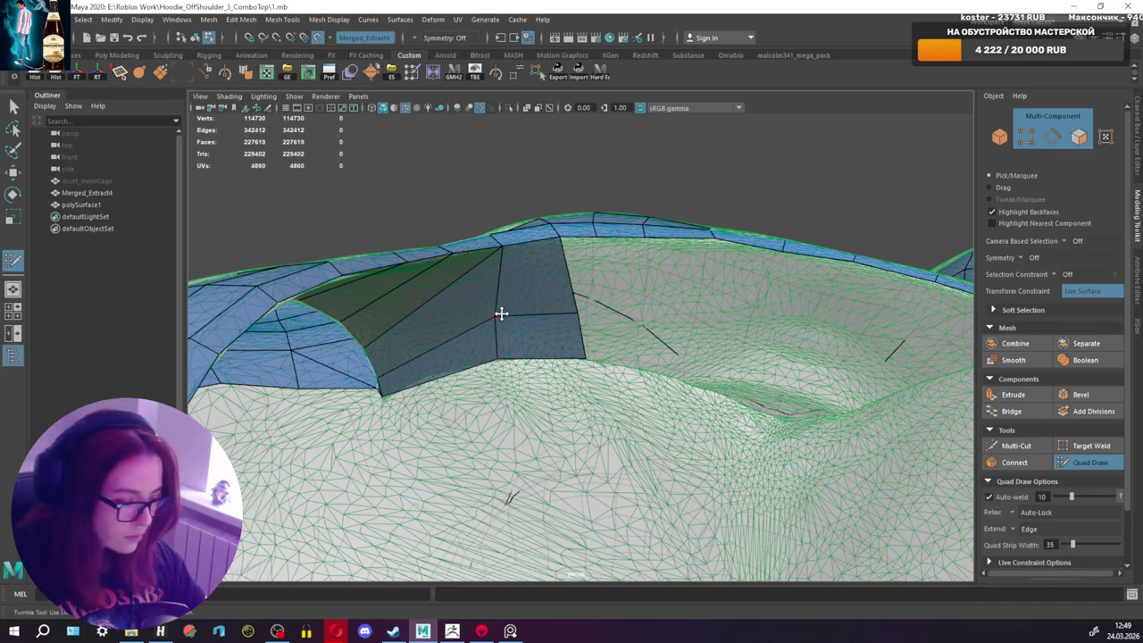
{"action": "mouse_move", "coordinate": [500, 311]}
{"action": "left_mouse_down", "text": "alt"}
{"action": "mouse_move", "coordinate": [582, 346]}
{"action": "mouse_move", "coordinate": [613, 331]}
{"action": "left_mouse_up", "text": "alt"}
{"action": "left_click", "coordinate": [611, 287], "text": "shift"}
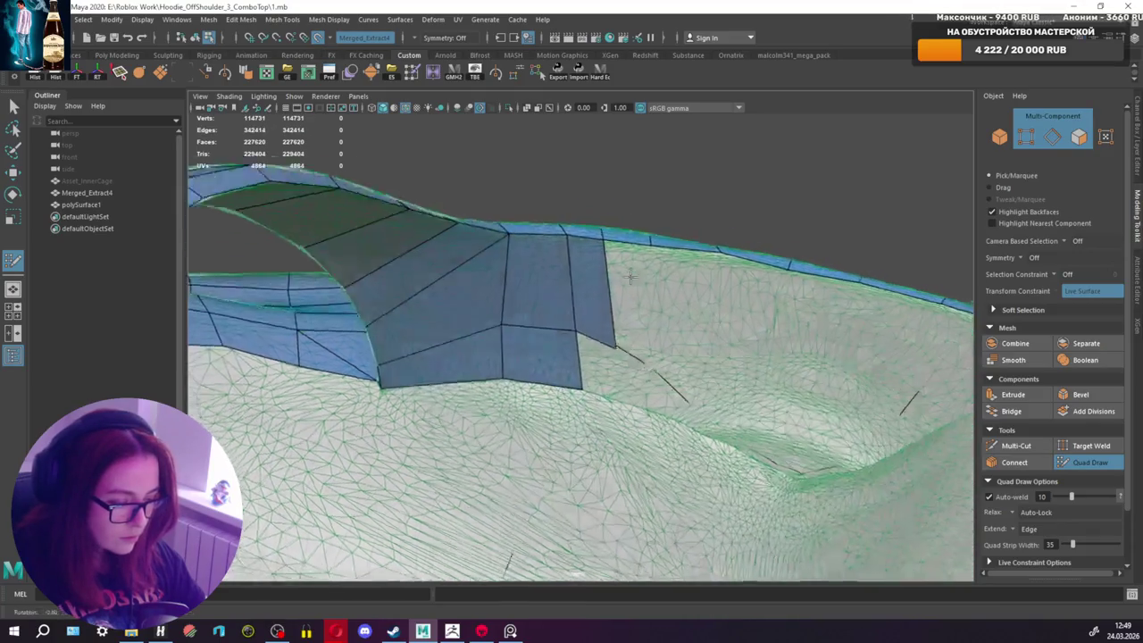
{"action": "mouse_move", "coordinate": [630, 278]}
{"action": "left_mouse_down", "text": "alt"}
{"action": "mouse_move", "coordinate": [578, 365]}
{"action": "mouse_move", "coordinate": [567, 331]}
{"action": "left_mouse_up", "text": "alt"}
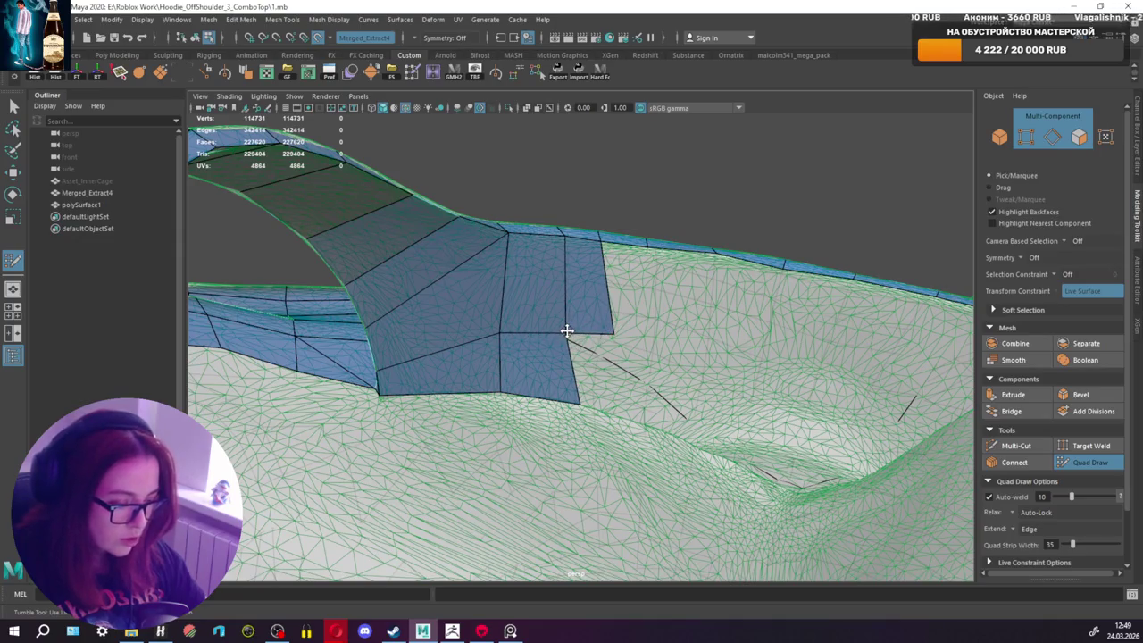
{"action": "left_click", "coordinate": [597, 380], "text": "shift"}
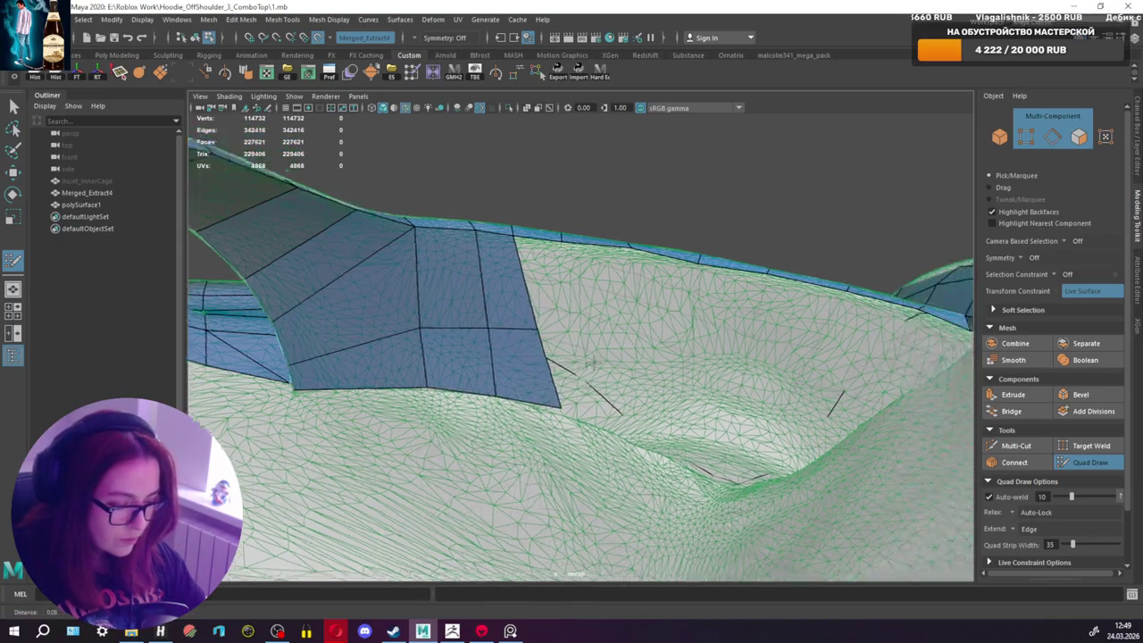
{"action": "mouse_move", "coordinate": [596, 381]}
{"action": "left_mouse_down", "text": "alt"}
{"action": "mouse_move", "coordinate": [538, 357]}
{"action": "mouse_move", "coordinate": [534, 307]}
{"action": "left_mouse_up", "text": "alt"}
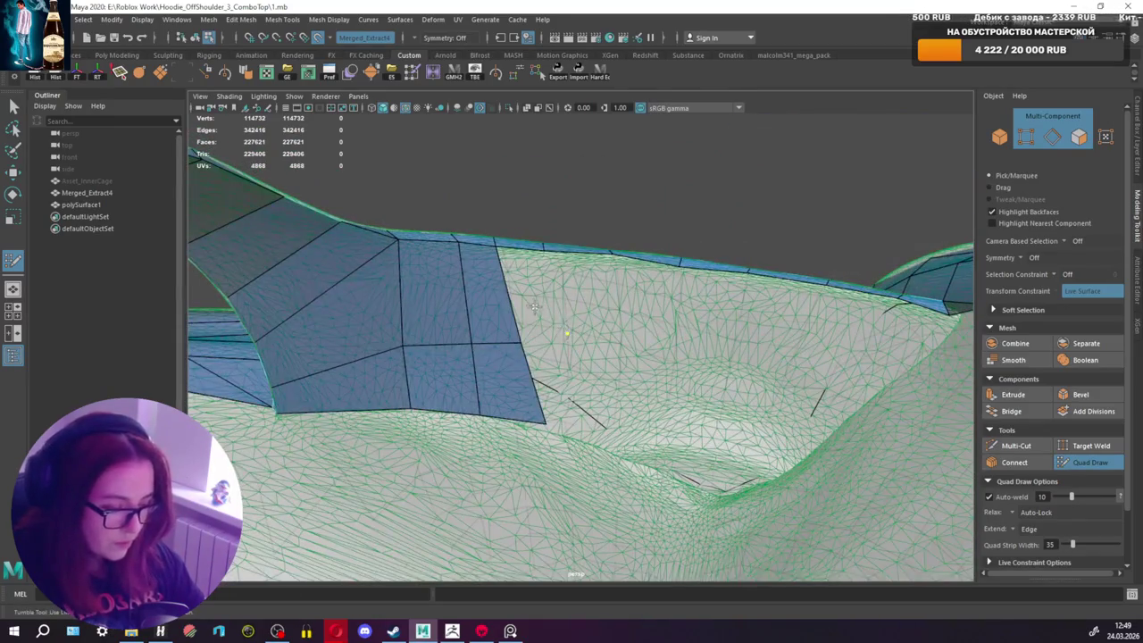
{"action": "left_click", "coordinate": [569, 340], "text": "shift"}
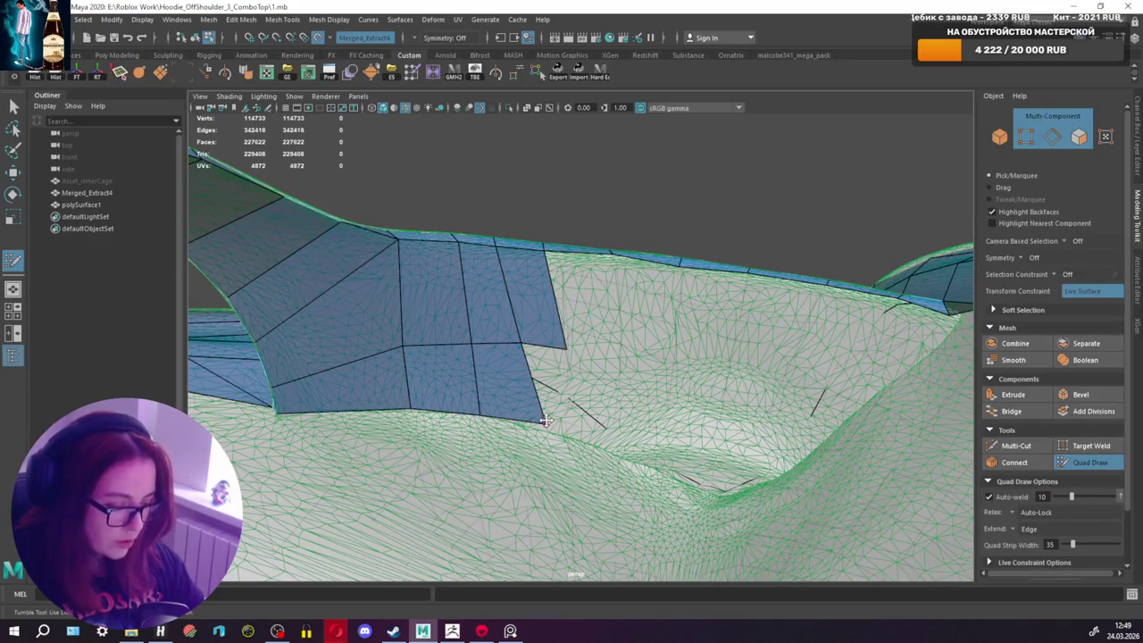
{"action": "left_click_drag", "start_coordinate": [539, 407], "coordinate": [517, 407]}
{"action": "left_click", "coordinate": [458, 398], "text": "ctrl"}
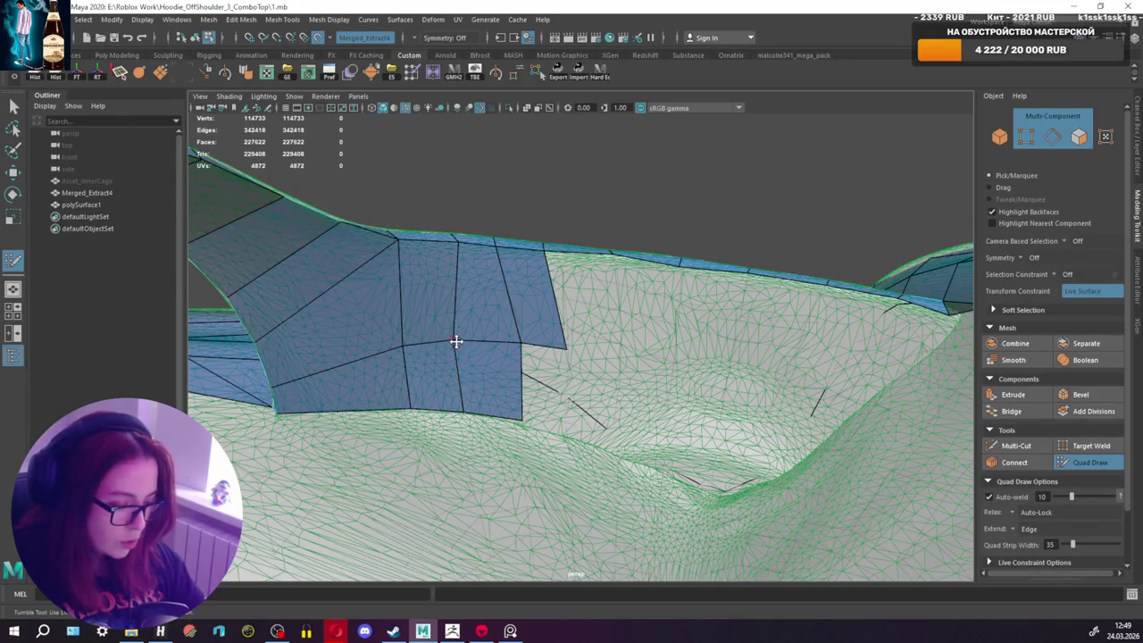
{"action": "left_click_drag", "start_coordinate": [520, 387], "coordinate": [512, 385]}
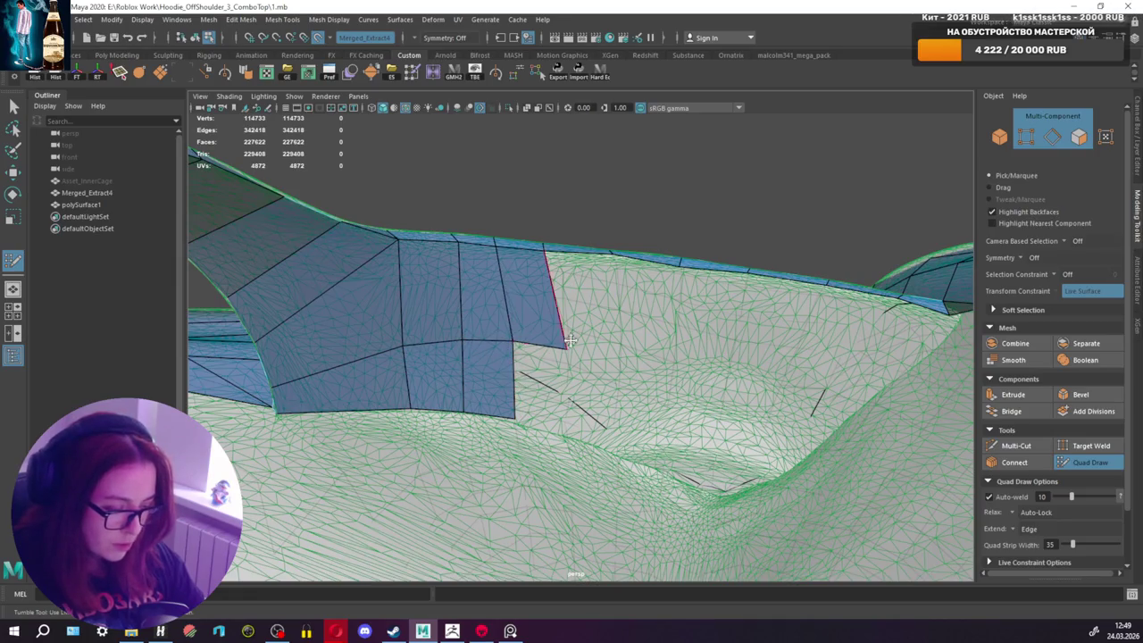
Step: Fill five more quads continuing the strip along the hood lining edge
{"action": "left_click_drag", "start_coordinate": [572, 333], "coordinate": [613, 268], "text": "alt"}
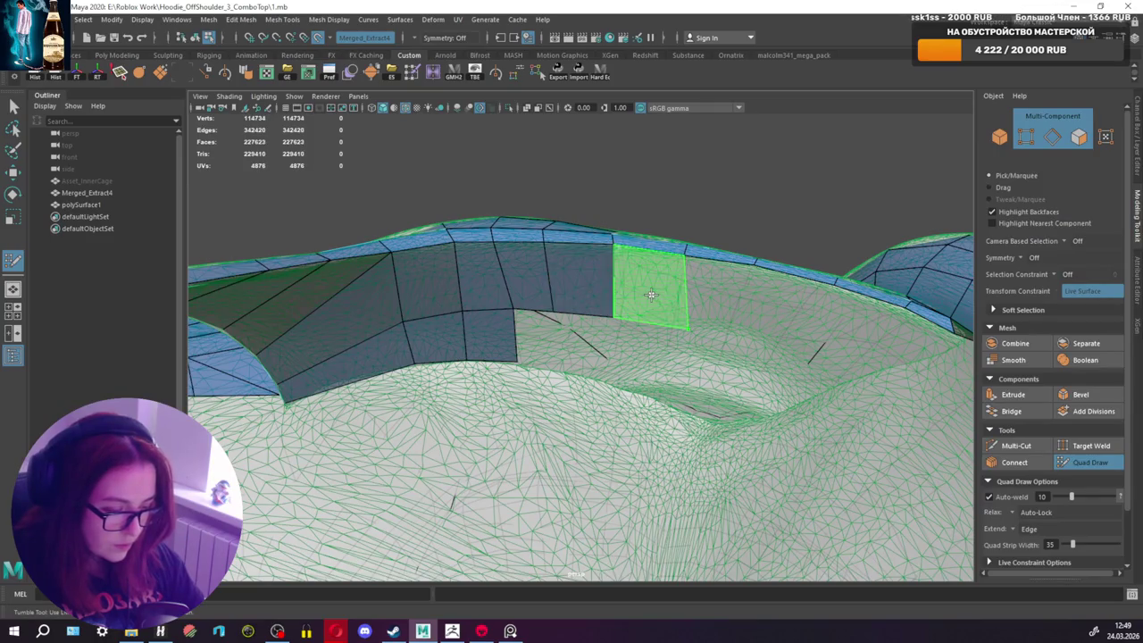
{"action": "left_click", "coordinate": [652, 295], "text": "shift"}
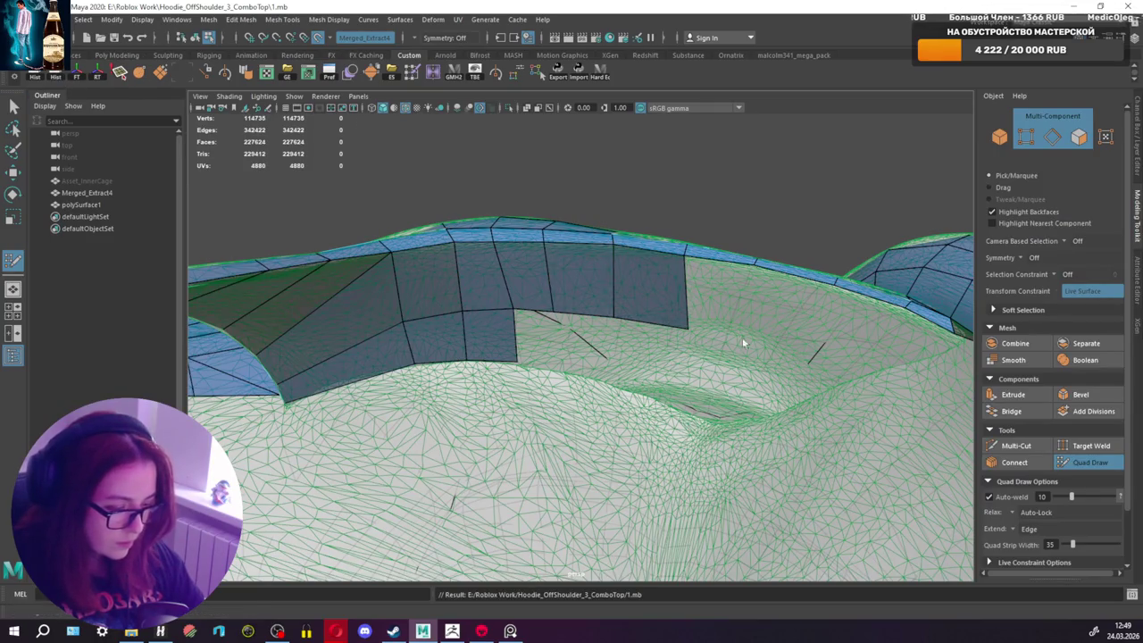
{"action": "left_click", "coordinate": [719, 300], "text": "shift"}
{"action": "left_click", "coordinate": [794, 326], "text": "shift"}
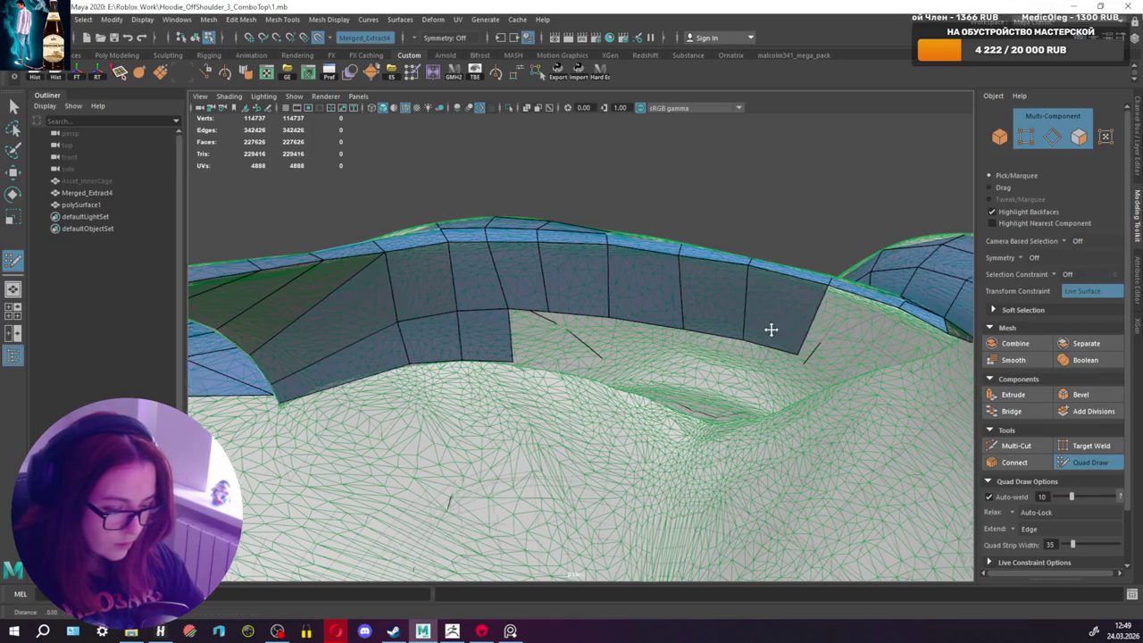
{"action": "left_click_drag", "start_coordinate": [771, 327], "coordinate": [721, 322], "text": "alt"}
{"action": "left_click", "coordinate": [670, 284], "text": "shift"}
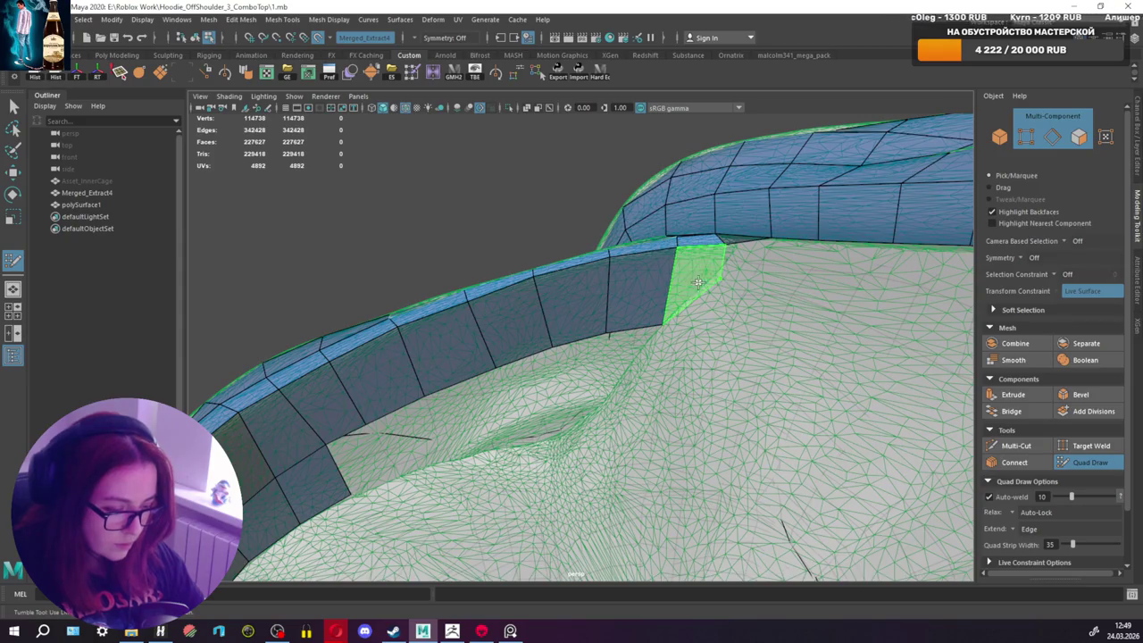
{"action": "left_click", "coordinate": [719, 283], "text": "shift"}
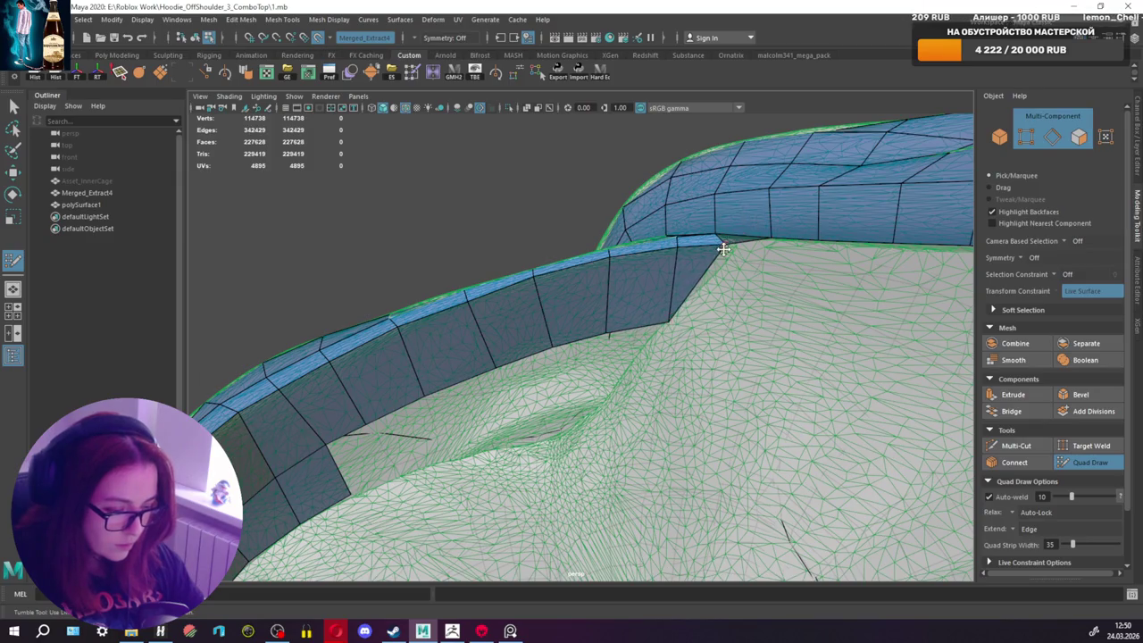
{"action": "mouse_move", "coordinate": [728, 245]}
{"action": "left_mouse_down", "text": "alt"}
{"action": "mouse_move", "coordinate": [511, 356]}
{"action": "mouse_move", "coordinate": [443, 283]}
{"action": "left_mouse_up", "text": "alt"}
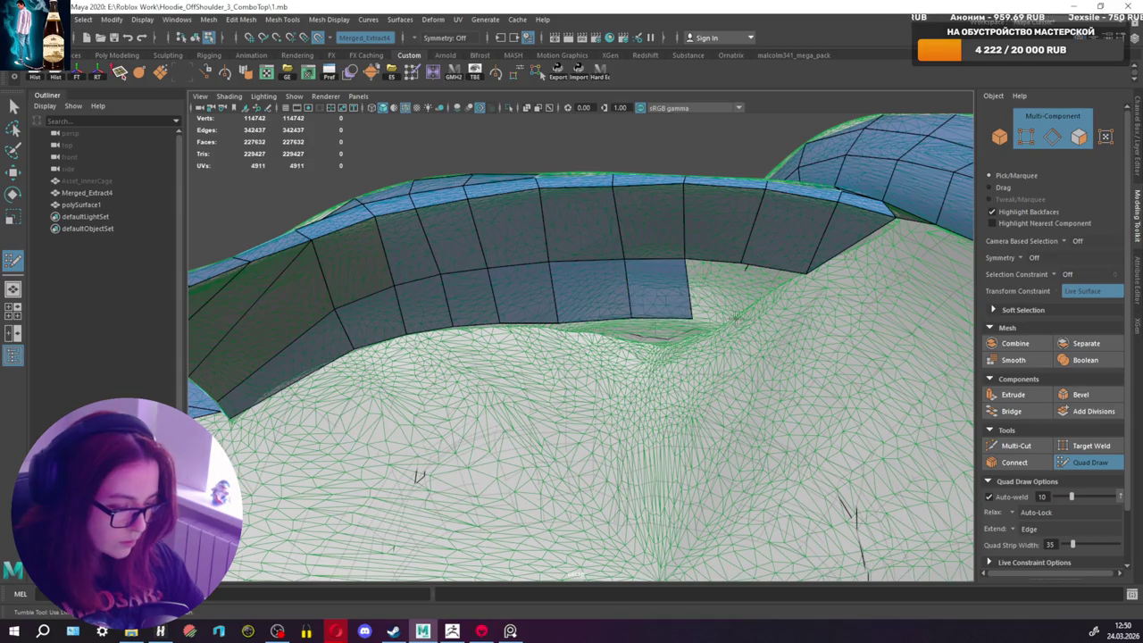
Step: Commit the previewed quad where the strap meets the hood lining brim
{"action": "left_click", "coordinate": [713, 291], "text": "shift"}
{"action": "left_click_drag", "start_coordinate": [713, 291], "coordinate": [665, 253], "text": "alt"}
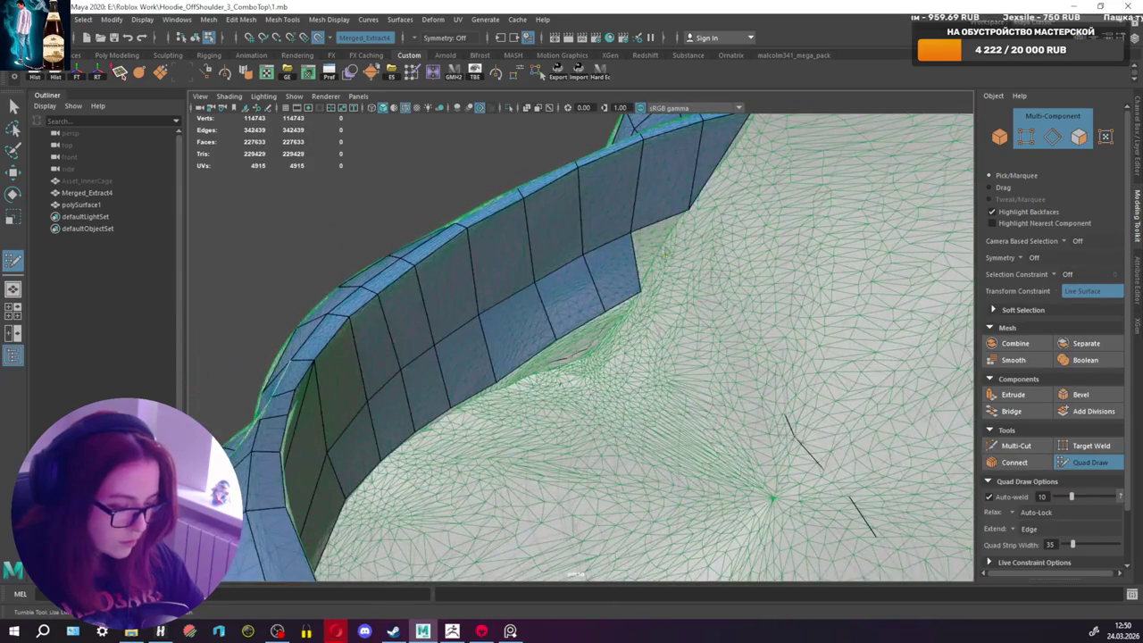
{"action": "mouse_move", "coordinate": [641, 288]}
{"action": "left_mouse_down", "text": "alt"}
{"action": "mouse_move", "coordinate": [530, 309]}
{"action": "mouse_move", "coordinate": [485, 289]}
{"action": "mouse_move", "coordinate": [487, 310]}
{"action": "mouse_move", "coordinate": [690, 312]}
{"action": "mouse_move", "coordinate": [729, 379]}
{"action": "mouse_move", "coordinate": [890, 296]}
{"action": "mouse_move", "coordinate": [632, 287]}
{"action": "mouse_move", "coordinate": [548, 304]}
{"action": "mouse_move", "coordinate": [614, 205]}
{"action": "mouse_move", "coordinate": [689, 229]}
{"action": "mouse_move", "coordinate": [589, 220]}
{"action": "left_mouse_up", "text": "alt"}
{"action": "scroll", "coordinate": [548, 304], "scroll_direction": "up", "scroll_amount": 3}
{"action": "scroll", "coordinate": [587, 219], "scroll_direction": "up", "scroll_amount": 5}
{"action": "scroll", "coordinate": [586, 209], "scroll_direction": "down", "scroll_amount": 3}
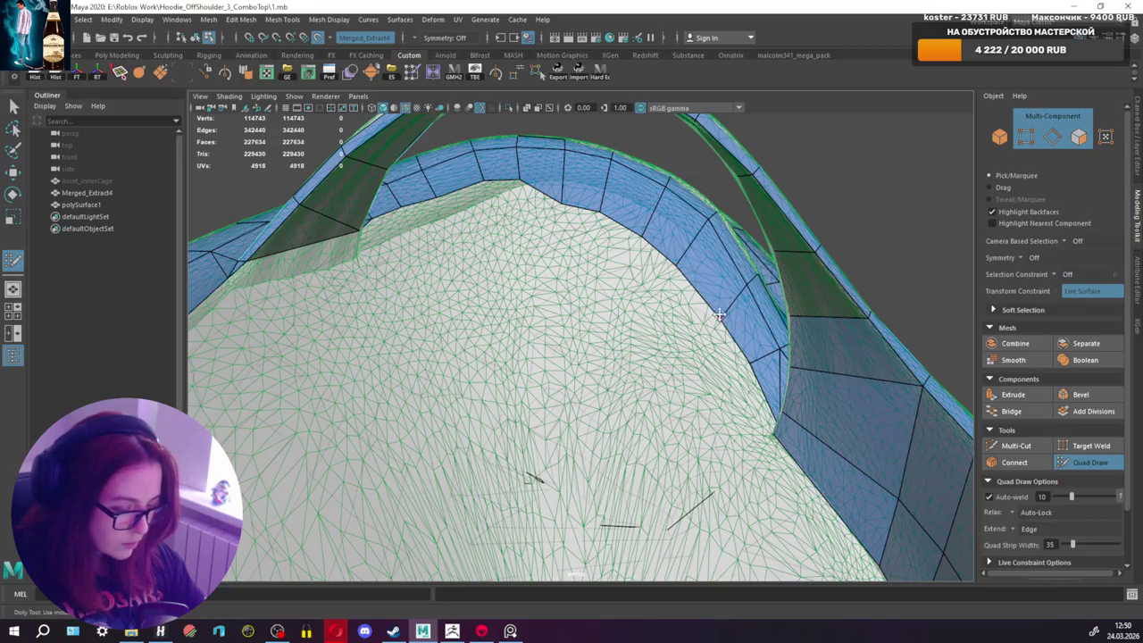
Step: Orbit around the hood interior to inspect the retopology along the hood seam
{"action": "left_click_drag", "start_coordinate": [719, 315], "coordinate": [643, 220], "text": "alt"}
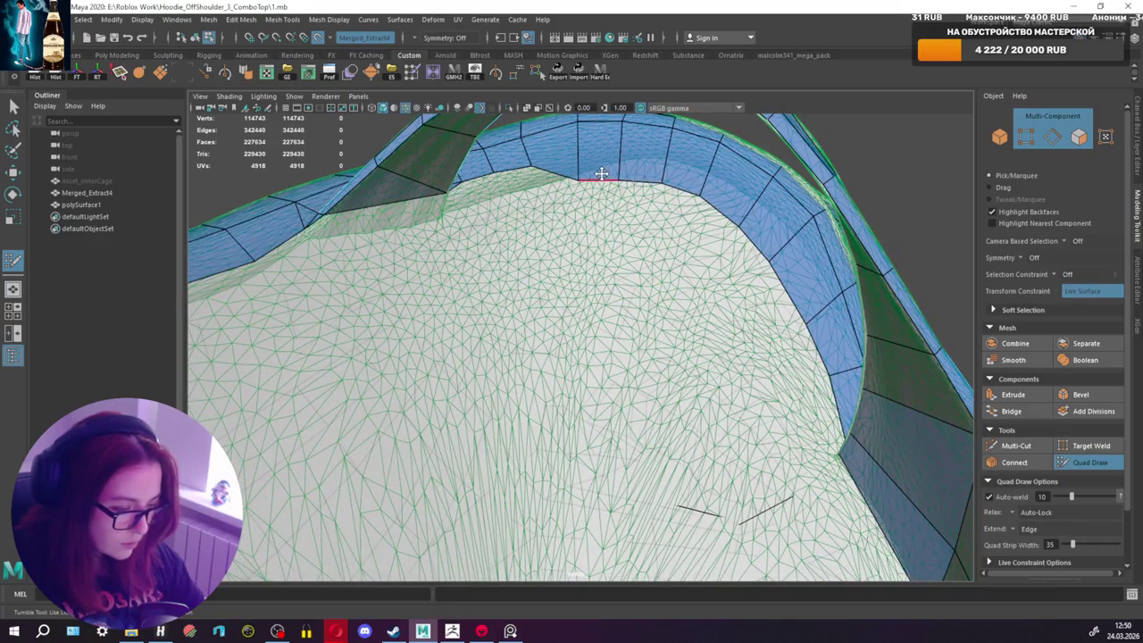
{"action": "mouse_move", "coordinate": [523, 194]}
{"action": "left_mouse_down", "text": "alt"}
{"action": "mouse_move", "coordinate": [508, 186]}
{"action": "mouse_move", "coordinate": [607, 212]}
{"action": "mouse_move", "coordinate": [459, 239]}
{"action": "left_mouse_up", "text": "alt"}
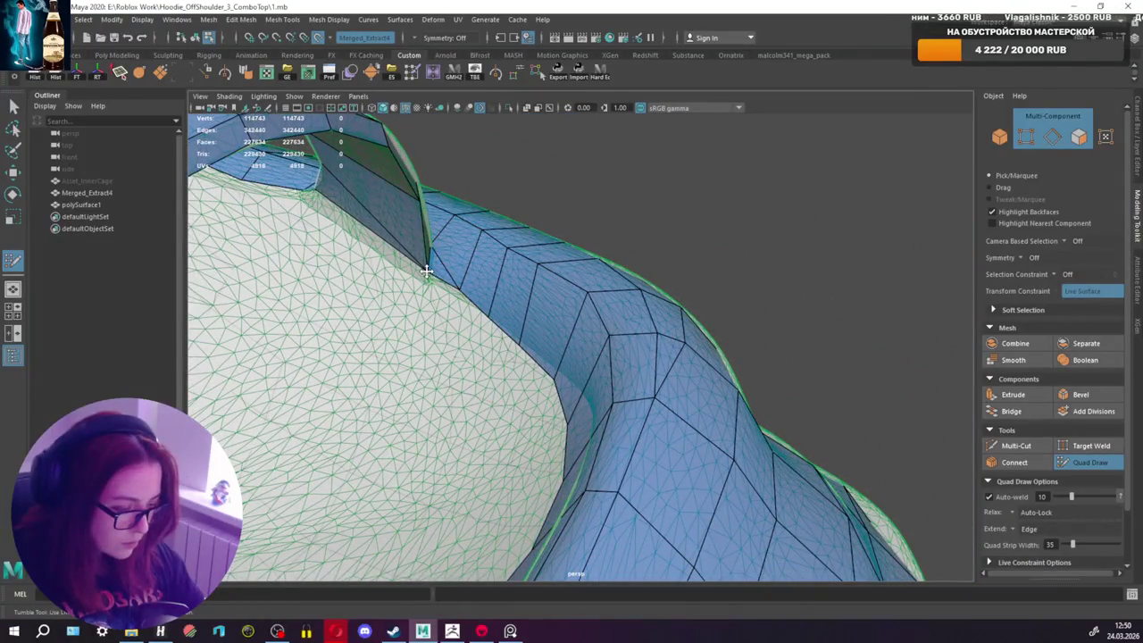
{"action": "mouse_move", "coordinate": [421, 270]}
{"action": "left_mouse_down", "text": "alt"}
{"action": "mouse_move", "coordinate": [528, 290]}
{"action": "mouse_move", "coordinate": [530, 262]}
{"action": "mouse_move", "coordinate": [456, 308]}
{"action": "mouse_move", "coordinate": [386, 280]}
{"action": "left_mouse_up", "text": "alt"}
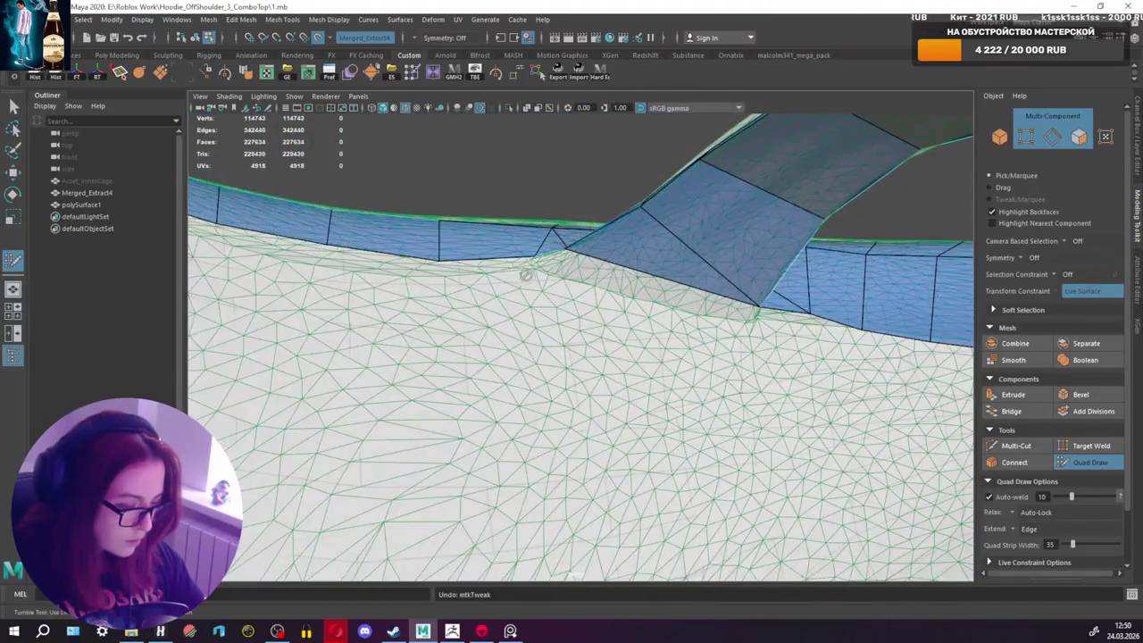
{"action": "mouse_move", "coordinate": [526, 276]}
{"action": "left_mouse_down", "text": "alt"}
{"action": "mouse_move", "coordinate": [843, 439]}
{"action": "mouse_move", "coordinate": [542, 279]}
{"action": "left_mouse_up", "text": "alt"}
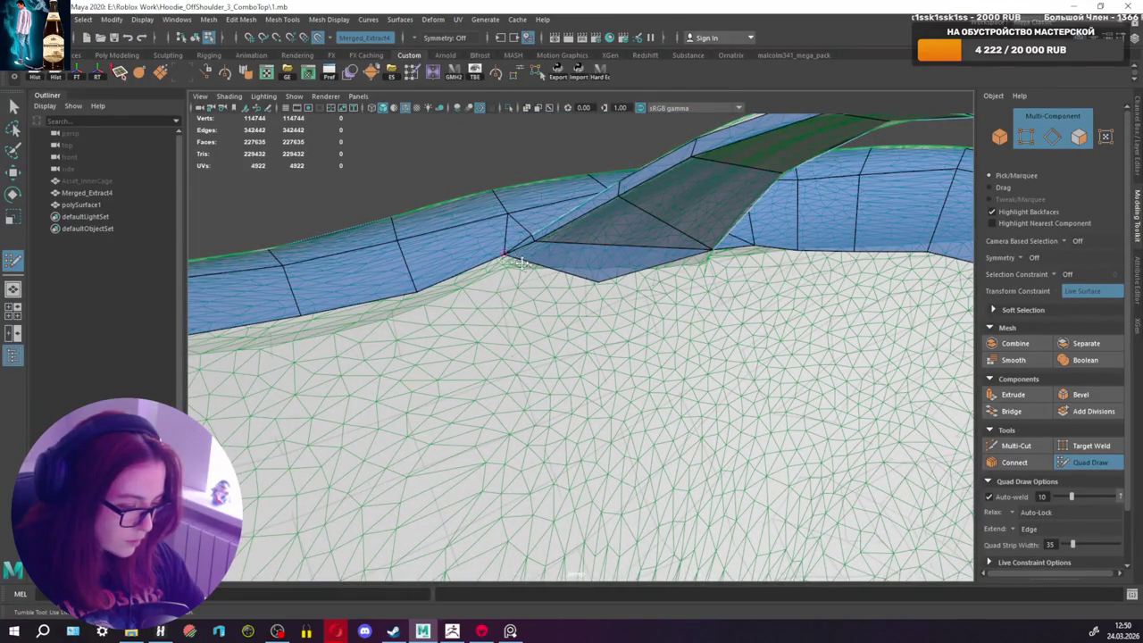
{"action": "left_click_drag", "start_coordinate": [522, 261], "coordinate": [546, 284], "text": "alt"}
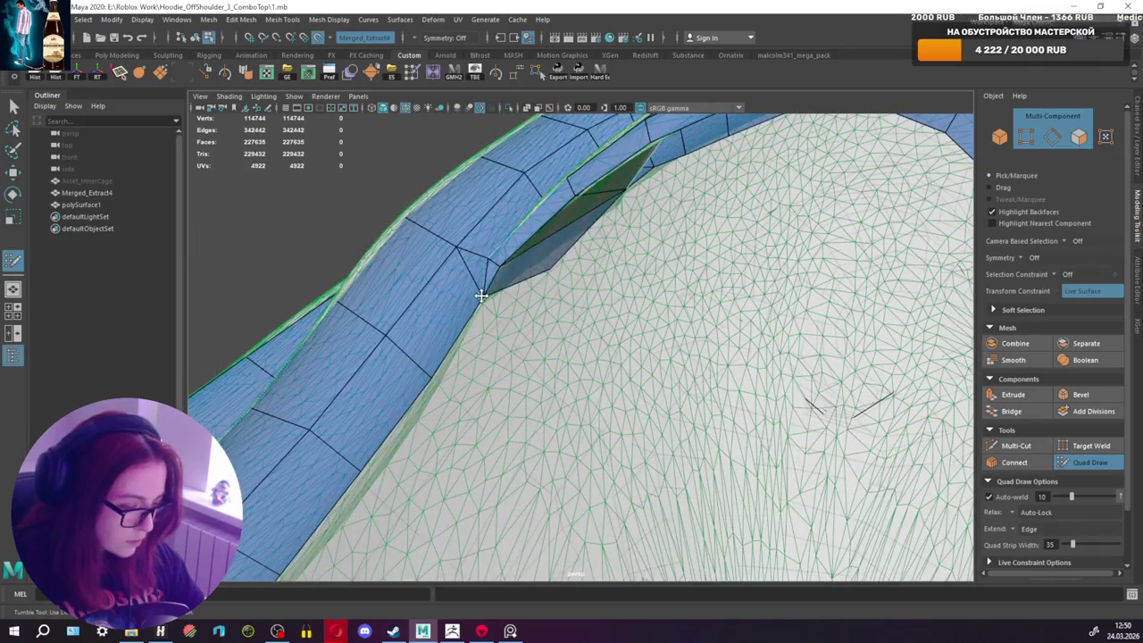
{"action": "left_click_drag", "start_coordinate": [481, 295], "coordinate": [473, 252], "text": "alt"}
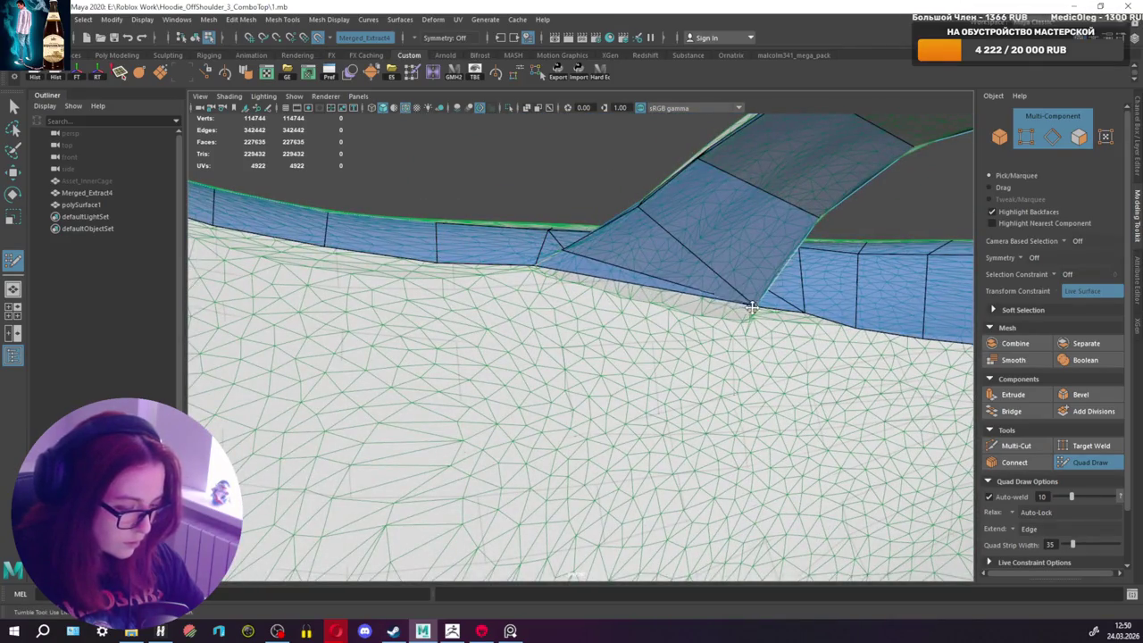
{"action": "mouse_move", "coordinate": [750, 308]}
{"action": "left_mouse_down", "text": "alt"}
{"action": "mouse_move", "coordinate": [679, 268]}
{"action": "mouse_move", "coordinate": [748, 318]}
{"action": "mouse_move", "coordinate": [622, 327]}
{"action": "mouse_move", "coordinate": [613, 345]}
{"action": "mouse_move", "coordinate": [777, 319]}
{"action": "mouse_move", "coordinate": [736, 275]}
{"action": "mouse_move", "coordinate": [551, 327]}
{"action": "mouse_move", "coordinate": [546, 316]}
{"action": "mouse_move", "coordinate": [612, 285]}
{"action": "mouse_move", "coordinate": [544, 309]}
{"action": "mouse_move", "coordinate": [510, 339]}
{"action": "mouse_move", "coordinate": [515, 326]}
{"action": "mouse_move", "coordinate": [646, 346]}
{"action": "mouse_move", "coordinate": [589, 323]}
{"action": "mouse_move", "coordinate": [618, 309]}
{"action": "left_mouse_up", "text": "alt"}
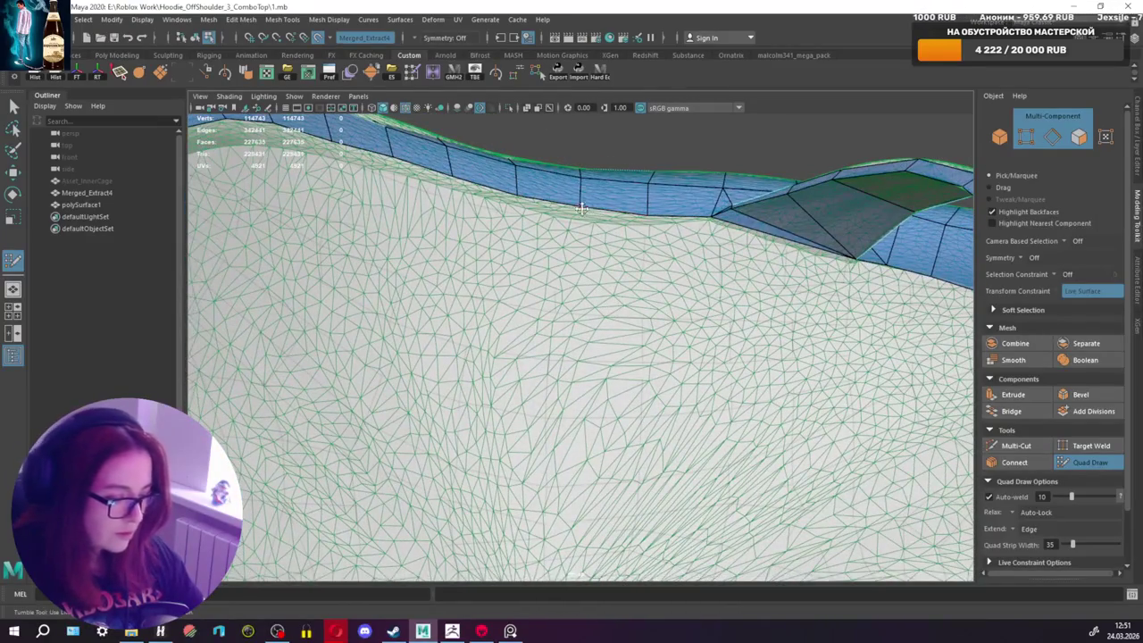
Step: Pull back to review the whole neckline and the inner mesh of the hood rim
{"action": "mouse_move", "coordinate": [643, 211]}
{"action": "left_mouse_down", "text": "alt"}
{"action": "mouse_move", "coordinate": [710, 284]}
{"action": "mouse_move", "coordinate": [625, 322]}
{"action": "mouse_move", "coordinate": [568, 237]}
{"action": "left_mouse_up", "text": "alt"}
{"action": "scroll", "coordinate": [603, 340], "scroll_direction": "up", "scroll_amount": 3}
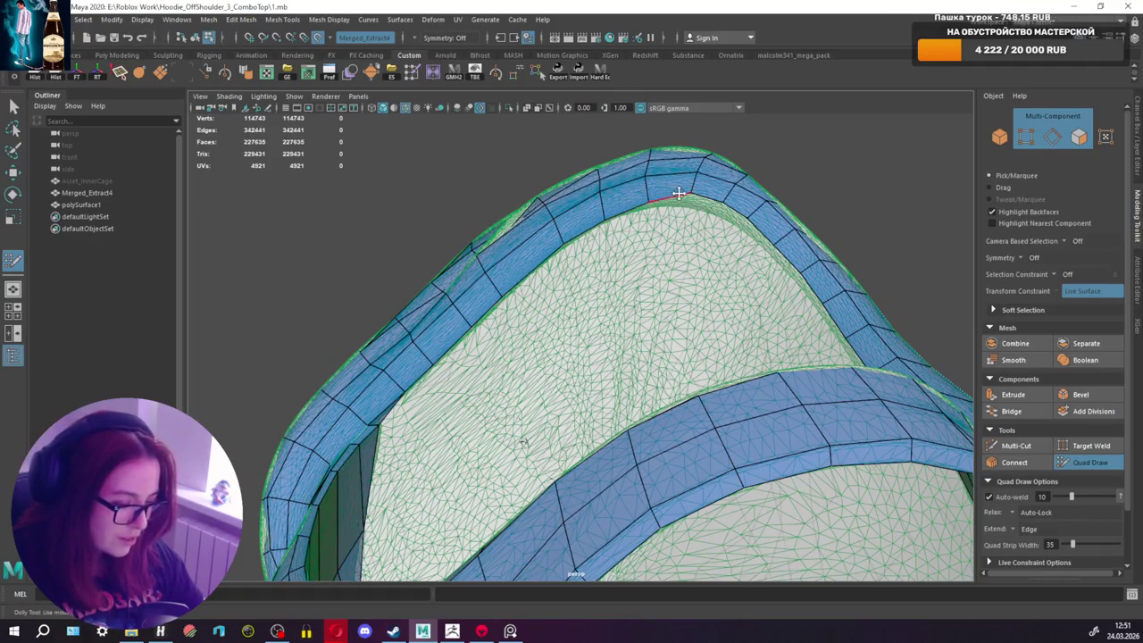
{"action": "left_click_drag", "start_coordinate": [524, 442], "coordinate": [591, 465], "text": "alt"}
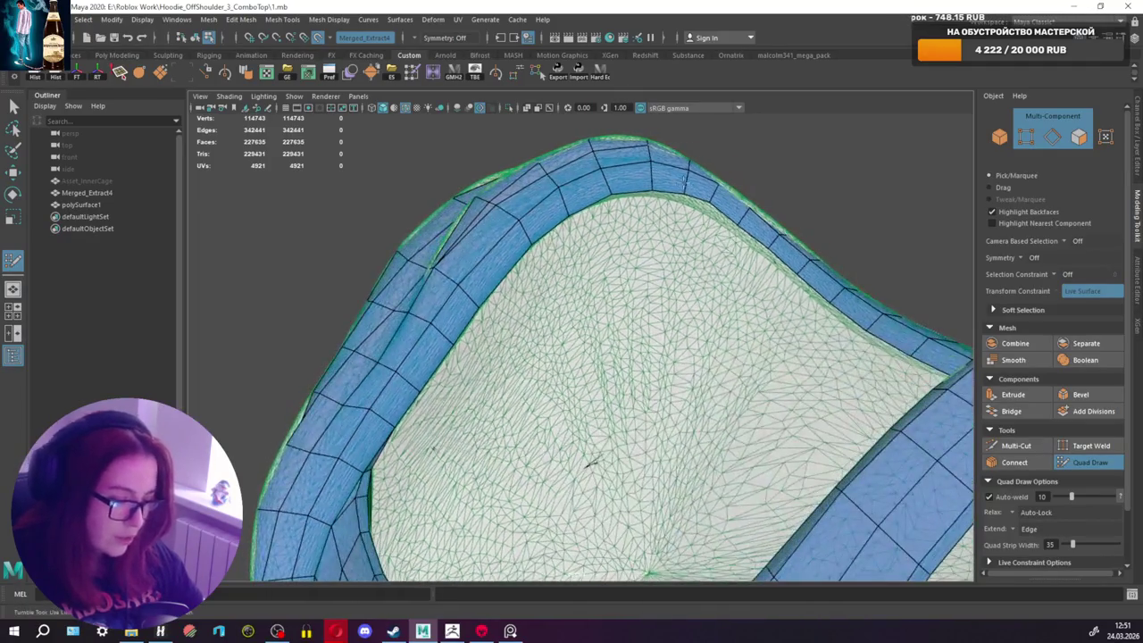
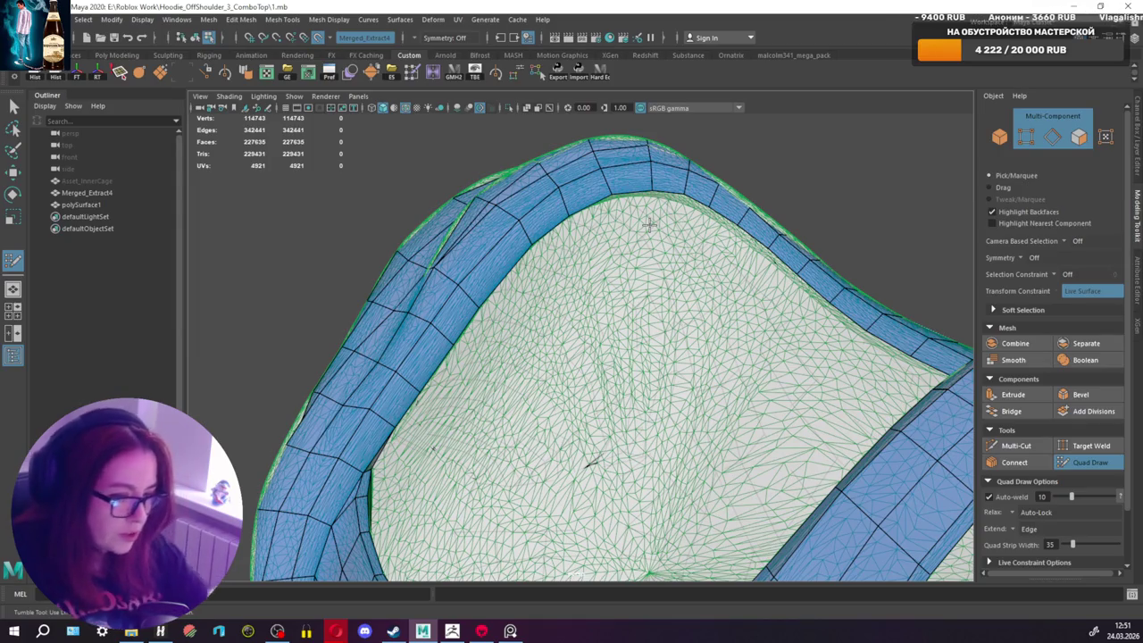
Step: Exit Quad Draw and ready the Scale tool on the hood's 41 neck border edges
{"action": "mouse_move", "coordinate": [663, 330]}
{"action": "left_mouse_down", "text": "alt"}
{"action": "mouse_move", "coordinate": [669, 235]}
{"action": "mouse_move", "coordinate": [469, 332]}
{"action": "mouse_move", "coordinate": [629, 253]}
{"action": "left_mouse_up", "text": "alt"}
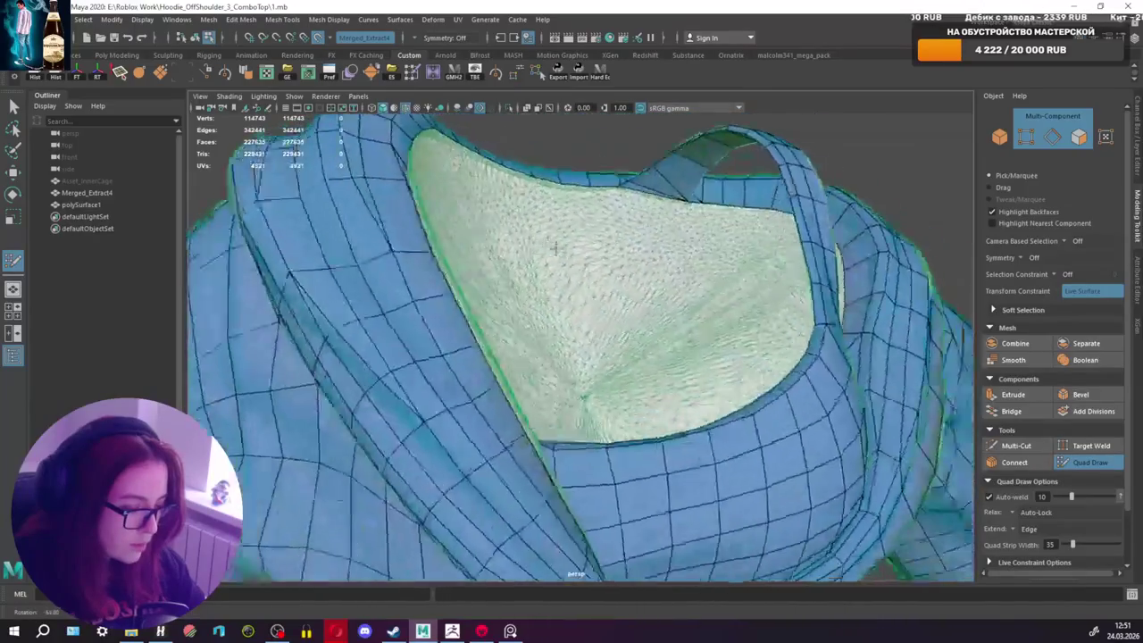
{"action": "key", "text": "q"}
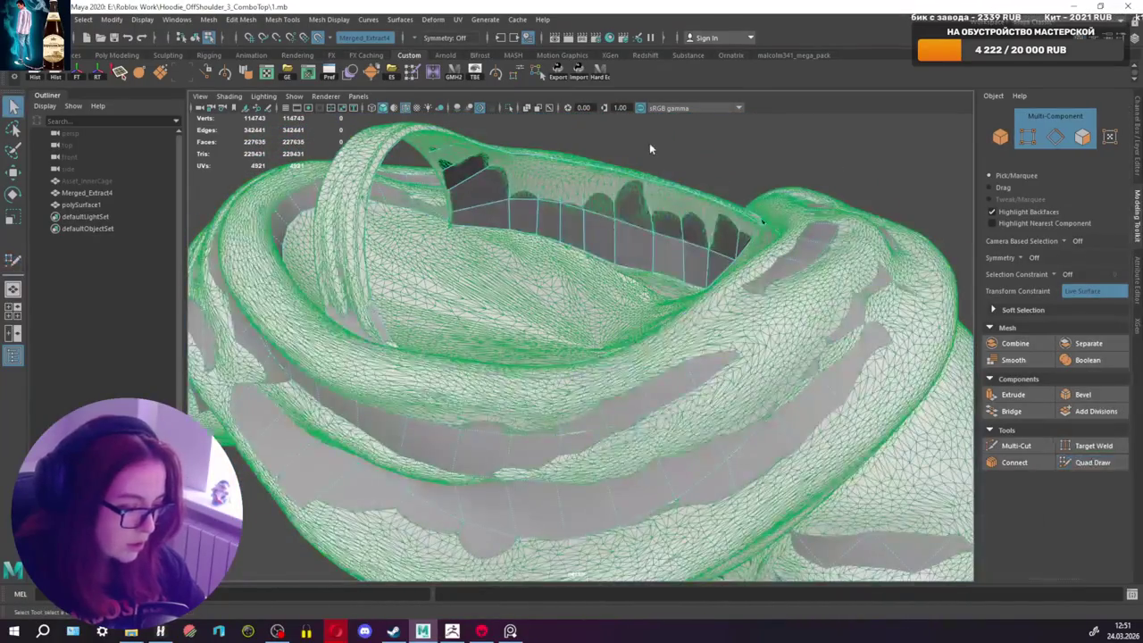
{"action": "mouse_move", "coordinate": [566, 280]}
{"action": "left_mouse_down", "text": "alt"}
{"action": "mouse_move", "coordinate": [679, 281]}
{"action": "mouse_move", "coordinate": [657, 310]}
{"action": "left_mouse_up", "text": "alt"}
{"action": "key", "text": "r"}
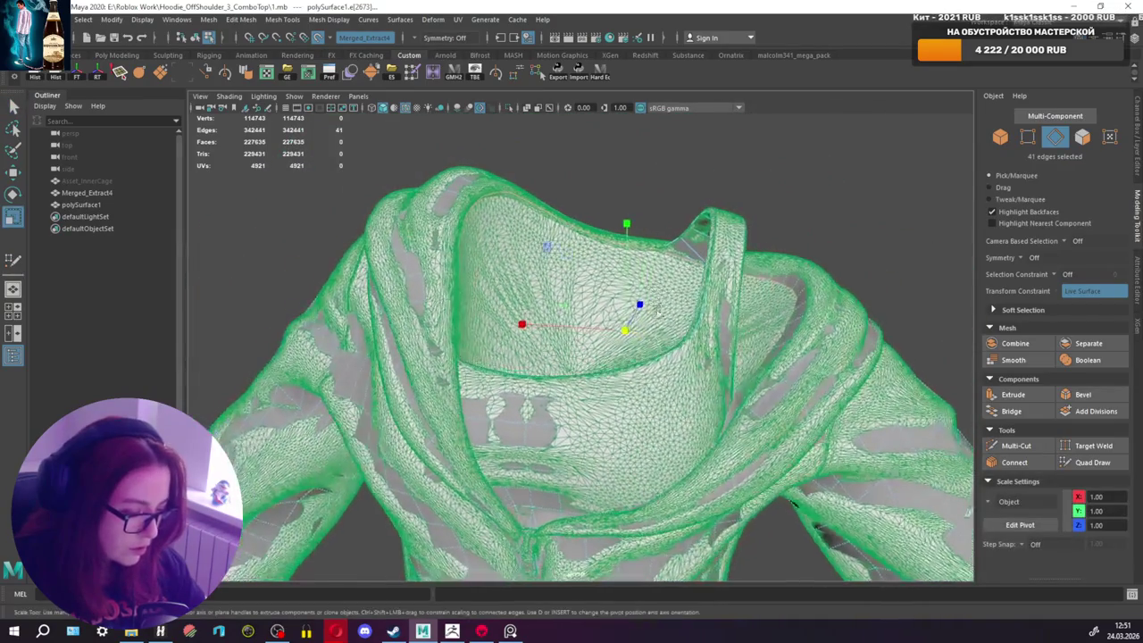
Step: With Make Live off, extrude the neck border inward and shift the new loop up
{"action": "left_click", "coordinate": [316, 38]}
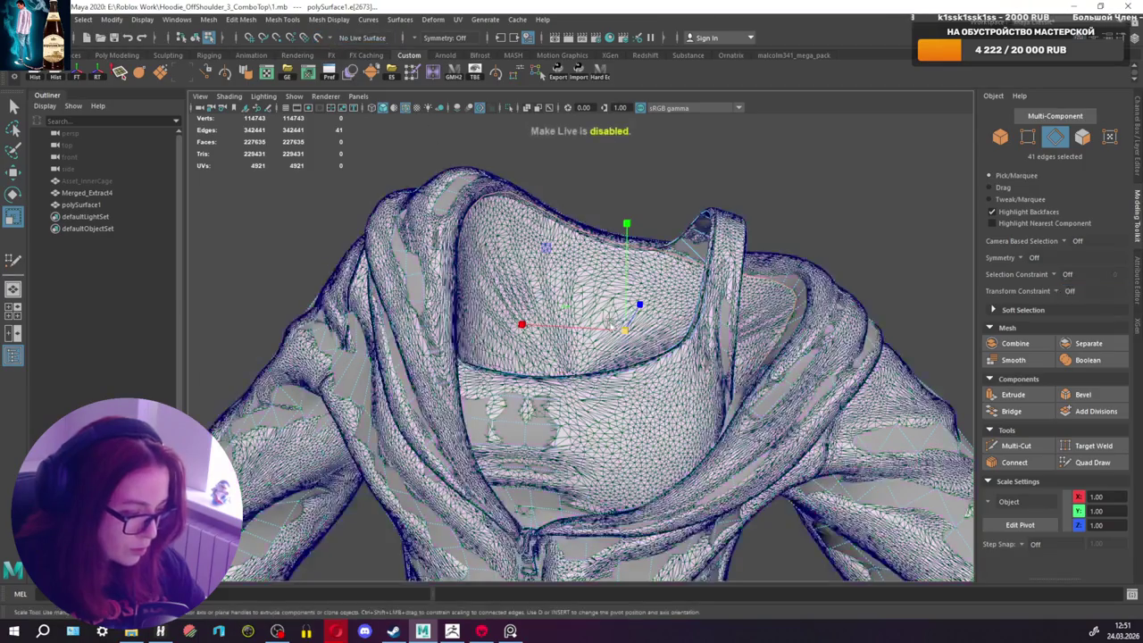
{"action": "mouse_move", "coordinate": [625, 330]}
{"action": "left_mouse_down", "text": "shift"}
{"action": "mouse_move", "coordinate": [496, 333]}
{"action": "mouse_move", "coordinate": [518, 303]}
{"action": "left_mouse_up", "text": "shift"}
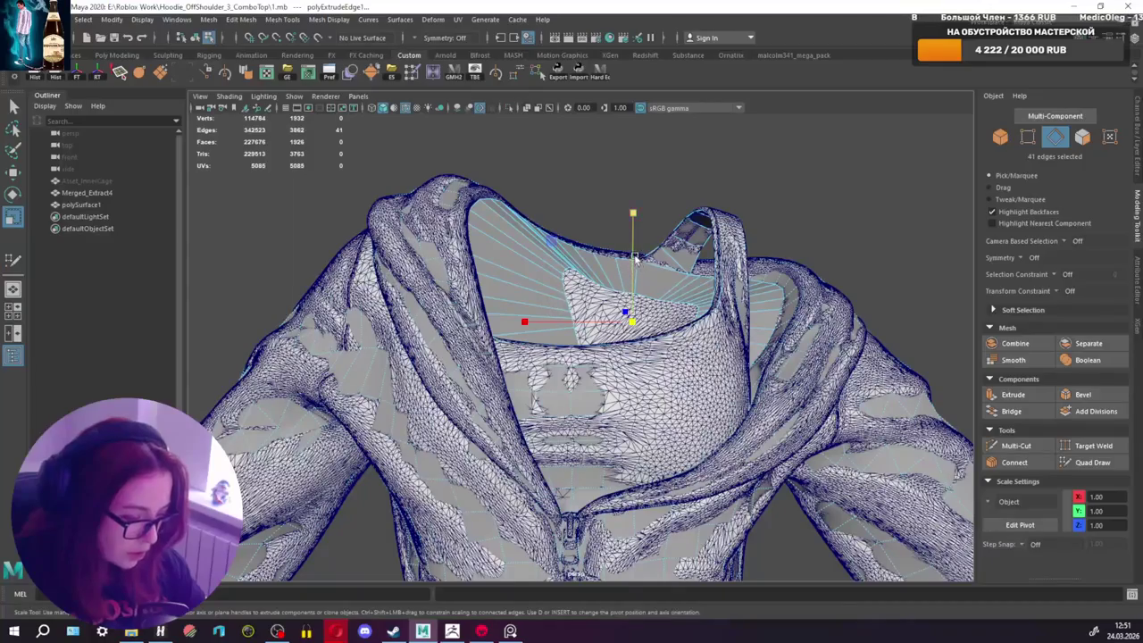
{"action": "key", "text": "w"}
{"action": "mouse_move", "coordinate": [632, 255]}
{"action": "left_mouse_down"}
{"action": "mouse_move", "coordinate": [625, 318]}
{"action": "mouse_move", "coordinate": [661, 362]}
{"action": "mouse_move", "coordinate": [684, 356]}
{"action": "mouse_move", "coordinate": [616, 338]}
{"action": "mouse_move", "coordinate": [545, 344]}
{"action": "mouse_move", "coordinate": [589, 330]}
{"action": "mouse_move", "coordinate": [655, 191]}
{"action": "left_mouse_up"}
{"action": "key", "text": "r"}
{"action": "key", "text": "w"}
{"action": "key", "text": "r"}
{"action": "key", "text": "w"}
Step: Merge the inner neck loop to one centre vertex, raise it, and inspect from the side
{"action": "right_click_drag", "start_coordinate": [635, 188], "coordinate": [636, 112], "text": "shift"}
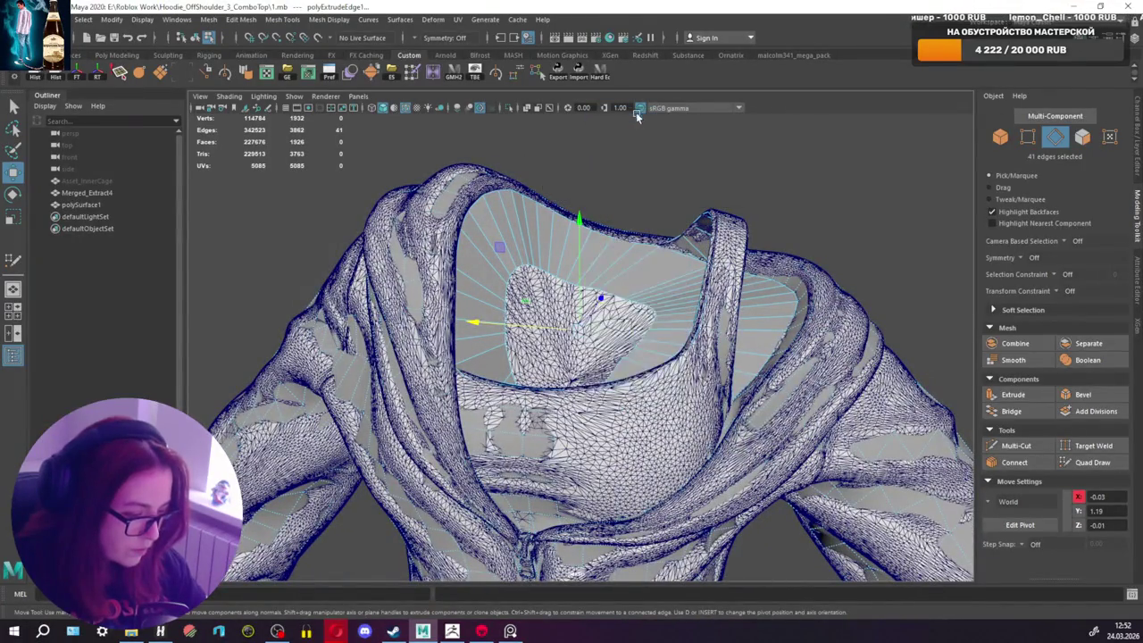
{"action": "key", "text": "w"}
{"action": "scroll", "coordinate": [575, 323], "scroll_direction": "down", "scroll_amount": 2}
{"action": "left_click_drag", "start_coordinate": [581, 301], "coordinate": [581, 259]}
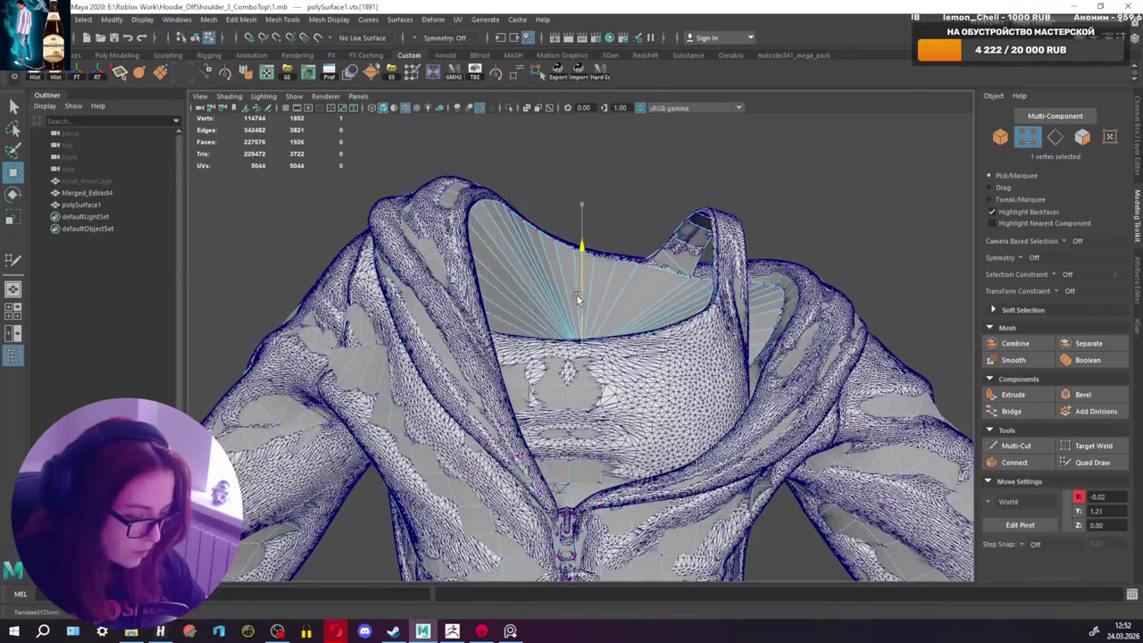
{"action": "mouse_move", "coordinate": [577, 304]}
{"action": "left_mouse_down", "text": "alt"}
{"action": "mouse_move", "coordinate": [353, 308]}
{"action": "mouse_move", "coordinate": [260, 349]}
{"action": "mouse_move", "coordinate": [353, 353]}
{"action": "mouse_move", "coordinate": [485, 258]}
{"action": "left_mouse_up", "text": "alt"}
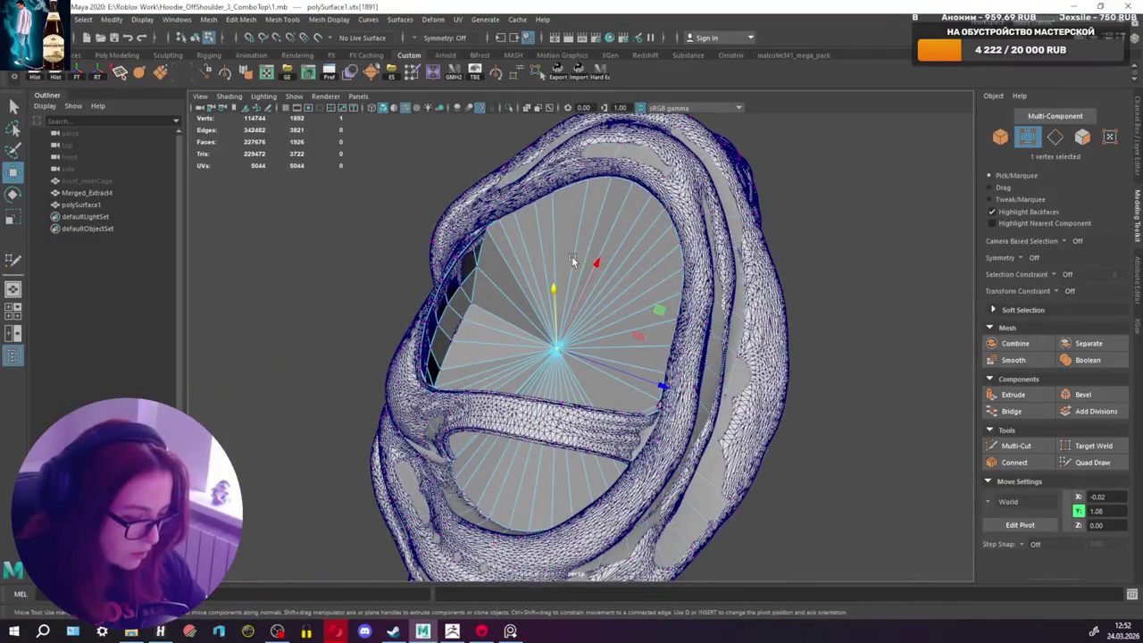
{"action": "mouse_move", "coordinate": [572, 256]}
{"action": "left_mouse_down", "text": "alt"}
{"action": "mouse_move", "coordinate": [845, 229]}
{"action": "mouse_move", "coordinate": [771, 256]}
{"action": "mouse_move", "coordinate": [369, 278]}
{"action": "mouse_move", "coordinate": [480, 312]}
{"action": "mouse_move", "coordinate": [555, 241]}
{"action": "mouse_move", "coordinate": [472, 266]}
{"action": "mouse_move", "coordinate": [611, 262]}
{"action": "mouse_move", "coordinate": [633, 301]}
{"action": "mouse_move", "coordinate": [588, 259]}
{"action": "mouse_move", "coordinate": [518, 361]}
{"action": "mouse_move", "coordinate": [584, 306]}
{"action": "mouse_move", "coordinate": [643, 295]}
{"action": "mouse_move", "coordinate": [607, 348]}
{"action": "mouse_move", "coordinate": [408, 331]}
{"action": "mouse_move", "coordinate": [543, 395]}
{"action": "left_mouse_up", "text": "alt"}
Step: Undo the centre merge and reshape the extruded collar ring by lowering and scaling it
{"action": "key", "text": "ctrl+z"}
{"action": "key", "text": "ctrl+e"}
{"action": "key", "text": "r"}
{"action": "key", "text": "w"}
{"action": "mouse_move", "coordinate": [571, 268]}
{"action": "left_mouse_down", "text": "alt"}
{"action": "mouse_move", "coordinate": [557, 264]}
{"action": "mouse_move", "coordinate": [567, 256]}
{"action": "mouse_move", "coordinate": [581, 290]}
{"action": "mouse_move", "coordinate": [880, 240]}
{"action": "left_mouse_up", "text": "alt"}
{"action": "mouse_move", "coordinate": [616, 302]}
{"action": "left_mouse_down"}
{"action": "mouse_move", "coordinate": [600, 368]}
{"action": "mouse_move", "coordinate": [616, 380]}
{"action": "mouse_move", "coordinate": [602, 315]}
{"action": "mouse_move", "coordinate": [588, 372]}
{"action": "left_mouse_up"}
{"action": "key", "text": "r"}
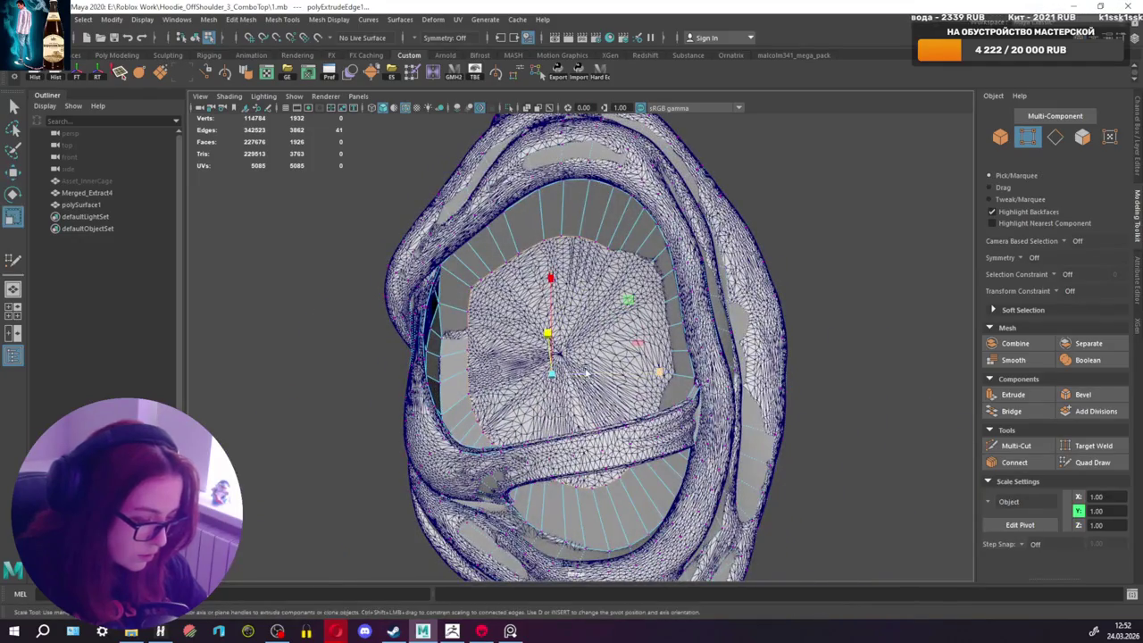
{"action": "key", "text": "w"}
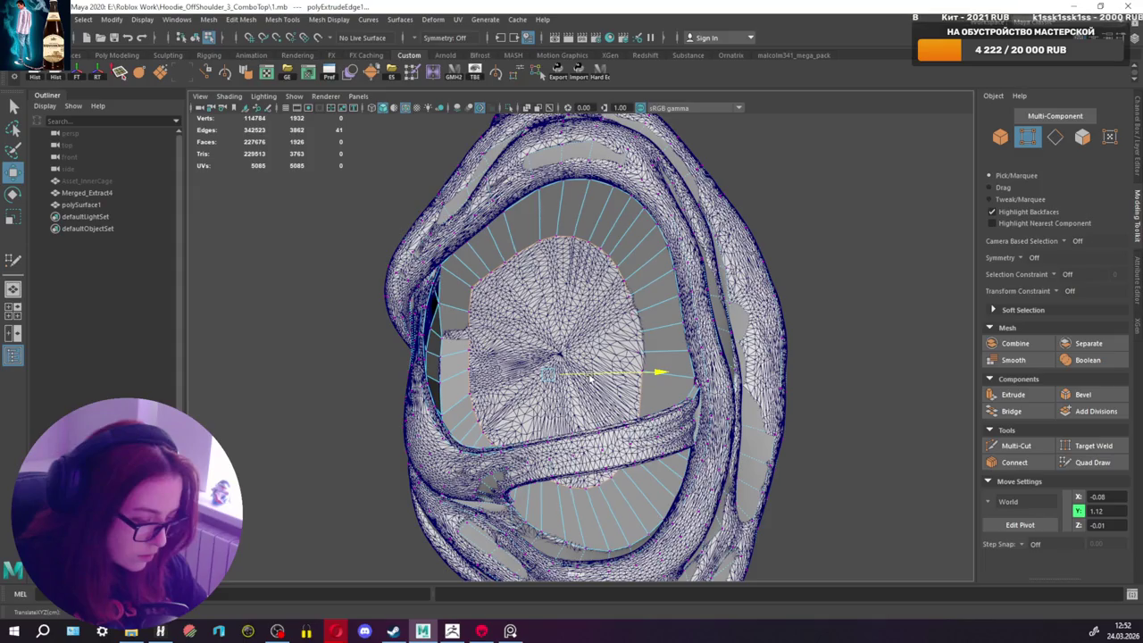
{"action": "mouse_move", "coordinate": [555, 378]}
{"action": "left_mouse_down", "text": "alt"}
{"action": "mouse_move", "coordinate": [666, 337]}
{"action": "mouse_move", "coordinate": [613, 384]}
{"action": "mouse_move", "coordinate": [494, 283]}
{"action": "mouse_move", "coordinate": [542, 282]}
{"action": "mouse_move", "coordinate": [577, 408]}
{"action": "left_mouse_up", "text": "alt"}
{"action": "key", "text": "r"}
{"action": "key", "text": "w"}
Step: Extrude the neck border inward again, merge it to centre, and raise the centre vertex
{"action": "key", "text": "q"}
{"action": "left_click_drag", "start_coordinate": [540, 299], "coordinate": [687, 225], "text": "alt"}
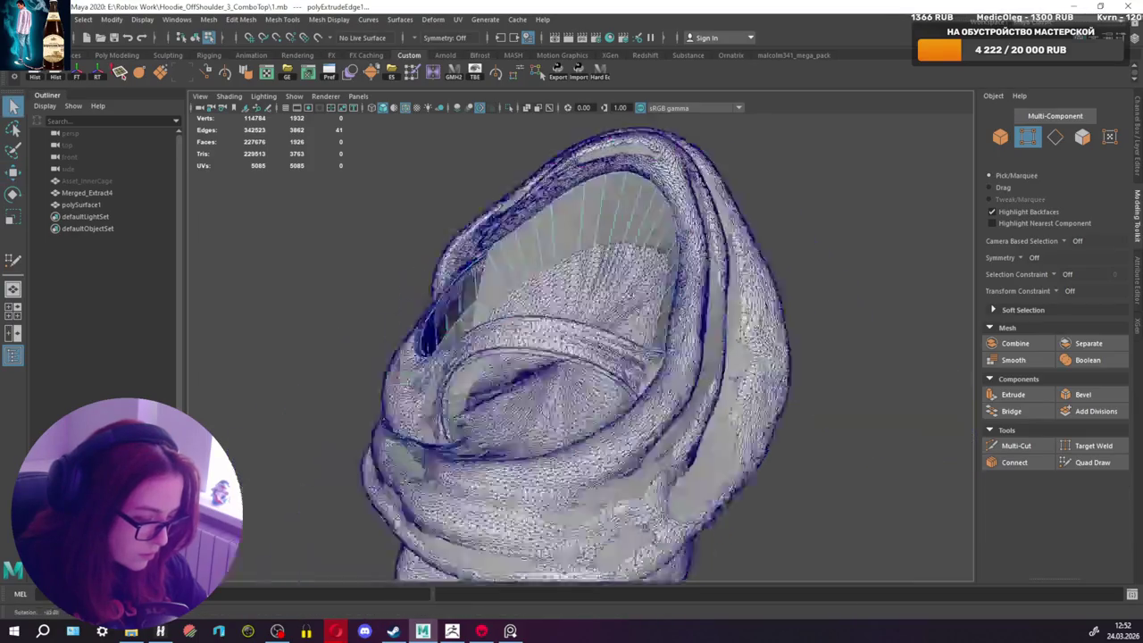
{"action": "key", "text": "r"}
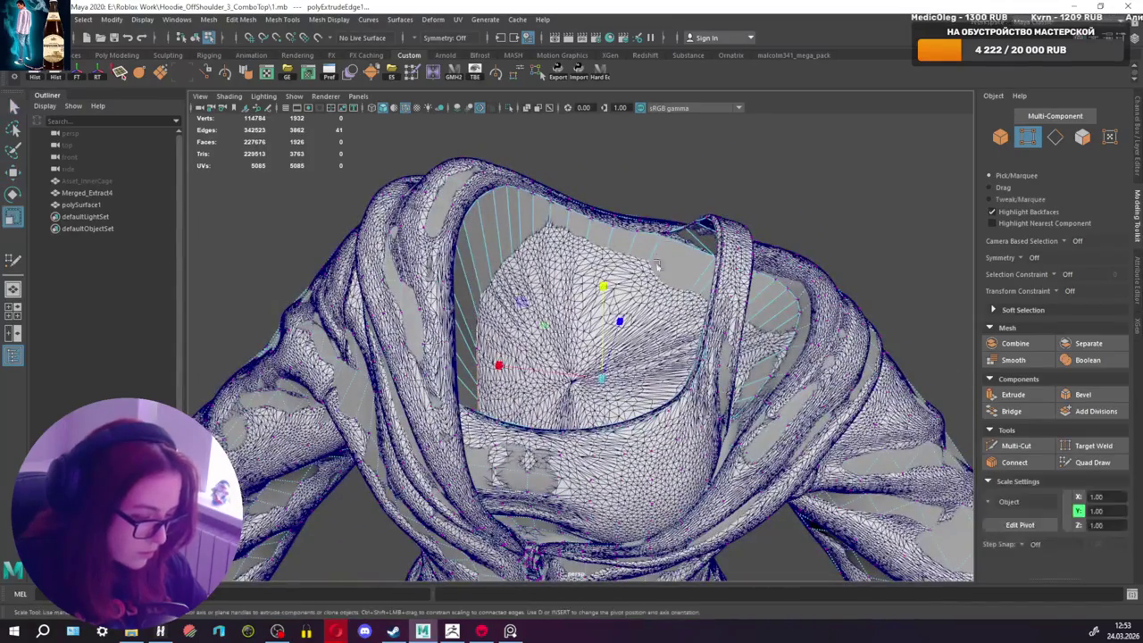
{"action": "left_click_drag", "start_coordinate": [601, 381], "coordinate": [552, 382], "text": "shift"}
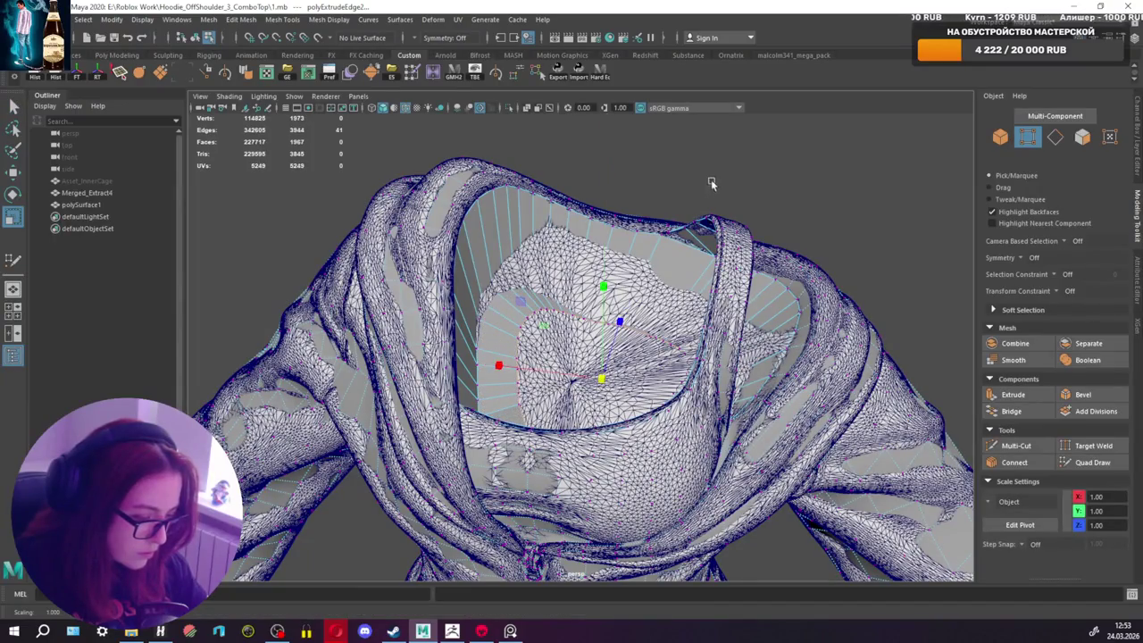
{"action": "right_click_drag", "start_coordinate": [712, 183], "coordinate": [706, 268], "text": "shift"}
{"action": "key", "text": "q"}
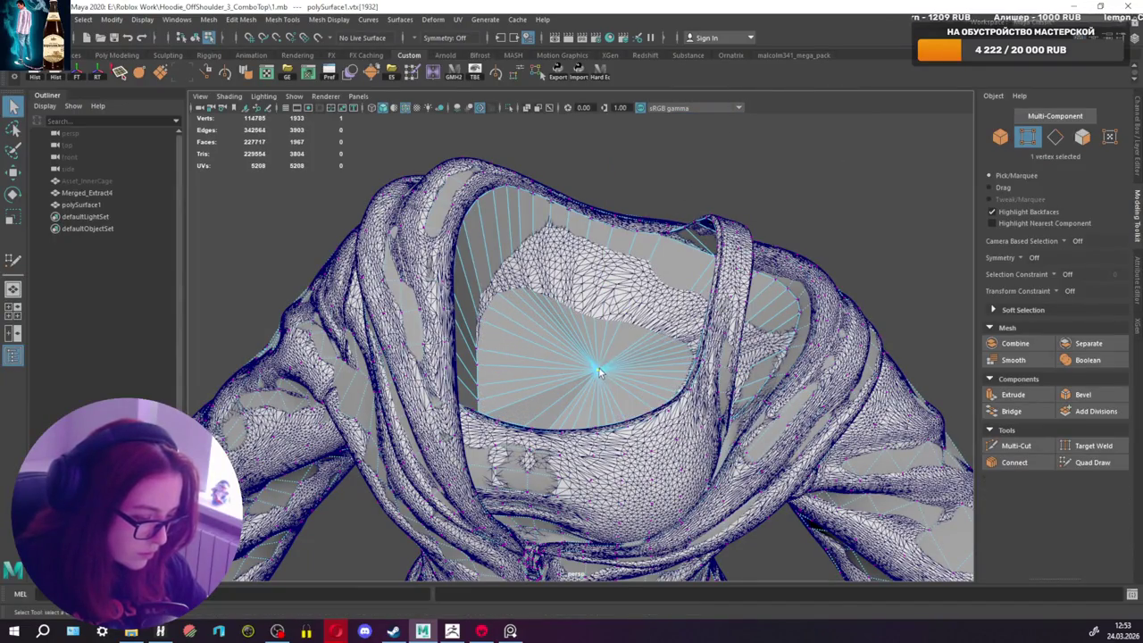
{"action": "key", "text": "w"}
{"action": "mouse_move", "coordinate": [597, 355]}
{"action": "left_mouse_down"}
{"action": "mouse_move", "coordinate": [600, 304]}
{"action": "mouse_move", "coordinate": [616, 375]}
{"action": "left_mouse_up"}
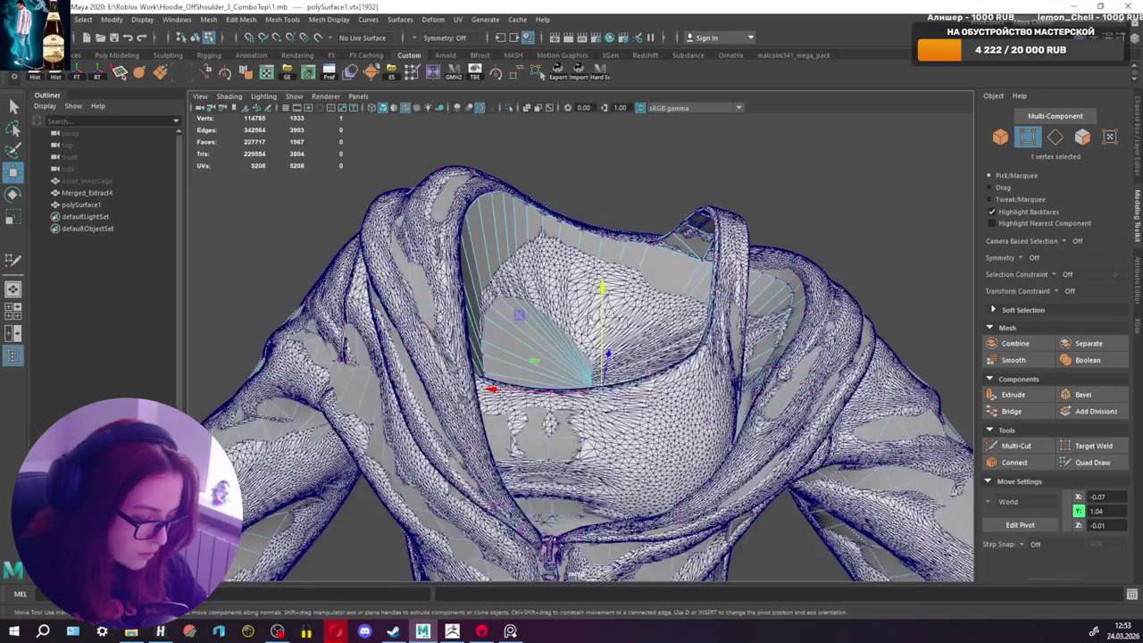
{"action": "scroll", "coordinate": [764, 204], "scroll_direction": "down", "scroll_amount": 5}
{"action": "left_click_drag", "start_coordinate": [714, 232], "coordinate": [765, 204], "text": "alt"}
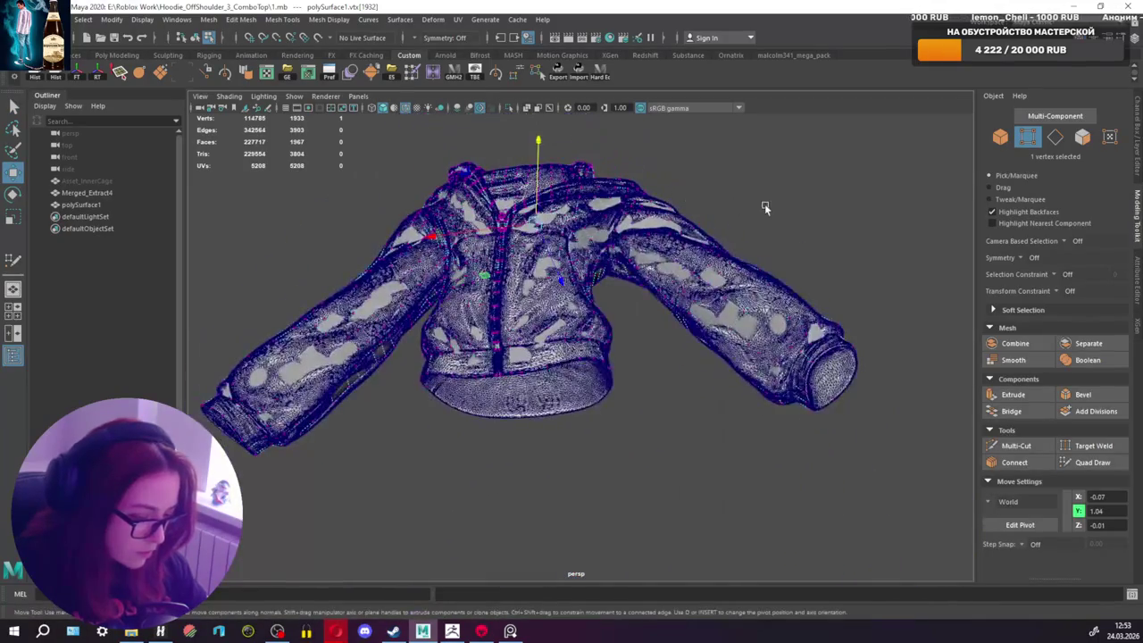
Step: Select the hem's edge loop and view the hoodie's underside
{"action": "scroll", "coordinate": [654, 293], "scroll_direction": "up", "scroll_amount": 5}
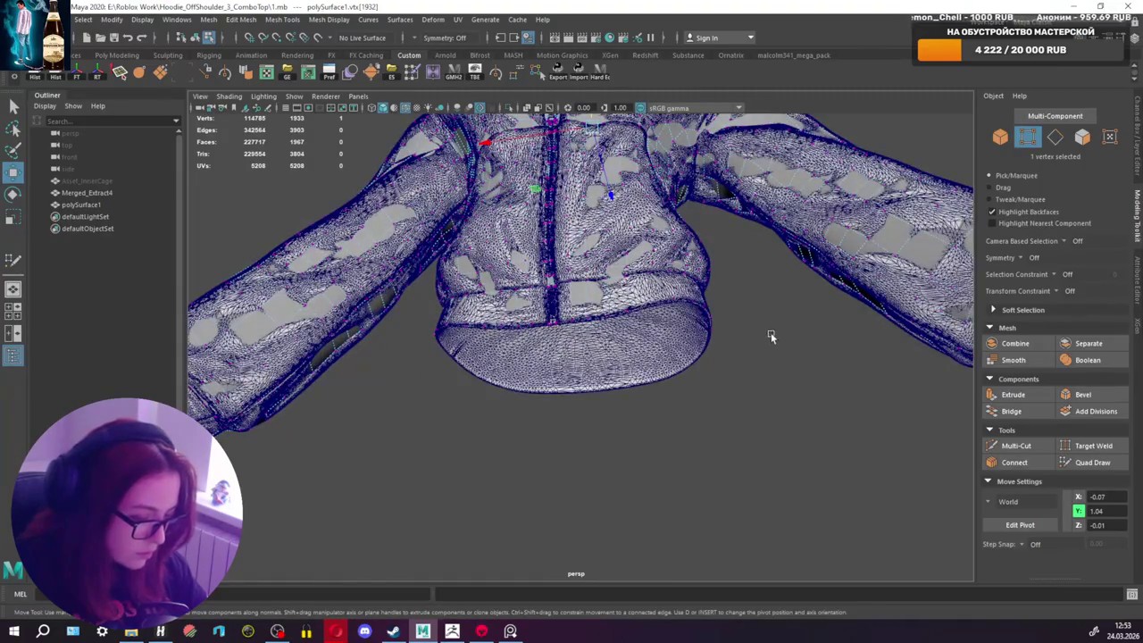
{"action": "right_click_drag", "start_coordinate": [765, 294], "coordinate": [661, 306]}
{"action": "double_click", "coordinate": [634, 297]}
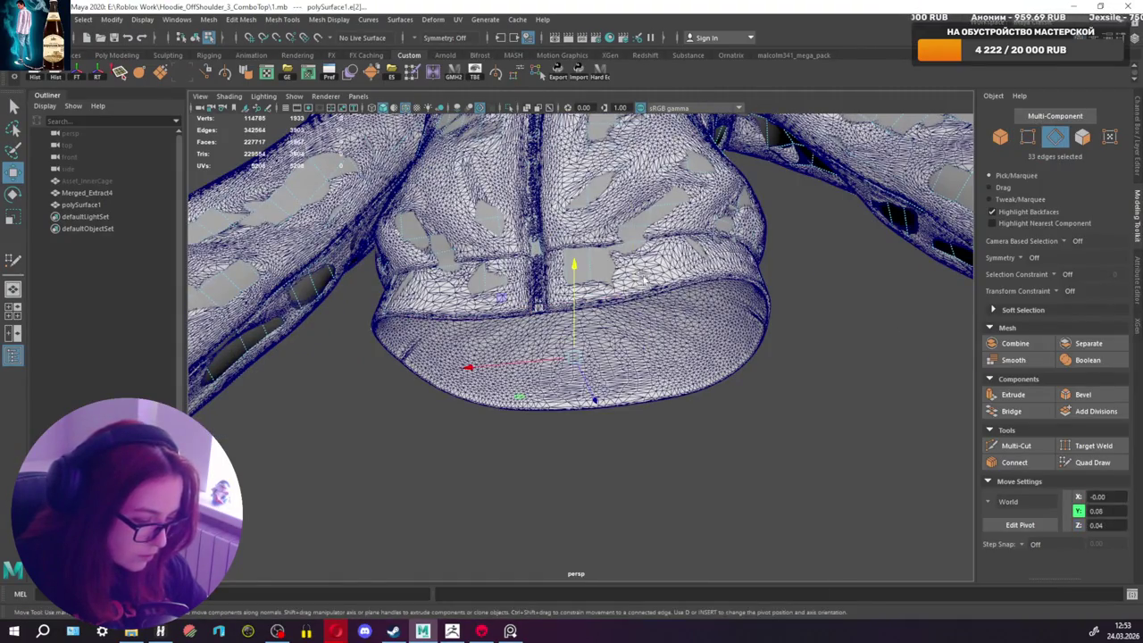
{"action": "left_click_drag", "start_coordinate": [633, 296], "coordinate": [542, 118], "text": "alt"}
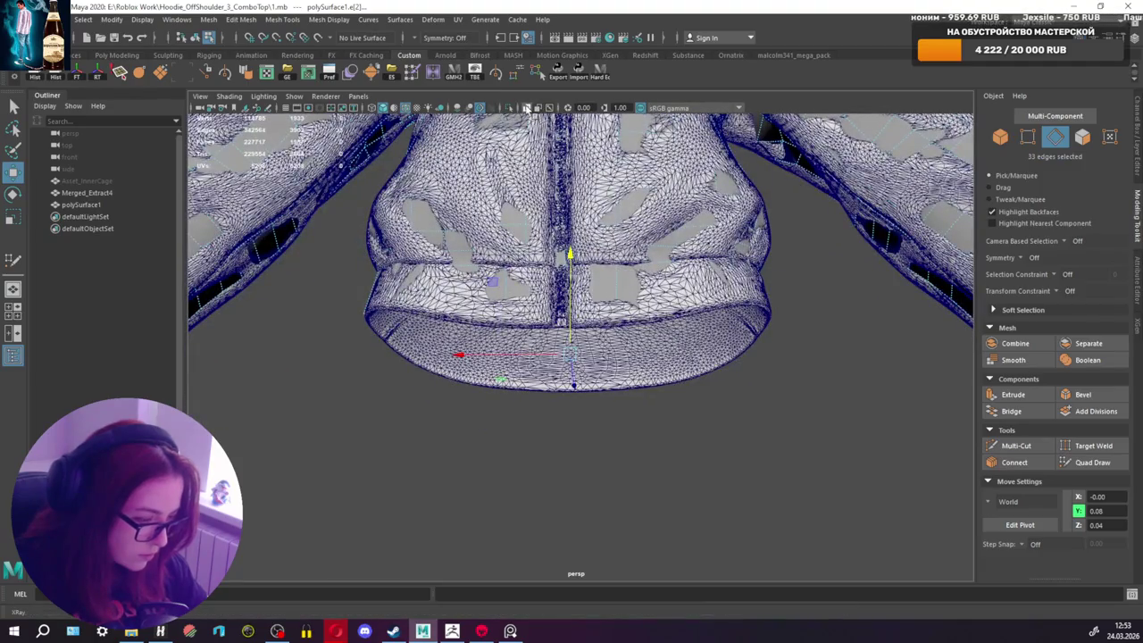
{"action": "scroll", "coordinate": [639, 321], "scroll_direction": "up", "scroll_amount": 2}
{"action": "scroll", "coordinate": [639, 321], "scroll_direction": "up", "scroll_amount": 2}
{"action": "scroll", "coordinate": [639, 321], "scroll_direction": "up", "scroll_amount": 2}
{"action": "left_click_drag", "start_coordinate": [639, 322], "coordinate": [644, 273], "text": "alt"}
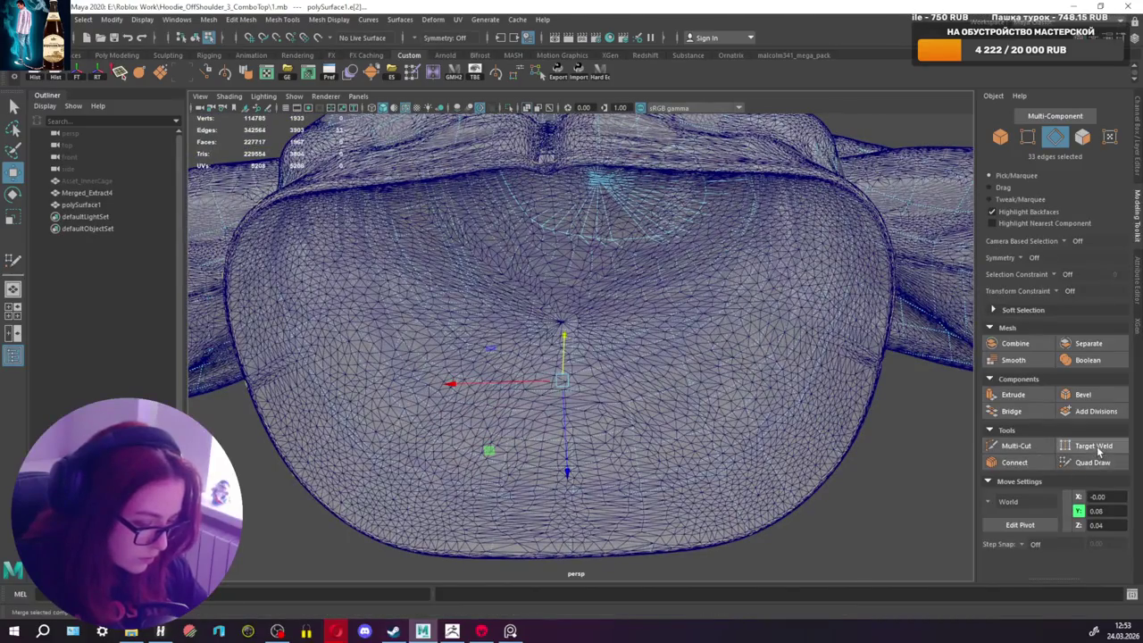
Step: Select the Merged_Extract4 object, then reselect the hem's bottom edge loop
{"action": "left_click", "coordinate": [1097, 464]}
{"action": "key", "text": "q"}
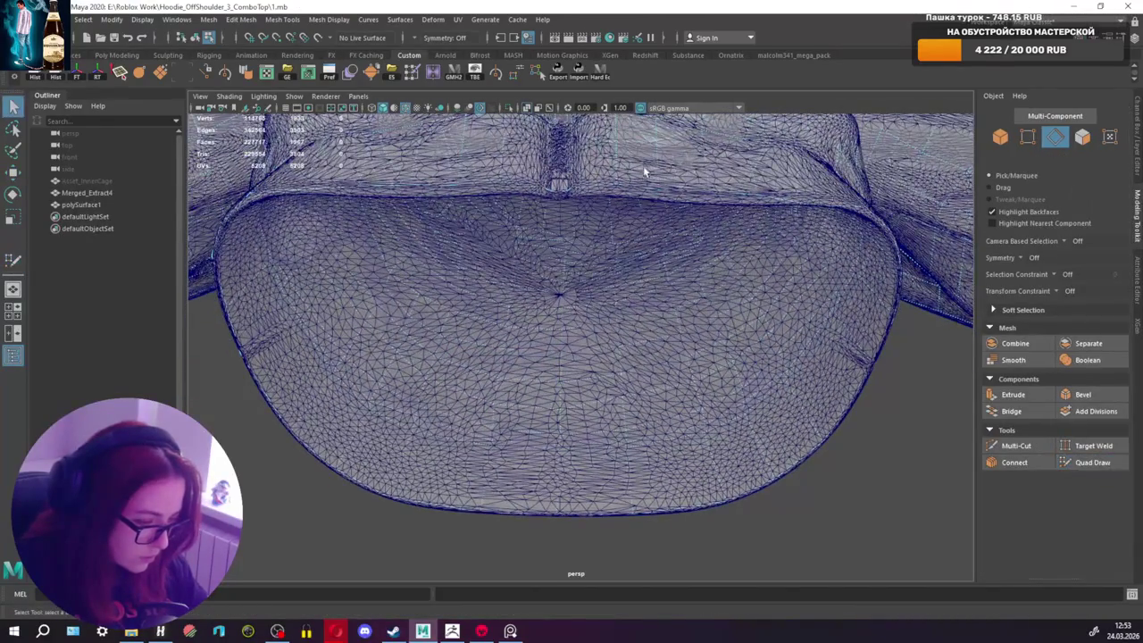
{"action": "right_click_drag", "start_coordinate": [643, 165], "coordinate": [701, 159]}
{"action": "right_click", "coordinate": [645, 179]}
{"action": "left_click", "coordinate": [704, 161]}
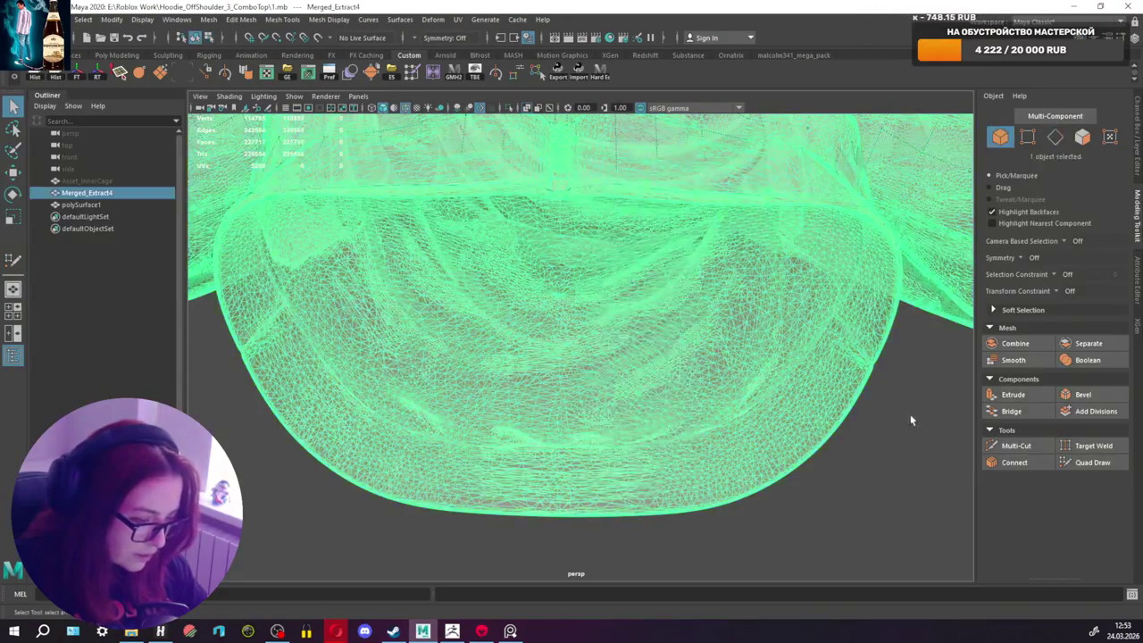
{"action": "left_click", "coordinate": [647, 157]}
{"action": "right_click_drag", "start_coordinate": [896, 417], "coordinate": [896, 285]}
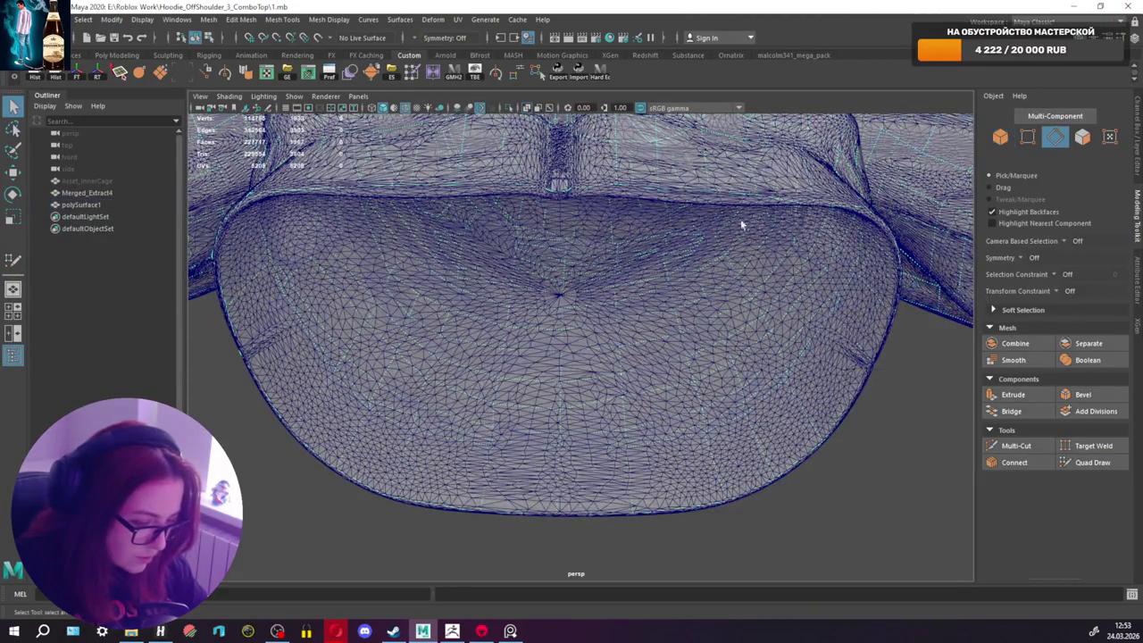
{"action": "double_click", "coordinate": [633, 187]}
{"action": "left_click_drag", "start_coordinate": [634, 187], "coordinate": [636, 229], "text": "alt"}
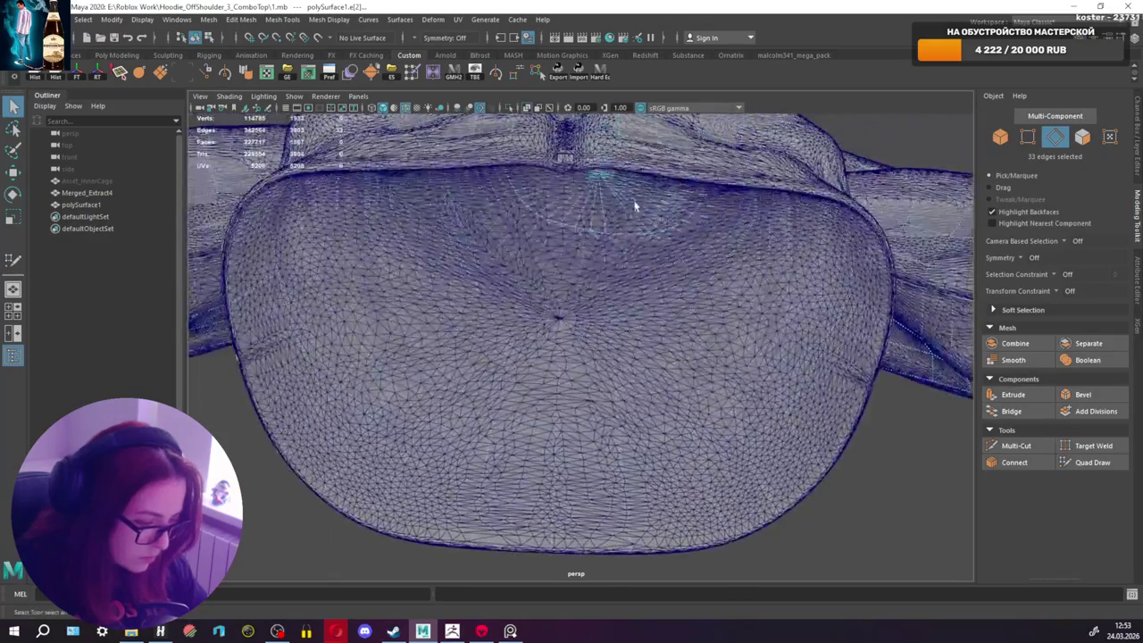
Step: Extrude the hem's bottom edge loop and scale the new ring slightly inward
{"action": "key", "text": "r"}
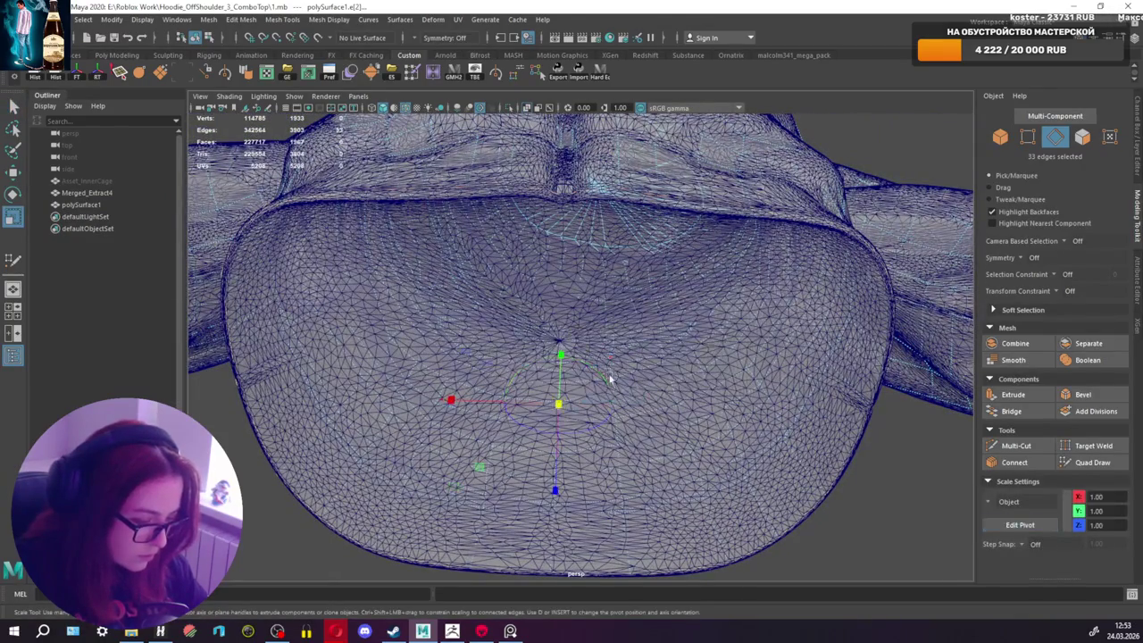
{"action": "left_click_drag", "start_coordinate": [558, 408], "coordinate": [538, 410], "text": "shift"}
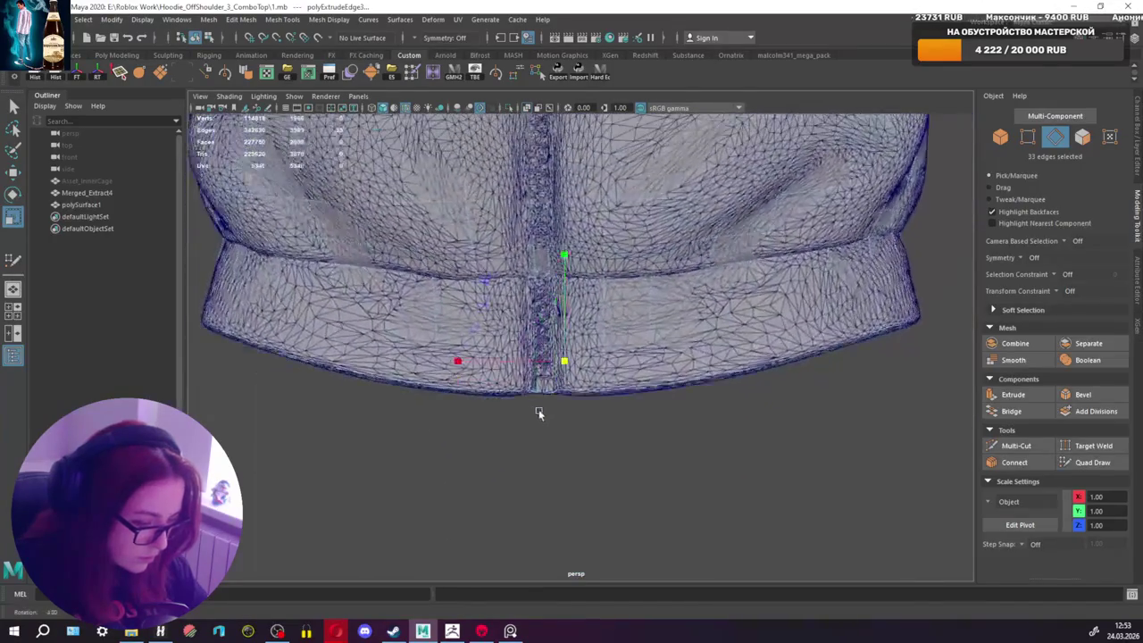
{"action": "key", "text": "w"}
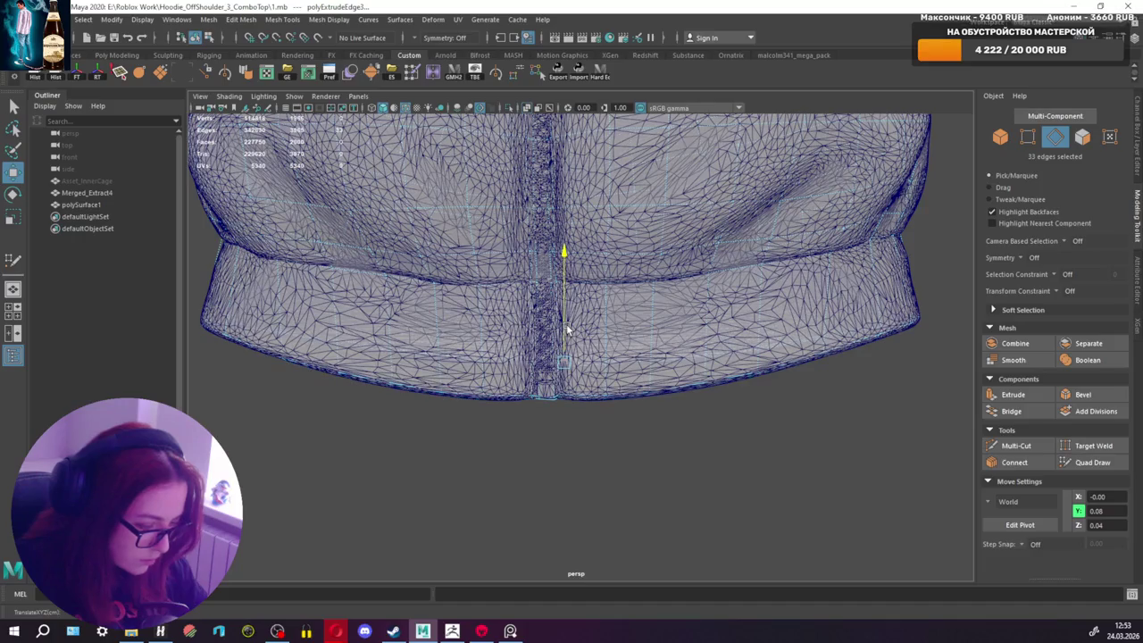
{"action": "left_click_drag", "start_coordinate": [567, 329], "coordinate": [611, 334], "text": "alt"}
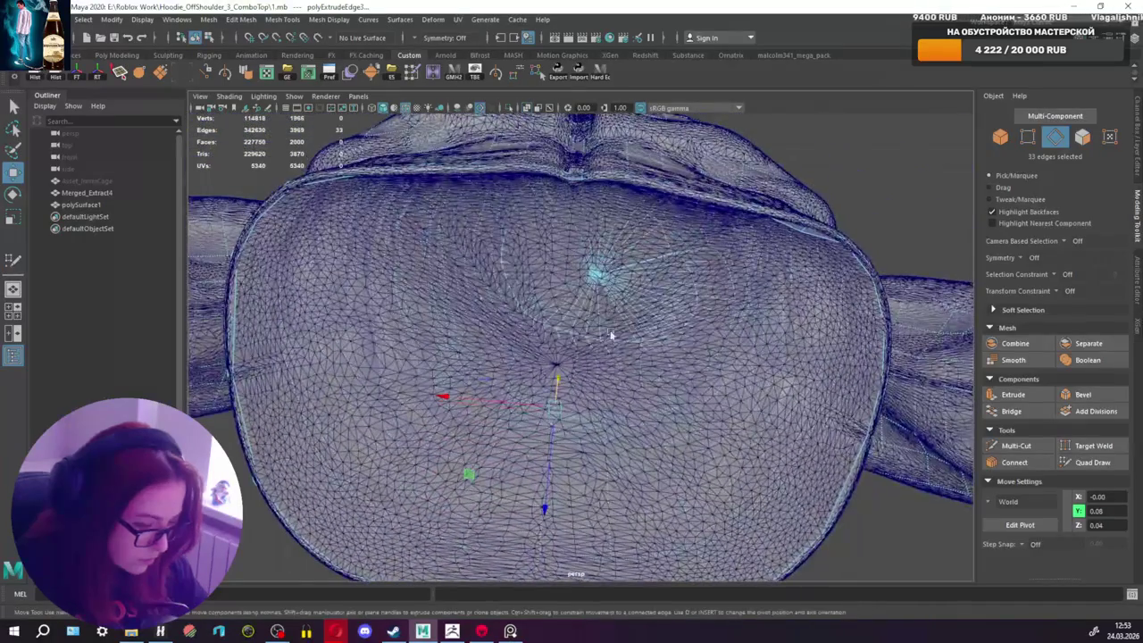
{"action": "key", "text": "r"}
{"action": "mouse_move", "coordinate": [553, 410]}
{"action": "left_mouse_down"}
{"action": "mouse_move", "coordinate": [581, 390]}
{"action": "mouse_move", "coordinate": [500, 396]}
{"action": "left_mouse_up"}
{"action": "key", "text": "w"}
Step: Adjust the transform pivot position and orientation for the hem loop
{"action": "key", "text": "d"}
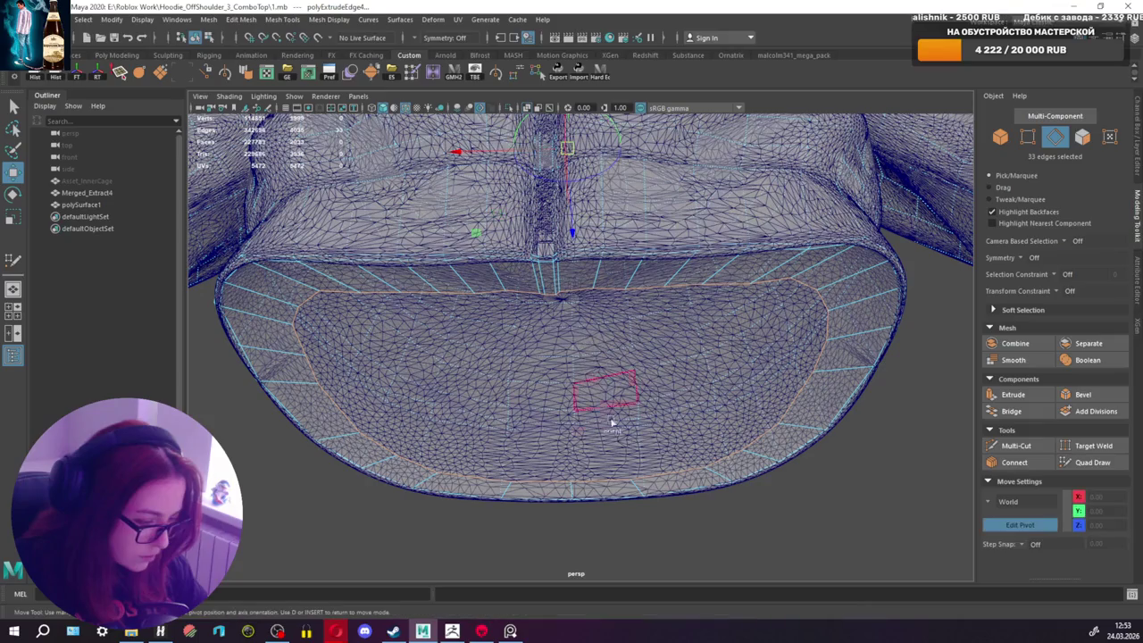
{"action": "right_click_drag", "start_coordinate": [822, 428], "coordinate": [792, 389]}
{"action": "right_click_drag", "start_coordinate": [810, 457], "coordinate": [884, 509]}
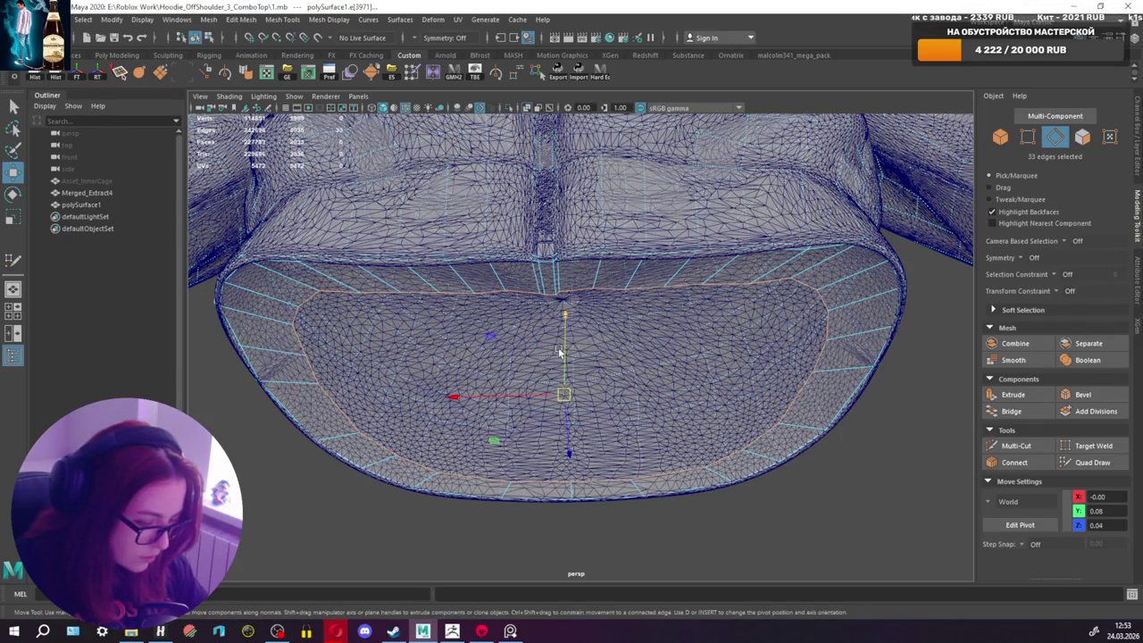
{"action": "scroll", "coordinate": [579, 343], "scroll_direction": "down", "scroll_amount": 3}
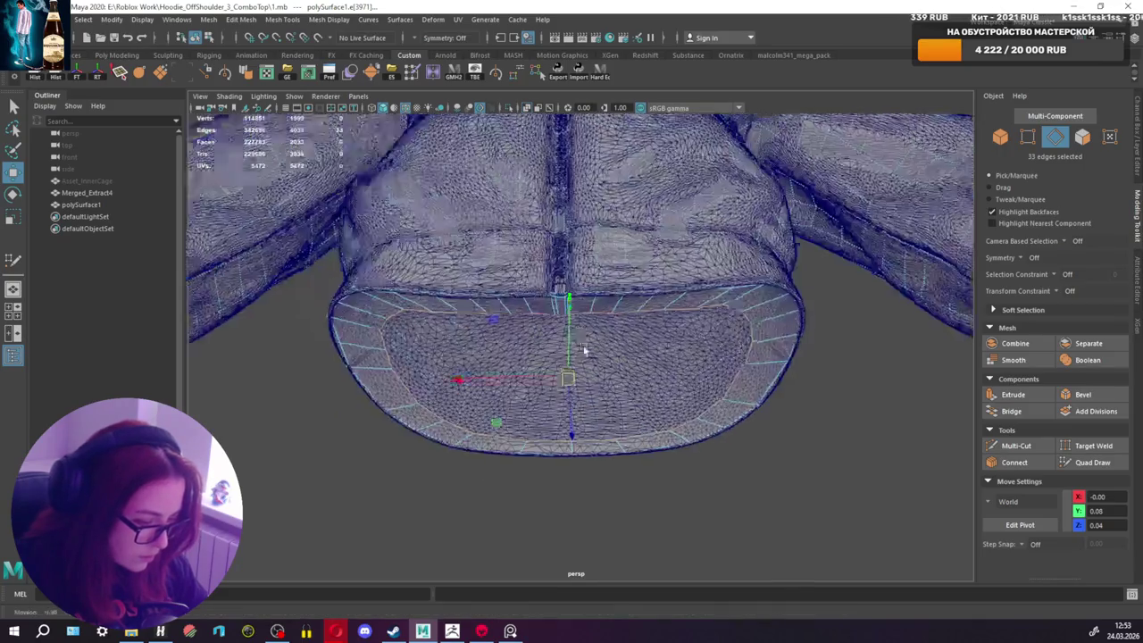
{"action": "mouse_move", "coordinate": [584, 349]}
{"action": "left_mouse_down", "text": "alt"}
{"action": "mouse_move", "coordinate": [591, 407]}
{"action": "mouse_move", "coordinate": [576, 323]}
{"action": "mouse_move", "coordinate": [583, 357]}
{"action": "mouse_move", "coordinate": [583, 340]}
{"action": "left_mouse_up", "text": "alt"}
{"action": "scroll", "coordinate": [579, 324], "scroll_direction": "up", "scroll_amount": 3}
Step: Shrink the inner hem loop, merge it into one centre vertex, and raise it slightly
{"action": "key", "text": "r"}
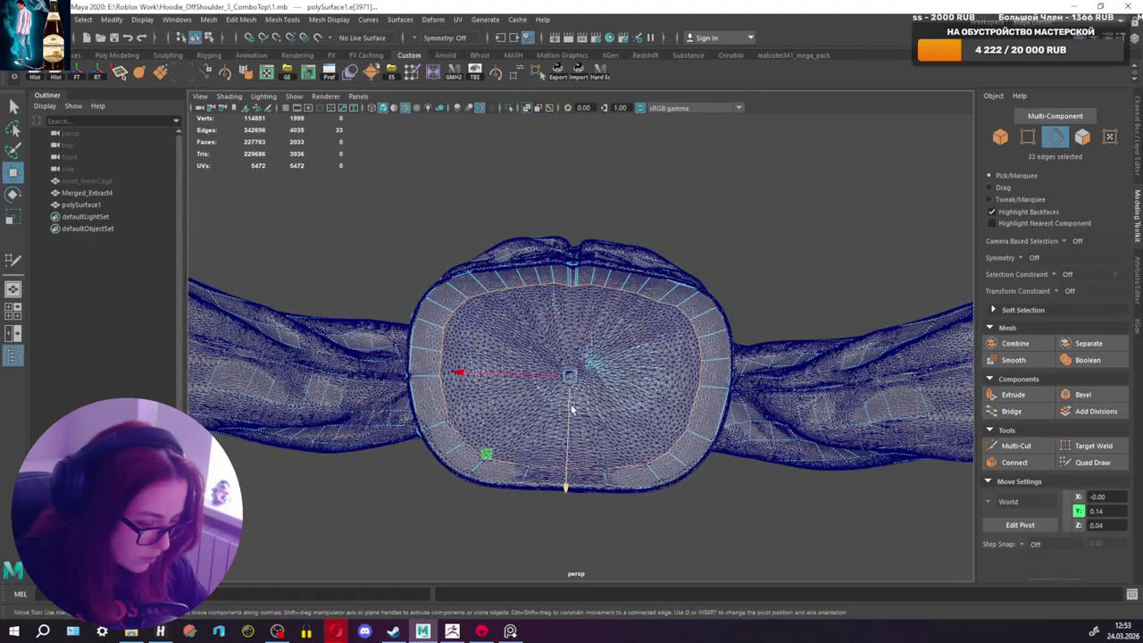
{"action": "left_click_drag", "start_coordinate": [565, 420], "coordinate": [565, 446]}
{"action": "left_click_drag", "start_coordinate": [570, 373], "coordinate": [513, 370]}
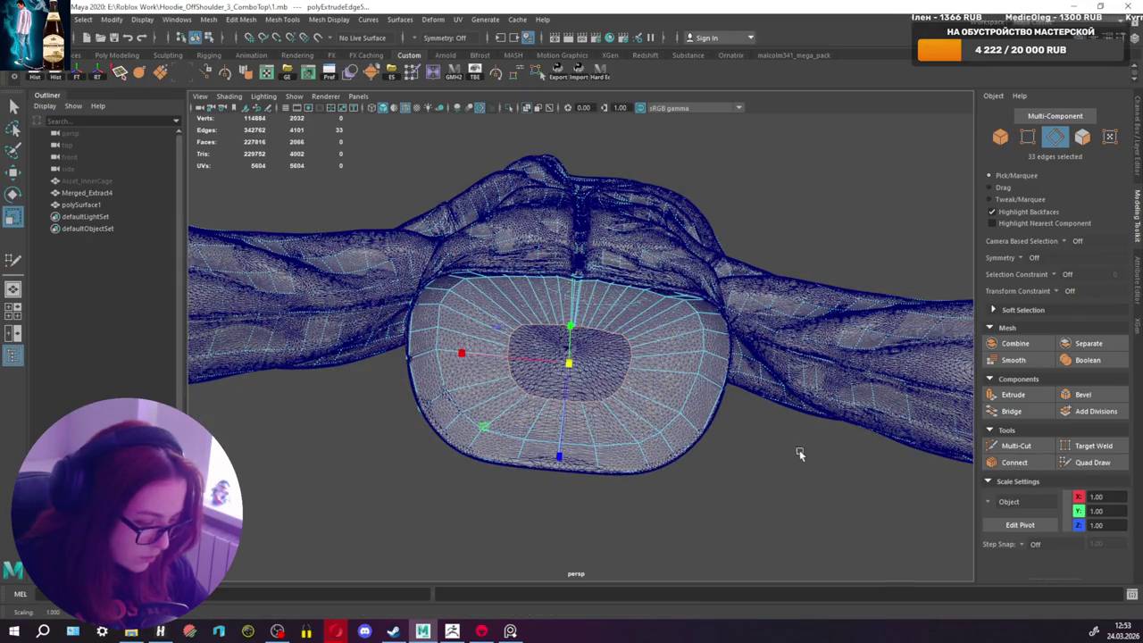
{"action": "right_click_drag", "start_coordinate": [793, 393], "coordinate": [793, 327], "text": "shift"}
{"action": "key", "text": "w"}
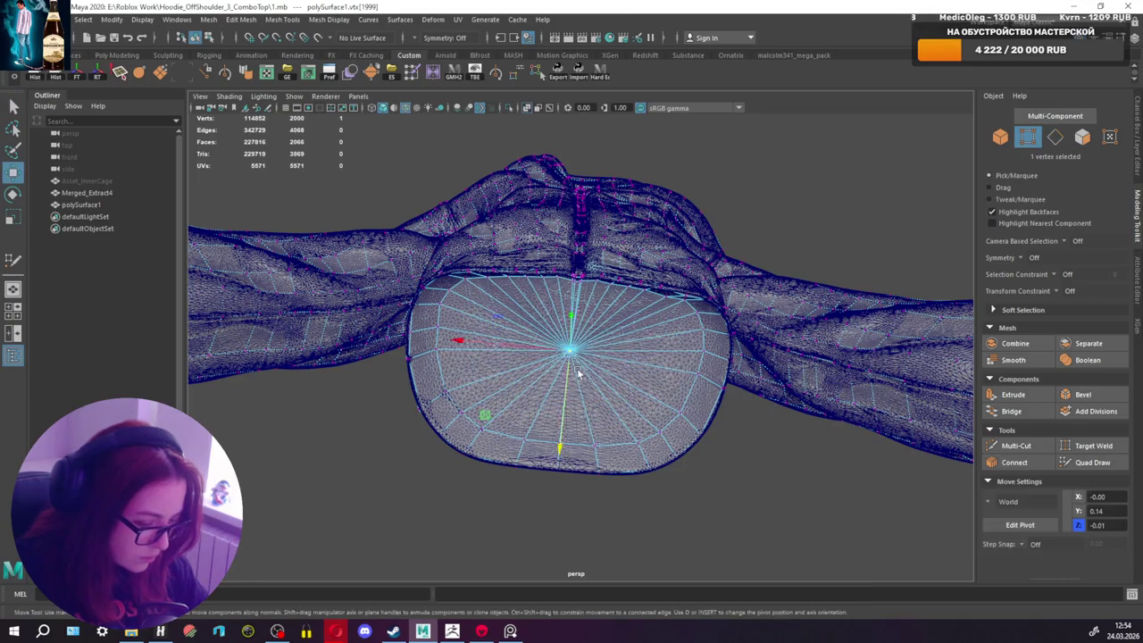
{"action": "left_click_drag", "start_coordinate": [574, 359], "coordinate": [572, 393], "text": "alt"}
{"action": "left_click_drag", "start_coordinate": [572, 333], "coordinate": [575, 308]}
{"action": "key", "text": "q"}
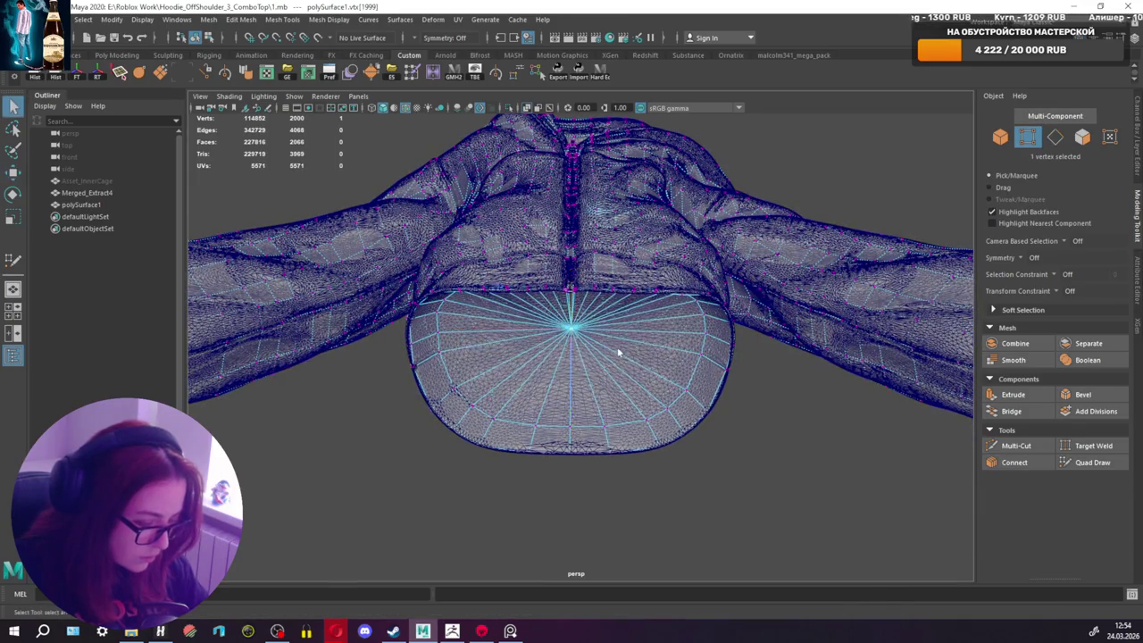
{"action": "left_click_drag", "start_coordinate": [617, 346], "coordinate": [643, 442], "text": "alt"}
{"action": "left_click_drag", "start_coordinate": [772, 370], "coordinate": [679, 268], "text": "alt"}
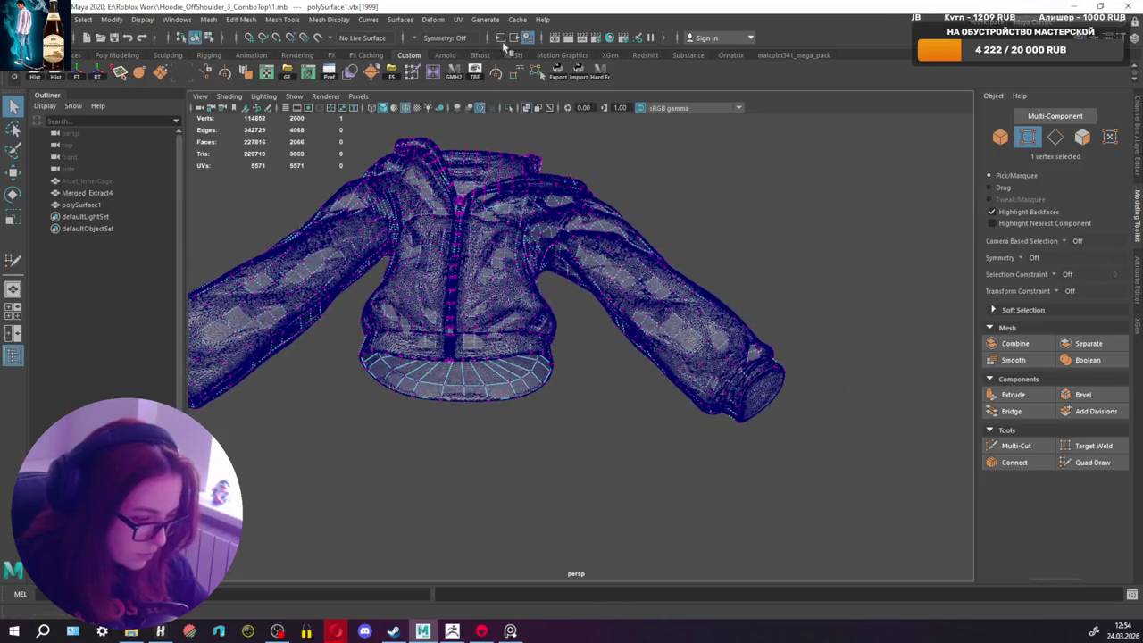
Step: Set Symmetry to Object X and extrude the sleeve cuff edge loop
{"action": "left_click", "coordinate": [419, 37]}
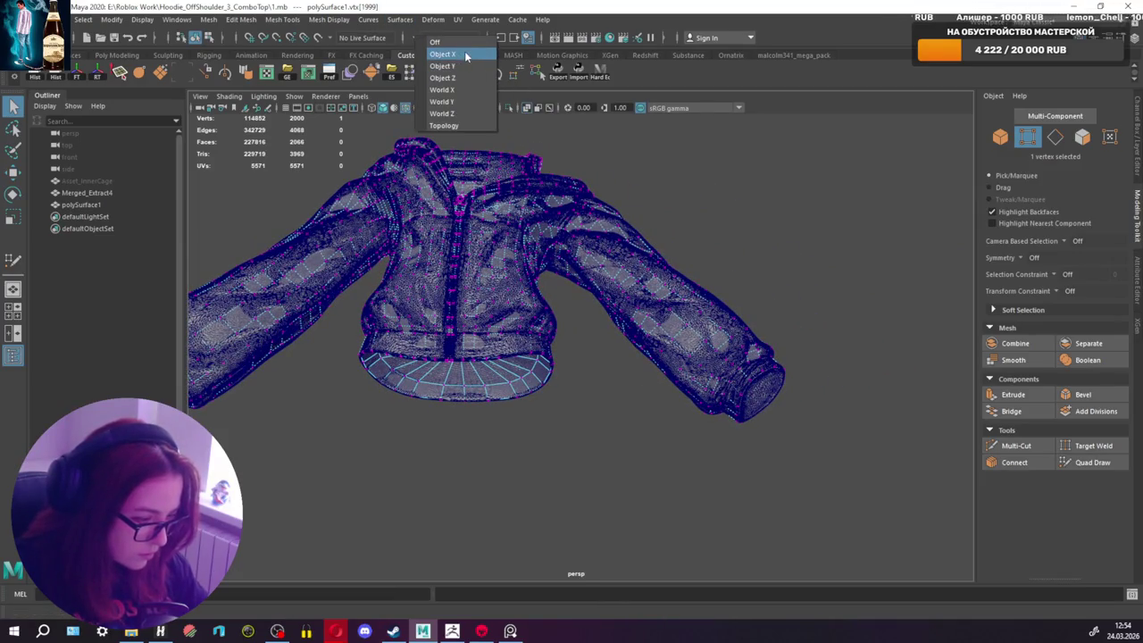
{"action": "left_click", "coordinate": [463, 52]}
{"action": "key", "text": "F10"}
{"action": "left_click_drag", "start_coordinate": [748, 193], "coordinate": [750, 255], "text": "alt"}
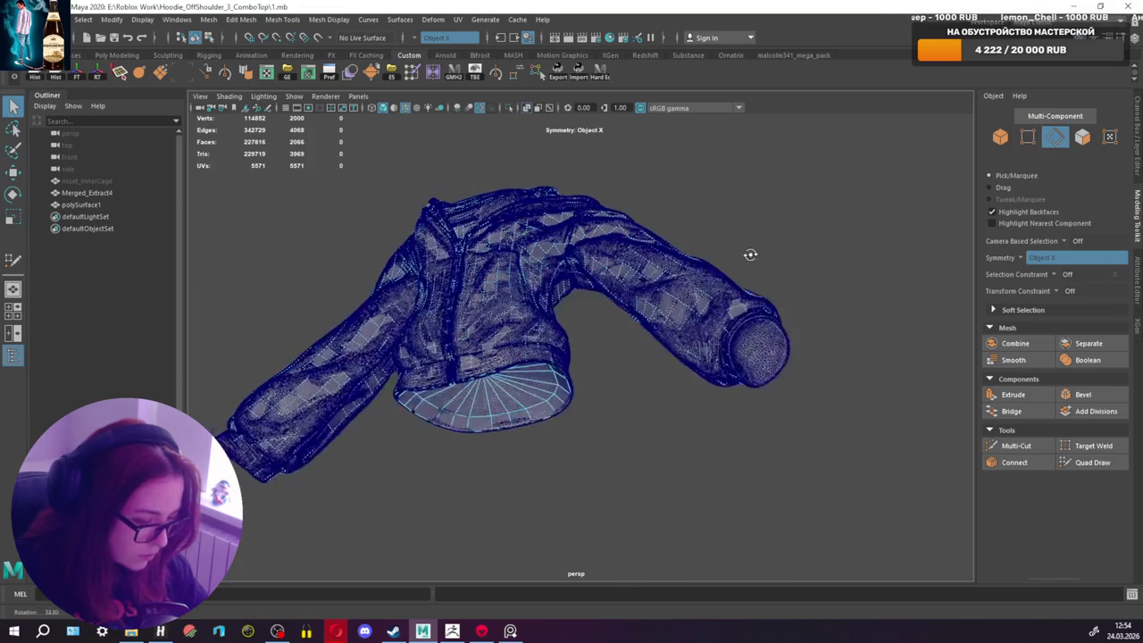
{"action": "scroll", "coordinate": [815, 313], "scroll_direction": "up", "scroll_amount": 2}
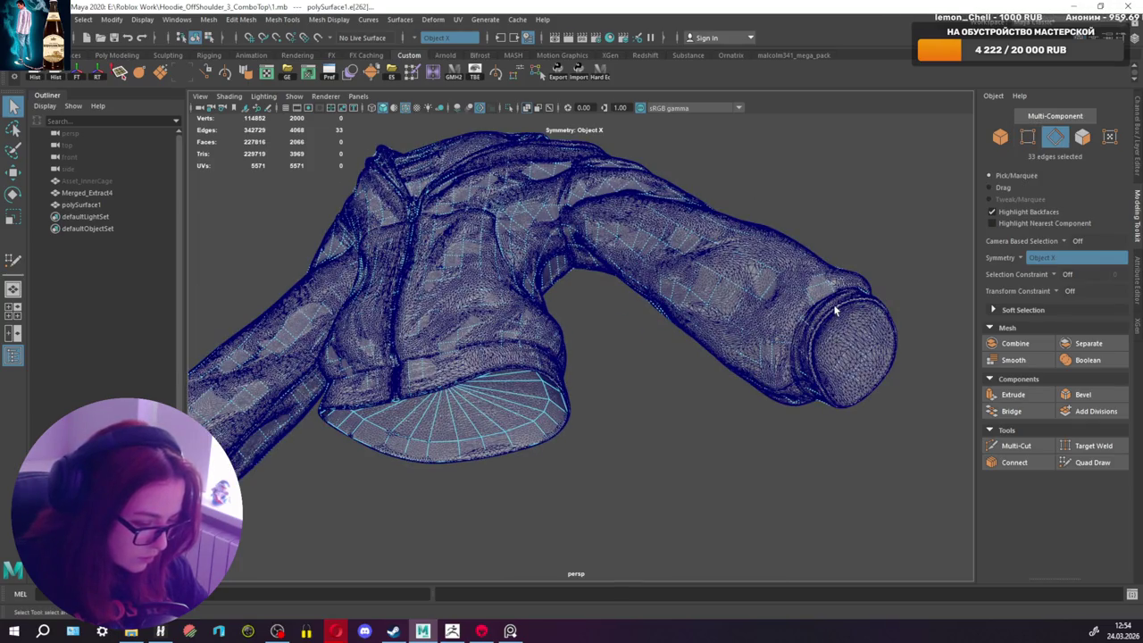
{"action": "mouse_move", "coordinate": [835, 310]}
{"action": "left_mouse_down", "text": "alt"}
{"action": "mouse_move", "coordinate": [626, 349]}
{"action": "mouse_move", "coordinate": [863, 321]}
{"action": "mouse_move", "coordinate": [459, 355]}
{"action": "mouse_move", "coordinate": [539, 337]}
{"action": "mouse_move", "coordinate": [791, 460]}
{"action": "left_mouse_up", "text": "alt"}
{"action": "key", "text": "r"}
{"action": "left_click_drag", "start_coordinate": [878, 487], "coordinate": [864, 473]}
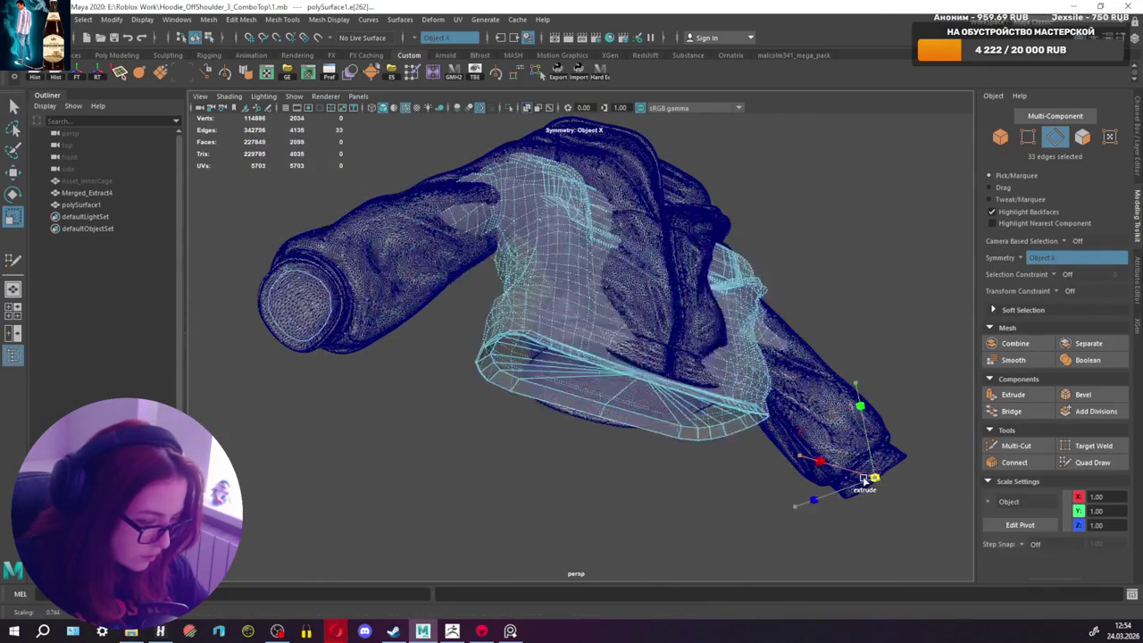
{"action": "key", "text": "ctrl+z"}
{"action": "right_click_drag", "start_coordinate": [804, 243], "coordinate": [847, 225]}
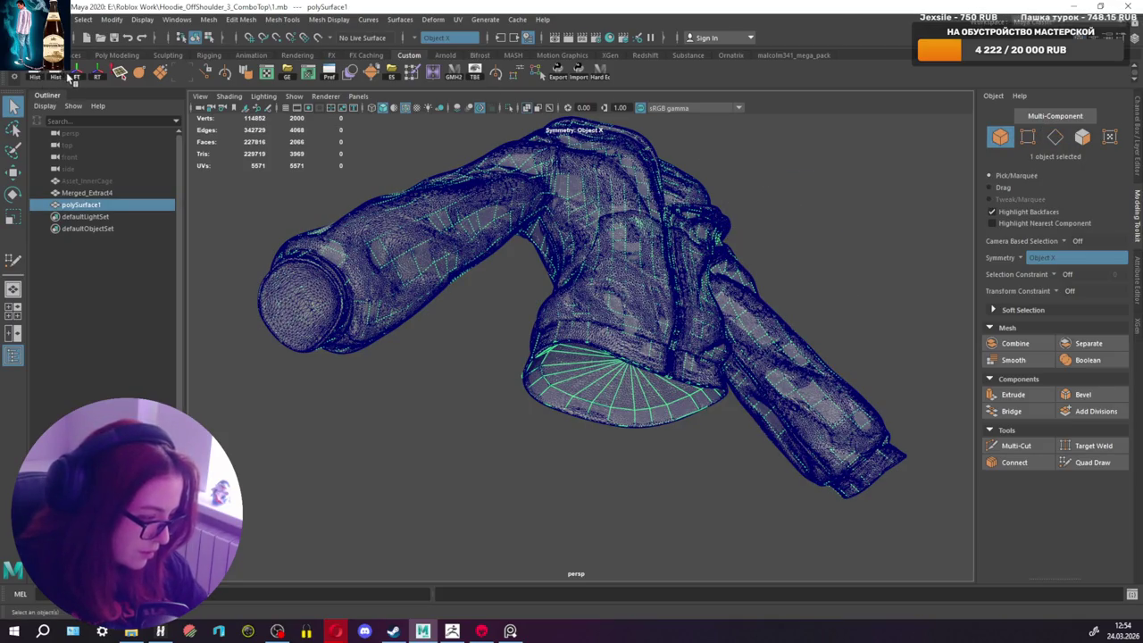
Step: Reselect the sleeve cuff edge loop and extrude it again
{"action": "left_click_drag", "start_coordinate": [202, 141], "coordinate": [639, 330], "text": "alt"}
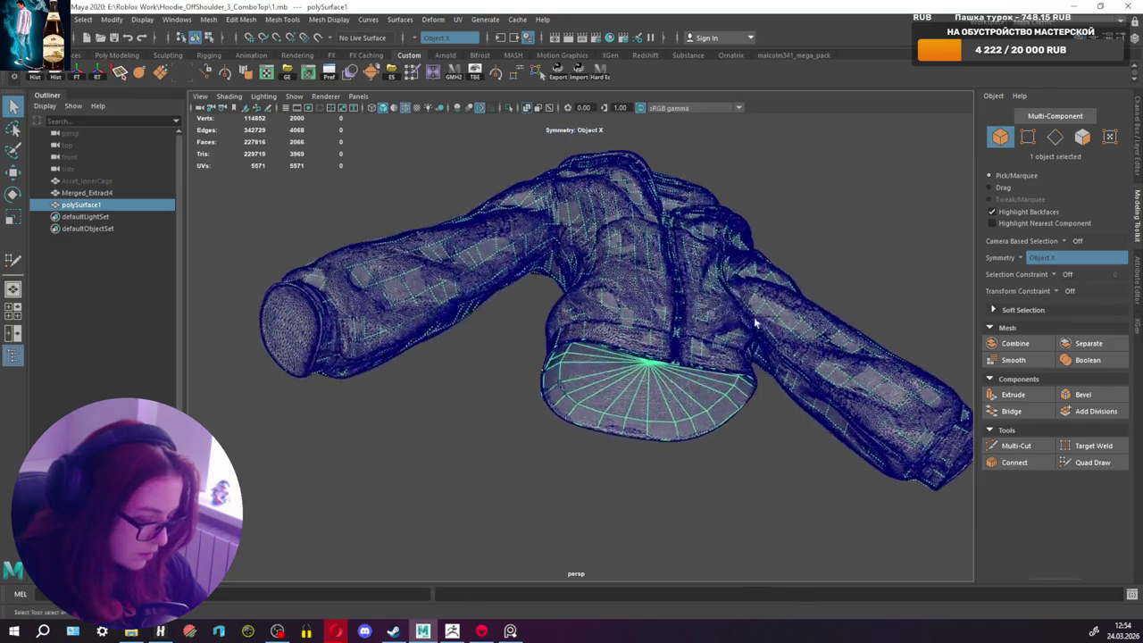
{"action": "key", "text": "F10"}
{"action": "double_click", "coordinate": [845, 406]}
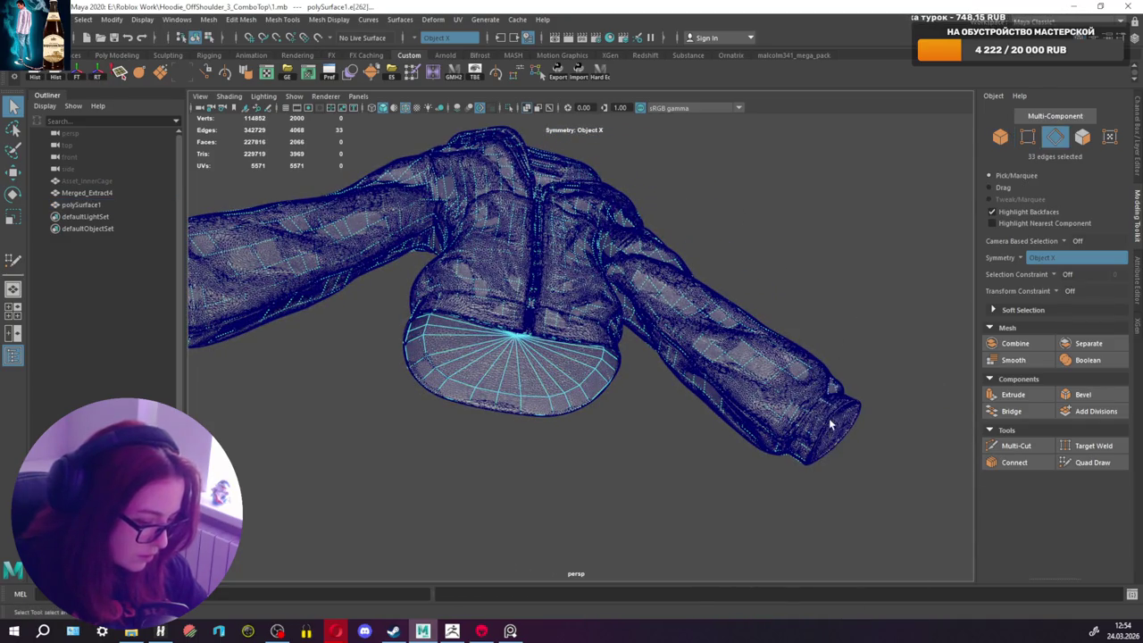
{"action": "key", "text": "r"}
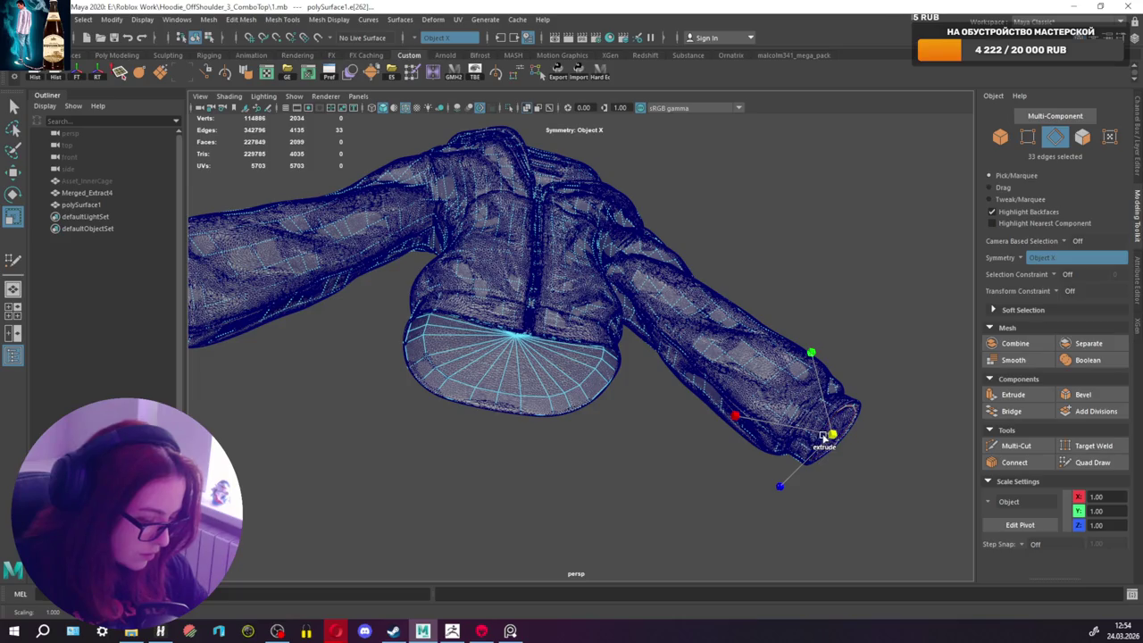
{"action": "key", "text": "ctrl+e"}
{"action": "mouse_move", "coordinate": [823, 437]}
{"action": "left_mouse_down", "text": "alt"}
{"action": "mouse_move", "coordinate": [803, 392]}
{"action": "mouse_move", "coordinate": [800, 403]}
{"action": "mouse_move", "coordinate": [786, 390]}
{"action": "mouse_move", "coordinate": [679, 447]}
{"action": "mouse_move", "coordinate": [565, 413]}
{"action": "left_mouse_up", "text": "alt"}
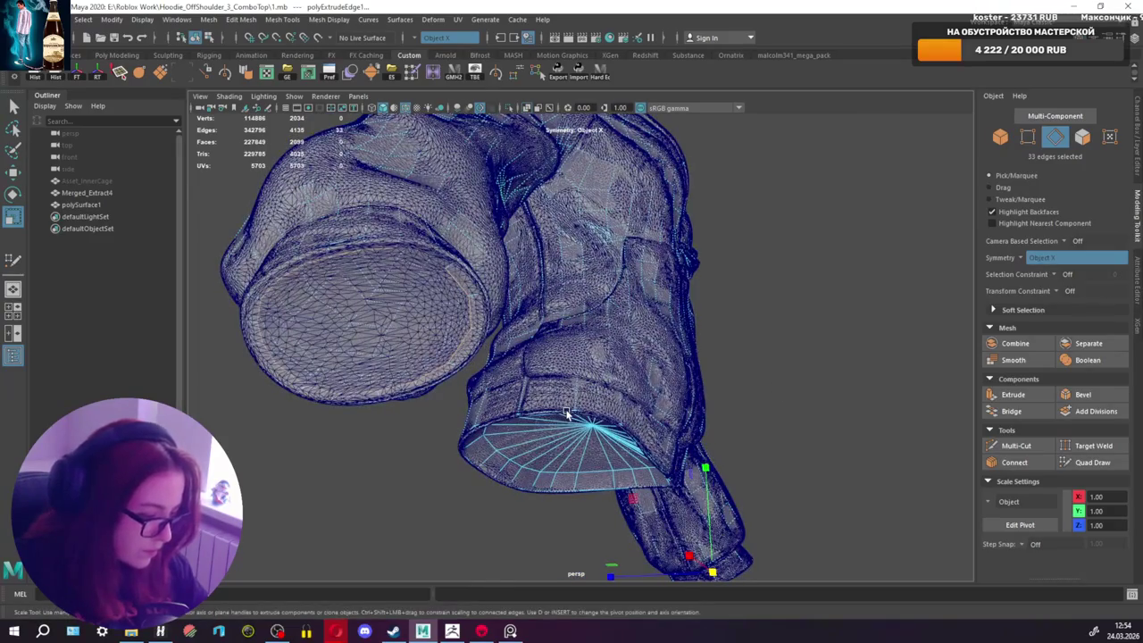
Step: Undo the cuff extrusion and set Symmetry back to Off
{"action": "key", "text": "ctrl+z"}
{"action": "key", "text": "q"}
{"action": "left_click", "coordinate": [447, 38]}
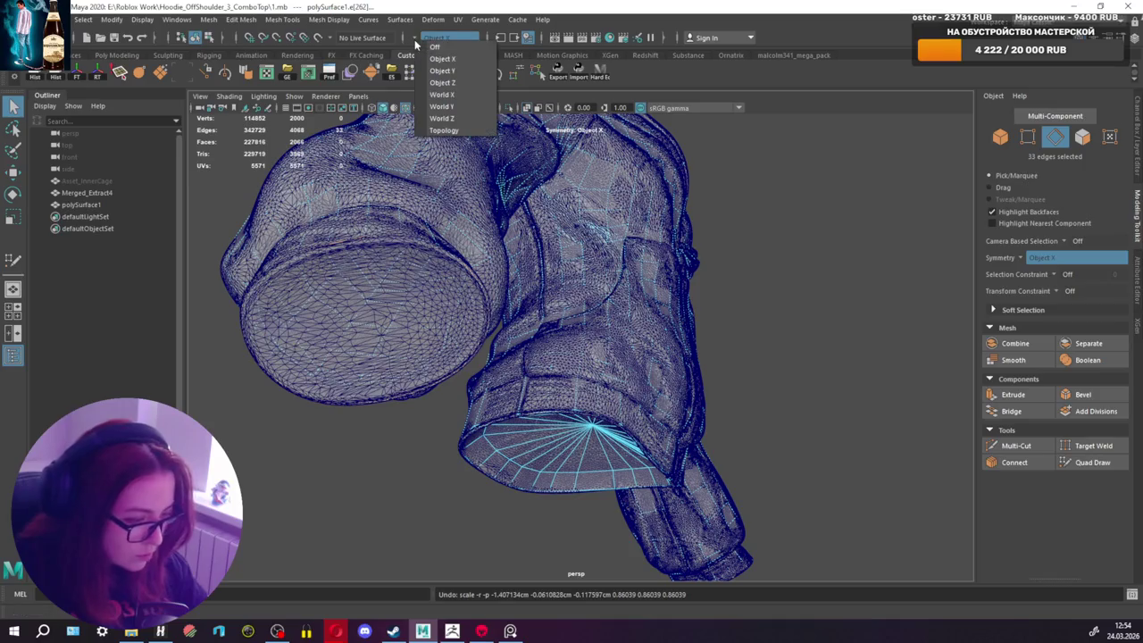
{"action": "left_click", "coordinate": [425, 52]}
{"action": "right_click_drag", "start_coordinate": [585, 223], "coordinate": [645, 204]}
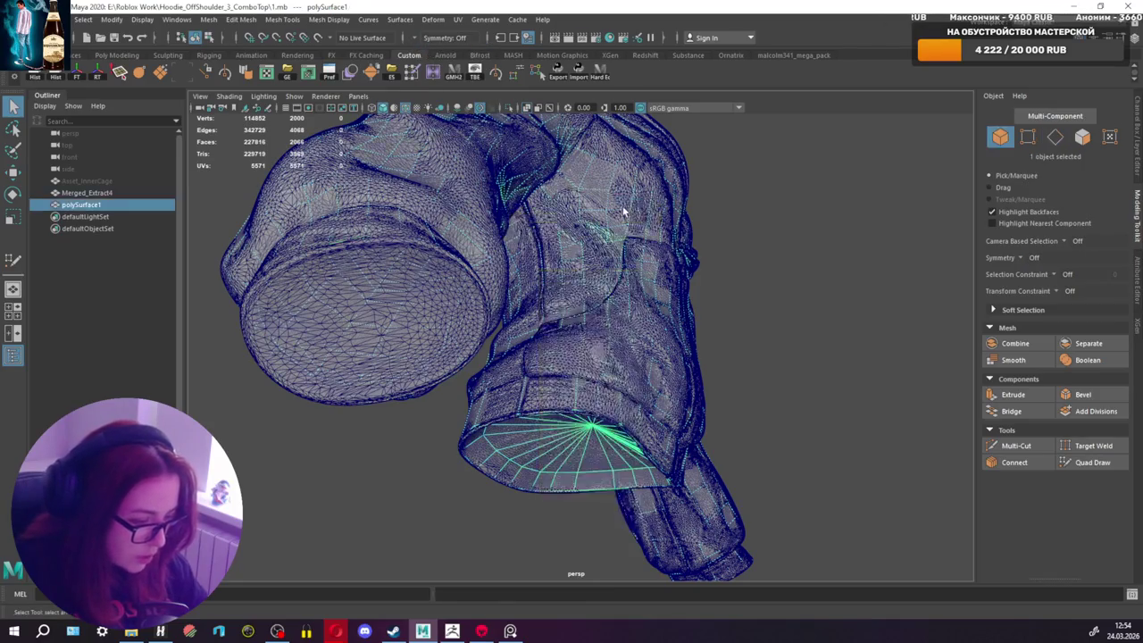
Step: Hide the reference hoodie, shade the retopo mesh, and extrude the cuff loop inward into a rim
{"action": "key", "text": "h"}
{"action": "key", "text": "h"}
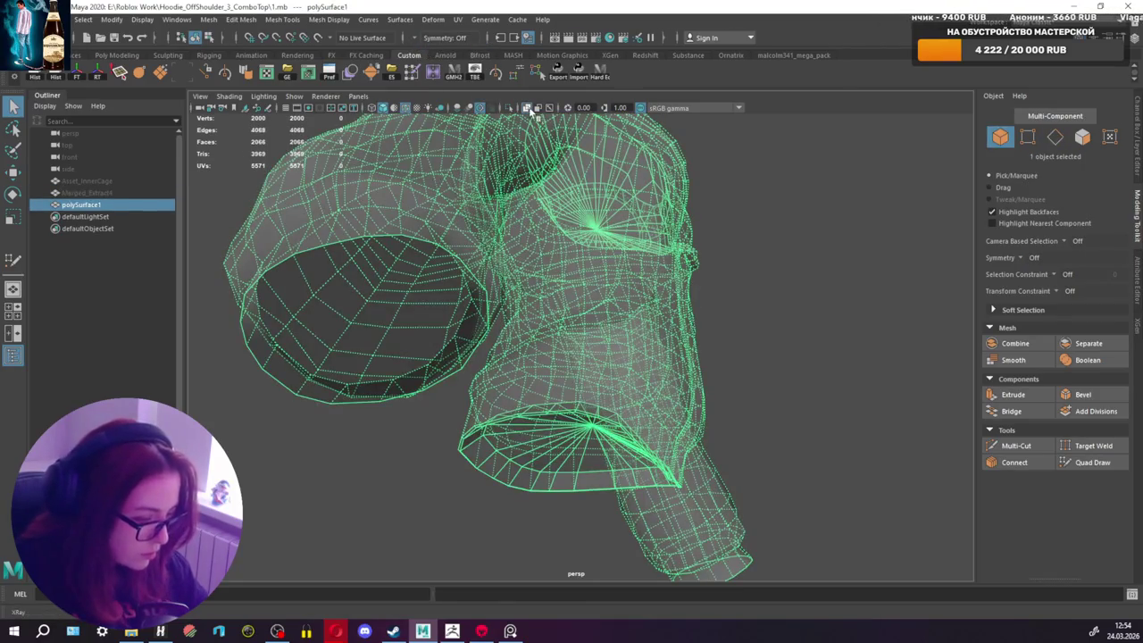
{"action": "key", "text": "F10"}
{"action": "double_click", "coordinate": [402, 241]}
{"action": "double_click", "coordinate": [382, 240]}
{"action": "key", "text": "r"}
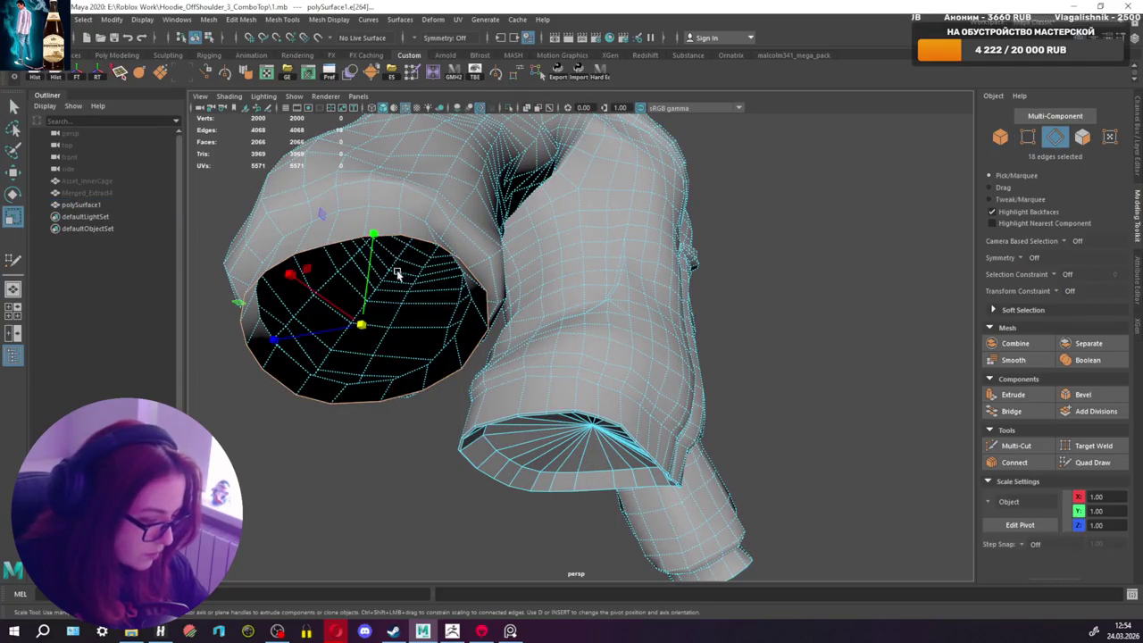
{"action": "mouse_move", "coordinate": [361, 322]}
{"action": "left_mouse_down", "text": "shift"}
{"action": "mouse_move", "coordinate": [431, 408]}
{"action": "mouse_move", "coordinate": [491, 362]}
{"action": "left_mouse_up", "text": "shift"}
{"action": "key", "text": "w"}
Step: Extrude the cuff loop again and merge it to centre, then undo that attempt
{"action": "scroll", "coordinate": [540, 476], "scroll_direction": "up", "scroll_amount": 1}
{"action": "mouse_move", "coordinate": [558, 516]}
{"action": "left_mouse_down", "text": "alt"}
{"action": "mouse_move", "coordinate": [563, 476]}
{"action": "mouse_move", "coordinate": [532, 424]}
{"action": "mouse_move", "coordinate": [467, 370]}
{"action": "mouse_move", "coordinate": [386, 368]}
{"action": "left_mouse_up", "text": "alt"}
{"action": "key", "text": "r"}
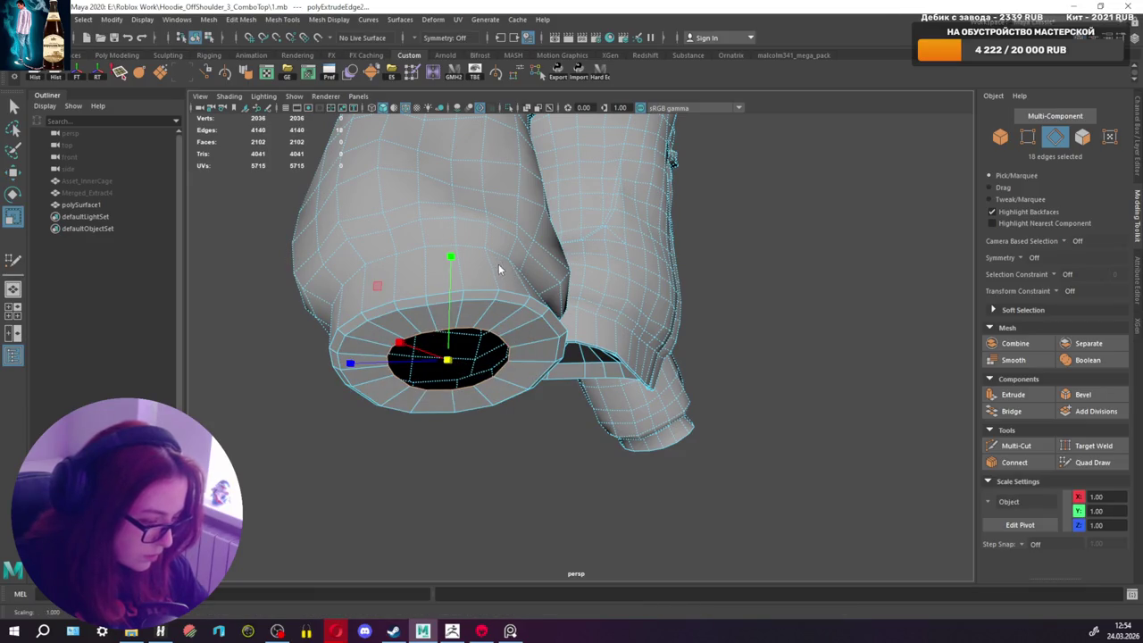
{"action": "right_click_drag", "start_coordinate": [499, 266], "coordinate": [497, 185], "text": "shift"}
{"action": "key", "text": "q"}
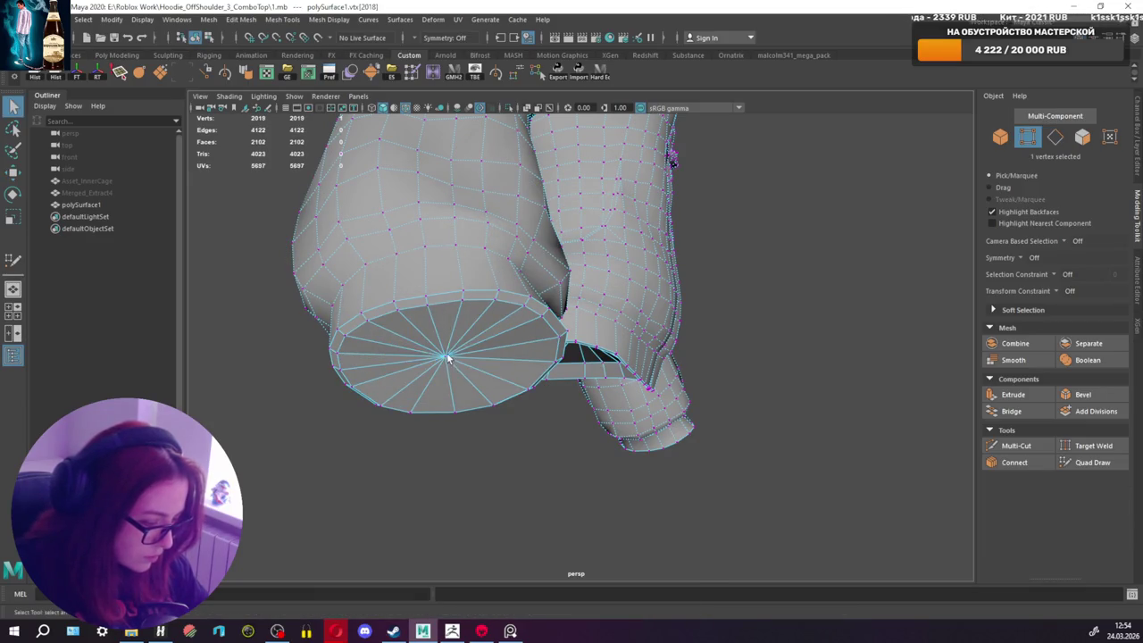
{"action": "mouse_move", "coordinate": [452, 357]}
{"action": "left_mouse_down", "text": "alt"}
{"action": "mouse_move", "coordinate": [508, 375]}
{"action": "mouse_move", "coordinate": [569, 371]}
{"action": "left_mouse_up", "text": "alt"}
{"action": "key", "text": "ctrl+z"}
{"action": "key", "text": "ctrl+z"}
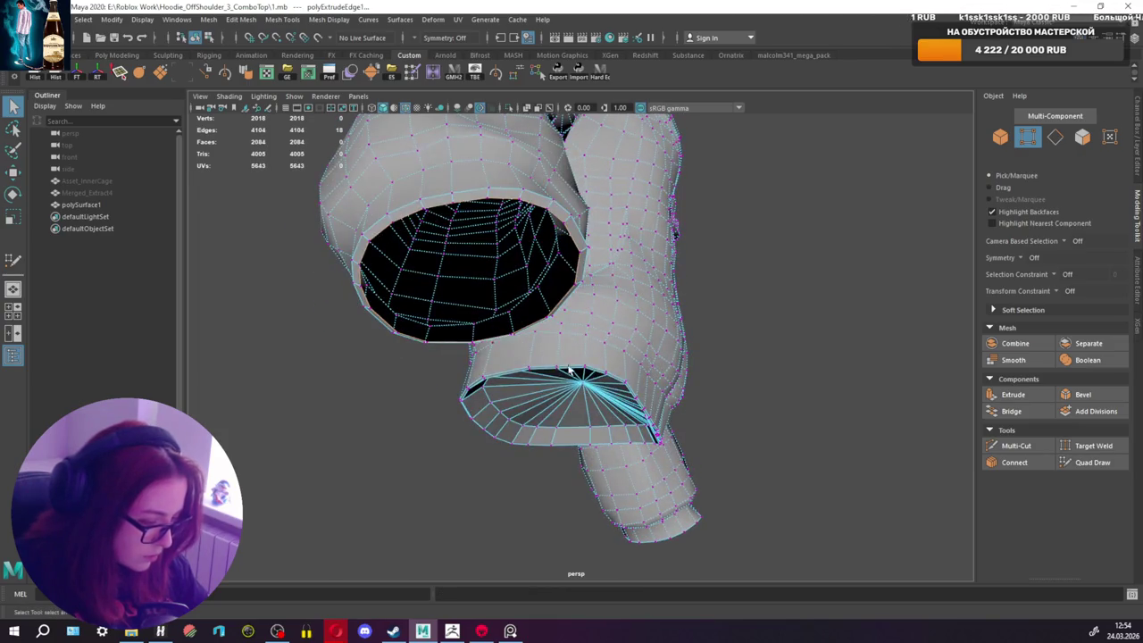
Step: Extrude and shrink the cuff opening's edge loop, then undo the extrusion
{"action": "right_click_drag", "start_coordinate": [500, 201], "coordinate": [506, 204]}
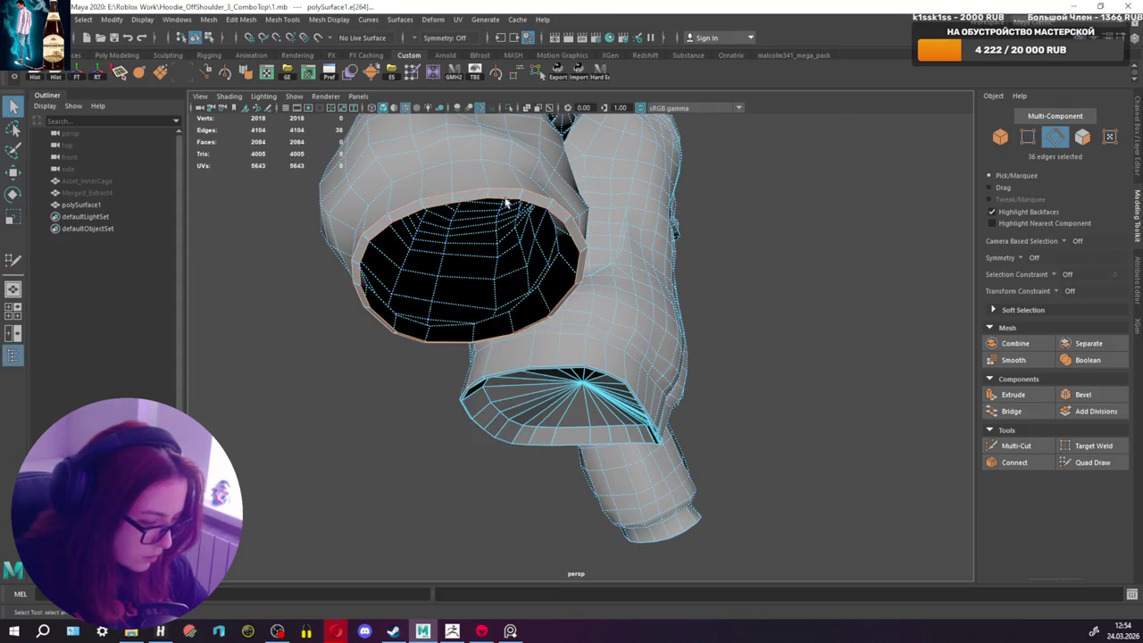
{"action": "key", "text": "ctrl+e"}
{"action": "mouse_move", "coordinate": [472, 269]}
{"action": "left_mouse_down"}
{"action": "mouse_move", "coordinate": [462, 275]}
{"action": "mouse_move", "coordinate": [505, 305]}
{"action": "mouse_move", "coordinate": [669, 324]}
{"action": "left_mouse_up"}
{"action": "key", "text": "w"}
{"action": "key", "text": "ctrl+z"}
Step: Extrude the cuff's 18 border edges once more and merge them into one centre vertex
{"action": "right_click_drag", "start_coordinate": [669, 324], "coordinate": [596, 275], "text": "shift"}
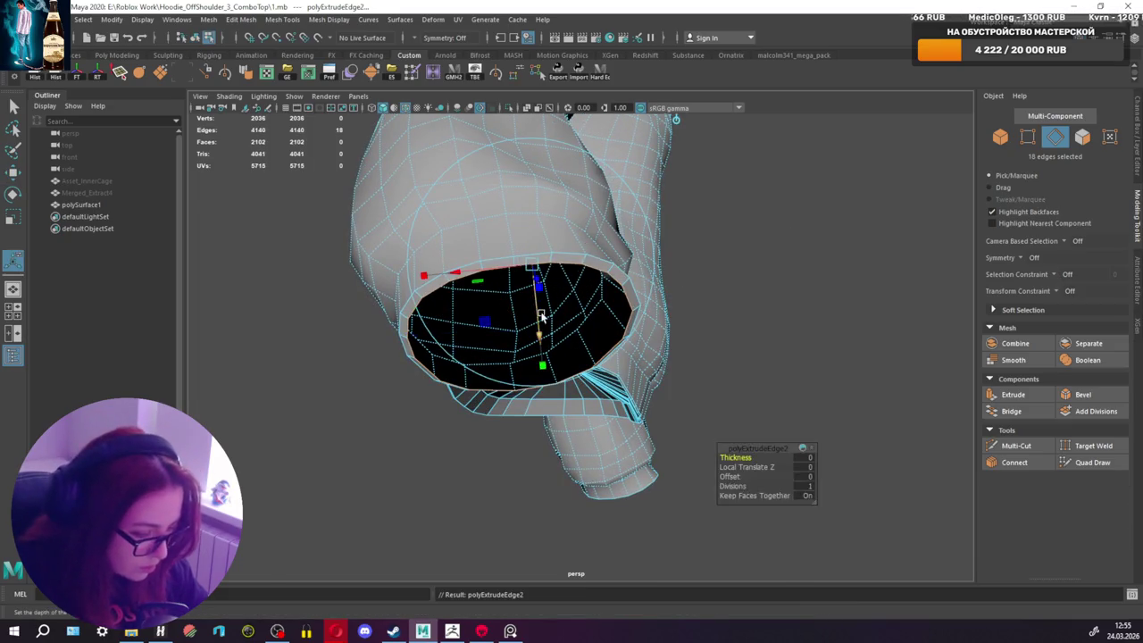
{"action": "mouse_move", "coordinate": [596, 275]}
{"action": "left_mouse_down", "text": "alt"}
{"action": "mouse_move", "coordinate": [676, 265]}
{"action": "mouse_move", "coordinate": [533, 336]}
{"action": "mouse_move", "coordinate": [560, 338]}
{"action": "left_mouse_up", "text": "alt"}
{"action": "key", "text": "ctrl+e"}
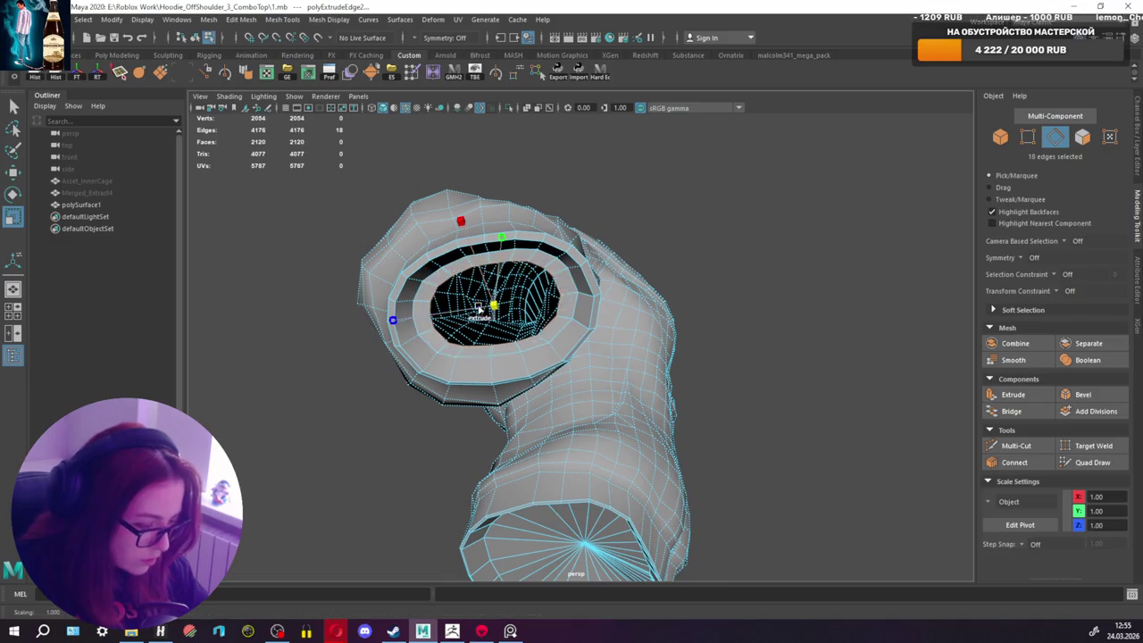
{"action": "right_click_drag", "start_coordinate": [715, 216], "coordinate": [717, 118], "text": "shift"}
{"action": "mouse_move", "coordinate": [717, 118]}
{"action": "left_mouse_down", "text": "alt"}
{"action": "mouse_move", "coordinate": [616, 366]}
{"action": "mouse_move", "coordinate": [548, 348]}
{"action": "left_mouse_up", "text": "alt"}
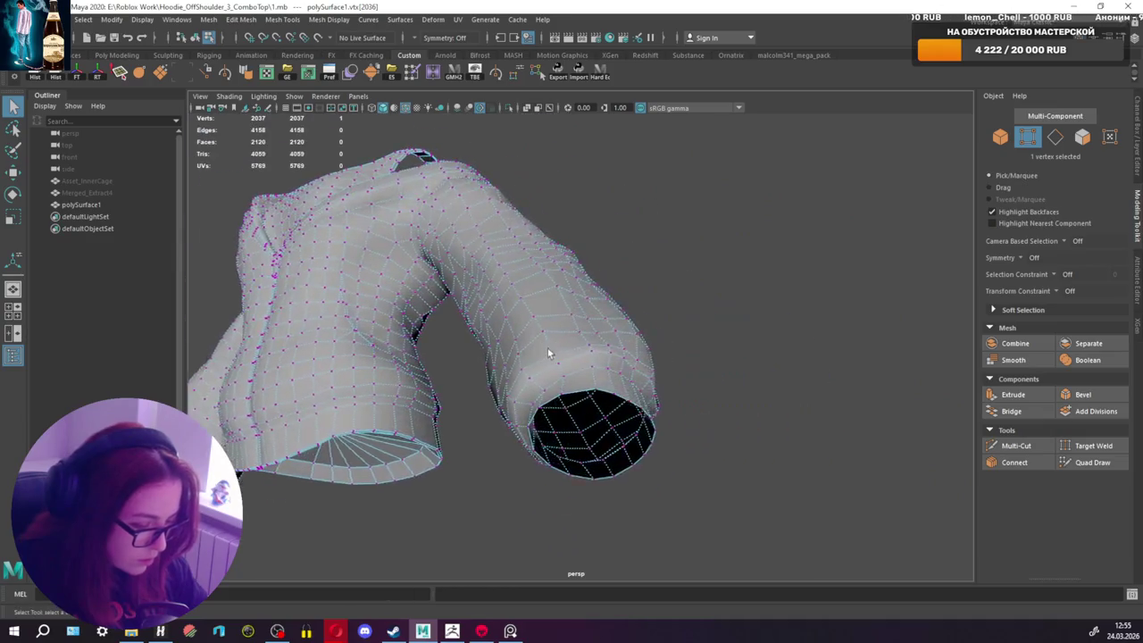
Step: Select the sleeve cuff's edge loop and extrude it inward into a rim
{"action": "right_click", "coordinate": [551, 320]}
{"action": "right_click_drag", "start_coordinate": [551, 326], "coordinate": [551, 285]}
{"action": "key", "text": "ctrl+e"}
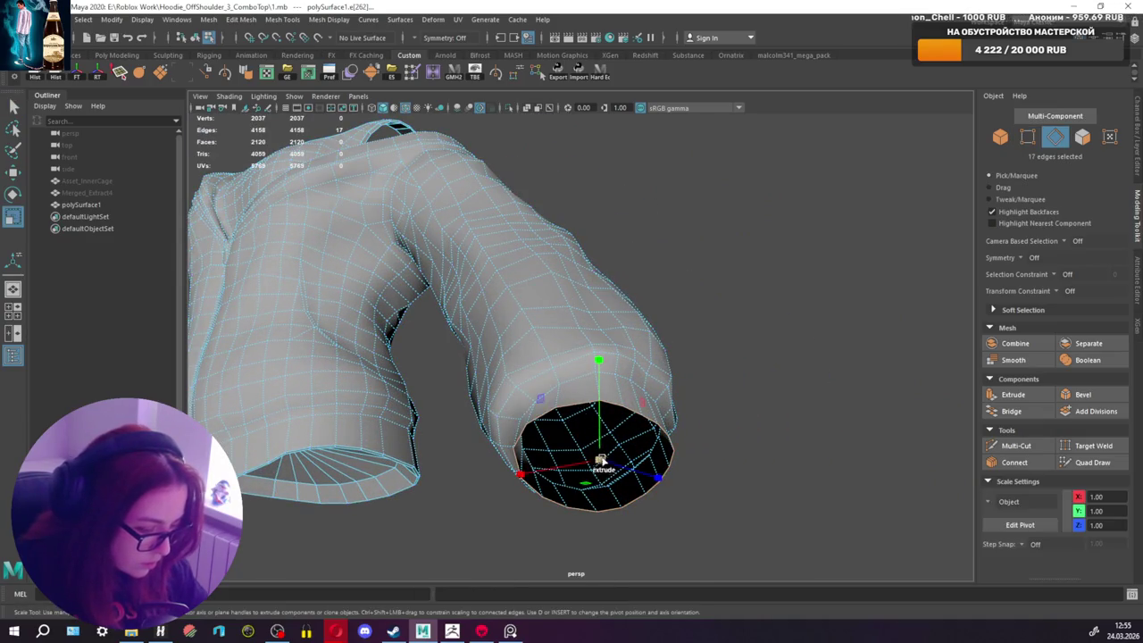
{"action": "mouse_move", "coordinate": [597, 463]}
{"action": "left_mouse_down", "text": "alt"}
{"action": "mouse_move", "coordinate": [666, 479]}
{"action": "mouse_move", "coordinate": [666, 465]}
{"action": "mouse_move", "coordinate": [689, 506]}
{"action": "mouse_move", "coordinate": [623, 468]}
{"action": "mouse_move", "coordinate": [508, 464]}
{"action": "mouse_move", "coordinate": [624, 443]}
{"action": "mouse_move", "coordinate": [479, 444]}
{"action": "mouse_move", "coordinate": [678, 414]}
{"action": "mouse_move", "coordinate": [630, 416]}
{"action": "left_mouse_up", "text": "alt"}
{"action": "key", "text": "w"}
{"action": "key", "text": "q"}
{"action": "middle_click_drag", "start_coordinate": [631, 417], "coordinate": [617, 384], "text": "alt"}
{"action": "mouse_move", "coordinate": [617, 383]}
{"action": "left_mouse_down", "text": "alt"}
{"action": "mouse_move", "coordinate": [529, 385]}
{"action": "mouse_move", "coordinate": [513, 360]}
{"action": "mouse_move", "coordinate": [516, 437]}
{"action": "mouse_move", "coordinate": [584, 365]}
{"action": "left_mouse_up", "text": "alt"}
{"action": "right_click_drag", "start_coordinate": [670, 295], "coordinate": [640, 318], "text": "shift"}
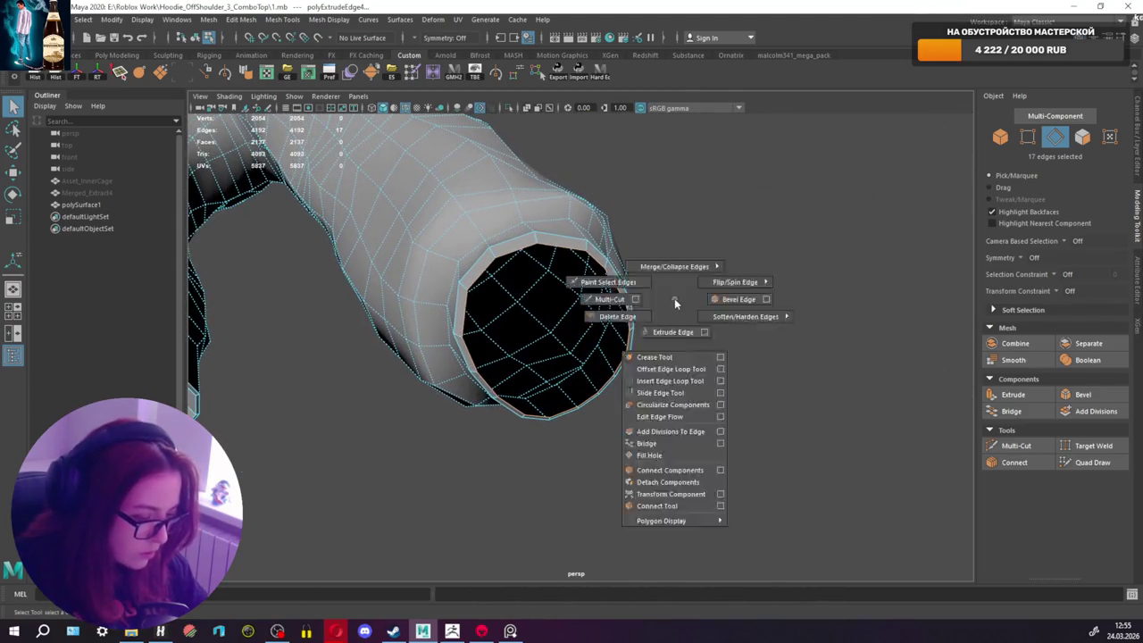
{"action": "left_click_drag", "start_coordinate": [652, 261], "coordinate": [594, 293]}
Step: Scale the cuff edges inward and merge them into one centre vertex
{"action": "key", "text": "r"}
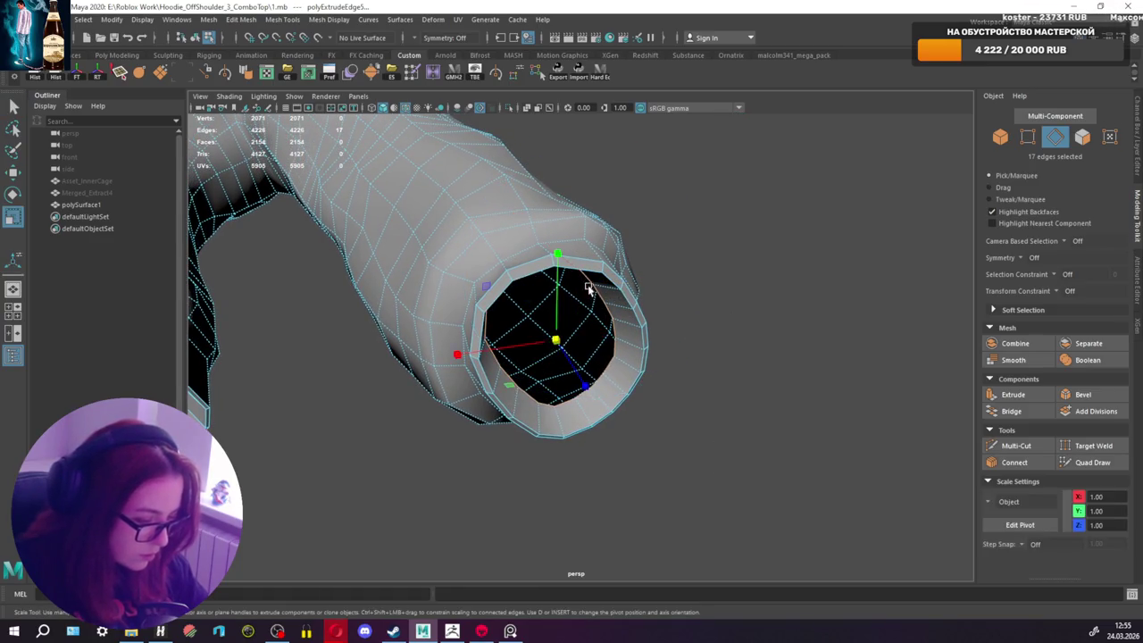
{"action": "left_click_drag", "start_coordinate": [555, 343], "coordinate": [505, 347]}
{"action": "right_click_drag", "start_coordinate": [747, 246], "coordinate": [742, 176], "text": "shift"}
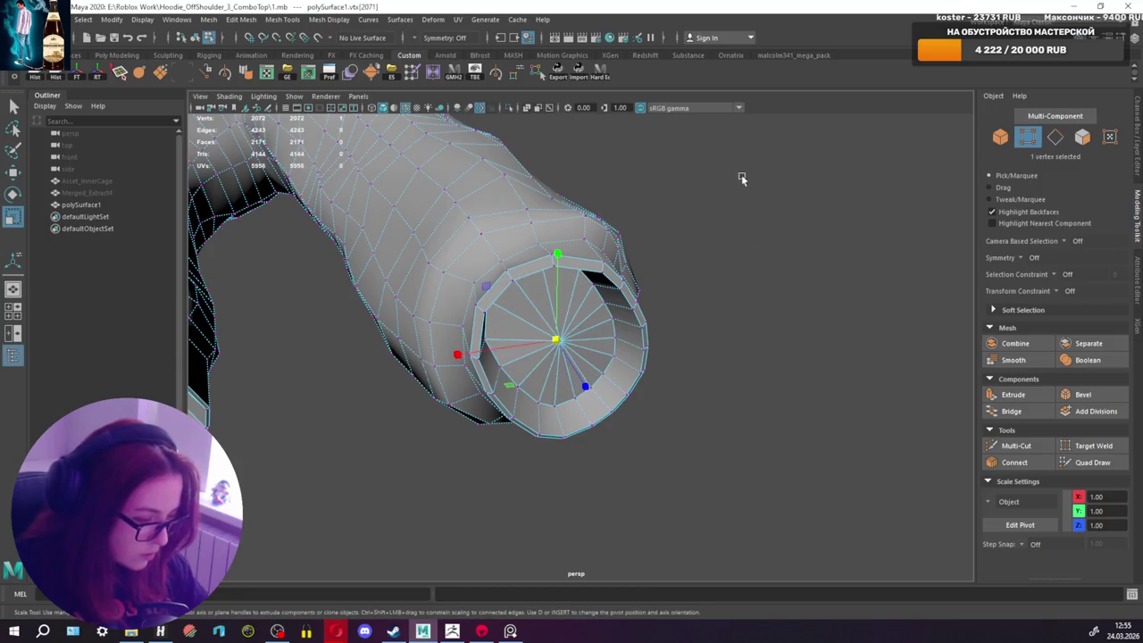
{"action": "key", "text": "q"}
Step: Push the centre vertex slightly along the sleeve using a custom pivot axis
{"action": "mouse_move", "coordinate": [610, 304]}
{"action": "left_mouse_down", "text": "alt"}
{"action": "mouse_move", "coordinate": [663, 357]}
{"action": "mouse_move", "coordinate": [679, 421]}
{"action": "left_mouse_up", "text": "alt"}
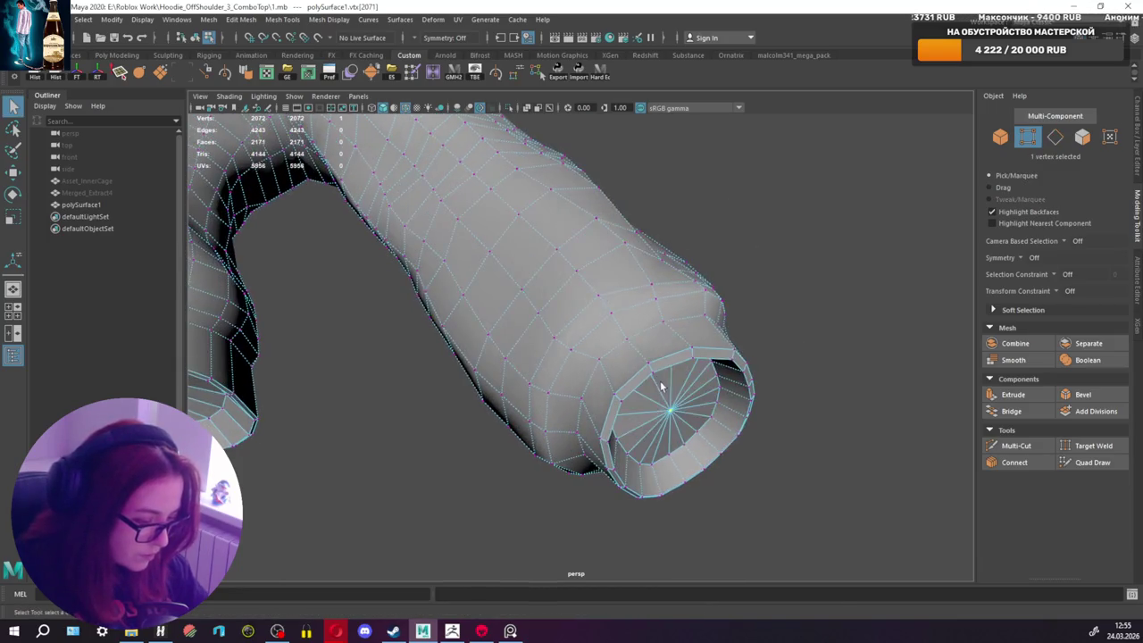
{"action": "key", "text": "w"}
{"action": "key", "text": "d"}
{"action": "left_click", "coordinate": [684, 437]}
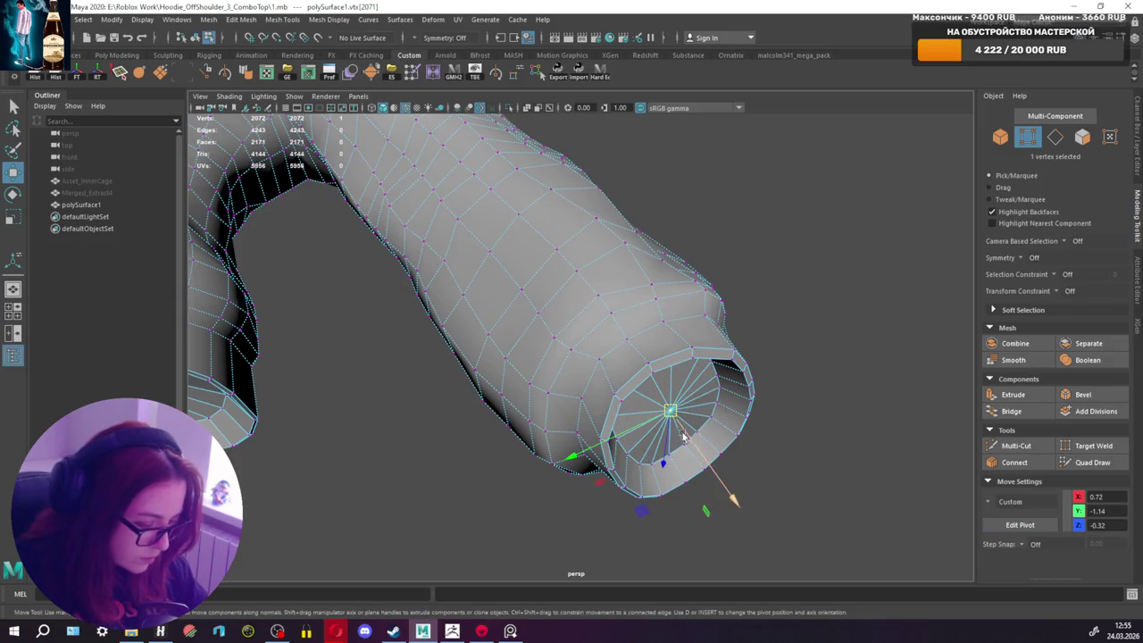
{"action": "middle_click_drag", "start_coordinate": [673, 416], "coordinate": [673, 433]}
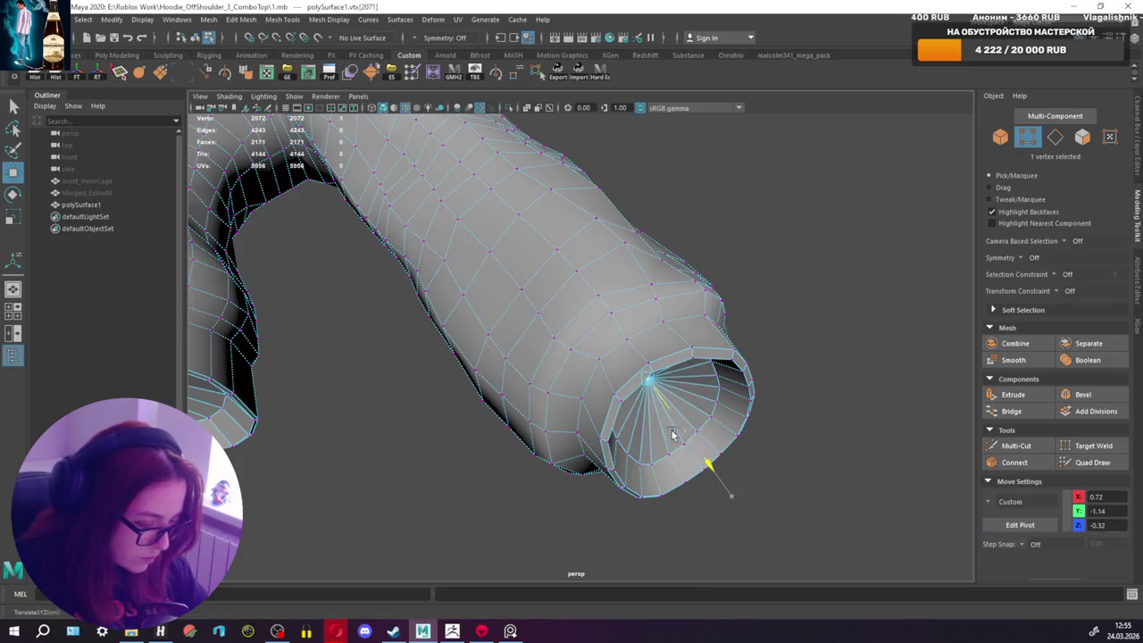
{"action": "key", "text": "q"}
{"action": "mouse_move", "coordinate": [674, 433]}
{"action": "left_mouse_down", "text": "alt"}
{"action": "mouse_move", "coordinate": [485, 391]}
{"action": "mouse_move", "coordinate": [604, 378]}
{"action": "mouse_move", "coordinate": [647, 413]}
{"action": "mouse_move", "coordinate": [603, 389]}
{"action": "mouse_move", "coordinate": [567, 415]}
{"action": "mouse_move", "coordinate": [842, 242]}
{"action": "left_mouse_up", "text": "alt"}
{"action": "key", "text": "w"}
{"action": "key", "text": "q"}
{"action": "right_click_drag", "start_coordinate": [842, 242], "coordinate": [862, 210]}
Step: Marquee-select every hoodie edge, apply Soften Edge, and frame the hoodie
{"action": "scroll", "coordinate": [788, 245], "scroll_direction": "down", "scroll_amount": 5}
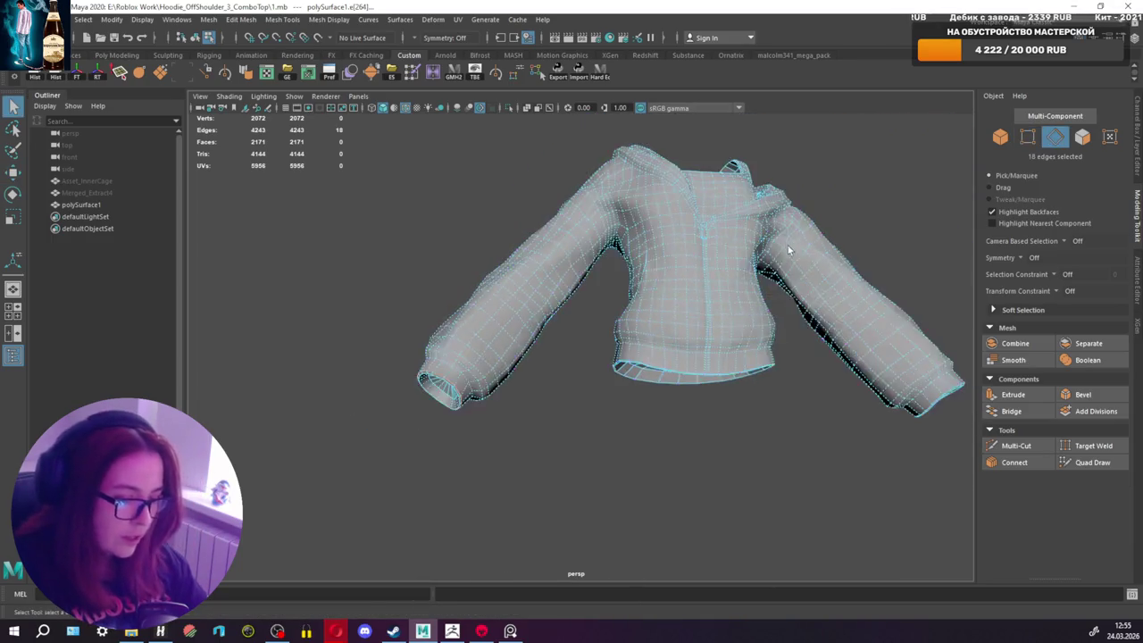
{"action": "left_click_drag", "start_coordinate": [788, 245], "coordinate": [473, 191], "text": "alt"}
{"action": "left_click_drag", "start_coordinate": [395, 116], "coordinate": [821, 495]}
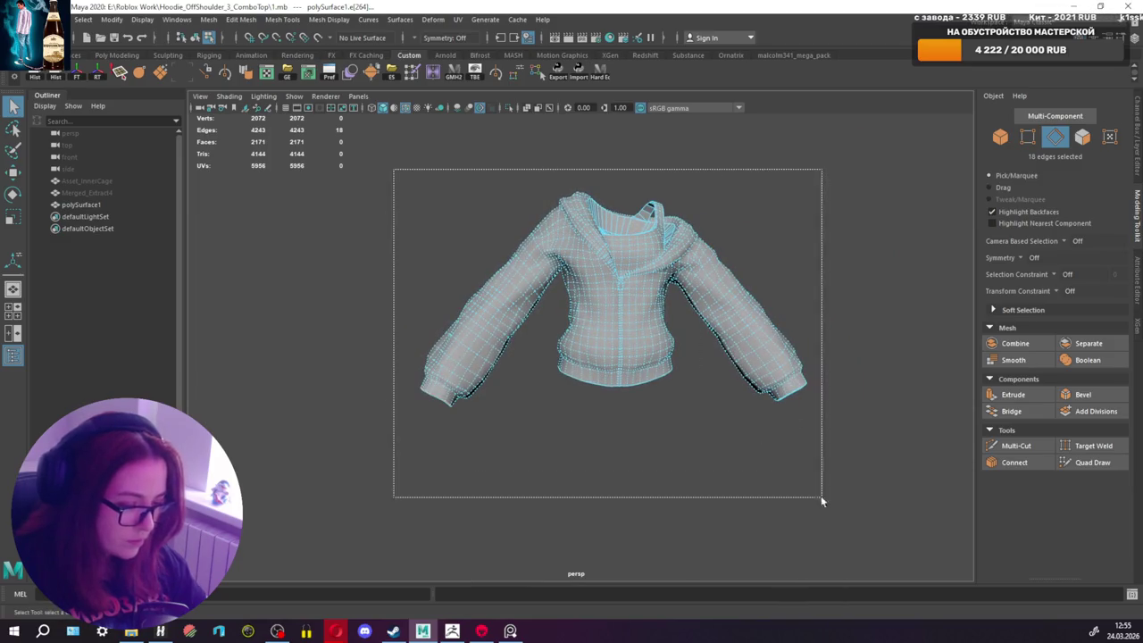
{"action": "right_click_drag", "start_coordinate": [620, 314], "coordinate": [651, 296], "text": "shift"}
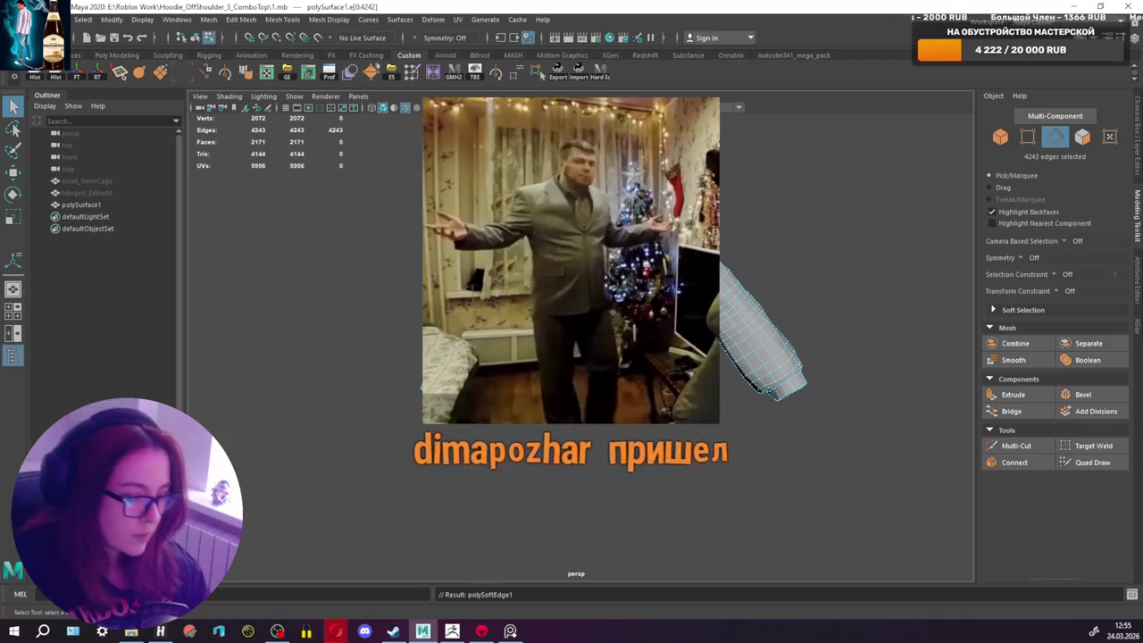
{"action": "key", "text": "f"}
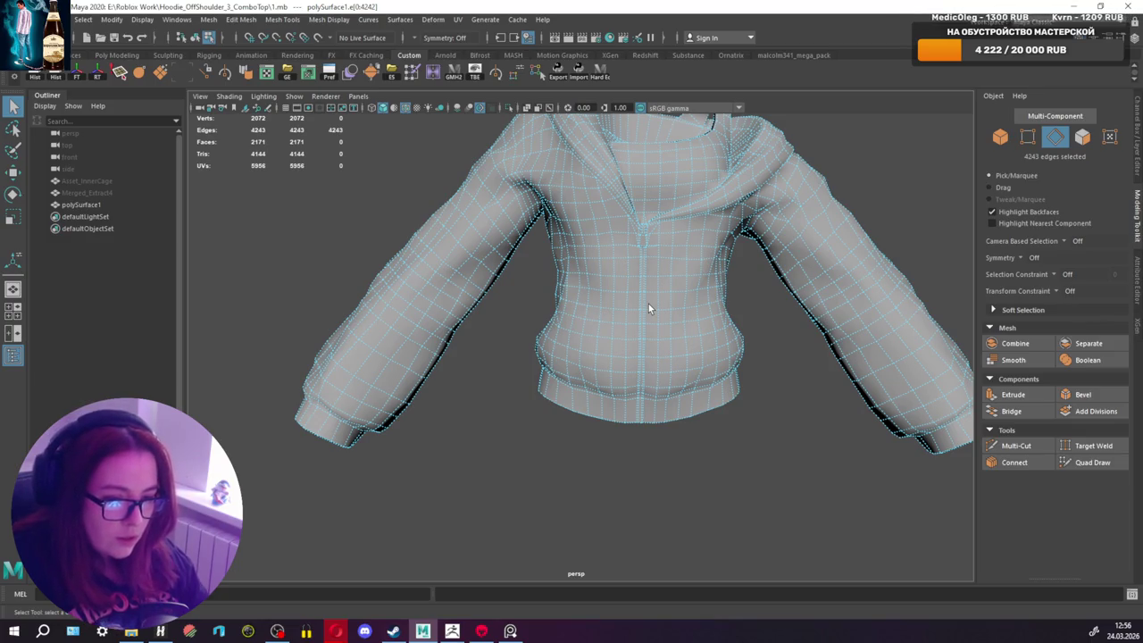
{"action": "mouse_move", "coordinate": [624, 283]}
{"action": "left_mouse_down", "text": "alt"}
{"action": "mouse_move", "coordinate": [589, 242]}
{"action": "mouse_move", "coordinate": [620, 301]}
{"action": "left_mouse_up", "text": "alt"}
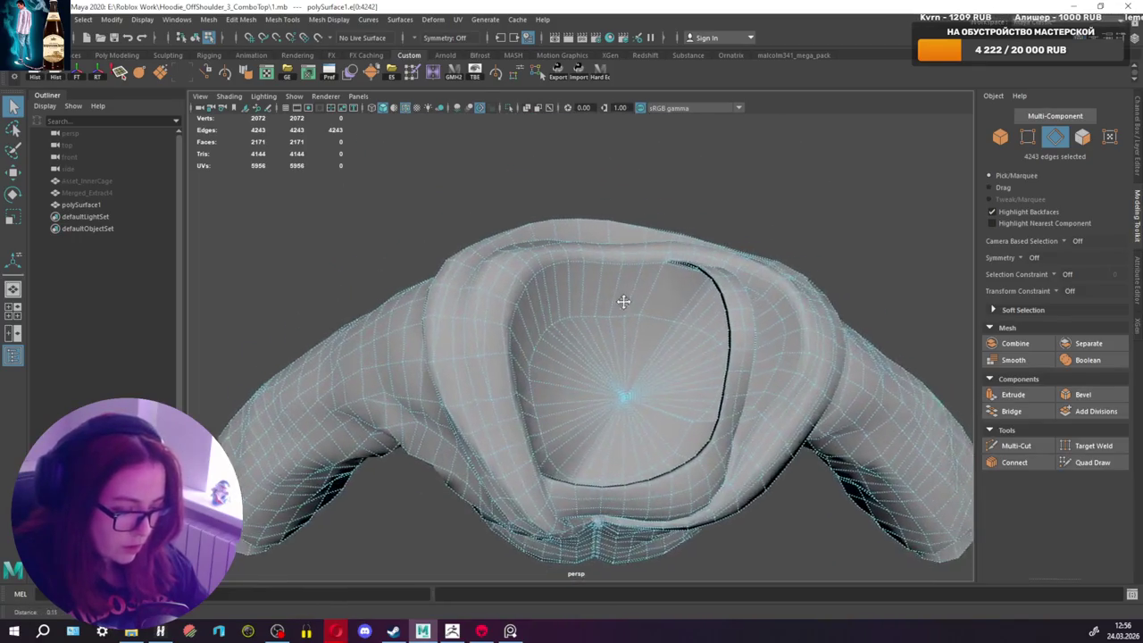
Step: In Vertex mode, merge a close vertex pair inside the hood
{"action": "scroll", "coordinate": [620, 301], "scroll_direction": "up", "scroll_amount": 2}
{"action": "right_click", "coordinate": [593, 282]}
{"action": "left_click", "coordinate": [537, 281]}
{"action": "mouse_move", "coordinate": [554, 258]}
{"action": "left_mouse_down", "text": "alt"}
{"action": "mouse_move", "coordinate": [695, 253]}
{"action": "mouse_move", "coordinate": [709, 286]}
{"action": "left_mouse_up", "text": "alt"}
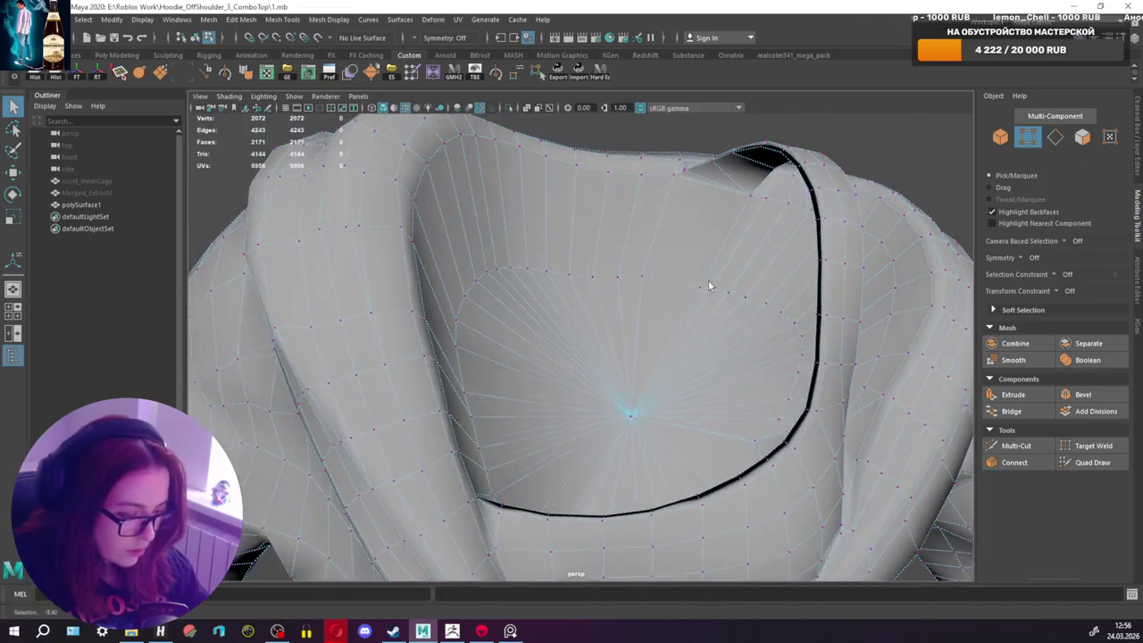
{"action": "right_click_drag", "start_coordinate": [714, 293], "coordinate": [699, 212], "text": "shift"}
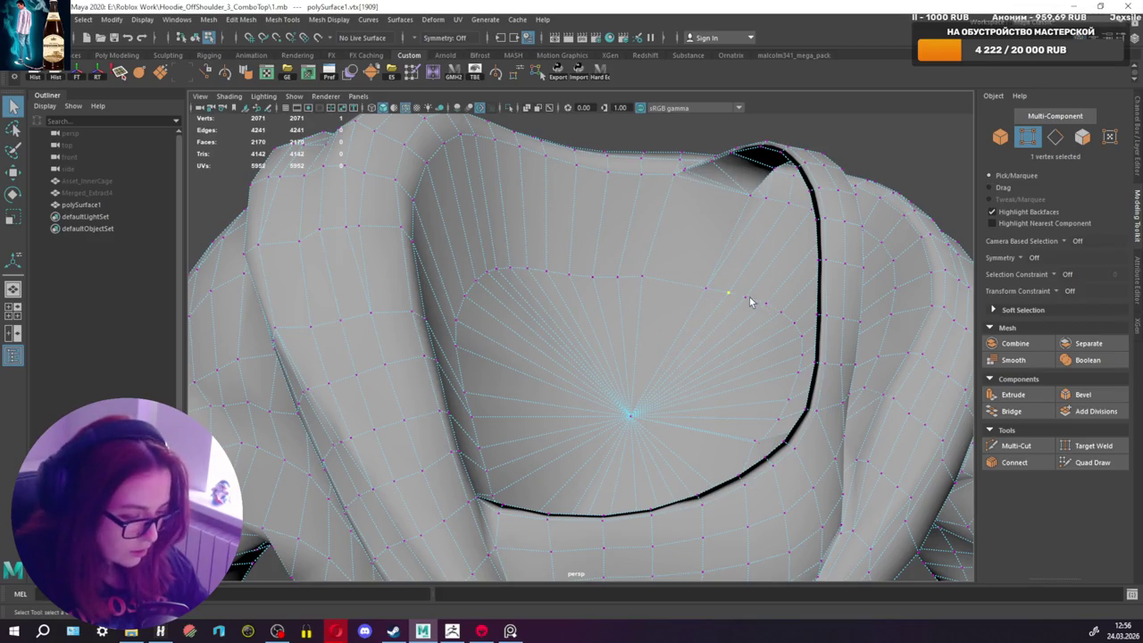
Step: Select the vertex at the hood's inner corner and nudge it with the Move tool
{"action": "left_click_drag", "start_coordinate": [757, 300], "coordinate": [852, 278], "text": "alt"}
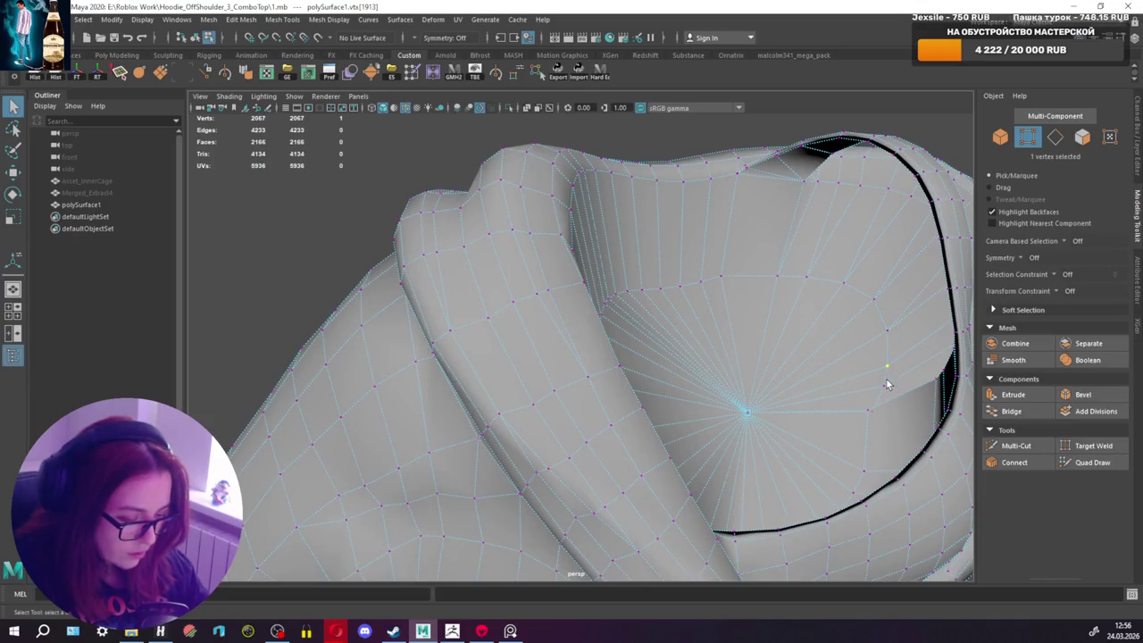
{"action": "left_click_drag", "start_coordinate": [855, 405], "coordinate": [683, 434], "text": "alt"}
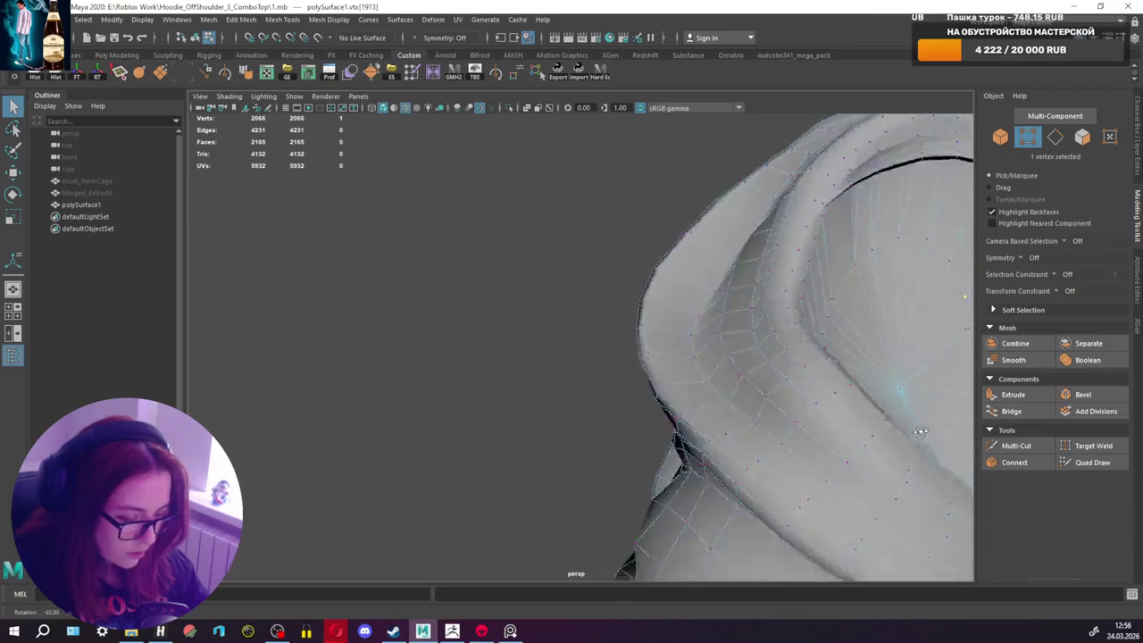
{"action": "right_click_drag", "start_coordinate": [683, 434], "coordinate": [684, 373], "text": "alt"}
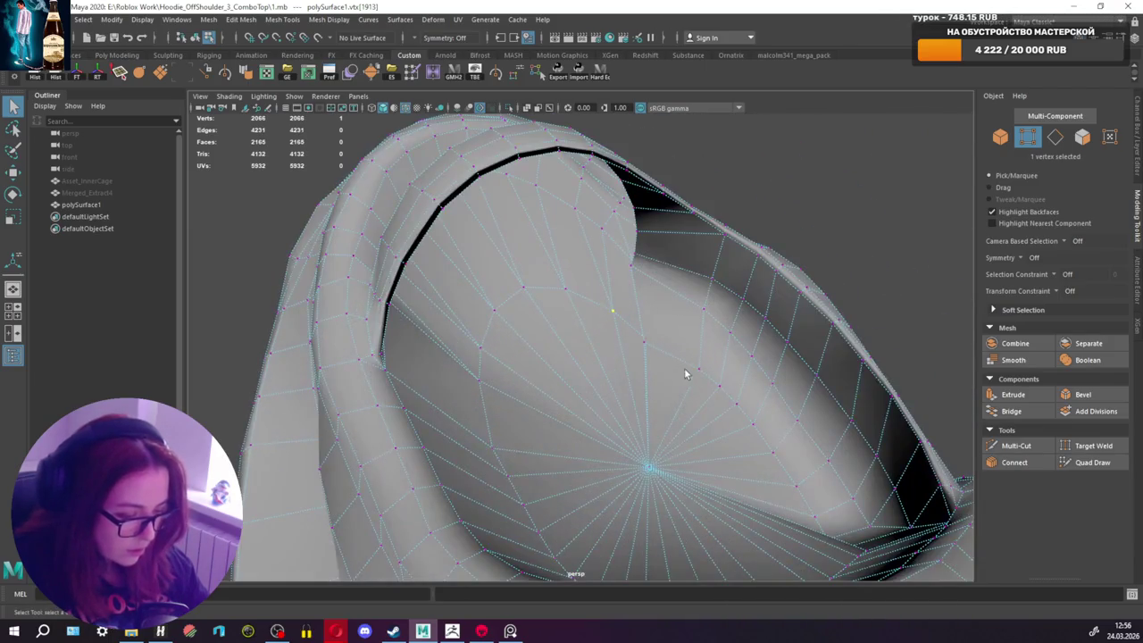
{"action": "mouse_move", "coordinate": [641, 343]}
{"action": "left_mouse_down", "text": "alt"}
{"action": "mouse_move", "coordinate": [595, 327]}
{"action": "mouse_move", "coordinate": [607, 357]}
{"action": "mouse_move", "coordinate": [691, 350]}
{"action": "mouse_move", "coordinate": [652, 382]}
{"action": "mouse_move", "coordinate": [741, 309]}
{"action": "mouse_move", "coordinate": [721, 381]}
{"action": "left_mouse_up", "text": "alt"}
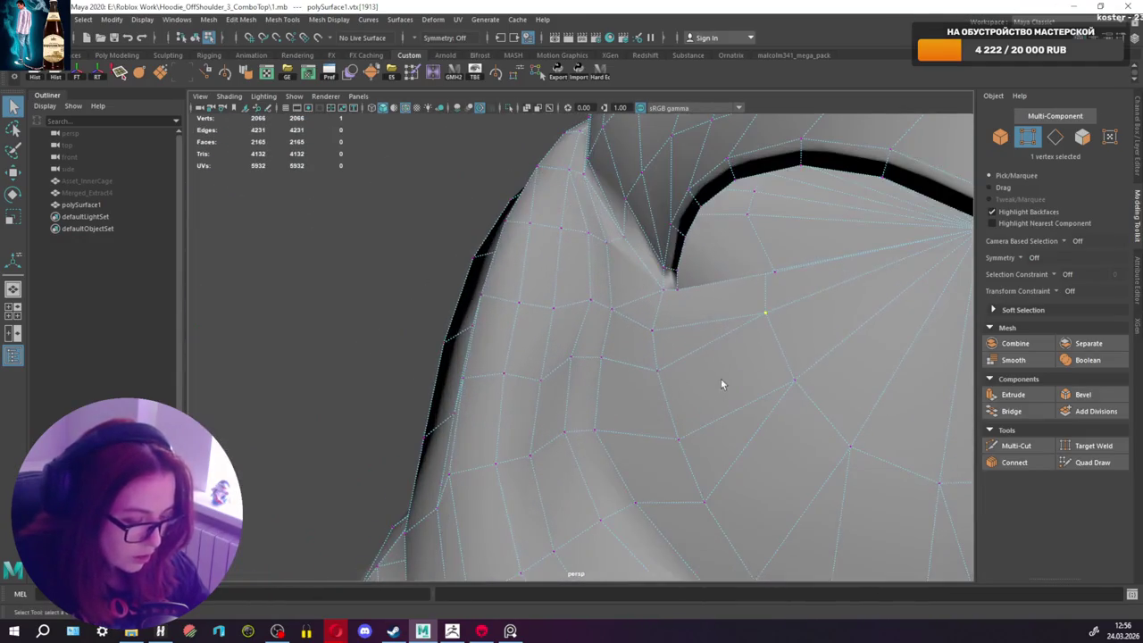
{"action": "left_click", "coordinate": [772, 268]}
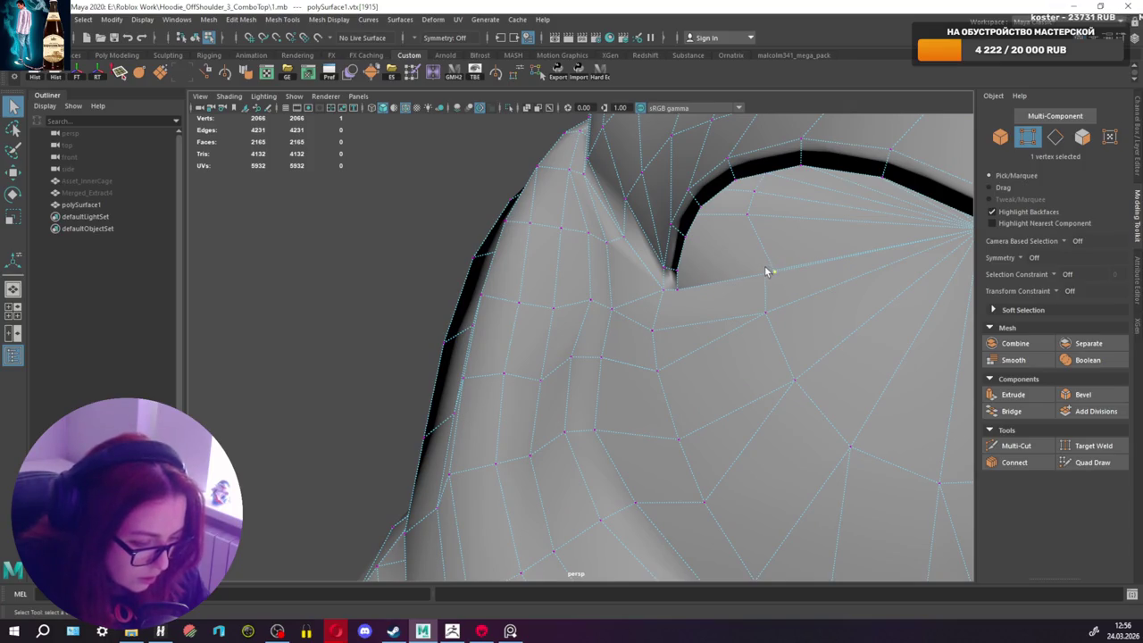
{"action": "key", "text": "w"}
{"action": "mouse_move", "coordinate": [761, 288]}
{"action": "left_mouse_down", "text": "alt"}
{"action": "mouse_move", "coordinate": [641, 289]}
{"action": "mouse_move", "coordinate": [706, 331]}
{"action": "mouse_move", "coordinate": [651, 364]}
{"action": "mouse_move", "coordinate": [435, 298]}
{"action": "mouse_move", "coordinate": [713, 303]}
{"action": "mouse_move", "coordinate": [707, 288]}
{"action": "mouse_move", "coordinate": [684, 330]}
{"action": "left_mouse_up", "text": "alt"}
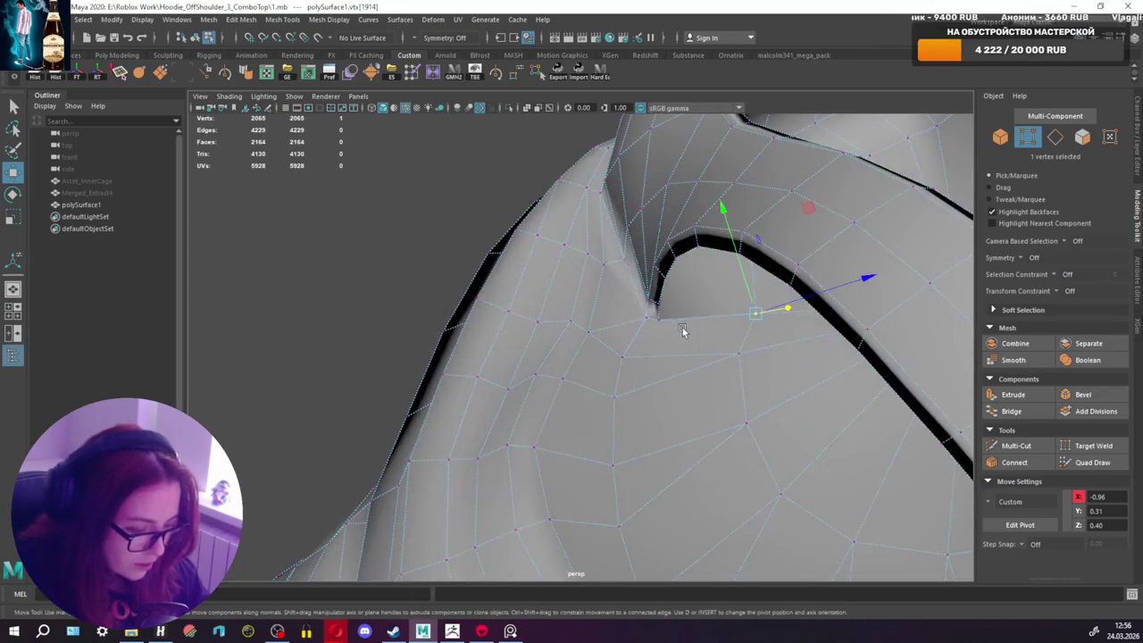
Step: Multi-Cut a new edge at the hood's inner corner
{"action": "left_click", "coordinate": [1016, 446]}
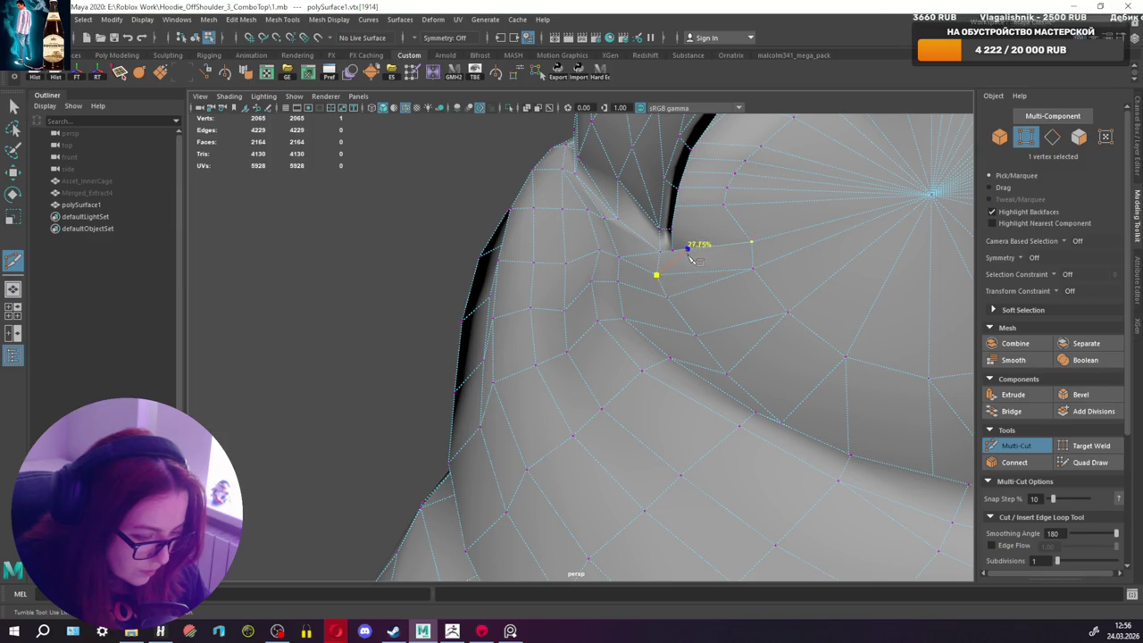
{"action": "mouse_move", "coordinate": [734, 265]}
{"action": "left_mouse_down", "text": "alt"}
{"action": "mouse_move", "coordinate": [791, 298]}
{"action": "mouse_move", "coordinate": [727, 360]}
{"action": "left_mouse_up", "text": "alt"}
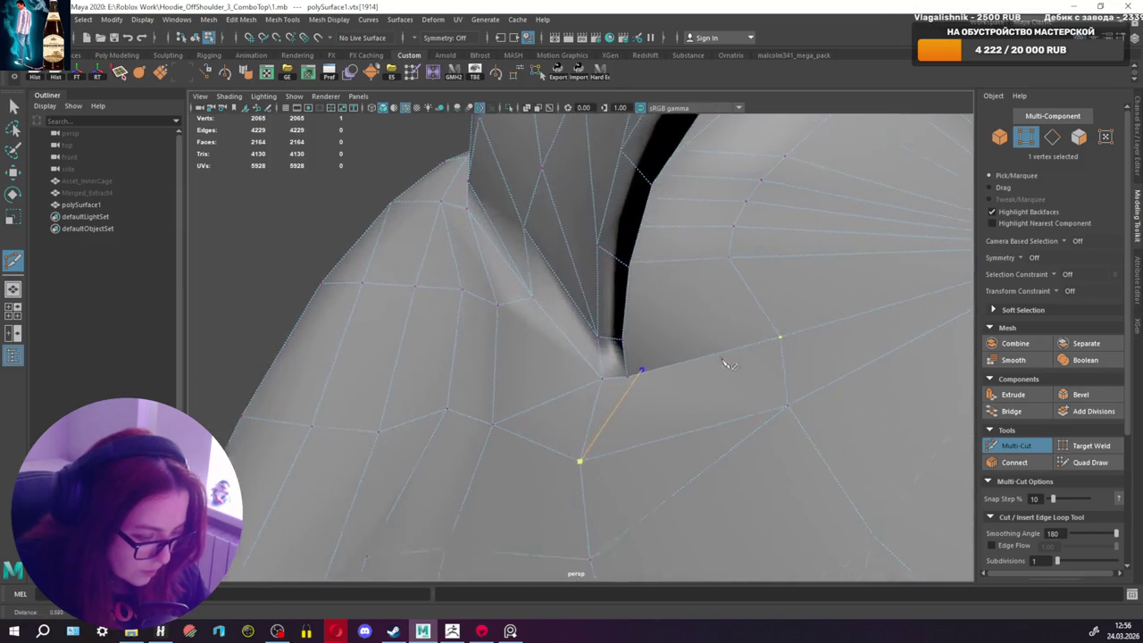
{"action": "scroll", "coordinate": [727, 360], "scroll_direction": "up", "scroll_amount": 3}
Step: Target Weld a stray vertex onto its neighbour
{"action": "left_click", "coordinate": [1098, 448]}
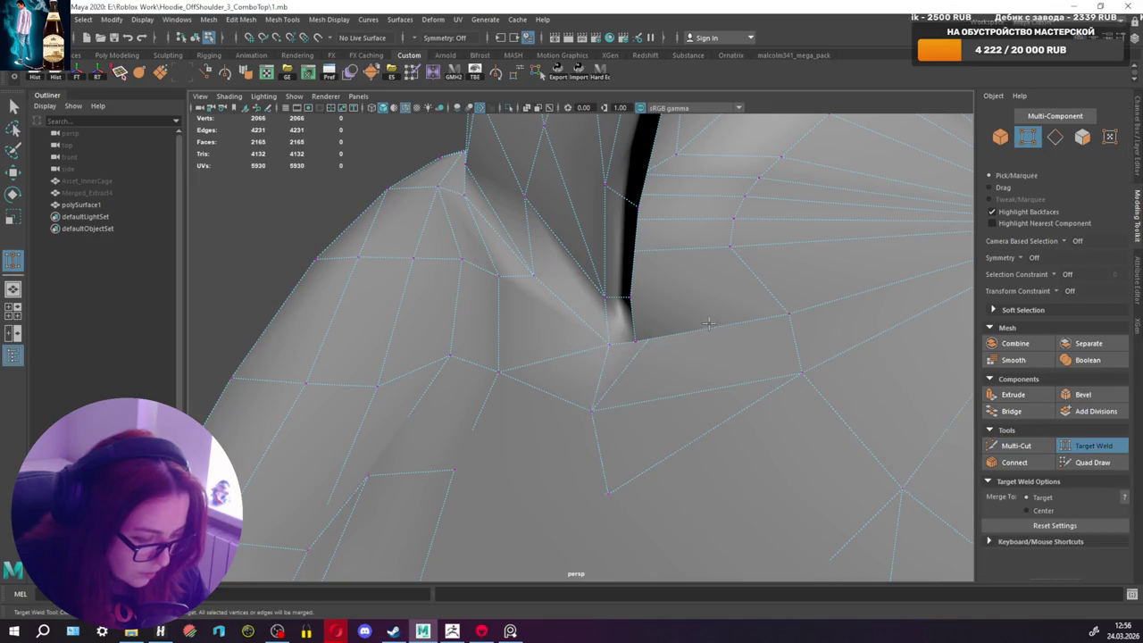
{"action": "left_click", "coordinate": [650, 339]}
{"action": "left_click_drag", "start_coordinate": [650, 339], "coordinate": [682, 322], "text": "alt"}
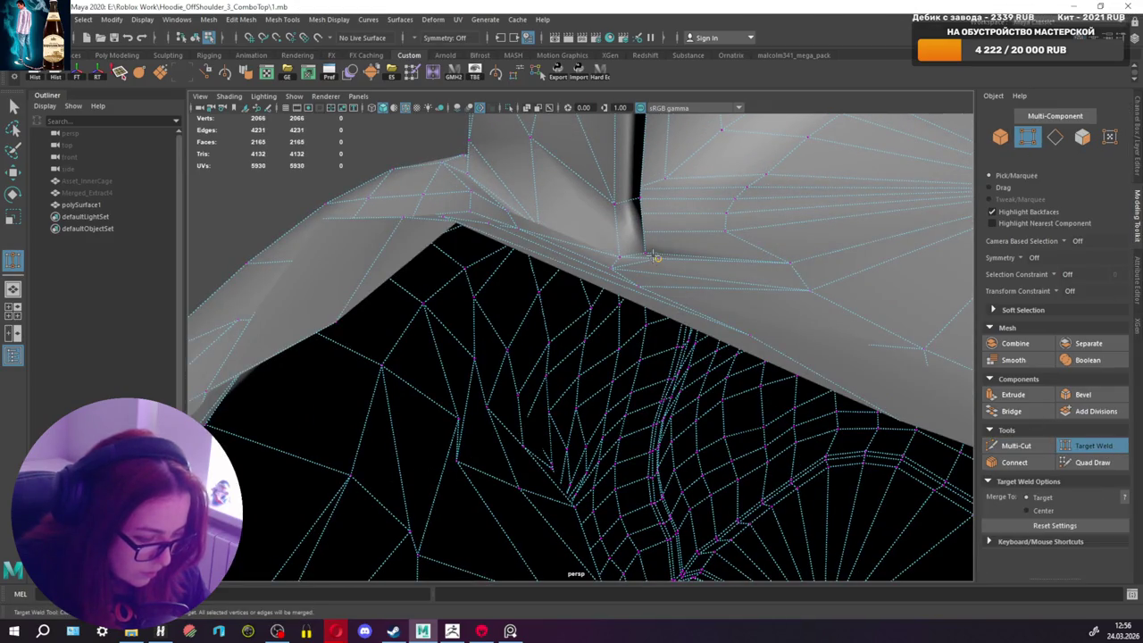
{"action": "mouse_move", "coordinate": [656, 257]}
{"action": "left_mouse_down"}
{"action": "mouse_move", "coordinate": [616, 258]}
{"action": "mouse_move", "coordinate": [679, 294]}
{"action": "mouse_move", "coordinate": [654, 347]}
{"action": "mouse_move", "coordinate": [581, 340]}
{"action": "mouse_move", "coordinate": [577, 362]}
{"action": "mouse_move", "coordinate": [572, 349]}
{"action": "left_mouse_up"}
{"action": "key", "text": "q"}
Step: Merge another stray vertex pair inside the hood at their midpoint
{"action": "right_click_drag", "start_coordinate": [571, 317], "coordinate": [533, 324]}
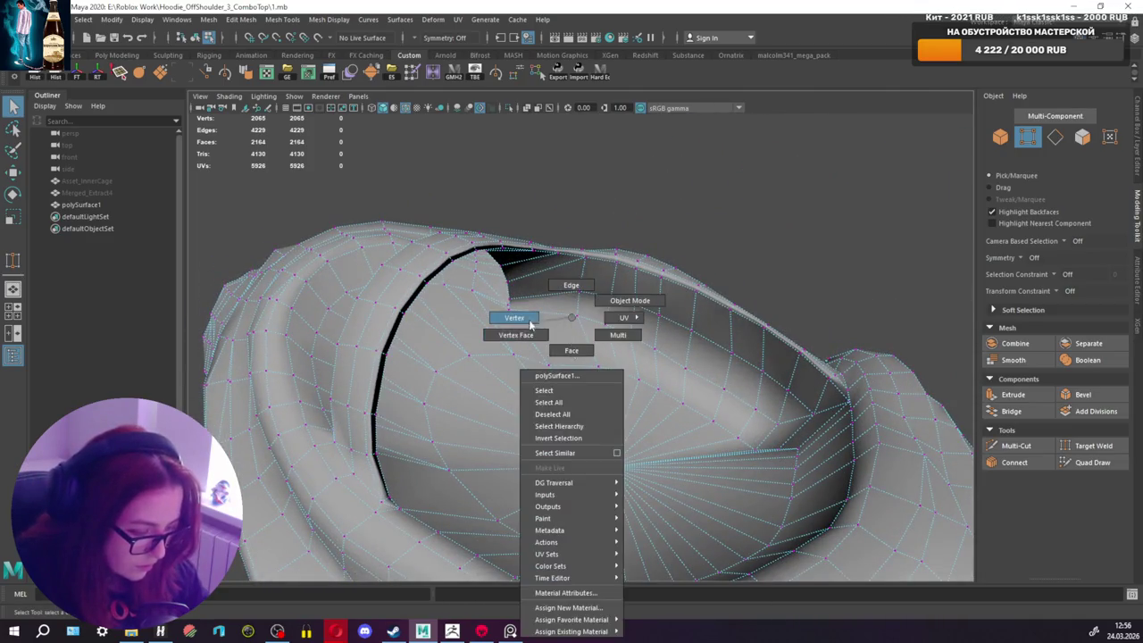
{"action": "mouse_move", "coordinate": [534, 325]}
{"action": "left_mouse_down", "text": "alt"}
{"action": "mouse_move", "coordinate": [791, 327]}
{"action": "mouse_move", "coordinate": [688, 370]}
{"action": "mouse_move", "coordinate": [526, 390]}
{"action": "mouse_move", "coordinate": [559, 396]}
{"action": "mouse_move", "coordinate": [536, 340]}
{"action": "left_mouse_up", "text": "alt"}
{"action": "left_click", "coordinate": [538, 356]}
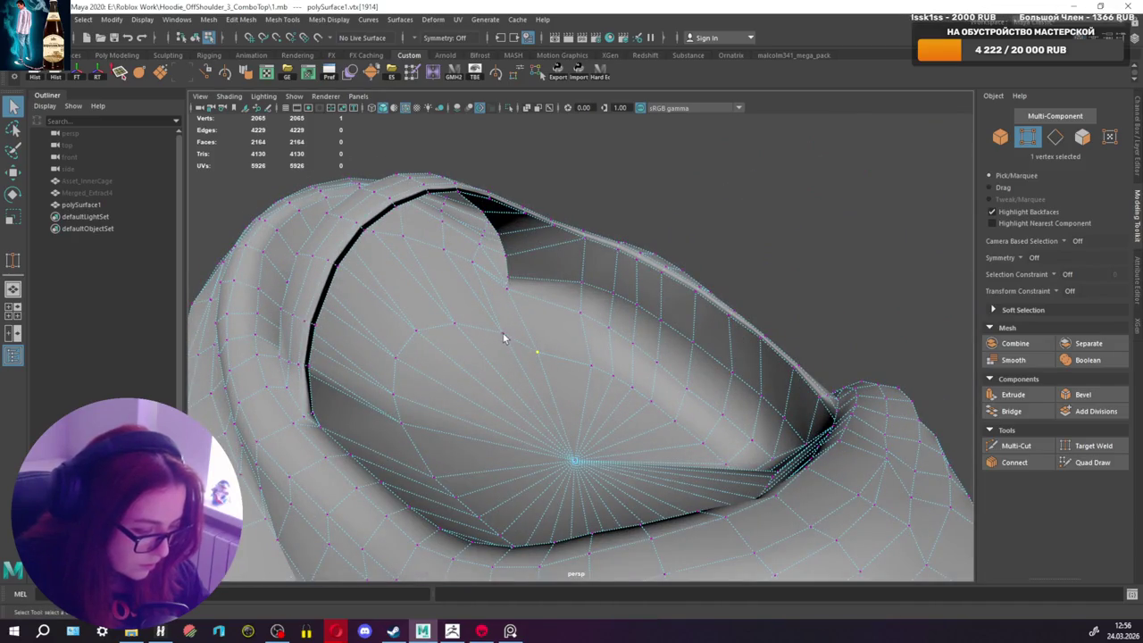
{"action": "right_click_drag", "start_coordinate": [534, 287], "coordinate": [547, 273], "text": "shift"}
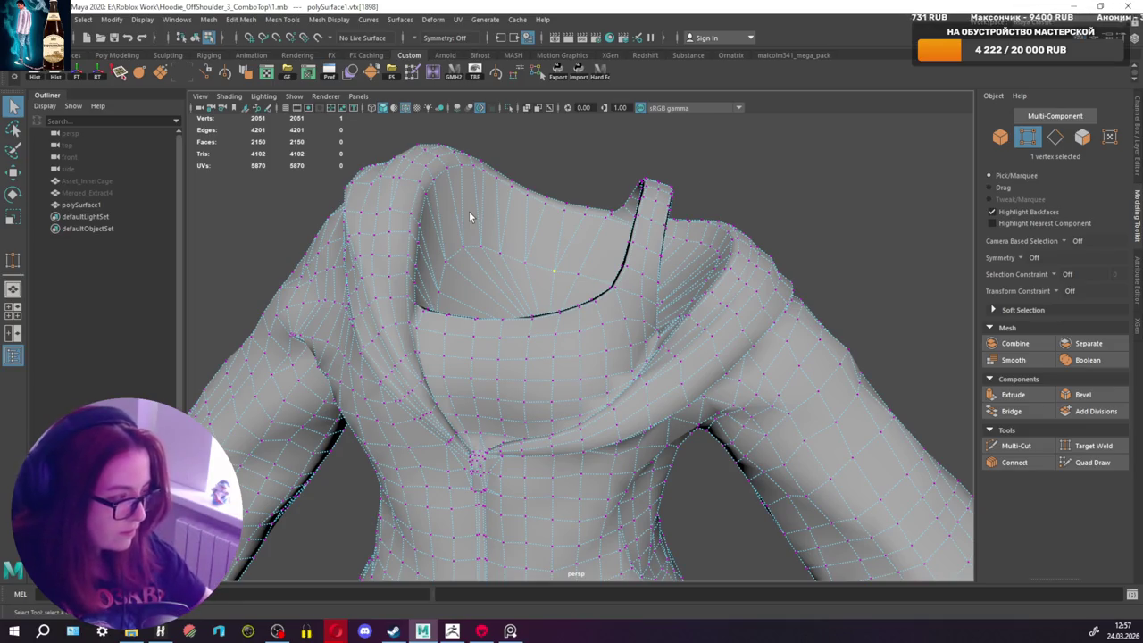
Step: Merge two close vertices on the bottom opening's cap ring
{"action": "scroll", "coordinate": [677, 270], "scroll_direction": "down", "scroll_amount": 3}
{"action": "scroll", "coordinate": [661, 304], "scroll_direction": "up", "scroll_amount": 4}
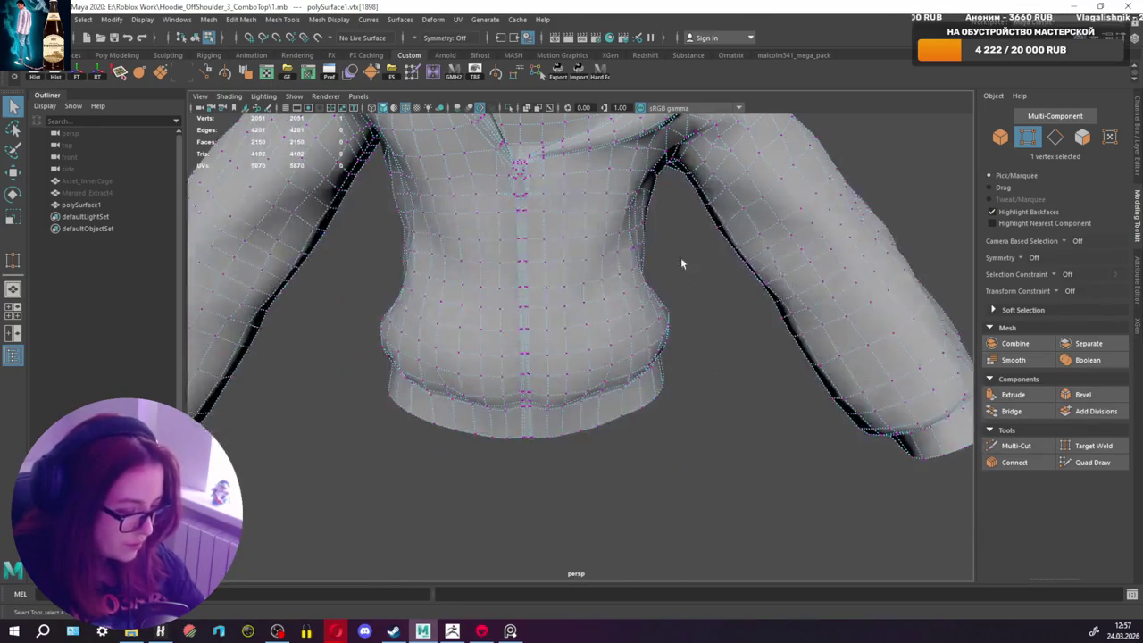
{"action": "mouse_move", "coordinate": [681, 264]}
{"action": "left_mouse_down", "text": "alt"}
{"action": "mouse_move", "coordinate": [689, 197]}
{"action": "mouse_move", "coordinate": [669, 260]}
{"action": "mouse_move", "coordinate": [652, 250]}
{"action": "left_mouse_up", "text": "alt"}
{"action": "scroll", "coordinate": [625, 232], "scroll_direction": "up", "scroll_amount": 3}
{"action": "left_click", "coordinate": [543, 178]}
{"action": "scroll", "coordinate": [559, 205], "scroll_direction": "up", "scroll_amount": 2}
{"action": "scroll", "coordinate": [569, 227], "scroll_direction": "up", "scroll_amount": 1}
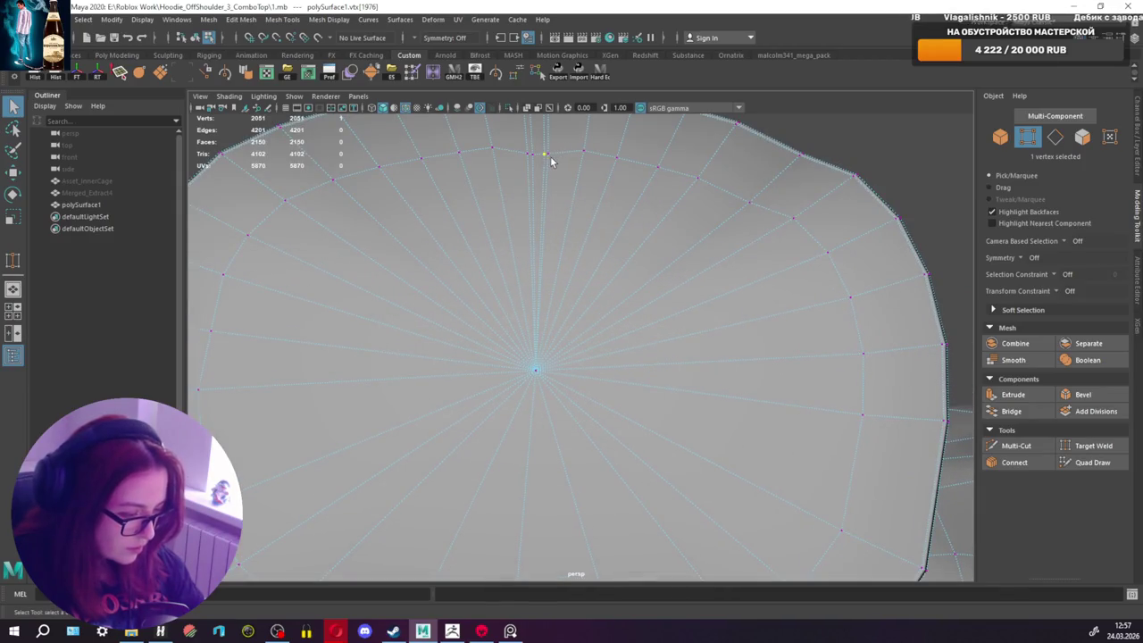
{"action": "left_click_drag", "start_coordinate": [544, 159], "coordinate": [532, 158]}
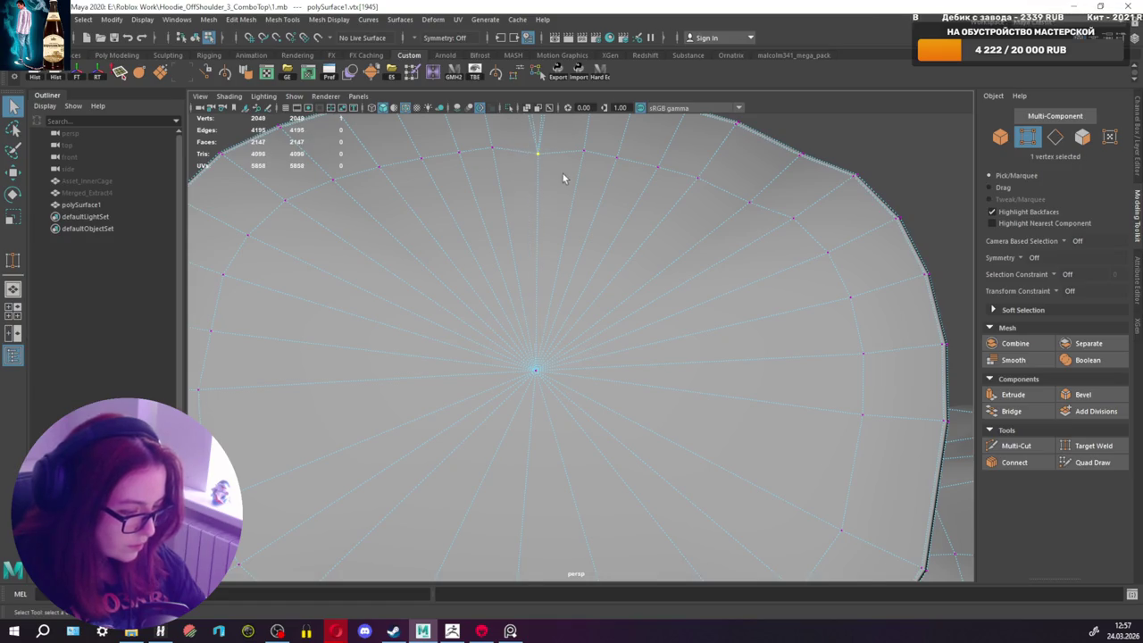
{"action": "scroll", "coordinate": [563, 173], "scroll_direction": "down", "scroll_amount": 2}
Step: Set symmetry to Object X and merge the mirrored vertex pairs on the cap
{"action": "left_click", "coordinate": [611, 194], "text": "shift"}
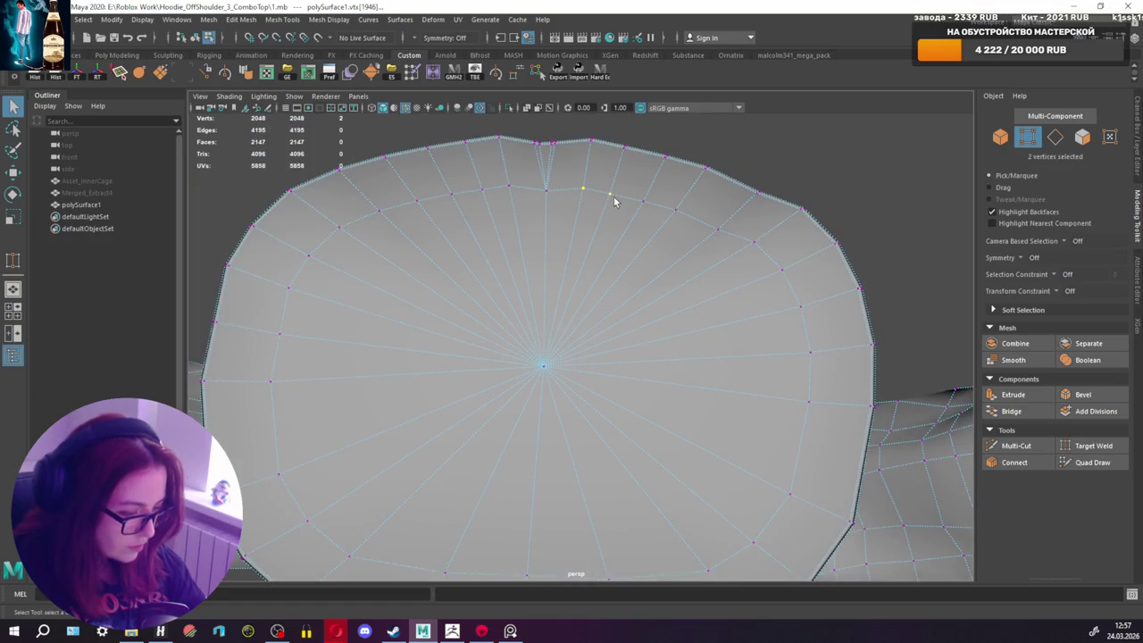
{"action": "left_click", "coordinate": [438, 38]}
{"action": "left_click", "coordinate": [434, 55]}
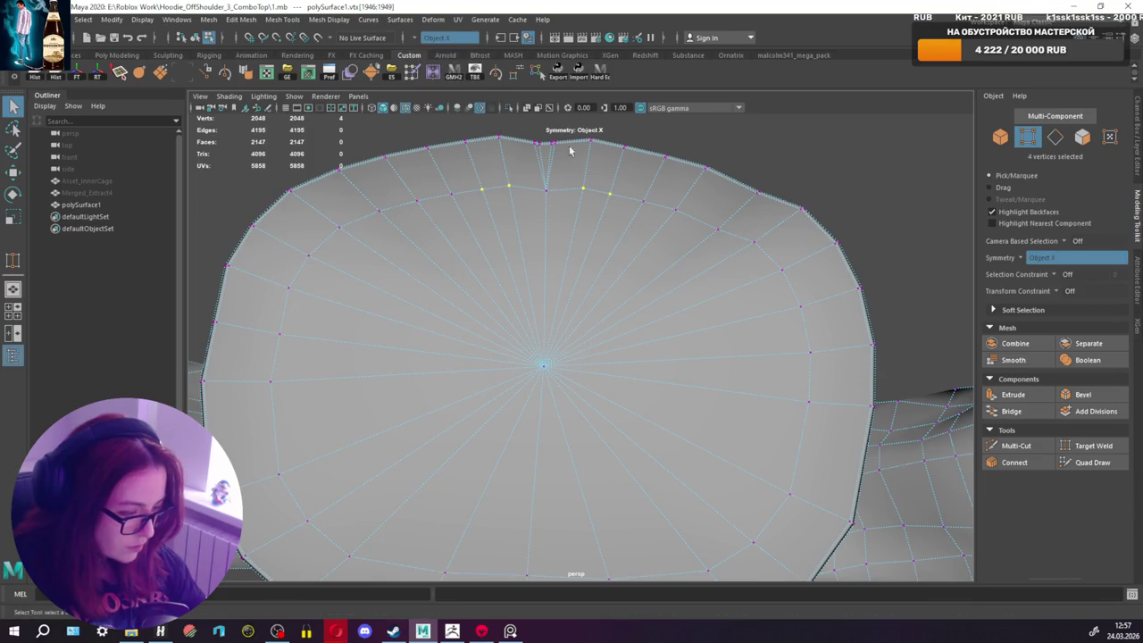
{"action": "right_click_drag", "start_coordinate": [598, 204], "coordinate": [594, 138]}
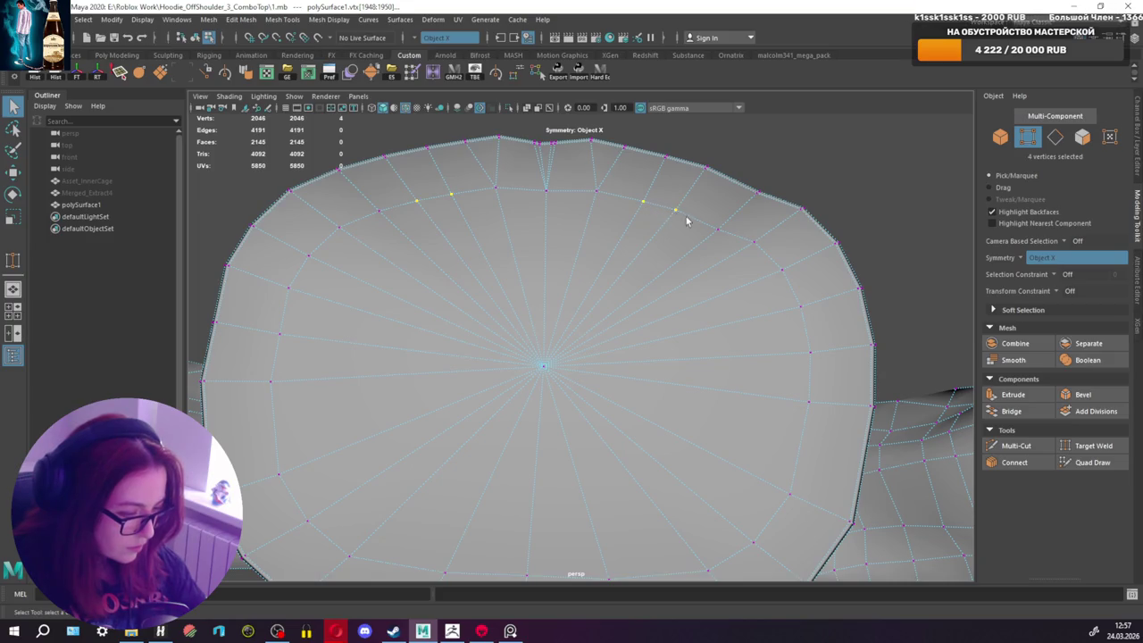
{"action": "left_click", "coordinate": [782, 270]}
{"action": "left_click_drag", "start_coordinate": [777, 338], "coordinate": [776, 282], "text": "alt"}
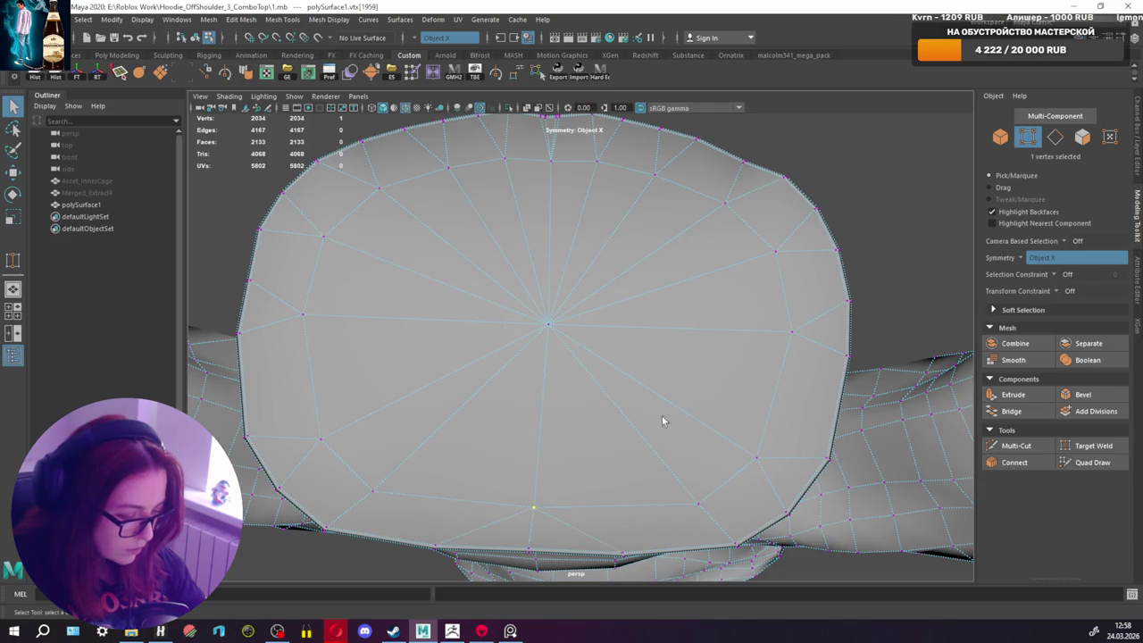
{"action": "scroll", "coordinate": [673, 426], "scroll_direction": "down", "scroll_amount": 3}
{"action": "mouse_move", "coordinate": [674, 425]}
{"action": "left_mouse_down", "text": "alt"}
{"action": "mouse_move", "coordinate": [652, 444]}
{"action": "mouse_move", "coordinate": [693, 449]}
{"action": "mouse_move", "coordinate": [563, 401]}
{"action": "mouse_move", "coordinate": [763, 411]}
{"action": "mouse_move", "coordinate": [492, 338]}
{"action": "mouse_move", "coordinate": [485, 349]}
{"action": "mouse_move", "coordinate": [429, 340]}
{"action": "mouse_move", "coordinate": [506, 355]}
{"action": "left_mouse_up", "text": "alt"}
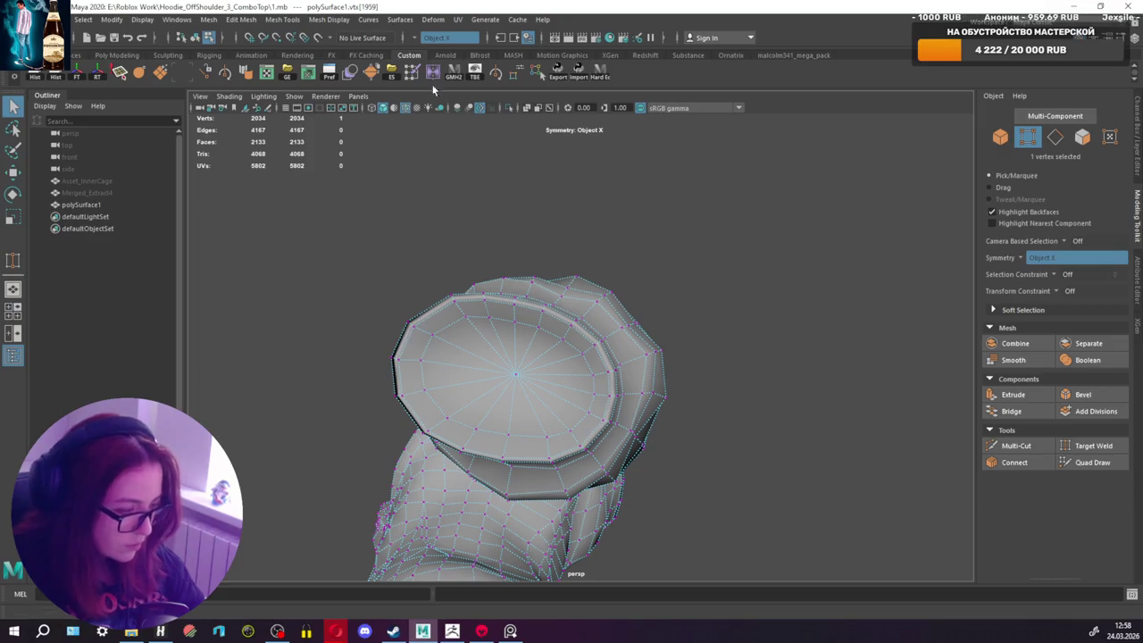
Step: Turn symmetry off and merge a first vertex pair on the cuff cap
{"action": "left_click", "coordinate": [423, 40]}
{"action": "left_click", "coordinate": [438, 44]}
{"action": "left_click_drag", "start_coordinate": [482, 339], "coordinate": [512, 310], "text": "alt"}
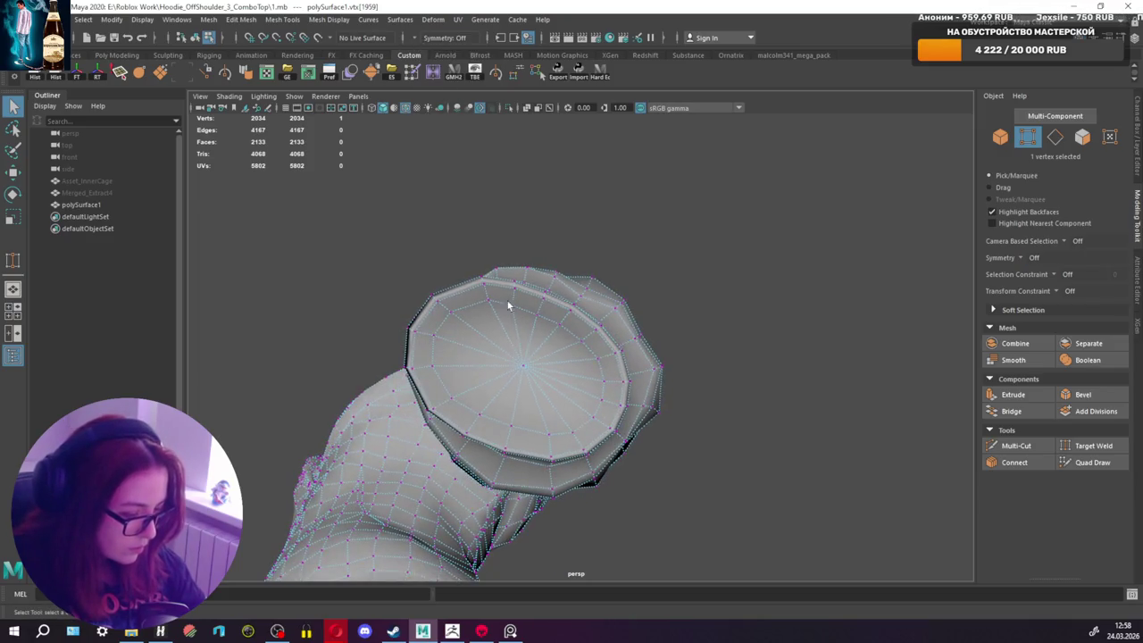
{"action": "right_click_drag", "start_coordinate": [538, 324], "coordinate": [505, 243], "text": "shift"}
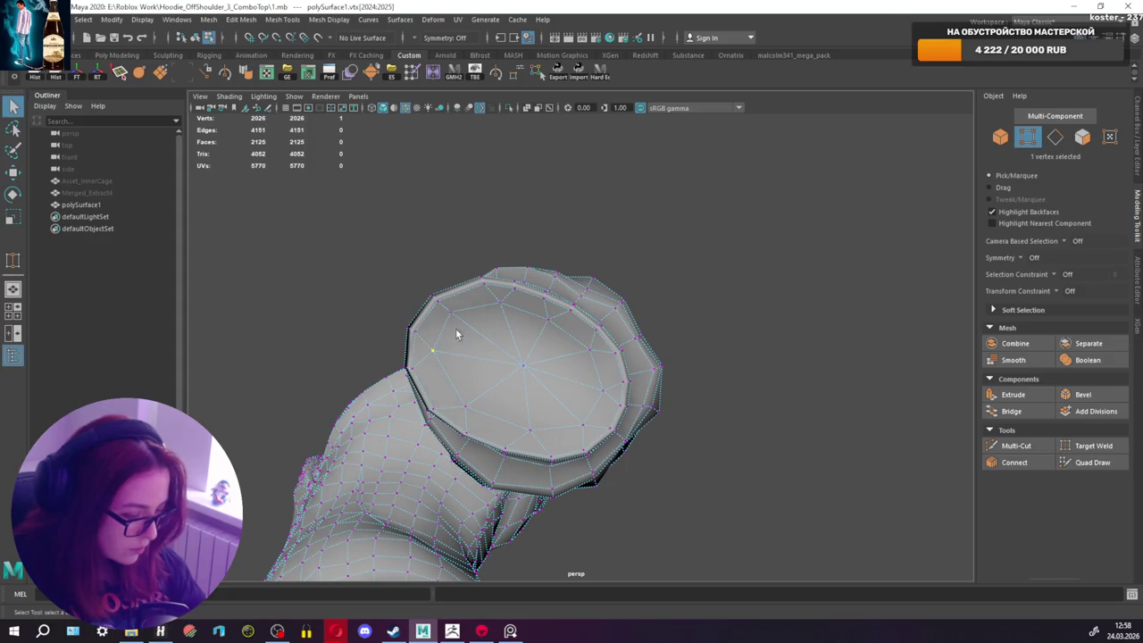
{"action": "key", "text": "ctrl+shift+m"}
Step: Merge two more stray vertex pairs on the sleeve cuff cap
{"action": "left_click_drag", "start_coordinate": [484, 347], "coordinate": [625, 375], "text": "alt"}
{"action": "middle_click_drag", "start_coordinate": [625, 375], "coordinate": [845, 403], "text": "alt"}
{"action": "mouse_move", "coordinate": [846, 403]}
{"action": "left_mouse_down", "text": "alt"}
{"action": "mouse_move", "coordinate": [735, 312]}
{"action": "mouse_move", "coordinate": [689, 358]}
{"action": "mouse_move", "coordinate": [709, 255]}
{"action": "left_mouse_up", "text": "alt"}
{"action": "left_click", "coordinate": [688, 265]}
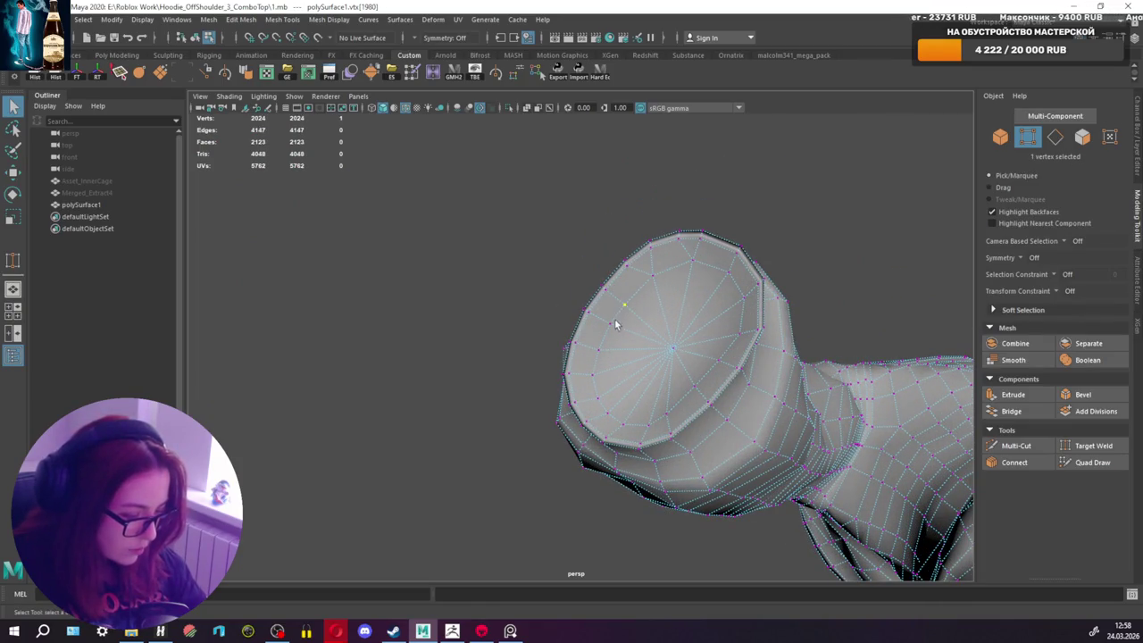
{"action": "key", "text": "ctrl+shift+m"}
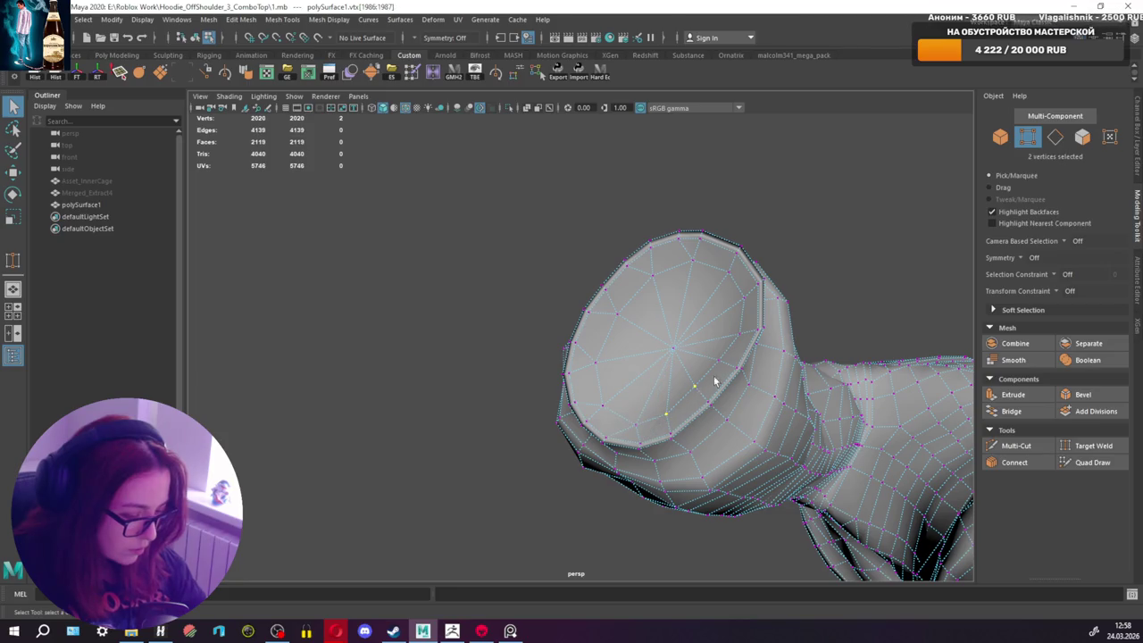
{"action": "left_click", "coordinate": [728, 277]}
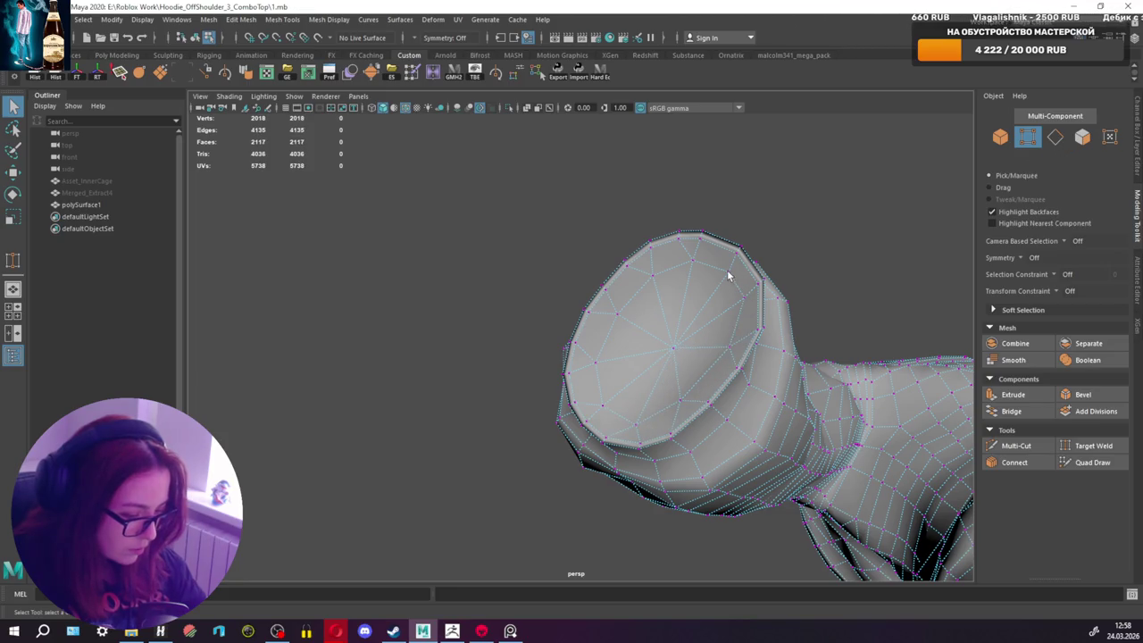
{"action": "key", "text": "ctrl+shift+m"}
{"action": "mouse_move", "coordinate": [701, 332]}
{"action": "left_mouse_down", "text": "alt"}
{"action": "mouse_move", "coordinate": [846, 324]}
{"action": "mouse_move", "coordinate": [679, 321]}
{"action": "mouse_move", "coordinate": [766, 294]}
{"action": "mouse_move", "coordinate": [562, 413]}
{"action": "left_mouse_up", "text": "alt"}
{"action": "key", "text": "f"}
{"action": "mouse_move", "coordinate": [503, 376]}
{"action": "left_mouse_down", "text": "alt"}
{"action": "mouse_move", "coordinate": [626, 475]}
{"action": "mouse_move", "coordinate": [556, 390]}
{"action": "mouse_move", "coordinate": [633, 383]}
{"action": "left_mouse_up", "text": "alt"}
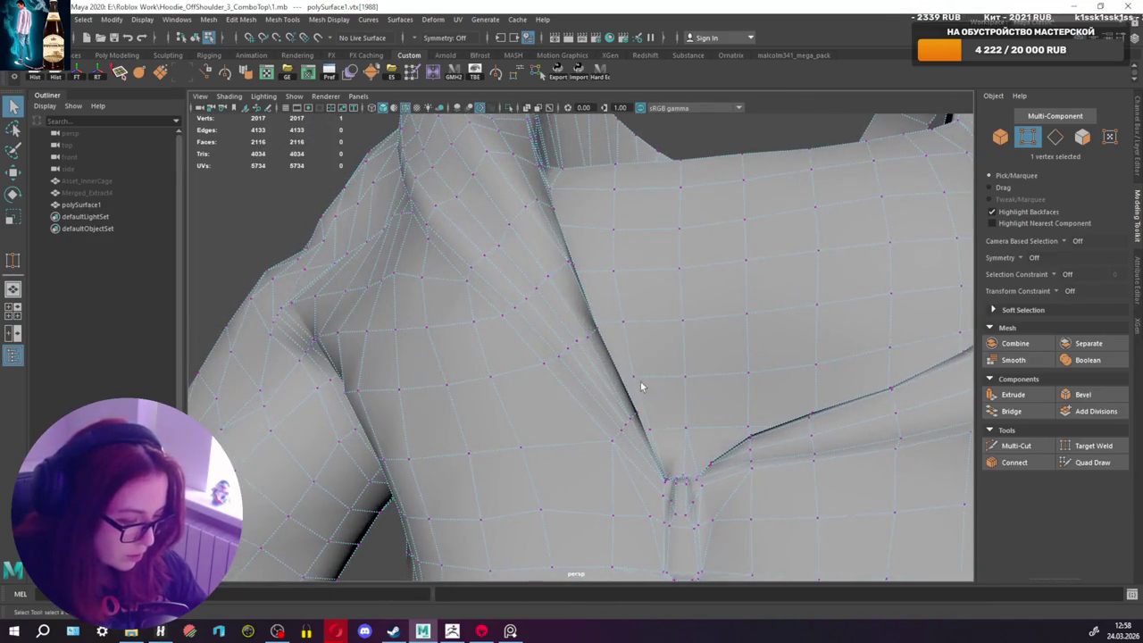
Step: Multi-Cut a new edge on the collar beside the zipper
{"action": "left_click_drag", "start_coordinate": [572, 357], "coordinate": [594, 345], "text": "alt"}
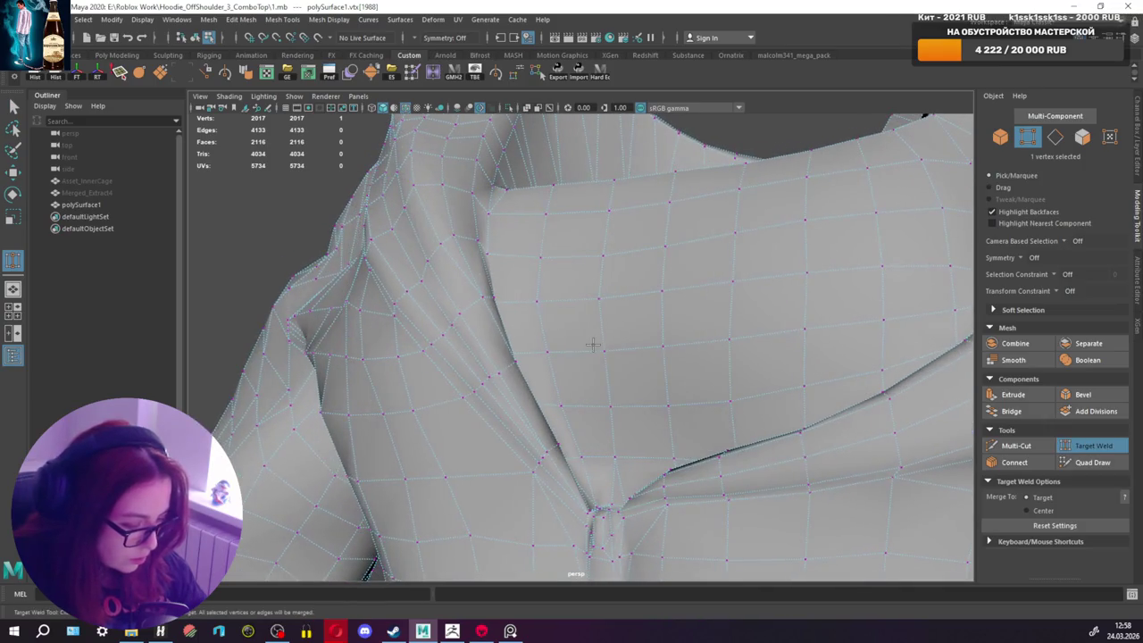
{"action": "left_click", "coordinate": [1016, 444]}
{"action": "right_click_drag", "start_coordinate": [759, 447], "coordinate": [566, 441], "text": "alt"}
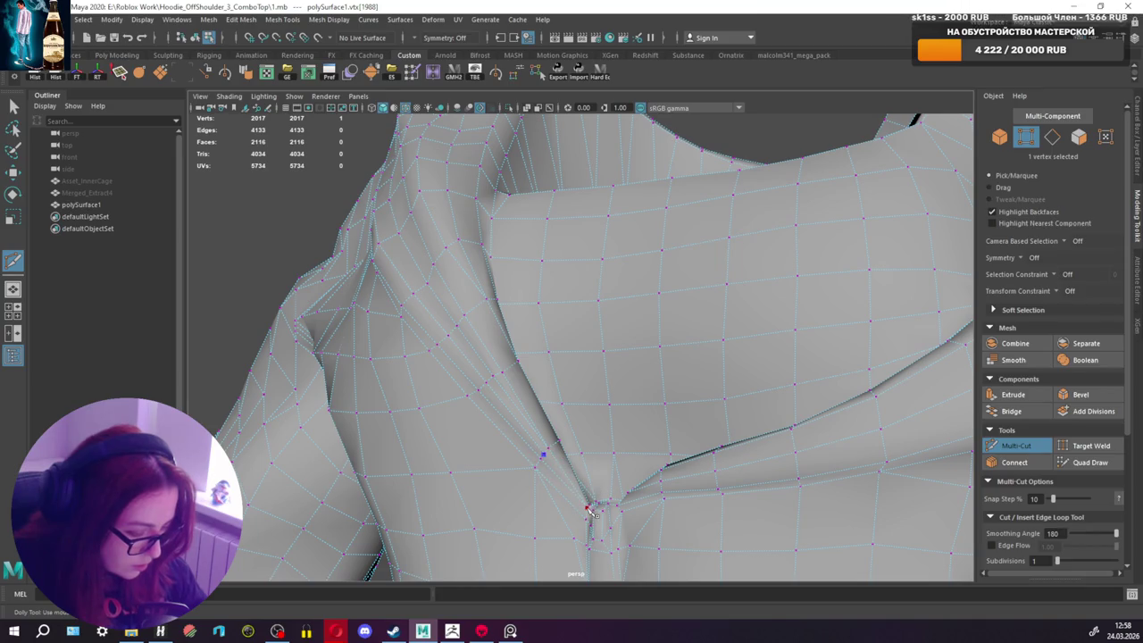
{"action": "key", "text": "q"}
{"action": "mouse_move", "coordinate": [574, 479]}
{"action": "left_mouse_down", "text": "alt"}
{"action": "mouse_move", "coordinate": [559, 477]}
{"action": "mouse_move", "coordinate": [589, 428]}
{"action": "left_mouse_up", "text": "alt"}
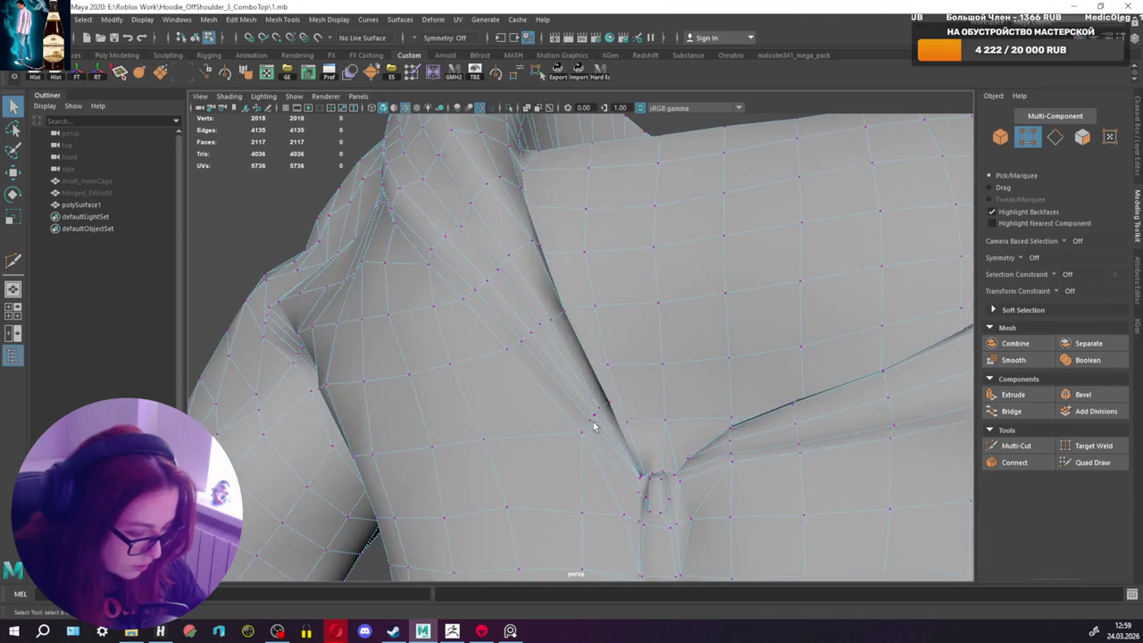
Step: Merge three close collar vertex pairs to their centres
{"action": "left_click", "coordinate": [596, 418]}
{"action": "right_click_drag", "start_coordinate": [599, 370], "coordinate": [599, 412], "text": "shift"}
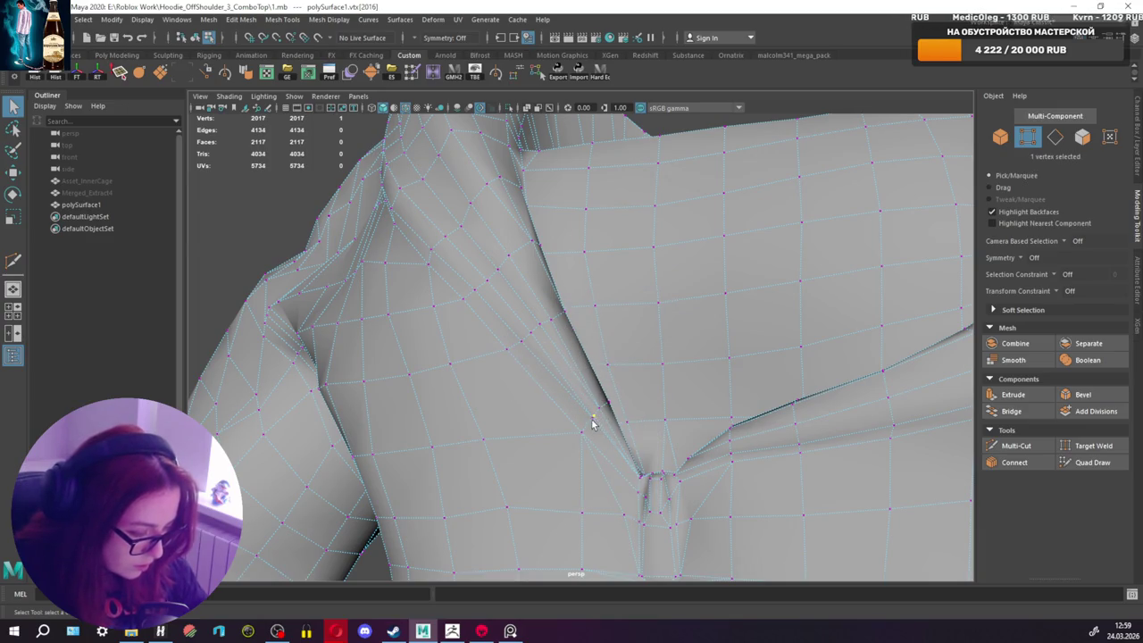
{"action": "left_click_drag", "start_coordinate": [575, 402], "coordinate": [589, 367], "text": "alt"}
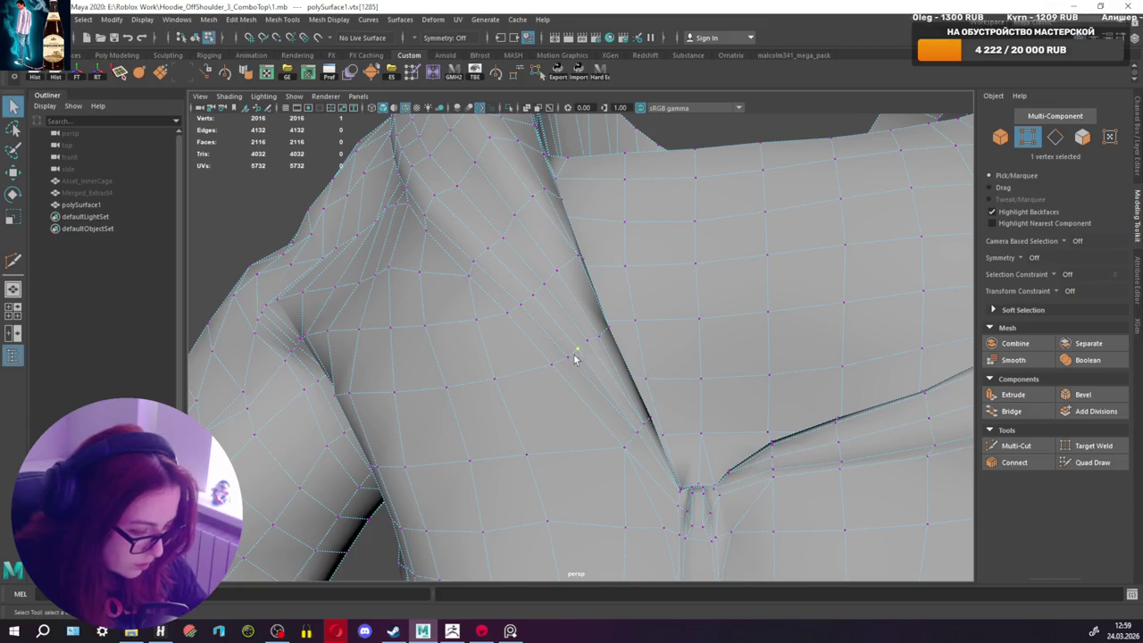
{"action": "right_click_drag", "start_coordinate": [606, 350], "coordinate": [581, 382], "text": "shift"}
{"action": "left_click_drag", "start_coordinate": [582, 382], "coordinate": [530, 325], "text": "alt"}
Step: Orbit and zoom around the collar opening to inspect the cleaned topology
{"action": "mouse_move", "coordinate": [487, 243]}
{"action": "left_mouse_down", "text": "alt"}
{"action": "mouse_move", "coordinate": [513, 301]}
{"action": "mouse_move", "coordinate": [558, 320]}
{"action": "mouse_move", "coordinate": [527, 302]}
{"action": "left_mouse_up", "text": "alt"}
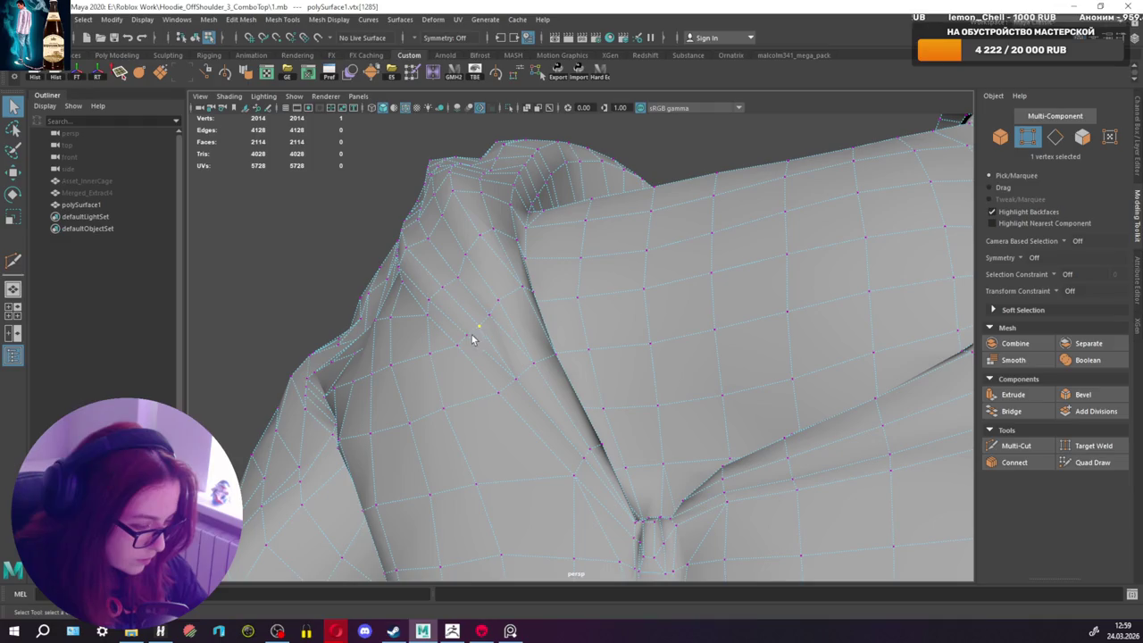
{"action": "mouse_move", "coordinate": [515, 355]}
{"action": "left_mouse_down", "text": "alt"}
{"action": "mouse_move", "coordinate": [554, 375]}
{"action": "mouse_move", "coordinate": [613, 339]}
{"action": "mouse_move", "coordinate": [722, 364]}
{"action": "left_mouse_up", "text": "alt"}
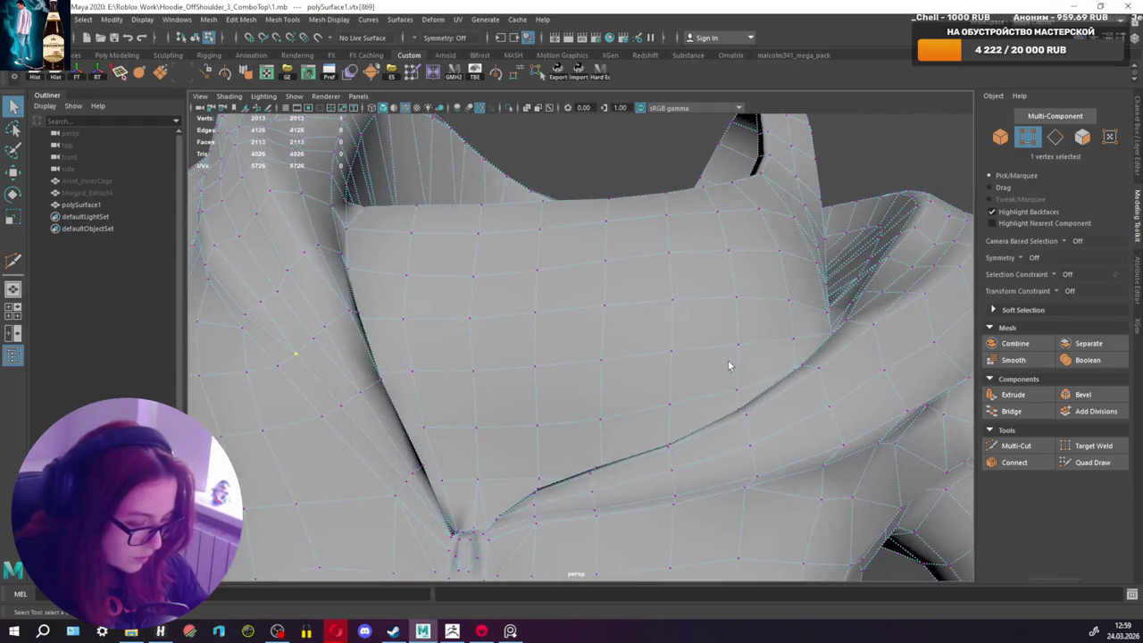
{"action": "middle_click_drag", "start_coordinate": [722, 364], "coordinate": [681, 338], "text": "alt"}
{"action": "scroll", "coordinate": [680, 339], "scroll_direction": "down", "scroll_amount": 5}
{"action": "left_click_drag", "start_coordinate": [661, 339], "coordinate": [659, 383], "text": "alt"}
{"action": "scroll", "coordinate": [676, 414], "scroll_direction": "up", "scroll_amount": 2}
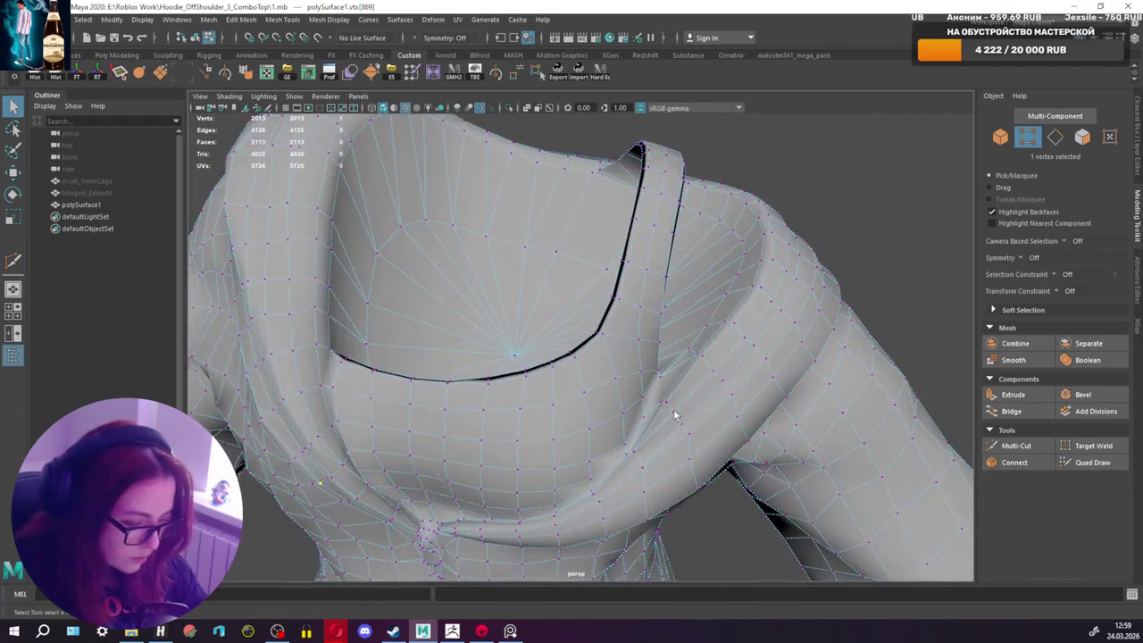
{"action": "scroll", "coordinate": [705, 437], "scroll_direction": "up", "scroll_amount": 3}
{"action": "mouse_move", "coordinate": [706, 436]}
{"action": "left_mouse_down", "text": "alt"}
{"action": "mouse_move", "coordinate": [539, 441]}
{"action": "mouse_move", "coordinate": [539, 401]}
{"action": "mouse_move", "coordinate": [661, 423]}
{"action": "mouse_move", "coordinate": [523, 416]}
{"action": "mouse_move", "coordinate": [633, 388]}
{"action": "mouse_move", "coordinate": [617, 429]}
{"action": "mouse_move", "coordinate": [595, 383]}
{"action": "mouse_move", "coordinate": [500, 390]}
{"action": "mouse_move", "coordinate": [413, 324]}
{"action": "mouse_move", "coordinate": [710, 341]}
{"action": "mouse_move", "coordinate": [684, 294]}
{"action": "mouse_move", "coordinate": [643, 377]}
{"action": "left_mouse_up", "text": "alt"}
{"action": "scroll", "coordinate": [604, 392], "scroll_direction": "down", "scroll_amount": 3}
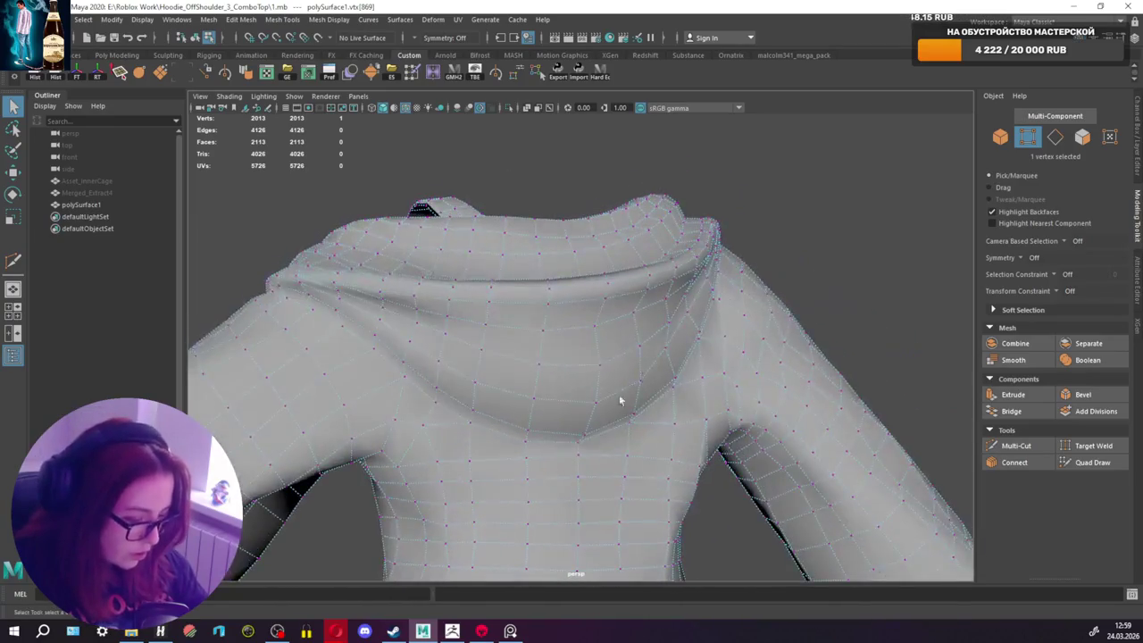
{"action": "scroll", "coordinate": [631, 322], "scroll_direction": "up", "scroll_amount": 3}
{"action": "scroll", "coordinate": [630, 321], "scroll_direction": "down", "scroll_amount": 3}
{"action": "mouse_move", "coordinate": [631, 321]}
{"action": "left_mouse_down", "text": "alt"}
{"action": "mouse_move", "coordinate": [738, 378]}
{"action": "mouse_move", "coordinate": [786, 383]}
{"action": "left_mouse_up", "text": "alt"}
{"action": "scroll", "coordinate": [694, 357], "scroll_direction": "up", "scroll_amount": 1}
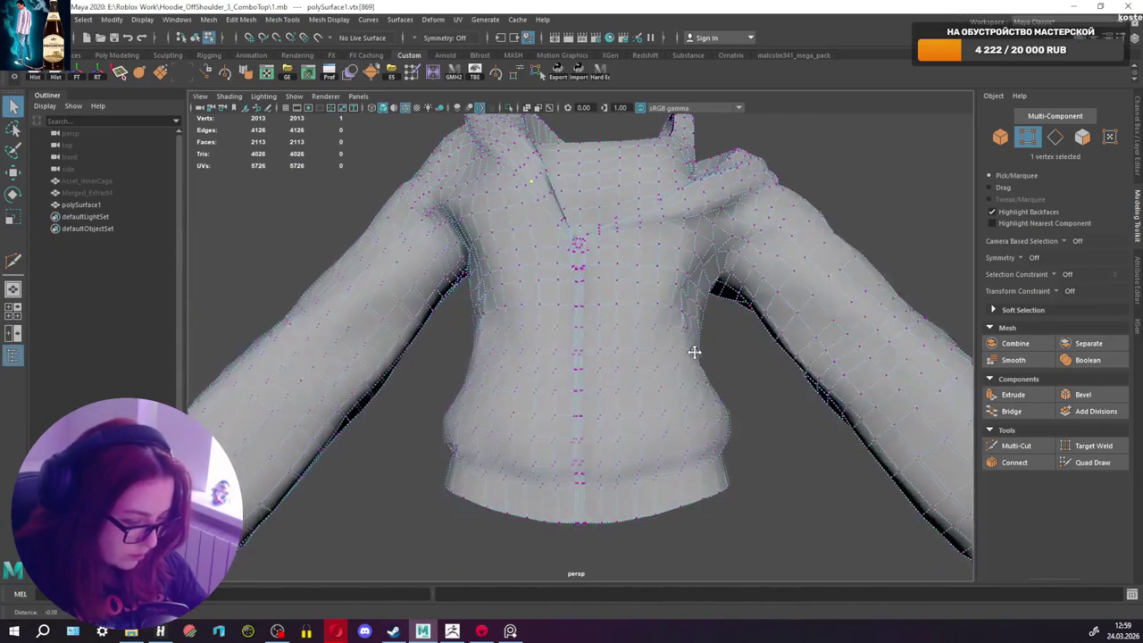
{"action": "scroll", "coordinate": [657, 362], "scroll_direction": "up", "scroll_amount": 2}
{"action": "scroll", "coordinate": [601, 353], "scroll_direction": "down", "scroll_amount": 2}
{"action": "scroll", "coordinate": [643, 367], "scroll_direction": "down", "scroll_amount": 2}
{"action": "mouse_move", "coordinate": [676, 378]}
{"action": "left_mouse_down", "text": "alt"}
{"action": "mouse_move", "coordinate": [641, 309]}
{"action": "mouse_move", "coordinate": [692, 359]}
{"action": "left_mouse_up", "text": "alt"}
{"action": "scroll", "coordinate": [692, 359], "scroll_direction": "up", "scroll_amount": 1}
{"action": "scroll", "coordinate": [702, 340], "scroll_direction": "up", "scroll_amount": 2}
{"action": "right_click_drag", "start_coordinate": [698, 315], "coordinate": [688, 274]}
{"action": "left_click_drag", "start_coordinate": [705, 340], "coordinate": [716, 351], "text": "alt"}
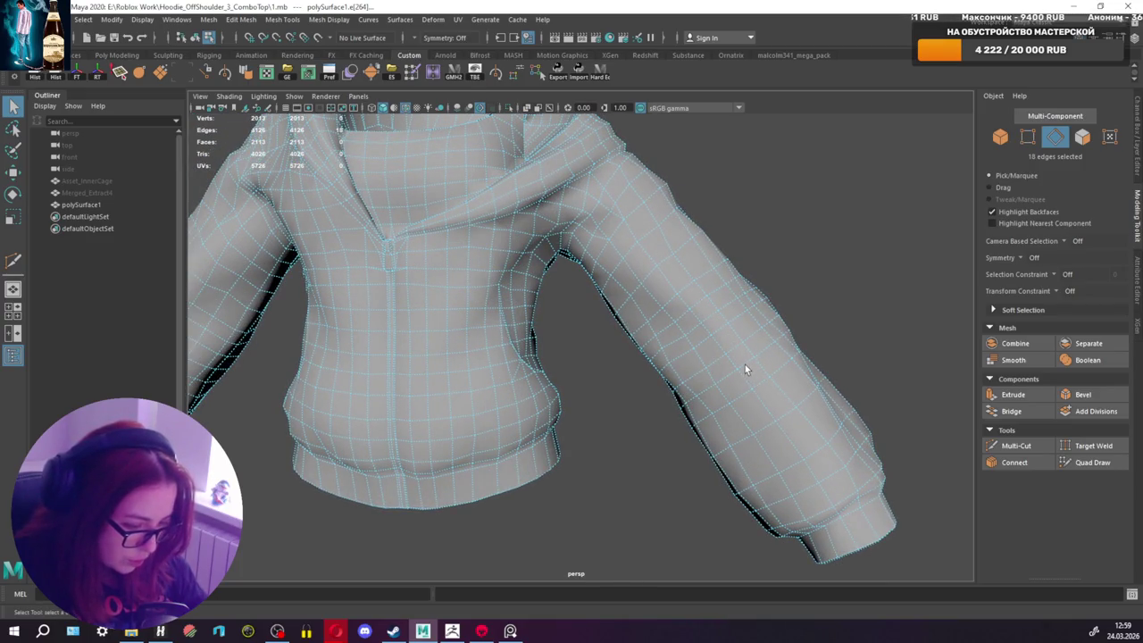
{"action": "double_click", "coordinate": [716, 332]}
{"action": "mouse_move", "coordinate": [746, 361]}
{"action": "left_mouse_down", "text": "alt"}
{"action": "mouse_move", "coordinate": [648, 407]}
{"action": "mouse_move", "coordinate": [479, 384]}
{"action": "mouse_move", "coordinate": [718, 366]}
{"action": "left_mouse_up", "text": "alt"}
{"action": "mouse_move", "coordinate": [705, 308]}
{"action": "left_mouse_down", "text": "alt"}
{"action": "mouse_move", "coordinate": [548, 361]}
{"action": "mouse_move", "coordinate": [550, 332]}
{"action": "mouse_move", "coordinate": [401, 308]}
{"action": "left_mouse_up", "text": "alt"}
{"action": "scroll", "coordinate": [406, 319], "scroll_direction": "down", "scroll_amount": 5}
{"action": "mouse_move", "coordinate": [472, 325]}
{"action": "left_mouse_down", "text": "alt"}
{"action": "mouse_move", "coordinate": [875, 327]}
{"action": "mouse_move", "coordinate": [579, 331]}
{"action": "left_mouse_up", "text": "alt"}
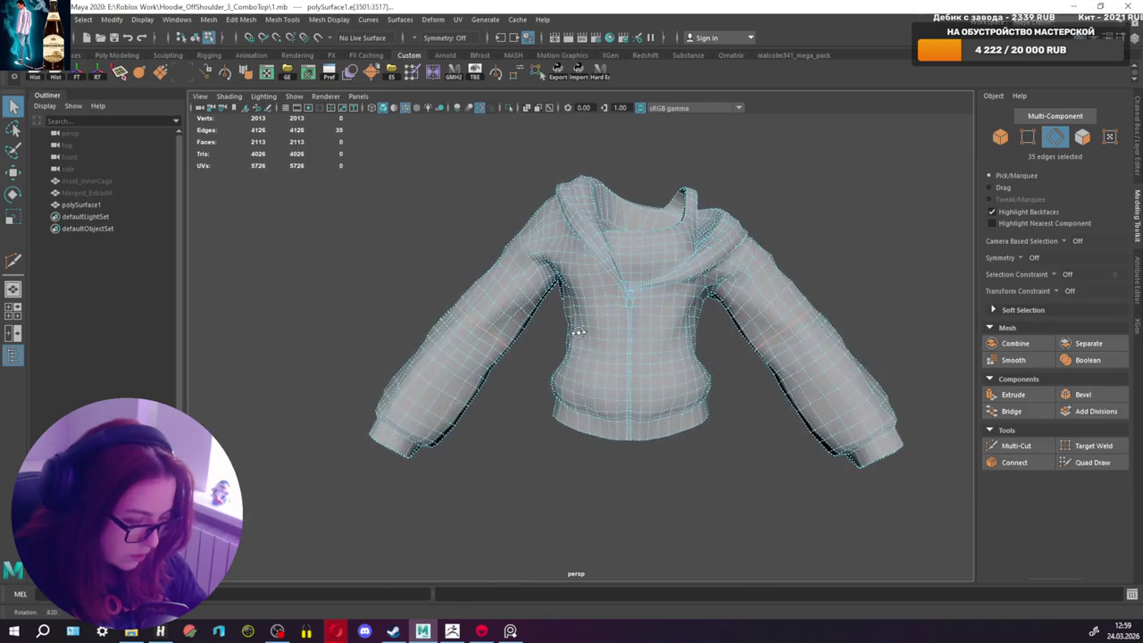
{"action": "scroll", "coordinate": [437, 346], "scroll_direction": "up", "scroll_amount": 3}
{"action": "key", "text": "Delete"}
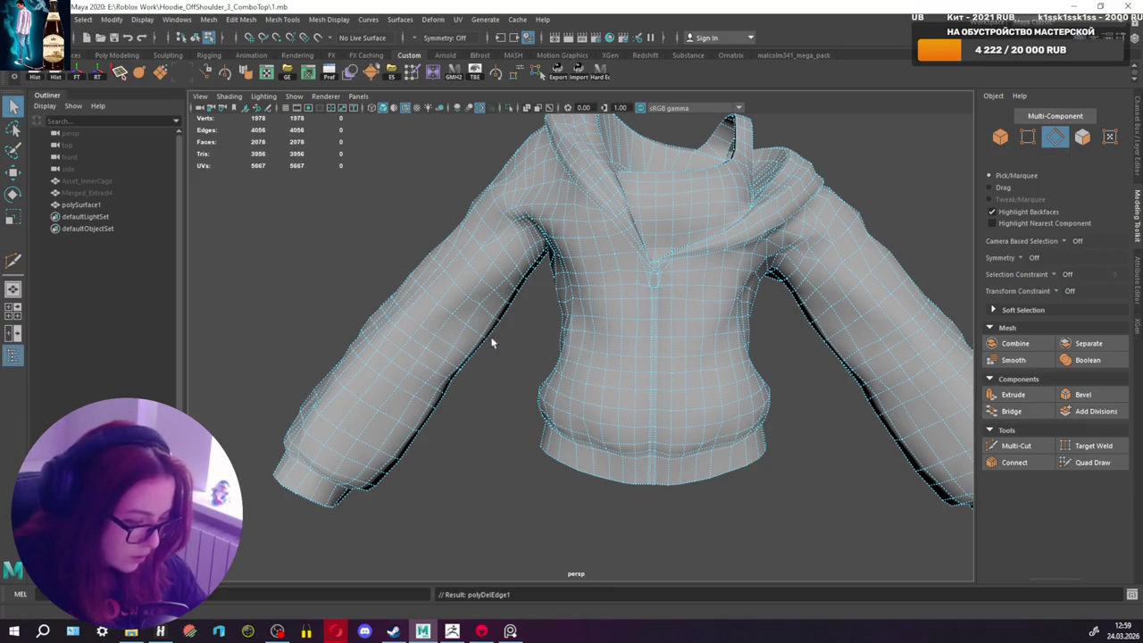
{"action": "scroll", "coordinate": [537, 323], "scroll_direction": "down", "scroll_amount": 2}
{"action": "scroll", "coordinate": [590, 312], "scroll_direction": "down", "scroll_amount": 2}
{"action": "scroll", "coordinate": [604, 307], "scroll_direction": "down", "scroll_amount": 1}
{"action": "key", "text": "ctrl+z"}
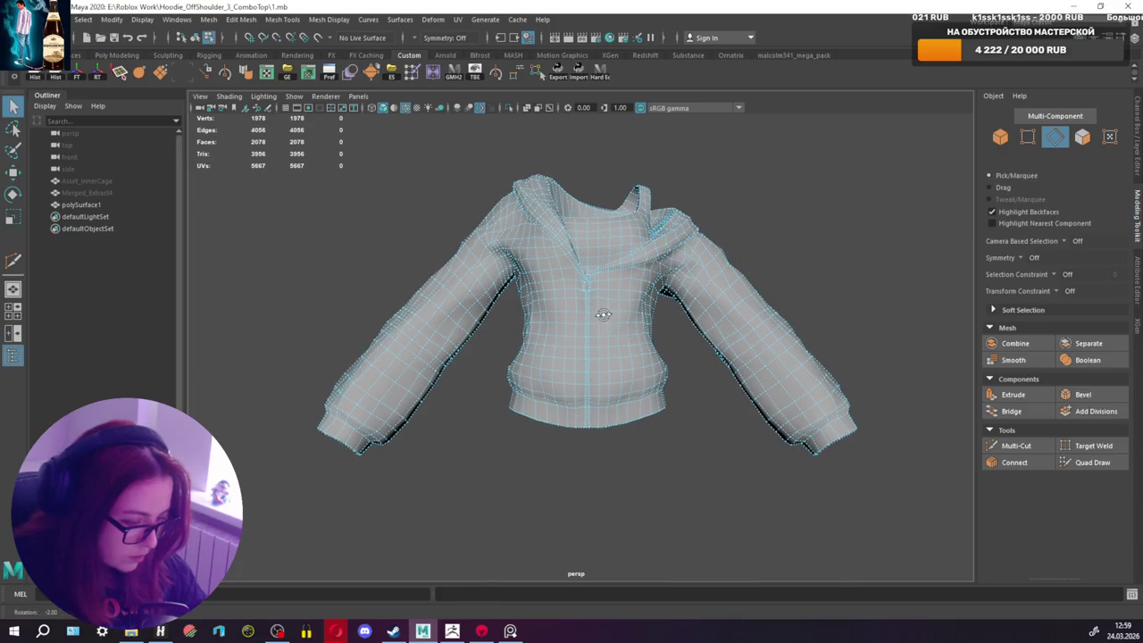
{"action": "left_click", "coordinate": [97, 170]}
{"action": "key", "text": "h"}
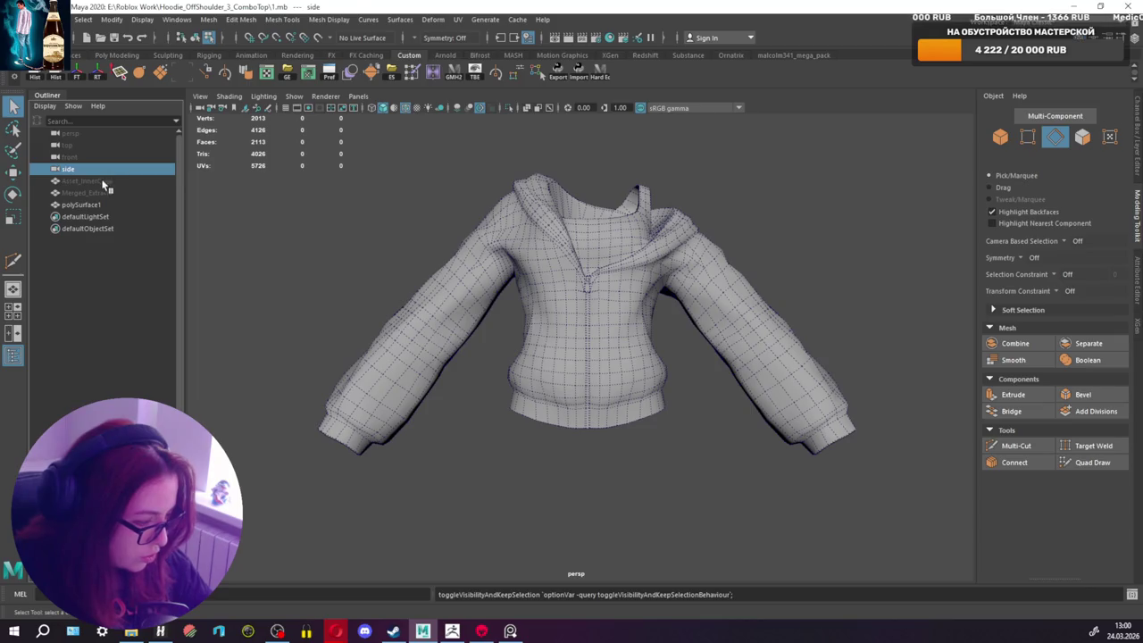
Step: Select Asset_InnerCage and toggle Isolate Select on and back off
{"action": "left_click", "coordinate": [102, 181]}
{"action": "key", "text": "h"}
{"action": "left_click", "coordinate": [88, 170]}
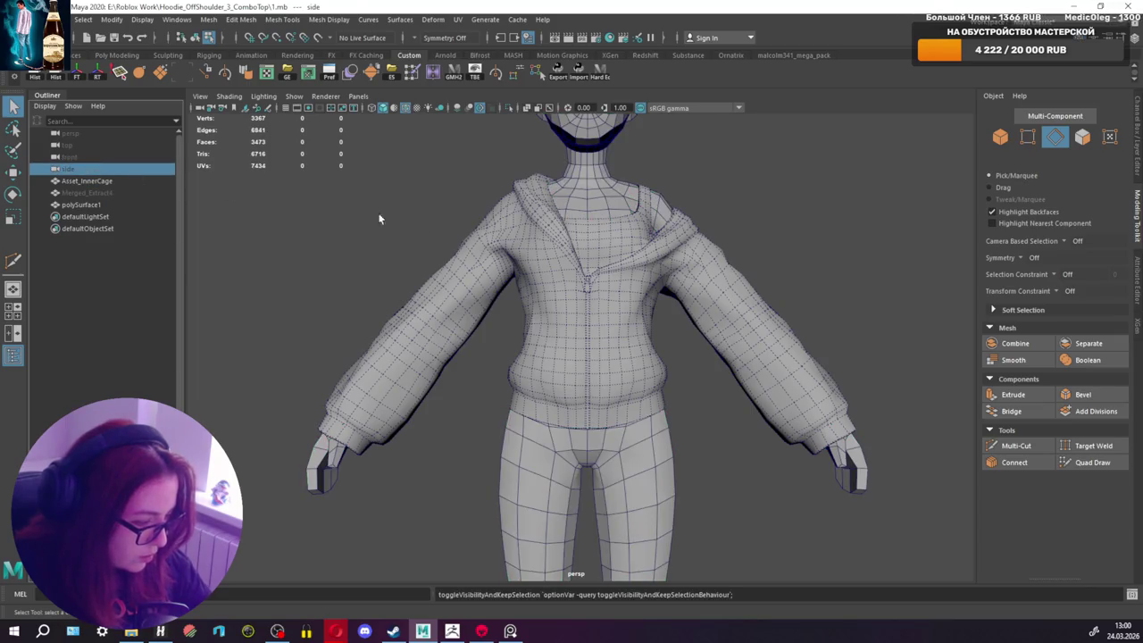
{"action": "left_click", "coordinate": [102, 181]}
{"action": "scroll", "coordinate": [498, 305], "scroll_direction": "up", "scroll_amount": 2}
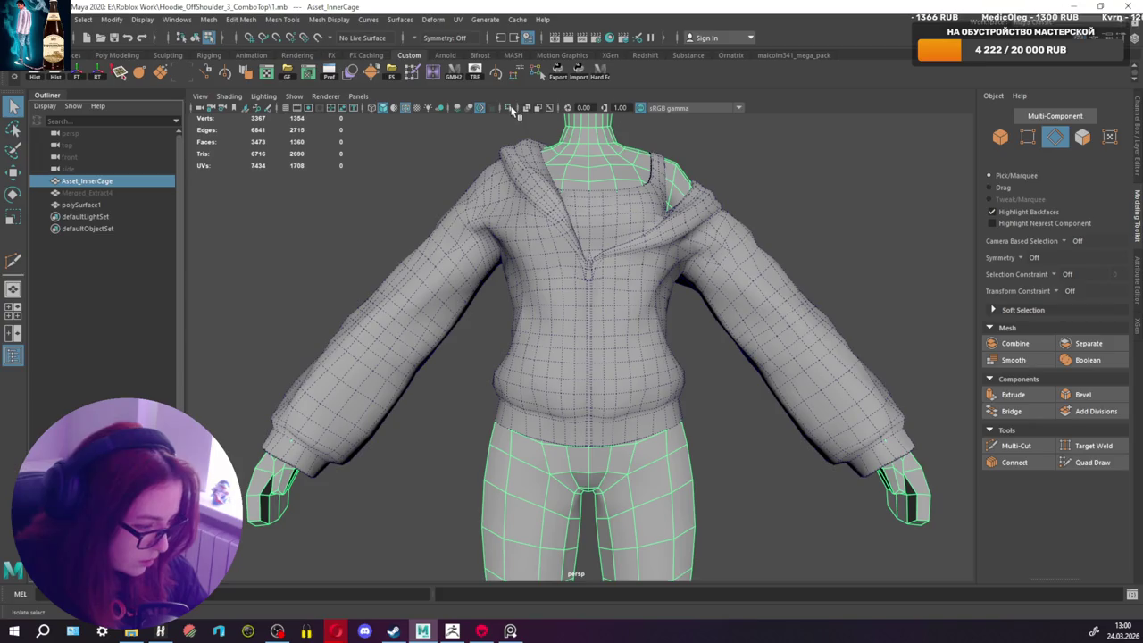
{"action": "left_click", "coordinate": [510, 107]}
{"action": "left_click", "coordinate": [510, 108]}
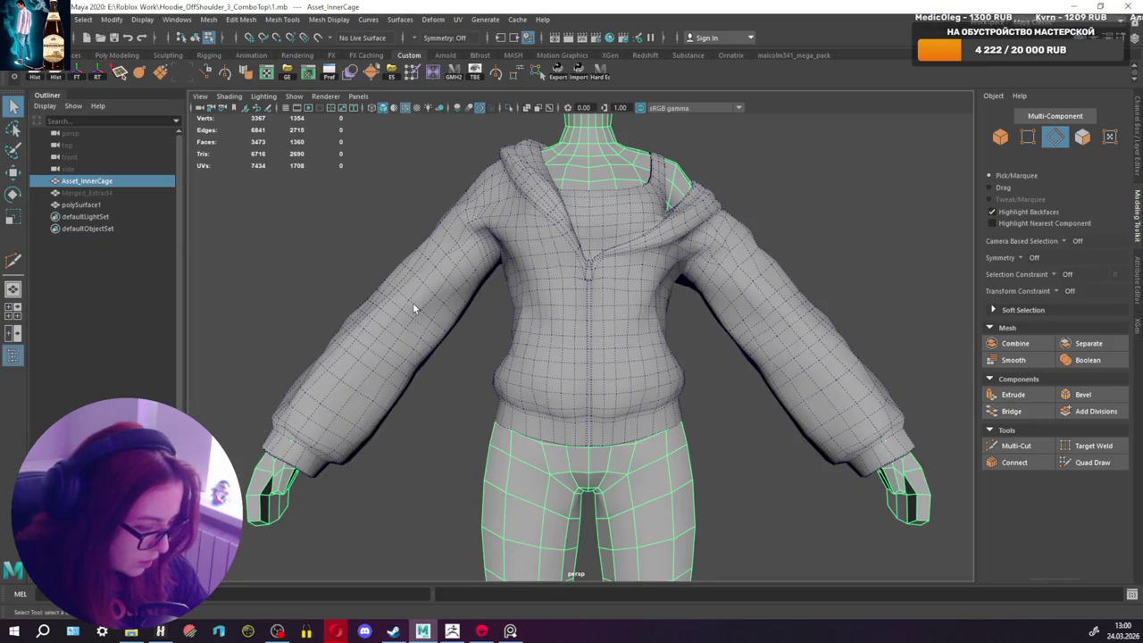
Step: Select three neighbouring edge loops on the sleeve
{"action": "double_click", "coordinate": [414, 309]}
{"action": "scroll", "coordinate": [415, 310], "scroll_direction": "up", "scroll_amount": 2}
{"action": "scroll", "coordinate": [420, 313], "scroll_direction": "up", "scroll_amount": 2}
{"action": "scroll", "coordinate": [430, 317], "scroll_direction": "up", "scroll_amount": 1}
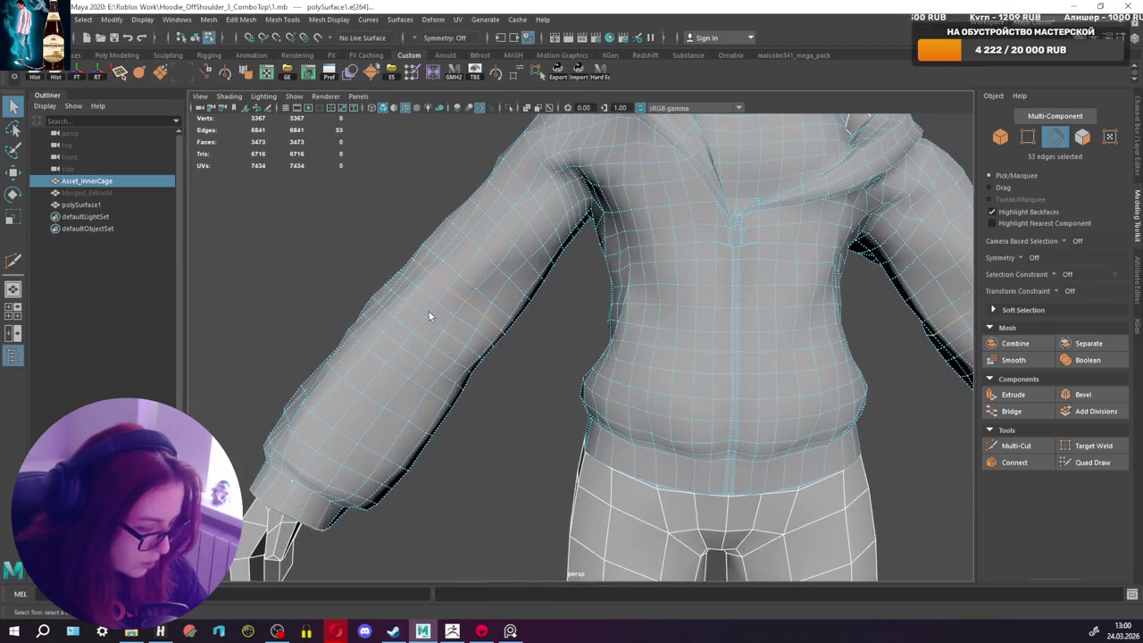
{"action": "double_click", "coordinate": [414, 308]}
{"action": "left_click_drag", "start_coordinate": [595, 334], "coordinate": [592, 325], "text": "alt"}
{"action": "scroll", "coordinate": [557, 330], "scroll_direction": "up", "scroll_amount": 2}
{"action": "double_click", "coordinate": [326, 355]}
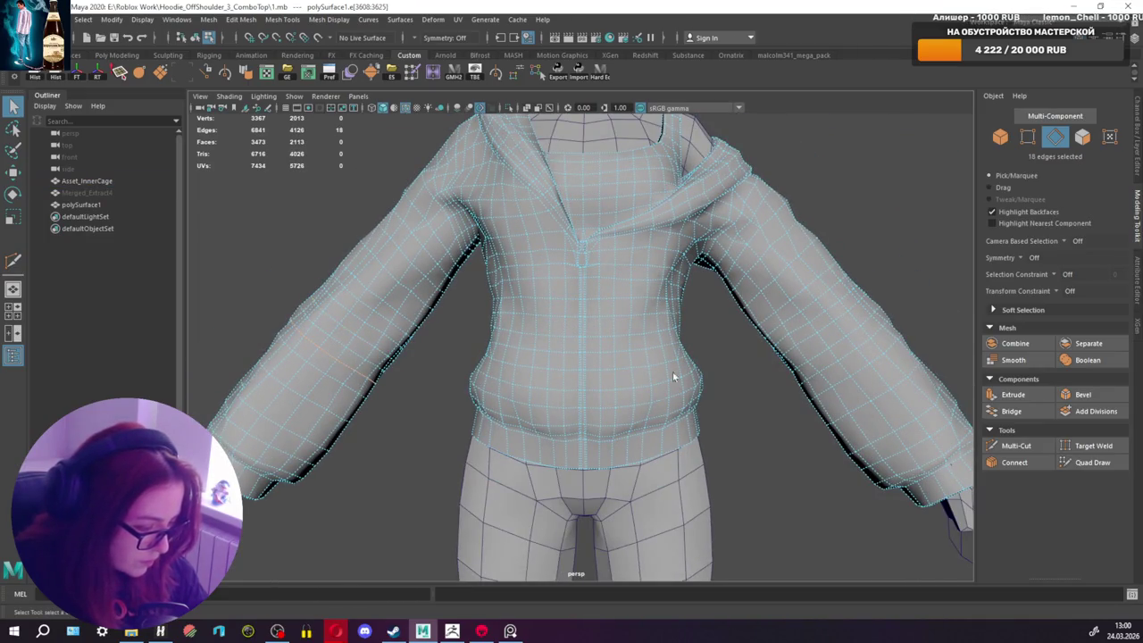
Step: Turn on Object X symmetry and delete the mirrored sleeve edge loops
{"action": "left_click", "coordinate": [415, 42]}
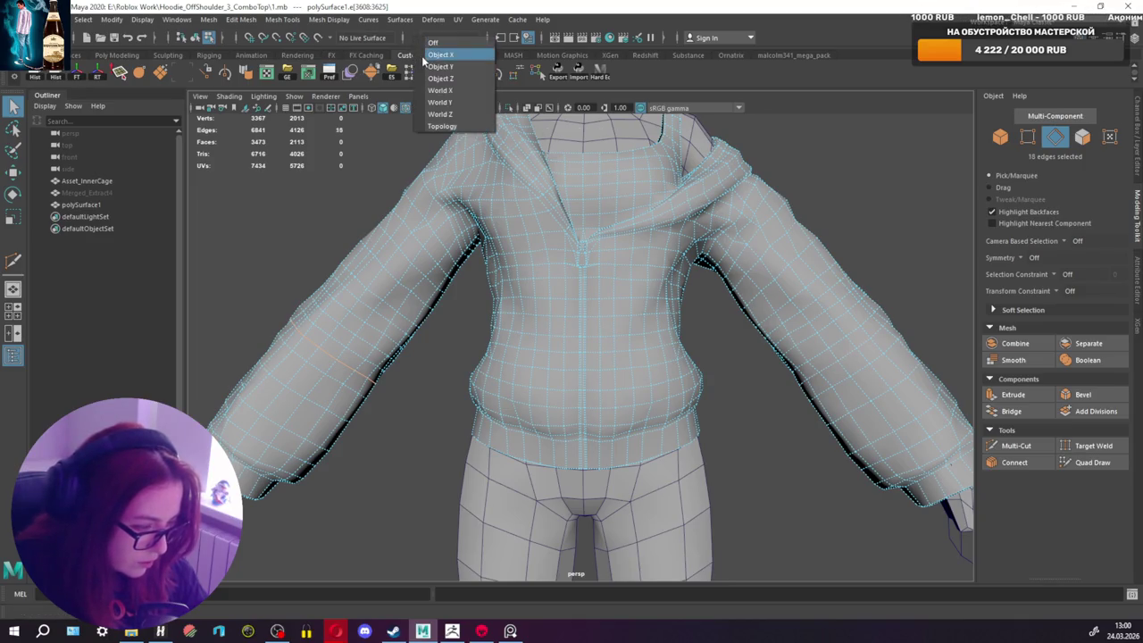
{"action": "left_click", "coordinate": [427, 61]}
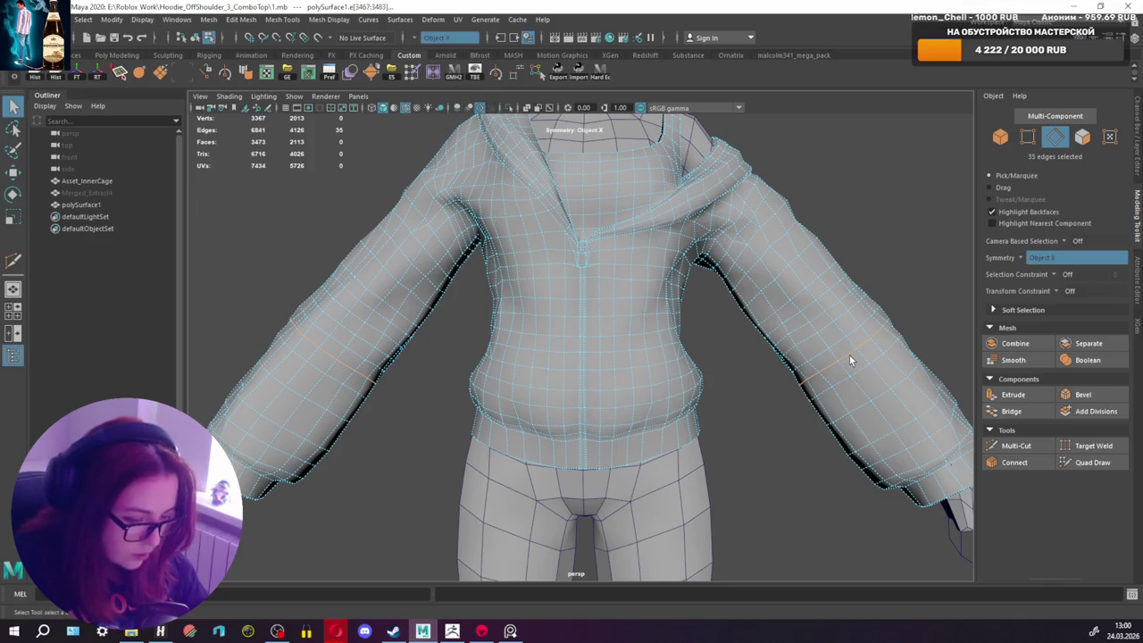
{"action": "mouse_move", "coordinate": [849, 354]}
{"action": "left_mouse_down", "text": "alt"}
{"action": "mouse_move", "coordinate": [906, 370]}
{"action": "mouse_move", "coordinate": [1014, 368]}
{"action": "left_mouse_up", "text": "alt"}
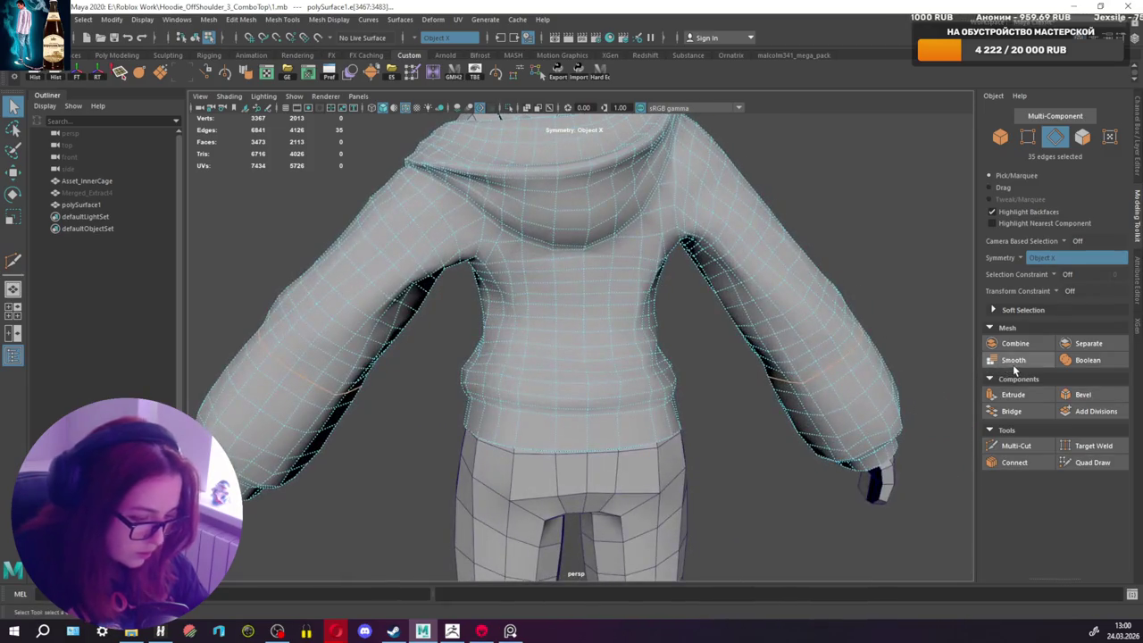
{"action": "key", "text": "ctrl+Delete"}
{"action": "left_click_drag", "start_coordinate": [743, 316], "coordinate": [416, 310], "text": "alt"}
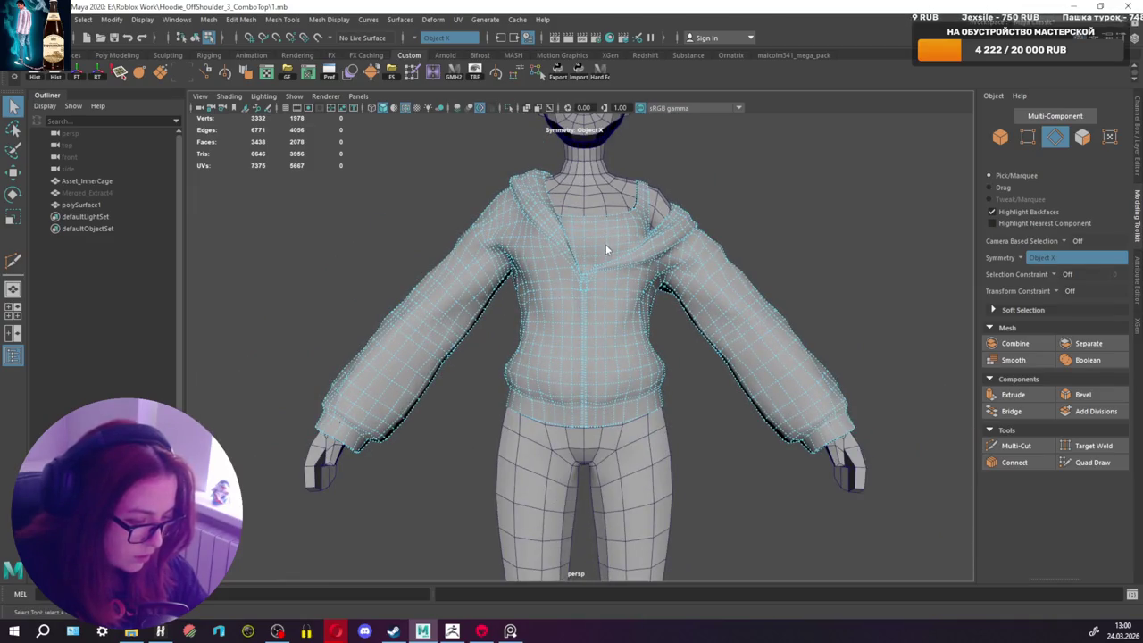
Step: In object mode, select Asset_InnerCage and toggle Isolate Select on and off
{"action": "key", "text": "F8"}
{"action": "left_click", "coordinate": [567, 145]}
{"action": "left_click", "coordinate": [509, 109]}
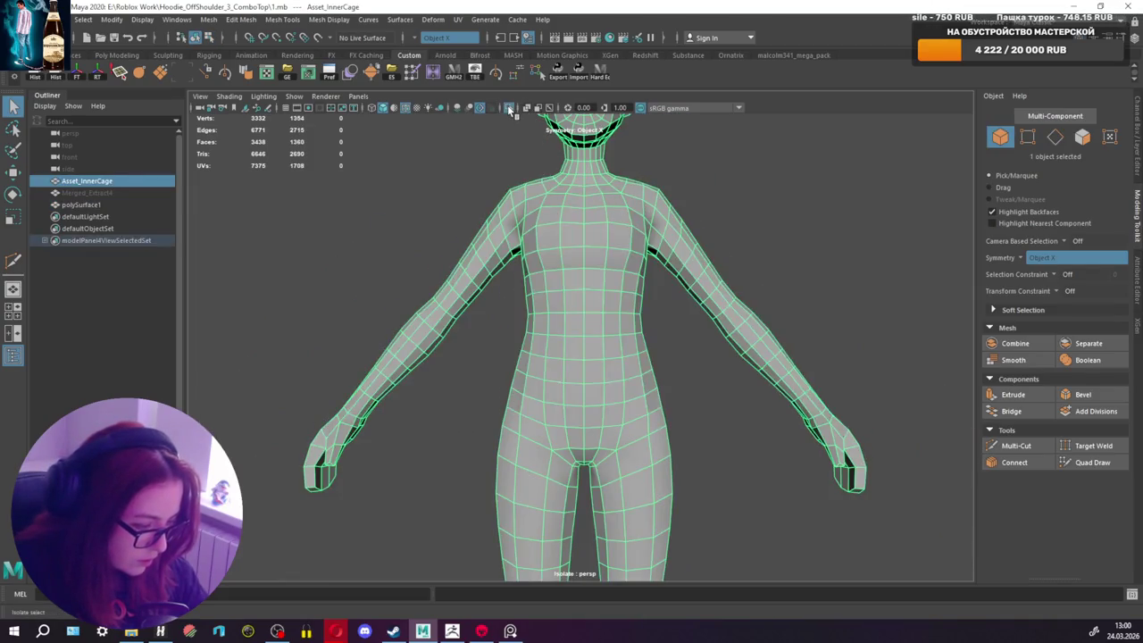
{"action": "left_click", "coordinate": [510, 108]}
{"action": "left_click", "coordinate": [510, 108]}
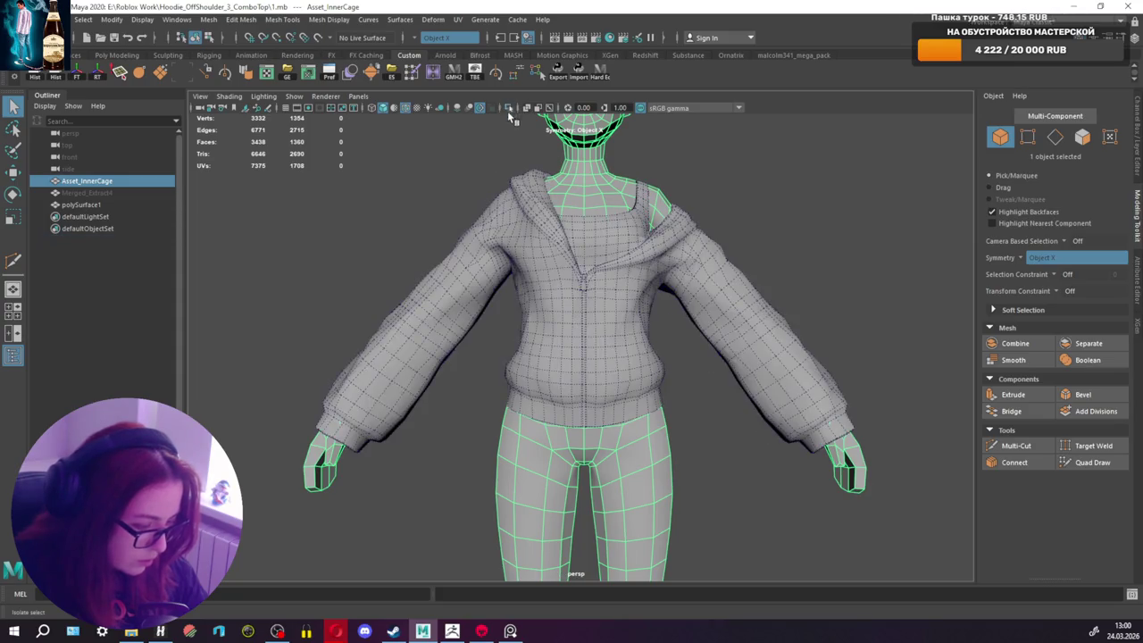
Step: Delete the selected hoodie edges and set symmetry to Off
{"action": "left_click", "coordinate": [425, 328]}
{"action": "scroll", "coordinate": [447, 313], "scroll_direction": "up", "scroll_amount": 3}
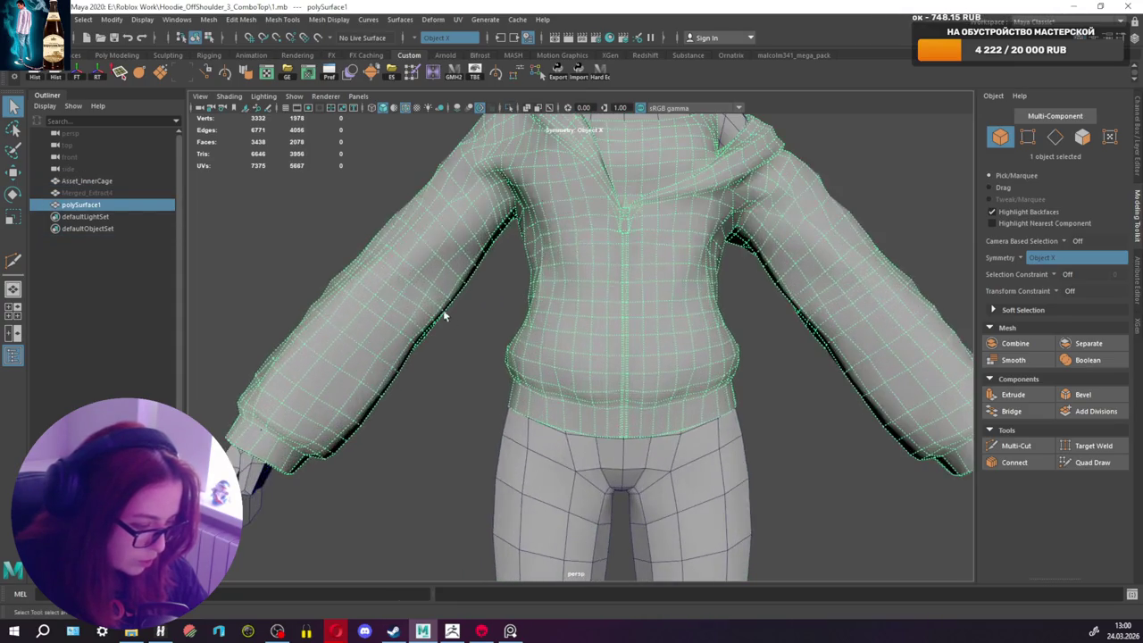
{"action": "right_click_drag", "start_coordinate": [384, 268], "coordinate": [366, 301]}
{"action": "mouse_move", "coordinate": [606, 284]}
{"action": "left_mouse_down", "text": "alt"}
{"action": "mouse_move", "coordinate": [516, 308]}
{"action": "mouse_move", "coordinate": [665, 309]}
{"action": "mouse_move", "coordinate": [682, 256]}
{"action": "left_mouse_up", "text": "alt"}
{"action": "key", "text": "Delete"}
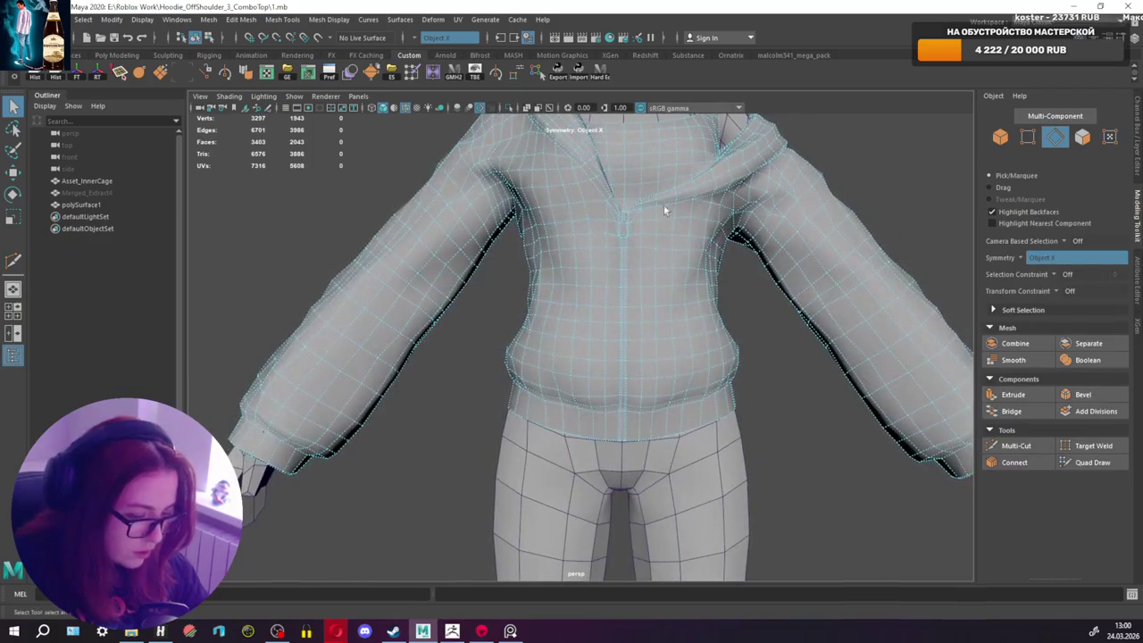
{"action": "left_click", "coordinate": [416, 38]}
{"action": "left_click", "coordinate": [420, 40]}
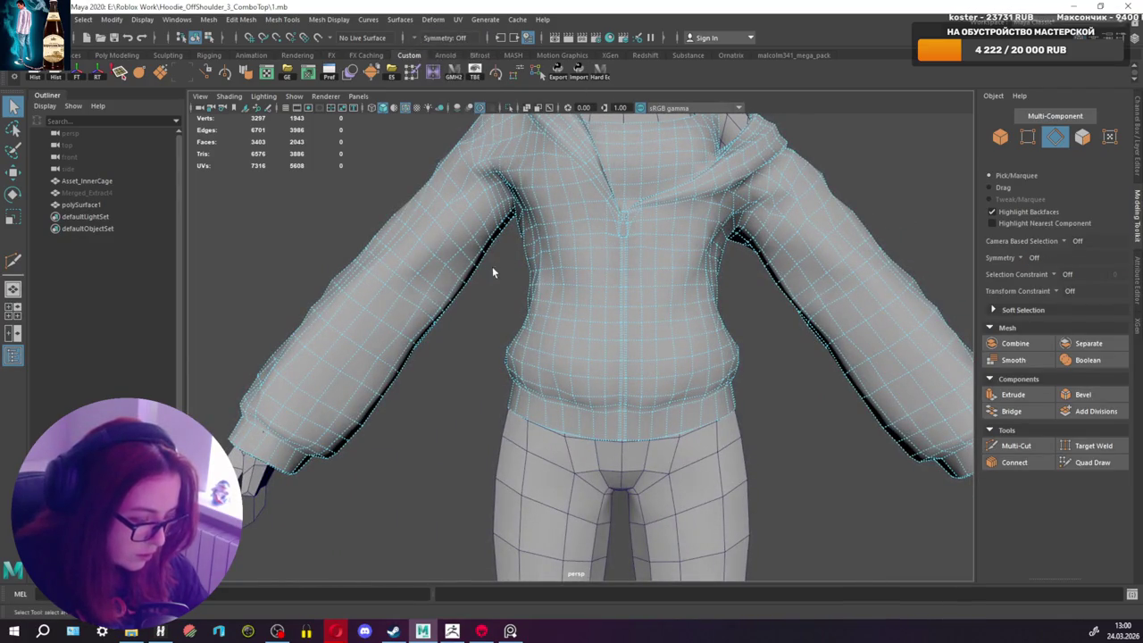
Step: Multi-Cut edge loops around both upper sleeves (1978 vertices, 2078 faces), then return to Object Mode
{"action": "left_click", "coordinate": [1016, 446]}
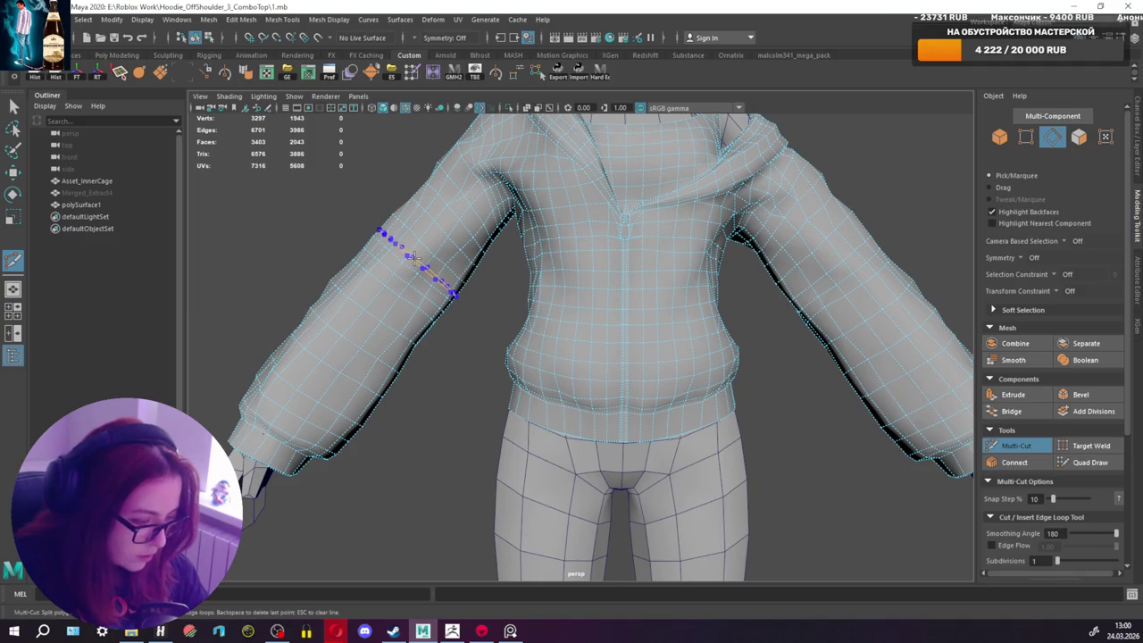
{"action": "scroll", "coordinate": [413, 255], "scroll_direction": "up", "scroll_amount": 3}
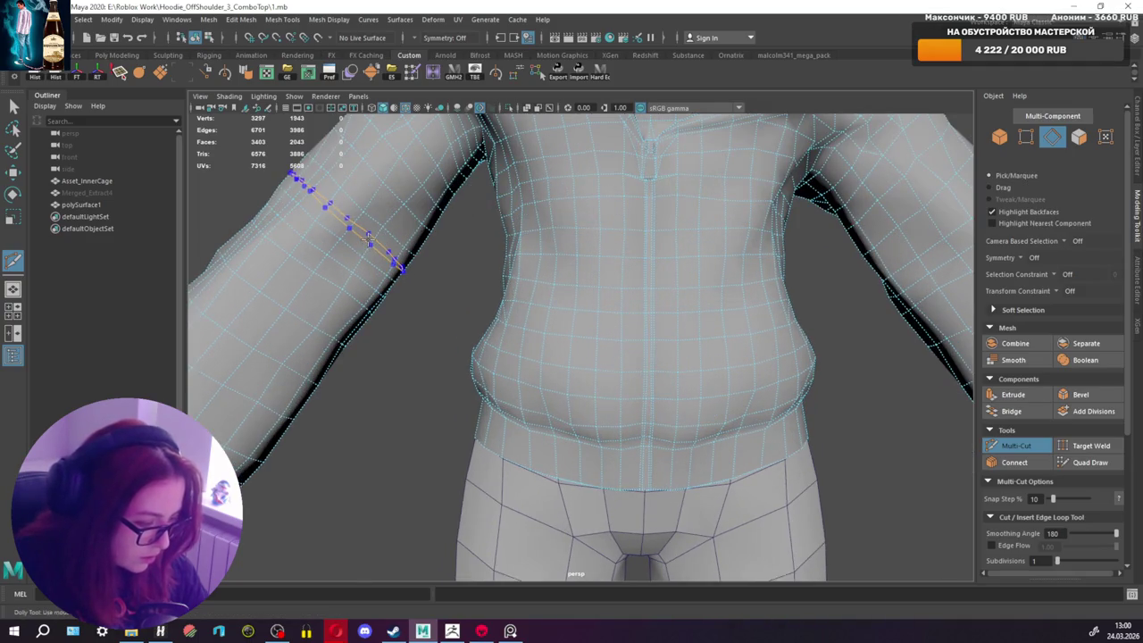
{"action": "left_click_drag", "start_coordinate": [627, 307], "coordinate": [456, 340], "text": "alt"}
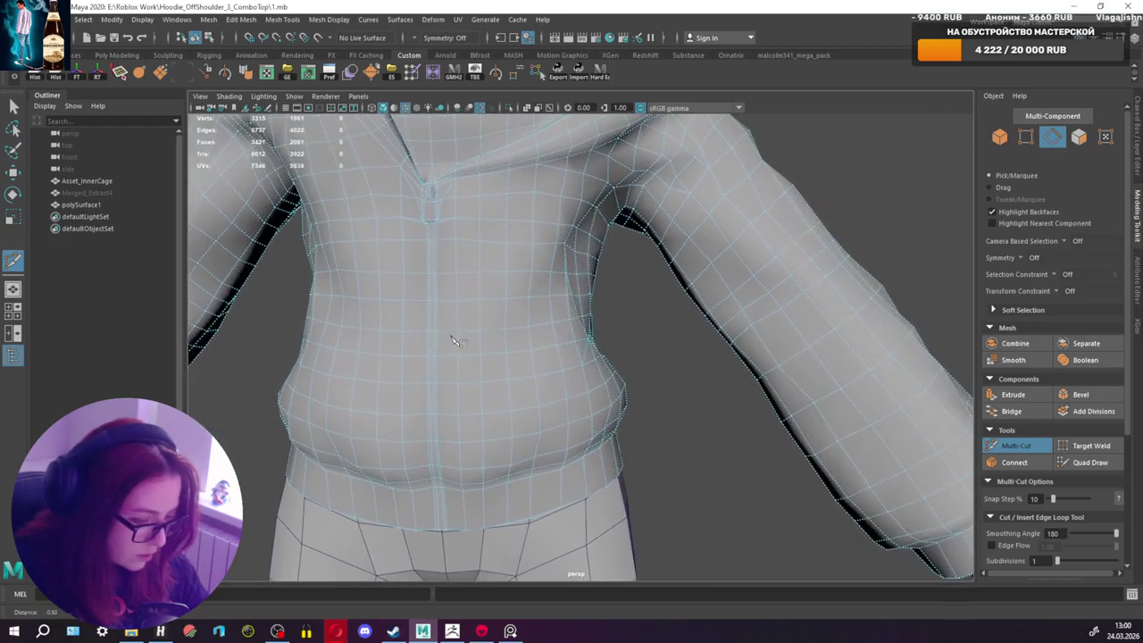
{"action": "left_click_drag", "start_coordinate": [806, 346], "coordinate": [776, 336], "text": "alt"}
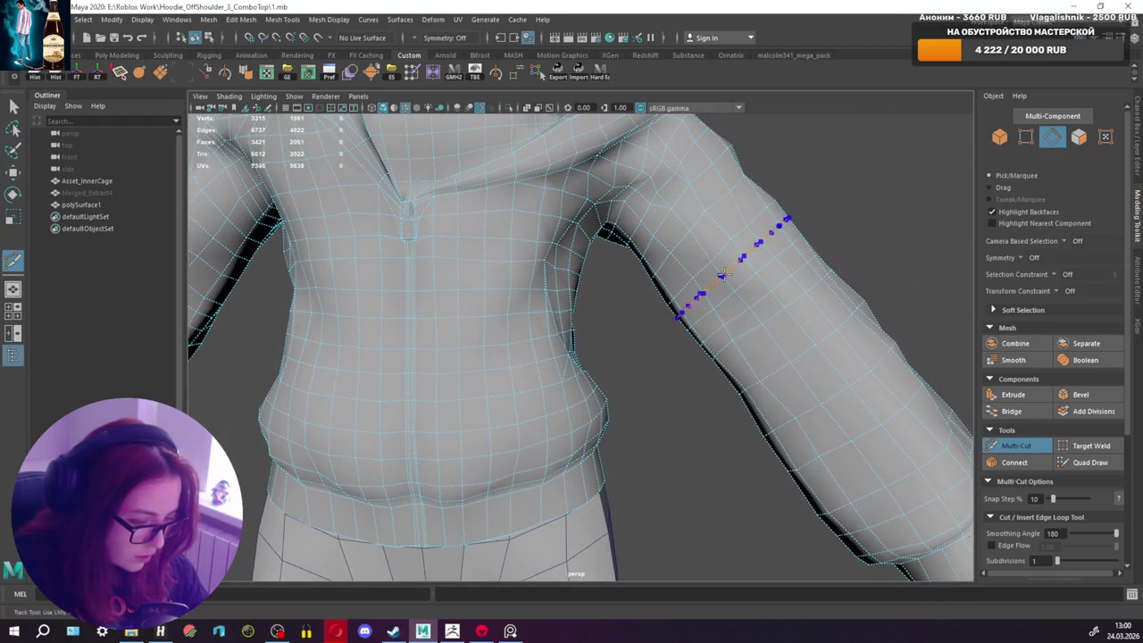
{"action": "key", "text": "Return"}
{"action": "key", "text": "f"}
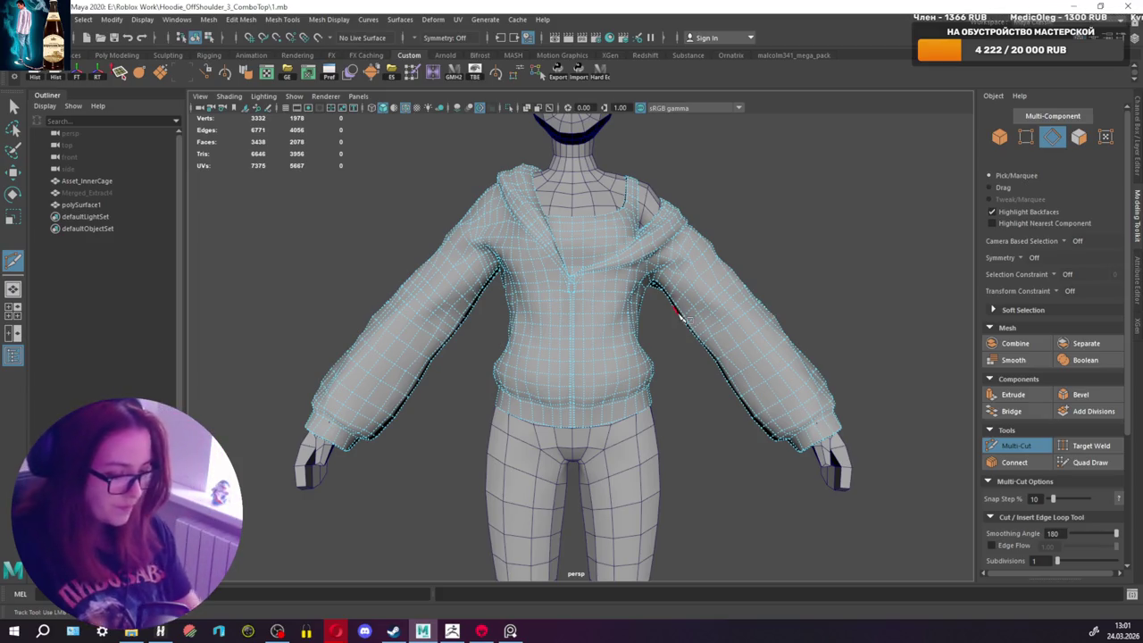
{"action": "scroll", "coordinate": [616, 286], "scroll_direction": "up", "scroll_amount": 2}
{"action": "right_click", "coordinate": [615, 277]}
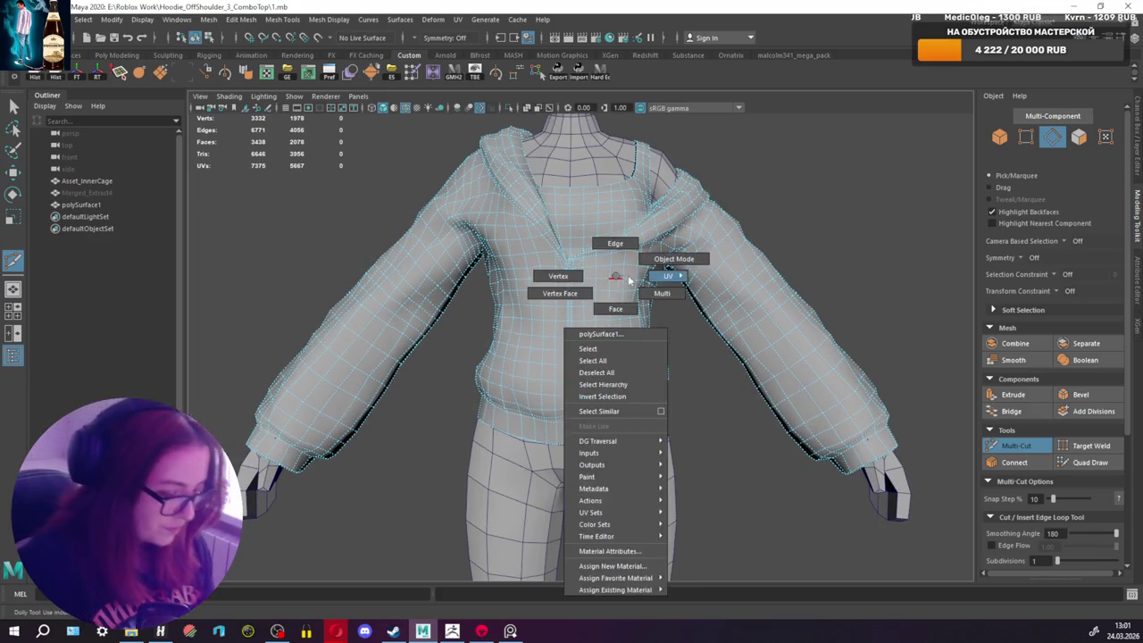
{"action": "right_click_drag", "start_coordinate": [625, 281], "coordinate": [674, 259]}
Step: Select the Asset_InnerCage body mesh and hide it with Ctrl+H
{"action": "key", "text": "q"}
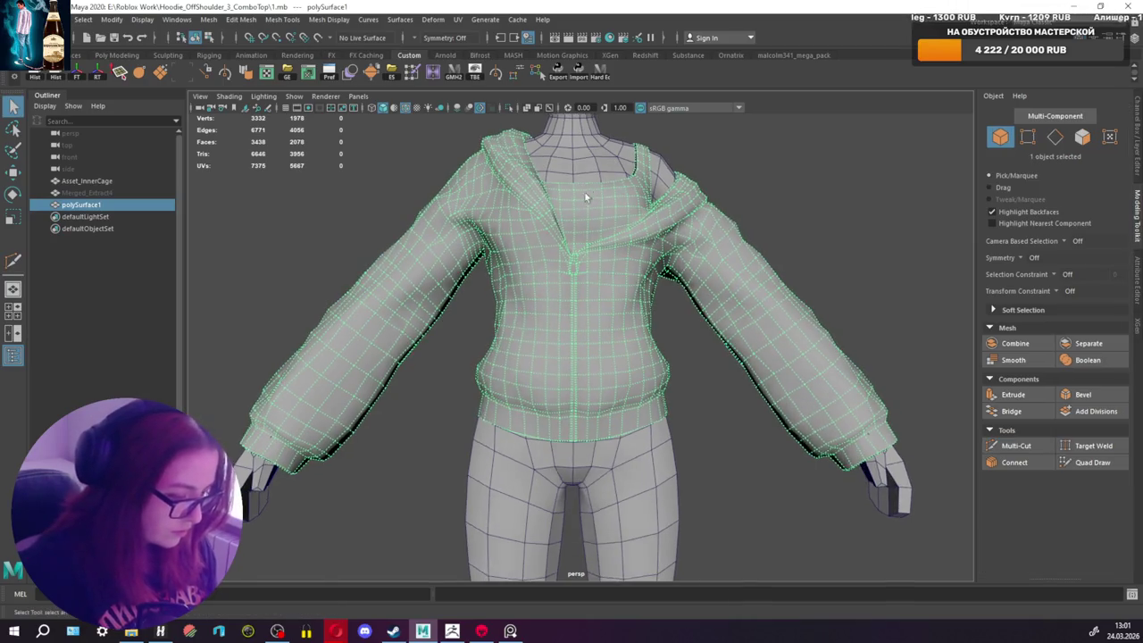
{"action": "left_click", "coordinate": [569, 140]}
{"action": "key", "text": "ctrl+h"}
{"action": "left_click", "coordinate": [584, 301]}
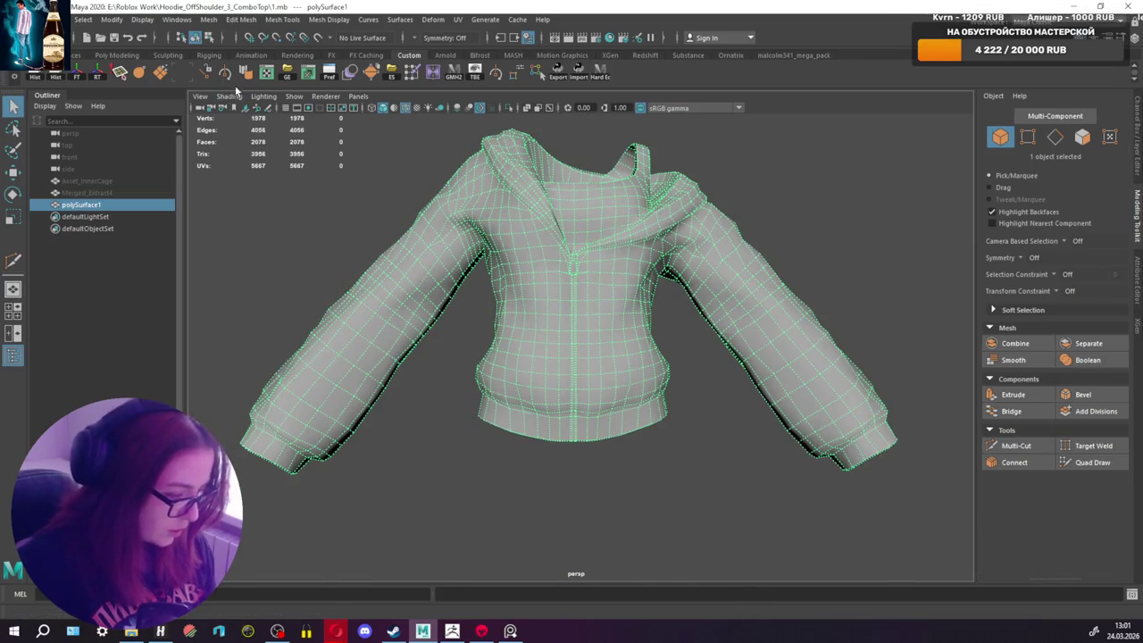
{"action": "left_click", "coordinate": [295, 268]}
Step: Orbit around the lone hoodie to inspect it from above and the front
{"action": "mouse_move", "coordinate": [295, 268]}
{"action": "left_mouse_down", "text": "alt"}
{"action": "mouse_move", "coordinate": [412, 314]}
{"action": "mouse_move", "coordinate": [383, 262]}
{"action": "mouse_move", "coordinate": [438, 273]}
{"action": "mouse_move", "coordinate": [427, 287]}
{"action": "mouse_move", "coordinate": [536, 312]}
{"action": "mouse_move", "coordinate": [480, 319]}
{"action": "left_mouse_up", "text": "alt"}
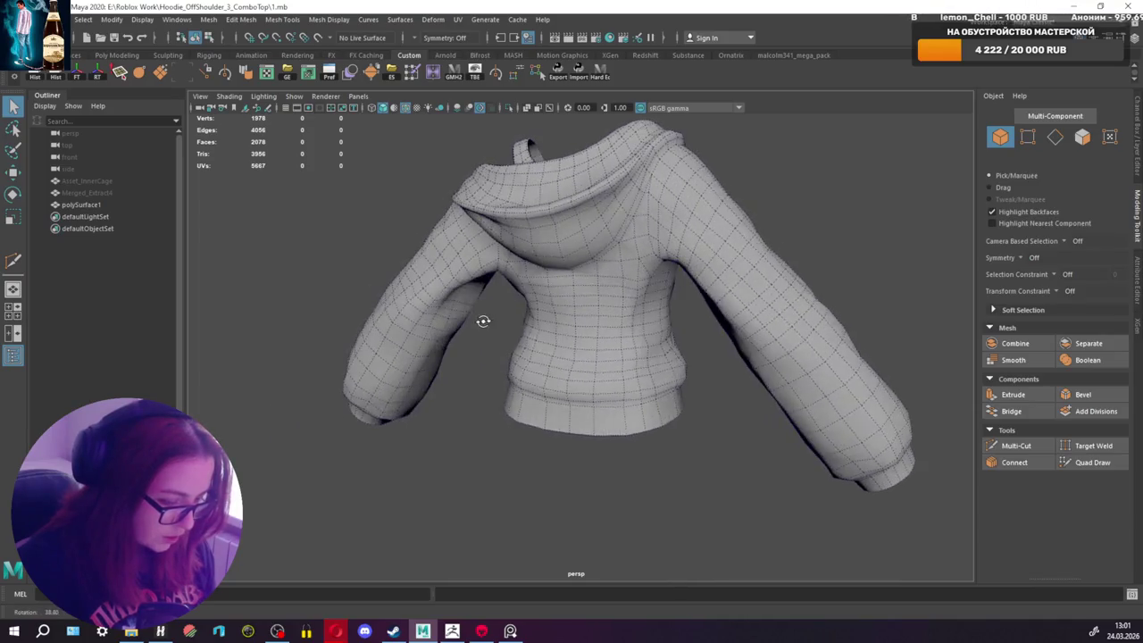
{"action": "scroll", "coordinate": [575, 315], "scroll_direction": "up", "scroll_amount": 2}
{"action": "left_click_drag", "start_coordinate": [574, 315], "coordinate": [819, 301], "text": "alt"}
{"action": "scroll", "coordinate": [819, 301], "scroll_direction": "down", "scroll_amount": 3}
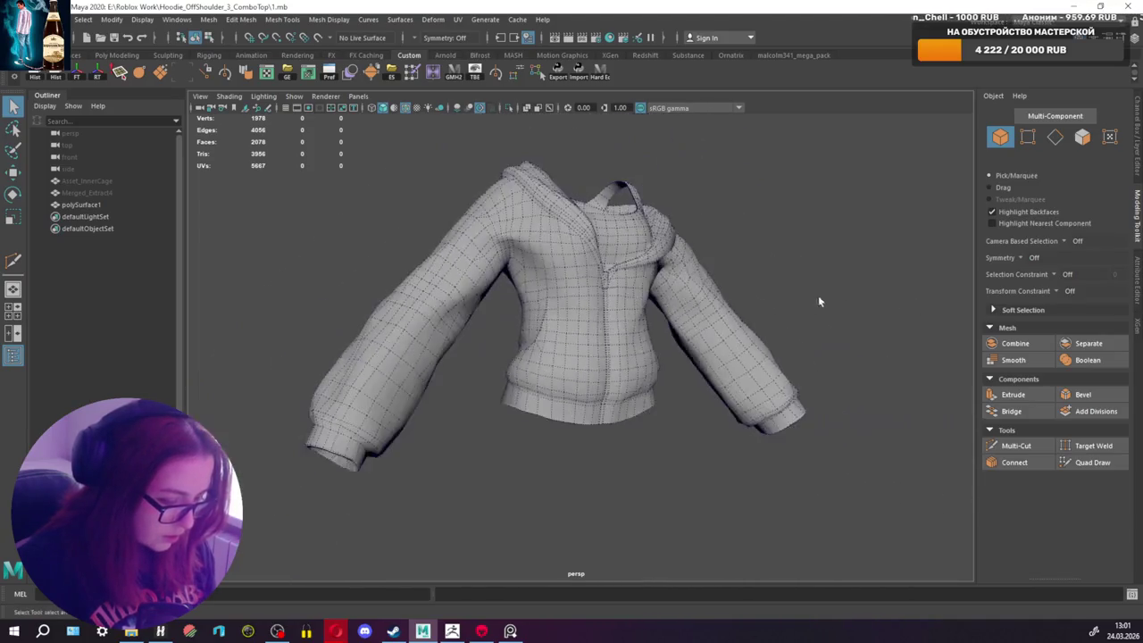
{"action": "left_click", "coordinate": [564, 277]}
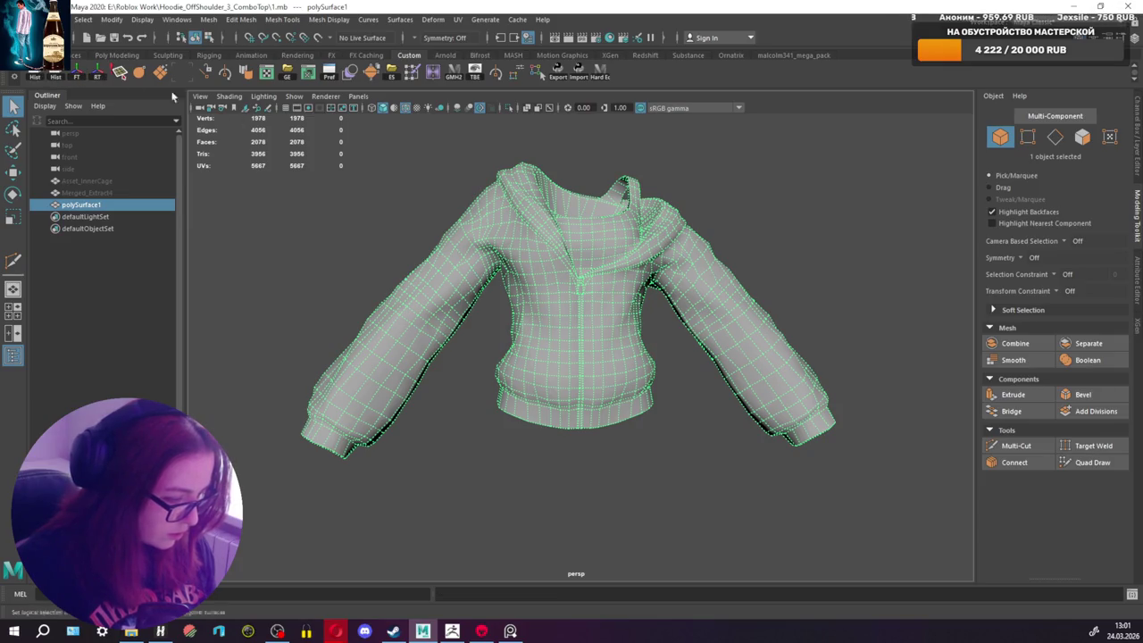
{"action": "left_click", "coordinate": [360, 162]}
{"action": "scroll", "coordinate": [359, 161], "scroll_direction": "down", "scroll_amount": 2}
{"action": "scroll", "coordinate": [418, 125], "scroll_direction": "down", "scroll_amount": 2}
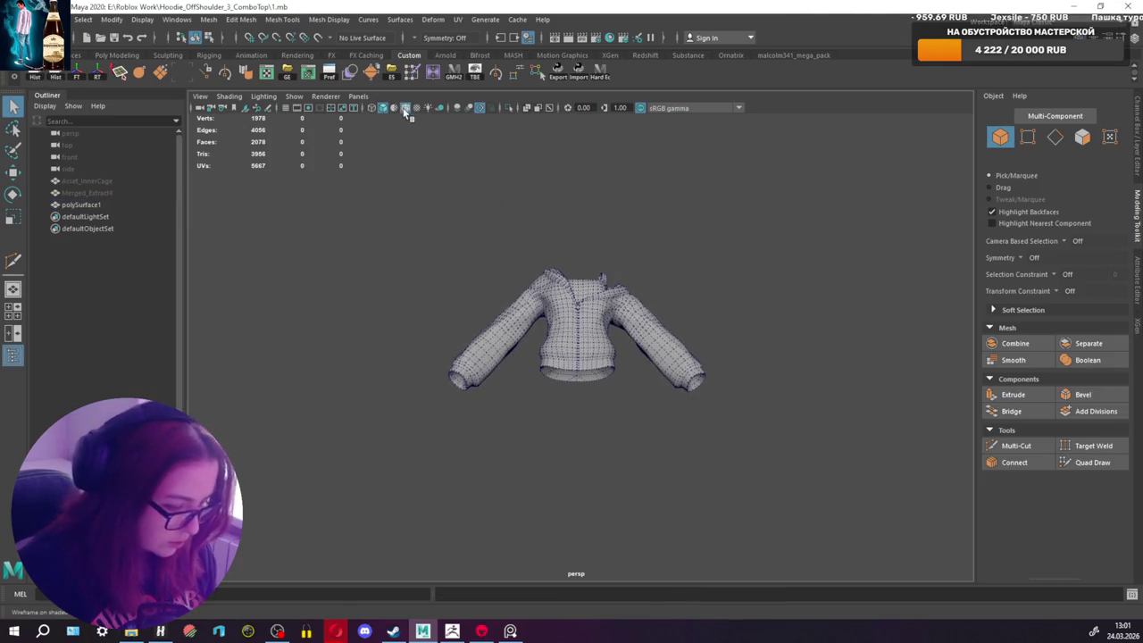
Step: Turn off Wireframe on Shaded and select the hoodie from the back
{"action": "left_click", "coordinate": [404, 108]}
{"action": "scroll", "coordinate": [561, 238], "scroll_direction": "up", "scroll_amount": 2}
{"action": "mouse_move", "coordinate": [560, 238]}
{"action": "left_mouse_down", "text": "alt"}
{"action": "mouse_move", "coordinate": [541, 281]}
{"action": "mouse_move", "coordinate": [421, 306]}
{"action": "mouse_move", "coordinate": [267, 308]}
{"action": "mouse_move", "coordinate": [273, 286]}
{"action": "mouse_move", "coordinate": [337, 286]}
{"action": "mouse_move", "coordinate": [528, 370]}
{"action": "mouse_move", "coordinate": [564, 224]}
{"action": "mouse_move", "coordinate": [563, 286]}
{"action": "left_mouse_up", "text": "alt"}
{"action": "left_click", "coordinate": [607, 310]}
{"action": "scroll", "coordinate": [525, 230], "scroll_direction": "up", "scroll_amount": 3}
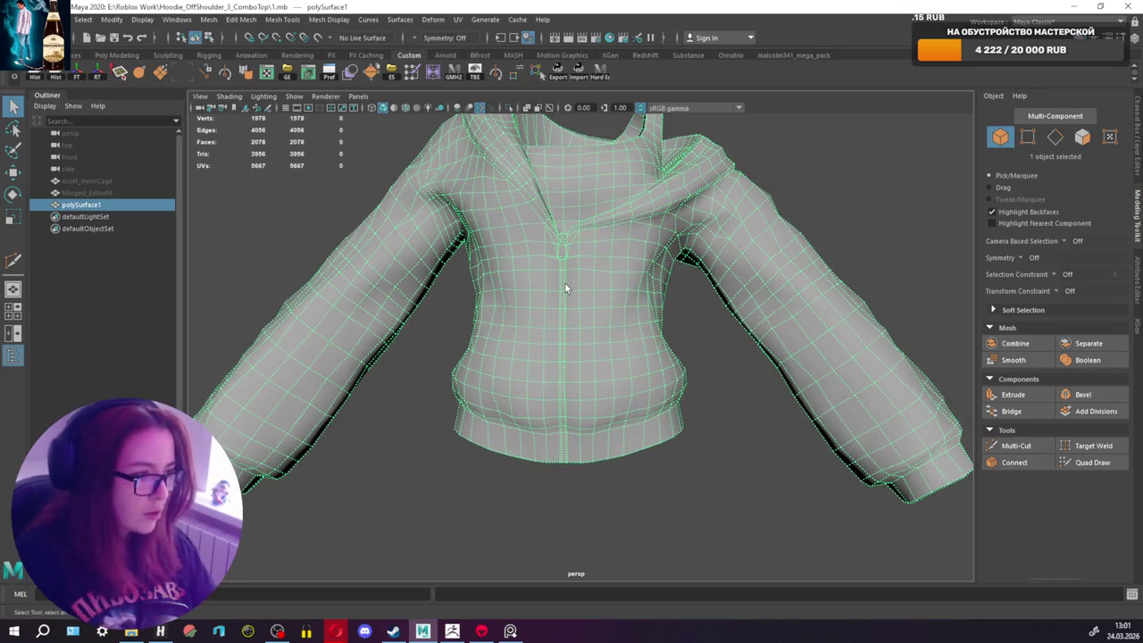
Step: Open and close the UV set list, then right-click the hoodie for material choices
{"action": "left_click", "coordinate": [307, 72]}
{"action": "left_click", "coordinate": [862, 316]}
{"action": "scroll", "coordinate": [505, 264], "scroll_direction": "down", "scroll_amount": 2}
{"action": "left_click_drag", "start_coordinate": [505, 264], "coordinate": [504, 272], "text": "alt"}
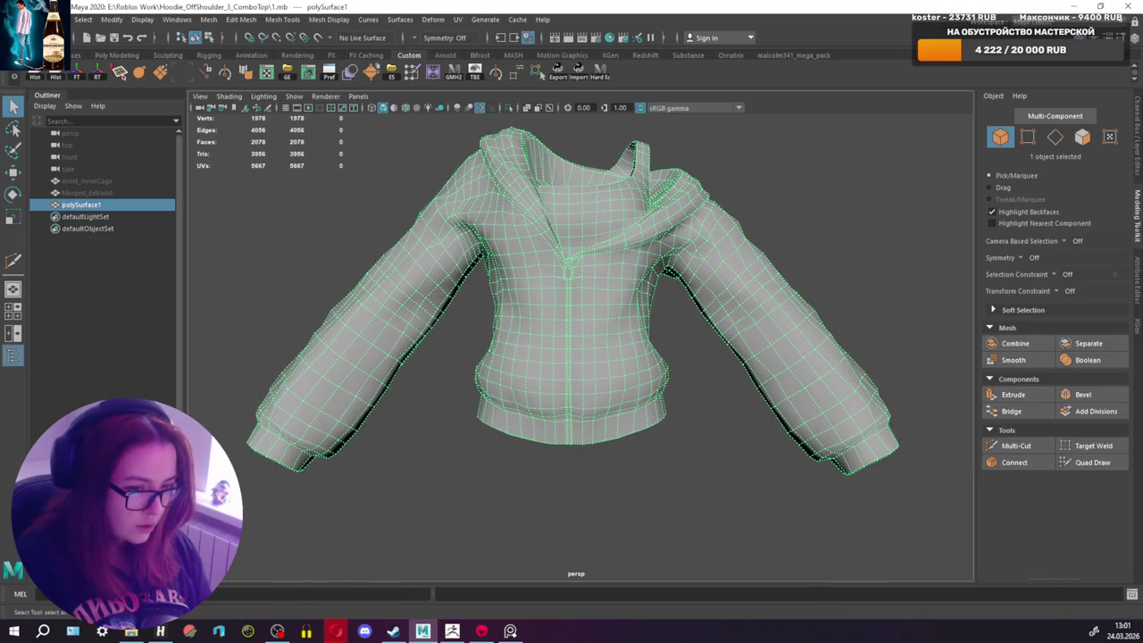
{"action": "left_click_drag", "start_coordinate": [653, 140], "coordinate": [582, 268], "text": "alt"}
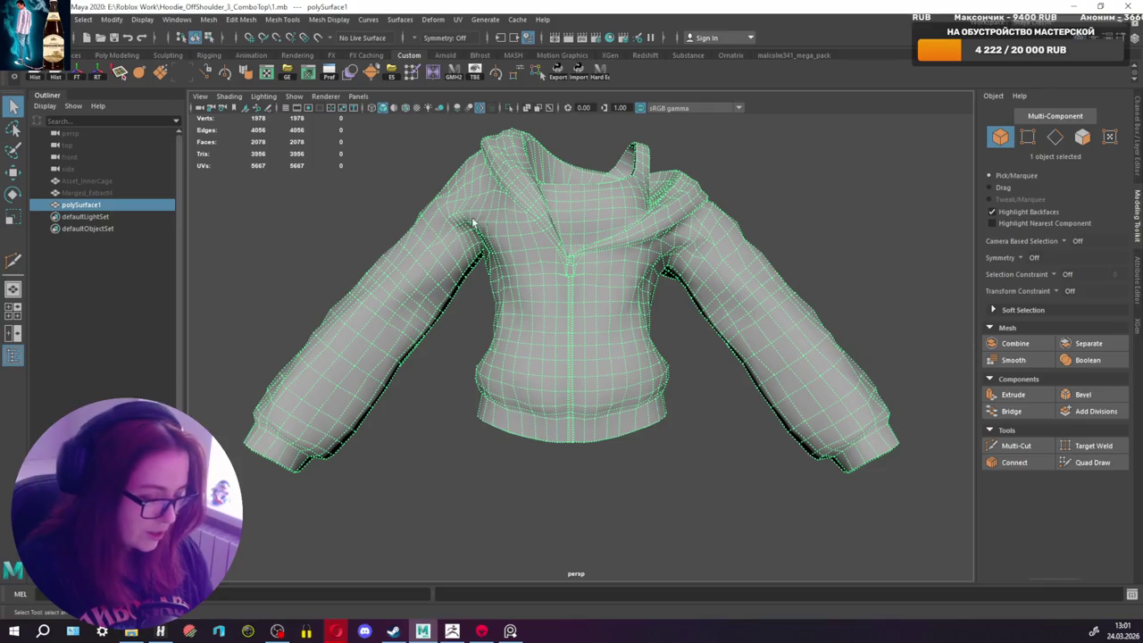
{"action": "right_click_drag", "start_coordinate": [358, 199], "coordinate": [440, 528]}
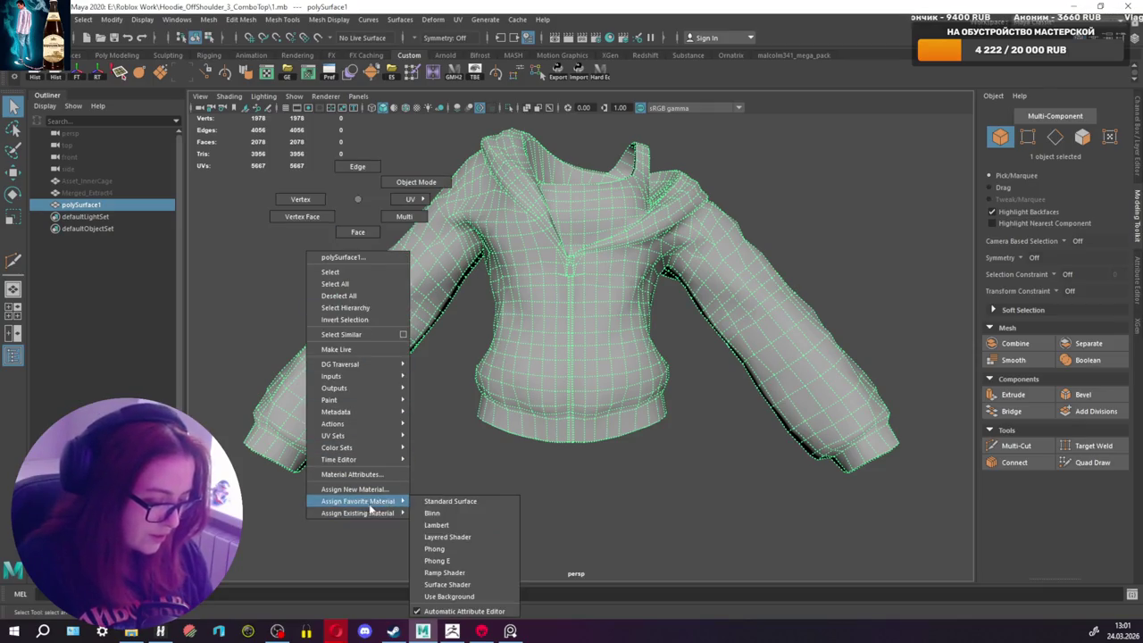
Step: Assign a new Lambert material to the hoodie and show it as smooth preview with cage
{"action": "left_click", "coordinate": [440, 526]}
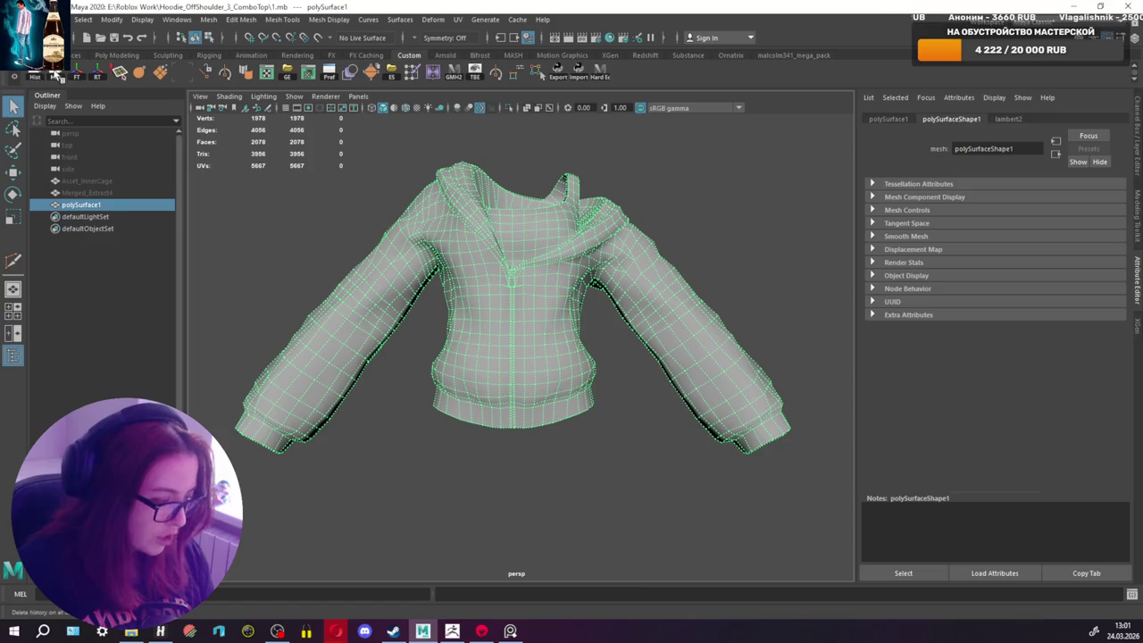
{"action": "left_click", "coordinate": [1139, 208]}
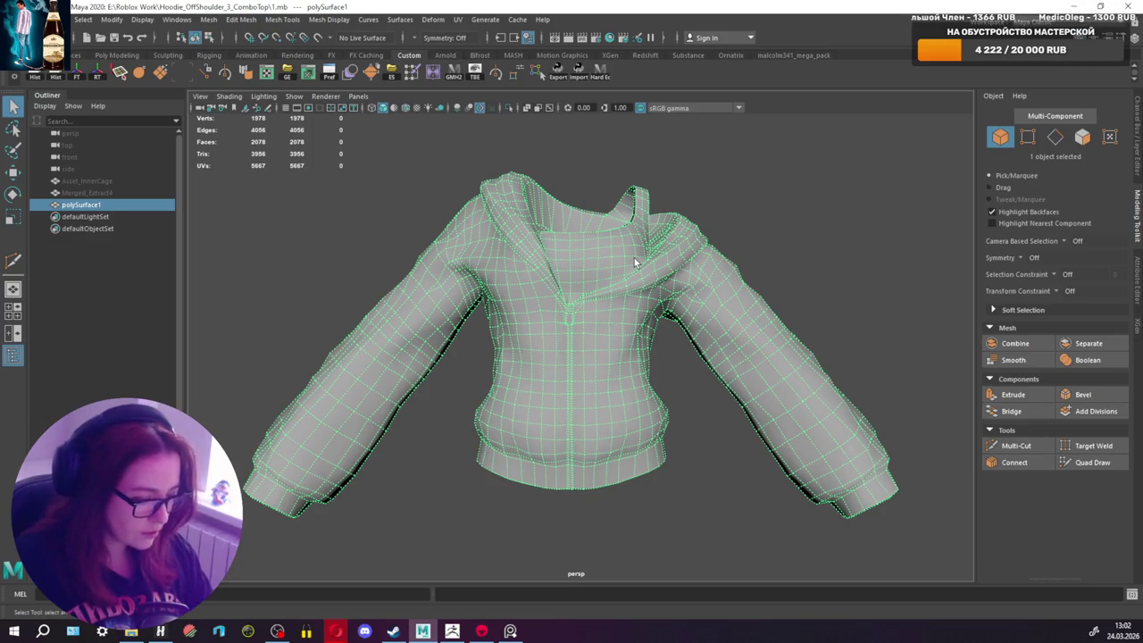
{"action": "scroll", "coordinate": [608, 245], "scroll_direction": "up", "scroll_amount": 3}
{"action": "left_click_drag", "start_coordinate": [595, 241], "coordinate": [598, 283], "text": "alt"}
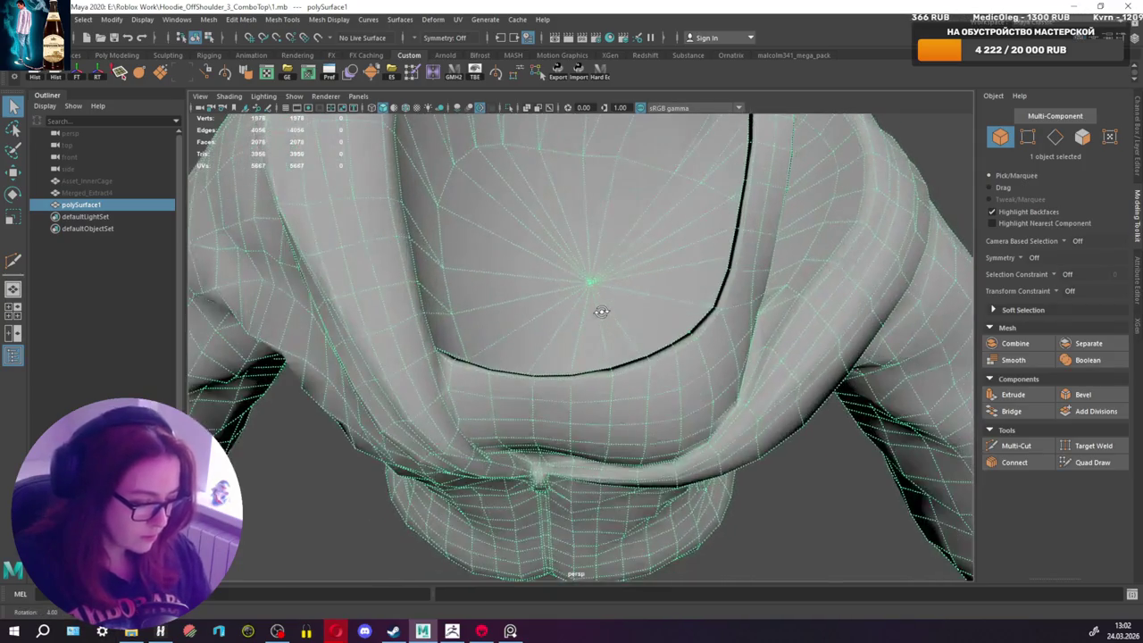
{"action": "scroll", "coordinate": [598, 283], "scroll_direction": "down", "scroll_amount": 5}
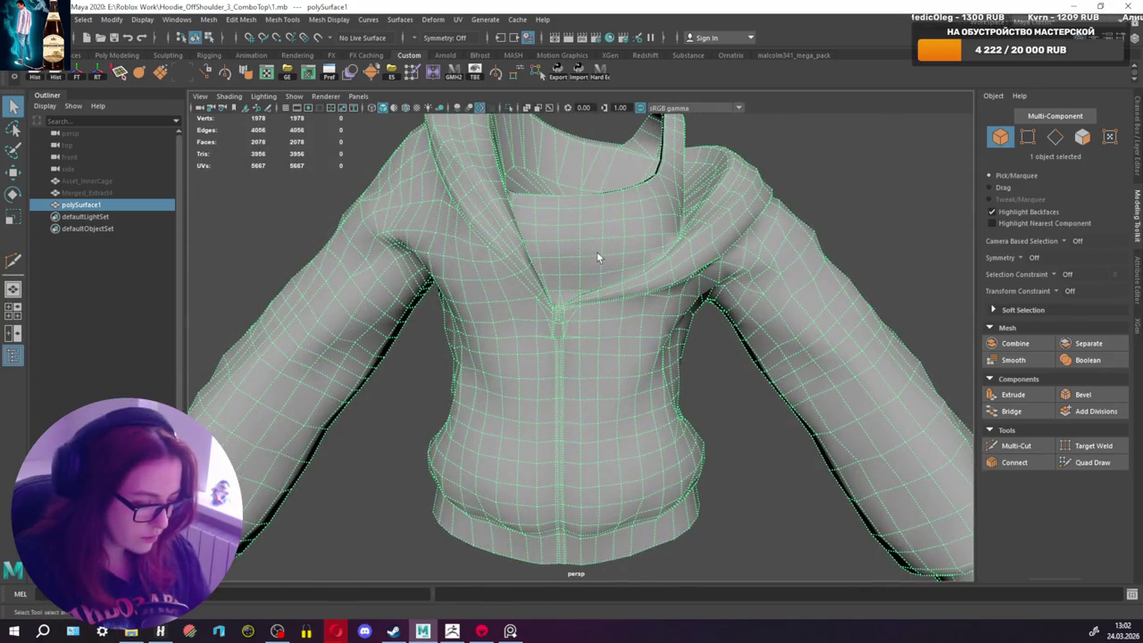
{"action": "scroll", "coordinate": [597, 252], "scroll_direction": "down", "scroll_amount": 3}
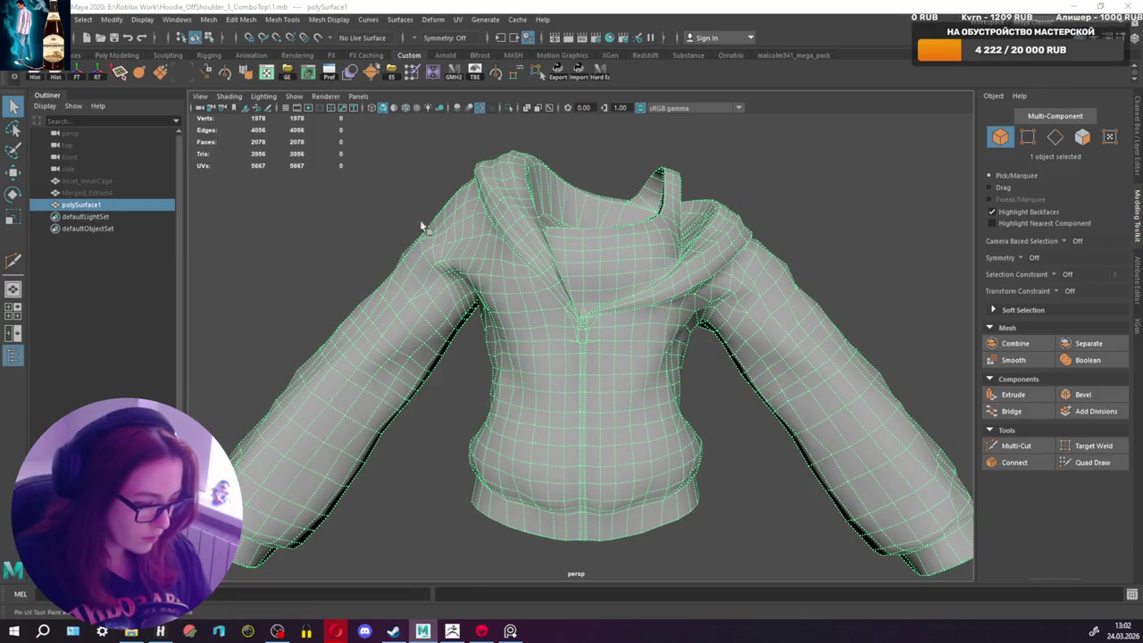
{"action": "key", "text": "2"}
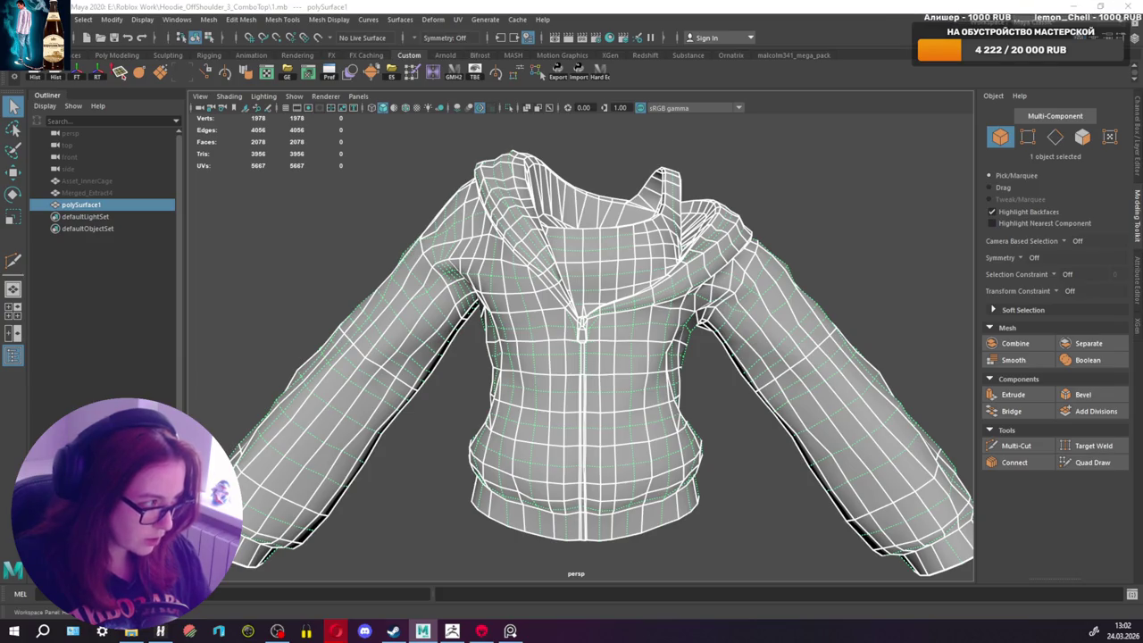
Step: Arrange the UV Editor and UV Toolkit panels, then front camera-project UVs for all hoodie faces
{"action": "left_click_drag", "start_coordinate": [325, 112], "coordinate": [231, 86]}
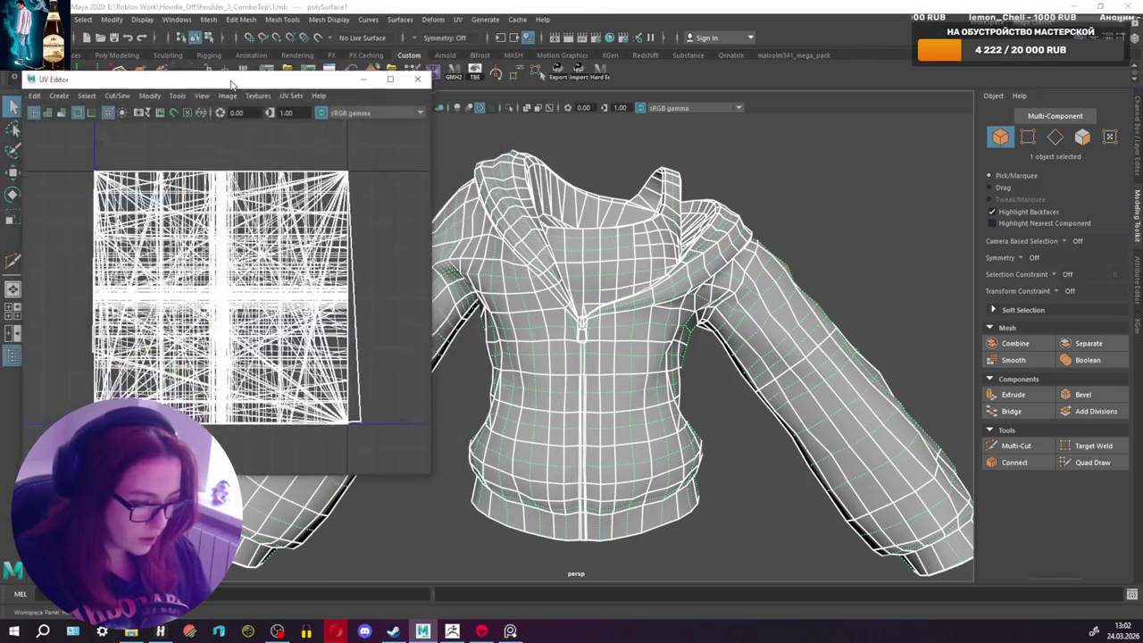
{"action": "mouse_move", "coordinate": [231, 86]}
{"action": "left_mouse_down"}
{"action": "mouse_move", "coordinate": [224, 174]}
{"action": "mouse_move", "coordinate": [217, 154]}
{"action": "left_mouse_up"}
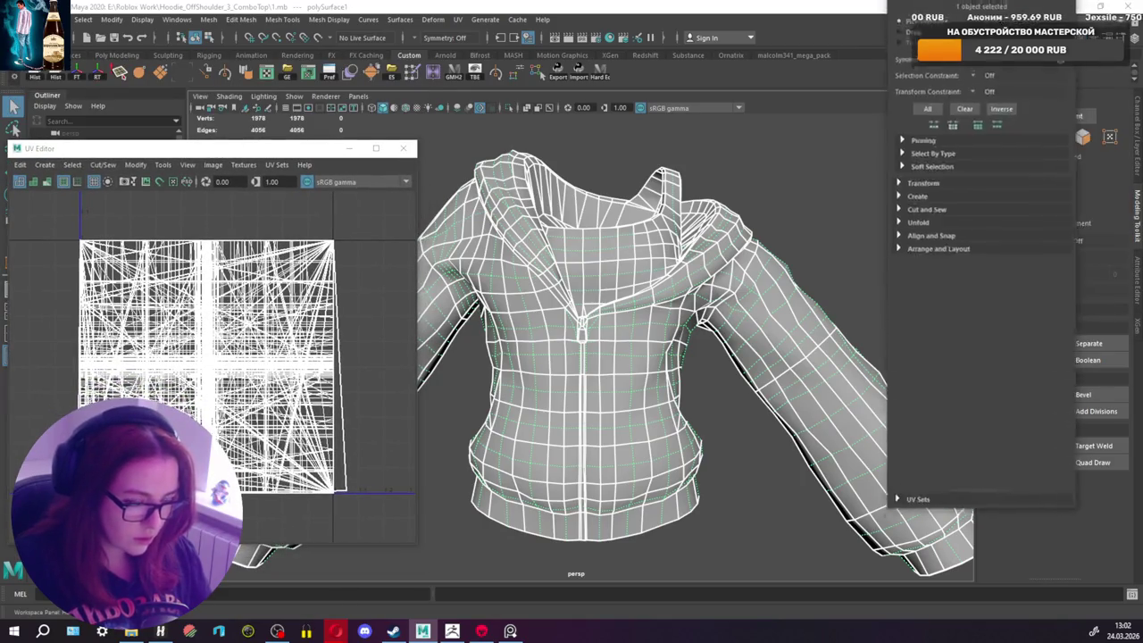
{"action": "left_click_drag", "start_coordinate": [940, 33], "coordinate": [931, 67]}
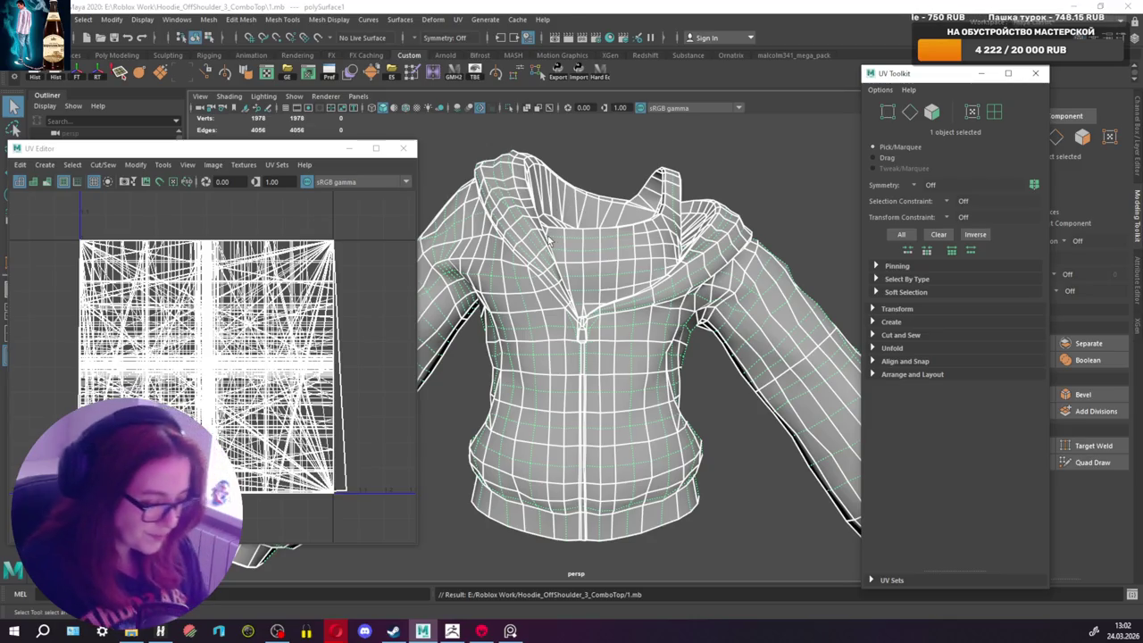
{"action": "left_click", "coordinate": [43, 164]}
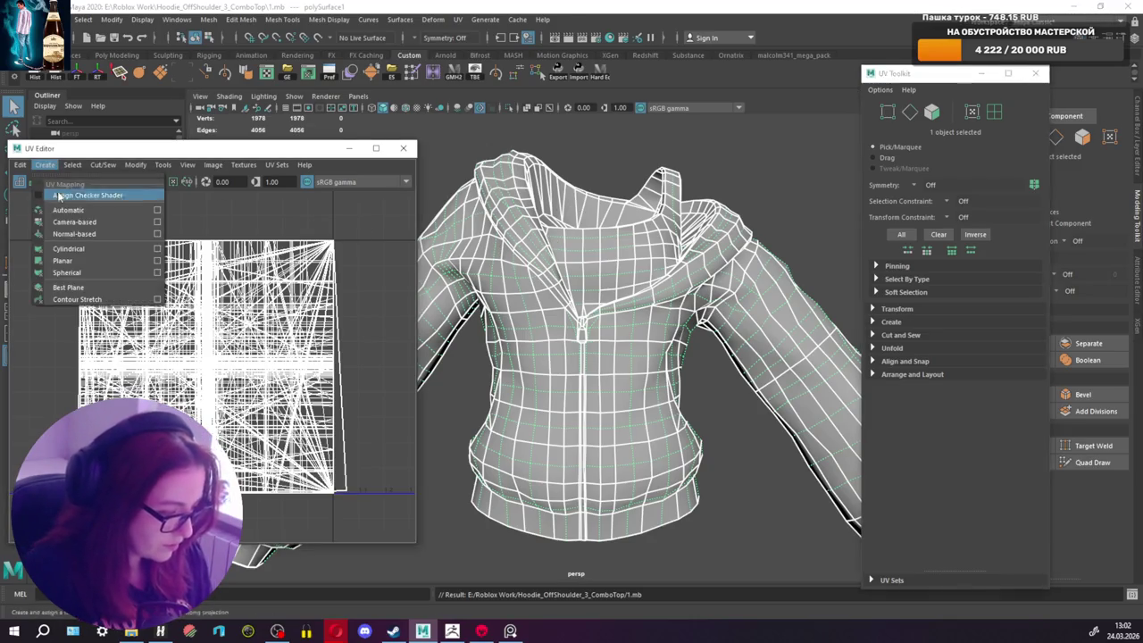
{"action": "left_click", "coordinate": [90, 224]}
{"action": "scroll", "coordinate": [589, 333], "scroll_direction": "up", "scroll_amount": 2}
{"action": "scroll", "coordinate": [586, 296], "scroll_direction": "up", "scroll_amount": 4}
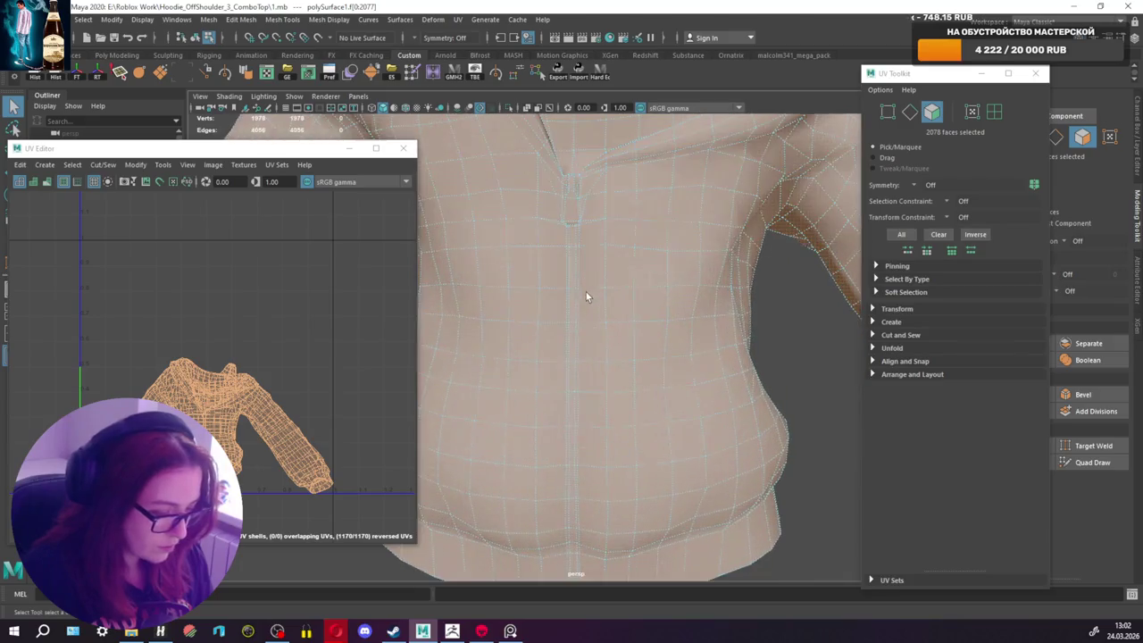
Step: Select the two front zipper edge loops in edge mode and cut them as UV seams
{"action": "key", "text": "F10"}
{"action": "mouse_move", "coordinate": [596, 235]}
{"action": "left_mouse_down", "text": "alt"}
{"action": "mouse_move", "coordinate": [552, 260]}
{"action": "mouse_move", "coordinate": [501, 259]}
{"action": "mouse_move", "coordinate": [627, 250]}
{"action": "mouse_move", "coordinate": [617, 270]}
{"action": "mouse_move", "coordinate": [643, 211]}
{"action": "mouse_move", "coordinate": [646, 281]}
{"action": "mouse_move", "coordinate": [637, 240]}
{"action": "mouse_move", "coordinate": [628, 263]}
{"action": "left_mouse_up", "text": "alt"}
{"action": "double_click", "coordinate": [512, 253]}
{"action": "double_click", "coordinate": [635, 241], "text": "shift"}
{"action": "left_click_drag", "start_coordinate": [629, 264], "coordinate": [610, 284], "text": "alt"}
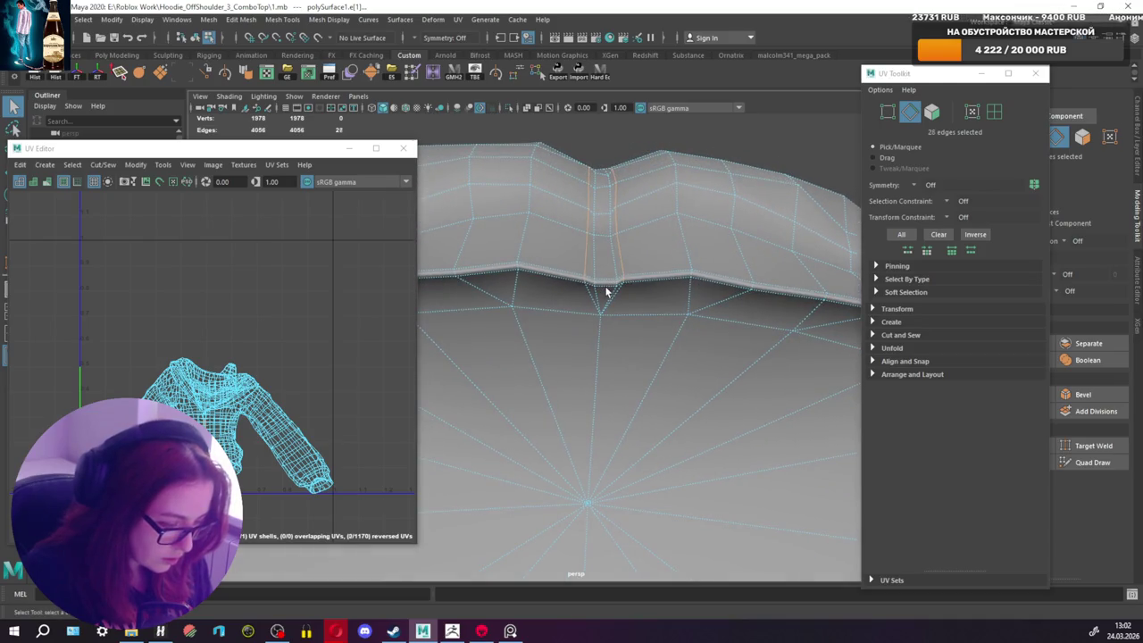
{"action": "right_click_drag", "start_coordinate": [189, 376], "coordinate": [268, 362], "text": "shift"}
{"action": "mouse_move", "coordinate": [625, 268]}
{"action": "left_mouse_down", "text": "alt"}
{"action": "mouse_move", "coordinate": [636, 252]}
{"action": "mouse_move", "coordinate": [627, 346]}
{"action": "left_mouse_up", "text": "alt"}
Step: Orbit to the neckline and begin selecting collar edges for a new seam
{"action": "scroll", "coordinate": [627, 345], "scroll_direction": "down", "scroll_amount": 3}
{"action": "mouse_move", "coordinate": [639, 285]}
{"action": "left_mouse_down", "text": "alt"}
{"action": "mouse_move", "coordinate": [610, 365]}
{"action": "mouse_move", "coordinate": [554, 348]}
{"action": "mouse_move", "coordinate": [605, 357]}
{"action": "mouse_move", "coordinate": [620, 380]}
{"action": "left_mouse_up", "text": "alt"}
{"action": "scroll", "coordinate": [633, 363], "scroll_direction": "up", "scroll_amount": 3}
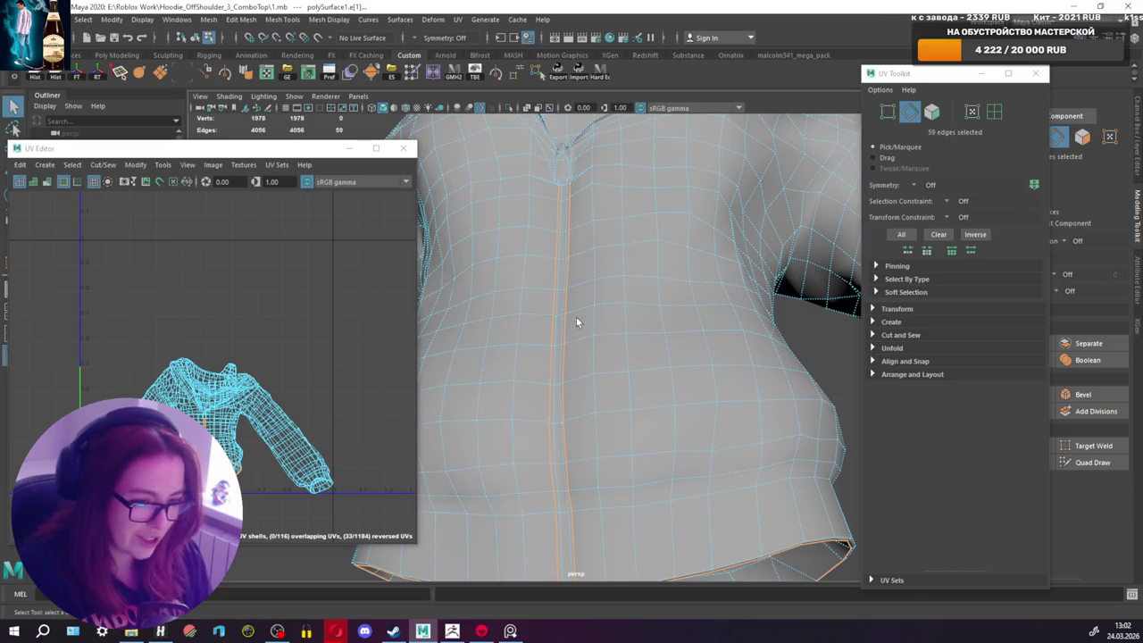
{"action": "scroll", "coordinate": [633, 351], "scroll_direction": "up", "scroll_amount": 2}
{"action": "scroll", "coordinate": [679, 403], "scroll_direction": "up", "scroll_amount": 3}
{"action": "scroll", "coordinate": [612, 290], "scroll_direction": "up", "scroll_amount": 2}
{"action": "mouse_move", "coordinate": [611, 292]}
{"action": "left_mouse_down", "text": "alt"}
{"action": "mouse_move", "coordinate": [582, 313]}
{"action": "mouse_move", "coordinate": [689, 364]}
{"action": "mouse_move", "coordinate": [673, 352]}
{"action": "mouse_move", "coordinate": [727, 337]}
{"action": "mouse_move", "coordinate": [678, 344]}
{"action": "left_mouse_up", "text": "alt"}
{"action": "left_click", "coordinate": [595, 288]}
{"action": "left_click", "coordinate": [618, 345], "text": "shift"}
{"action": "left_click", "coordinate": [682, 331], "text": "shift"}
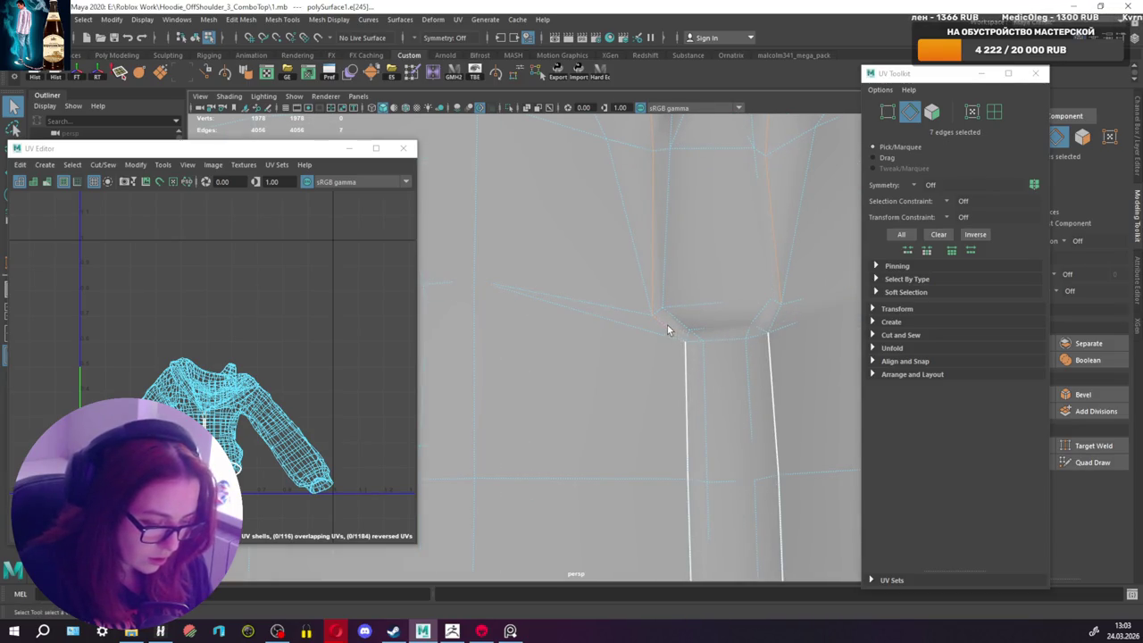
Step: Extend the collar seam selection with edges near the collar and sleeve junction
{"action": "left_click_drag", "start_coordinate": [764, 329], "coordinate": [670, 387], "text": "alt"}
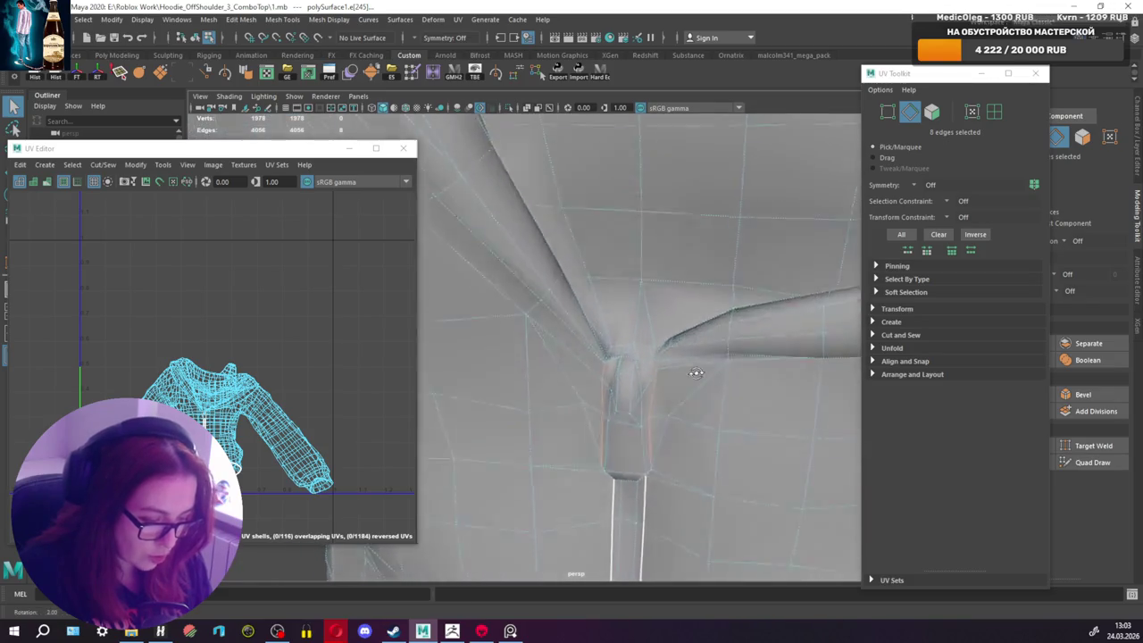
{"action": "left_click", "coordinate": [616, 388], "text": "shift"}
{"action": "mouse_move", "coordinate": [620, 396]}
{"action": "left_mouse_down", "text": "alt"}
{"action": "mouse_move", "coordinate": [677, 390]}
{"action": "mouse_move", "coordinate": [670, 421]}
{"action": "left_mouse_up", "text": "alt"}
{"action": "scroll", "coordinate": [671, 423], "scroll_direction": "up", "scroll_amount": 4}
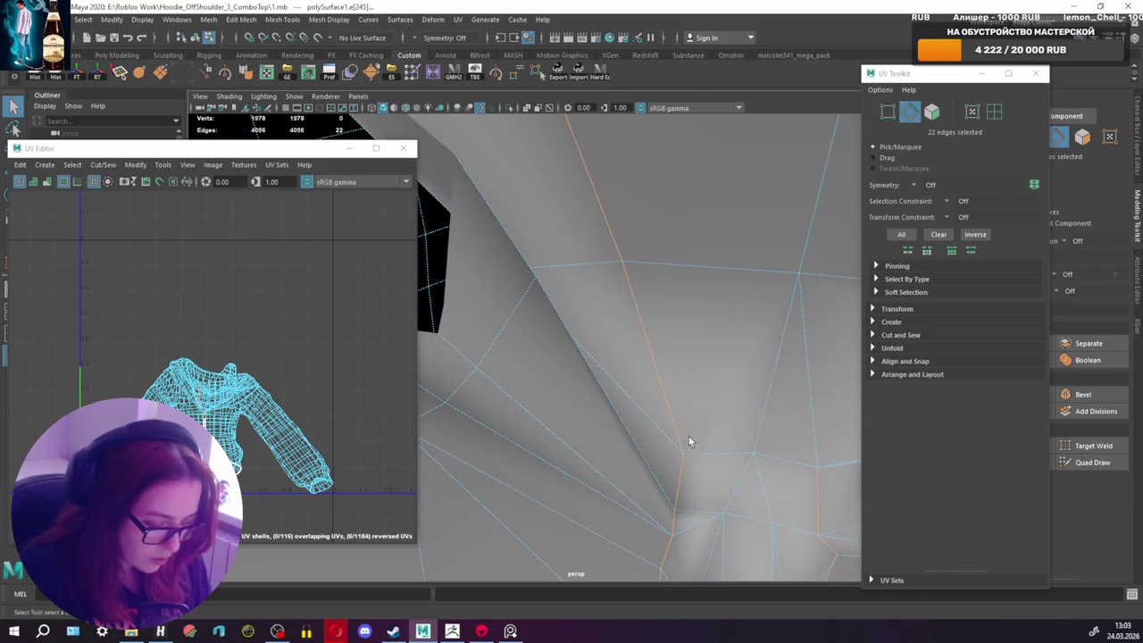
{"action": "double_click", "coordinate": [681, 460], "text": "ctrl"}
{"action": "left_click", "coordinate": [681, 476], "text": "shift"}
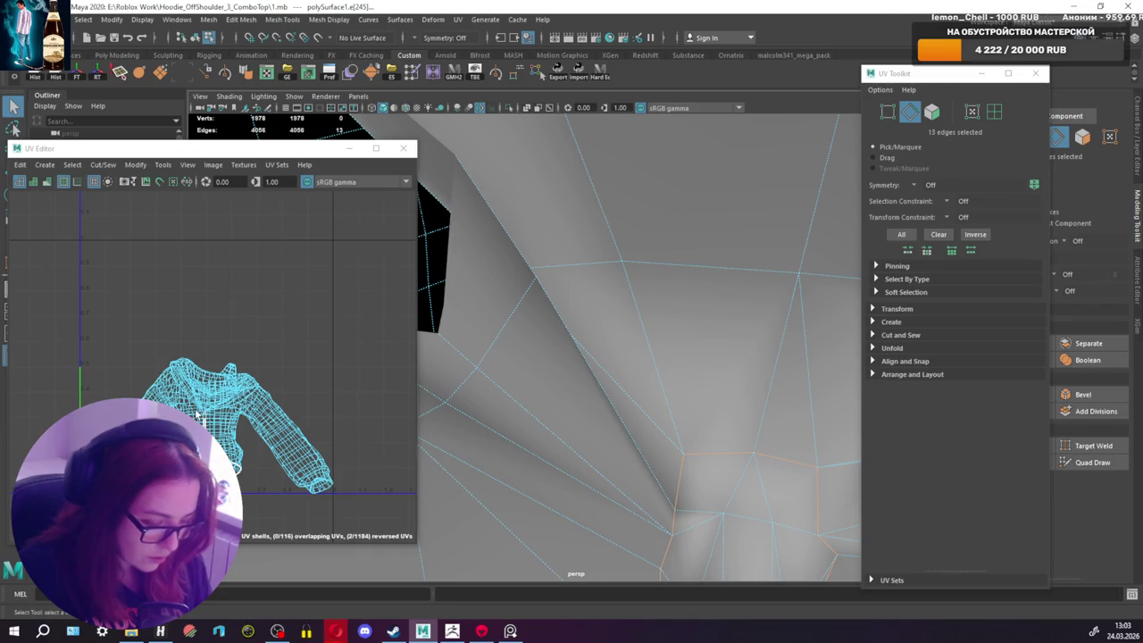
{"action": "key", "text": "f"}
{"action": "key", "text": "f"}
{"action": "mouse_move", "coordinate": [707, 389]}
{"action": "left_mouse_down", "text": "alt"}
{"action": "mouse_move", "coordinate": [594, 358]}
{"action": "mouse_move", "coordinate": [580, 390]}
{"action": "mouse_move", "coordinate": [554, 386]}
{"action": "left_mouse_up", "text": "alt"}
{"action": "left_click", "coordinate": [609, 406], "text": "shift"}
Step: Cut the selected collar edges into UV seams and tilt the view toward the collar
{"action": "right_click", "coordinate": [258, 415]}
{"action": "scroll", "coordinate": [571, 370], "scroll_direction": "down", "scroll_amount": 5}
{"action": "scroll", "coordinate": [572, 370], "scroll_direction": "down", "scroll_amount": 2}
{"action": "scroll", "coordinate": [532, 404], "scroll_direction": "down", "scroll_amount": 2}
{"action": "scroll", "coordinate": [570, 338], "scroll_direction": "down", "scroll_amount": 3}
{"action": "scroll", "coordinate": [600, 341], "scroll_direction": "down", "scroll_amount": 1}
{"action": "mouse_move", "coordinate": [604, 349]}
{"action": "left_mouse_down", "text": "alt"}
{"action": "mouse_move", "coordinate": [638, 255]}
{"action": "mouse_move", "coordinate": [594, 302]}
{"action": "mouse_move", "coordinate": [607, 286]}
{"action": "mouse_move", "coordinate": [744, 267]}
{"action": "left_mouse_up", "text": "alt"}
{"action": "scroll", "coordinate": [676, 289], "scroll_direction": "up", "scroll_amount": 3}
{"action": "scroll", "coordinate": [651, 324], "scroll_direction": "up", "scroll_amount": 3}
{"action": "scroll", "coordinate": [697, 248], "scroll_direction": "up", "scroll_amount": 2}
Step: Select the collar-opening and inner-hood edge loops and cut them as UV seams
{"action": "double_click", "coordinate": [697, 249], "text": "shift"}
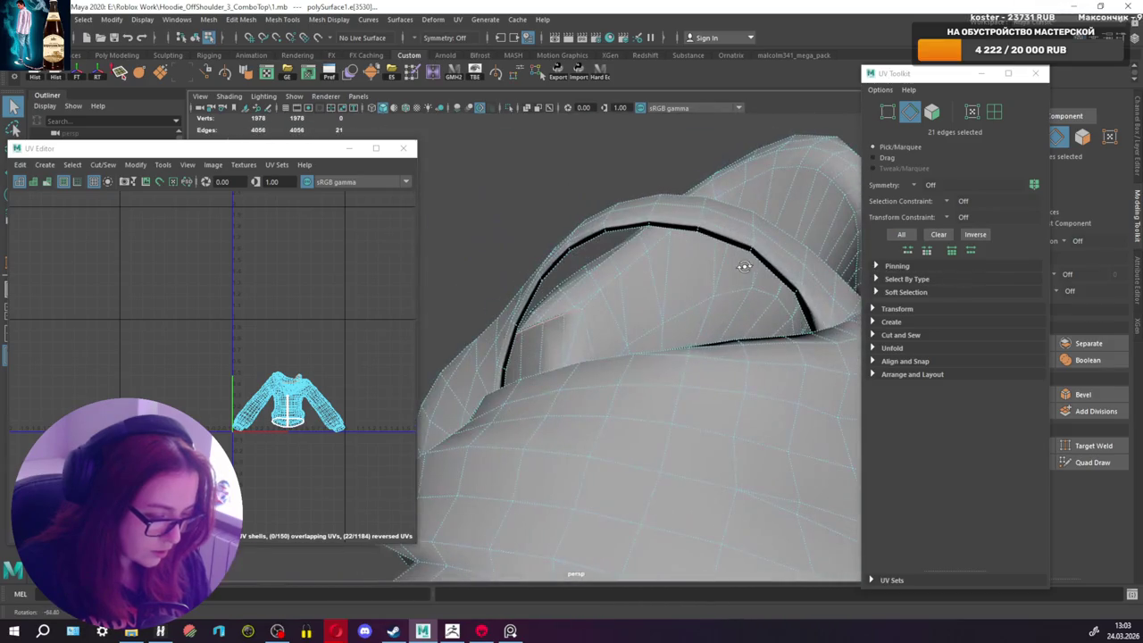
{"action": "mouse_move", "coordinate": [580, 278]}
{"action": "left_mouse_down", "text": "alt"}
{"action": "mouse_move", "coordinate": [563, 309]}
{"action": "mouse_move", "coordinate": [702, 280]}
{"action": "mouse_move", "coordinate": [618, 302]}
{"action": "mouse_move", "coordinate": [737, 300]}
{"action": "left_mouse_up", "text": "alt"}
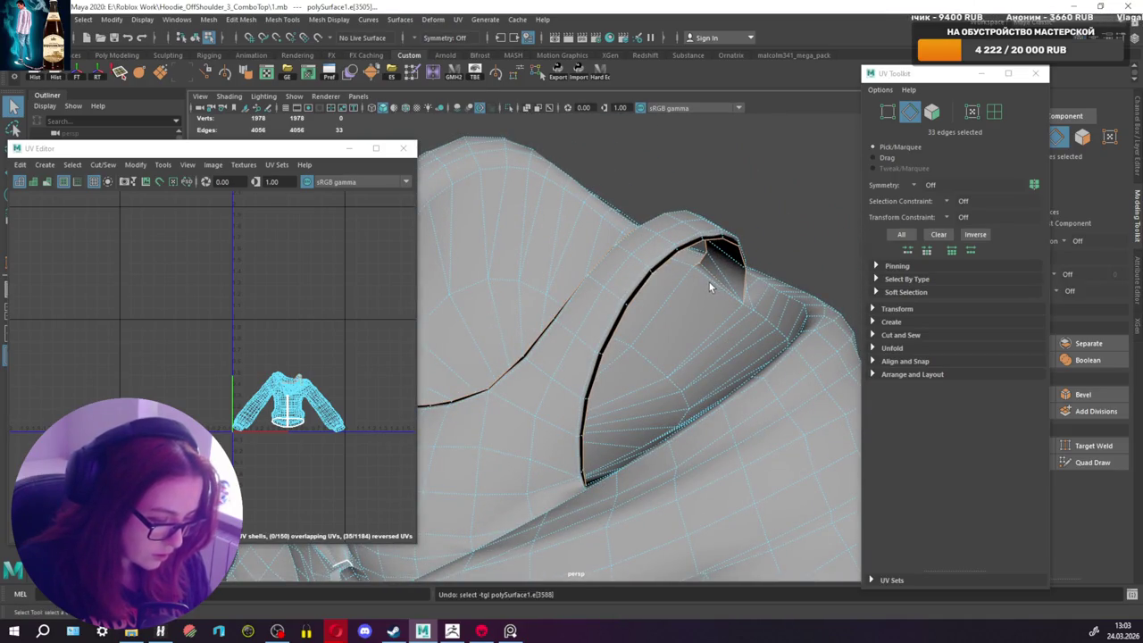
{"action": "left_click_drag", "start_coordinate": [685, 289], "coordinate": [847, 284], "text": "alt"}
{"action": "mouse_move", "coordinate": [697, 348]}
{"action": "left_mouse_down", "text": "alt"}
{"action": "mouse_move", "coordinate": [695, 367]}
{"action": "mouse_move", "coordinate": [464, 331]}
{"action": "mouse_move", "coordinate": [760, 311]}
{"action": "mouse_move", "coordinate": [694, 327]}
{"action": "mouse_move", "coordinate": [781, 327]}
{"action": "mouse_move", "coordinate": [619, 356]}
{"action": "left_mouse_up", "text": "alt"}
{"action": "double_click", "coordinate": [566, 369], "text": "shift"}
{"action": "right_click_drag", "start_coordinate": [676, 344], "coordinate": [766, 370], "text": "shift"}
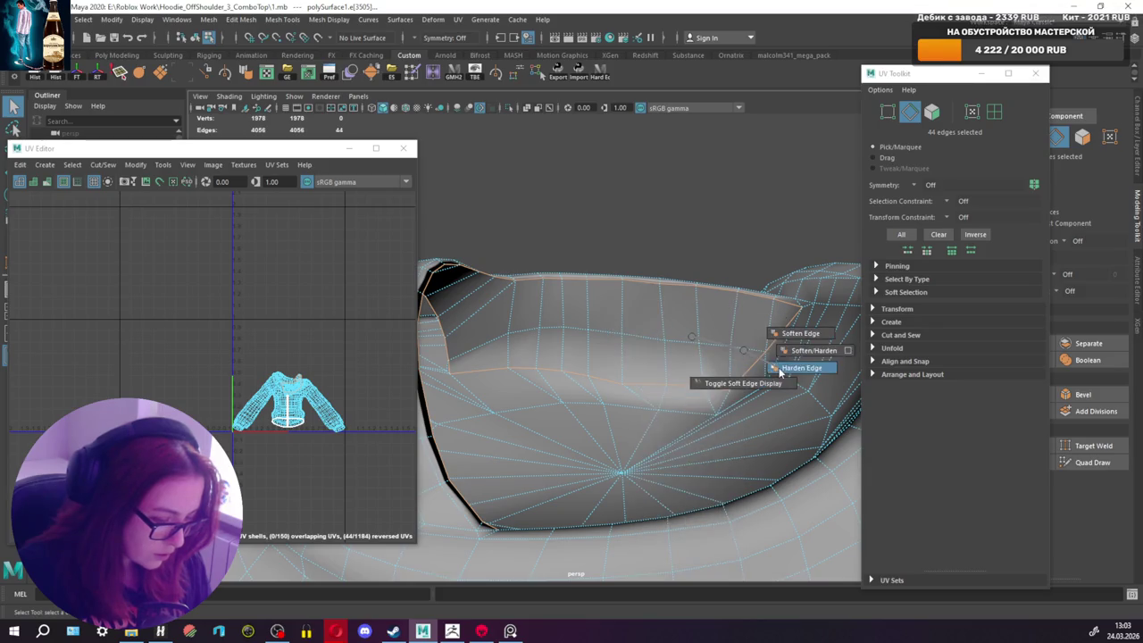
{"action": "right_click_drag", "start_coordinate": [178, 346], "coordinate": [172, 357], "text": "shift"}
{"action": "mouse_move", "coordinate": [554, 375]}
{"action": "left_mouse_down", "text": "alt"}
{"action": "mouse_move", "coordinate": [625, 397]}
{"action": "mouse_move", "coordinate": [658, 376]}
{"action": "mouse_move", "coordinate": [670, 390]}
{"action": "mouse_move", "coordinate": [516, 334]}
{"action": "left_mouse_up", "text": "alt"}
Step: Select four collar strap edges and soften them
{"action": "left_click", "coordinate": [669, 396]}
{"action": "left_click", "coordinate": [673, 396], "text": "shift"}
{"action": "mouse_move", "coordinate": [569, 378]}
{"action": "left_mouse_down", "text": "alt"}
{"action": "mouse_move", "coordinate": [595, 500]}
{"action": "mouse_move", "coordinate": [591, 440]}
{"action": "mouse_move", "coordinate": [615, 389]}
{"action": "mouse_move", "coordinate": [578, 368]}
{"action": "mouse_move", "coordinate": [840, 338]}
{"action": "mouse_move", "coordinate": [676, 298]}
{"action": "mouse_move", "coordinate": [647, 364]}
{"action": "mouse_move", "coordinate": [523, 372]}
{"action": "mouse_move", "coordinate": [617, 331]}
{"action": "mouse_move", "coordinate": [544, 334]}
{"action": "mouse_move", "coordinate": [557, 393]}
{"action": "left_mouse_up", "text": "alt"}
{"action": "left_click", "coordinate": [570, 432], "text": "shift"}
{"action": "right_click_drag", "start_coordinate": [547, 328], "coordinate": [576, 302], "text": "shift"}
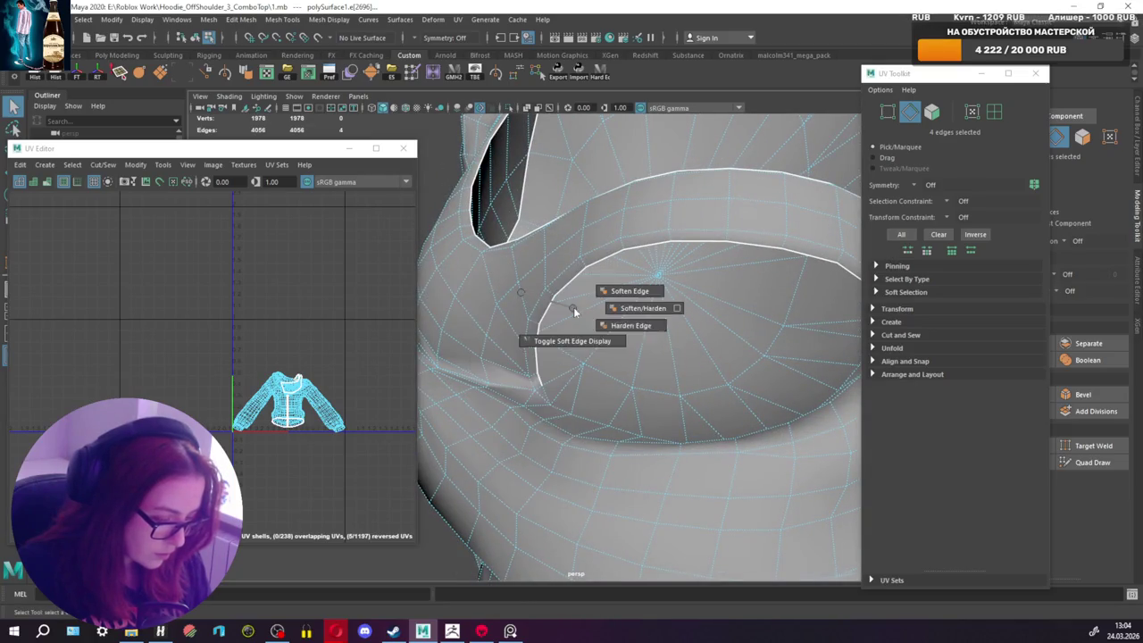
{"action": "right_click_drag", "start_coordinate": [187, 343], "coordinate": [144, 359], "text": "shift"}
{"action": "mouse_move", "coordinate": [617, 327]}
{"action": "left_mouse_down", "text": "alt"}
{"action": "mouse_move", "coordinate": [584, 312]}
{"action": "mouse_move", "coordinate": [806, 120]}
{"action": "mouse_move", "coordinate": [698, 399]}
{"action": "mouse_move", "coordinate": [563, 388]}
{"action": "mouse_move", "coordinate": [594, 375]}
{"action": "mouse_move", "coordinate": [569, 416]}
{"action": "left_mouse_up", "text": "alt"}
Step: Start the seam selection with edges along the collar fold, dropping a wrong edge
{"action": "left_click", "coordinate": [677, 390]}
{"action": "double_click", "coordinate": [546, 404], "text": "shift"}
{"action": "left_click", "coordinate": [539, 407], "text": "shift"}
{"action": "scroll", "coordinate": [572, 402], "scroll_direction": "up", "scroll_amount": 3}
{"action": "scroll", "coordinate": [563, 392], "scroll_direction": "up", "scroll_amount": 2}
{"action": "left_click", "coordinate": [575, 388], "text": "ctrl"}
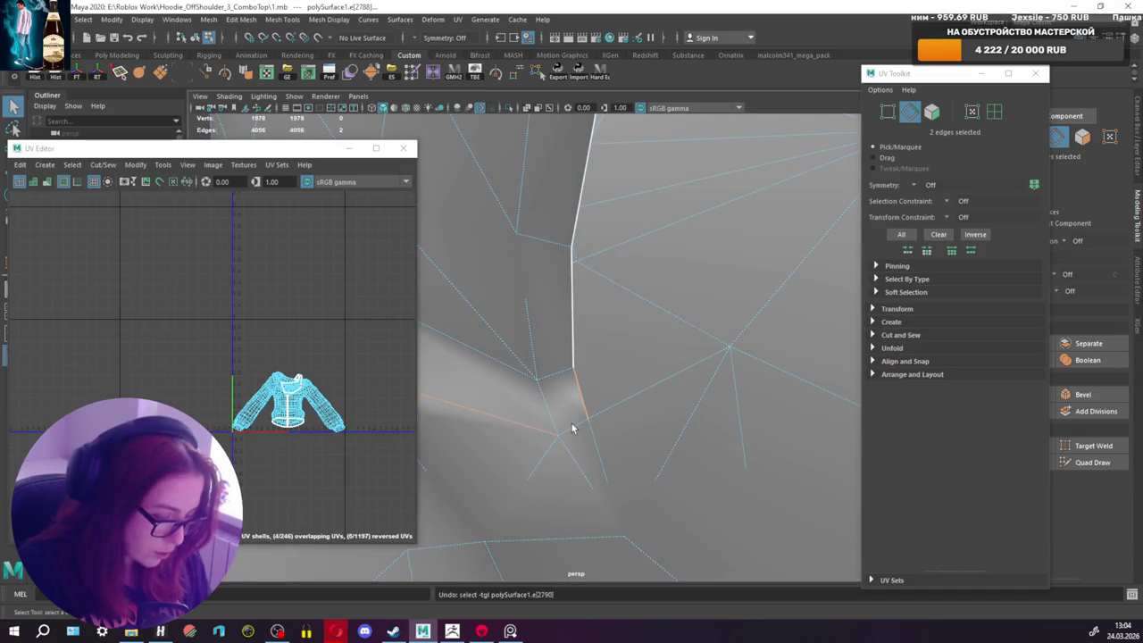
{"action": "mouse_move", "coordinate": [566, 403]}
{"action": "left_mouse_down", "text": "alt"}
{"action": "mouse_move", "coordinate": [603, 399]}
{"action": "mouse_move", "coordinate": [602, 380]}
{"action": "mouse_move", "coordinate": [630, 416]}
{"action": "left_mouse_up", "text": "alt"}
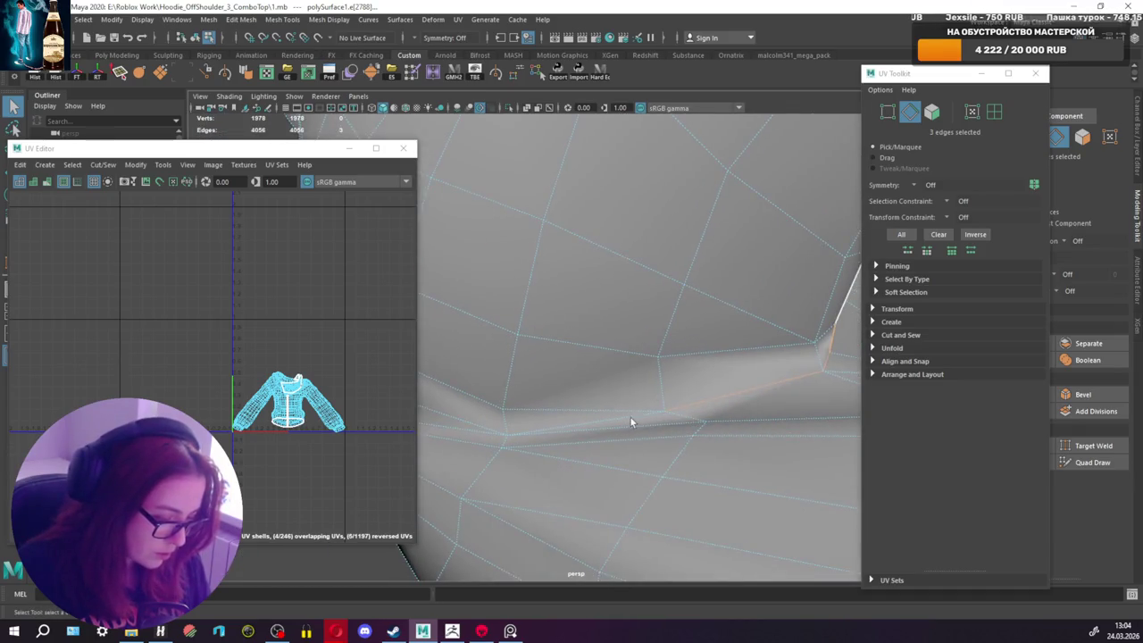
{"action": "scroll", "coordinate": [669, 411], "scroll_direction": "down", "scroll_amount": 3}
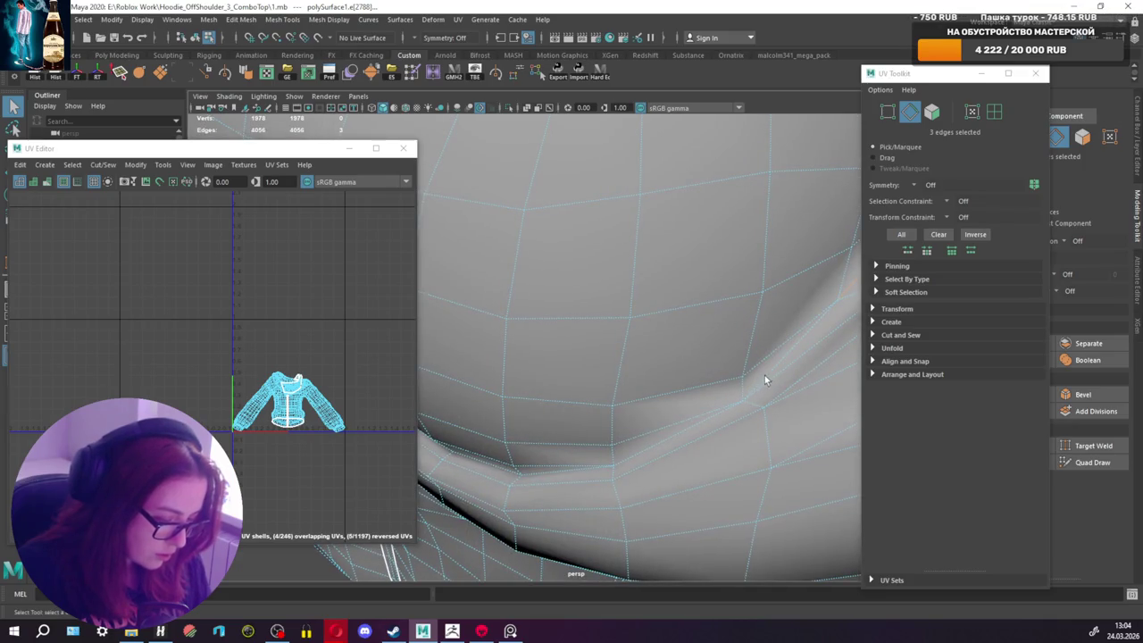
Step: Extend the selection along the hood fold and down the shoulder edge loop
{"action": "left_click", "coordinate": [761, 370], "text": "shift"}
{"action": "mouse_move", "coordinate": [761, 371]}
{"action": "left_mouse_down", "text": "alt"}
{"action": "mouse_move", "coordinate": [805, 341]}
{"action": "mouse_move", "coordinate": [753, 371]}
{"action": "left_mouse_up", "text": "alt"}
{"action": "left_click", "coordinate": [657, 429], "text": "shift"}
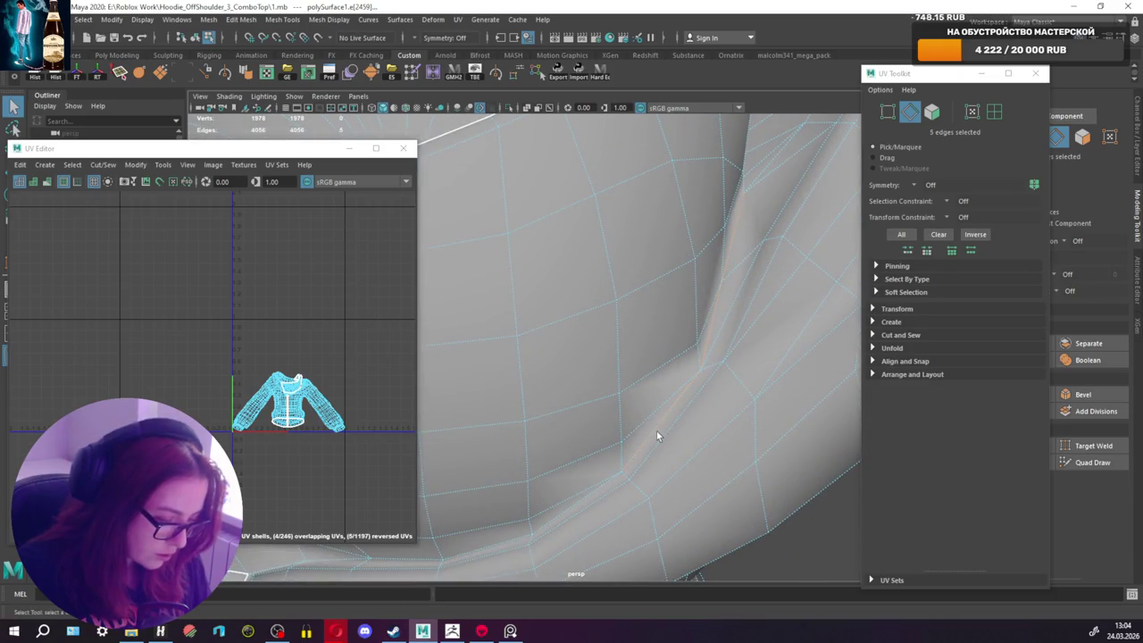
{"action": "left_click_drag", "start_coordinate": [657, 429], "coordinate": [688, 409], "text": "alt"}
{"action": "left_click", "coordinate": [723, 388], "text": "shift"}
{"action": "left_click", "coordinate": [722, 378], "text": "shift"}
{"action": "mouse_move", "coordinate": [670, 412]}
{"action": "left_mouse_down", "text": "alt"}
{"action": "mouse_move", "coordinate": [722, 401]}
{"action": "mouse_move", "coordinate": [676, 438]}
{"action": "mouse_move", "coordinate": [501, 421]}
{"action": "mouse_move", "coordinate": [605, 455]}
{"action": "left_mouse_up", "text": "alt"}
{"action": "left_click", "coordinate": [738, 416], "text": "shift"}
{"action": "left_click", "coordinate": [634, 451], "text": "shift"}
{"action": "double_click", "coordinate": [605, 455], "text": "shift"}
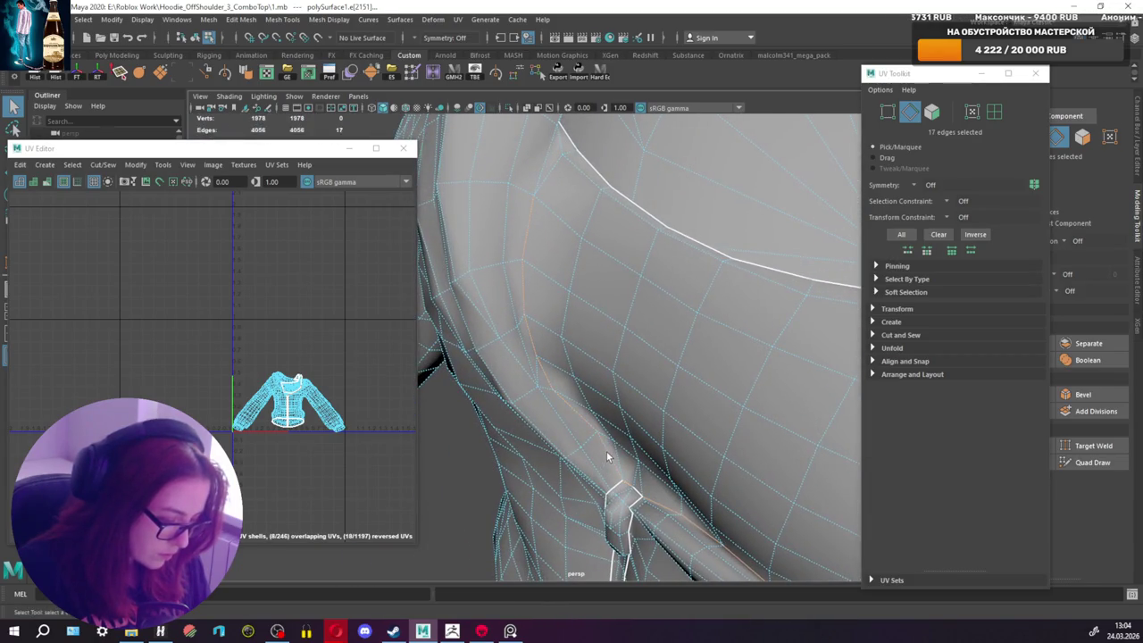
Step: Add a final edge and cut the fold selection into UV seams, reaching 280 UVs
{"action": "mouse_move", "coordinate": [555, 388]}
{"action": "left_mouse_down", "text": "alt"}
{"action": "mouse_move", "coordinate": [589, 417]}
{"action": "mouse_move", "coordinate": [536, 401]}
{"action": "mouse_move", "coordinate": [536, 388]}
{"action": "left_mouse_up", "text": "alt"}
{"action": "scroll", "coordinate": [524, 379], "scroll_direction": "up", "scroll_amount": 5}
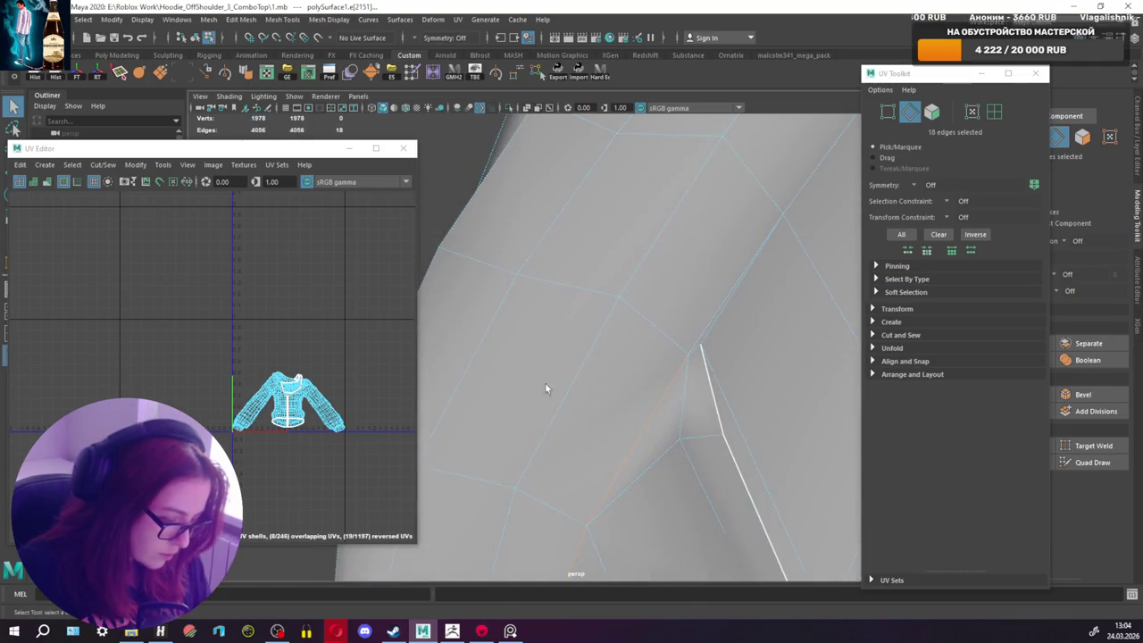
{"action": "left_click_drag", "start_coordinate": [705, 352], "coordinate": [676, 357], "text": "alt"}
{"action": "left_click", "coordinate": [591, 384], "text": "shift"}
{"action": "scroll", "coordinate": [625, 379], "scroll_direction": "down", "scroll_amount": 5}
{"action": "left_click_drag", "start_coordinate": [750, 372], "coordinate": [635, 353], "text": "alt"}
{"action": "right_click", "coordinate": [655, 337], "text": "shift"}
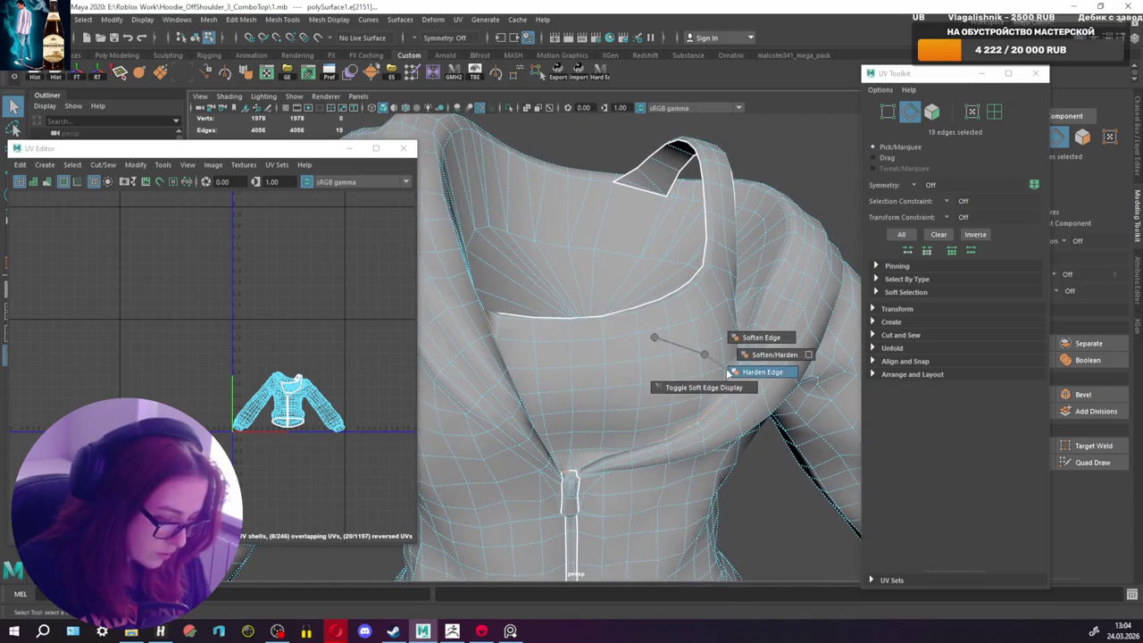
{"action": "left_click", "coordinate": [759, 368]}
{"action": "right_click", "coordinate": [288, 384]}
Step: Return to Object Mode and orbit out to view the whole hoodie
{"action": "mouse_move", "coordinate": [694, 339]}
{"action": "left_mouse_down", "text": "alt"}
{"action": "mouse_move", "coordinate": [651, 357]}
{"action": "mouse_move", "coordinate": [689, 349]}
{"action": "left_mouse_up", "text": "alt"}
{"action": "right_click", "coordinate": [687, 318]}
{"action": "right_click_drag", "start_coordinate": [688, 318], "coordinate": [746, 300]}
{"action": "left_click", "coordinate": [741, 256]}
{"action": "left_click_drag", "start_coordinate": [741, 249], "coordinate": [727, 250], "text": "alt"}
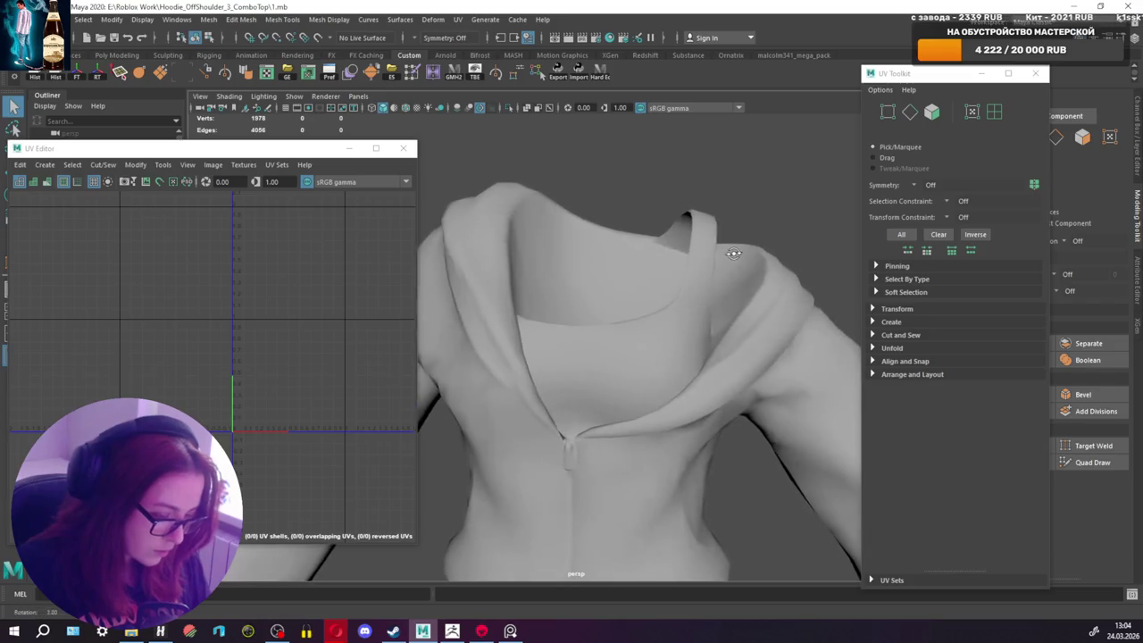
{"action": "scroll", "coordinate": [668, 341], "scroll_direction": "down", "scroll_amount": 3}
{"action": "left_click_drag", "start_coordinate": [658, 232], "coordinate": [658, 288], "text": "alt"}
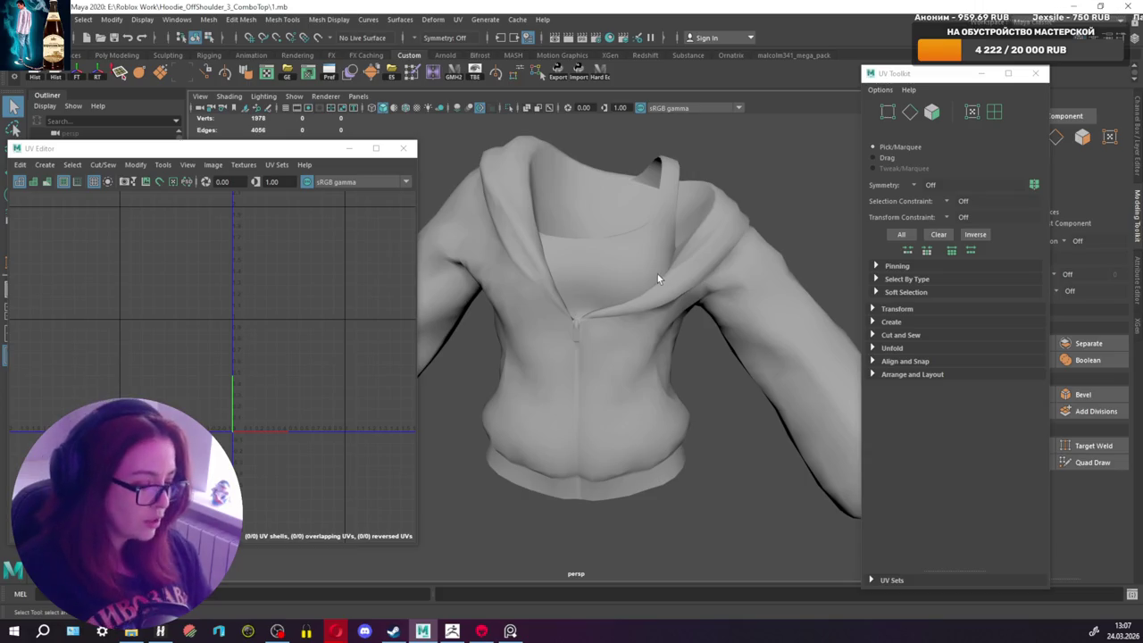
Step: Select the hoodie mesh and add an edge at the collar opening to the seam selection
{"action": "left_click", "coordinate": [657, 274]}
{"action": "scroll", "coordinate": [568, 330], "scroll_direction": "up", "scroll_amount": 3}
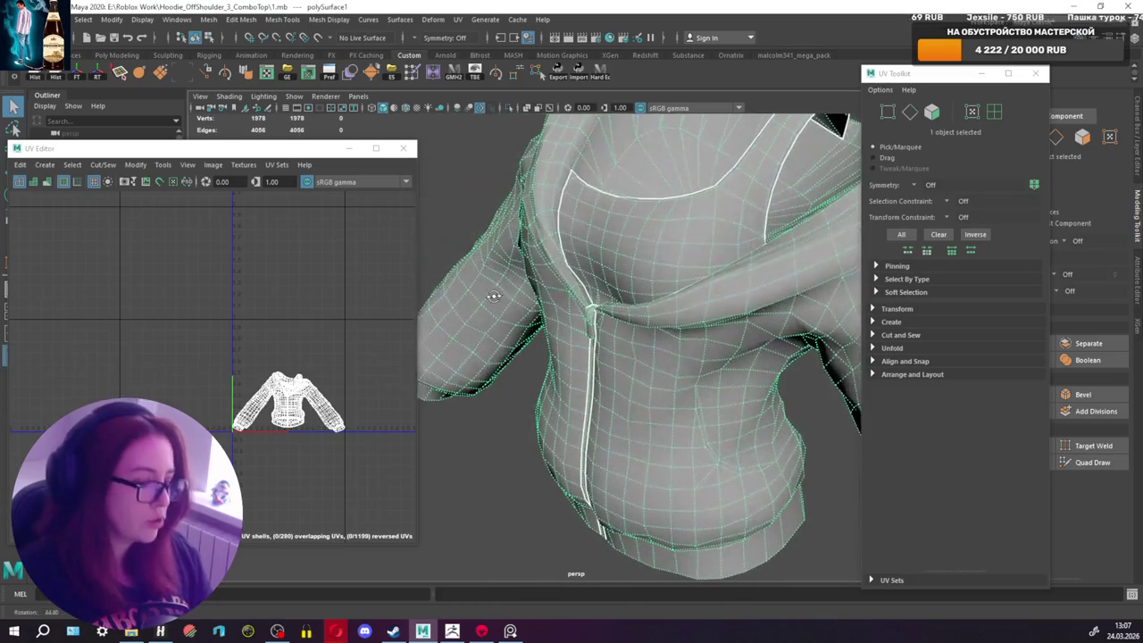
{"action": "left_click_drag", "start_coordinate": [568, 330], "coordinate": [602, 243], "text": "alt"}
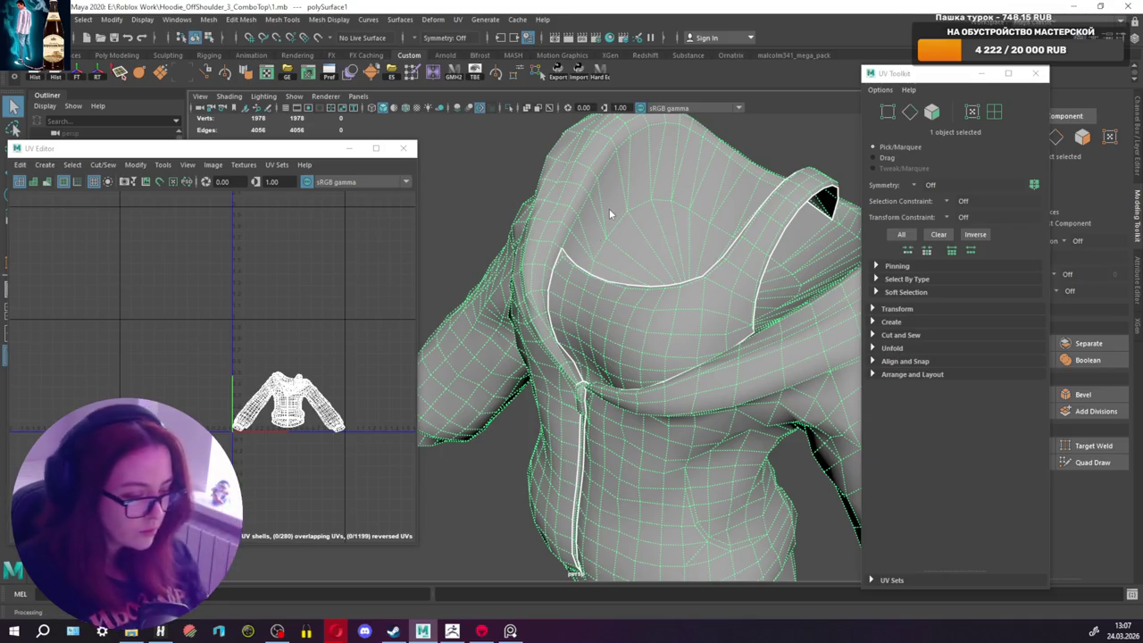
{"action": "right_click_drag", "start_coordinate": [610, 214], "coordinate": [605, 161]}
{"action": "mouse_move", "coordinate": [610, 167]}
{"action": "left_mouse_down", "text": "alt"}
{"action": "mouse_move", "coordinate": [515, 272]}
{"action": "mouse_move", "coordinate": [576, 311]}
{"action": "mouse_move", "coordinate": [534, 330]}
{"action": "left_mouse_up", "text": "alt"}
{"action": "scroll", "coordinate": [509, 266], "scroll_direction": "up", "scroll_amount": 5}
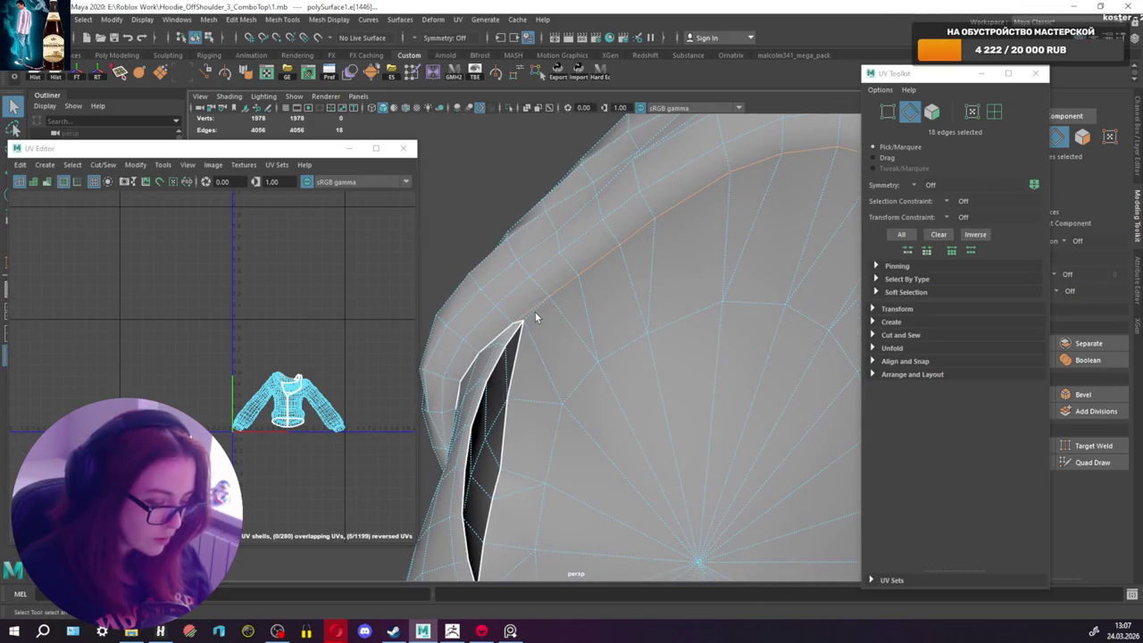
{"action": "scroll", "coordinate": [536, 317], "scroll_direction": "up", "scroll_amount": 2}
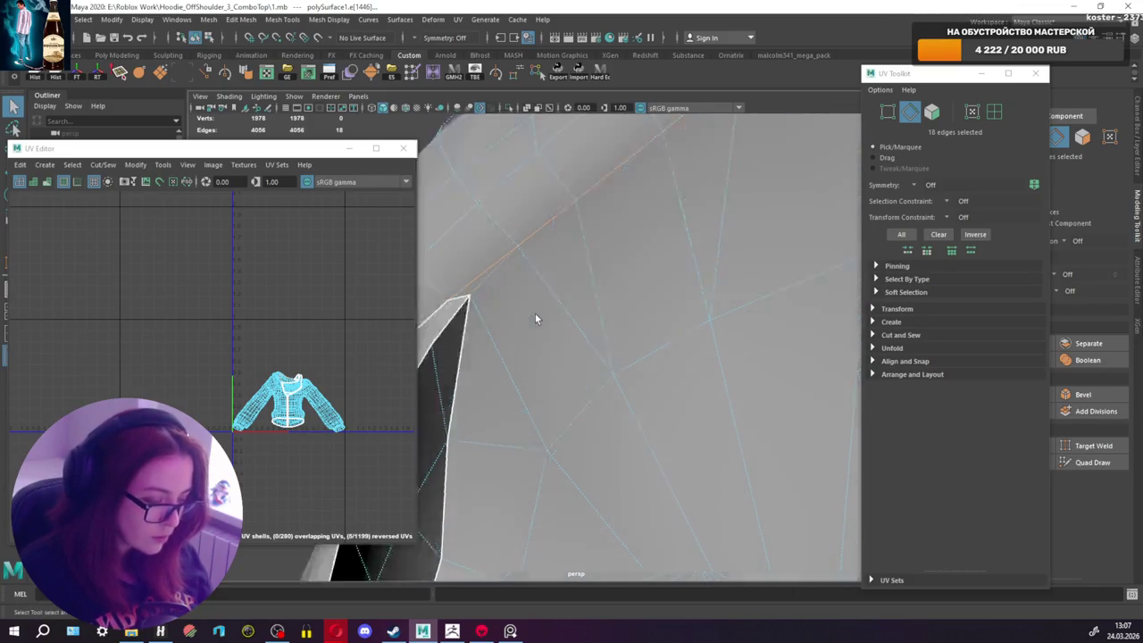
{"action": "left_click", "coordinate": [485, 279], "text": "shift"}
{"action": "scroll", "coordinate": [586, 282], "scroll_direction": "down", "scroll_amount": 3}
{"action": "mouse_move", "coordinate": [586, 282]}
{"action": "left_mouse_down", "text": "alt"}
{"action": "mouse_move", "coordinate": [586, 267]}
{"action": "mouse_move", "coordinate": [557, 265]}
{"action": "mouse_move", "coordinate": [532, 282]}
{"action": "mouse_move", "coordinate": [655, 260]}
{"action": "mouse_move", "coordinate": [698, 317]}
{"action": "mouse_move", "coordinate": [575, 337]}
{"action": "mouse_move", "coordinate": [766, 357]}
{"action": "mouse_move", "coordinate": [735, 357]}
{"action": "mouse_move", "coordinate": [709, 321]}
{"action": "mouse_move", "coordinate": [749, 360]}
{"action": "mouse_move", "coordinate": [640, 199]}
{"action": "mouse_move", "coordinate": [628, 337]}
{"action": "mouse_move", "coordinate": [529, 443]}
{"action": "mouse_move", "coordinate": [678, 390]}
{"action": "left_mouse_up", "text": "alt"}
Step: Add the shoulder strap edge loop and strap corner edges to the seam selection
{"action": "double_click", "coordinate": [528, 443], "text": "shift"}
{"action": "scroll", "coordinate": [678, 389], "scroll_direction": "up", "scroll_amount": 3}
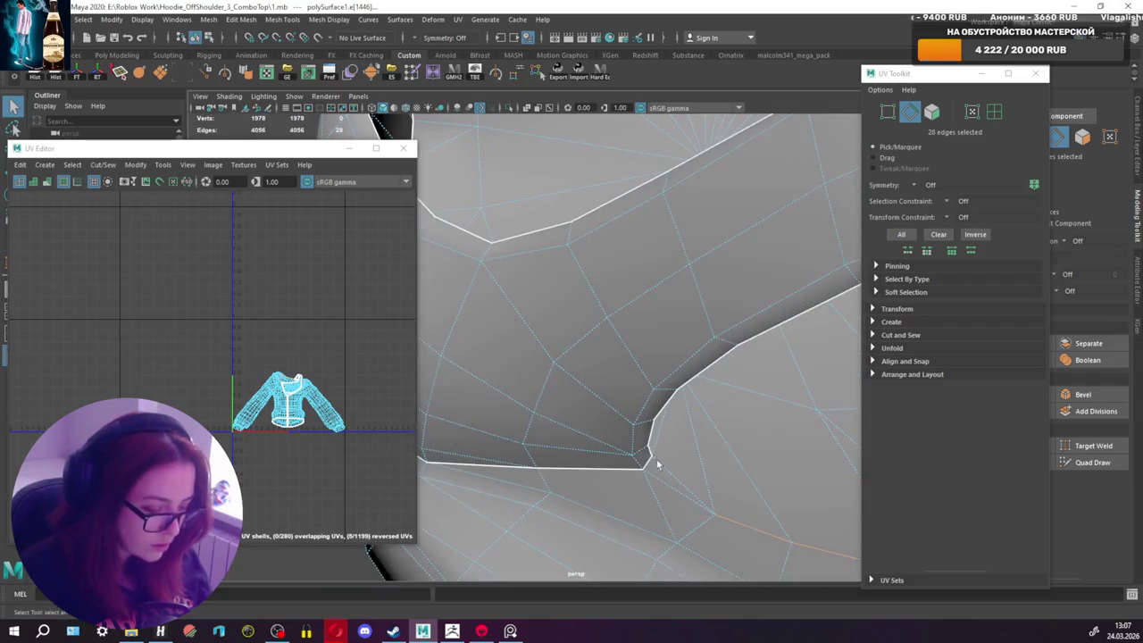
{"action": "scroll", "coordinate": [673, 491], "scroll_direction": "down", "scroll_amount": 3}
{"action": "left_click_drag", "start_coordinate": [673, 490], "coordinate": [588, 465], "text": "alt"}
{"action": "middle_click_drag", "start_coordinate": [588, 464], "coordinate": [612, 372], "text": "alt"}
{"action": "left_click", "coordinate": [611, 373], "text": "shift"}
{"action": "scroll", "coordinate": [612, 372], "scroll_direction": "up", "scroll_amount": 5}
{"action": "scroll", "coordinate": [660, 360], "scroll_direction": "down", "scroll_amount": 2}
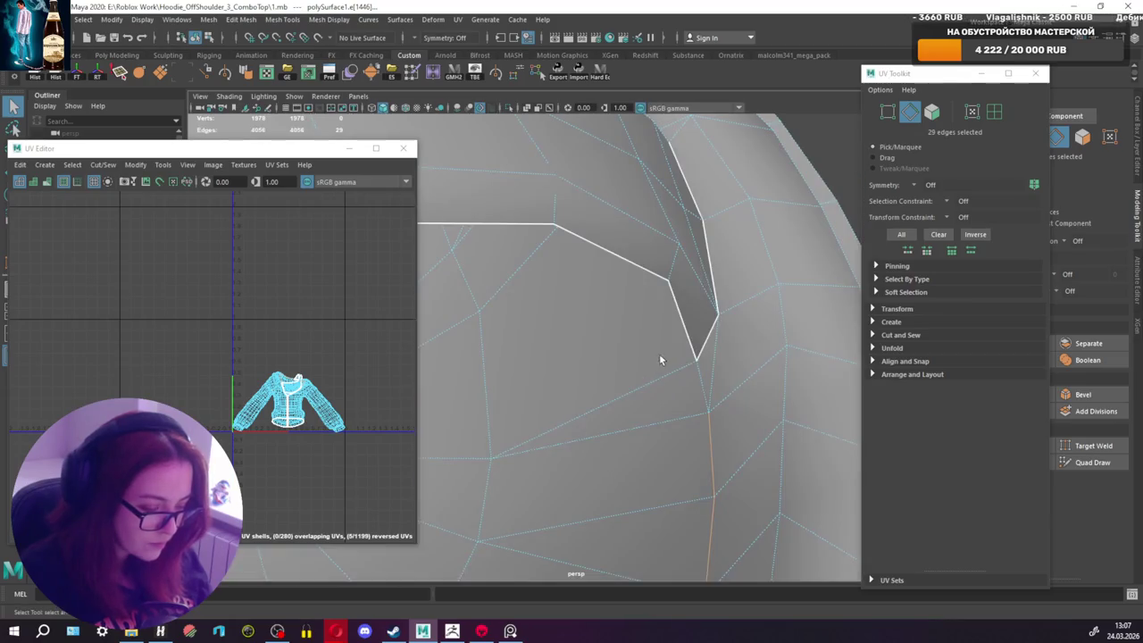
{"action": "left_click", "coordinate": [700, 394], "text": "shift"}
{"action": "scroll", "coordinate": [700, 394], "scroll_direction": "down", "scroll_amount": 3}
{"action": "mouse_move", "coordinate": [633, 399]}
{"action": "left_mouse_down", "text": "alt"}
{"action": "mouse_move", "coordinate": [588, 389]}
{"action": "mouse_move", "coordinate": [680, 271]}
{"action": "left_mouse_up", "text": "alt"}
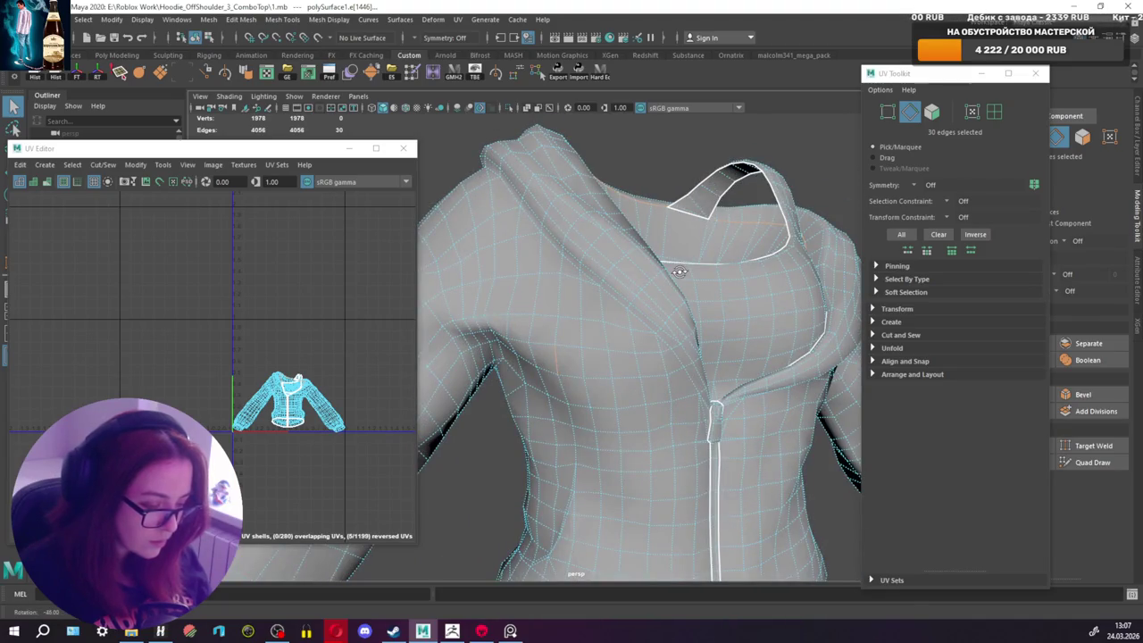
{"action": "scroll", "coordinate": [557, 364], "scroll_direction": "up", "scroll_amount": 3}
{"action": "mouse_move", "coordinate": [557, 364]}
{"action": "left_mouse_down", "text": "alt"}
{"action": "mouse_move", "coordinate": [524, 355]}
{"action": "mouse_move", "coordinate": [562, 360]}
{"action": "left_mouse_up", "text": "alt"}
Step: Drop a stray edge and cut the selected collar and strap edges into UV seams
{"action": "left_click", "coordinate": [490, 312], "text": "shift"}
{"action": "scroll", "coordinate": [490, 312], "scroll_direction": "down", "scroll_amount": 3}
{"action": "left_click_drag", "start_coordinate": [490, 312], "coordinate": [738, 363], "text": "alt"}
{"action": "scroll", "coordinate": [613, 339], "scroll_direction": "down", "scroll_amount": 3}
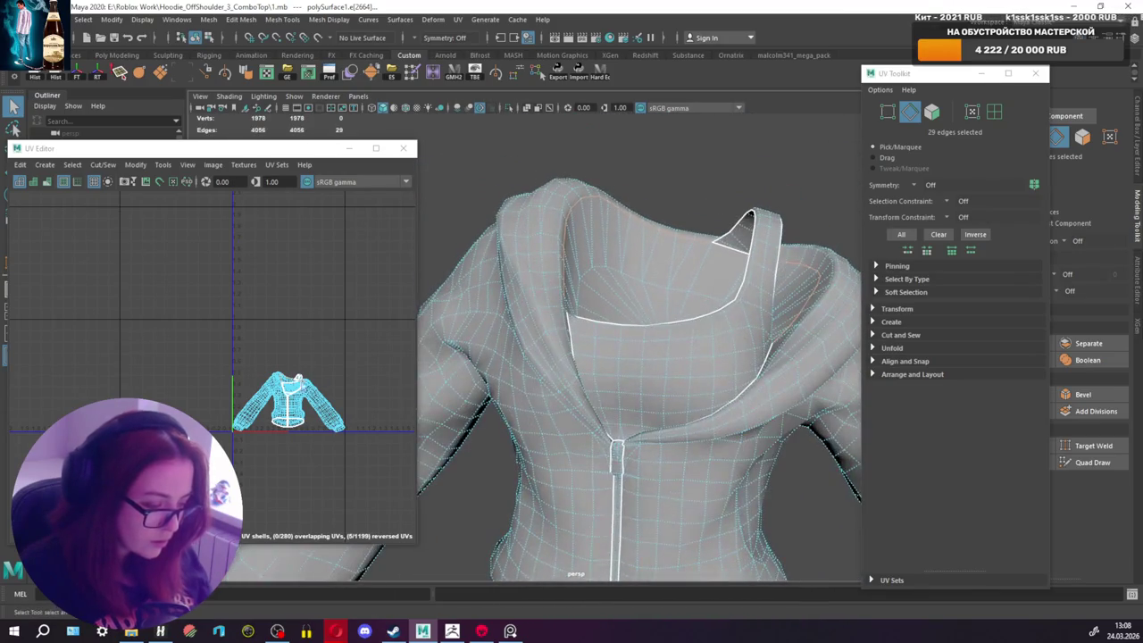
{"action": "right_click_drag", "start_coordinate": [295, 397], "coordinate": [297, 378], "text": "shift"}
Step: Select the sleeve cuff edge loop, soften its shading, and cut it as a UV seam
{"action": "scroll", "coordinate": [297, 378], "scroll_direction": "up", "scroll_amount": 2}
{"action": "scroll", "coordinate": [302, 398], "scroll_direction": "up", "scroll_amount": 2}
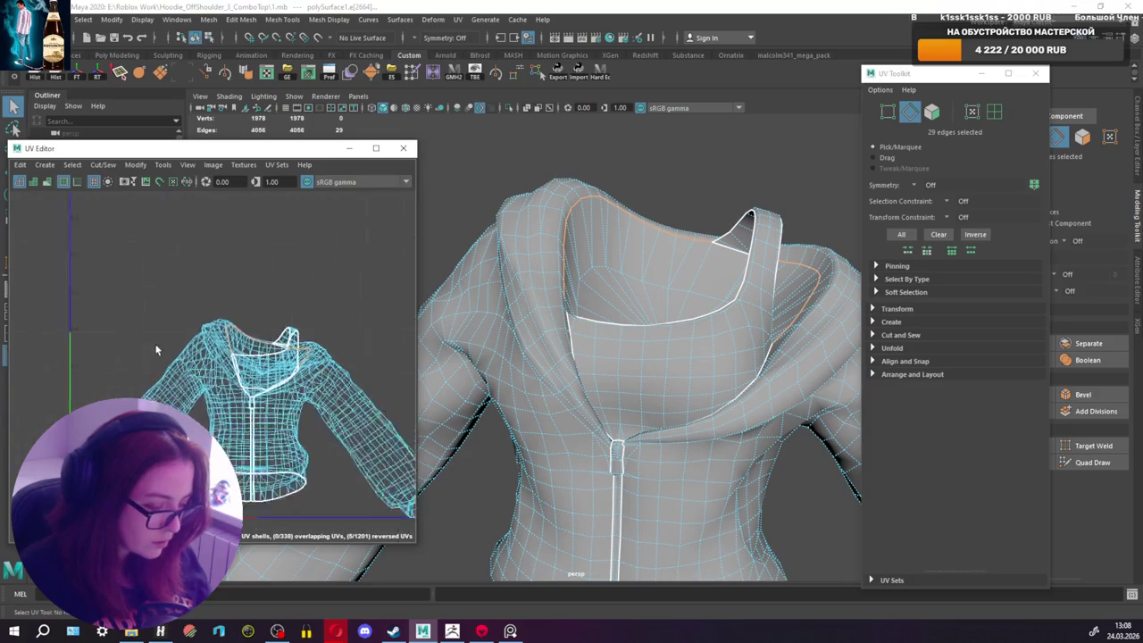
{"action": "scroll", "coordinate": [310, 430], "scroll_direction": "up", "scroll_amount": 2}
{"action": "mouse_move", "coordinate": [702, 331]}
{"action": "left_mouse_down", "text": "alt"}
{"action": "mouse_move", "coordinate": [605, 319]}
{"action": "mouse_move", "coordinate": [732, 291]}
{"action": "mouse_move", "coordinate": [592, 408]}
{"action": "mouse_move", "coordinate": [625, 378]}
{"action": "mouse_move", "coordinate": [630, 334]}
{"action": "mouse_move", "coordinate": [602, 390]}
{"action": "mouse_move", "coordinate": [669, 387]}
{"action": "mouse_move", "coordinate": [570, 353]}
{"action": "mouse_move", "coordinate": [640, 330]}
{"action": "left_mouse_up", "text": "alt"}
{"action": "scroll", "coordinate": [605, 319], "scroll_direction": "up", "scroll_amount": 2}
{"action": "scroll", "coordinate": [700, 291], "scroll_direction": "up", "scroll_amount": 3}
{"action": "double_click", "coordinate": [699, 290], "text": "shift"}
{"action": "mouse_move", "coordinate": [700, 290]}
{"action": "left_mouse_down", "text": "alt"}
{"action": "mouse_move", "coordinate": [735, 409]}
{"action": "mouse_move", "coordinate": [715, 401]}
{"action": "mouse_move", "coordinate": [689, 357]}
{"action": "mouse_move", "coordinate": [704, 366]}
{"action": "left_mouse_up", "text": "alt"}
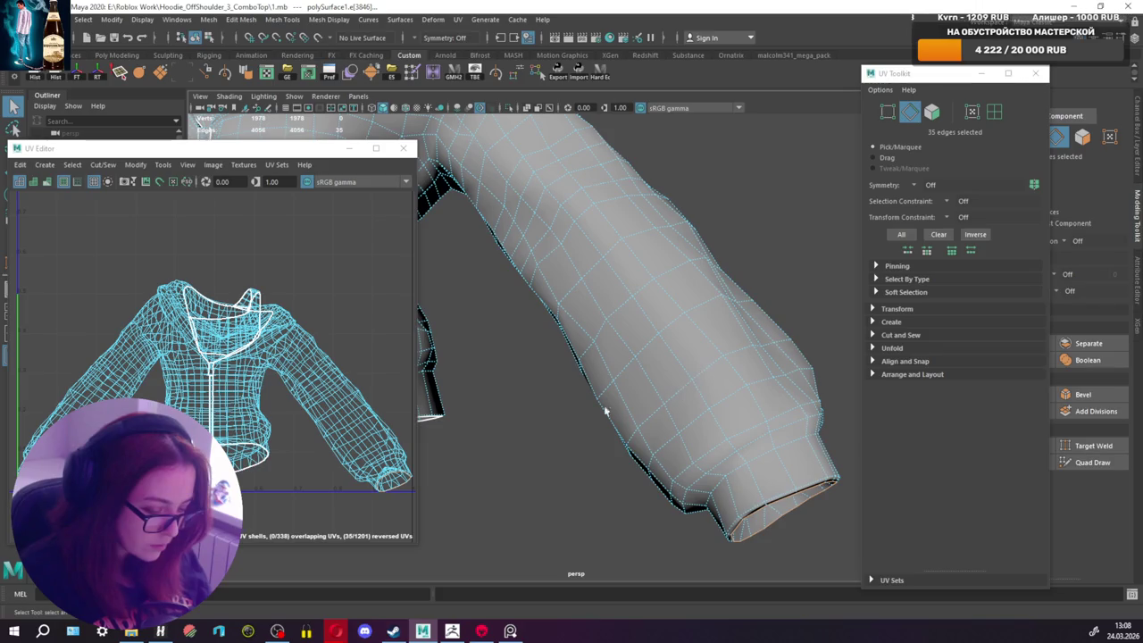
{"action": "right_click_drag", "start_coordinate": [688, 420], "coordinate": [754, 444], "text": "shift"}
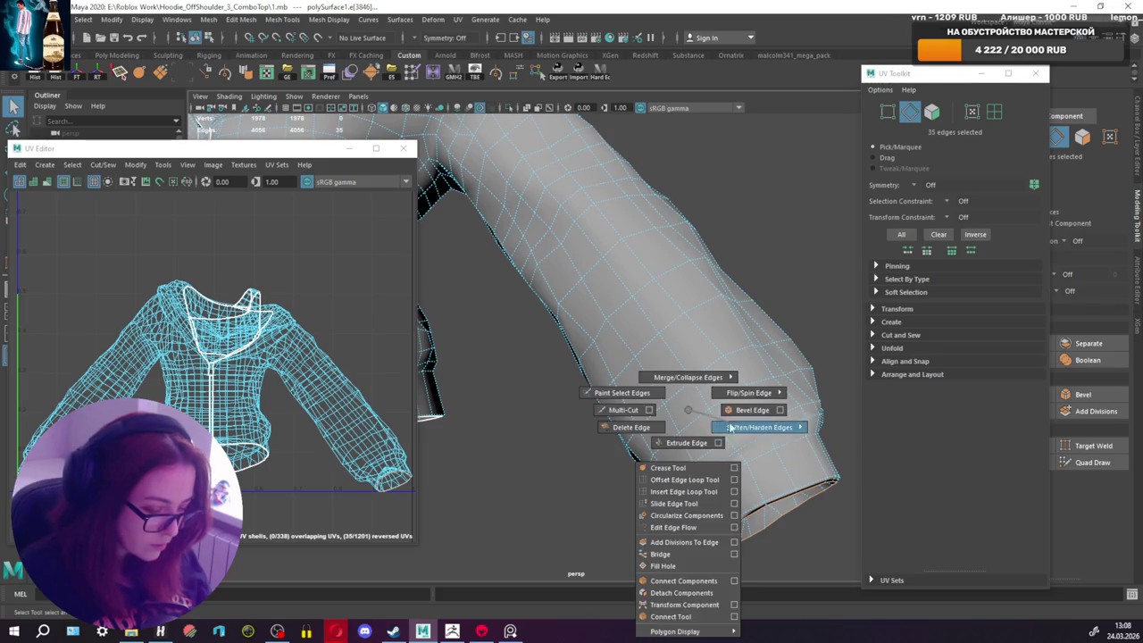
{"action": "right_click", "coordinate": [271, 435], "text": "shift"}
{"action": "left_click", "coordinate": [225, 449]}
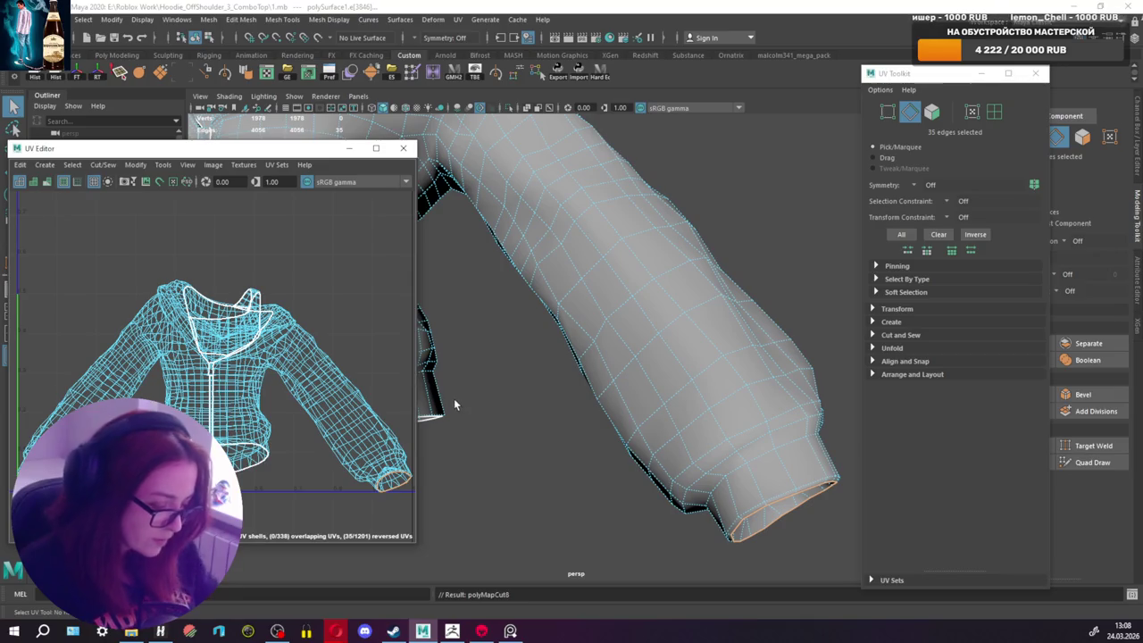
Step: Harden the shading of the selected sleeve edges
{"action": "mouse_move", "coordinate": [470, 404]}
{"action": "left_mouse_down", "text": "alt"}
{"action": "mouse_move", "coordinate": [538, 420]}
{"action": "mouse_move", "coordinate": [791, 378]}
{"action": "mouse_move", "coordinate": [659, 349]}
{"action": "mouse_move", "coordinate": [664, 334]}
{"action": "mouse_move", "coordinate": [676, 446]}
{"action": "mouse_move", "coordinate": [639, 311]}
{"action": "left_mouse_up", "text": "alt"}
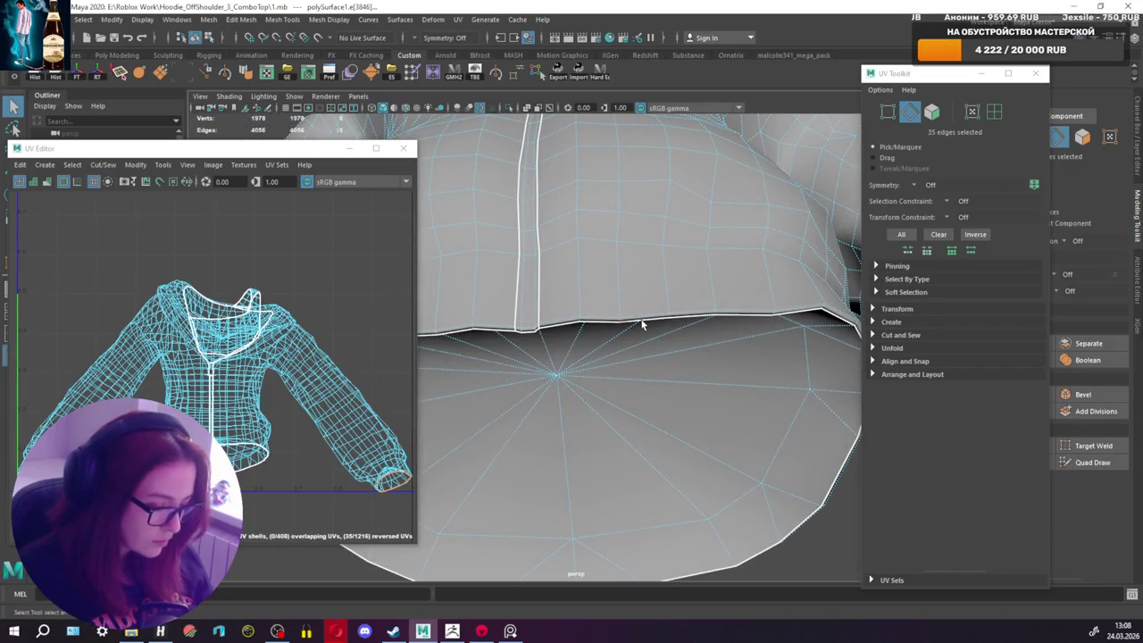
{"action": "right_click_drag", "start_coordinate": [607, 280], "coordinate": [723, 324], "text": "shift"}
{"action": "mouse_move", "coordinate": [724, 324]}
{"action": "left_mouse_down", "text": "alt"}
{"action": "mouse_move", "coordinate": [653, 299]}
{"action": "mouse_move", "coordinate": [709, 408]}
{"action": "mouse_move", "coordinate": [564, 413]}
{"action": "mouse_move", "coordinate": [658, 388]}
{"action": "mouse_move", "coordinate": [689, 321]}
{"action": "left_mouse_up", "text": "alt"}
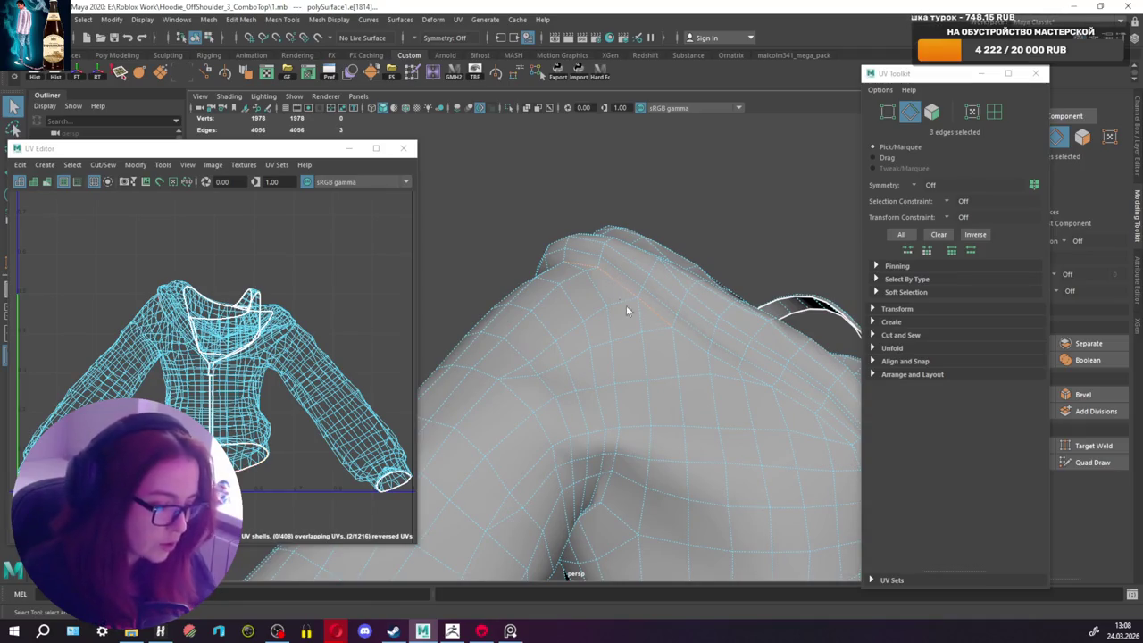
Step: Select edge loops along the hood border toward the collar, undoing one extra addition
{"action": "double_click", "coordinate": [694, 342], "text": "shift"}
{"action": "mouse_move", "coordinate": [694, 342]}
{"action": "left_mouse_down", "text": "alt"}
{"action": "mouse_move", "coordinate": [740, 370]}
{"action": "mouse_move", "coordinate": [614, 344]}
{"action": "mouse_move", "coordinate": [584, 360]}
{"action": "mouse_move", "coordinate": [615, 414]}
{"action": "mouse_move", "coordinate": [597, 348]}
{"action": "left_mouse_up", "text": "alt"}
{"action": "double_click", "coordinate": [630, 359], "text": "shift"}
{"action": "double_click", "coordinate": [595, 345], "text": "shift"}
{"action": "left_click_drag", "start_coordinate": [669, 433], "coordinate": [638, 384], "text": "alt"}
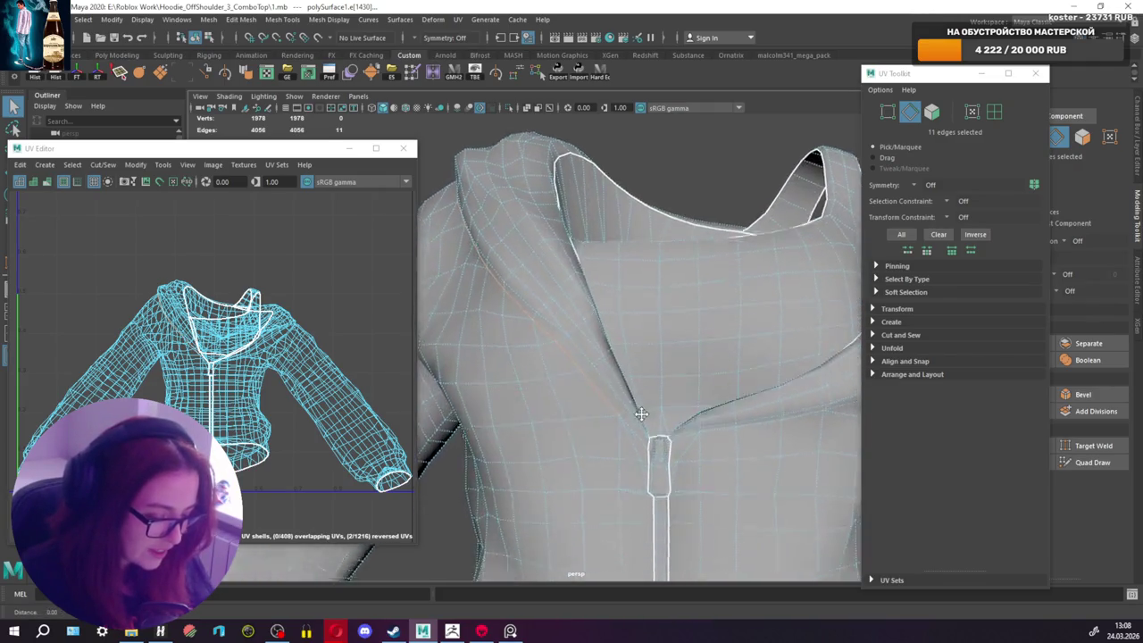
{"action": "mouse_move", "coordinate": [639, 427]}
{"action": "left_mouse_down", "text": "alt"}
{"action": "mouse_move", "coordinate": [708, 419]}
{"action": "mouse_move", "coordinate": [707, 389]}
{"action": "mouse_move", "coordinate": [668, 425]}
{"action": "left_mouse_up", "text": "alt"}
{"action": "double_click", "coordinate": [724, 380], "text": "shift"}
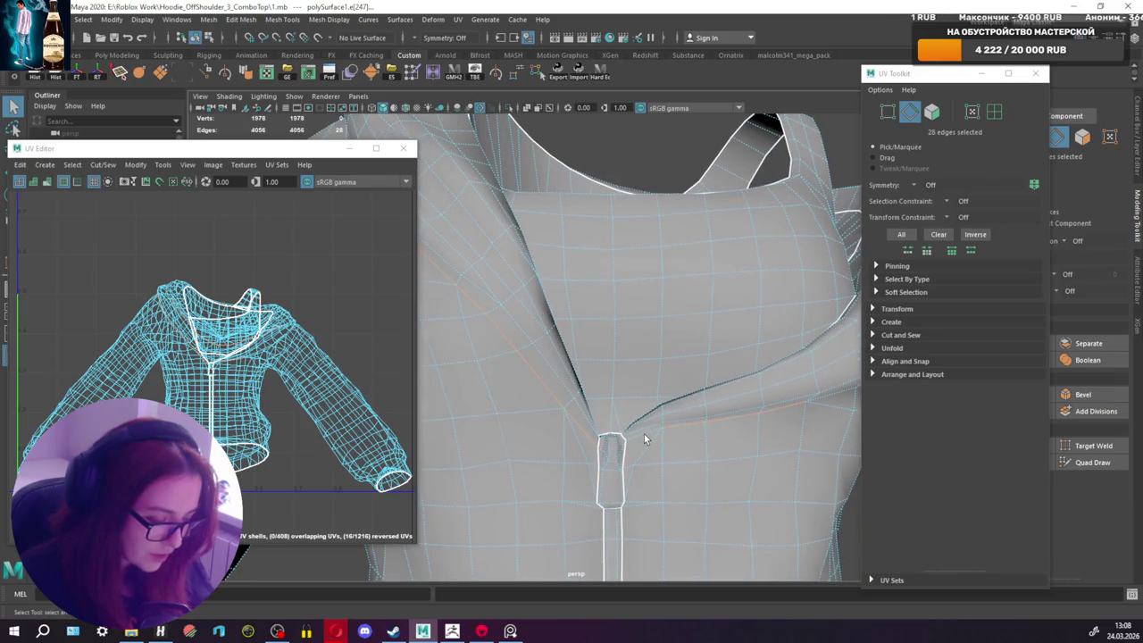
{"action": "scroll", "coordinate": [662, 439], "scroll_direction": "up", "scroll_amount": 3}
{"action": "key", "text": "ctrl+z"}
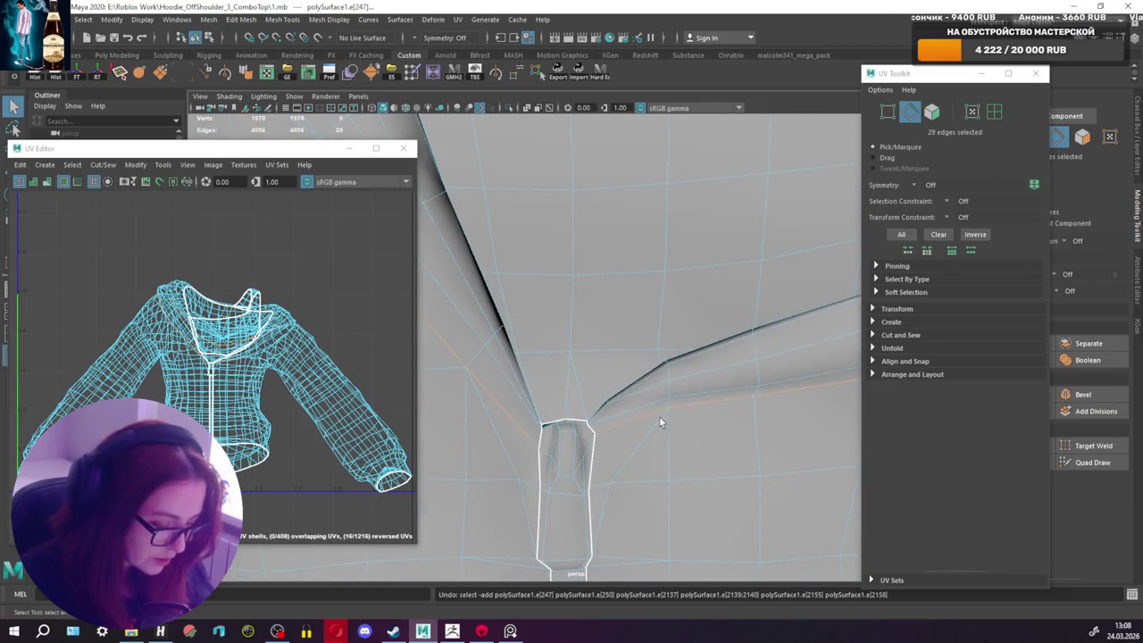
{"action": "scroll", "coordinate": [658, 422], "scroll_direction": "up", "scroll_amount": 3}
{"action": "left_click_drag", "start_coordinate": [649, 418], "coordinate": [625, 395], "text": "alt"}
Step: Add edges beside the zipper, across the upper chest and at the collar to the seam
{"action": "left_click", "coordinate": [629, 271], "text": "shift"}
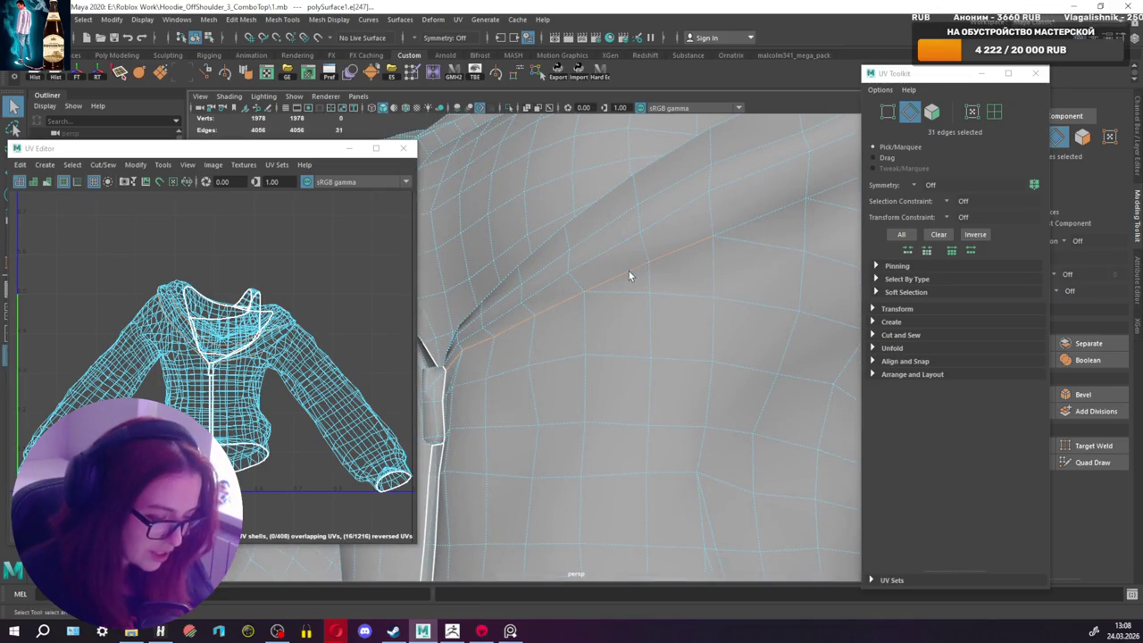
{"action": "scroll", "coordinate": [629, 271], "scroll_direction": "down", "scroll_amount": 1}
{"action": "scroll", "coordinate": [674, 305], "scroll_direction": "down", "scroll_amount": 2}
{"action": "scroll", "coordinate": [673, 303], "scroll_direction": "down", "scroll_amount": 2}
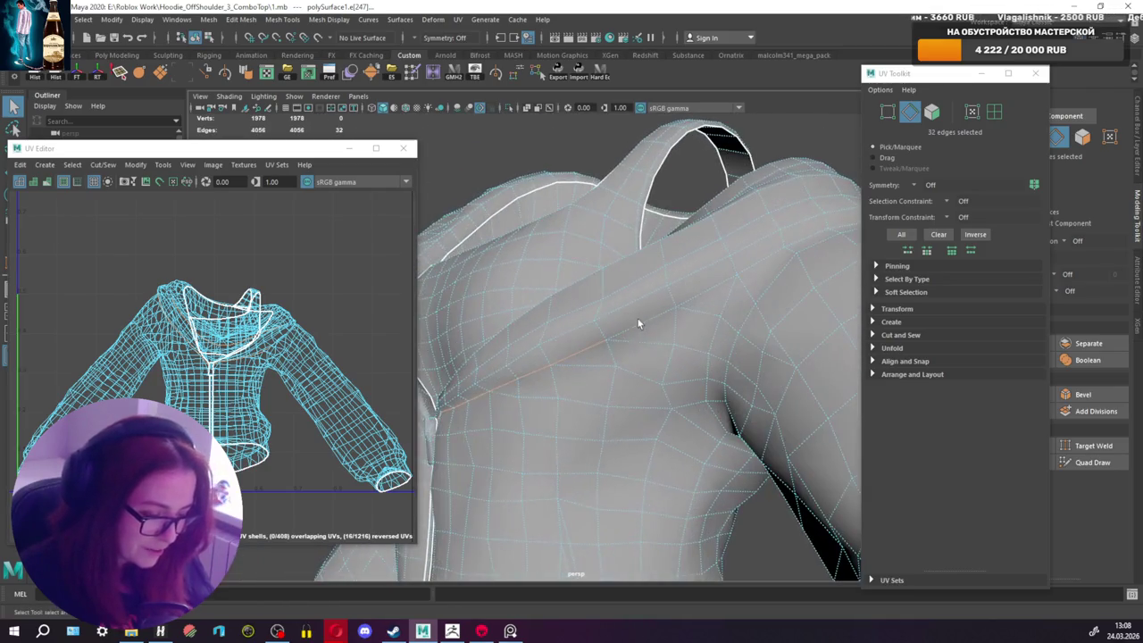
{"action": "double_click", "coordinate": [773, 251], "text": "shift"}
{"action": "mouse_move", "coordinate": [768, 265]}
{"action": "left_mouse_down", "text": "alt"}
{"action": "mouse_move", "coordinate": [656, 302]}
{"action": "mouse_move", "coordinate": [639, 278]}
{"action": "mouse_move", "coordinate": [523, 273]}
{"action": "mouse_move", "coordinate": [513, 301]}
{"action": "mouse_move", "coordinate": [554, 339]}
{"action": "mouse_move", "coordinate": [518, 361]}
{"action": "left_mouse_up", "text": "alt"}
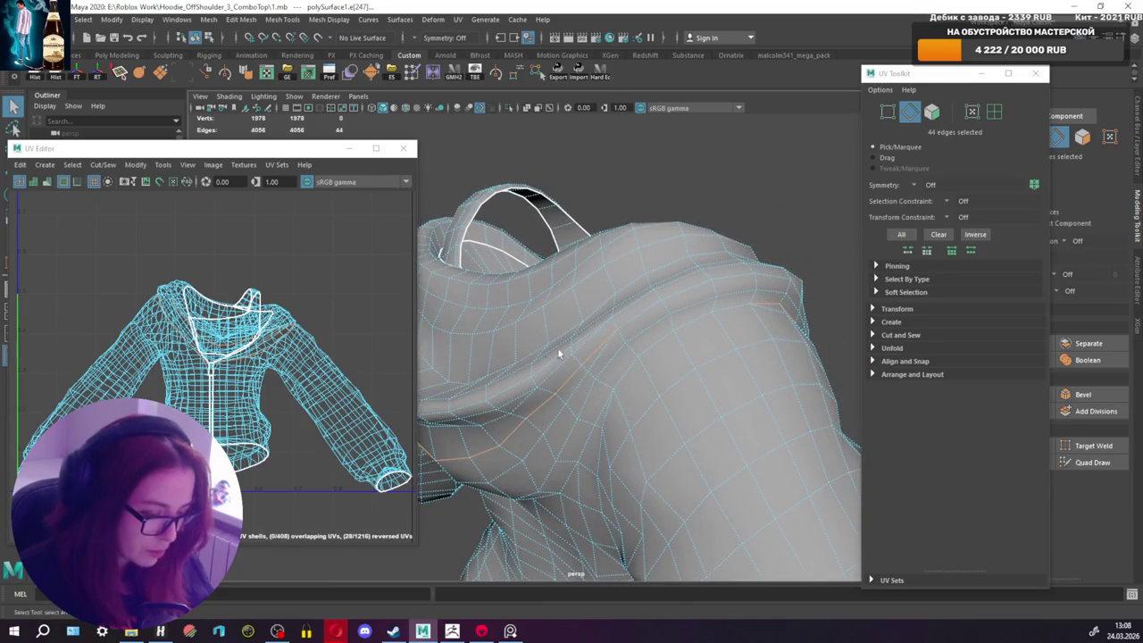
{"action": "mouse_move", "coordinate": [593, 350]}
{"action": "left_mouse_down", "text": "alt"}
{"action": "mouse_move", "coordinate": [704, 324]}
{"action": "mouse_move", "coordinate": [733, 339]}
{"action": "left_mouse_up", "text": "alt"}
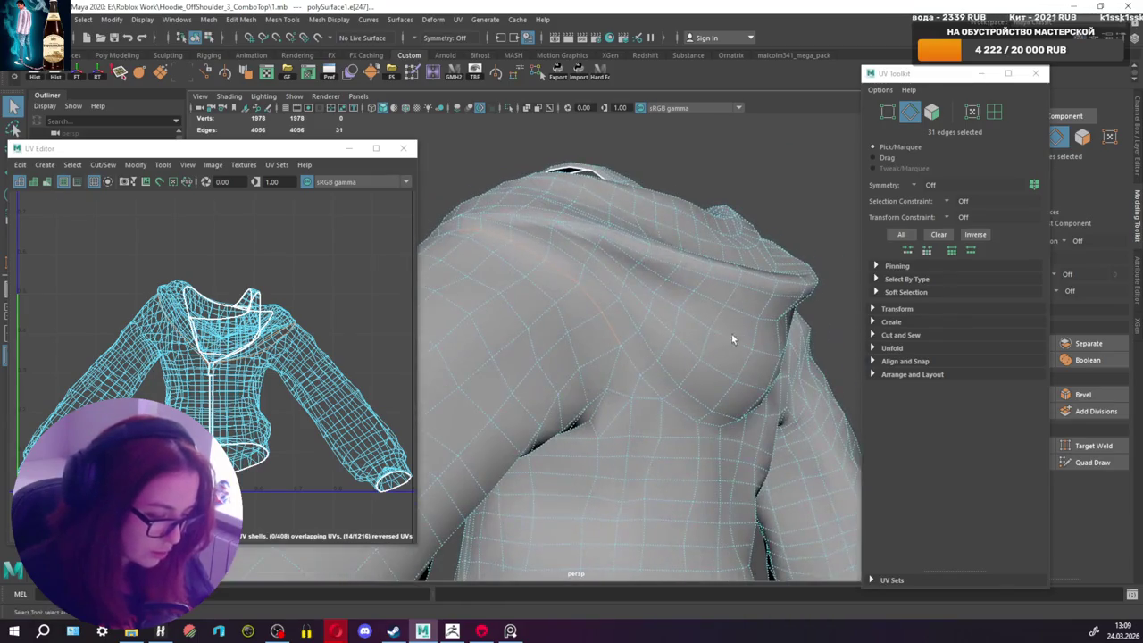
{"action": "mouse_move", "coordinate": [645, 378]}
{"action": "left_mouse_down", "text": "alt"}
{"action": "mouse_move", "coordinate": [630, 398]}
{"action": "mouse_move", "coordinate": [592, 396]}
{"action": "mouse_move", "coordinate": [592, 366]}
{"action": "left_mouse_up", "text": "alt"}
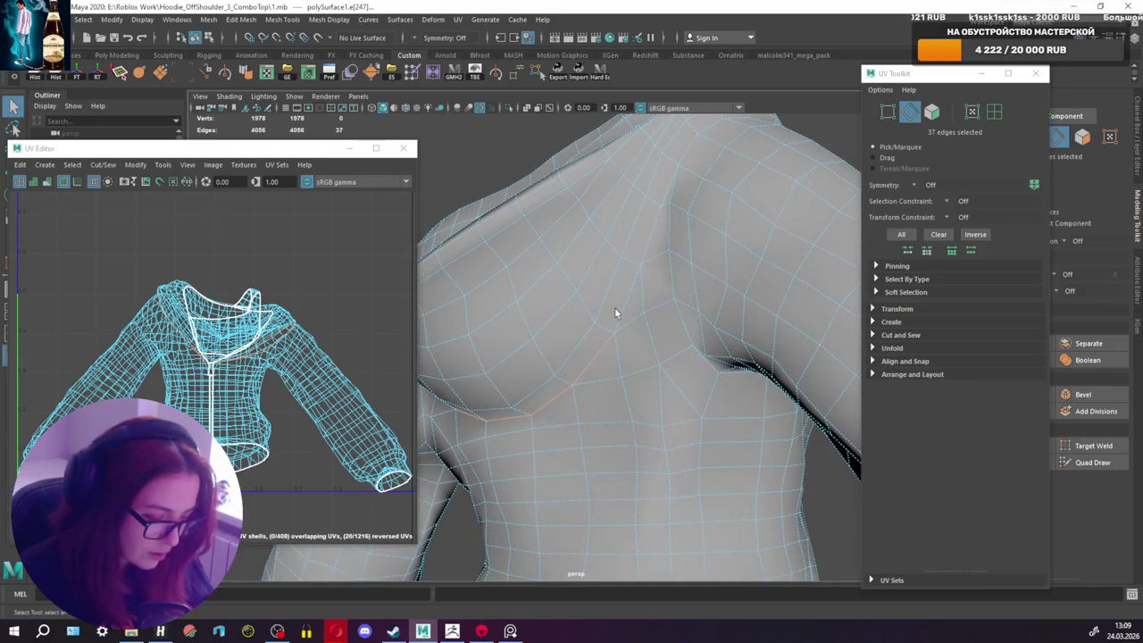
{"action": "left_click", "coordinate": [667, 248], "text": "shift"}
{"action": "mouse_move", "coordinate": [667, 249]}
{"action": "left_mouse_down", "text": "alt"}
{"action": "mouse_move", "coordinate": [662, 297]}
{"action": "mouse_move", "coordinate": [592, 309]}
{"action": "mouse_move", "coordinate": [555, 346]}
{"action": "mouse_move", "coordinate": [638, 324]}
{"action": "mouse_move", "coordinate": [648, 367]}
{"action": "left_mouse_up", "text": "alt"}
{"action": "left_click", "coordinate": [634, 328], "text": "shift"}
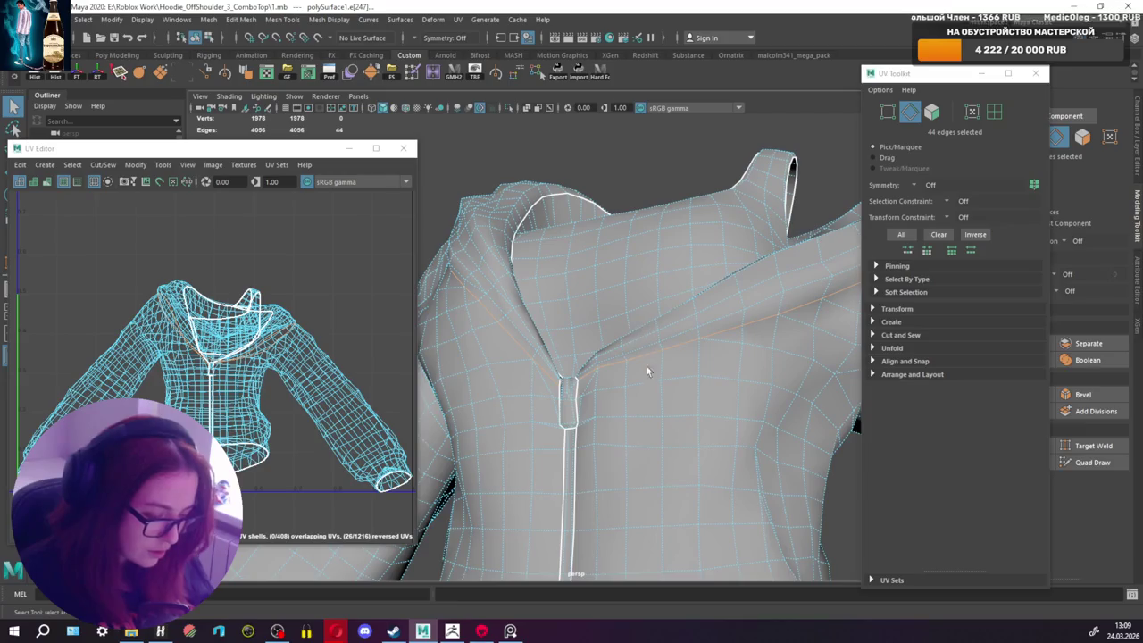
{"action": "mouse_move", "coordinate": [720, 373]}
{"action": "left_mouse_down", "text": "alt"}
{"action": "mouse_move", "coordinate": [556, 383]}
{"action": "mouse_move", "coordinate": [653, 340]}
{"action": "left_mouse_up", "text": "alt"}
Step: Soften the selected hood edges and cut them as a UV seam along the hood border
{"action": "right_click_drag", "start_coordinate": [653, 341], "coordinate": [768, 374], "text": "shift"}
{"action": "right_click_drag", "start_coordinate": [251, 346], "coordinate": [204, 359], "text": "shift"}
{"action": "mouse_move", "coordinate": [581, 358]}
{"action": "left_mouse_down", "text": "alt"}
{"action": "mouse_move", "coordinate": [677, 363]}
{"action": "mouse_move", "coordinate": [631, 334]}
{"action": "mouse_move", "coordinate": [768, 361]}
{"action": "left_mouse_up", "text": "alt"}
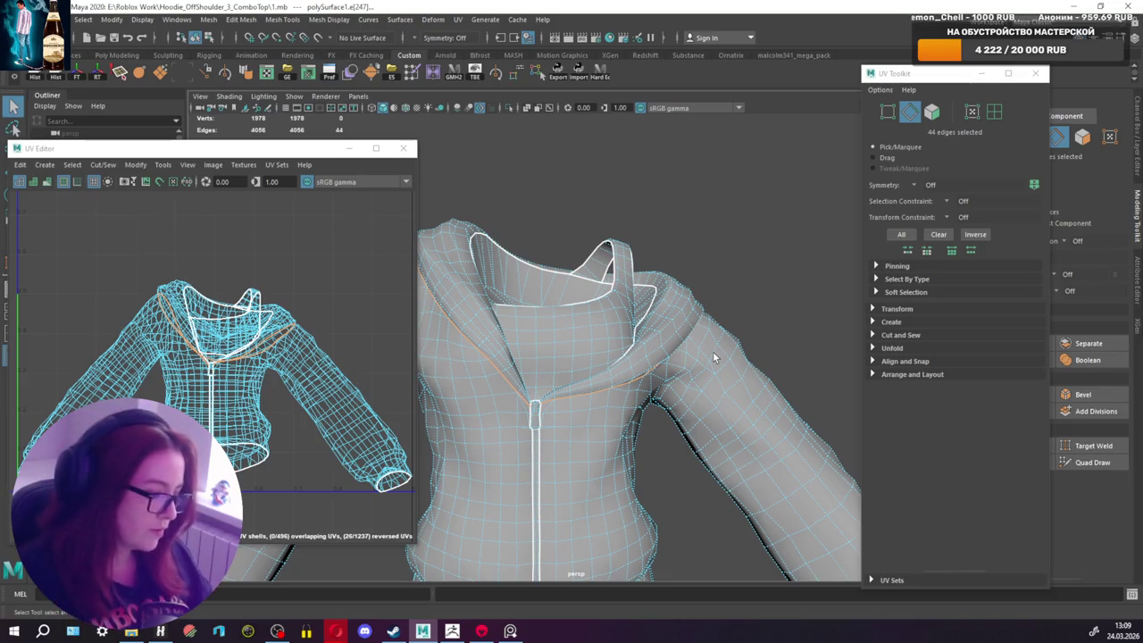
{"action": "scroll", "coordinate": [579, 380], "scroll_direction": "up", "scroll_amount": 5}
{"action": "mouse_move", "coordinate": [579, 381]}
{"action": "left_mouse_down", "text": "alt"}
{"action": "mouse_move", "coordinate": [621, 397]}
{"action": "mouse_move", "coordinate": [728, 363]}
{"action": "mouse_move", "coordinate": [658, 311]}
{"action": "mouse_move", "coordinate": [747, 331]}
{"action": "mouse_move", "coordinate": [751, 351]}
{"action": "mouse_move", "coordinate": [689, 375]}
{"action": "mouse_move", "coordinate": [579, 336]}
{"action": "left_mouse_up", "text": "alt"}
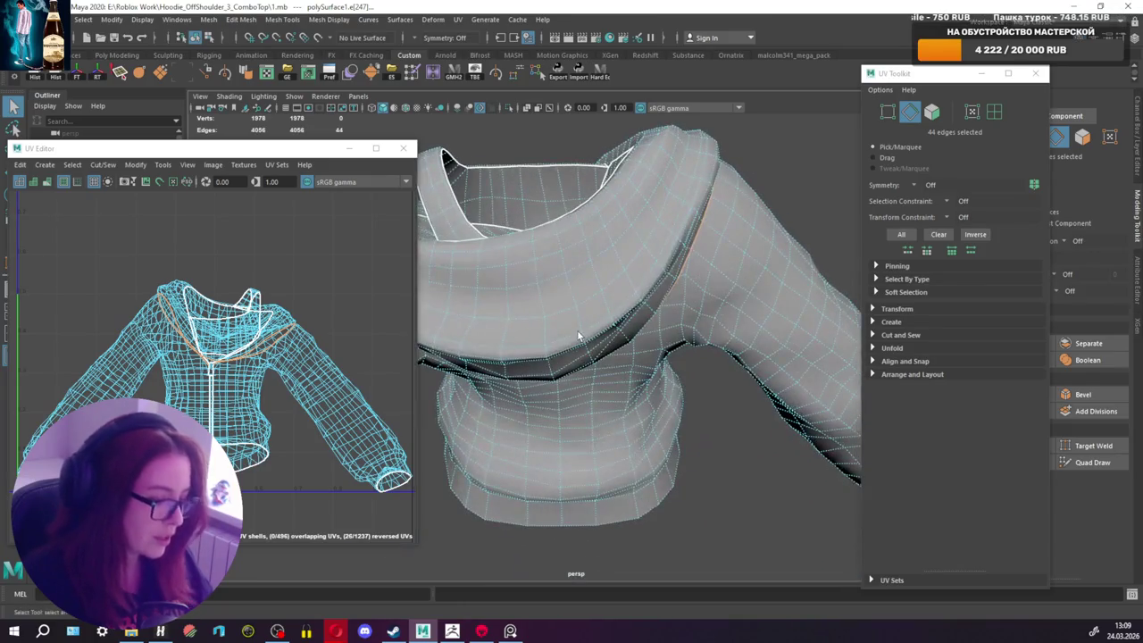
Step: Inspect the hood and torso, lower the UV Editor, and select Merged_Extract4 in the Outliner
{"action": "mouse_move", "coordinate": [650, 308]}
{"action": "left_mouse_down", "text": "alt"}
{"action": "mouse_move", "coordinate": [545, 307]}
{"action": "mouse_move", "coordinate": [558, 362]}
{"action": "mouse_move", "coordinate": [599, 401]}
{"action": "mouse_move", "coordinate": [651, 406]}
{"action": "mouse_move", "coordinate": [600, 402]}
{"action": "mouse_move", "coordinate": [661, 421]}
{"action": "mouse_move", "coordinate": [706, 402]}
{"action": "mouse_move", "coordinate": [396, 390]}
{"action": "mouse_move", "coordinate": [543, 396]}
{"action": "left_mouse_up", "text": "alt"}
{"action": "scroll", "coordinate": [543, 396], "scroll_direction": "up", "scroll_amount": 3}
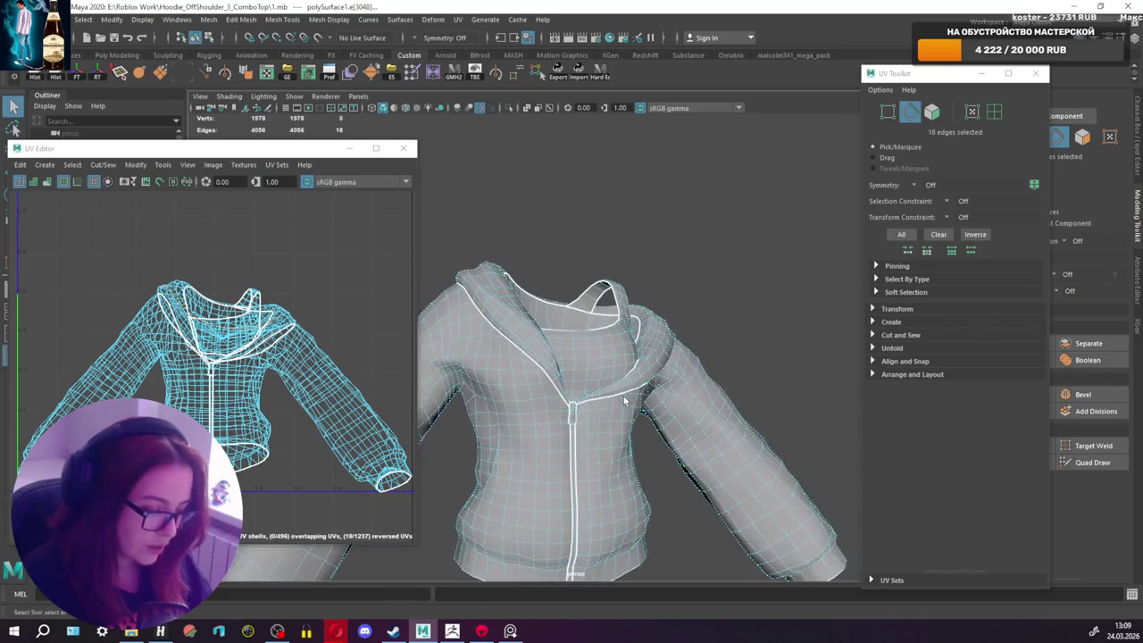
{"action": "scroll", "coordinate": [625, 401], "scroll_direction": "up", "scroll_amount": 3}
{"action": "scroll", "coordinate": [527, 339], "scroll_direction": "up", "scroll_amount": 3}
{"action": "mouse_move", "coordinate": [715, 432]}
{"action": "left_mouse_down", "text": "alt"}
{"action": "mouse_move", "coordinate": [681, 255]}
{"action": "mouse_move", "coordinate": [663, 332]}
{"action": "mouse_move", "coordinate": [548, 312]}
{"action": "left_mouse_up", "text": "alt"}
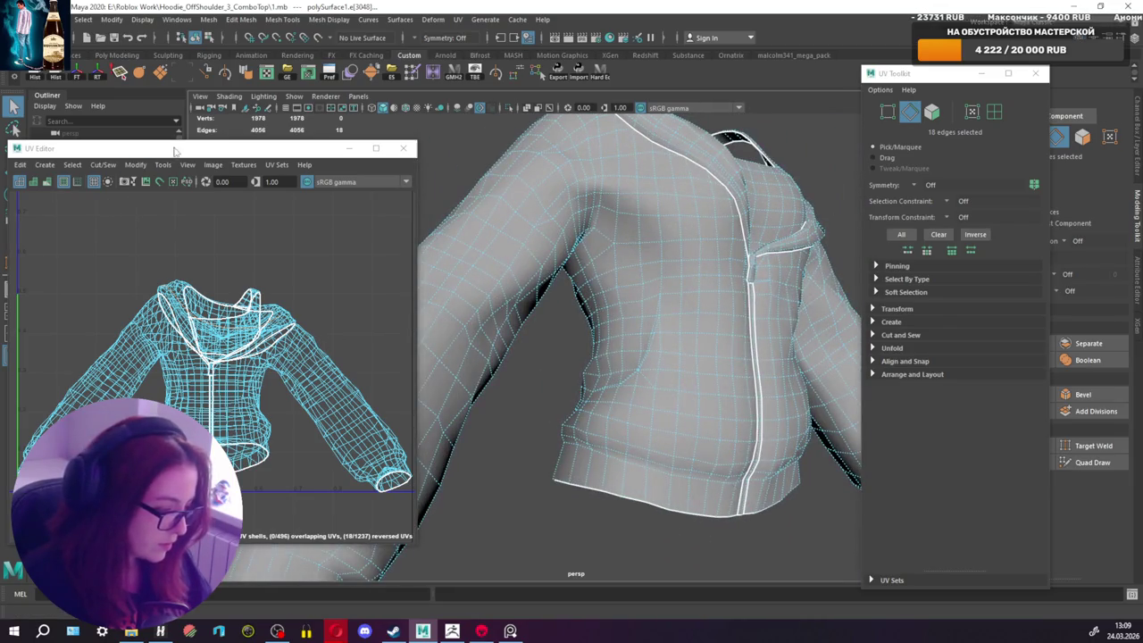
{"action": "left_click_drag", "start_coordinate": [175, 152], "coordinate": [195, 236]}
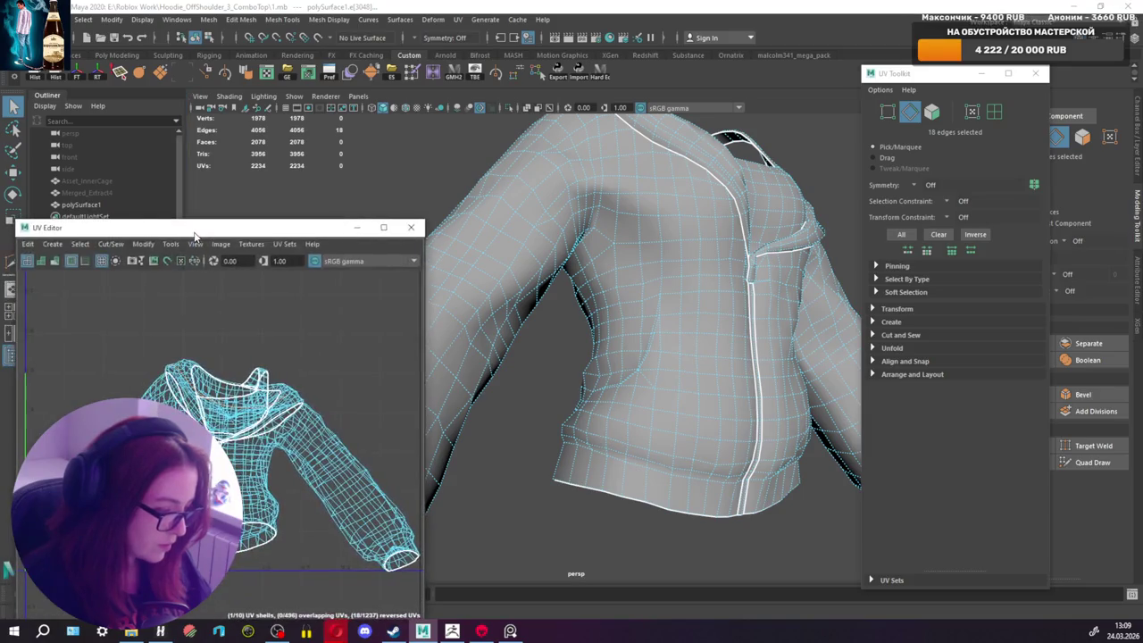
{"action": "left_click", "coordinate": [90, 191]}
Step: Unhide and frame Merged_Extract4, then check a sleeve edge on polySurface1
{"action": "key", "text": "shift+h"}
{"action": "key", "text": "f"}
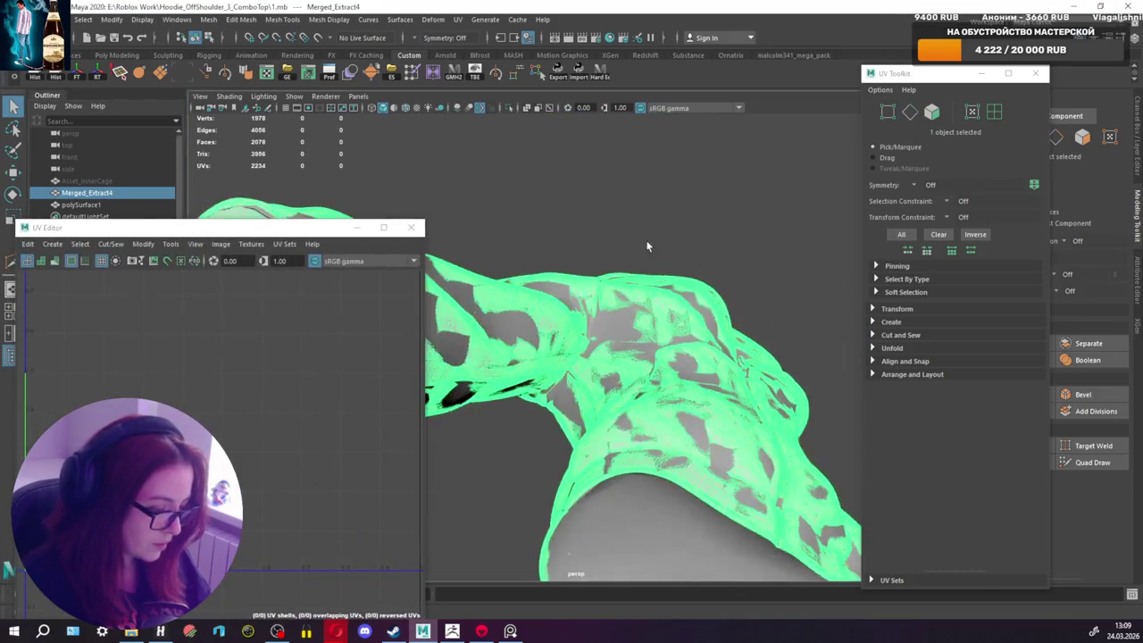
{"action": "left_click", "coordinate": [655, 322]}
{"action": "right_click_drag", "start_coordinate": [683, 314], "coordinate": [674, 272]}
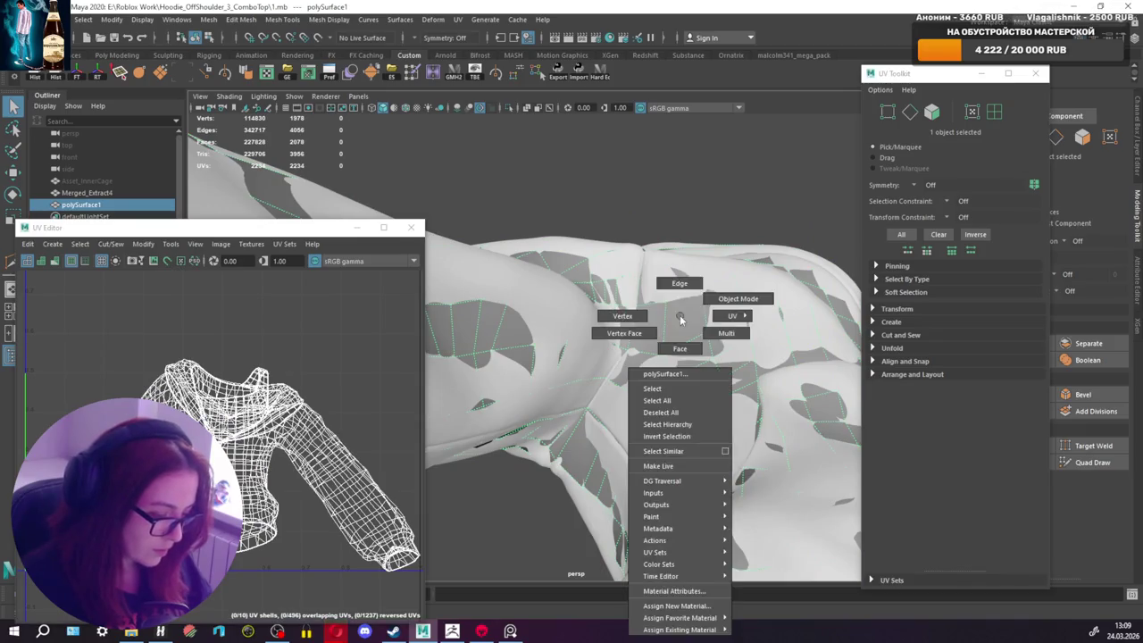
{"action": "left_click_drag", "start_coordinate": [594, 419], "coordinate": [599, 419], "text": "alt"}
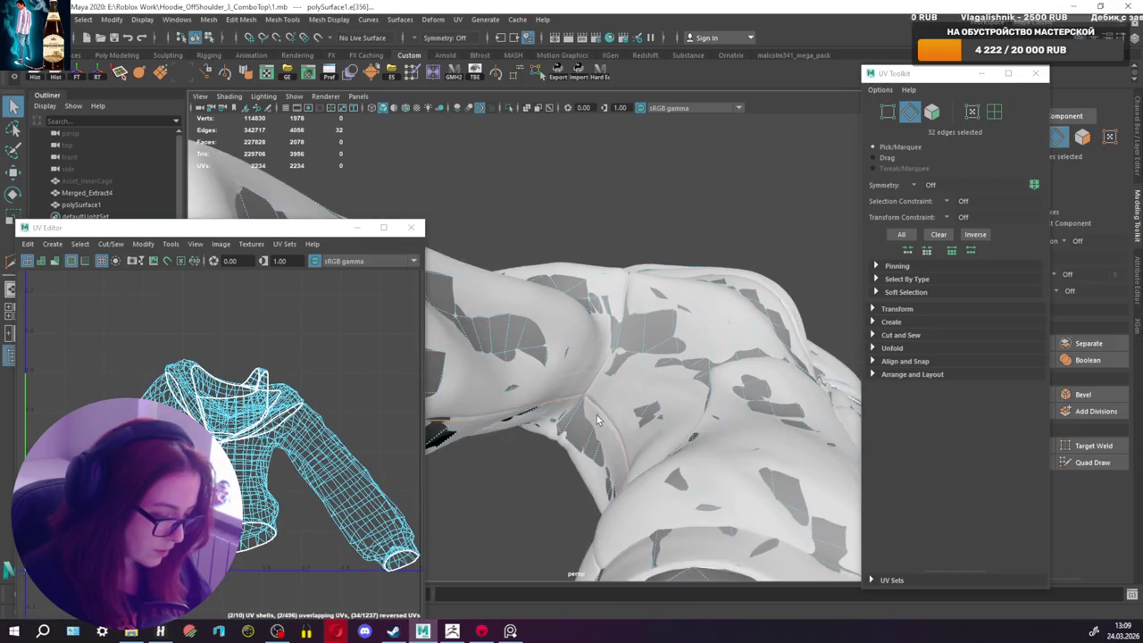
{"action": "left_click_drag", "start_coordinate": [640, 302], "coordinate": [639, 180], "text": "alt"}
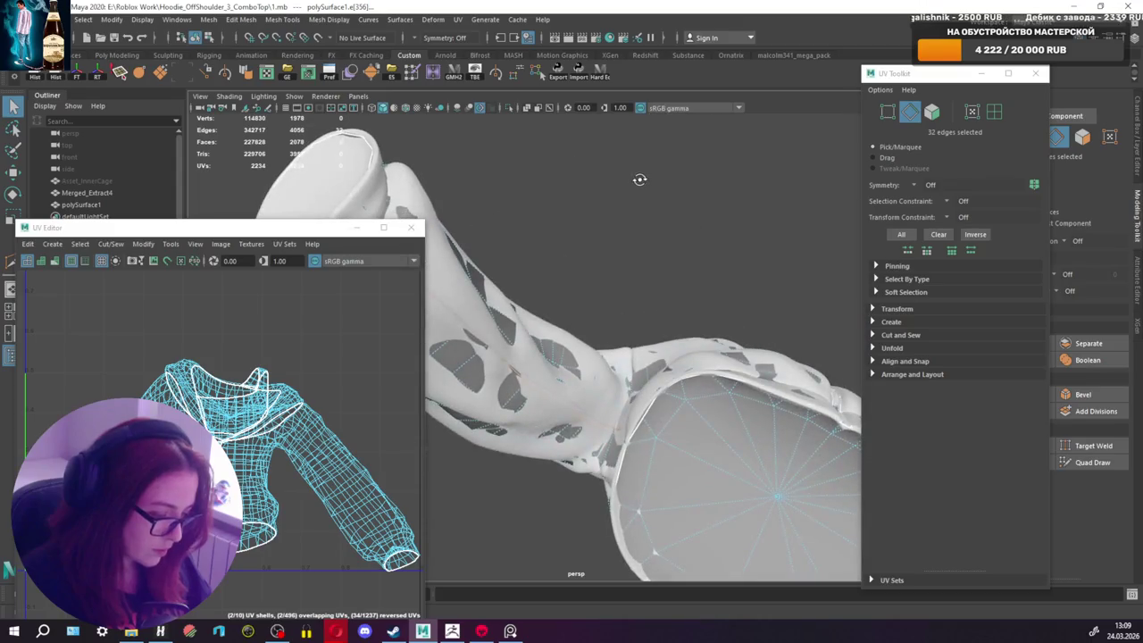
{"action": "left_click_drag", "start_coordinate": [529, 323], "coordinate": [580, 271], "text": "alt"}
{"action": "mouse_move", "coordinate": [580, 271]}
{"action": "middle_mouse_down", "text": "alt"}
{"action": "mouse_move", "coordinate": [625, 282]}
{"action": "mouse_move", "coordinate": [619, 308]}
{"action": "middle_mouse_up", "text": "alt"}
{"action": "left_click_drag", "start_coordinate": [620, 275], "coordinate": [647, 270], "text": "alt"}
{"action": "left_click", "coordinate": [647, 270]}
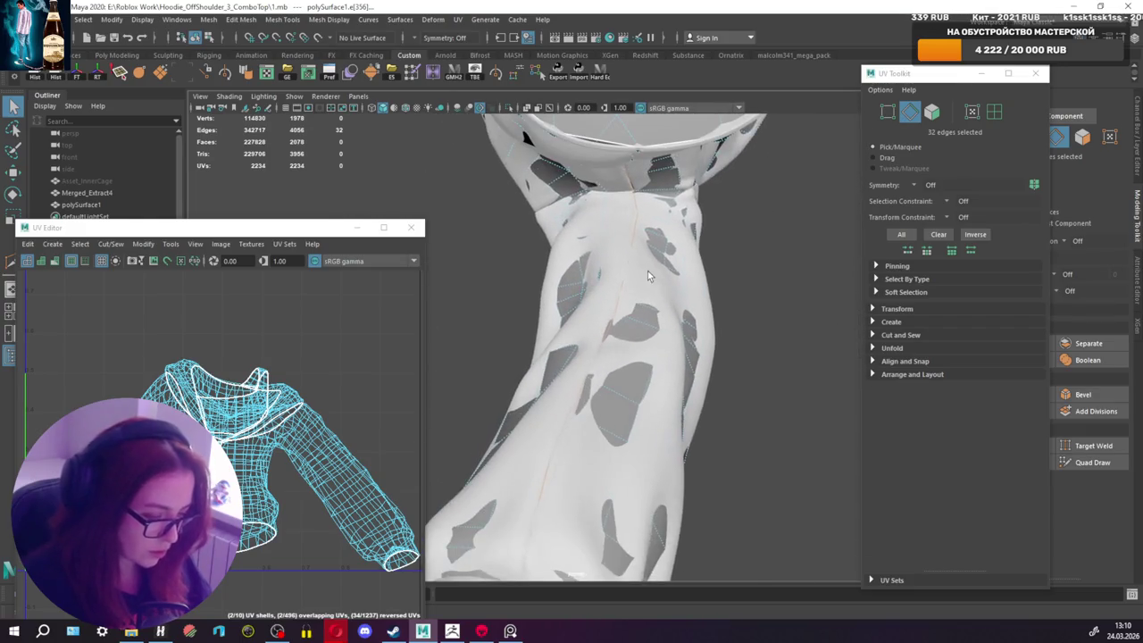
Step: Make Merged_Extract4 live, select polySurface1 and start Quad Draw with wireframe on shaded
{"action": "right_click_drag", "start_coordinate": [568, 235], "coordinate": [572, 210]}
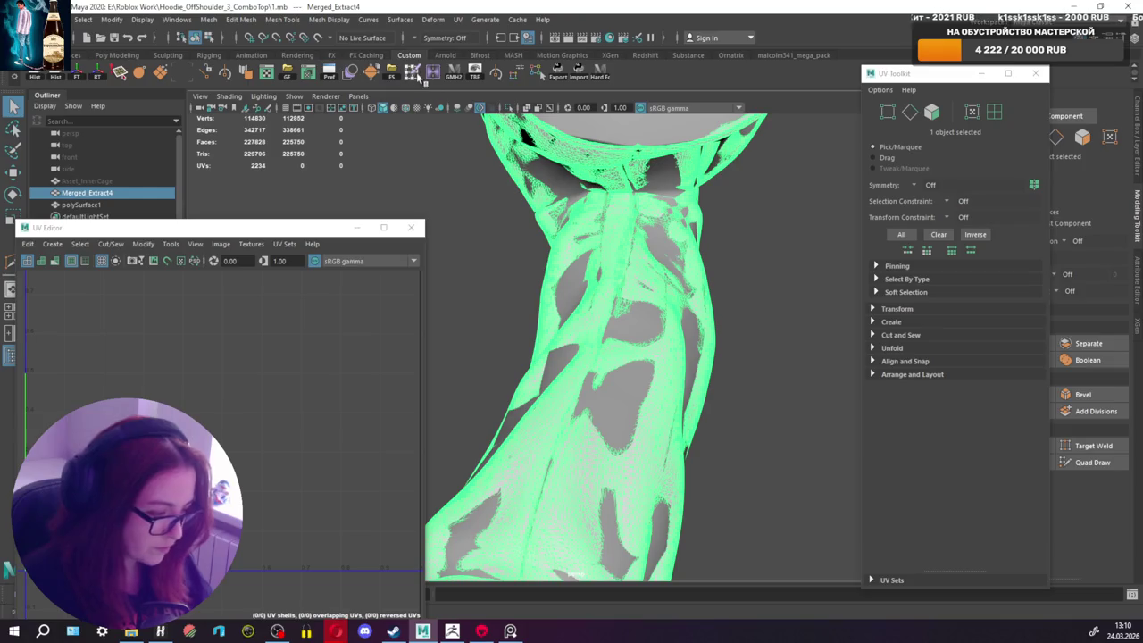
{"action": "left_click", "coordinate": [317, 37]}
{"action": "left_click", "coordinate": [671, 313]}
{"action": "left_click", "coordinate": [1092, 462]}
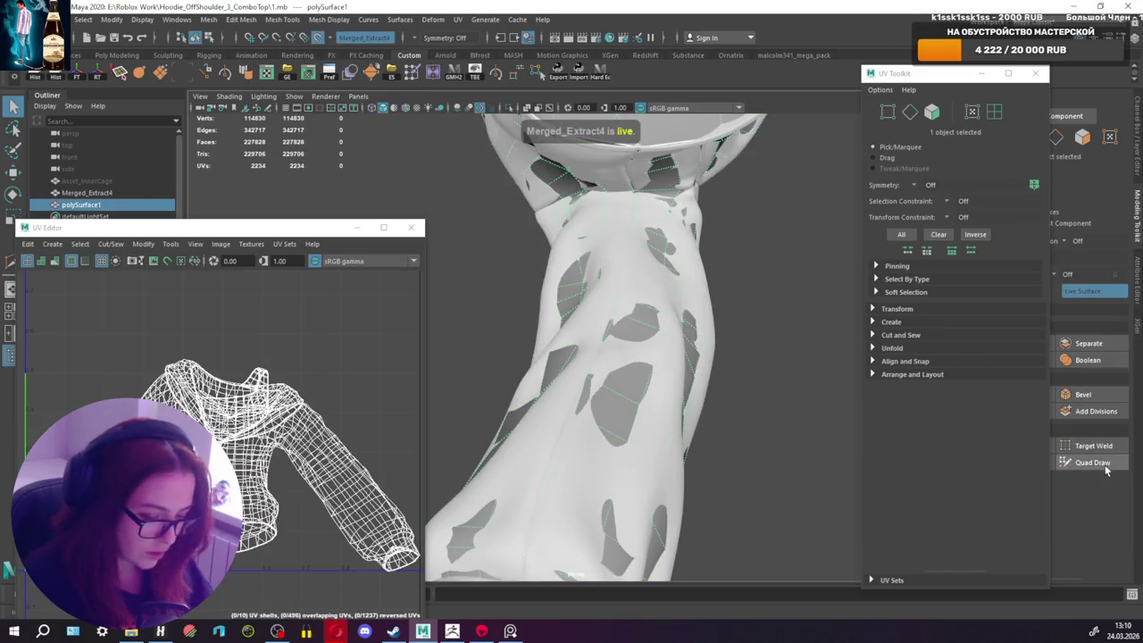
{"action": "scroll", "coordinate": [681, 275], "scroll_direction": "up", "scroll_amount": 3}
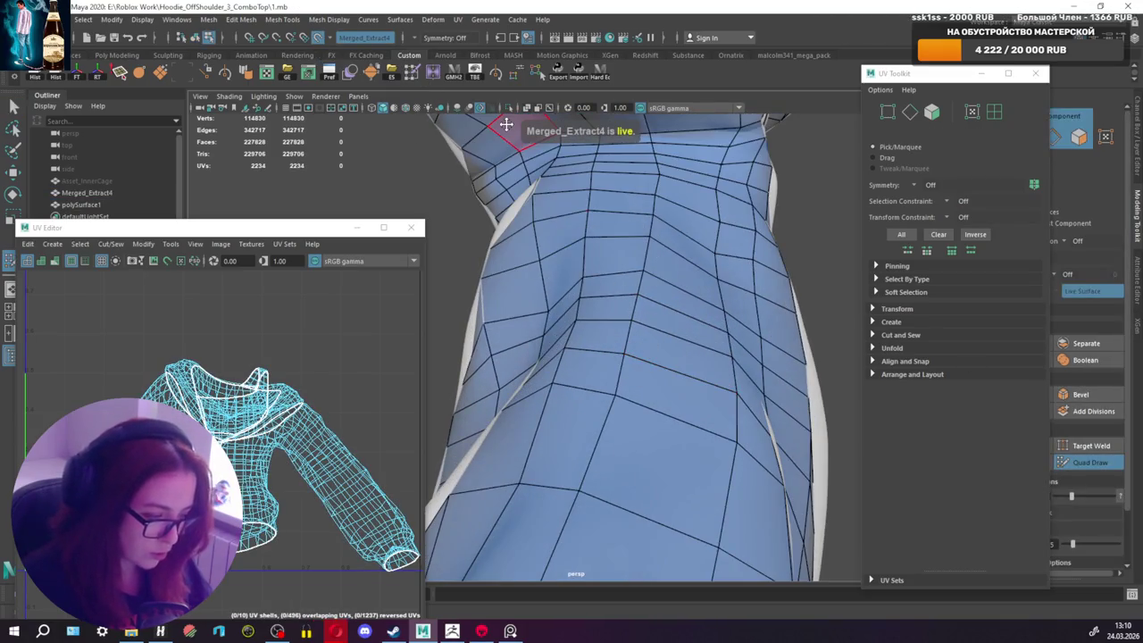
{"action": "left_click", "coordinate": [410, 108]}
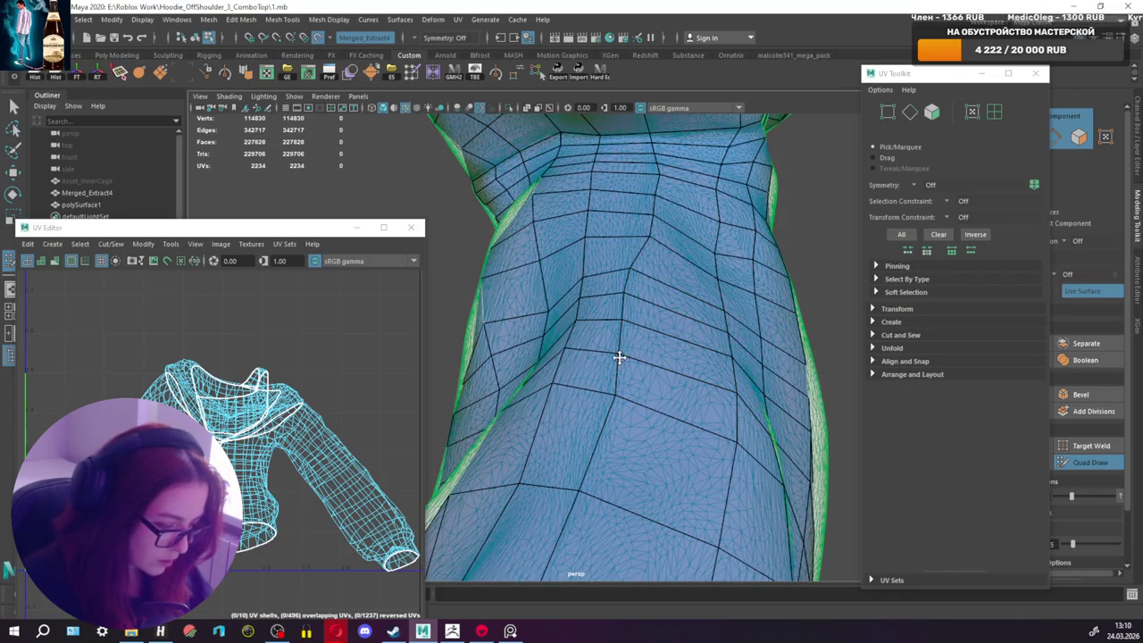
Step: Orbit around the sleeve, underarm and shoulder retopology, then close the UV Toolkit panel
{"action": "mouse_move", "coordinate": [638, 233]}
{"action": "left_mouse_down", "text": "alt"}
{"action": "mouse_move", "coordinate": [607, 298]}
{"action": "mouse_move", "coordinate": [600, 273]}
{"action": "left_mouse_up", "text": "alt"}
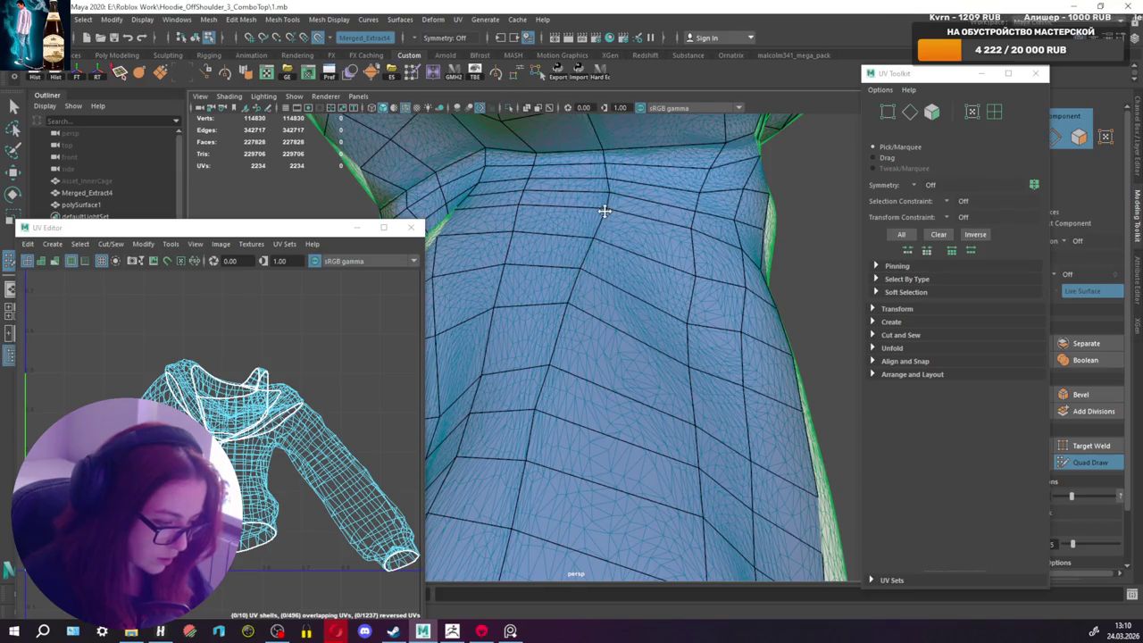
{"action": "mouse_move", "coordinate": [608, 191]}
{"action": "left_mouse_down", "text": "alt"}
{"action": "mouse_move", "coordinate": [620, 217]}
{"action": "mouse_move", "coordinate": [688, 220]}
{"action": "mouse_move", "coordinate": [607, 263]}
{"action": "mouse_move", "coordinate": [647, 295]}
{"action": "mouse_move", "coordinate": [759, 259]}
{"action": "mouse_move", "coordinate": [725, 258]}
{"action": "left_mouse_up", "text": "alt"}
{"action": "middle_click_drag", "start_coordinate": [725, 258], "coordinate": [674, 275], "text": "alt"}
{"action": "mouse_move", "coordinate": [673, 275]}
{"action": "left_mouse_down", "text": "alt"}
{"action": "mouse_move", "coordinate": [569, 280]}
{"action": "mouse_move", "coordinate": [627, 312]}
{"action": "left_mouse_up", "text": "alt"}
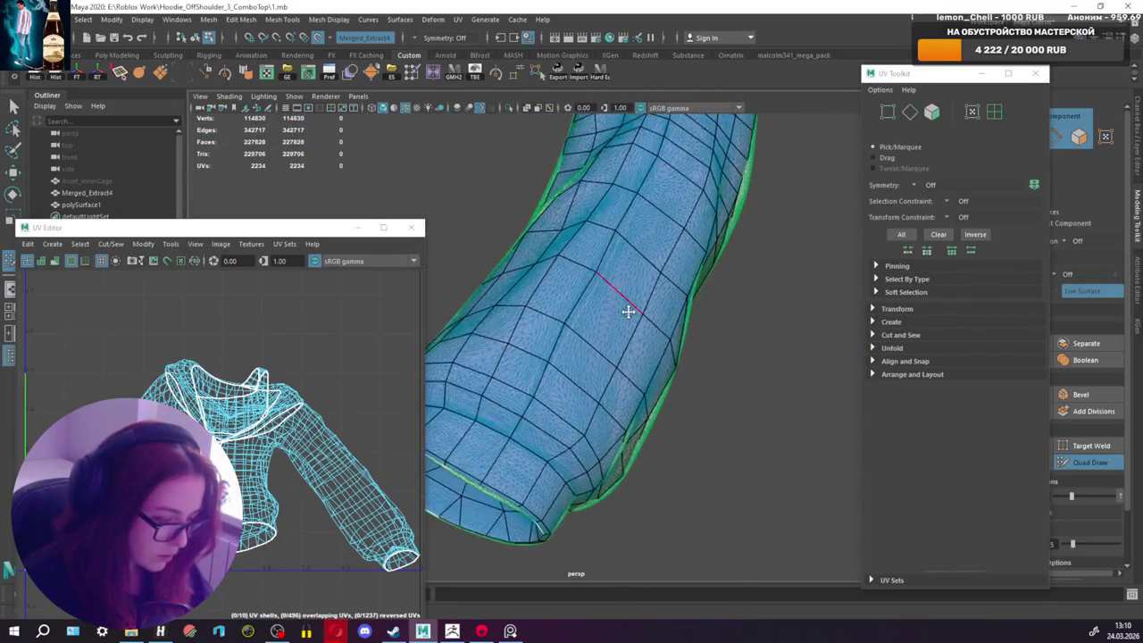
{"action": "scroll", "coordinate": [555, 306], "scroll_direction": "up", "scroll_amount": 3}
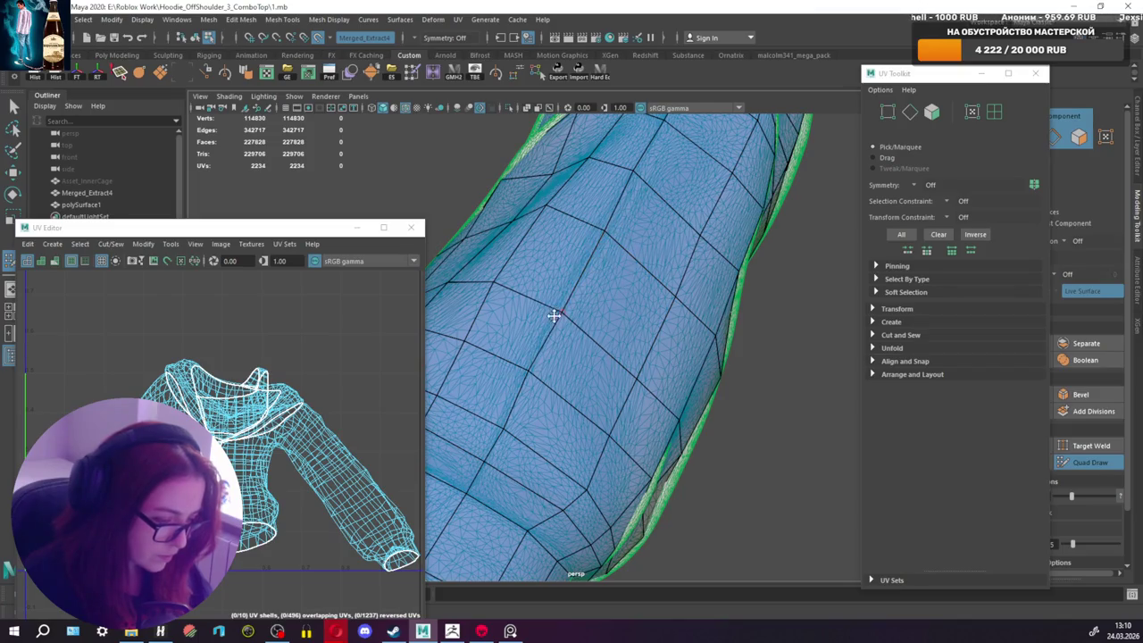
{"action": "left_click_drag", "start_coordinate": [557, 310], "coordinate": [611, 297], "text": "alt"}
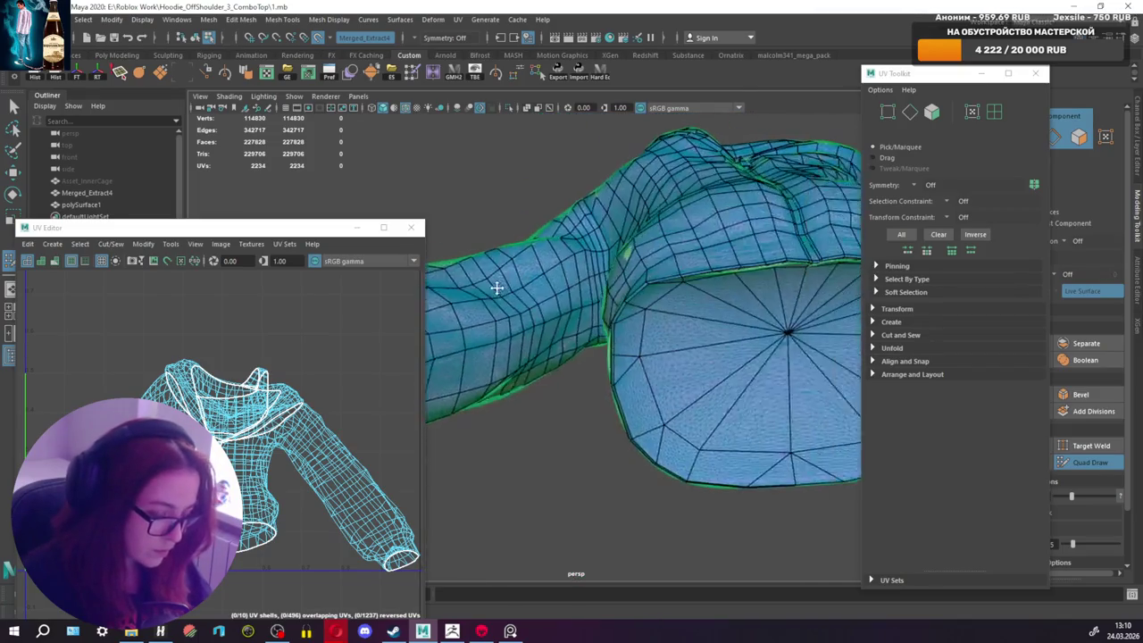
{"action": "scroll", "coordinate": [611, 297], "scroll_direction": "up", "scroll_amount": 5}
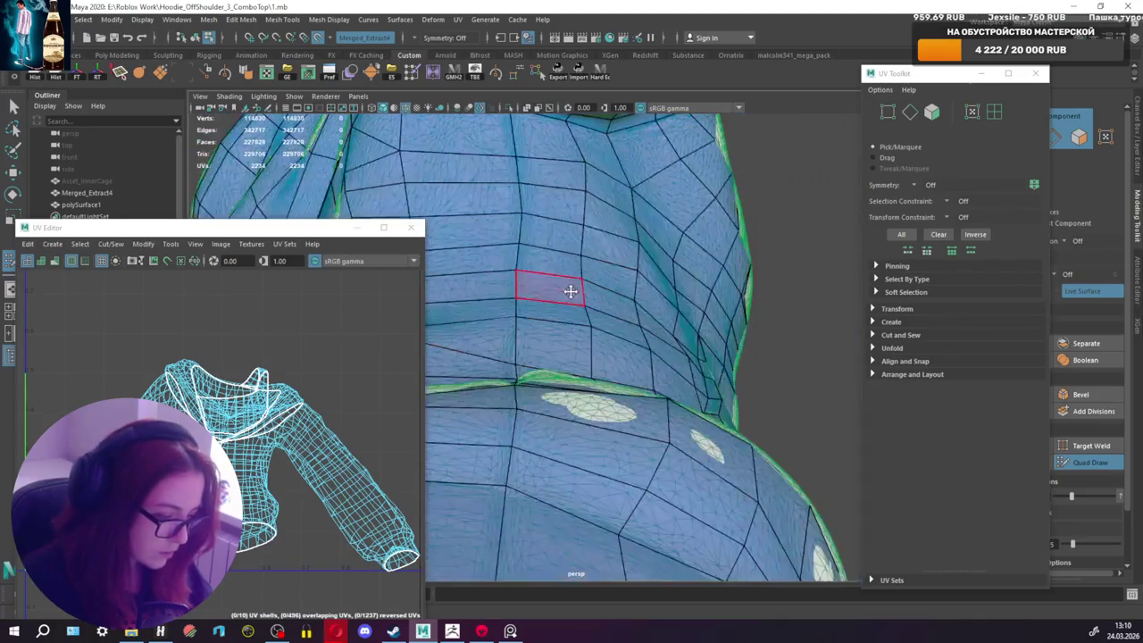
{"action": "left_click_drag", "start_coordinate": [566, 288], "coordinate": [602, 308], "text": "alt"}
{"action": "left_click_drag", "start_coordinate": [637, 270], "coordinate": [650, 219], "text": "alt"}
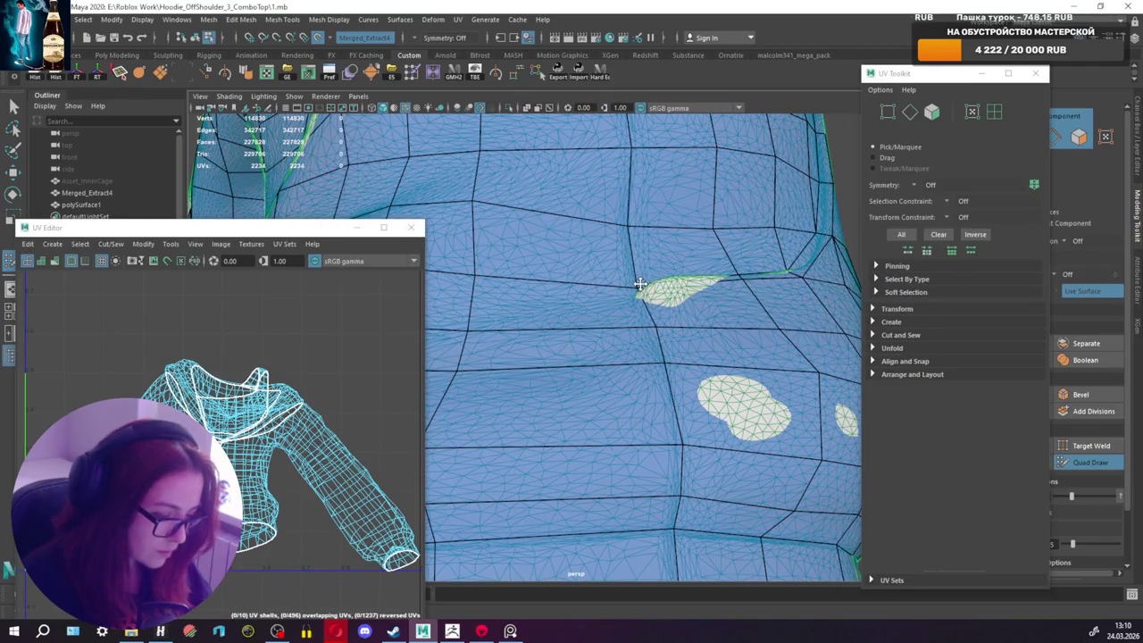
{"action": "left_click_drag", "start_coordinate": [649, 285], "coordinate": [777, 340], "text": "alt"}
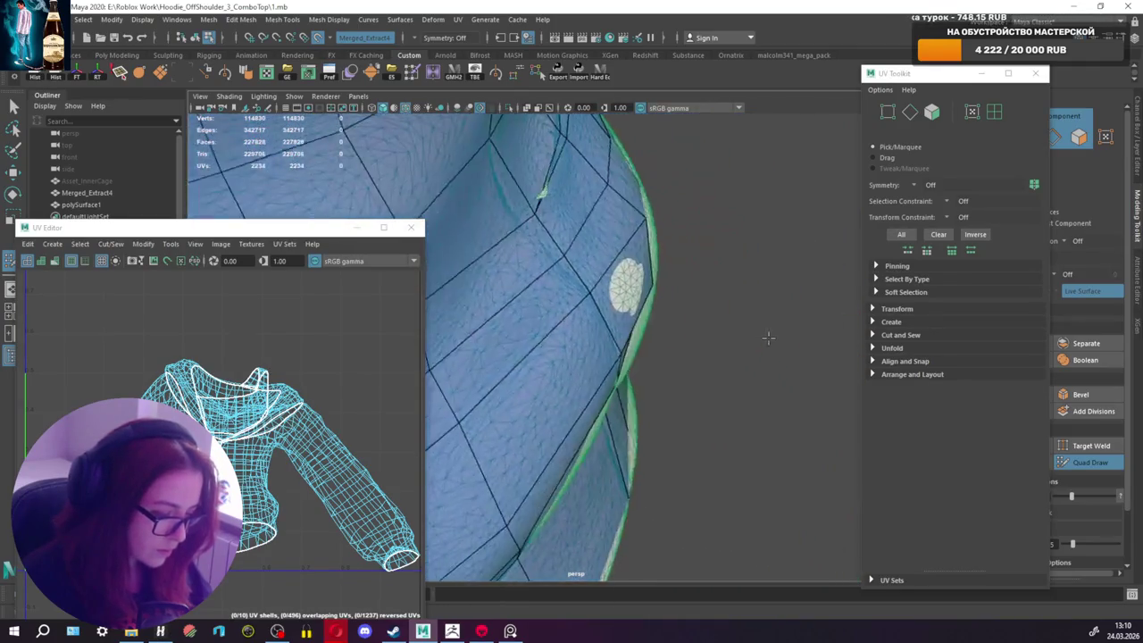
{"action": "mouse_move", "coordinate": [486, 190]}
{"action": "left_mouse_down", "text": "alt"}
{"action": "mouse_move", "coordinate": [446, 176]}
{"action": "mouse_move", "coordinate": [577, 214]}
{"action": "mouse_move", "coordinate": [647, 303]}
{"action": "left_mouse_up", "text": "alt"}
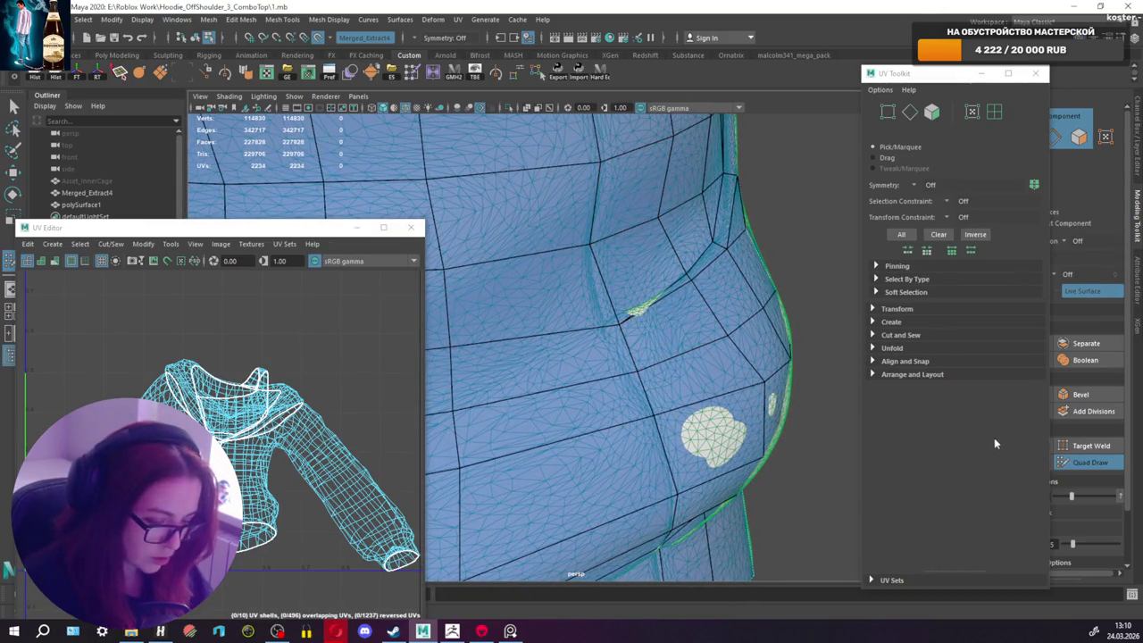
{"action": "left_click", "coordinate": [1035, 73]}
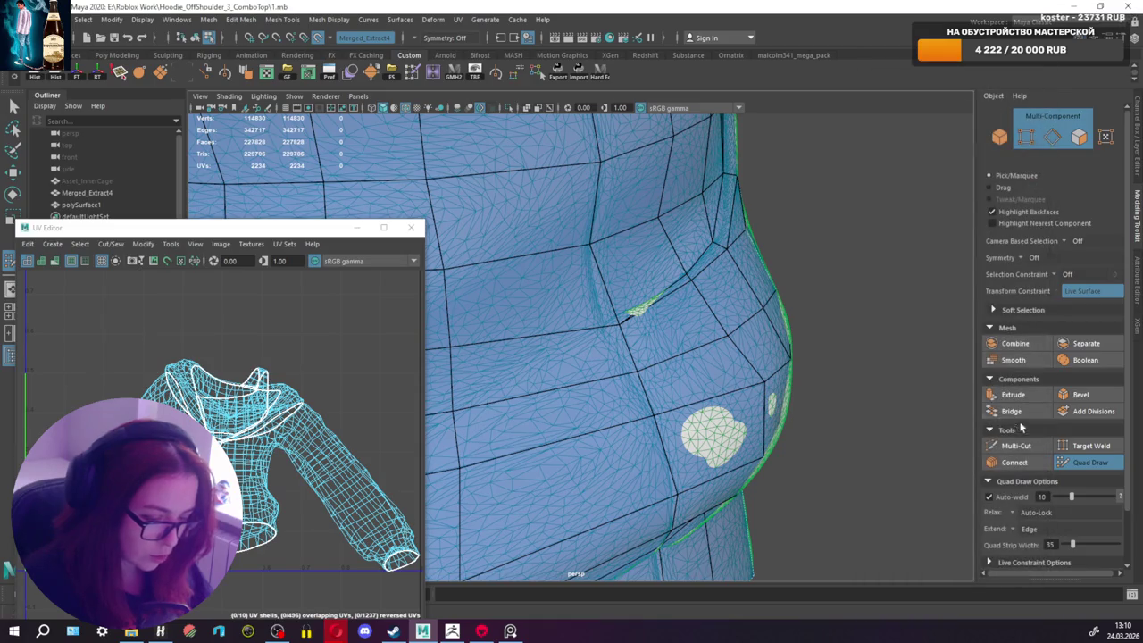
Step: Close the UV Editor, Multi-Cut across the shoulder face, and slide a vertex along the fold
{"action": "left_click", "coordinate": [1014, 445]}
{"action": "left_click", "coordinate": [412, 229]}
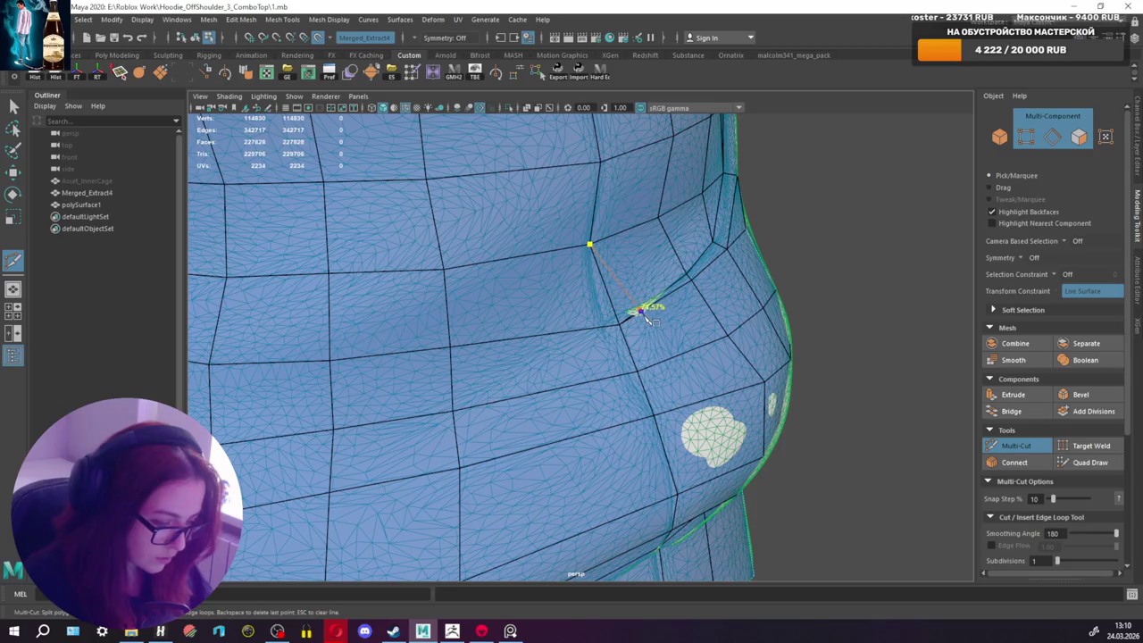
{"action": "key", "text": "Return"}
{"action": "key", "text": "q"}
{"action": "left_click_drag", "start_coordinate": [684, 339], "coordinate": [581, 291], "text": "alt"}
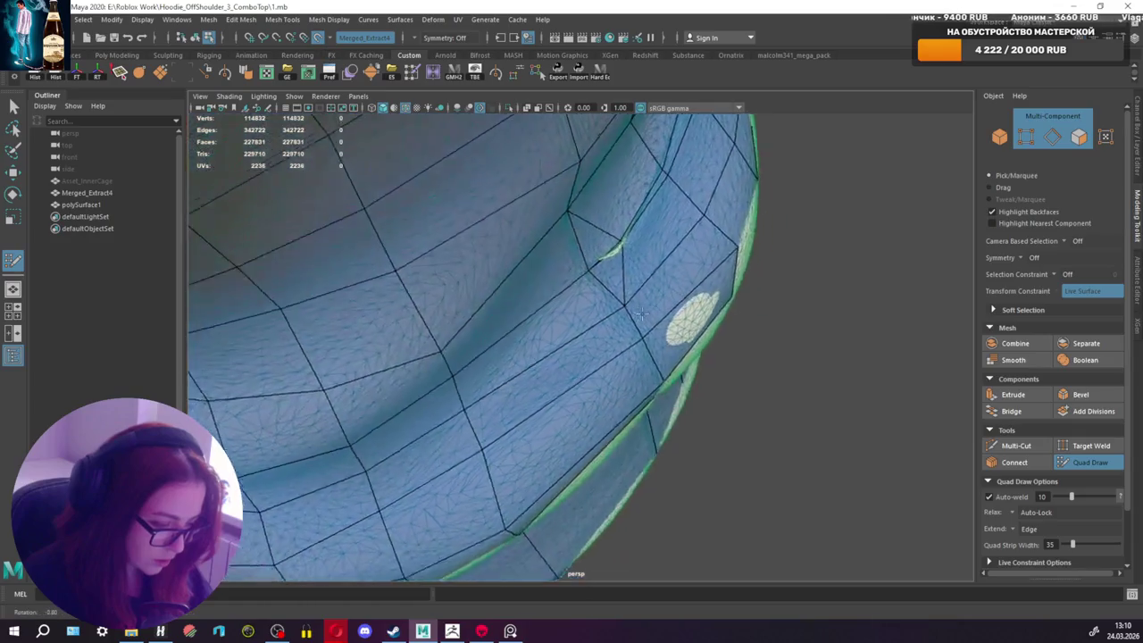
{"action": "right_click_drag", "start_coordinate": [585, 313], "coordinate": [607, 352], "text": "alt"}
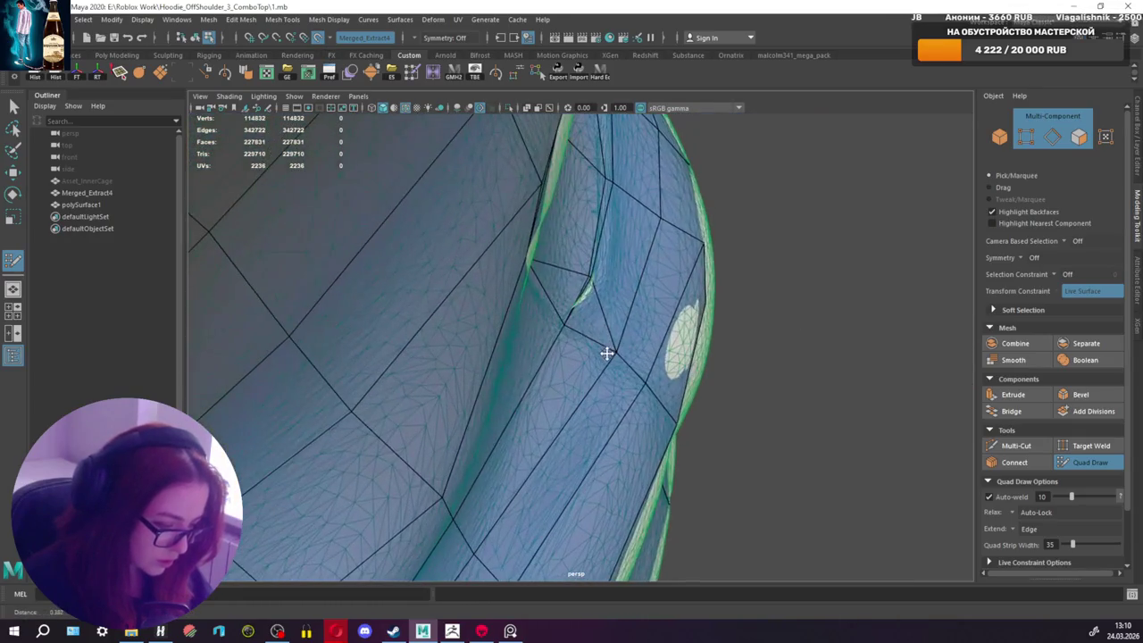
{"action": "left_click_drag", "start_coordinate": [582, 276], "coordinate": [532, 274]}
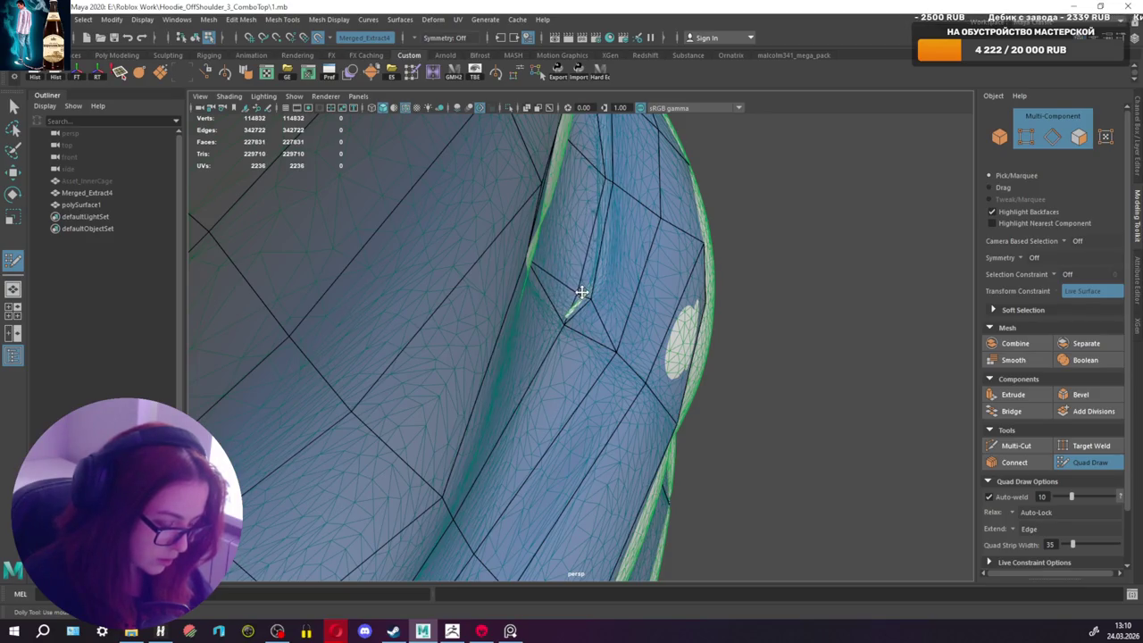
Step: Inspect the fold from several close angles, then zoom out to the whole torso
{"action": "mouse_move", "coordinate": [557, 312]}
{"action": "left_mouse_down", "text": "alt"}
{"action": "mouse_move", "coordinate": [447, 259]}
{"action": "mouse_move", "coordinate": [441, 273]}
{"action": "mouse_move", "coordinate": [369, 312]}
{"action": "left_mouse_up", "text": "alt"}
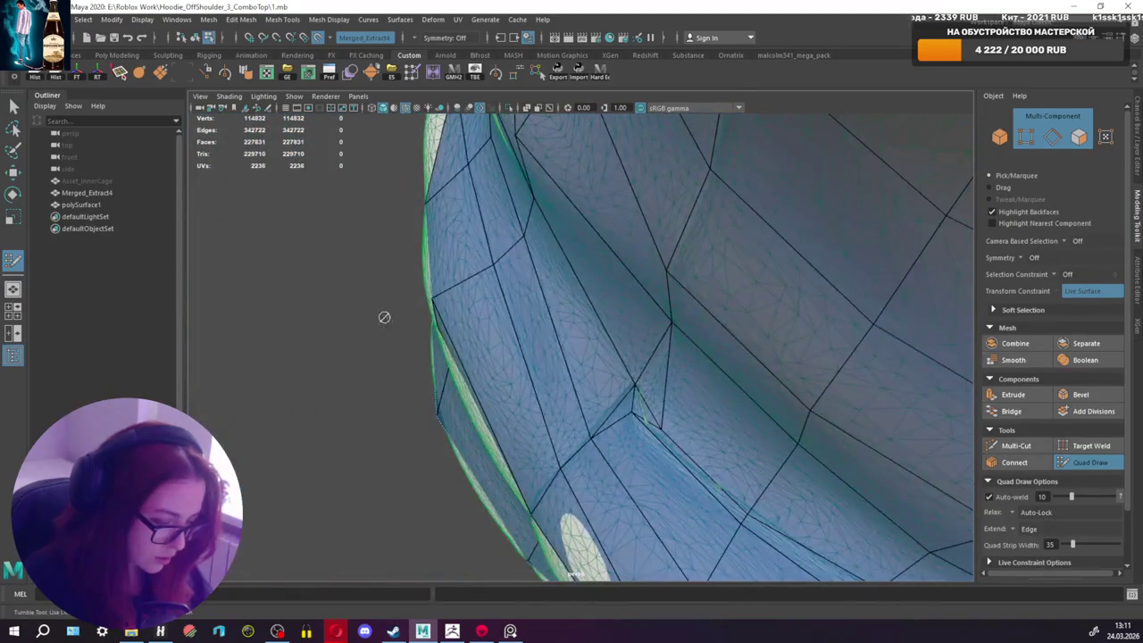
{"action": "mouse_move", "coordinate": [753, 461]}
{"action": "left_mouse_down", "text": "alt"}
{"action": "mouse_move", "coordinate": [725, 416]}
{"action": "mouse_move", "coordinate": [704, 426]}
{"action": "left_mouse_up", "text": "alt"}
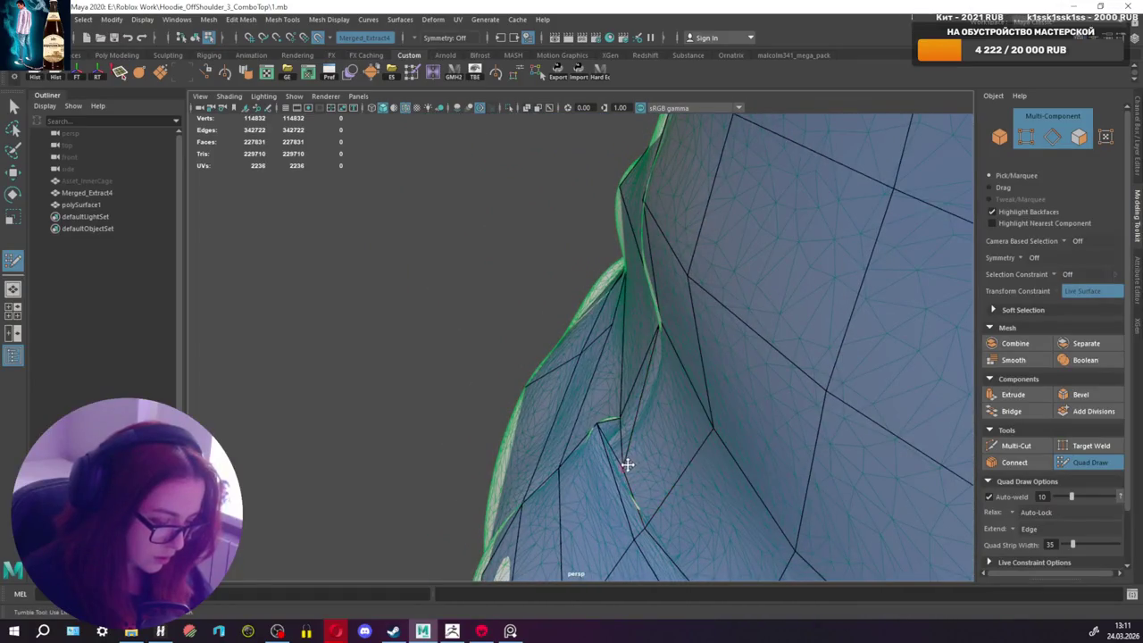
{"action": "left_click_drag", "start_coordinate": [643, 447], "coordinate": [824, 441], "text": "alt"}
{"action": "mouse_move", "coordinate": [824, 441]}
{"action": "right_mouse_down", "text": "alt"}
{"action": "mouse_move", "coordinate": [768, 446]}
{"action": "mouse_move", "coordinate": [845, 441]}
{"action": "mouse_move", "coordinate": [630, 500]}
{"action": "right_mouse_up", "text": "alt"}
{"action": "middle_click_drag", "start_coordinate": [630, 500], "coordinate": [721, 441], "text": "alt"}
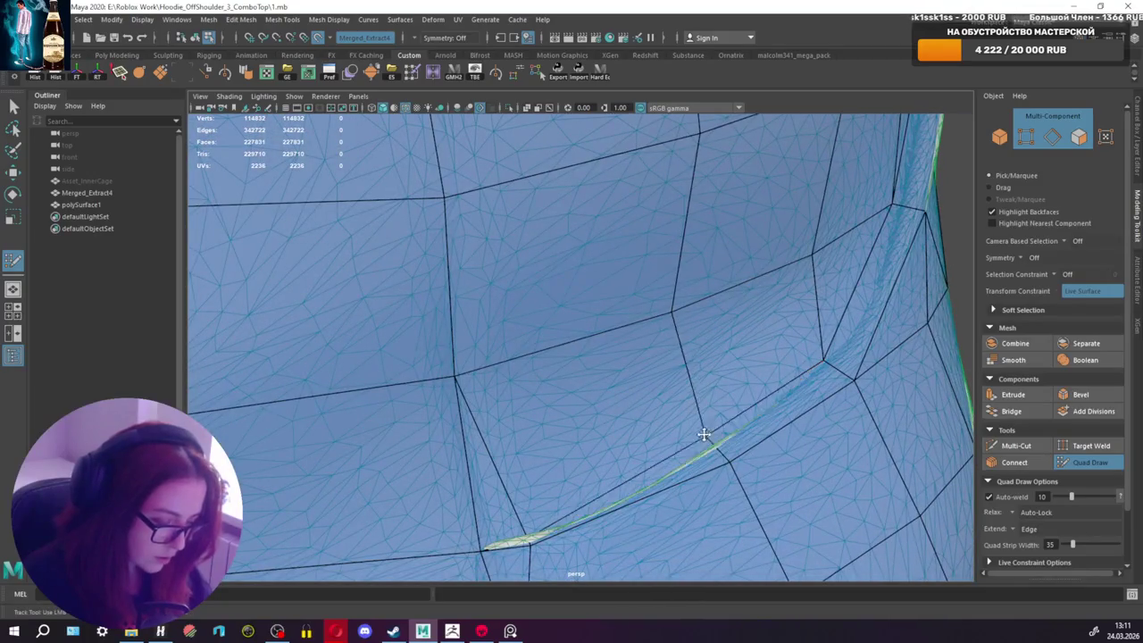
{"action": "mouse_move", "coordinate": [703, 434]}
{"action": "left_mouse_down", "text": "alt"}
{"action": "mouse_move", "coordinate": [774, 414]}
{"action": "mouse_move", "coordinate": [739, 418]}
{"action": "left_mouse_up", "text": "alt"}
{"action": "mouse_move", "coordinate": [841, 288]}
{"action": "left_mouse_down", "text": "alt"}
{"action": "mouse_move", "coordinate": [778, 306]}
{"action": "mouse_move", "coordinate": [860, 220]}
{"action": "mouse_move", "coordinate": [877, 234]}
{"action": "left_mouse_up", "text": "alt"}
{"action": "mouse_move", "coordinate": [721, 374]}
{"action": "left_mouse_down", "text": "alt"}
{"action": "mouse_move", "coordinate": [658, 396]}
{"action": "mouse_move", "coordinate": [623, 390]}
{"action": "mouse_move", "coordinate": [589, 461]}
{"action": "left_mouse_up", "text": "alt"}
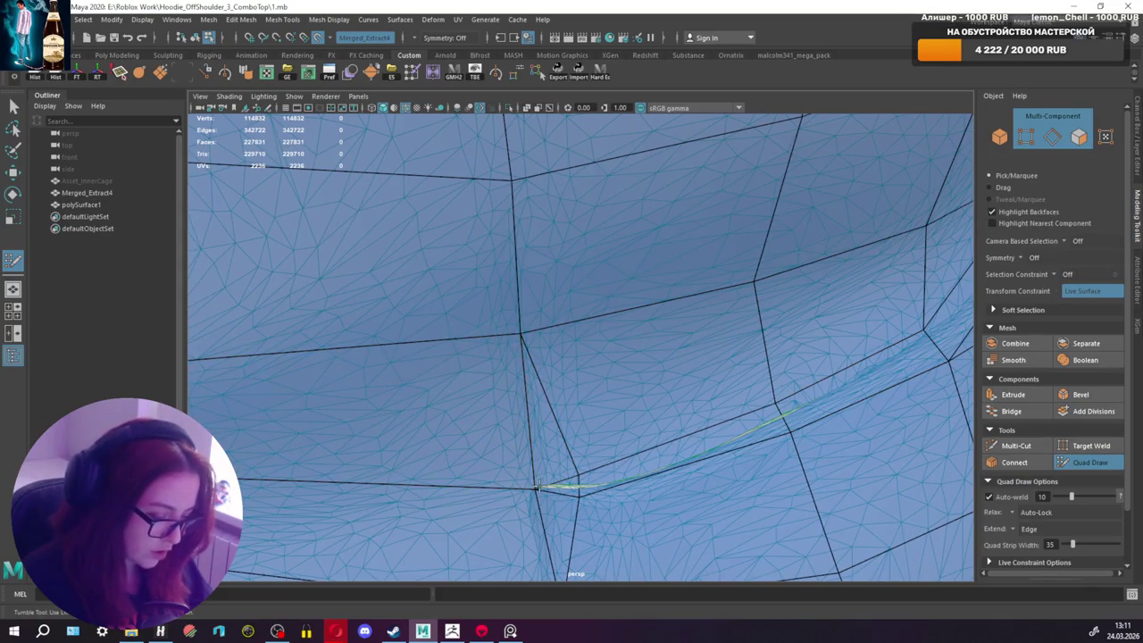
{"action": "scroll", "coordinate": [533, 487], "scroll_direction": "down", "scroll_amount": 5}
{"action": "mouse_move", "coordinate": [599, 429]}
{"action": "left_mouse_down", "text": "alt"}
{"action": "mouse_move", "coordinate": [461, 381]}
{"action": "mouse_move", "coordinate": [697, 340]}
{"action": "mouse_move", "coordinate": [685, 340]}
{"action": "left_mouse_up", "text": "alt"}
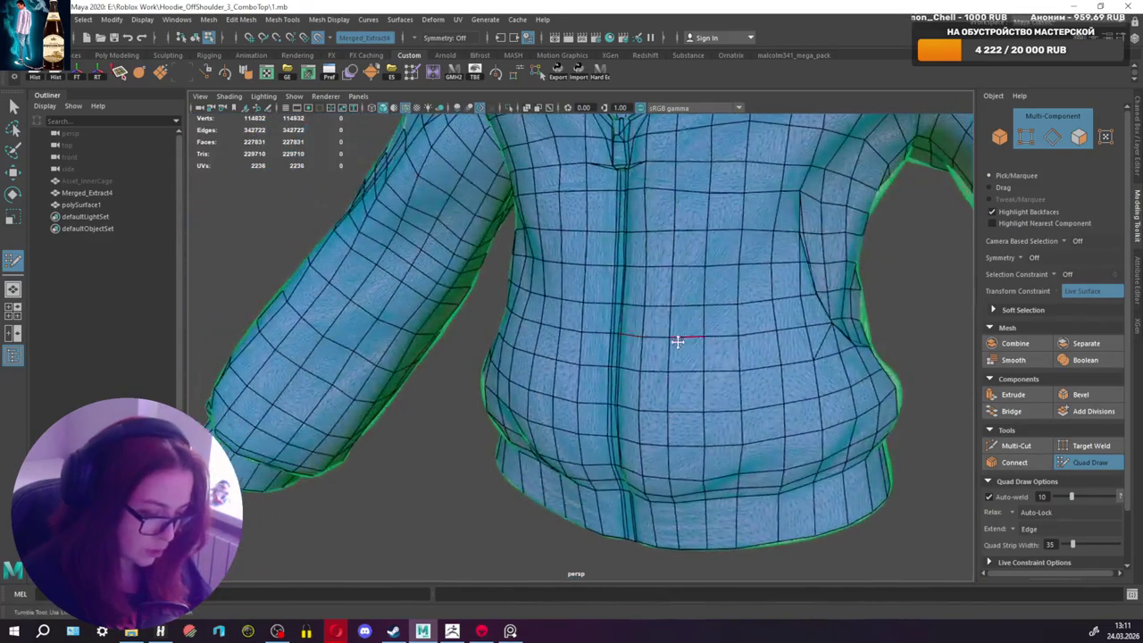
Step: Nudge a retopo vertex on the torso side slightly to the right
{"action": "scroll", "coordinate": [559, 345], "scroll_direction": "up", "scroll_amount": 3}
{"action": "scroll", "coordinate": [506, 365], "scroll_direction": "up", "scroll_amount": 3}
{"action": "mouse_move", "coordinate": [506, 365]}
{"action": "left_mouse_down", "text": "alt"}
{"action": "mouse_move", "coordinate": [582, 498]}
{"action": "mouse_move", "coordinate": [631, 439]}
{"action": "left_mouse_up", "text": "alt"}
{"action": "right_click_drag", "start_coordinate": [631, 438], "coordinate": [657, 491], "text": "alt"}
{"action": "mouse_move", "coordinate": [651, 483]}
{"action": "left_mouse_down", "text": "alt"}
{"action": "mouse_move", "coordinate": [706, 485]}
{"action": "mouse_move", "coordinate": [667, 459]}
{"action": "mouse_move", "coordinate": [679, 462]}
{"action": "mouse_move", "coordinate": [618, 466]}
{"action": "mouse_move", "coordinate": [556, 411]}
{"action": "mouse_move", "coordinate": [505, 411]}
{"action": "mouse_move", "coordinate": [485, 459]}
{"action": "mouse_move", "coordinate": [501, 451]}
{"action": "left_mouse_up", "text": "alt"}
{"action": "scroll", "coordinate": [617, 474], "scroll_direction": "down", "scroll_amount": 3}
{"action": "scroll", "coordinate": [505, 412], "scroll_direction": "up", "scroll_amount": 3}
{"action": "middle_click_drag", "start_coordinate": [500, 451], "coordinate": [510, 445], "text": "alt"}
{"action": "left_click_drag", "start_coordinate": [523, 429], "coordinate": [531, 429]}
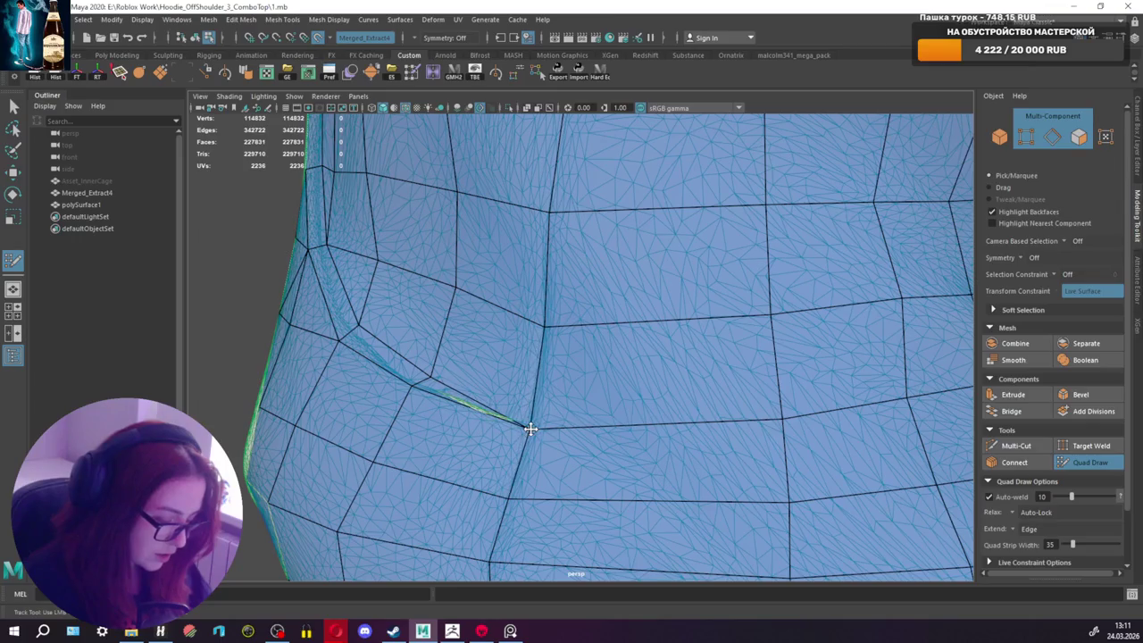
Step: Multi-Cut a torso face along the fold and return to Quad Draw
{"action": "left_click", "coordinate": [1023, 448]}
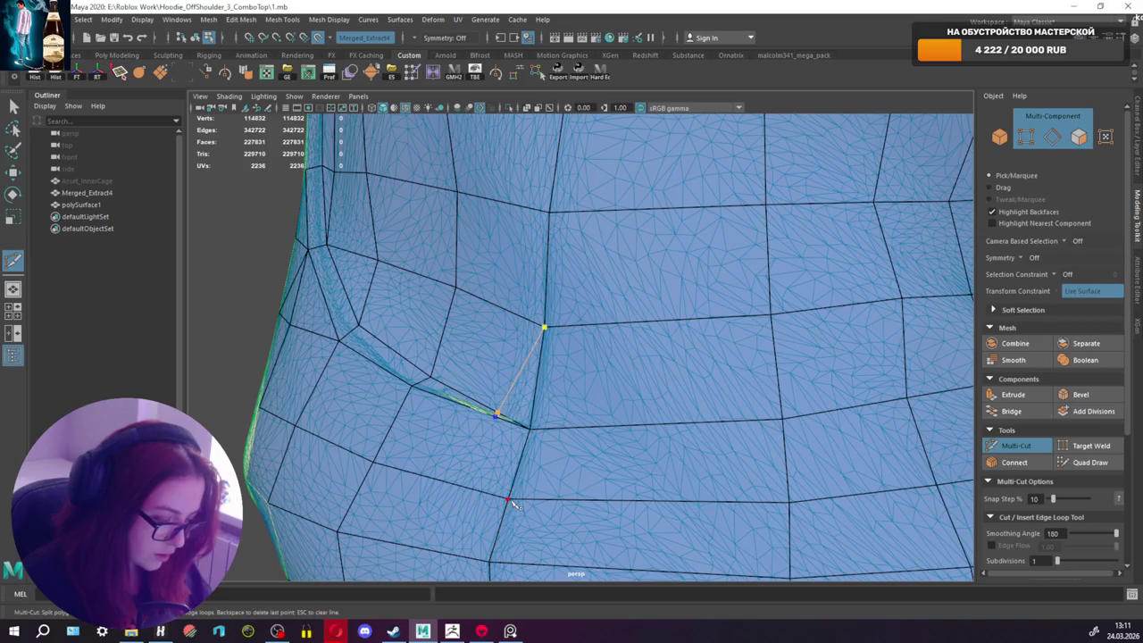
{"action": "left_click", "coordinate": [1085, 462]}
{"action": "left_click_drag", "start_coordinate": [544, 412], "coordinate": [482, 479], "text": "alt"}
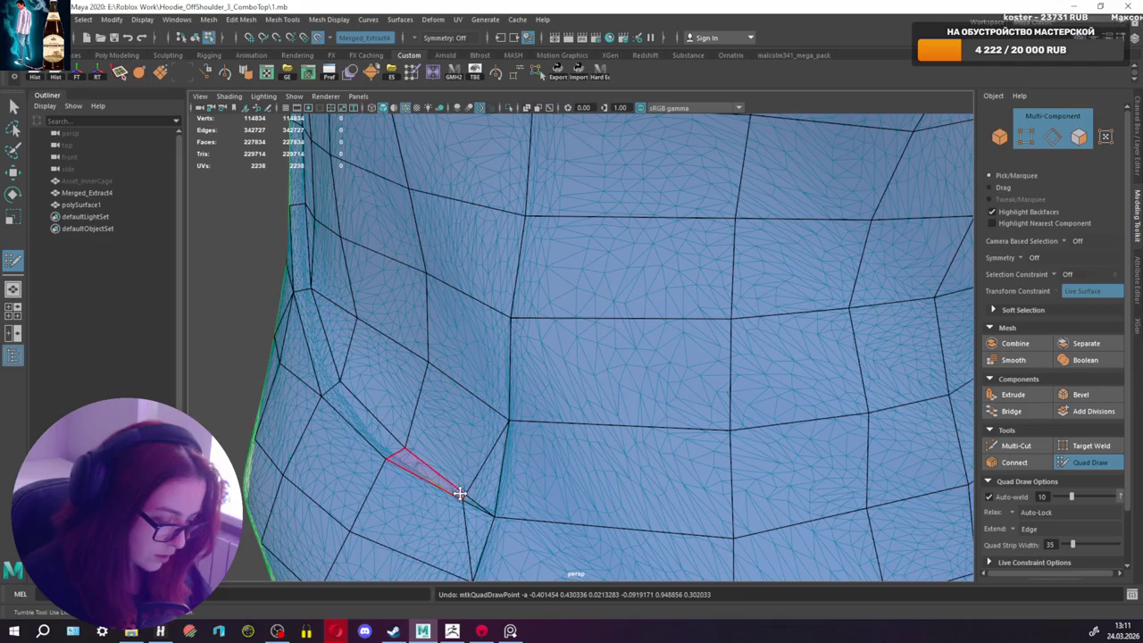
{"action": "left_click", "coordinate": [462, 493], "text": "ctrl+shift"}
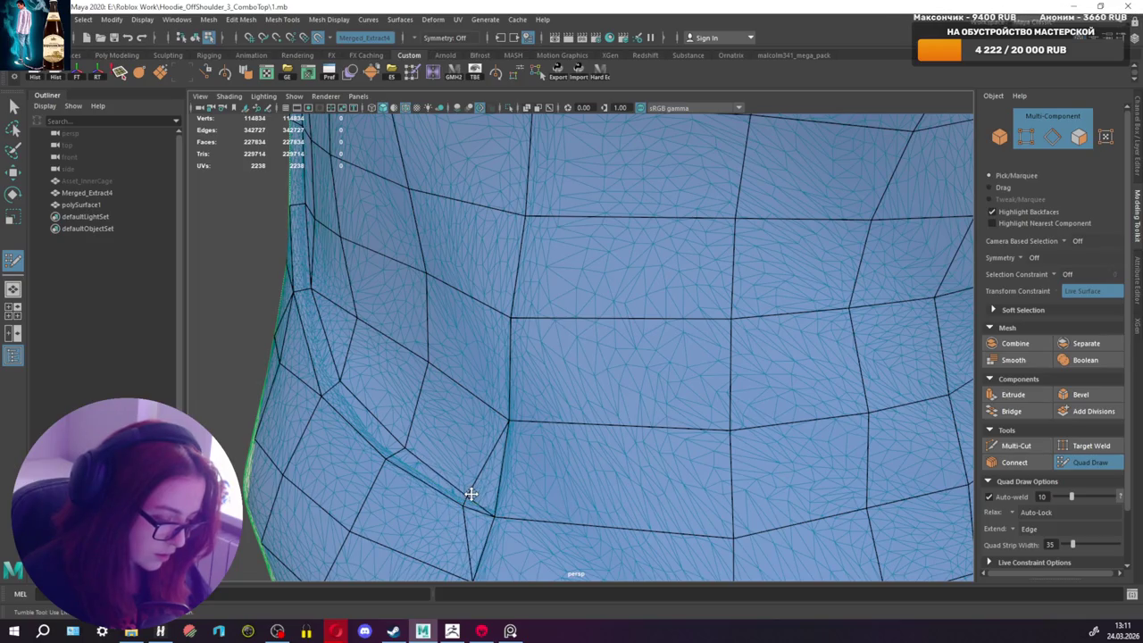
Step: Orbit around the torso side to check the retopology follows the fold
{"action": "left_click_drag", "start_coordinate": [484, 493], "coordinate": [599, 479], "text": "alt"}
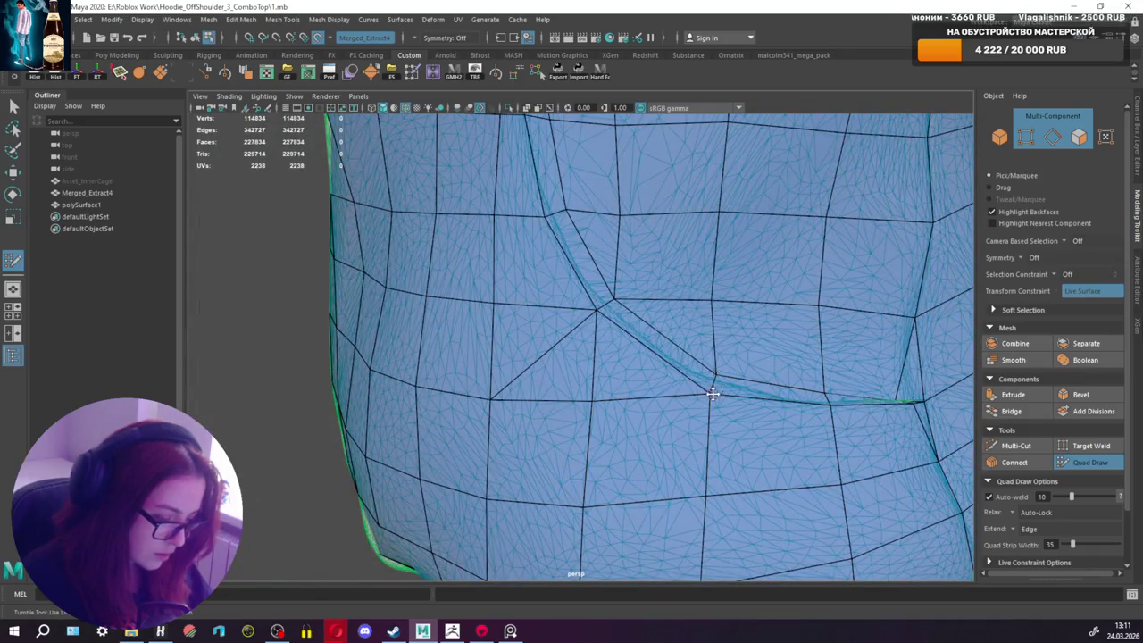
{"action": "left_click_drag", "start_coordinate": [678, 375], "coordinate": [686, 347], "text": "alt"}
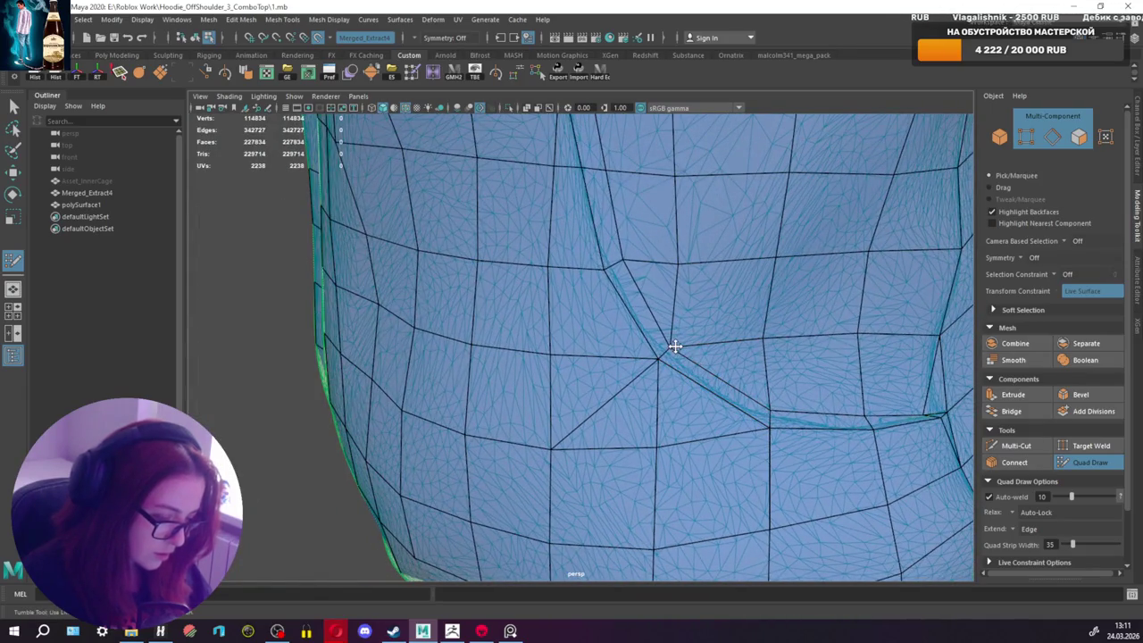
{"action": "left_click_drag", "start_coordinate": [645, 257], "coordinate": [651, 302], "text": "alt"}
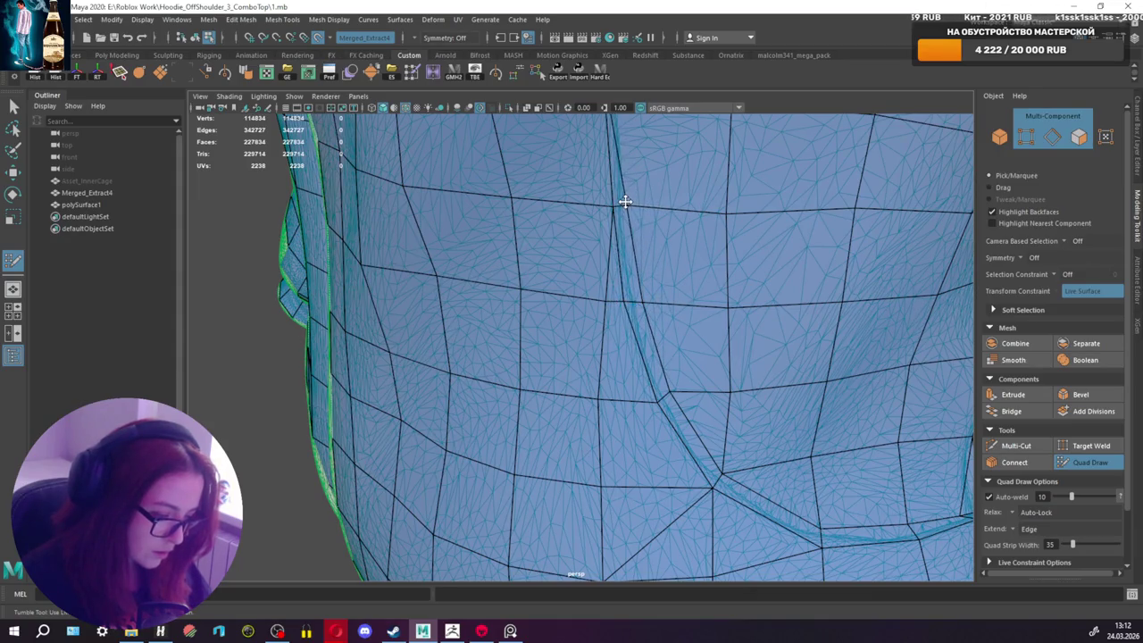
{"action": "scroll", "coordinate": [626, 202], "scroll_direction": "down", "scroll_amount": 5}
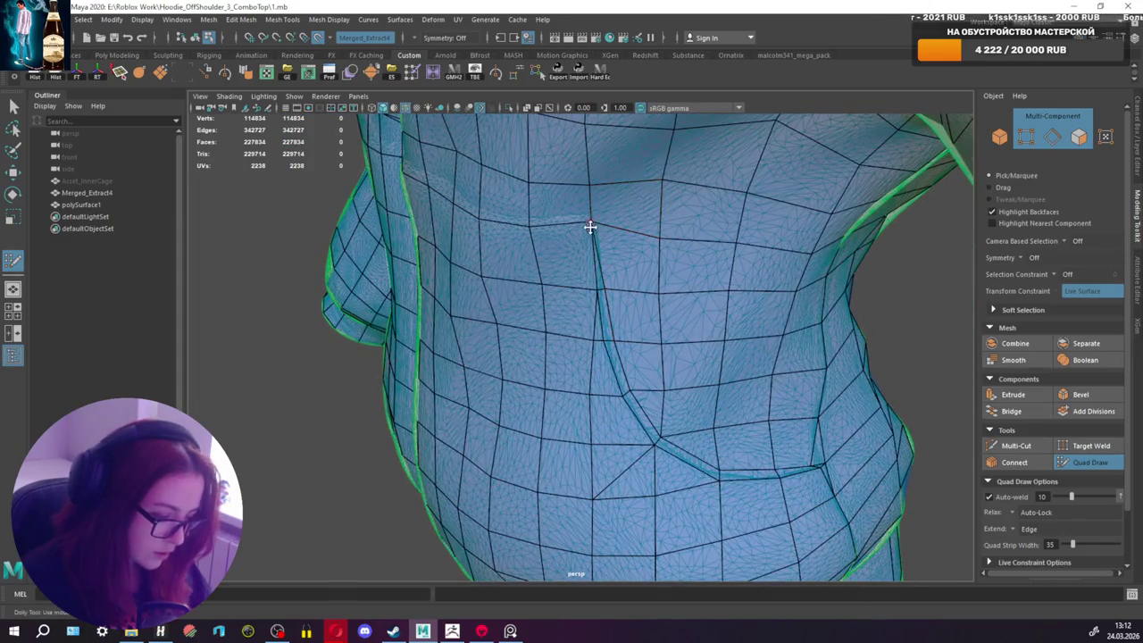
{"action": "left_click_drag", "start_coordinate": [589, 229], "coordinate": [782, 227], "text": "alt"}
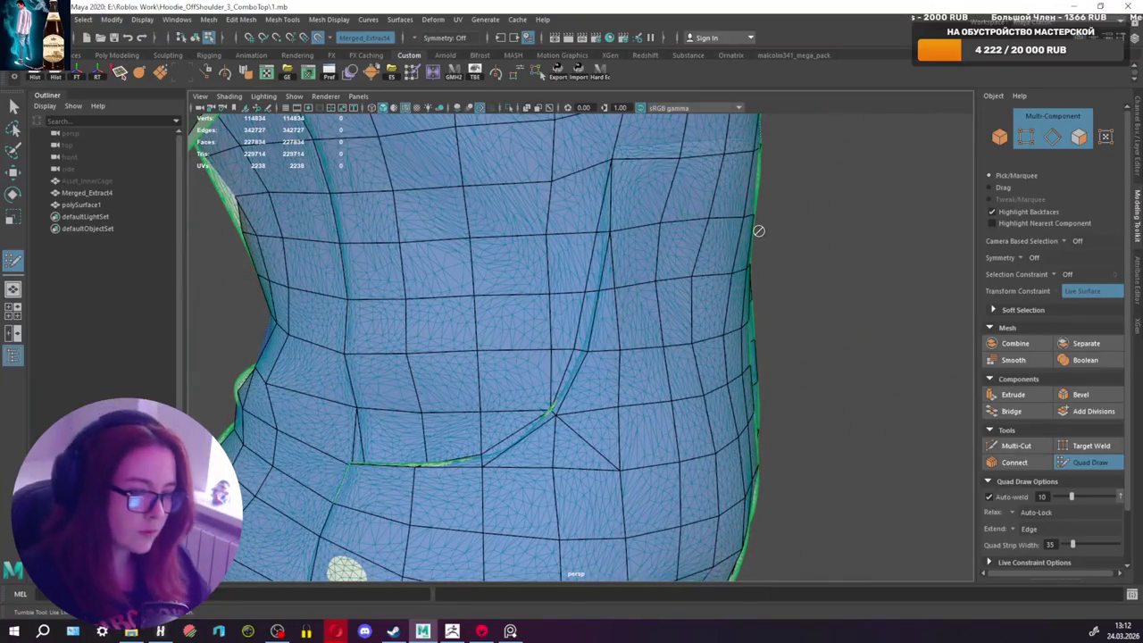
Step: Orbit, pan and zoom around the hoodie torso, ending on a front view
{"action": "left_click_drag", "start_coordinate": [618, 166], "coordinate": [625, 223], "text": "alt"}
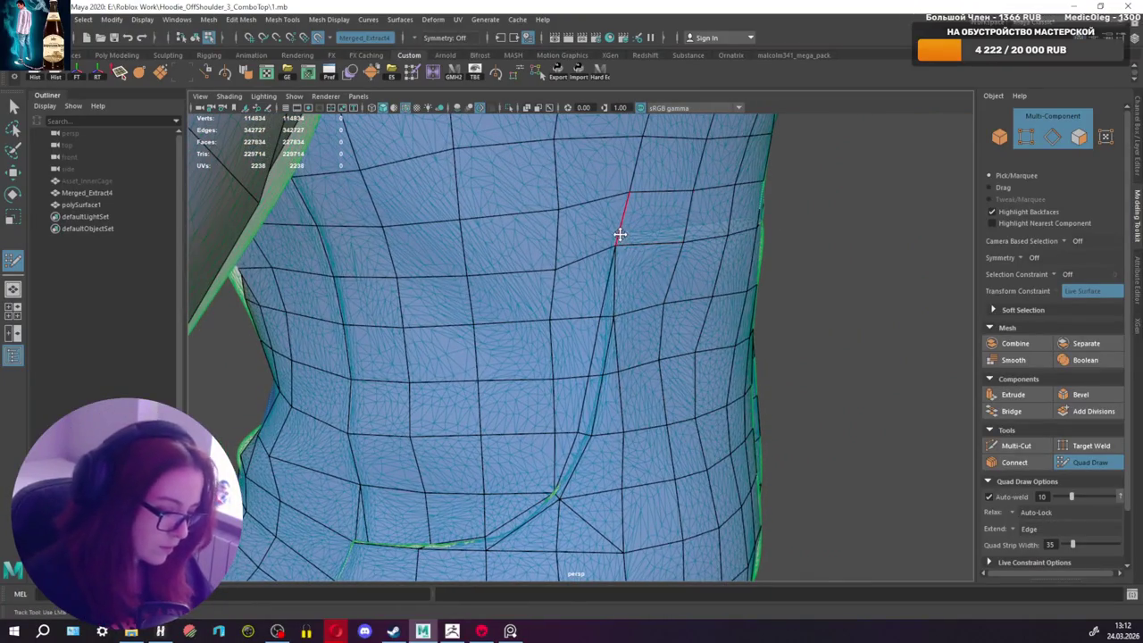
{"action": "mouse_move", "coordinate": [625, 273]}
{"action": "left_mouse_down", "text": "alt"}
{"action": "mouse_move", "coordinate": [616, 266]}
{"action": "mouse_move", "coordinate": [598, 321]}
{"action": "left_mouse_up", "text": "alt"}
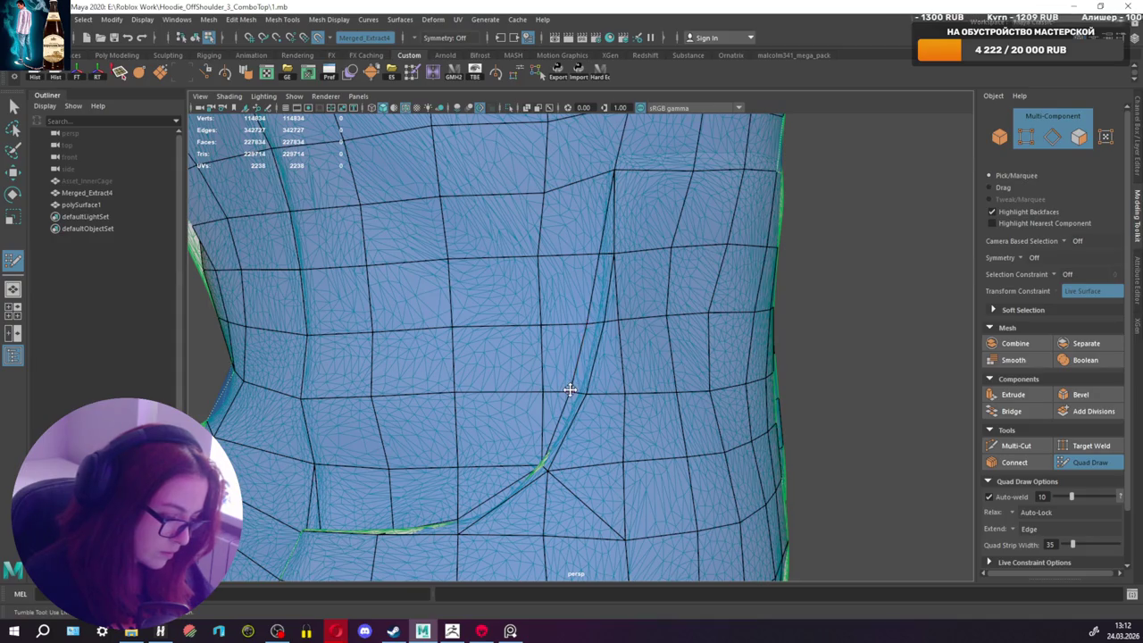
{"action": "mouse_move", "coordinate": [565, 395]}
{"action": "left_mouse_down", "text": "alt"}
{"action": "mouse_move", "coordinate": [559, 462]}
{"action": "mouse_move", "coordinate": [638, 497]}
{"action": "left_mouse_up", "text": "alt"}
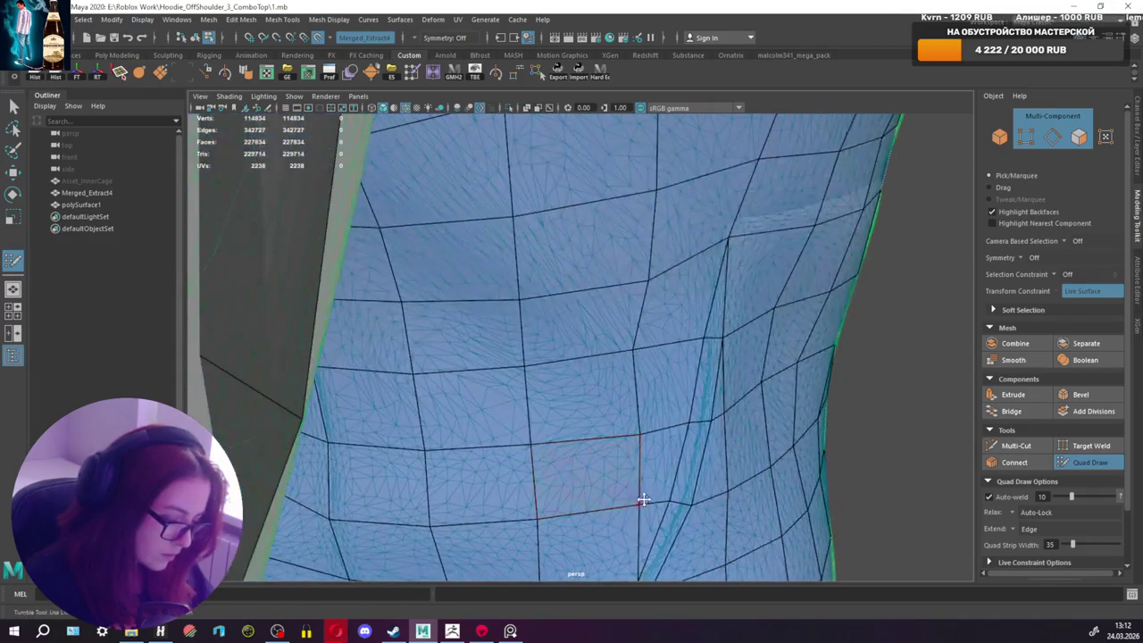
{"action": "middle_click_drag", "start_coordinate": [637, 497], "coordinate": [626, 451], "text": "alt"}
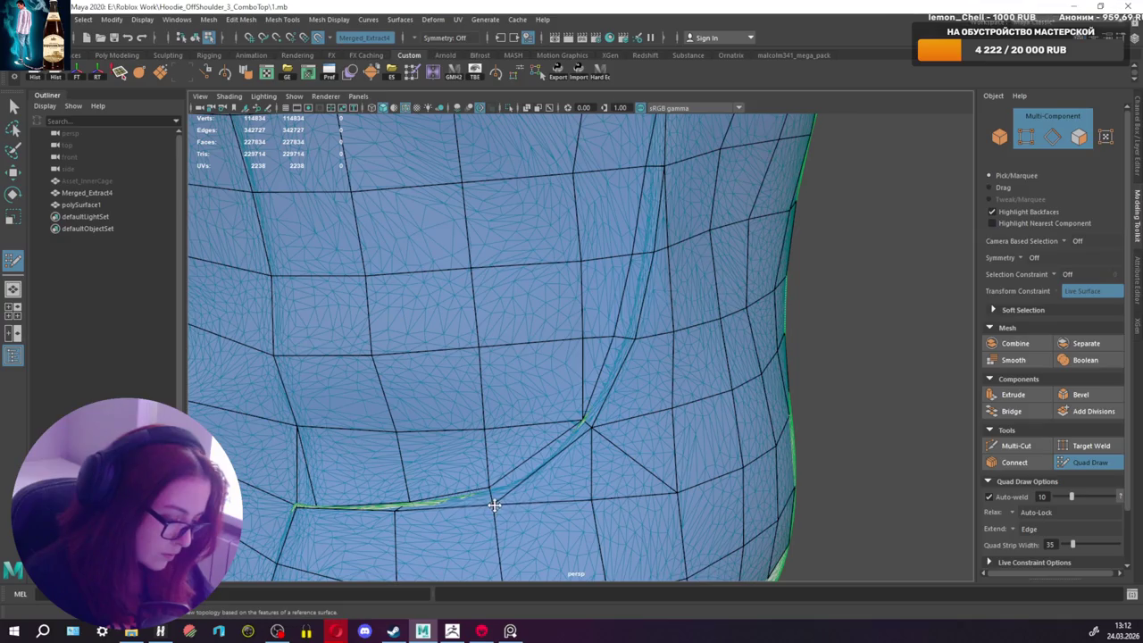
{"action": "left_click_drag", "start_coordinate": [455, 497], "coordinate": [473, 479], "text": "alt"}
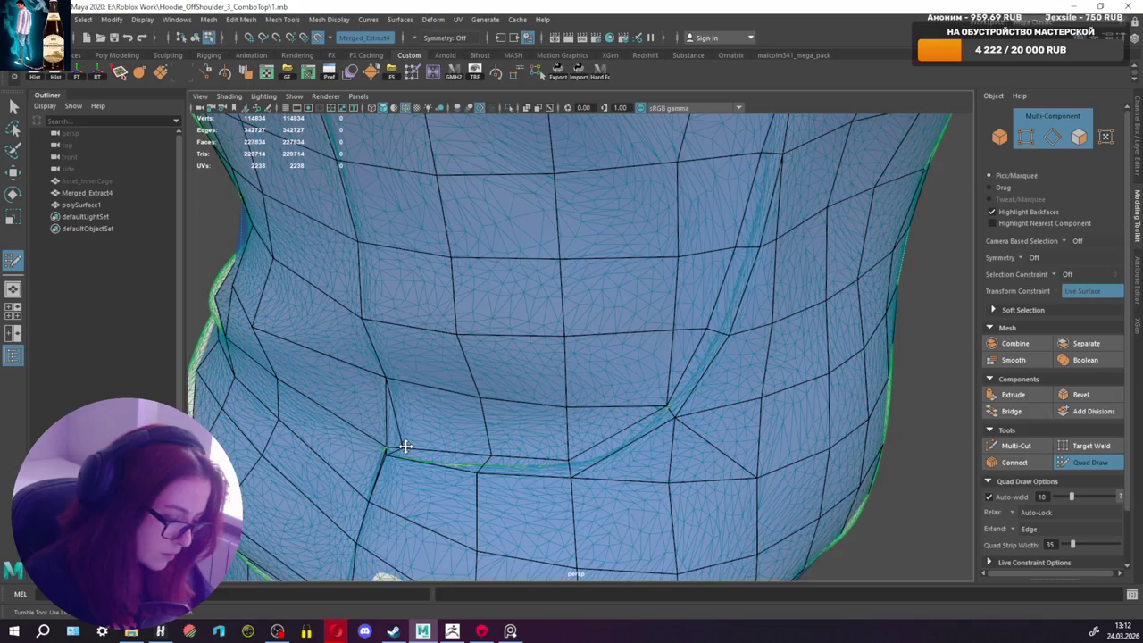
{"action": "right_click_drag", "start_coordinate": [404, 445], "coordinate": [340, 432], "text": "alt"}
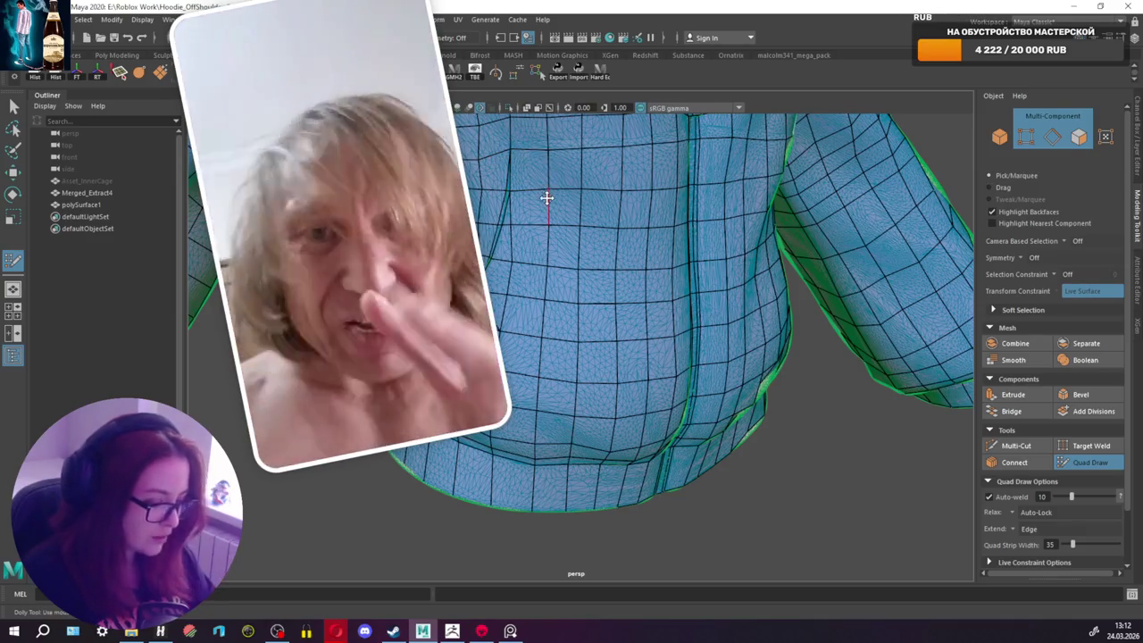
{"action": "mouse_move", "coordinate": [586, 299]}
{"action": "left_mouse_down", "text": "alt"}
{"action": "mouse_move", "coordinate": [510, 255]}
{"action": "mouse_move", "coordinate": [684, 299]}
{"action": "left_mouse_up", "text": "alt"}
{"action": "mouse_move", "coordinate": [700, 340]}
{"action": "left_mouse_down", "text": "alt"}
{"action": "mouse_move", "coordinate": [687, 331]}
{"action": "mouse_move", "coordinate": [832, 352]}
{"action": "mouse_move", "coordinate": [696, 352]}
{"action": "mouse_move", "coordinate": [774, 327]}
{"action": "mouse_move", "coordinate": [523, 327]}
{"action": "mouse_move", "coordinate": [549, 339]}
{"action": "mouse_move", "coordinate": [753, 220]}
{"action": "mouse_move", "coordinate": [755, 339]}
{"action": "mouse_move", "coordinate": [666, 268]}
{"action": "mouse_move", "coordinate": [715, 310]}
{"action": "mouse_move", "coordinate": [715, 339]}
{"action": "mouse_move", "coordinate": [655, 331]}
{"action": "mouse_move", "coordinate": [720, 357]}
{"action": "mouse_move", "coordinate": [485, 360]}
{"action": "mouse_move", "coordinate": [468, 391]}
{"action": "left_mouse_up", "text": "alt"}
{"action": "scroll", "coordinate": [546, 330], "scroll_direction": "down", "scroll_amount": 2}
{"action": "mouse_move", "coordinate": [564, 384]}
{"action": "left_mouse_down", "text": "alt"}
{"action": "mouse_move", "coordinate": [546, 396]}
{"action": "mouse_move", "coordinate": [467, 319]}
{"action": "mouse_move", "coordinate": [580, 401]}
{"action": "mouse_move", "coordinate": [584, 282]}
{"action": "mouse_move", "coordinate": [791, 383]}
{"action": "mouse_move", "coordinate": [688, 276]}
{"action": "mouse_move", "coordinate": [643, 401]}
{"action": "mouse_move", "coordinate": [633, 399]}
{"action": "mouse_move", "coordinate": [812, 401]}
{"action": "mouse_move", "coordinate": [822, 365]}
{"action": "mouse_move", "coordinate": [547, 410]}
{"action": "left_mouse_up", "text": "alt"}
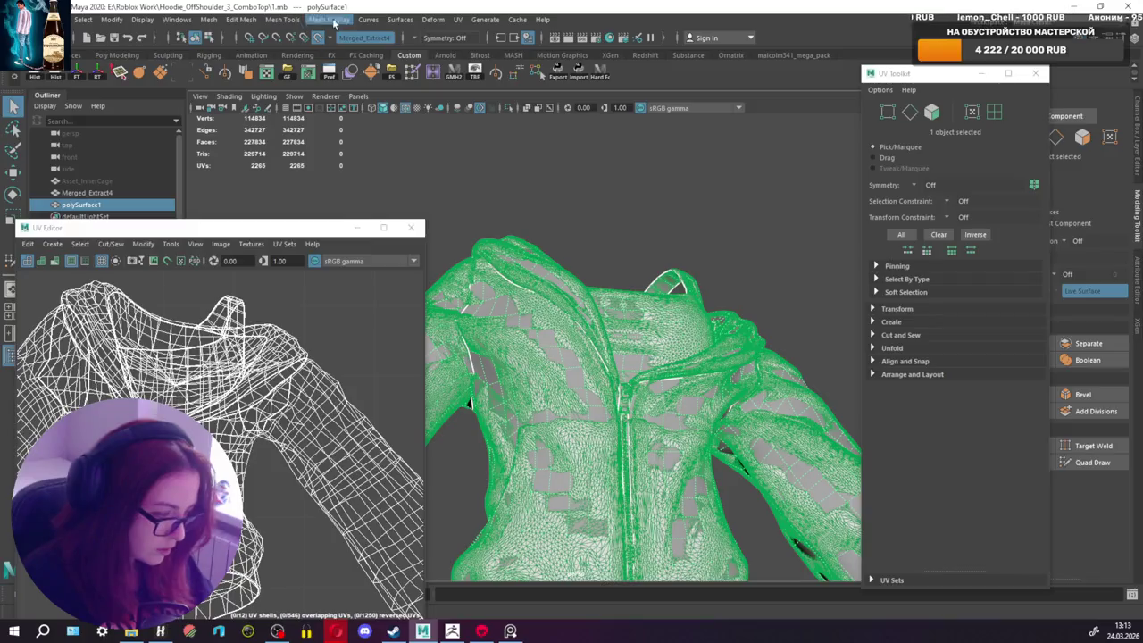
Step: Turn off Make Live, select polySurface1 and switch to edge selection
{"action": "left_click", "coordinate": [320, 38]}
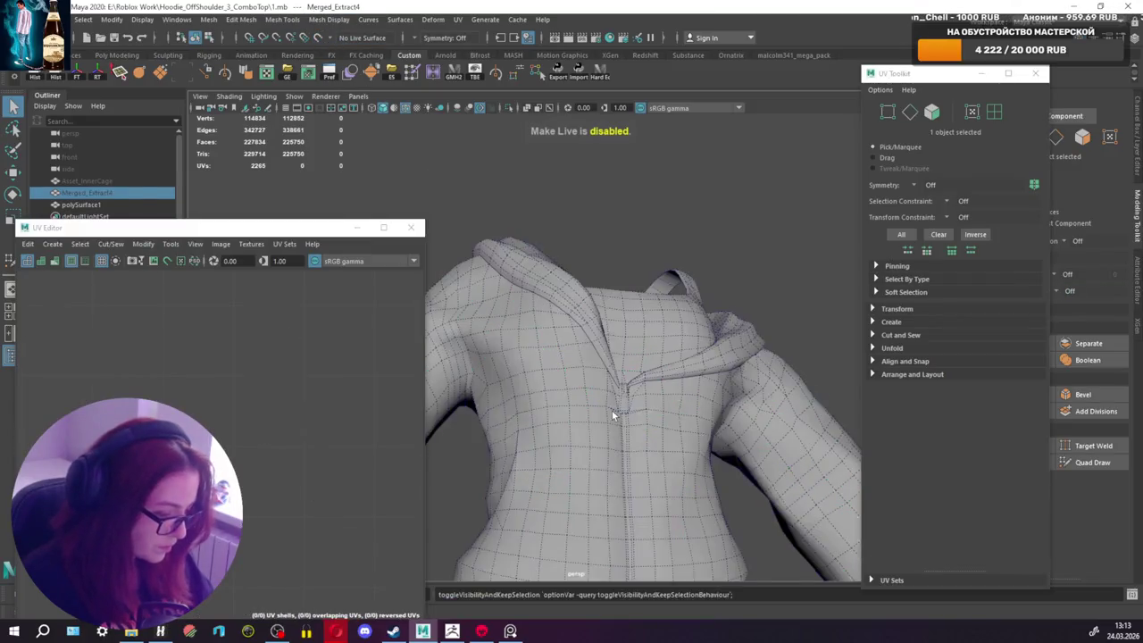
{"action": "left_click", "coordinate": [612, 408]}
{"action": "mouse_move", "coordinate": [612, 408]}
{"action": "left_mouse_down", "text": "alt"}
{"action": "mouse_move", "coordinate": [508, 414]}
{"action": "mouse_move", "coordinate": [651, 359]}
{"action": "mouse_move", "coordinate": [791, 378]}
{"action": "mouse_move", "coordinate": [625, 361]}
{"action": "mouse_move", "coordinate": [702, 352]}
{"action": "mouse_move", "coordinate": [625, 357]}
{"action": "mouse_move", "coordinate": [717, 296]}
{"action": "mouse_move", "coordinate": [617, 300]}
{"action": "mouse_move", "coordinate": [630, 268]}
{"action": "mouse_move", "coordinate": [648, 281]}
{"action": "left_mouse_up", "text": "alt"}
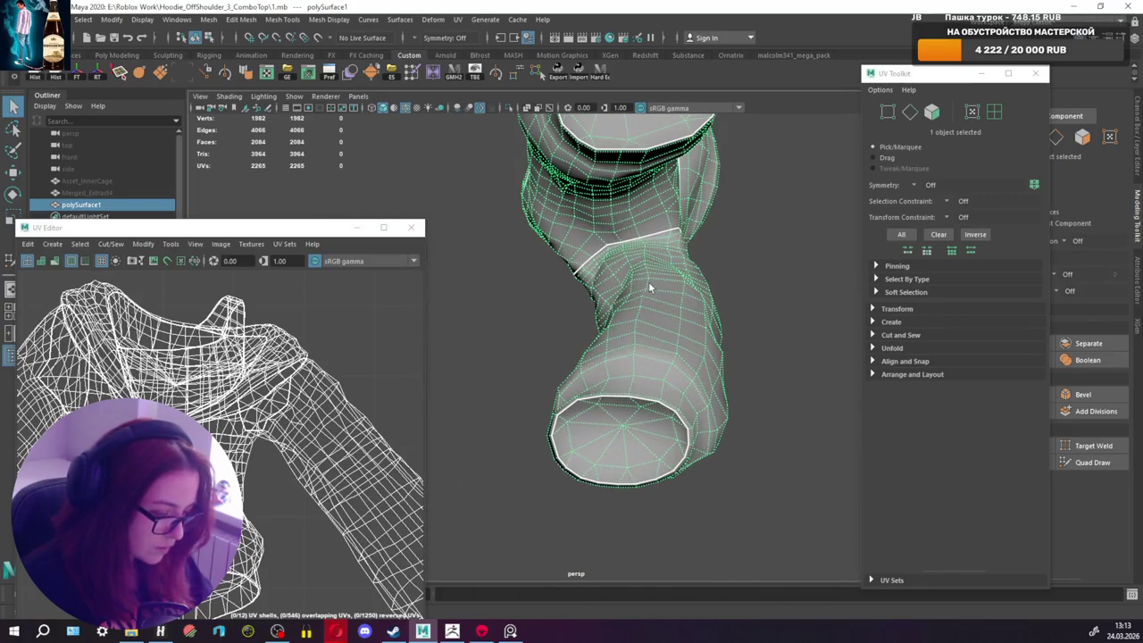
{"action": "right_click_drag", "start_coordinate": [651, 280], "coordinate": [653, 230]}
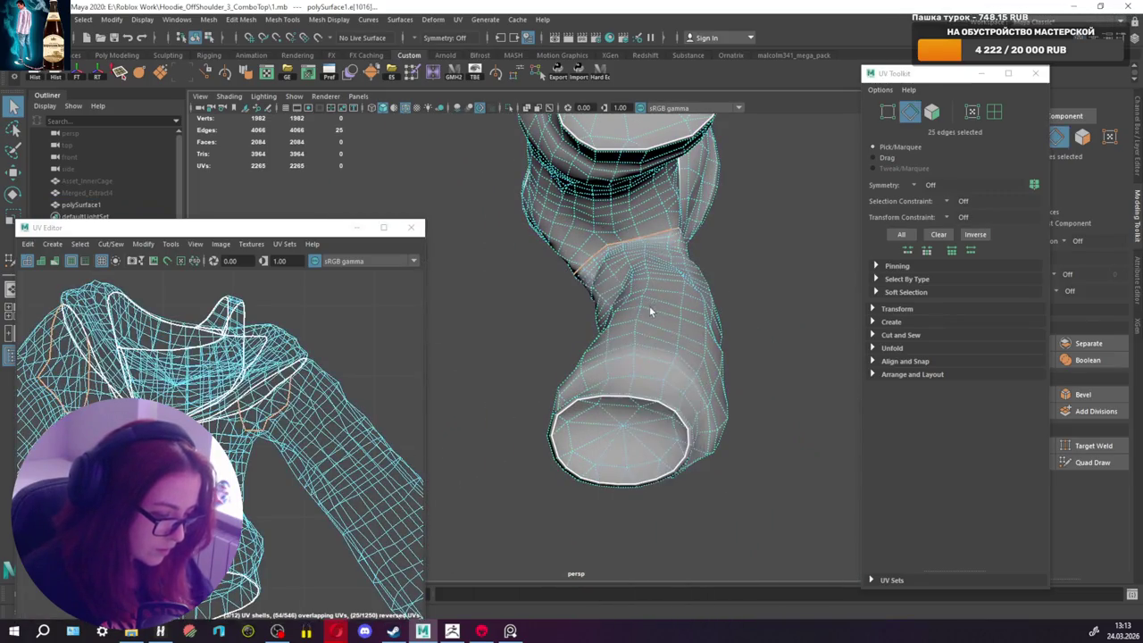
Step: Select seam edges on the sleeve, torso side and shoulder, then cut UVs along them
{"action": "left_click", "coordinate": [637, 312], "text": "shift"}
{"action": "mouse_move", "coordinate": [637, 312]}
{"action": "left_mouse_down", "text": "alt"}
{"action": "mouse_move", "coordinate": [591, 279]}
{"action": "mouse_move", "coordinate": [444, 374]}
{"action": "mouse_move", "coordinate": [403, 331]}
{"action": "mouse_move", "coordinate": [373, 334]}
{"action": "mouse_move", "coordinate": [413, 349]}
{"action": "mouse_move", "coordinate": [304, 382]}
{"action": "mouse_move", "coordinate": [268, 375]}
{"action": "mouse_move", "coordinate": [295, 384]}
{"action": "left_mouse_up", "text": "alt"}
{"action": "mouse_move", "coordinate": [500, 402]}
{"action": "left_mouse_down", "text": "alt"}
{"action": "mouse_move", "coordinate": [529, 423]}
{"action": "mouse_move", "coordinate": [653, 388]}
{"action": "left_mouse_up", "text": "alt"}
{"action": "scroll", "coordinate": [607, 417], "scroll_direction": "up", "scroll_amount": 3}
{"action": "scroll", "coordinate": [607, 409], "scroll_direction": "up", "scroll_amount": 3}
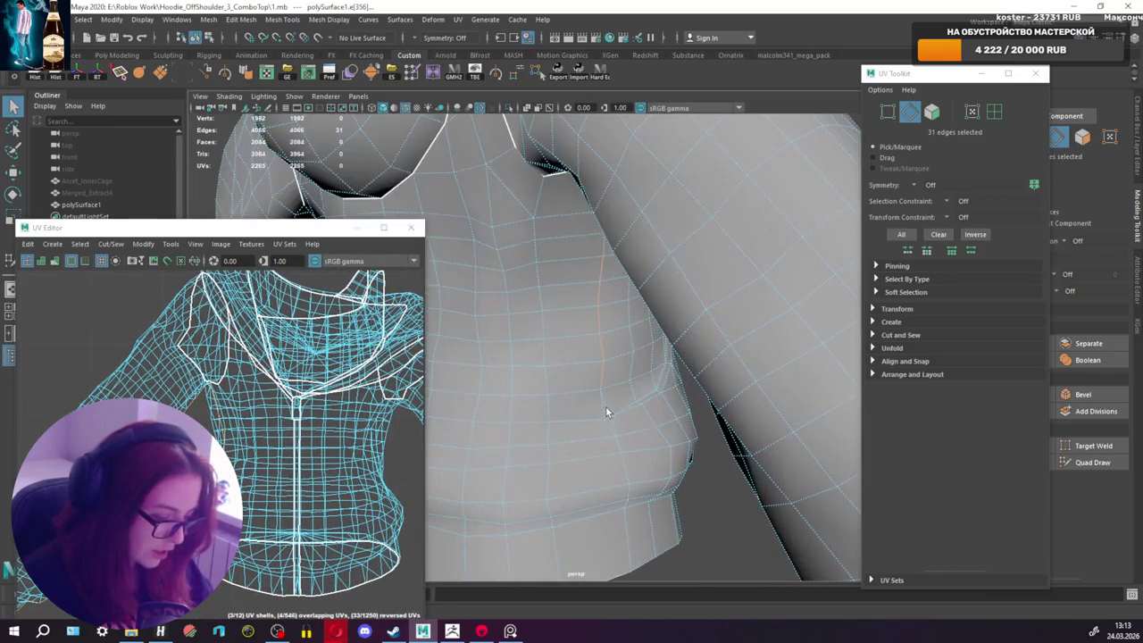
{"action": "left_click", "coordinate": [600, 409], "text": "shift"}
{"action": "mouse_move", "coordinate": [601, 413]}
{"action": "left_mouse_down", "text": "alt"}
{"action": "mouse_move", "coordinate": [623, 338]}
{"action": "mouse_move", "coordinate": [655, 351]}
{"action": "mouse_move", "coordinate": [635, 359]}
{"action": "mouse_move", "coordinate": [712, 474]}
{"action": "mouse_move", "coordinate": [642, 424]}
{"action": "mouse_move", "coordinate": [587, 319]}
{"action": "mouse_move", "coordinate": [472, 416]}
{"action": "mouse_move", "coordinate": [496, 323]}
{"action": "left_mouse_up", "text": "alt"}
{"action": "left_click", "coordinate": [655, 351], "text": "shift"}
{"action": "left_click", "coordinate": [671, 364], "text": "shift"}
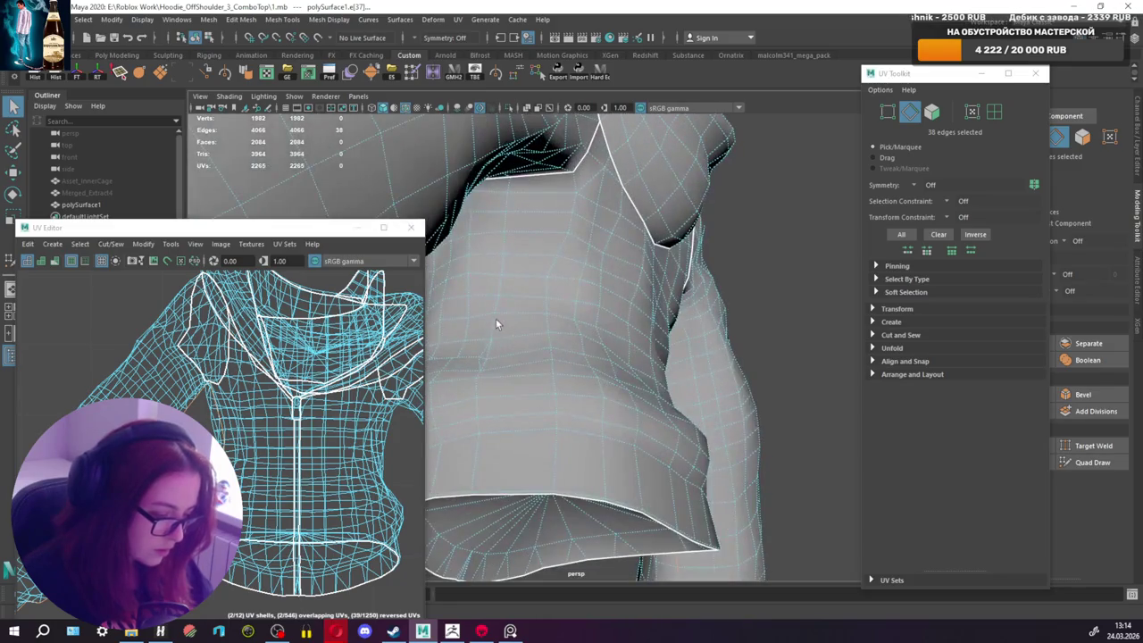
{"action": "mouse_move", "coordinate": [475, 387]}
{"action": "left_mouse_down", "text": "alt"}
{"action": "mouse_move", "coordinate": [508, 374]}
{"action": "mouse_move", "coordinate": [498, 355]}
{"action": "mouse_move", "coordinate": [551, 302]}
{"action": "mouse_move", "coordinate": [555, 205]}
{"action": "mouse_move", "coordinate": [645, 301]}
{"action": "mouse_move", "coordinate": [651, 521]}
{"action": "mouse_move", "coordinate": [605, 352]}
{"action": "mouse_move", "coordinate": [549, 251]}
{"action": "left_mouse_up", "text": "alt"}
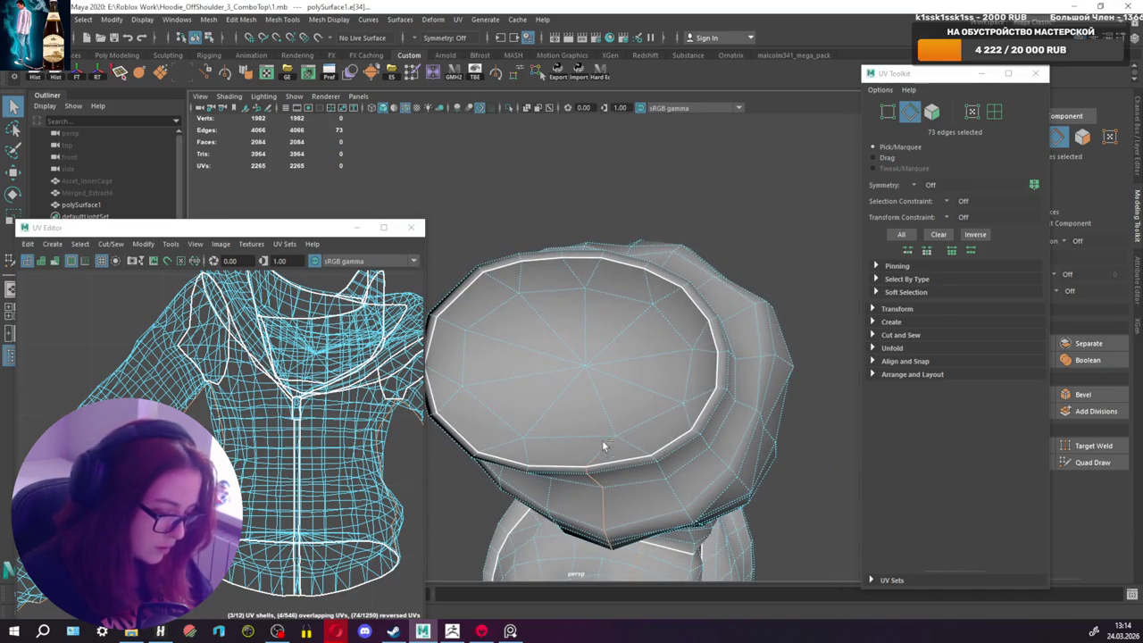
{"action": "key", "text": "ctrl+x"}
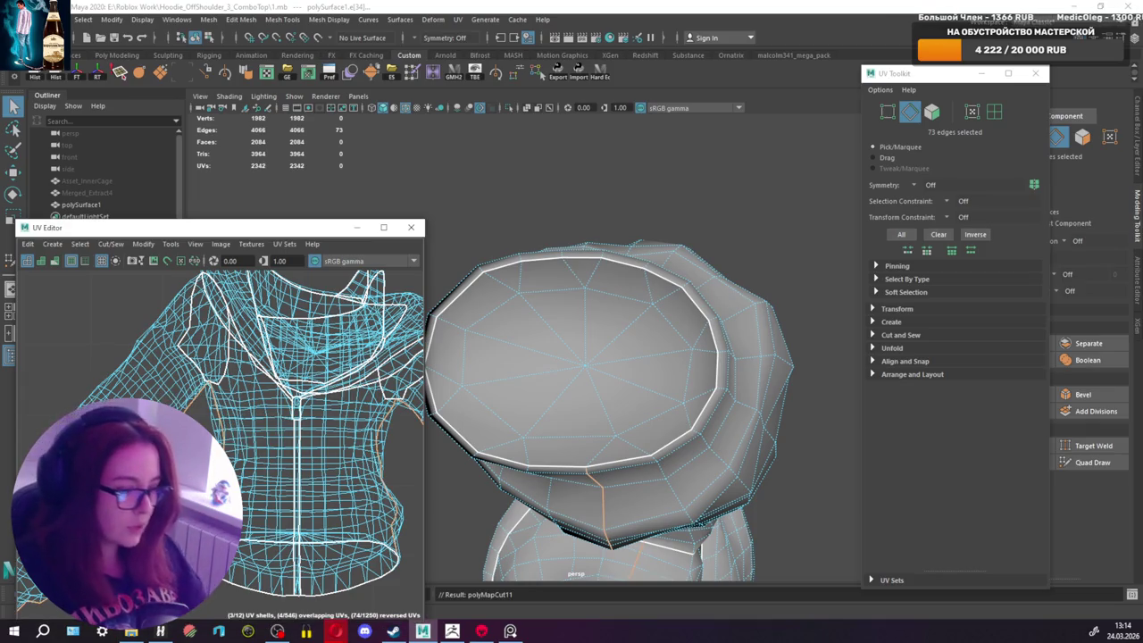
Step: Inspect the hoodie, now cut into 14 UV shells, then return to object mode with F8
{"action": "scroll", "coordinate": [250, 364], "scroll_direction": "down", "scroll_amount": 3}
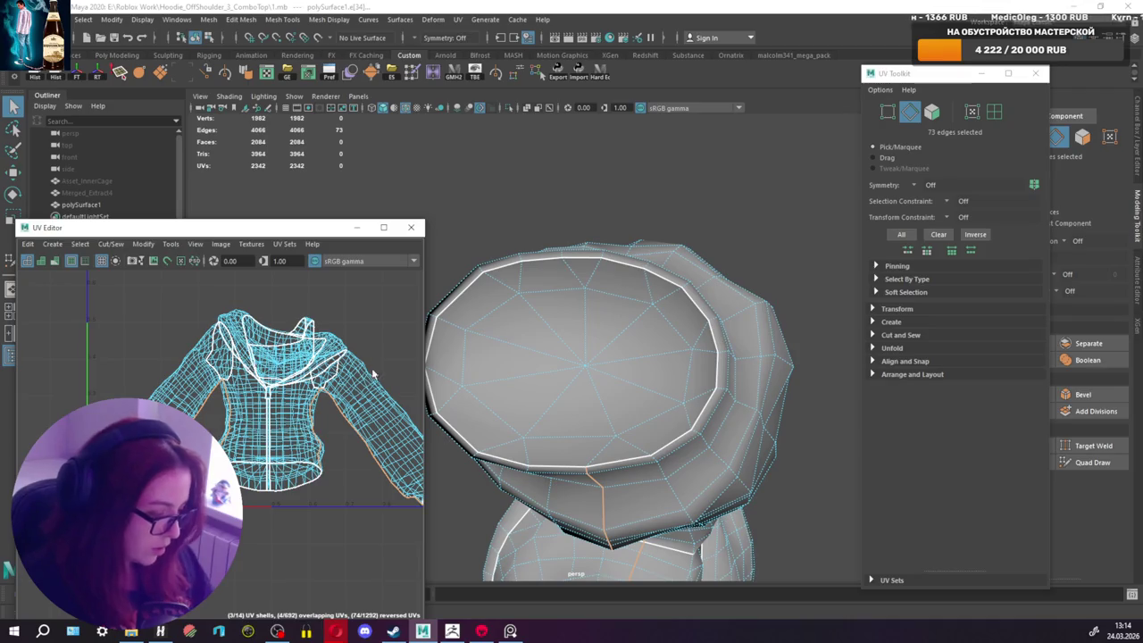
{"action": "left_click_drag", "start_coordinate": [578, 313], "coordinate": [620, 372], "text": "alt"}
{"action": "right_click_drag", "start_coordinate": [620, 372], "coordinate": [674, 284], "text": "alt"}
{"action": "mouse_move", "coordinate": [673, 284]}
{"action": "left_mouse_down", "text": "alt"}
{"action": "mouse_move", "coordinate": [773, 308]}
{"action": "mouse_move", "coordinate": [347, 342]}
{"action": "mouse_move", "coordinate": [358, 306]}
{"action": "mouse_move", "coordinate": [472, 370]}
{"action": "mouse_move", "coordinate": [561, 320]}
{"action": "mouse_move", "coordinate": [518, 375]}
{"action": "mouse_move", "coordinate": [572, 358]}
{"action": "mouse_move", "coordinate": [500, 366]}
{"action": "left_mouse_up", "text": "alt"}
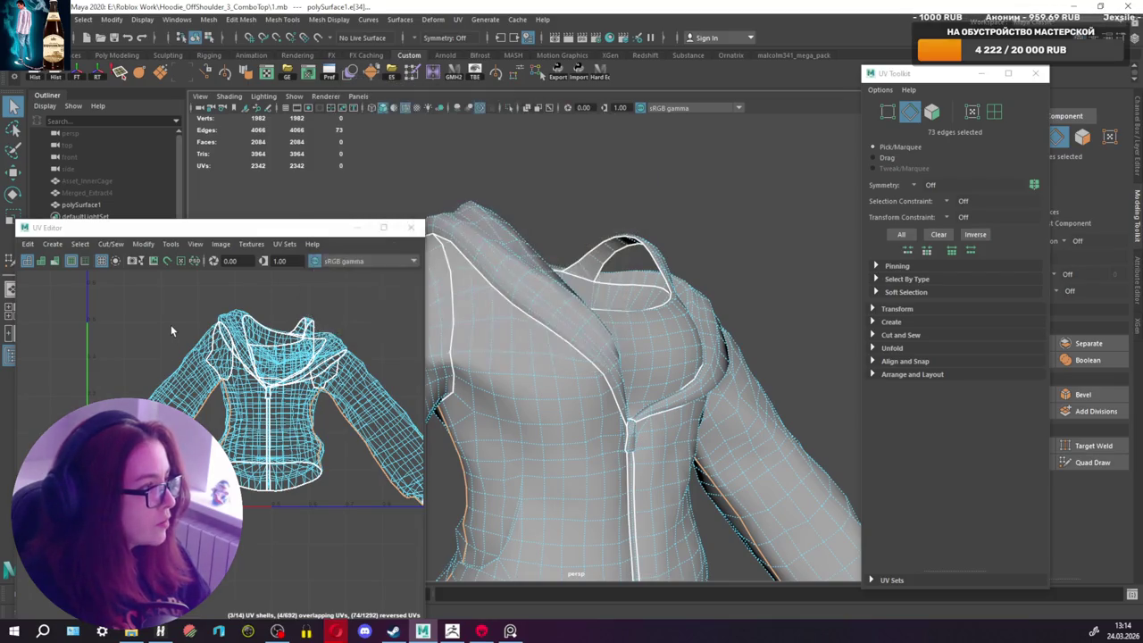
{"action": "mouse_move", "coordinate": [625, 357]}
{"action": "left_mouse_down", "text": "alt"}
{"action": "mouse_move", "coordinate": [697, 320]}
{"action": "mouse_move", "coordinate": [633, 298]}
{"action": "left_mouse_up", "text": "alt"}
{"action": "key", "text": "F8"}
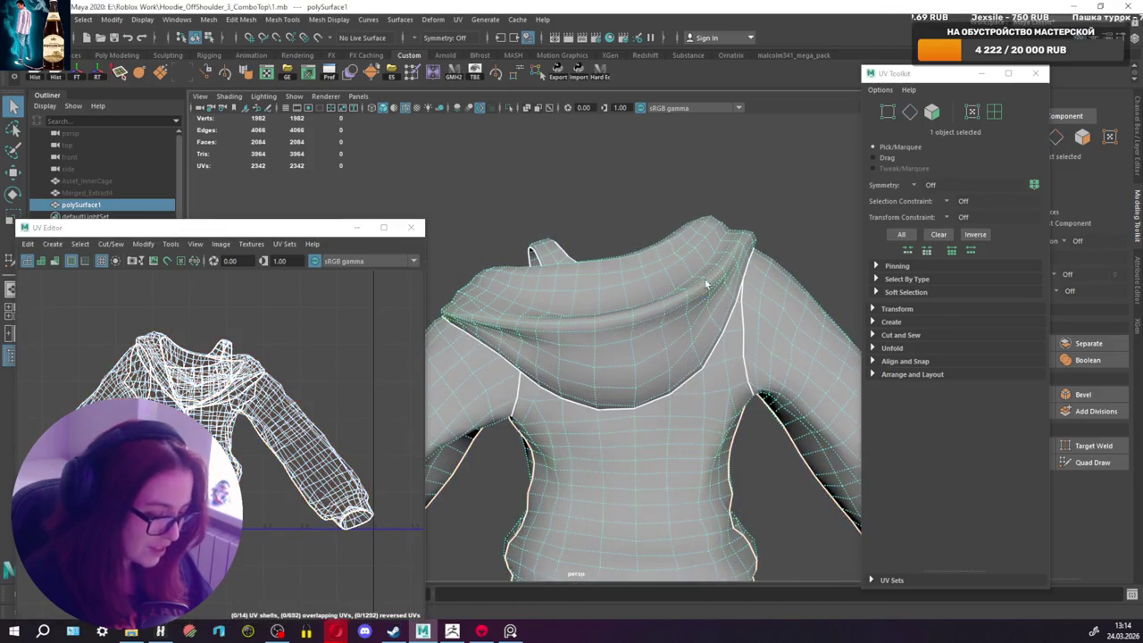
Step: Select the whole hood UV shell and unfold it
{"action": "right_click_drag", "start_coordinate": [651, 317], "coordinate": [715, 315]}
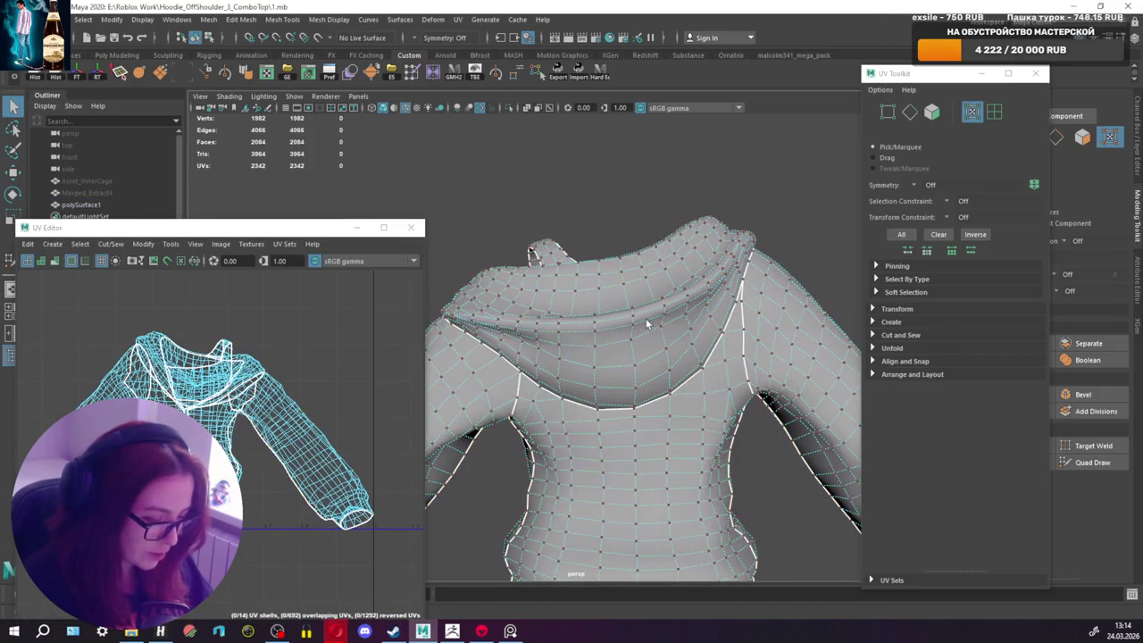
{"action": "double_click", "coordinate": [637, 323]}
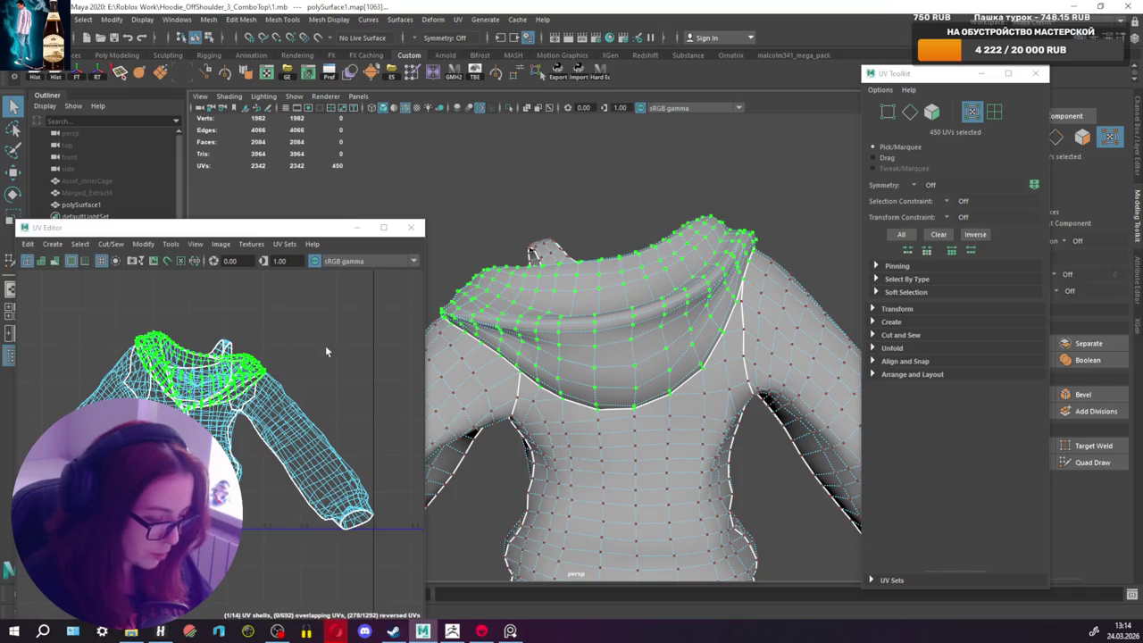
{"action": "left_click", "coordinate": [878, 350]}
{"action": "left_click", "coordinate": [894, 377]}
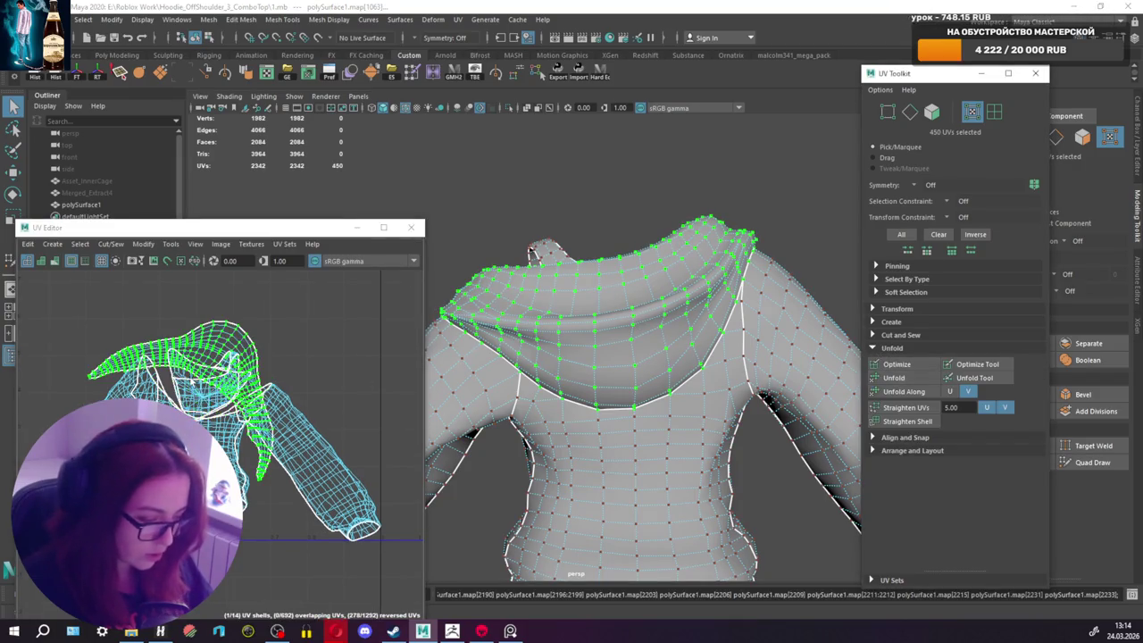
Step: Move the hood shell above the others, rotate it into an arch and briefly check stretching
{"action": "key", "text": "w"}
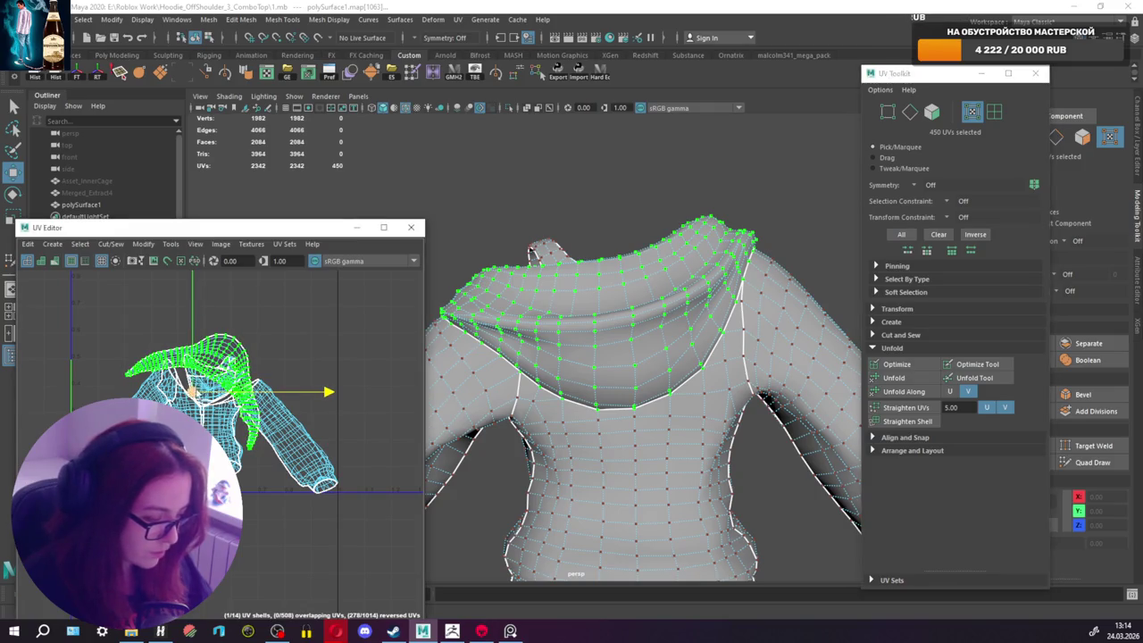
{"action": "left_click_drag", "start_coordinate": [192, 391], "coordinate": [183, 314]}
{"action": "key", "text": "e"}
{"action": "mouse_move", "coordinate": [313, 317]}
{"action": "left_mouse_down"}
{"action": "mouse_move", "coordinate": [293, 271]}
{"action": "mouse_move", "coordinate": [54, 277]}
{"action": "left_mouse_up"}
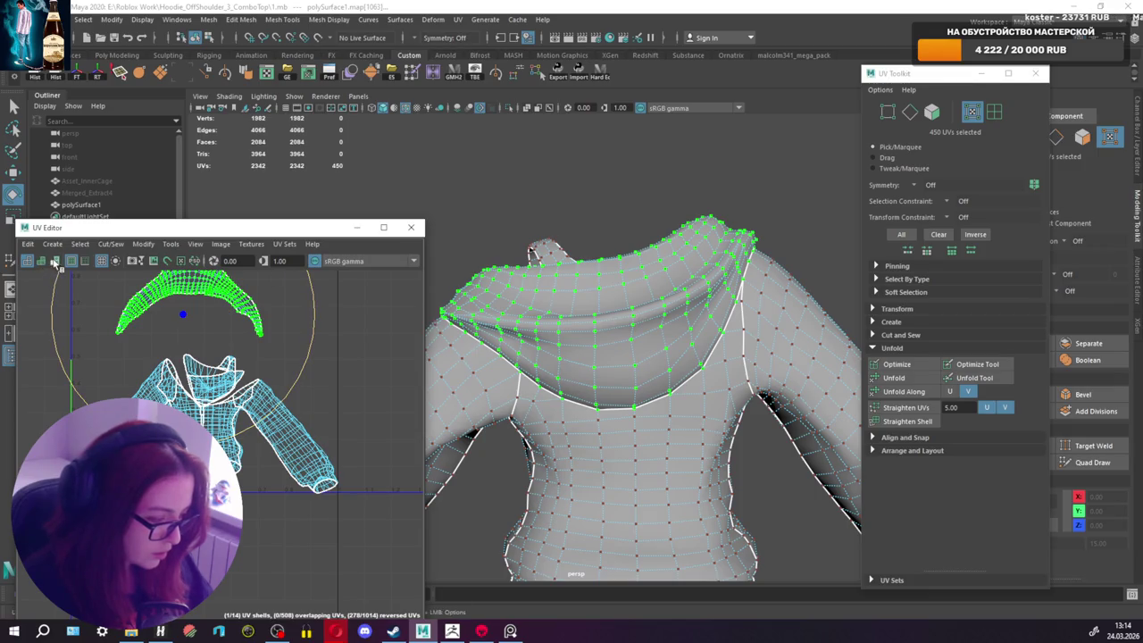
{"action": "left_click", "coordinate": [56, 261]}
{"action": "mouse_move", "coordinate": [580, 325]}
{"action": "left_mouse_down", "text": "alt"}
{"action": "mouse_move", "coordinate": [606, 369]}
{"action": "mouse_move", "coordinate": [530, 330]}
{"action": "mouse_move", "coordinate": [447, 340]}
{"action": "left_mouse_up", "text": "alt"}
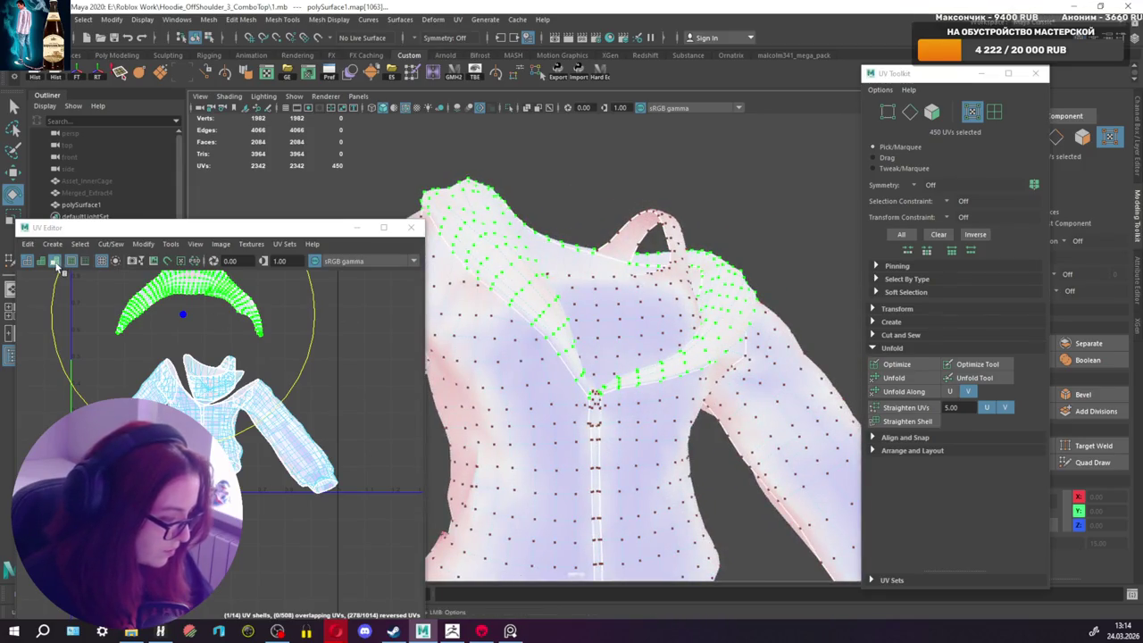
{"action": "left_click", "coordinate": [57, 263]}
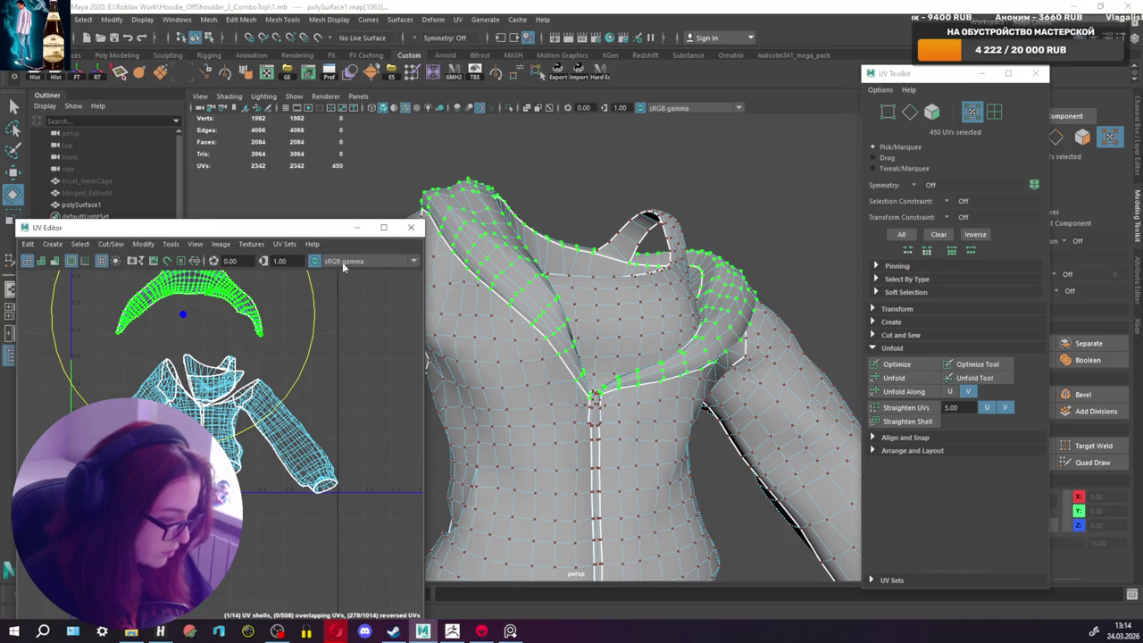
{"action": "left_click_drag", "start_coordinate": [426, 334], "coordinate": [579, 331]}
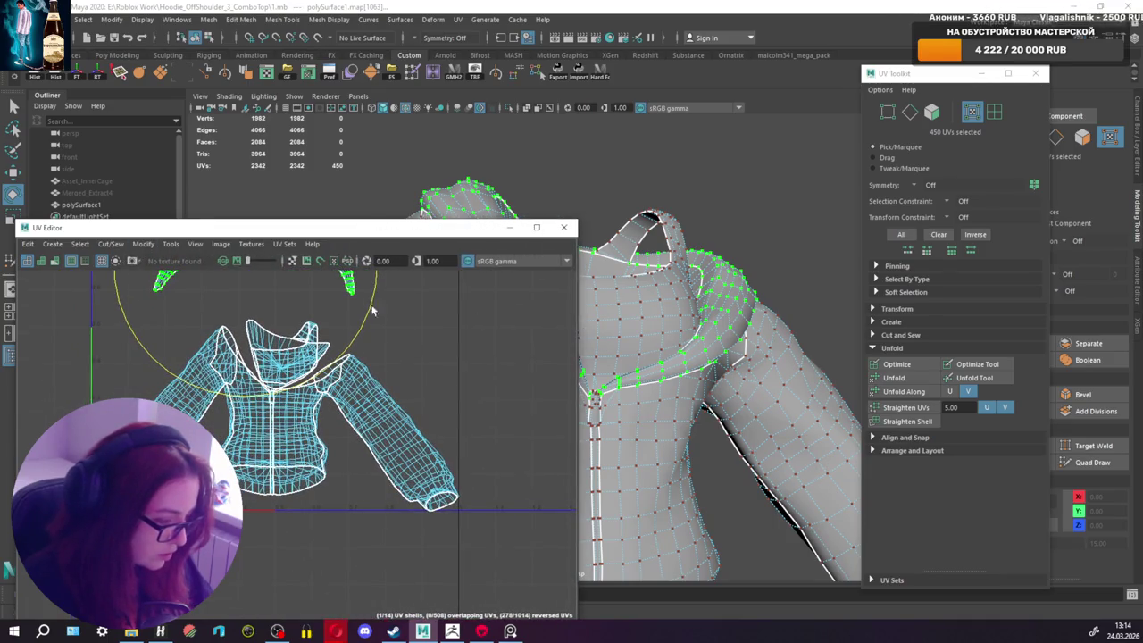
Step: Reposition the UV Editor window and turn on the checker map on the hoodie
{"action": "left_click_drag", "start_coordinate": [242, 233], "coordinate": [230, 205]}
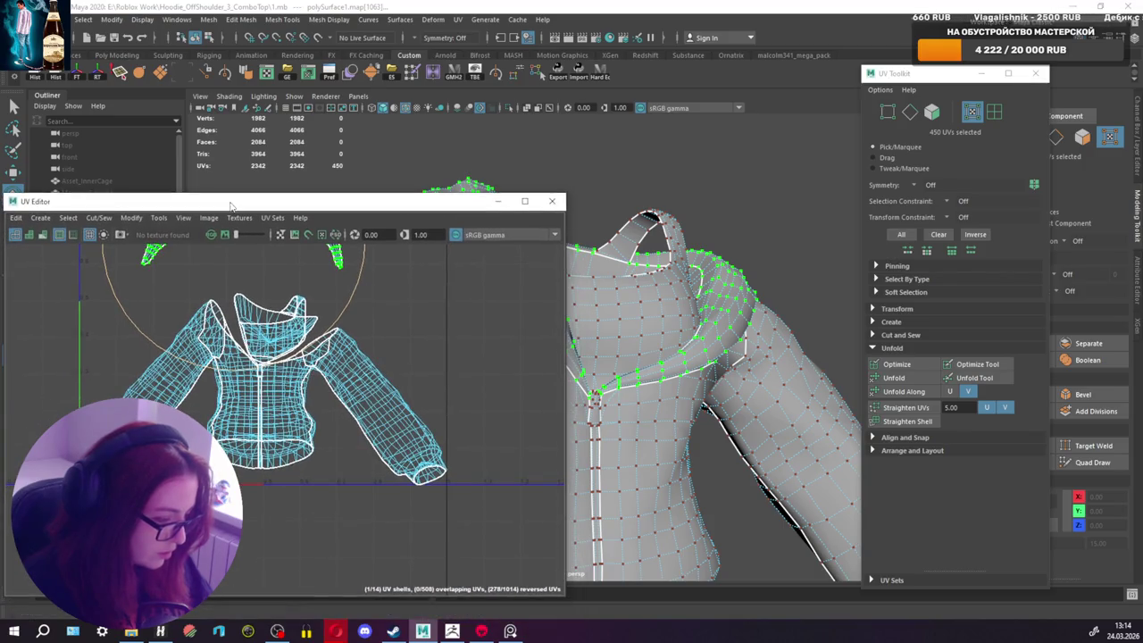
{"action": "mouse_move", "coordinate": [564, 342]}
{"action": "left_mouse_down"}
{"action": "mouse_move", "coordinate": [643, 342]}
{"action": "mouse_move", "coordinate": [589, 342]}
{"action": "left_mouse_up"}
{"action": "left_click", "coordinate": [137, 235]}
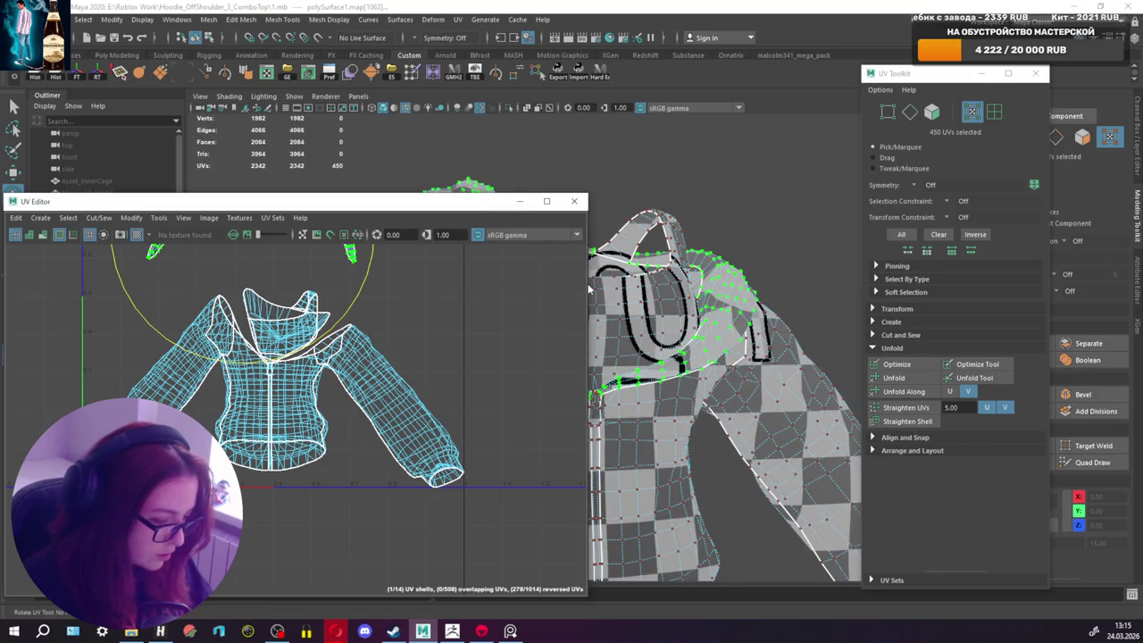
{"action": "left_click_drag", "start_coordinate": [588, 284], "coordinate": [410, 285]}
{"action": "mouse_move", "coordinate": [536, 286]}
{"action": "left_mouse_down", "text": "alt"}
{"action": "mouse_move", "coordinate": [686, 281]}
{"action": "mouse_move", "coordinate": [688, 255]}
{"action": "left_mouse_up", "text": "alt"}
Step: Scale the hood UV shell up, hide the checker map, then shrink the shell slightly
{"action": "key", "text": "r"}
{"action": "mouse_move", "coordinate": [301, 263]}
{"action": "middle_mouse_down"}
{"action": "mouse_move", "coordinate": [319, 323]}
{"action": "mouse_move", "coordinate": [375, 321]}
{"action": "middle_mouse_up"}
{"action": "mouse_move", "coordinate": [672, 320]}
{"action": "left_mouse_down", "text": "alt"}
{"action": "mouse_move", "coordinate": [732, 318]}
{"action": "mouse_move", "coordinate": [590, 340]}
{"action": "mouse_move", "coordinate": [315, 311]}
{"action": "mouse_move", "coordinate": [202, 334]}
{"action": "mouse_move", "coordinate": [111, 326]}
{"action": "mouse_move", "coordinate": [110, 284]}
{"action": "mouse_move", "coordinate": [49, 305]}
{"action": "mouse_move", "coordinate": [89, 332]}
{"action": "mouse_move", "coordinate": [156, 260]}
{"action": "left_mouse_up", "text": "alt"}
{"action": "left_click_drag", "start_coordinate": [411, 337], "coordinate": [589, 313]}
{"action": "left_click", "coordinate": [136, 235]}
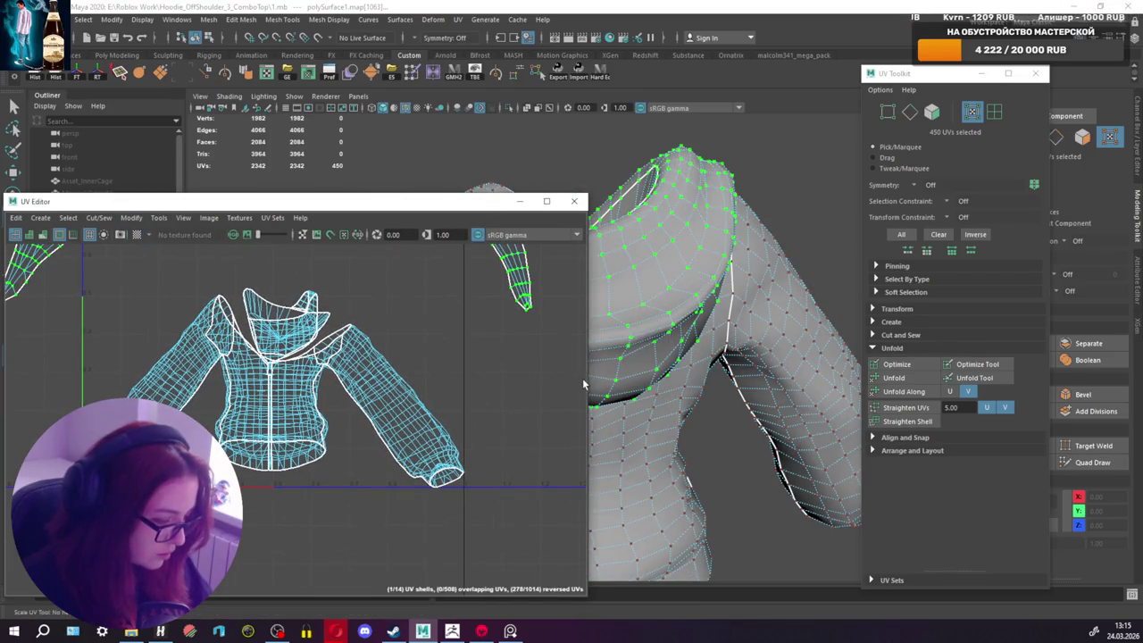
{"action": "left_click_drag", "start_coordinate": [587, 383], "coordinate": [274, 375]}
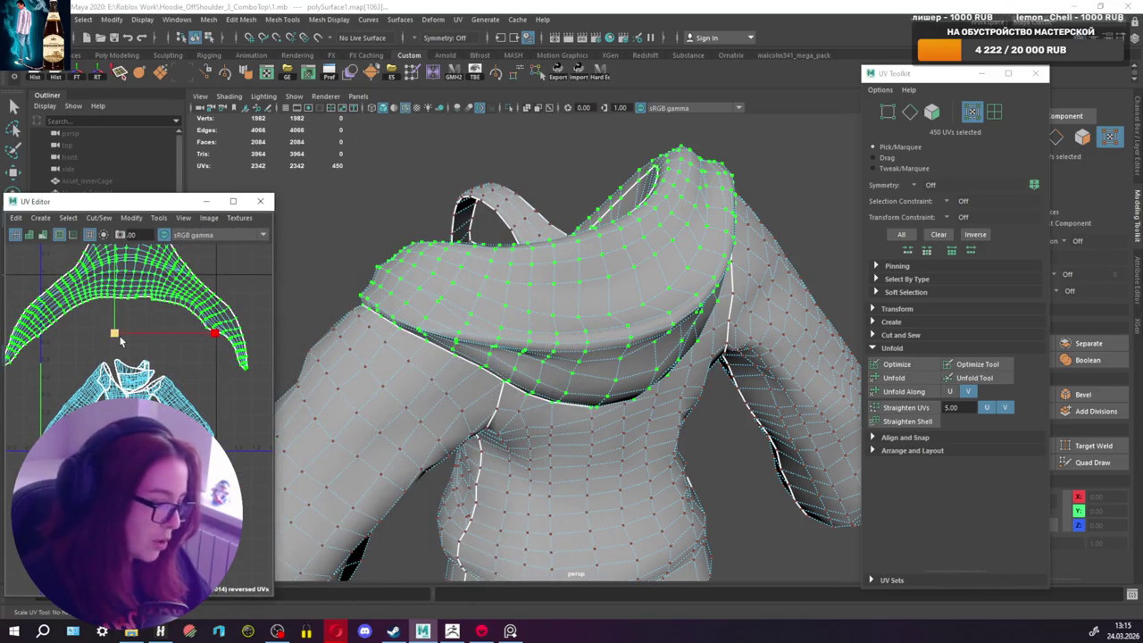
{"action": "left_click_drag", "start_coordinate": [114, 333], "coordinate": [78, 342]}
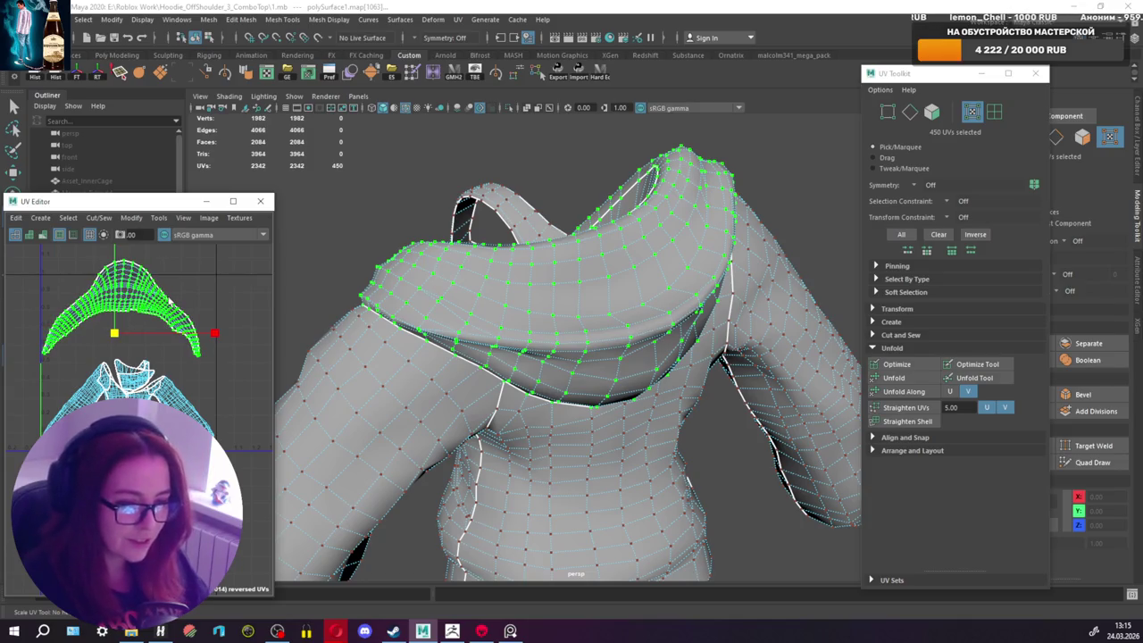
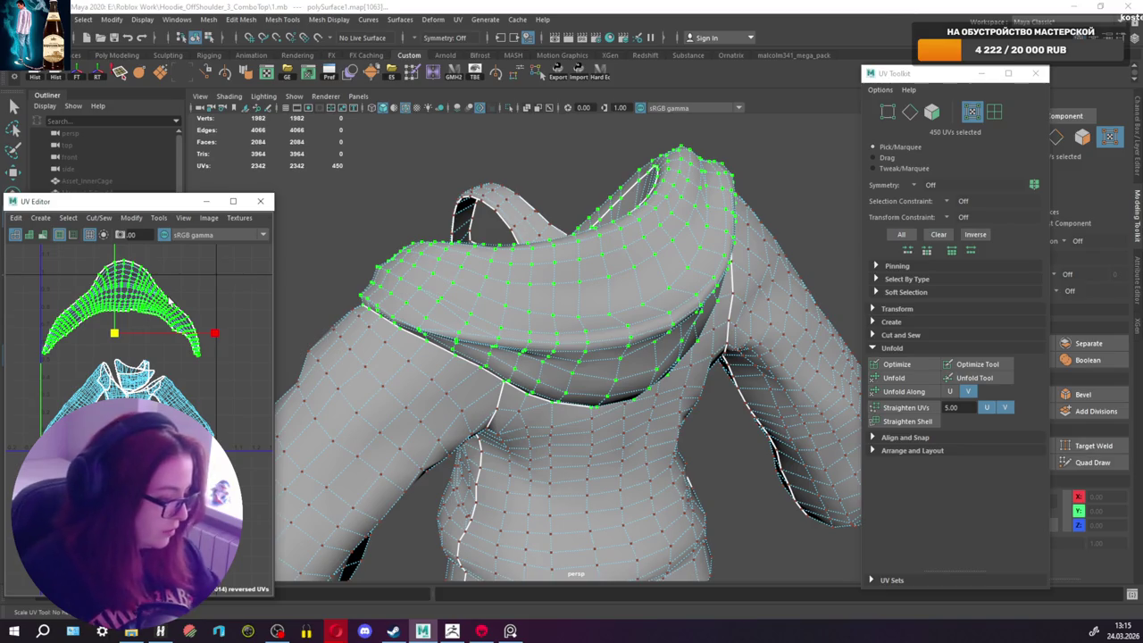
Step: Select all of the hoodie's UVs and unfold them
{"action": "mouse_move", "coordinate": [401, 386]}
{"action": "left_mouse_down", "text": "alt"}
{"action": "mouse_move", "coordinate": [641, 290]}
{"action": "mouse_move", "coordinate": [232, 351]}
{"action": "left_mouse_up", "text": "alt"}
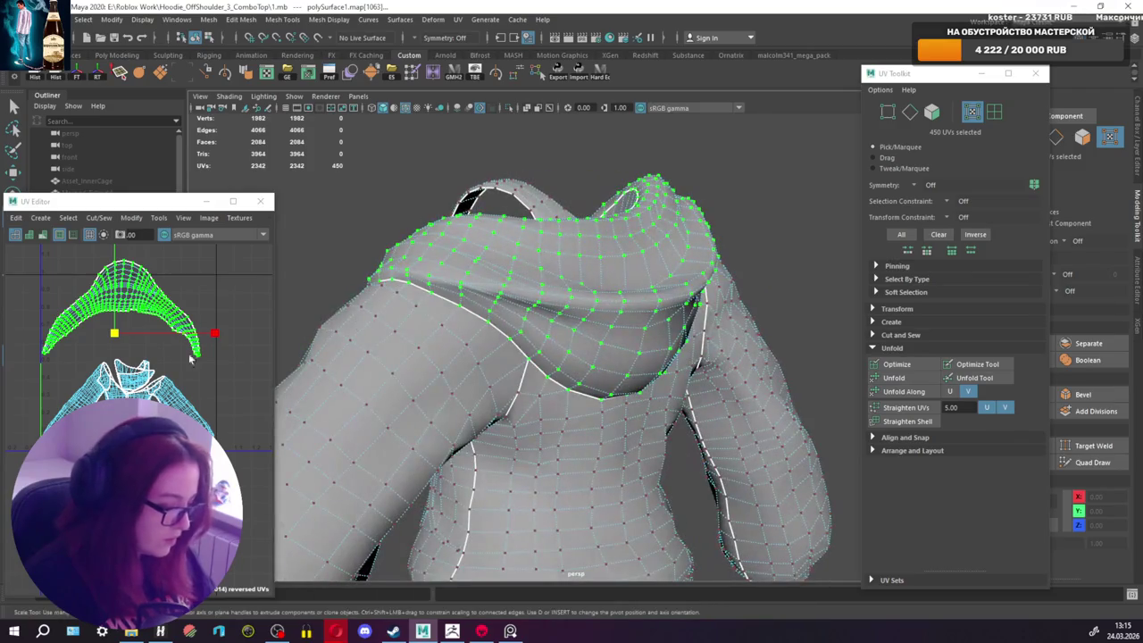
{"action": "left_click_drag", "start_coordinate": [264, 401], "coordinate": [192, 389], "text": "alt"}
{"action": "scroll", "coordinate": [185, 385], "scroll_direction": "down", "scroll_amount": 2}
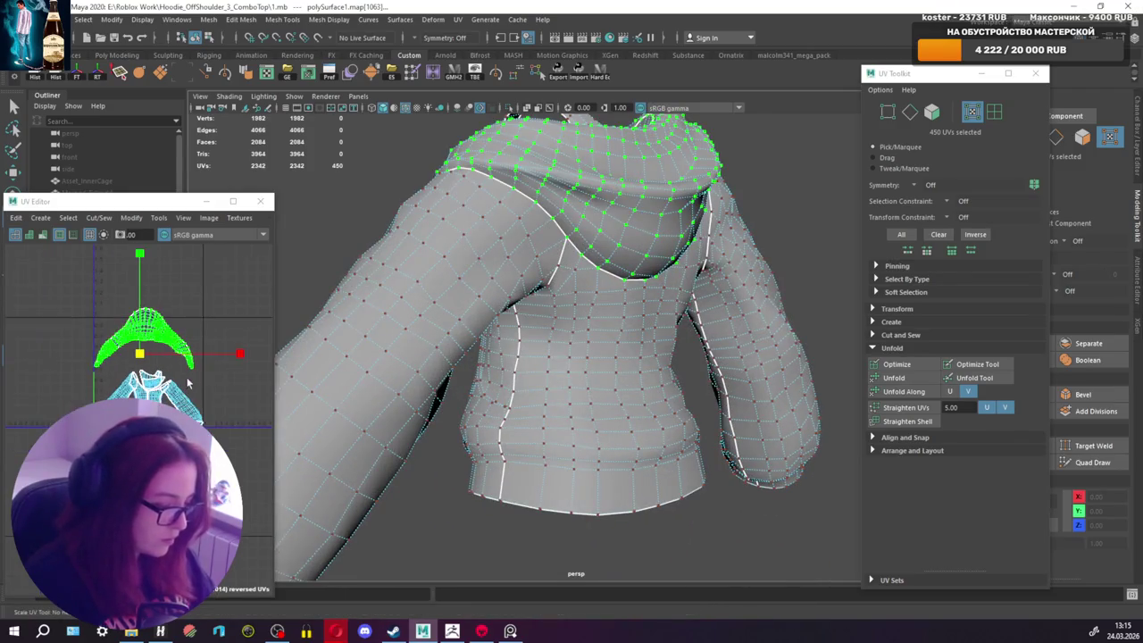
{"action": "left_click_drag", "start_coordinate": [557, 205], "coordinate": [655, 306], "text": "alt"}
{"action": "scroll", "coordinate": [655, 306], "scroll_direction": "up", "scroll_amount": 2}
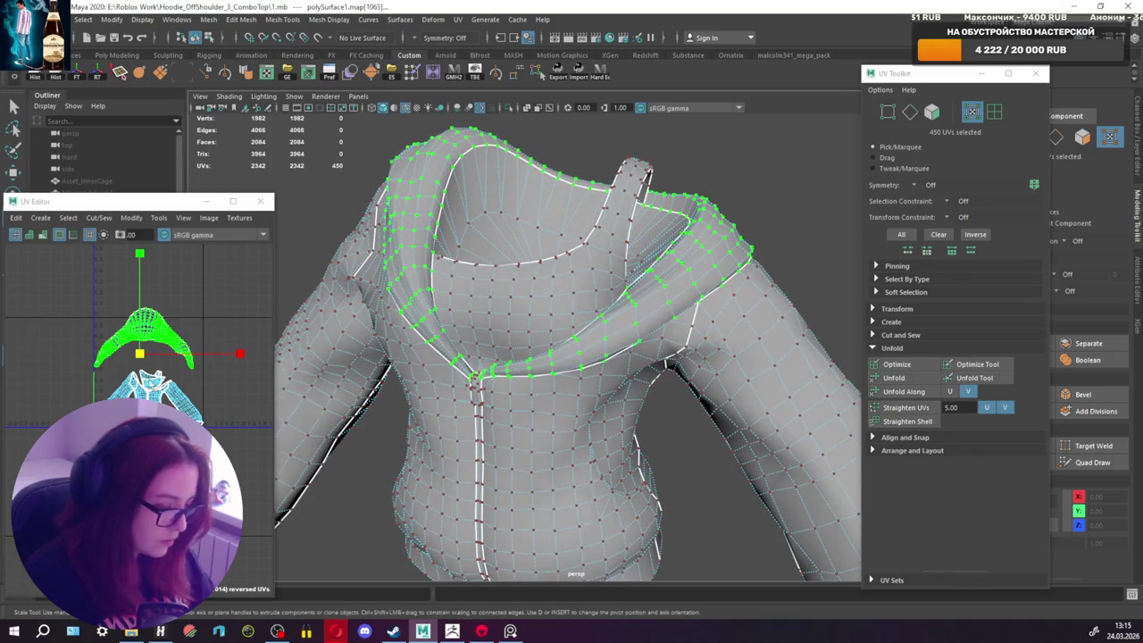
{"action": "scroll", "coordinate": [169, 357], "scroll_direction": "down", "scroll_amount": 2}
{"action": "left_click_drag", "start_coordinate": [87, 291], "coordinate": [261, 488]}
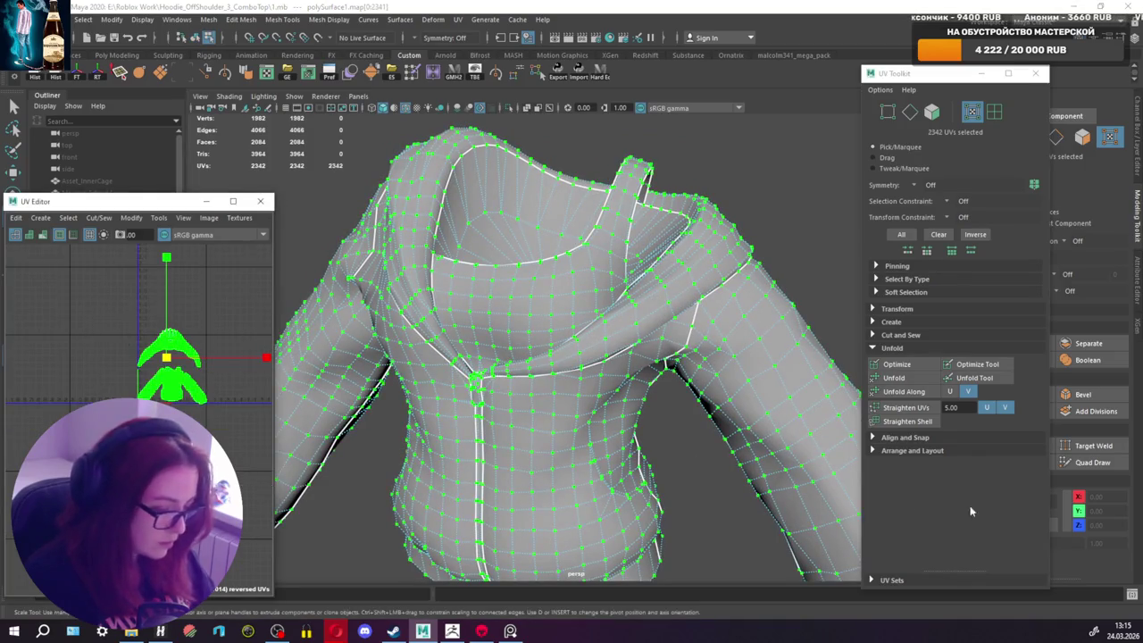
{"action": "left_click", "coordinate": [896, 378]}
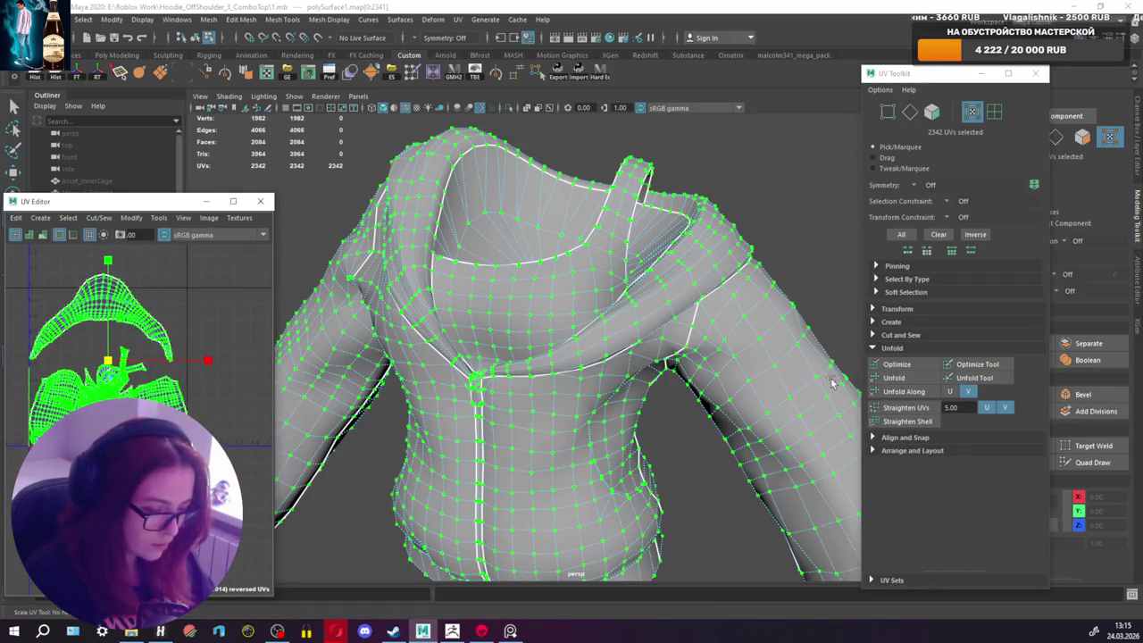
Step: Apply a texel density of 955.7091 at a 2048 map size to the shells
{"action": "left_click", "coordinate": [874, 309]}
{"action": "scroll", "coordinate": [991, 389], "scroll_direction": "down", "scroll_amount": 2}
{"action": "scroll", "coordinate": [1005, 437], "scroll_direction": "down", "scroll_amount": 2}
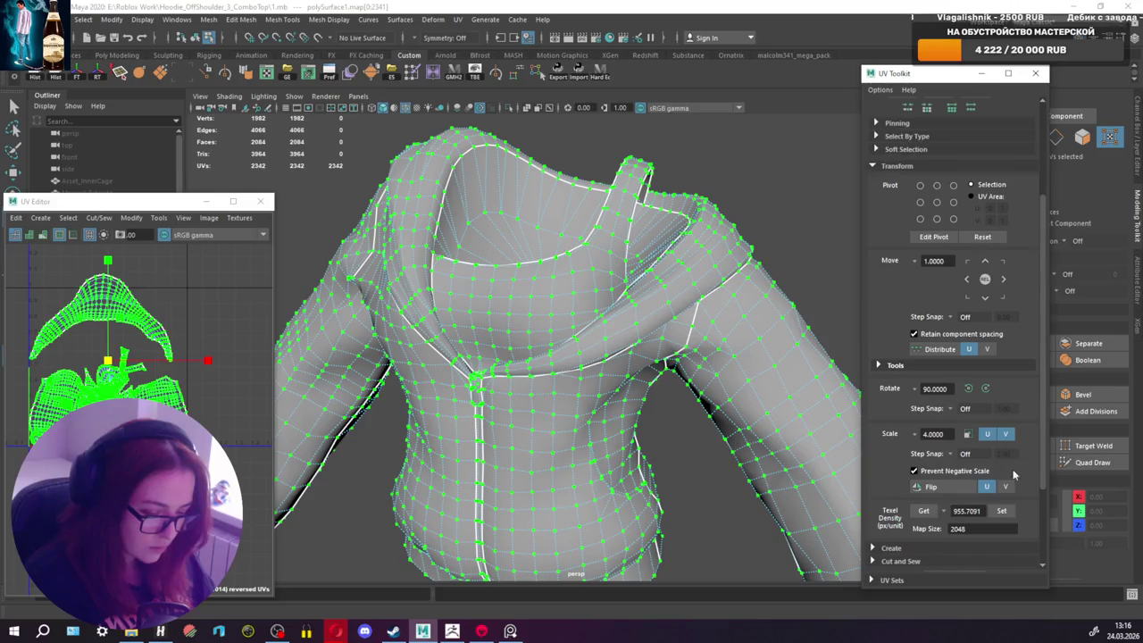
{"action": "scroll", "coordinate": [914, 500], "scroll_direction": "down", "scroll_amount": 3}
{"action": "left_click", "coordinate": [915, 460]}
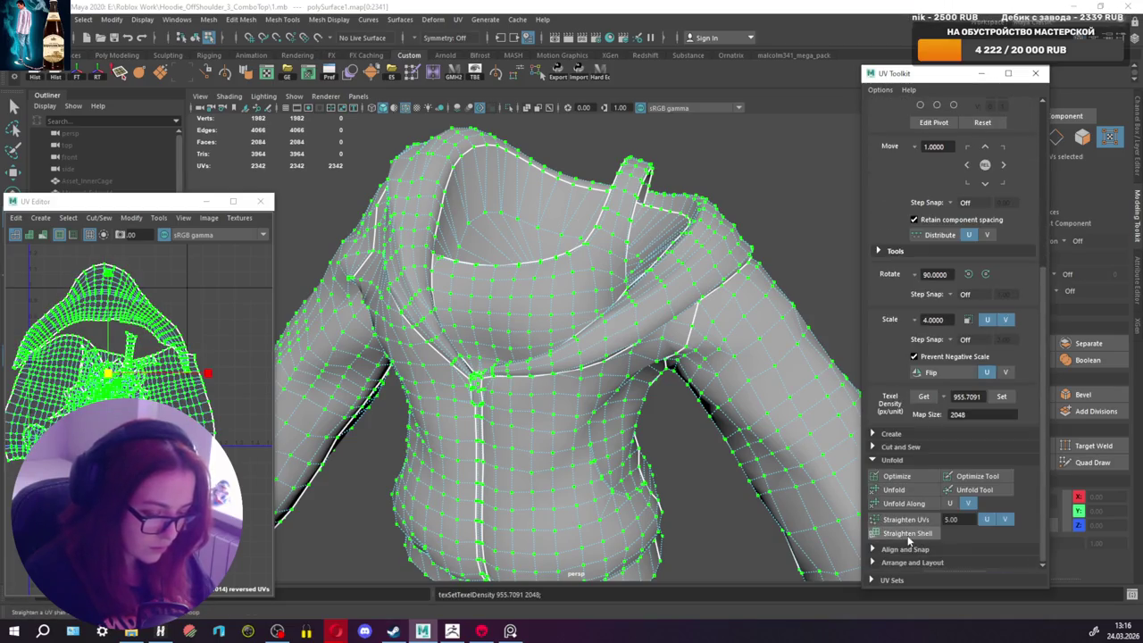
Step: Orient the UV shells and unstack the overlapping ones
{"action": "left_click", "coordinate": [880, 563]}
{"action": "scroll", "coordinate": [893, 554], "scroll_direction": "down", "scroll_amount": 1}
{"action": "scroll", "coordinate": [918, 556], "scroll_direction": "down", "scroll_amount": 3}
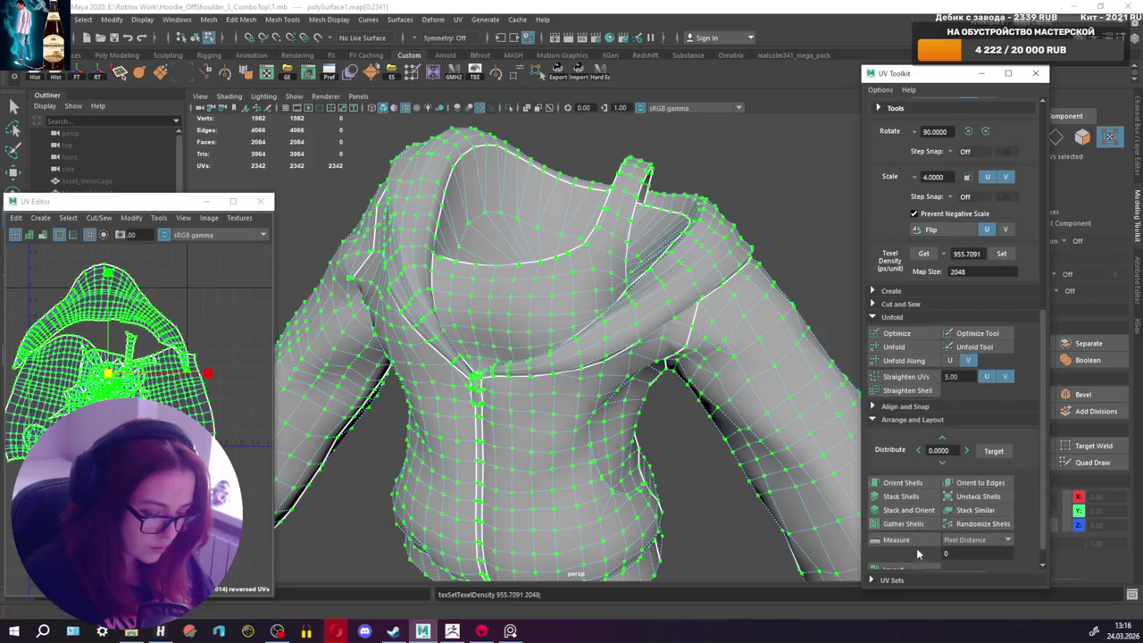
{"action": "left_click", "coordinate": [910, 485]}
{"action": "left_click", "coordinate": [977, 496]}
Step: Scale the UV shells down until the texel density reads 545.1186
{"action": "key", "text": "r"}
{"action": "mouse_move", "coordinate": [130, 390]}
{"action": "left_mouse_down"}
{"action": "mouse_move", "coordinate": [149, 390]}
{"action": "mouse_move", "coordinate": [105, 391]}
{"action": "mouse_move", "coordinate": [129, 382]}
{"action": "left_mouse_up"}
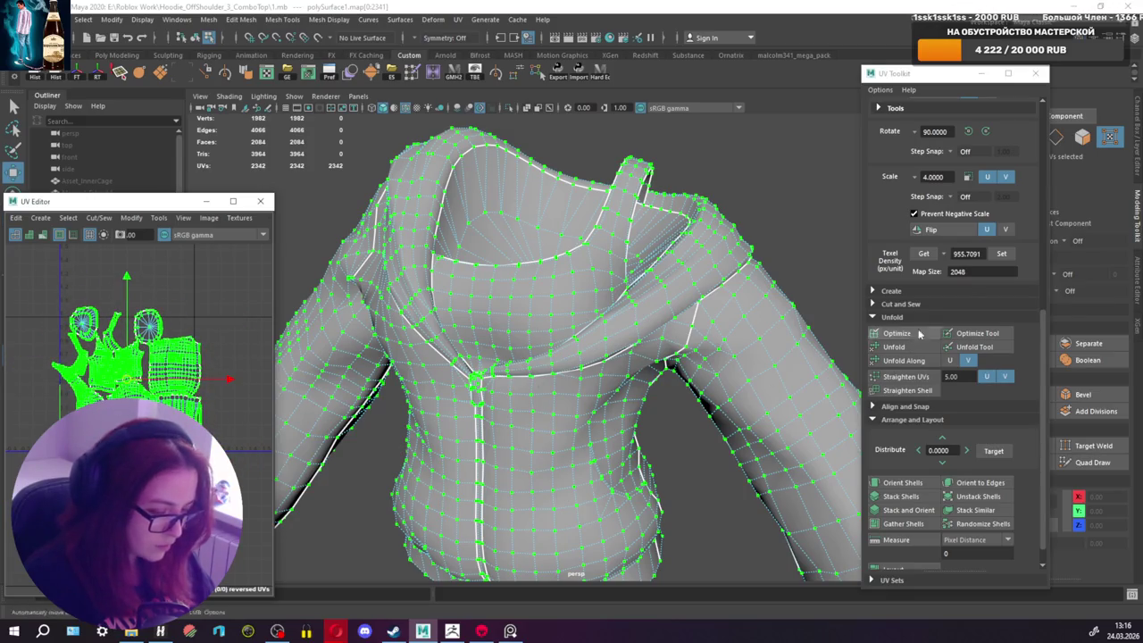
{"action": "left_click", "coordinate": [924, 255]}
{"action": "scroll", "coordinate": [189, 381], "scroll_direction": "up", "scroll_amount": 2}
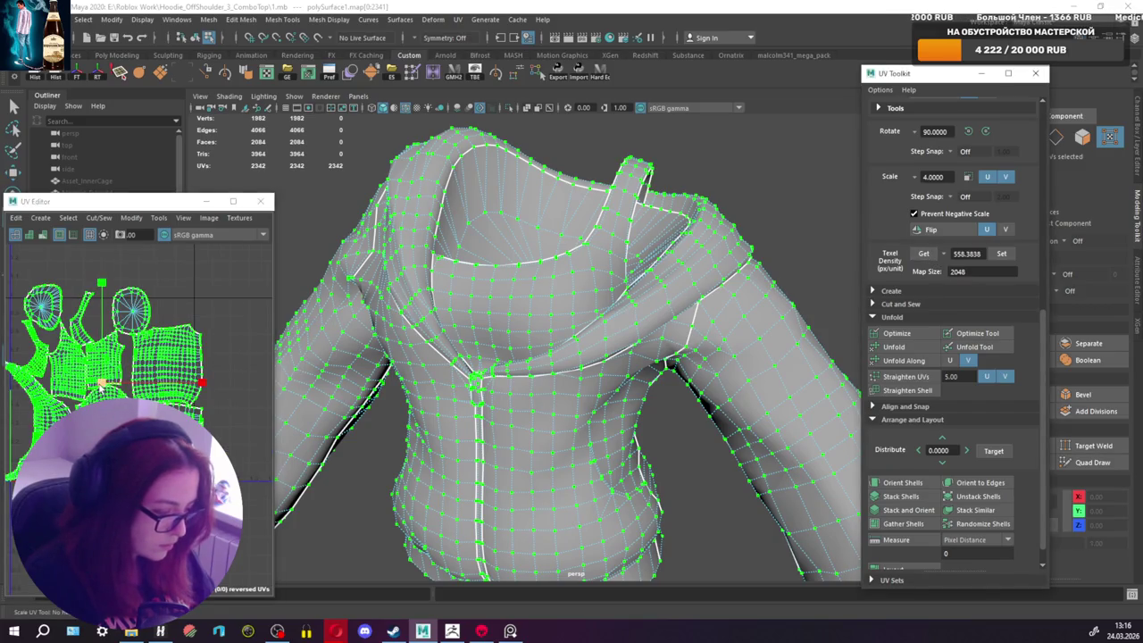
{"action": "left_click_drag", "start_coordinate": [99, 384], "coordinate": [96, 387]}
{"action": "middle_click_drag", "start_coordinate": [143, 393], "coordinate": [193, 396], "text": "alt"}
{"action": "left_click", "coordinate": [933, 256]}
Step: Move the hood UV shell to the left and widen the UV Editor window
{"action": "key", "text": "q"}
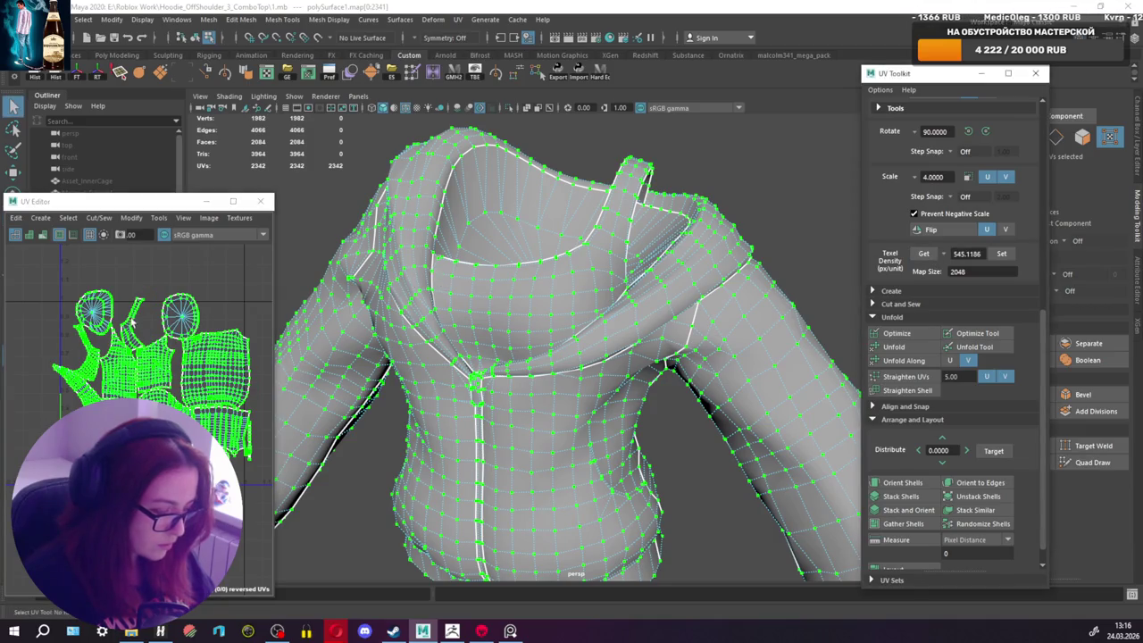
{"action": "middle_click_drag", "start_coordinate": [125, 312], "coordinate": [125, 321], "text": "alt"}
{"action": "left_click", "coordinate": [104, 329]}
{"action": "key", "text": "w"}
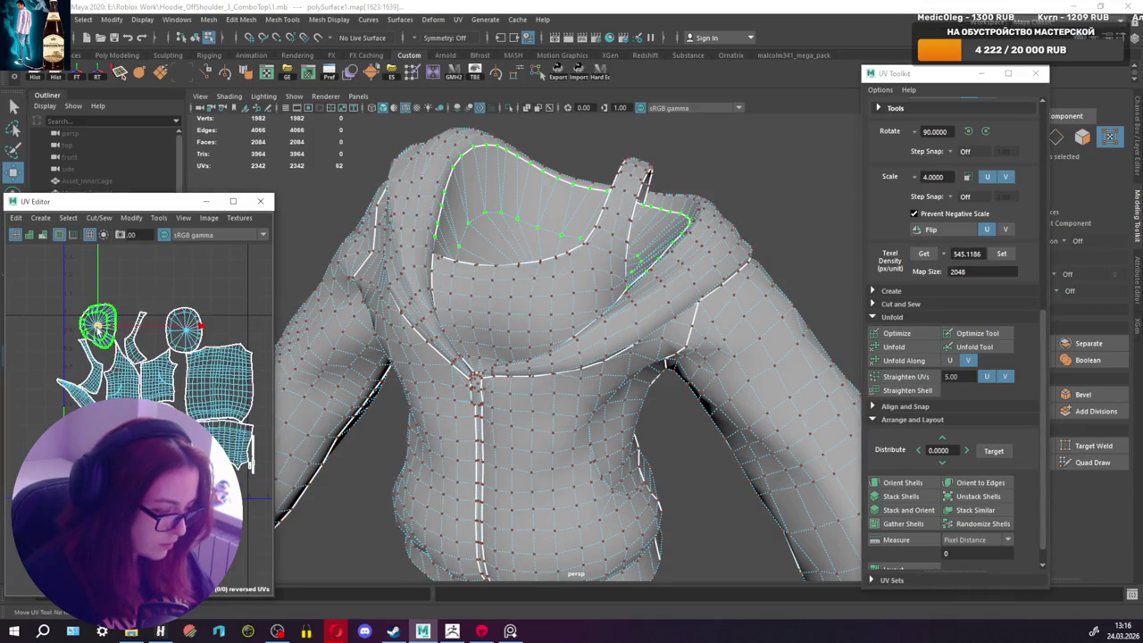
{"action": "left_click_drag", "start_coordinate": [195, 329], "coordinate": [157, 326]}
{"action": "middle_click_drag", "start_coordinate": [156, 326], "coordinate": [195, 330], "text": "alt"}
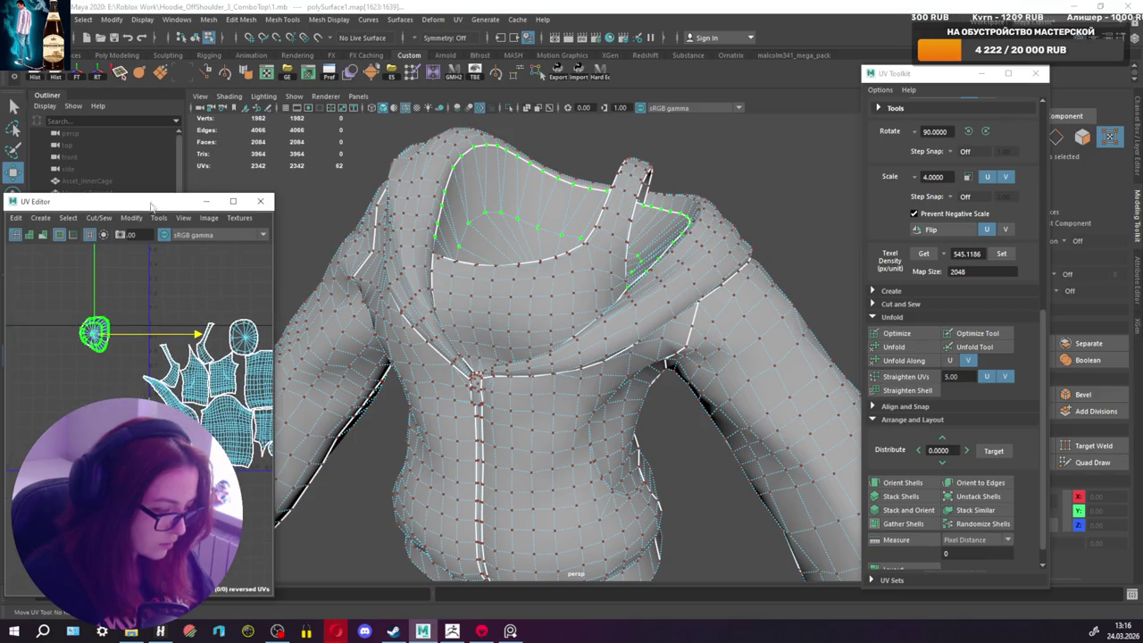
{"action": "left_click_drag", "start_coordinate": [123, 208], "coordinate": [126, 205]}
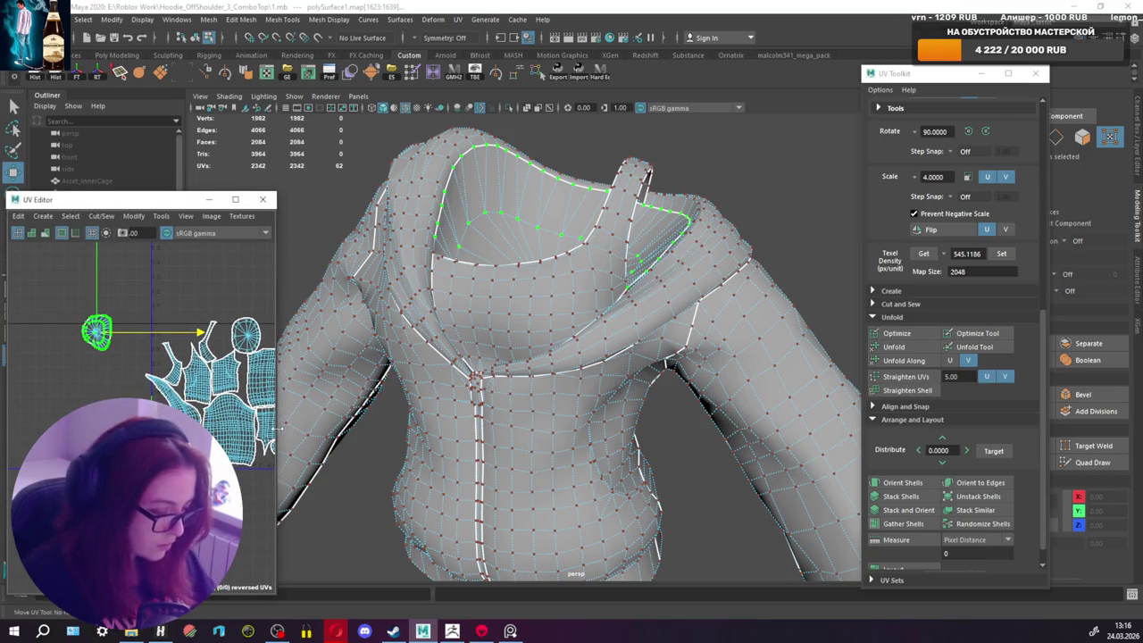
{"action": "left_click_drag", "start_coordinate": [276, 446], "coordinate": [433, 447]}
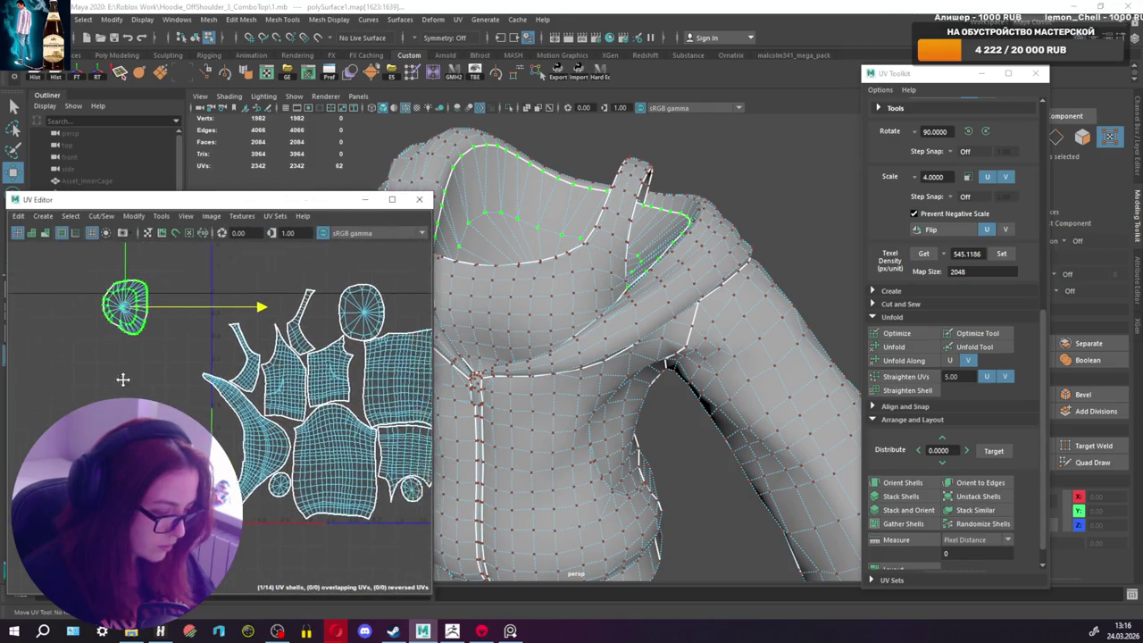
Step: Raise the hood shell and place both round shells beside it at the top-left
{"action": "middle_click_drag", "start_coordinate": [137, 364], "coordinate": [72, 439], "text": "alt"}
{"action": "left_click_drag", "start_coordinate": [84, 359], "coordinate": [82, 285]}
{"action": "left_click", "coordinate": [323, 367]}
{"action": "mouse_move", "coordinate": [323, 367]}
{"action": "left_mouse_down"}
{"action": "mouse_move", "coordinate": [84, 344]}
{"action": "mouse_move", "coordinate": [72, 332]}
{"action": "left_mouse_up"}
{"action": "middle_click_drag", "start_coordinate": [218, 412], "coordinate": [173, 362], "text": "alt"}
{"action": "left_click", "coordinate": [322, 485]}
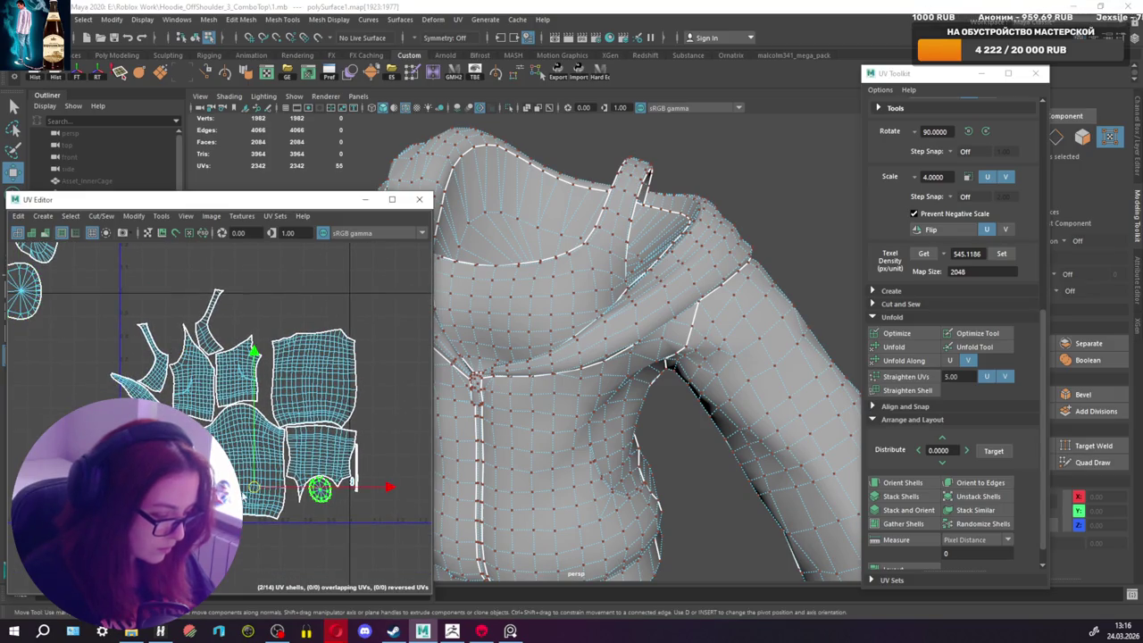
{"action": "left_click_drag", "start_coordinate": [253, 488], "coordinate": [3, 277]}
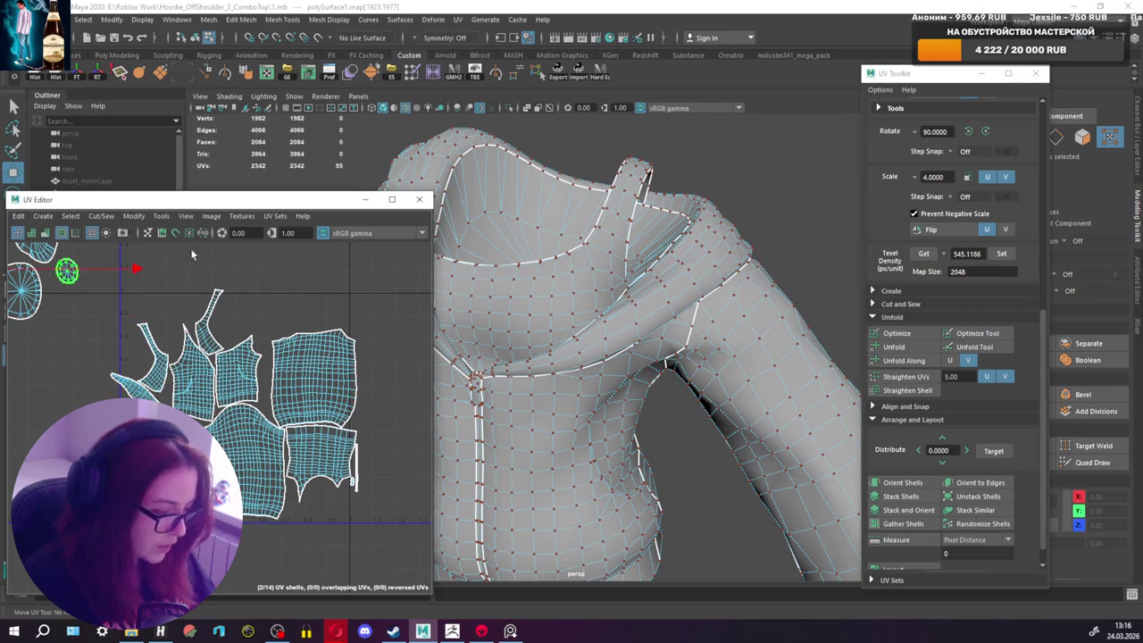
Step: Move the thin strip shell right and the narrow shell to the far left
{"action": "middle_click_drag", "start_coordinate": [398, 493], "coordinate": [368, 505], "text": "alt"}
{"action": "left_click", "coordinate": [327, 487]}
{"action": "mouse_move", "coordinate": [327, 487]}
{"action": "left_mouse_down"}
{"action": "mouse_move", "coordinate": [413, 460]}
{"action": "mouse_move", "coordinate": [401, 462]}
{"action": "left_mouse_up"}
{"action": "left_click", "coordinate": [417, 460]}
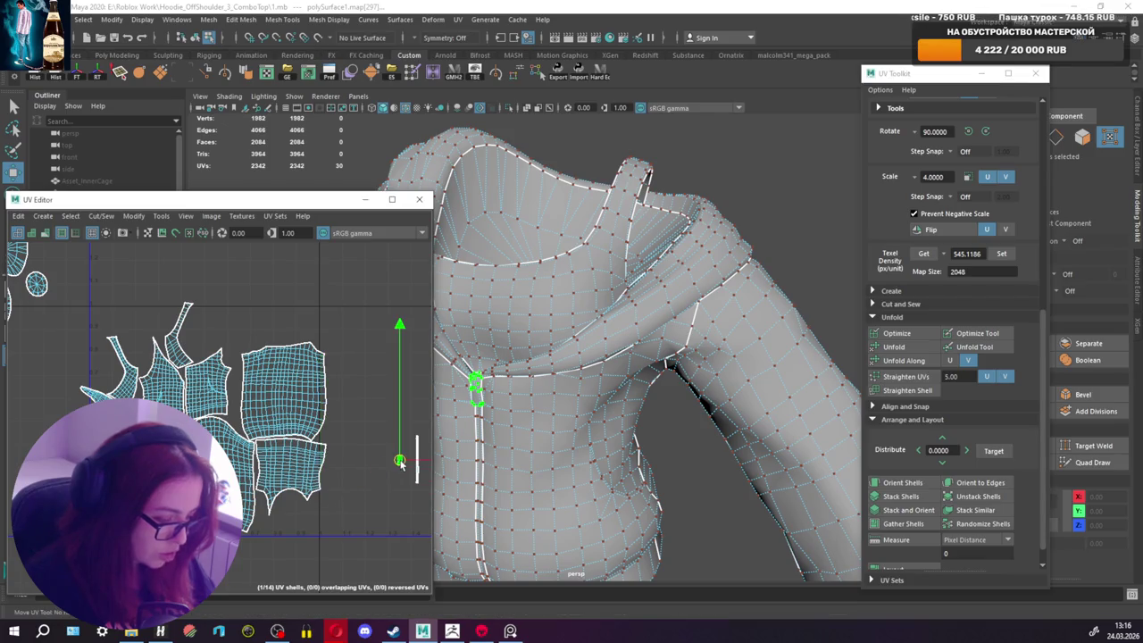
{"action": "left_click", "coordinate": [181, 348]}
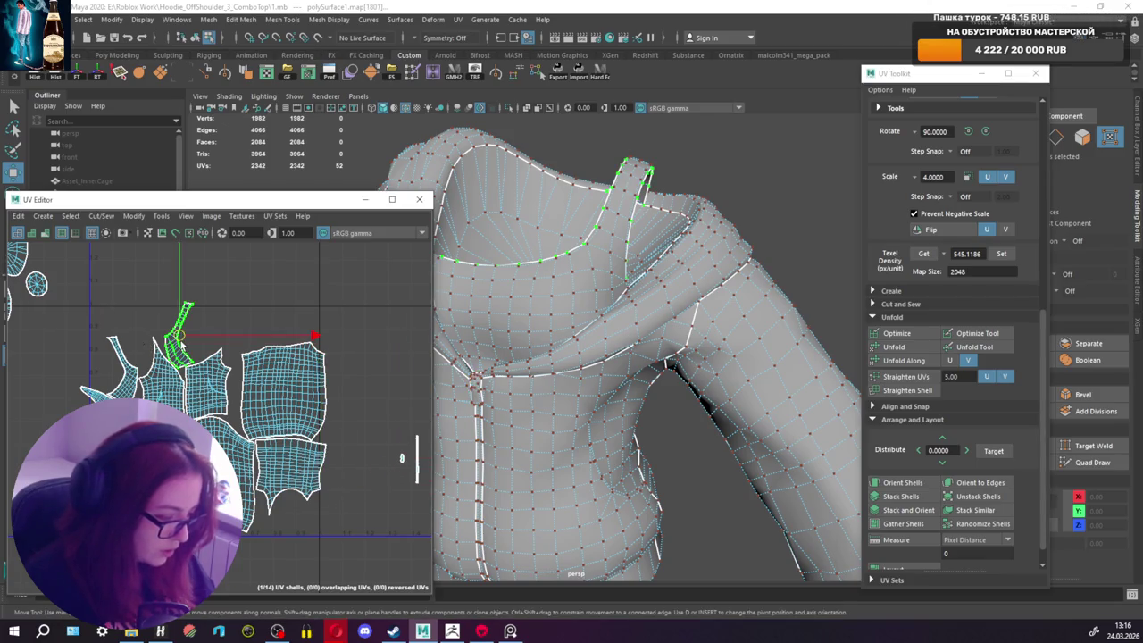
{"action": "left_click_drag", "start_coordinate": [179, 335], "coordinate": [20, 340]}
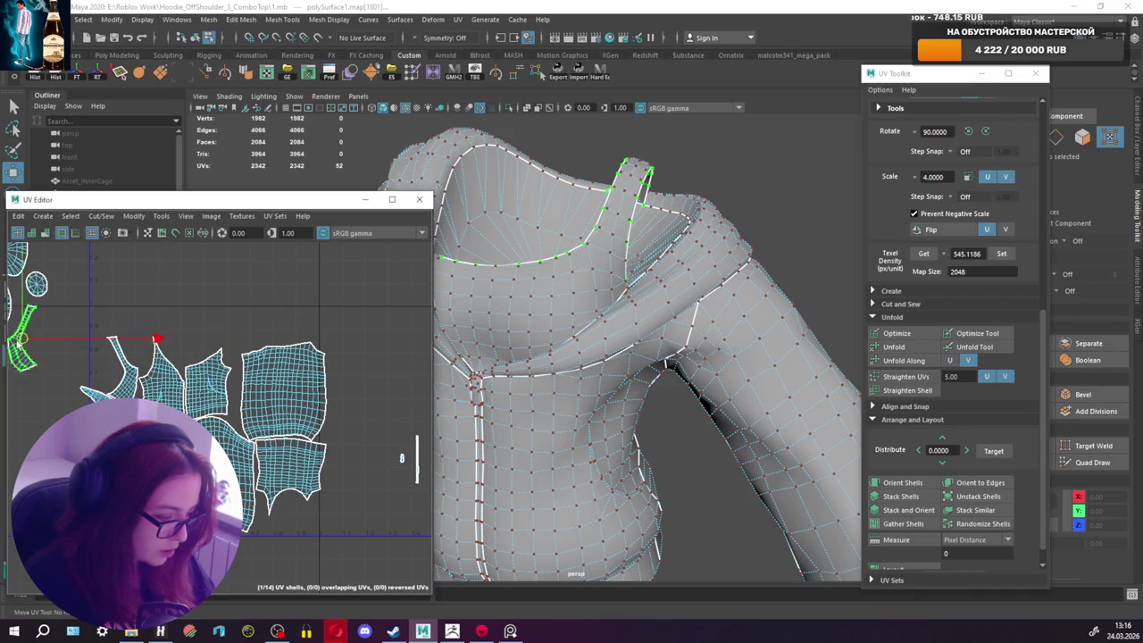
Step: Rotate the lower-left UV shell so it stands more upright
{"action": "left_click", "coordinate": [125, 375]}
{"action": "key", "text": "e"}
{"action": "mouse_move", "coordinate": [253, 351]}
{"action": "left_mouse_down"}
{"action": "mouse_move", "coordinate": [246, 338]}
{"action": "mouse_move", "coordinate": [117, 340]}
{"action": "mouse_move", "coordinate": [217, 268]}
{"action": "left_mouse_up"}
{"action": "key", "text": "w"}
Step: Move three shells up into the top row beside the large panel
{"action": "left_click", "coordinate": [163, 386]}
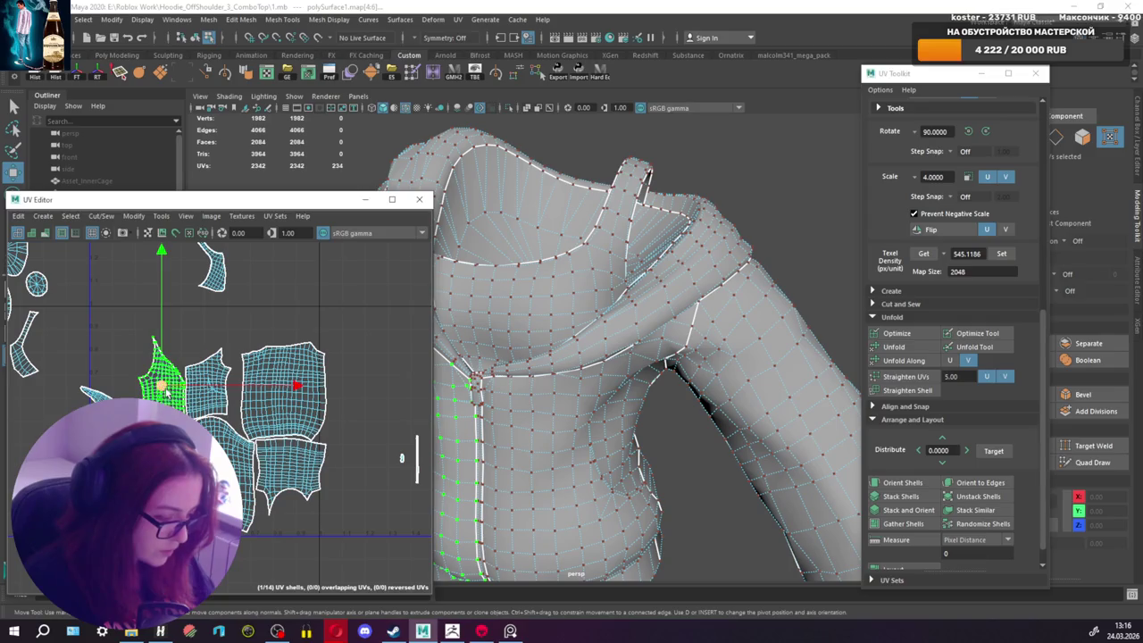
{"action": "left_click_drag", "start_coordinate": [166, 393], "coordinate": [163, 297]}
{"action": "left_click", "coordinate": [207, 380]}
{"action": "left_click_drag", "start_coordinate": [207, 380], "coordinate": [265, 264]}
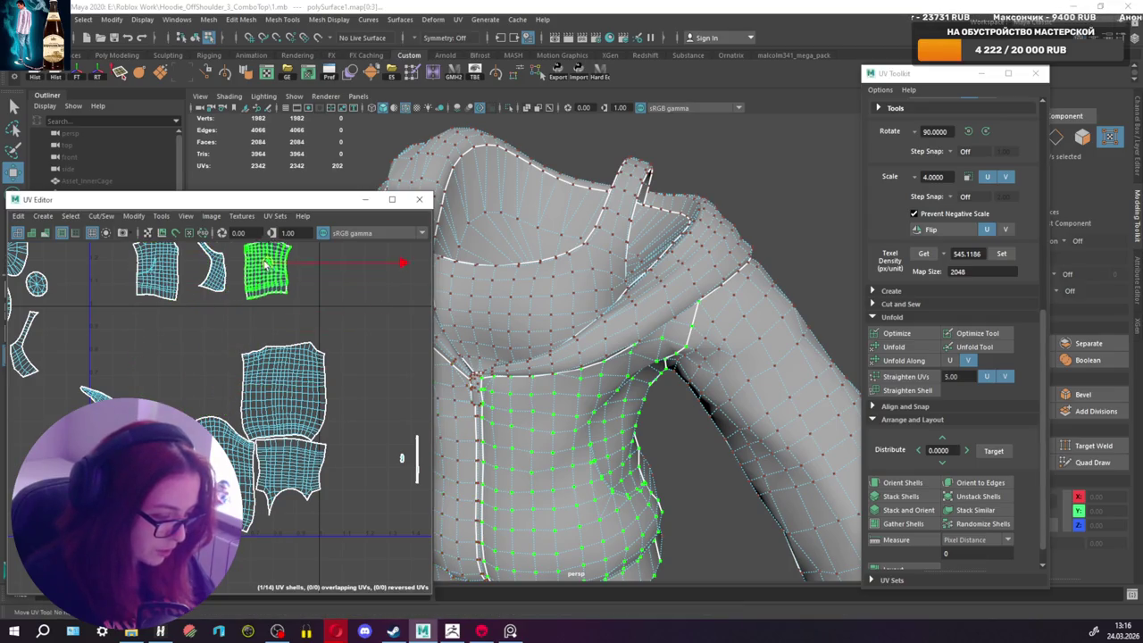
{"action": "left_click", "coordinate": [230, 453]}
{"action": "left_click_drag", "start_coordinate": [230, 454], "coordinate": [191, 389]}
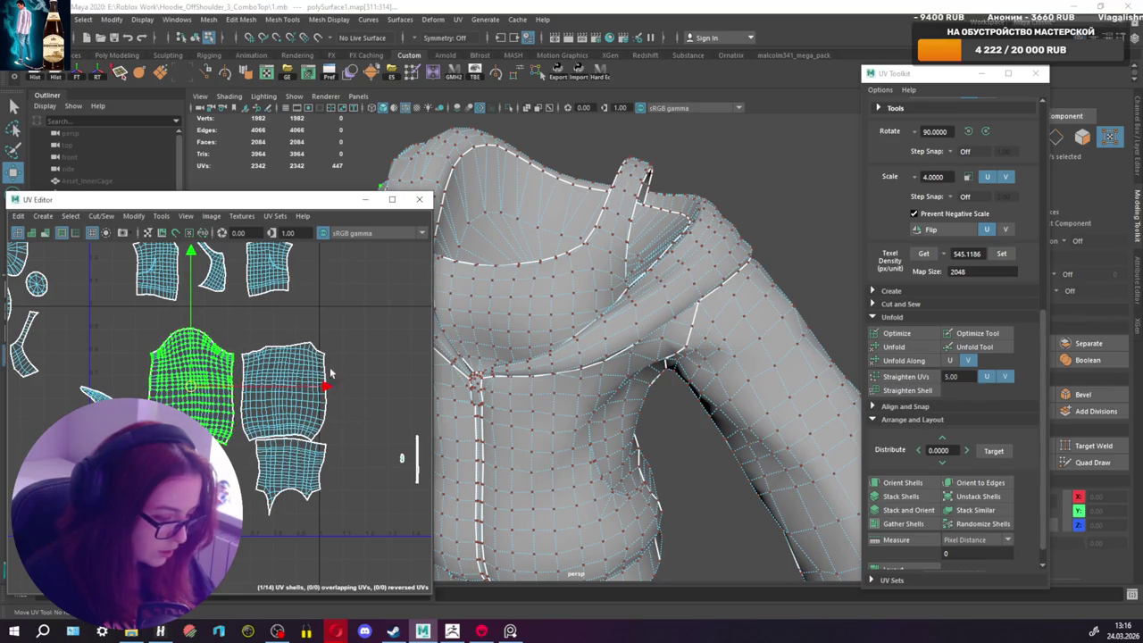
{"action": "scroll", "coordinate": [625, 358], "scroll_direction": "down", "scroll_amount": 3}
Step: Shift both sleeve shells up slightly in the layout
{"action": "left_click_drag", "start_coordinate": [625, 357], "coordinate": [345, 343], "text": "alt"}
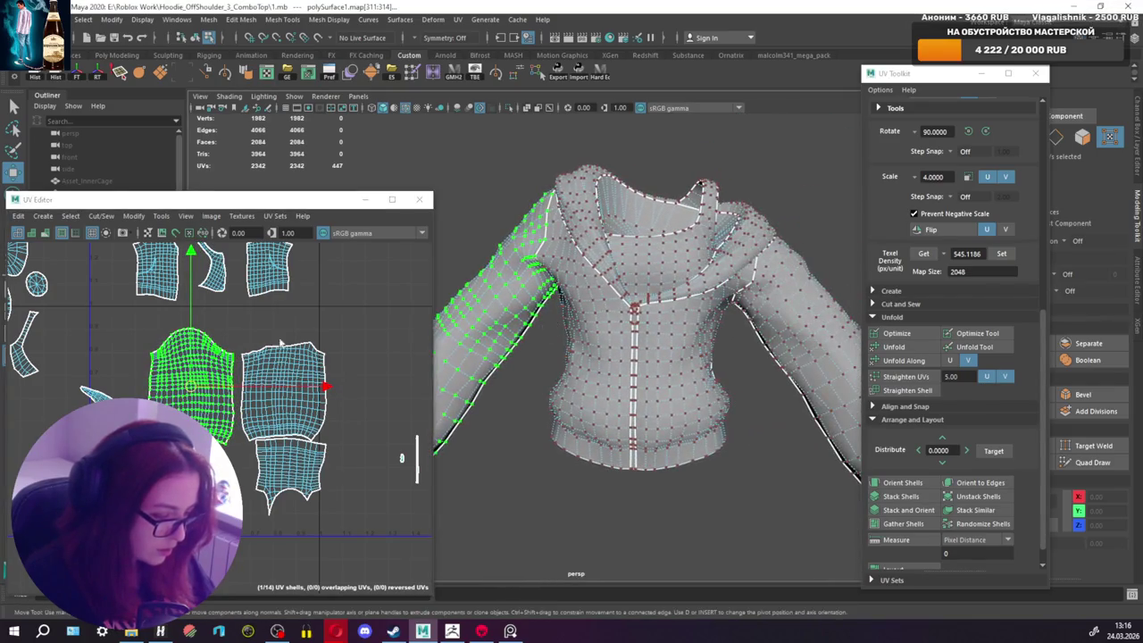
{"action": "left_click_drag", "start_coordinate": [228, 317], "coordinate": [170, 347]}
{"action": "mouse_move", "coordinate": [261, 350]}
{"action": "left_mouse_down"}
{"action": "mouse_move", "coordinate": [295, 357]}
{"action": "mouse_move", "coordinate": [286, 369]}
{"action": "left_mouse_up"}
{"action": "double_click", "coordinate": [287, 390]}
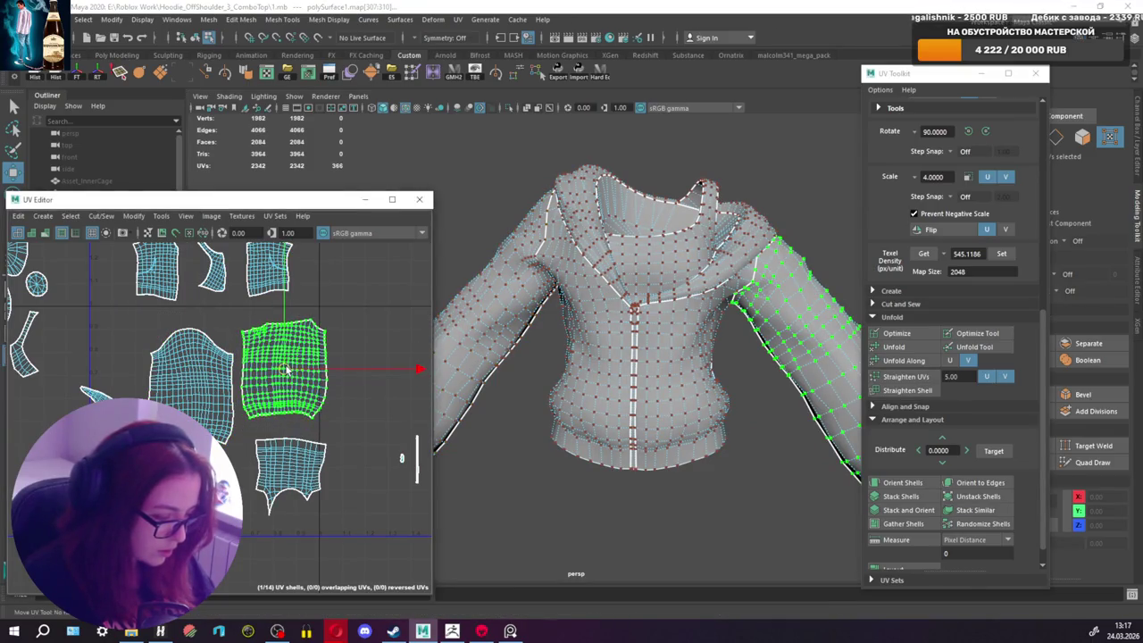
{"action": "double_click", "coordinate": [192, 375]}
{"action": "left_click_drag", "start_coordinate": [192, 379], "coordinate": [182, 364]}
{"action": "double_click", "coordinate": [303, 451]}
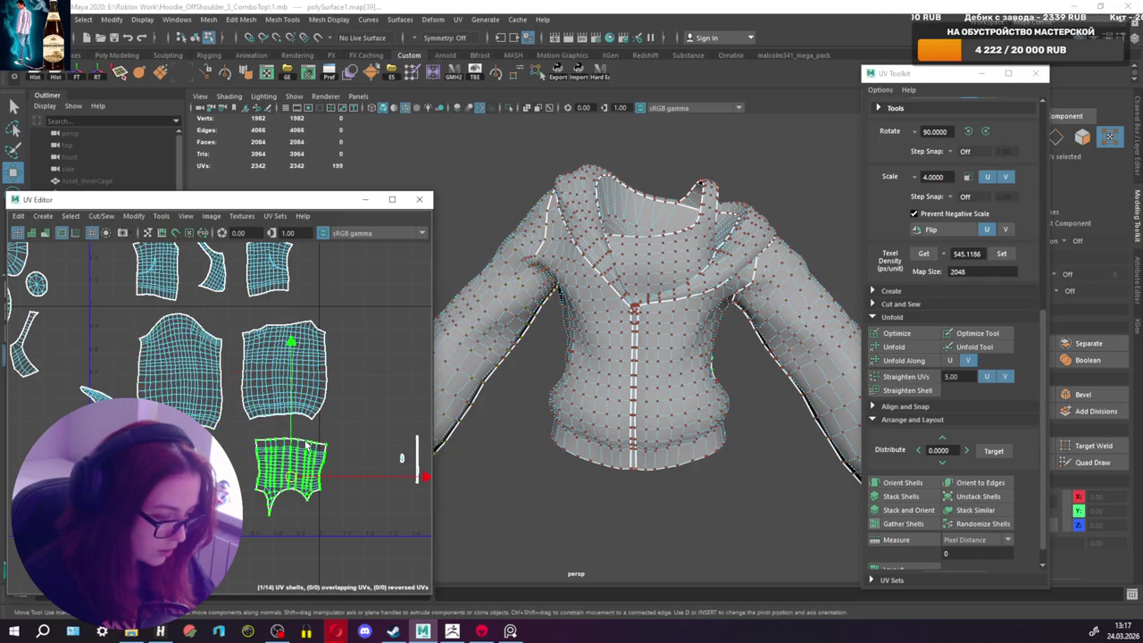
Step: Turn the bottom hem shell 180° with two Rotate -90 steps
{"action": "mouse_move", "coordinate": [670, 268]}
{"action": "left_mouse_down", "text": "alt"}
{"action": "mouse_move", "coordinate": [425, 339]}
{"action": "mouse_move", "coordinate": [605, 302]}
{"action": "left_mouse_up", "text": "alt"}
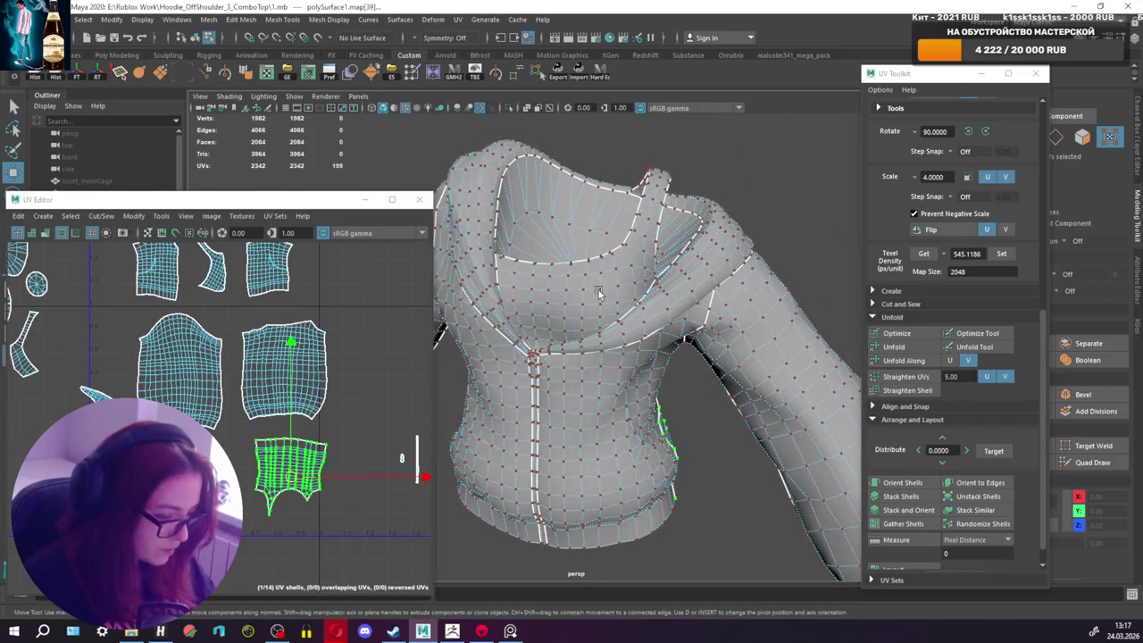
{"action": "left_click", "coordinate": [599, 293]}
{"action": "left_click", "coordinate": [291, 473]}
{"action": "left_click_drag", "start_coordinate": [511, 441], "coordinate": [606, 356], "text": "alt"}
{"action": "left_click", "coordinate": [985, 132]}
{"action": "left_click", "coordinate": [985, 132]}
{"action": "key", "text": "e"}
{"action": "key", "text": "w"}
{"action": "left_click", "coordinate": [125, 446]}
{"action": "middle_click_drag", "start_coordinate": [125, 446], "coordinate": [184, 452], "text": "alt"}
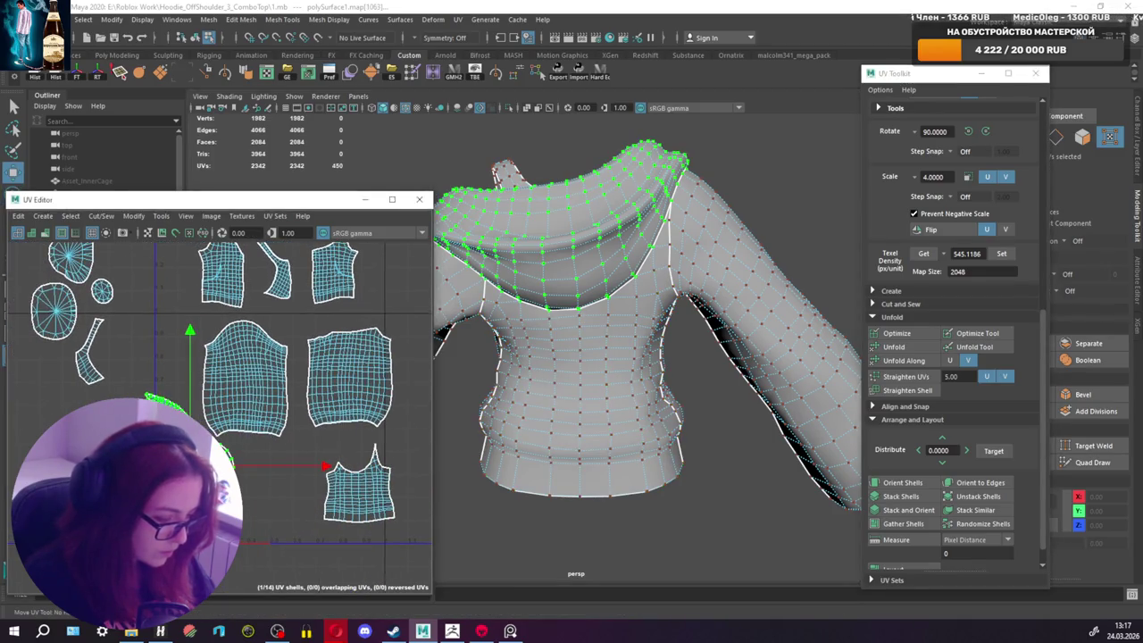
Step: Rotate the hood shell 90° and move it down and right
{"action": "scroll", "coordinate": [270, 457], "scroll_direction": "up", "scroll_amount": 3}
{"action": "scroll", "coordinate": [270, 457], "scroll_direction": "up", "scroll_amount": 2}
{"action": "scroll", "coordinate": [270, 457], "scroll_direction": "down", "scroll_amount": 1}
{"action": "scroll", "coordinate": [193, 402], "scroll_direction": "down", "scroll_amount": 2}
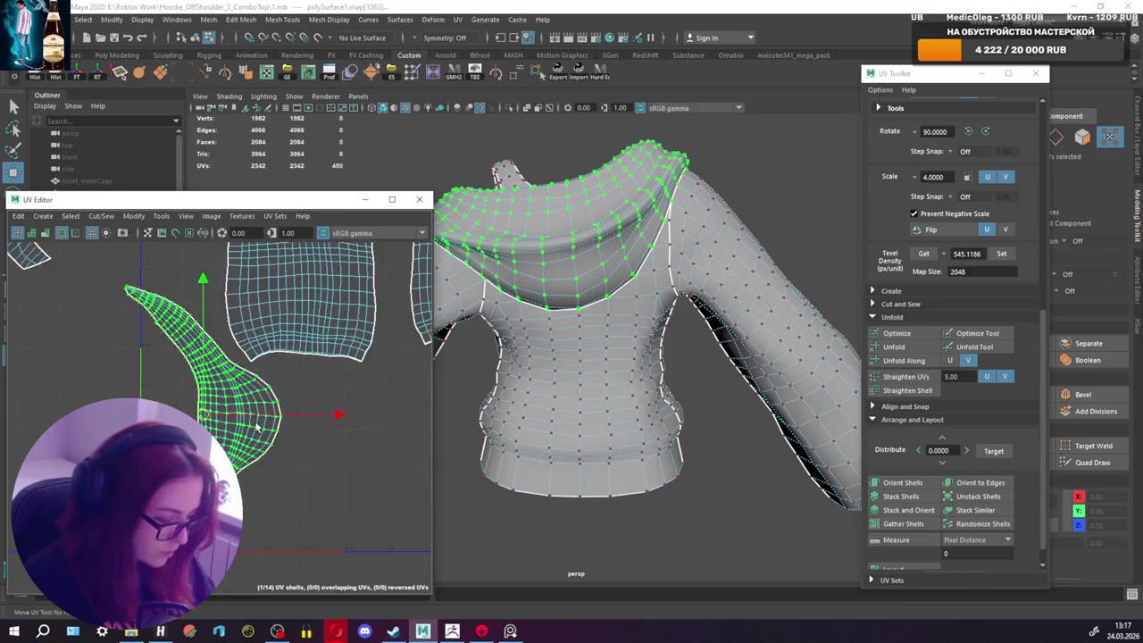
{"action": "scroll", "coordinate": [193, 402], "scroll_direction": "down", "scroll_amount": 2}
{"action": "left_click", "coordinate": [987, 132]}
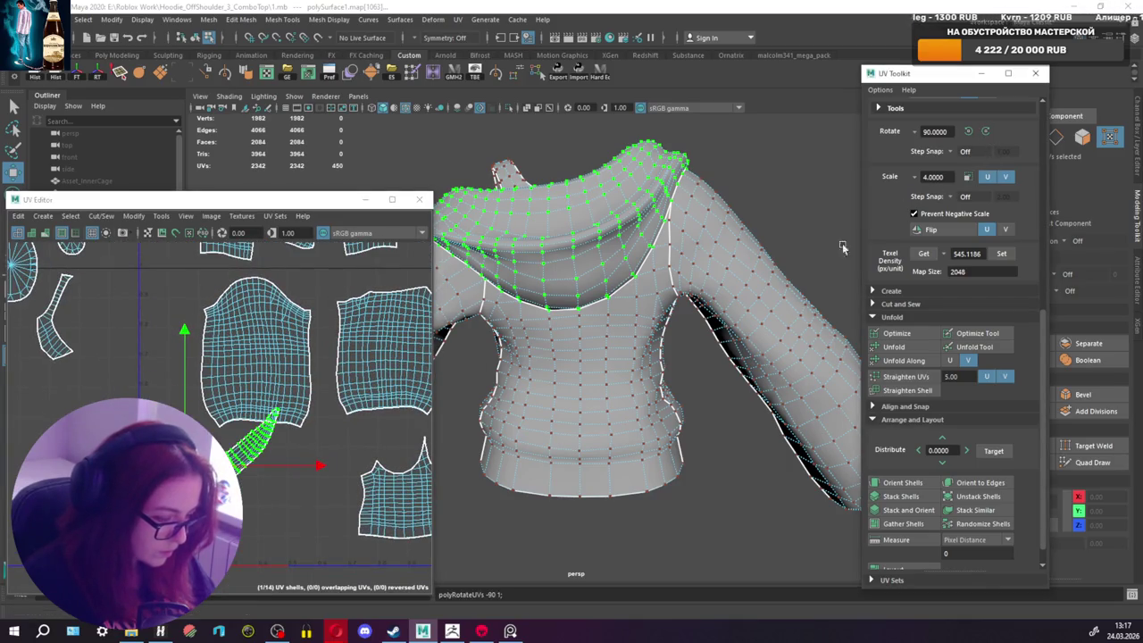
{"action": "left_click_drag", "start_coordinate": [255, 428], "coordinate": [268, 362]}
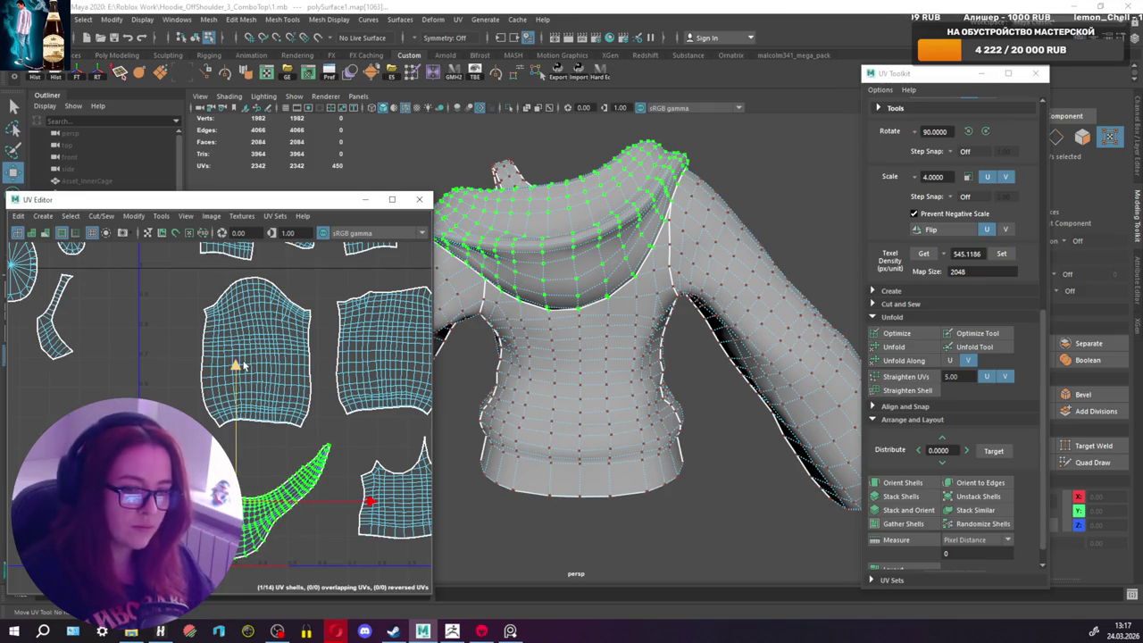
Step: Move the tank-top front shell left and down
{"action": "scroll", "coordinate": [265, 340], "scroll_direction": "down", "scroll_amount": 2}
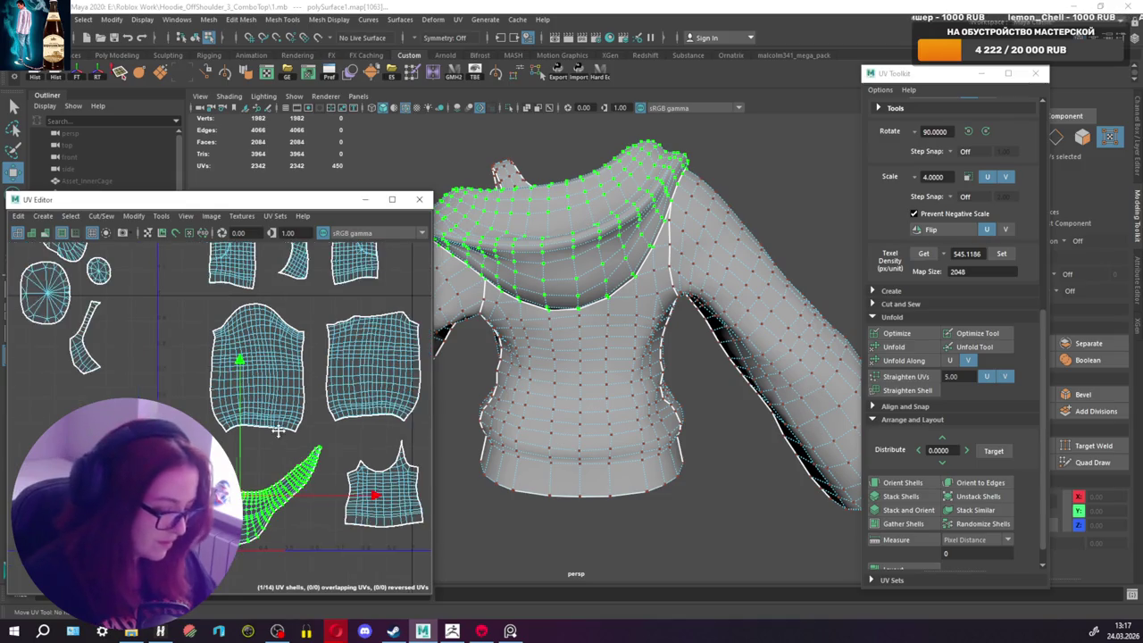
{"action": "scroll", "coordinate": [265, 341], "scroll_direction": "down", "scroll_amount": 1}
{"action": "scroll", "coordinate": [192, 487], "scroll_direction": "up", "scroll_amount": 1}
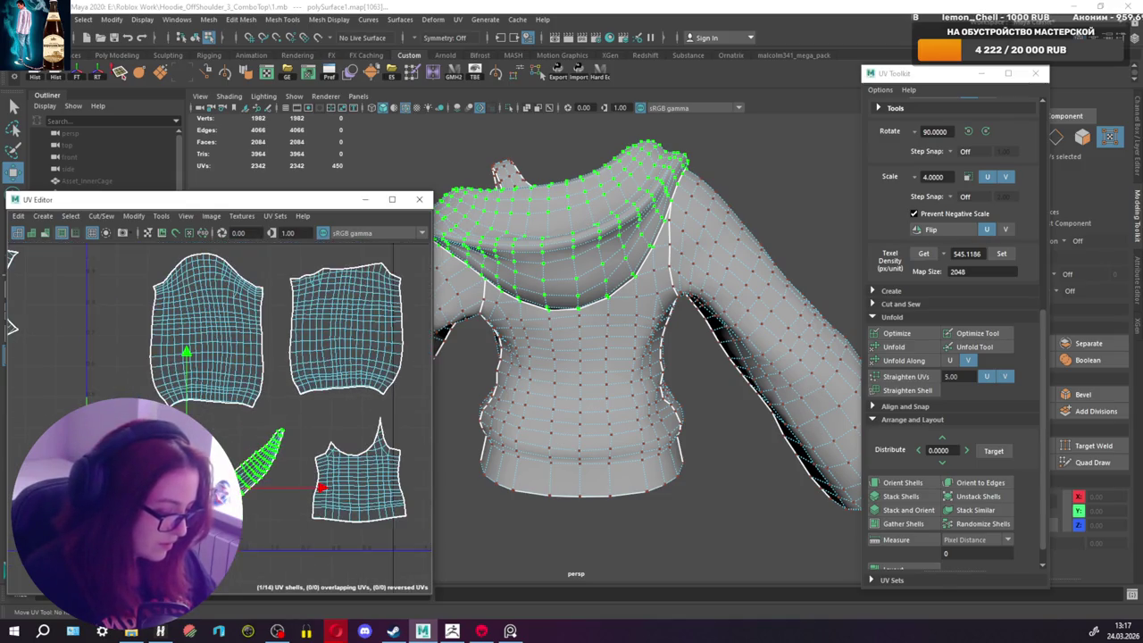
{"action": "scroll", "coordinate": [192, 487], "scroll_direction": "up", "scroll_amount": 1}
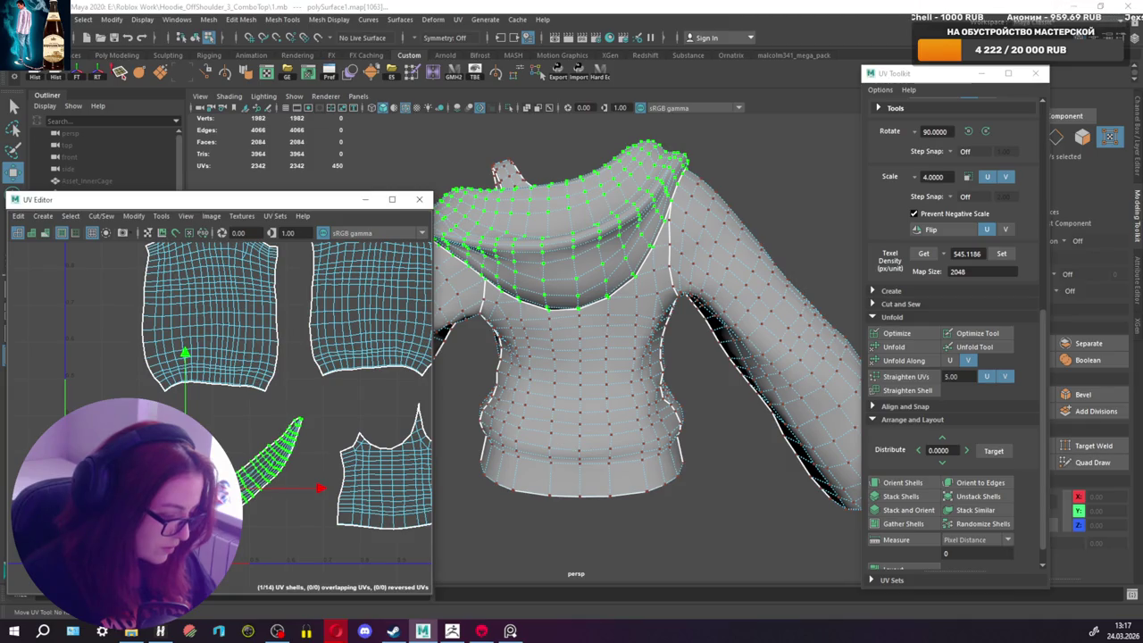
{"action": "middle_click_drag", "start_coordinate": [192, 504], "coordinate": [116, 496], "text": "alt"}
{"action": "left_click", "coordinate": [317, 465]}
{"action": "left_click_drag", "start_coordinate": [317, 461], "coordinate": [249, 491]}
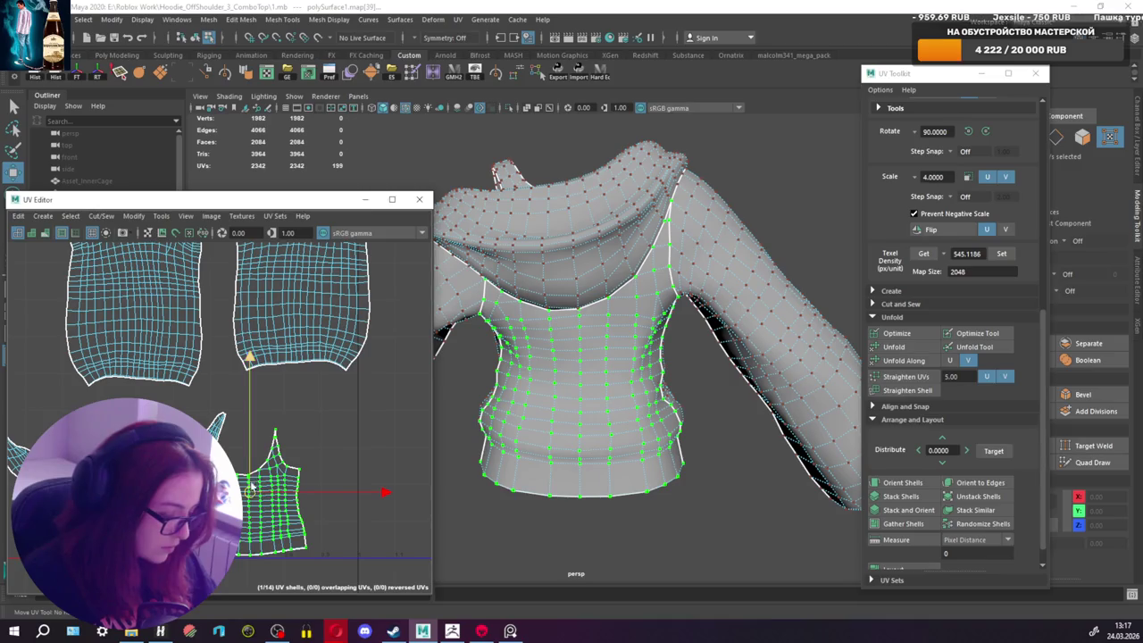
Step: Move a sleeve shell down-left and the large body shell left and down
{"action": "scroll", "coordinate": [250, 489], "scroll_direction": "down", "scroll_amount": 1}
{"action": "scroll", "coordinate": [250, 490], "scroll_direction": "down", "scroll_amount": 1}
{"action": "left_click", "coordinate": [225, 393]}
{"action": "mouse_move", "coordinate": [225, 396]}
{"action": "left_mouse_down"}
{"action": "mouse_move", "coordinate": [179, 446]}
{"action": "mouse_move", "coordinate": [200, 460]}
{"action": "left_mouse_up"}
{"action": "left_click", "coordinate": [351, 399]}
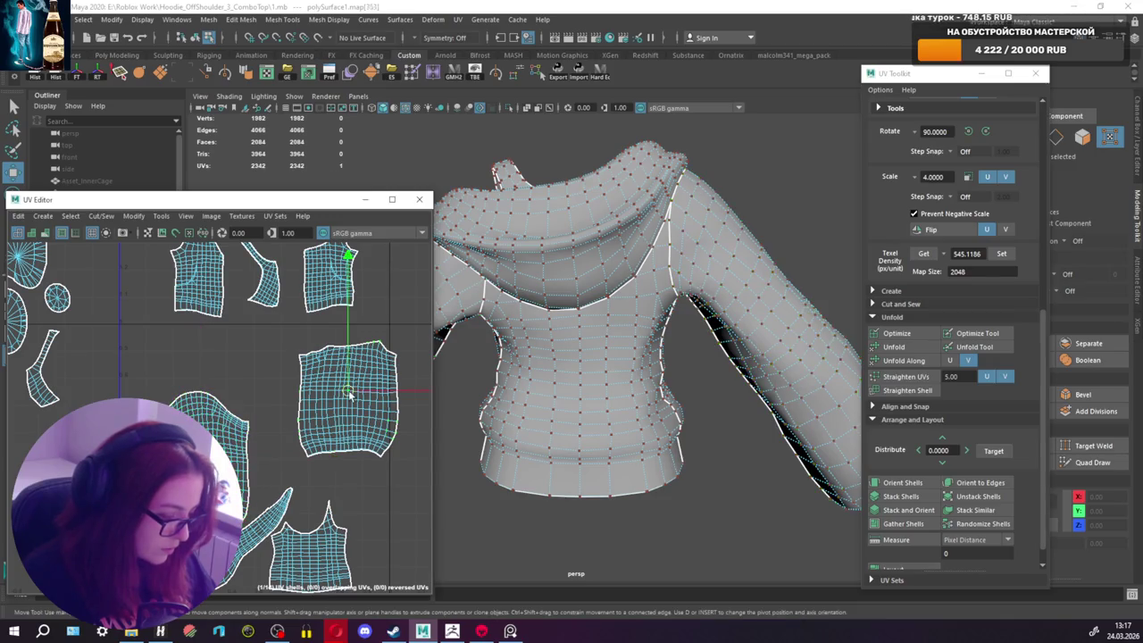
{"action": "left_click_drag", "start_coordinate": [350, 401], "coordinate": [302, 434]}
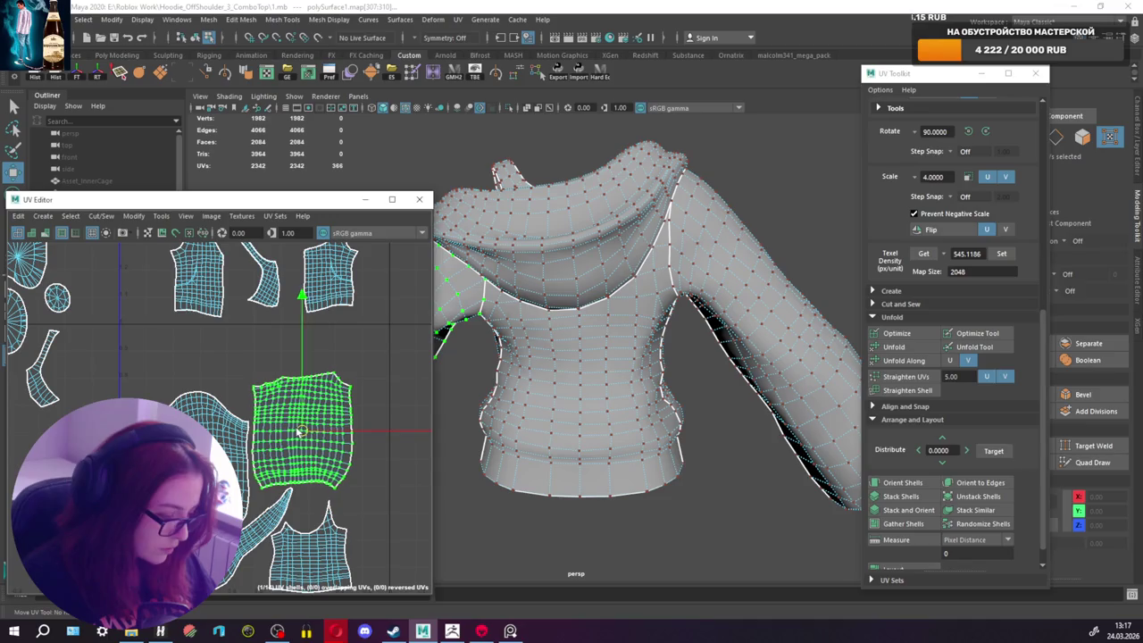
{"action": "scroll", "coordinate": [302, 434], "scroll_direction": "up", "scroll_amount": 3}
{"action": "left_click_drag", "start_coordinate": [303, 432], "coordinate": [304, 438]}
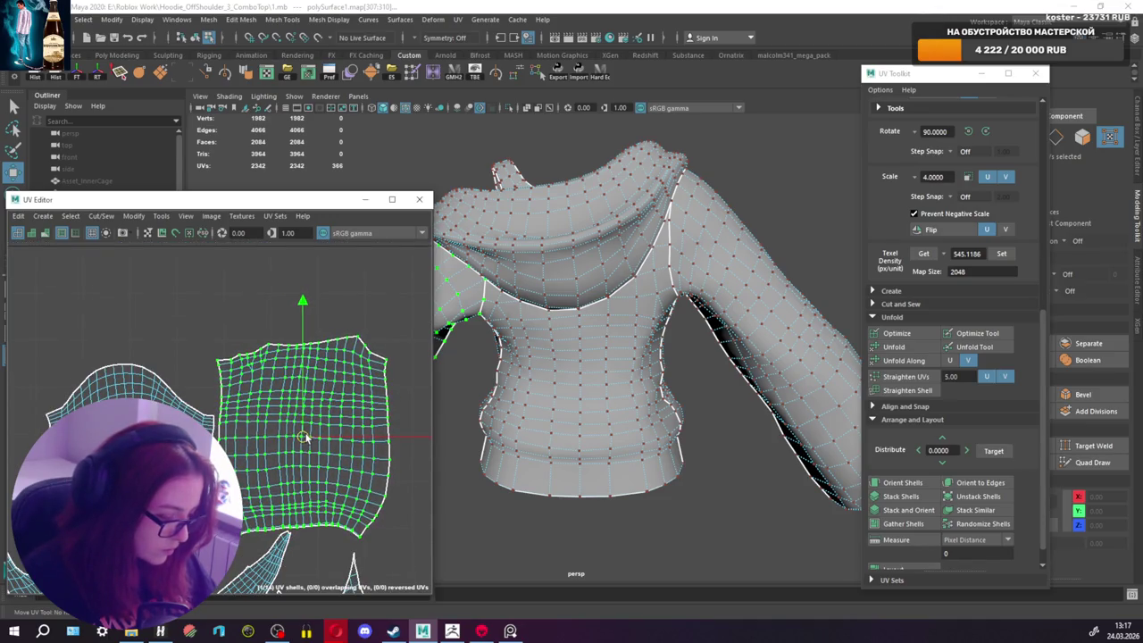
Step: Reposition the small side-panel shell and move the lower sleeve shell up and left
{"action": "scroll", "coordinate": [302, 436], "scroll_direction": "down", "scroll_amount": 3}
{"action": "middle_click_drag", "start_coordinate": [230, 393], "coordinate": [245, 433], "text": "alt"}
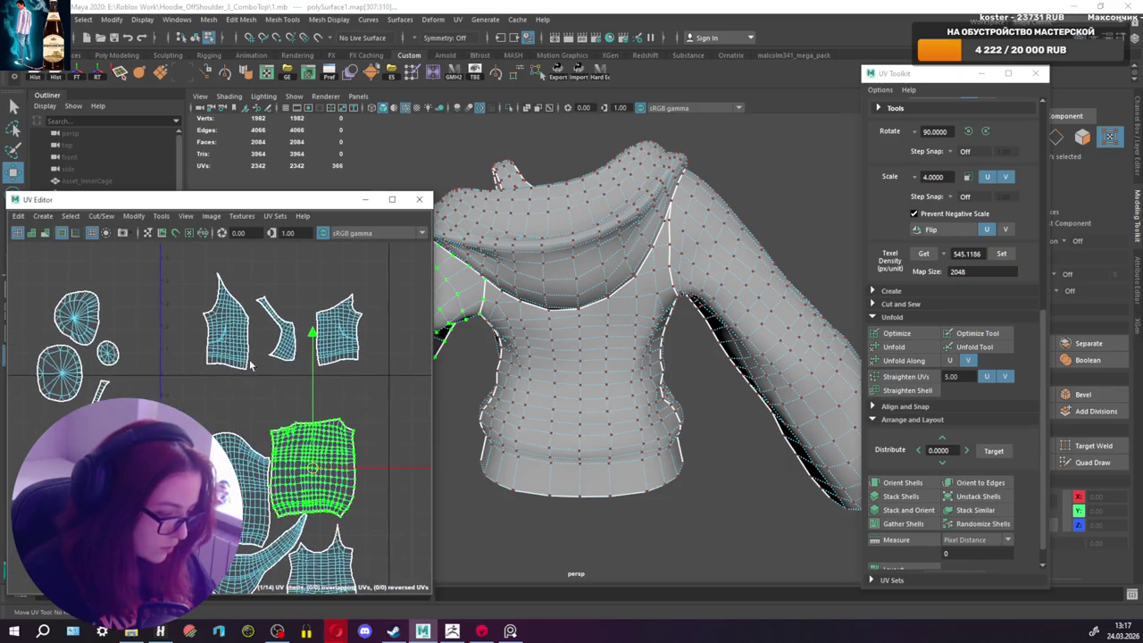
{"action": "left_click", "coordinate": [239, 317]}
{"action": "mouse_move", "coordinate": [239, 317]}
{"action": "left_mouse_down"}
{"action": "mouse_move", "coordinate": [373, 487]}
{"action": "mouse_move", "coordinate": [203, 330]}
{"action": "left_mouse_up"}
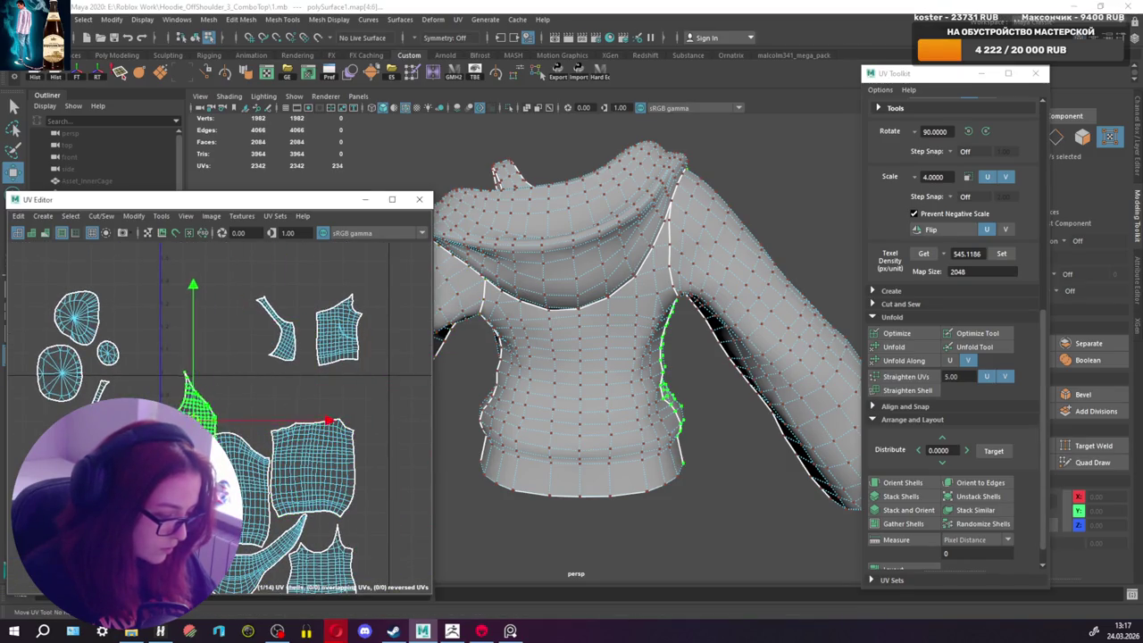
{"action": "middle_click_drag", "start_coordinate": [204, 331], "coordinate": [217, 382], "text": "alt"}
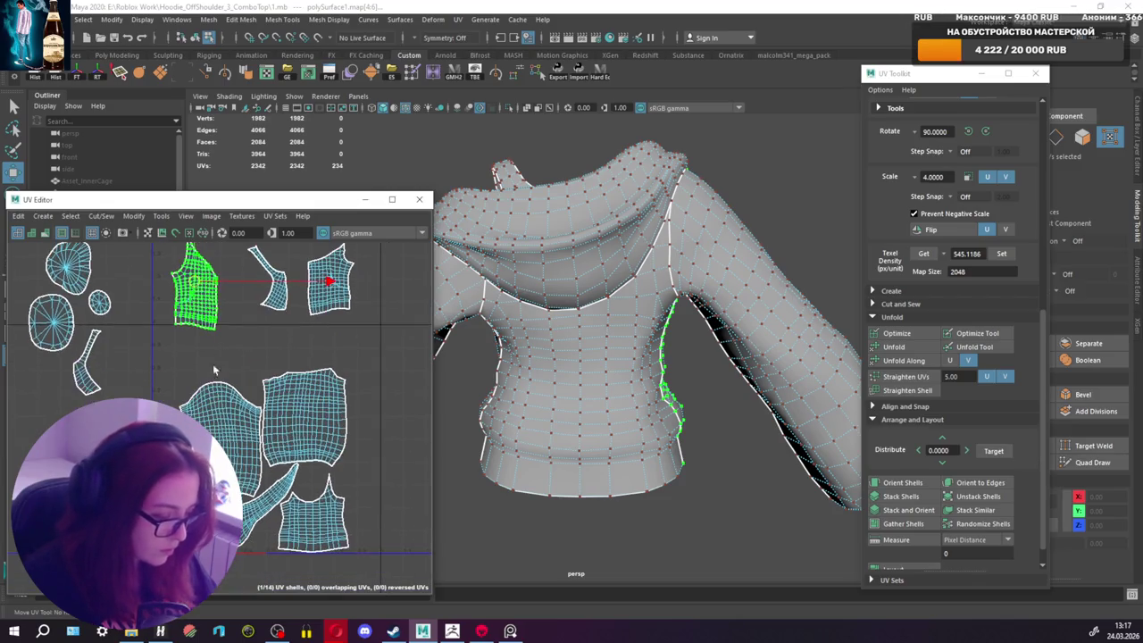
{"action": "left_click", "coordinate": [214, 421]}
{"action": "left_click_drag", "start_coordinate": [223, 432], "coordinate": [204, 379]}
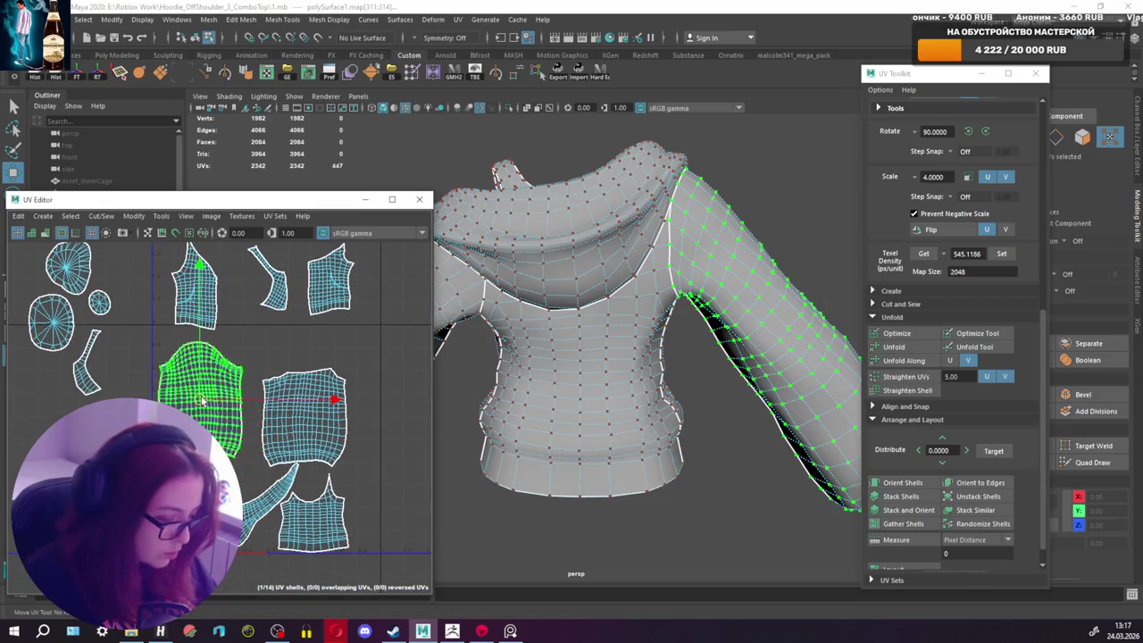
Step: Move the square torso shell into the sleeve's old spot and nudge it down
{"action": "scroll", "coordinate": [204, 378], "scroll_direction": "up", "scroll_amount": 3}
{"action": "scroll", "coordinate": [192, 409], "scroll_direction": "down", "scroll_amount": 3}
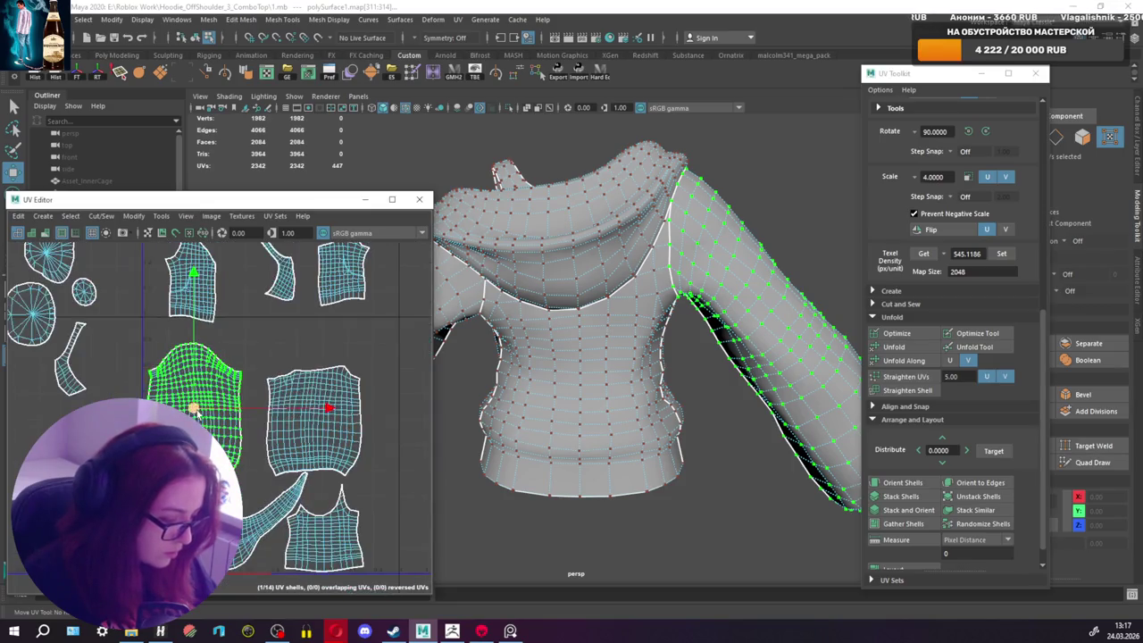
{"action": "left_click", "coordinate": [315, 420]}
{"action": "left_click_drag", "start_coordinate": [315, 420], "coordinate": [195, 416]}
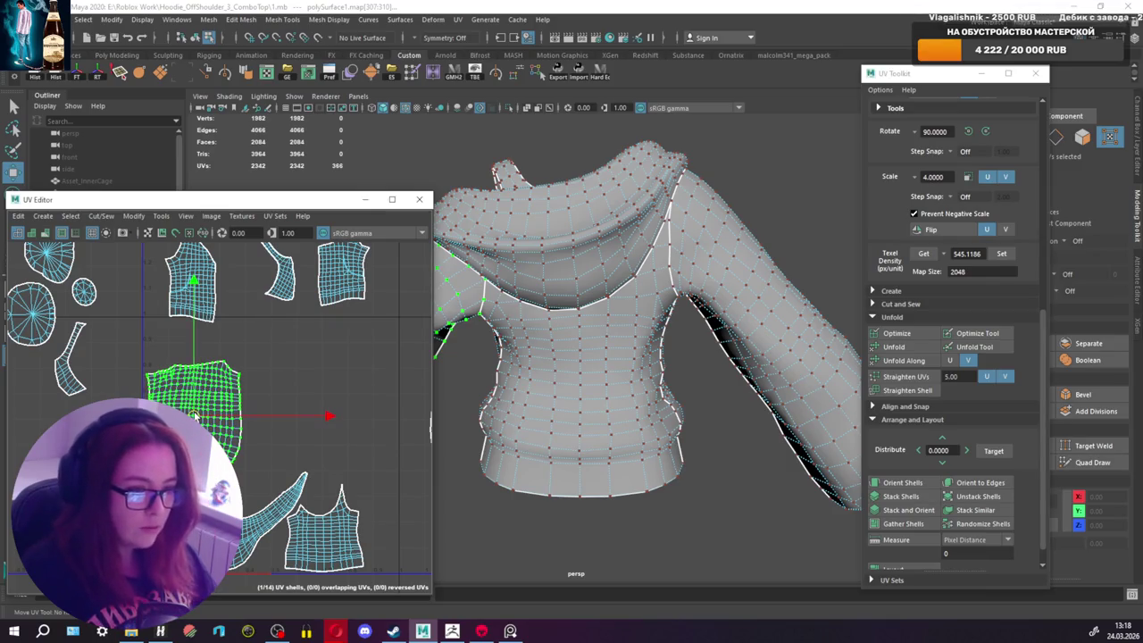
{"action": "scroll", "coordinate": [194, 415], "scroll_direction": "up", "scroll_amount": 2}
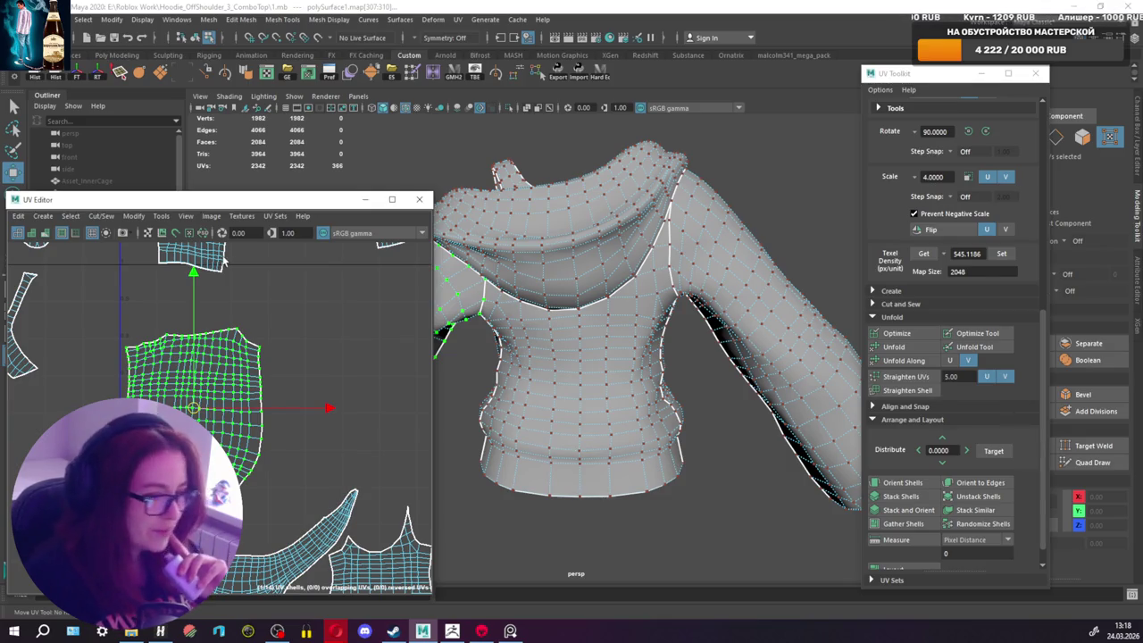
{"action": "left_click_drag", "start_coordinate": [193, 408], "coordinate": [192, 413]}
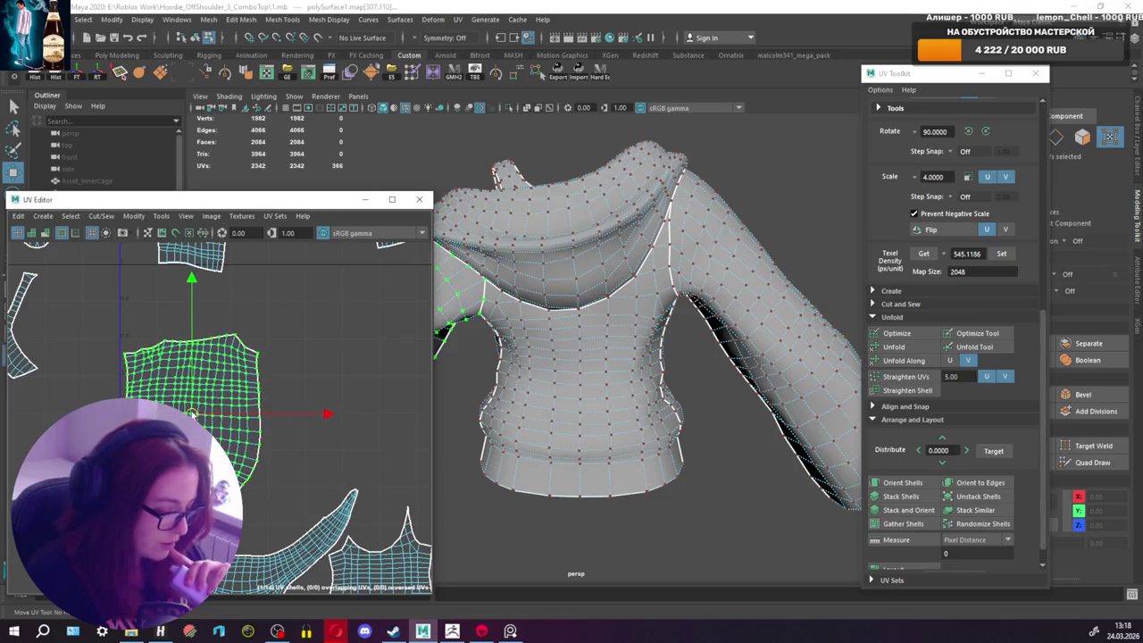
{"action": "left_click_drag", "start_coordinate": [193, 413], "coordinate": [192, 422]}
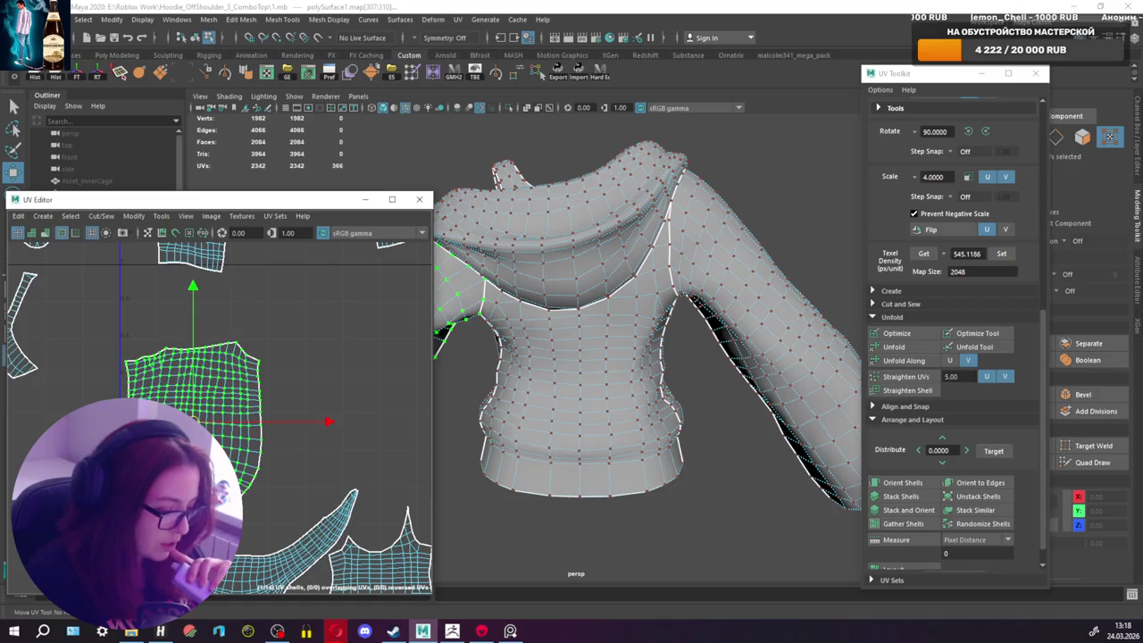
{"action": "scroll", "coordinate": [179, 402], "scroll_direction": "down", "scroll_amount": 5}
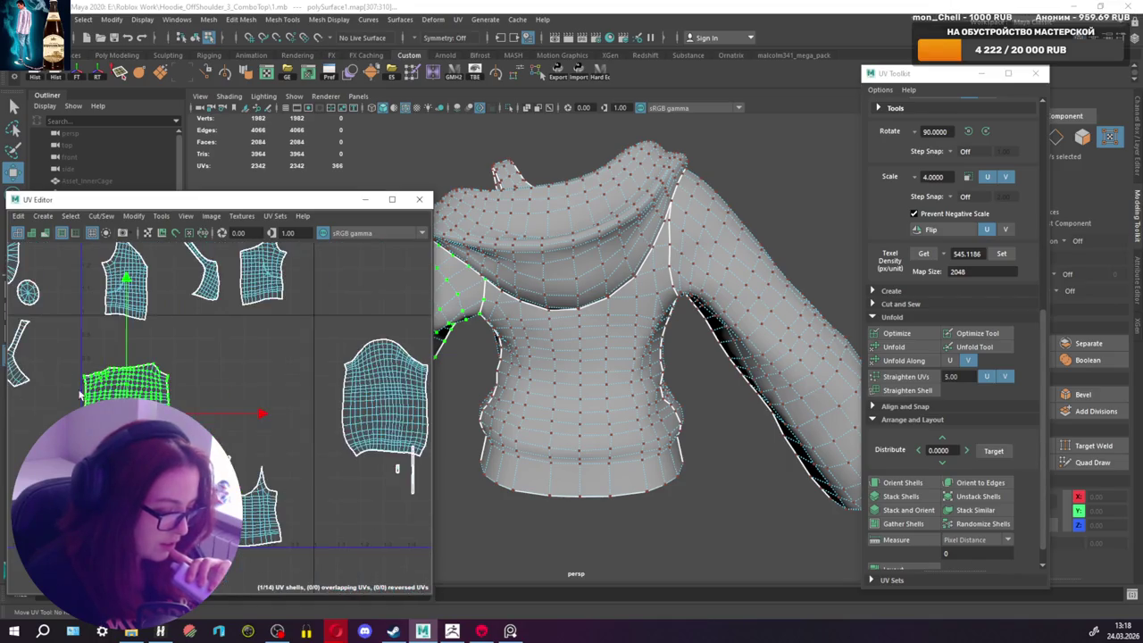
Step: Bring the right sleeve shell beside the others and tuck the side shell next to the torso
{"action": "left_click", "coordinate": [362, 393]}
{"action": "double_click", "coordinate": [353, 395]}
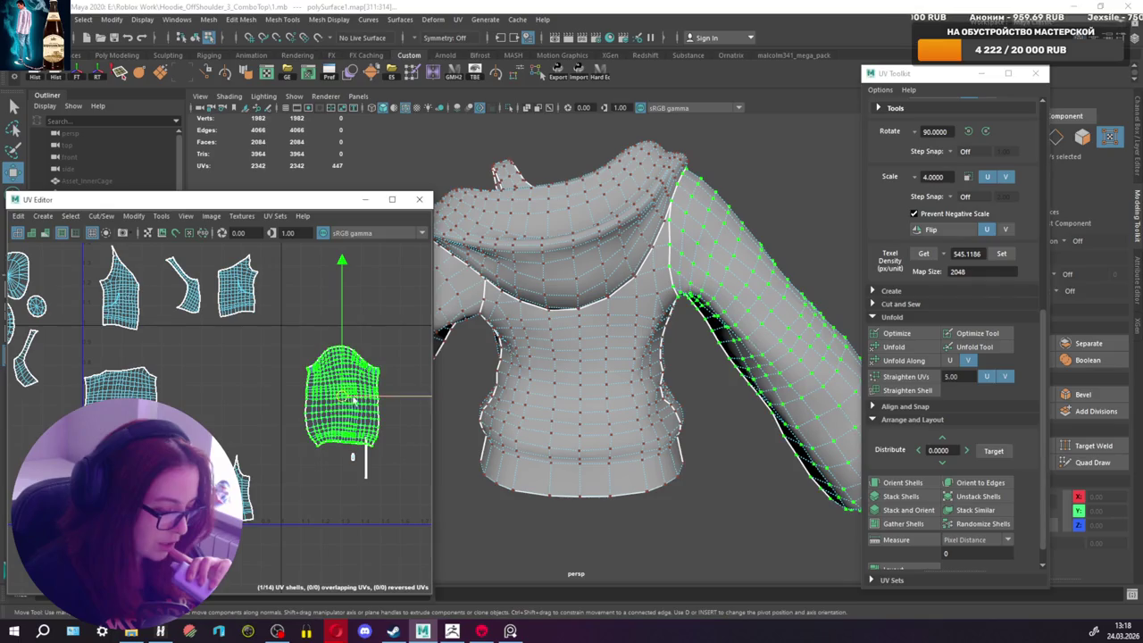
{"action": "mouse_move", "coordinate": [353, 394]}
{"action": "left_mouse_down"}
{"action": "mouse_move", "coordinate": [196, 390]}
{"action": "mouse_move", "coordinate": [202, 399]}
{"action": "left_mouse_up"}
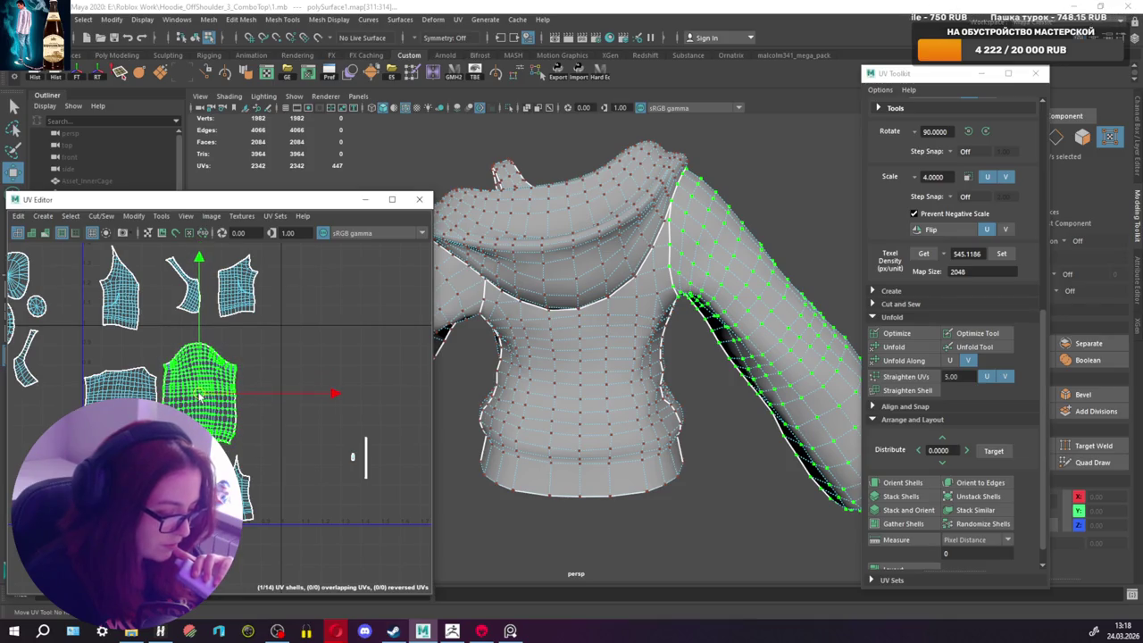
{"action": "left_click_drag", "start_coordinate": [202, 399], "coordinate": [241, 377]}
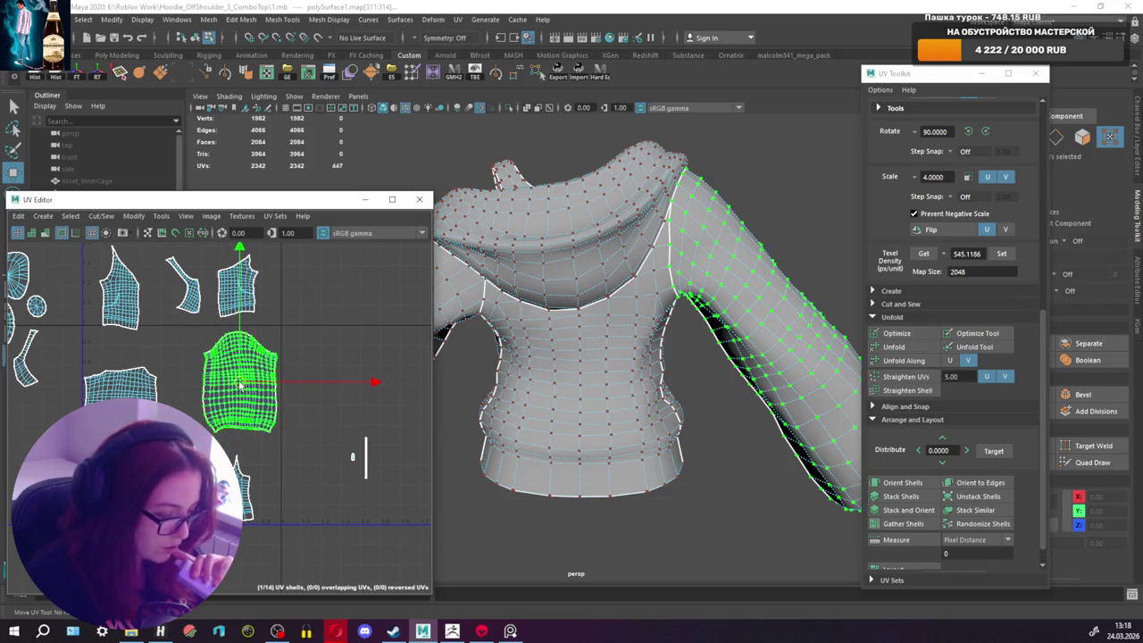
{"action": "left_click_drag", "start_coordinate": [113, 381], "coordinate": [157, 381]}
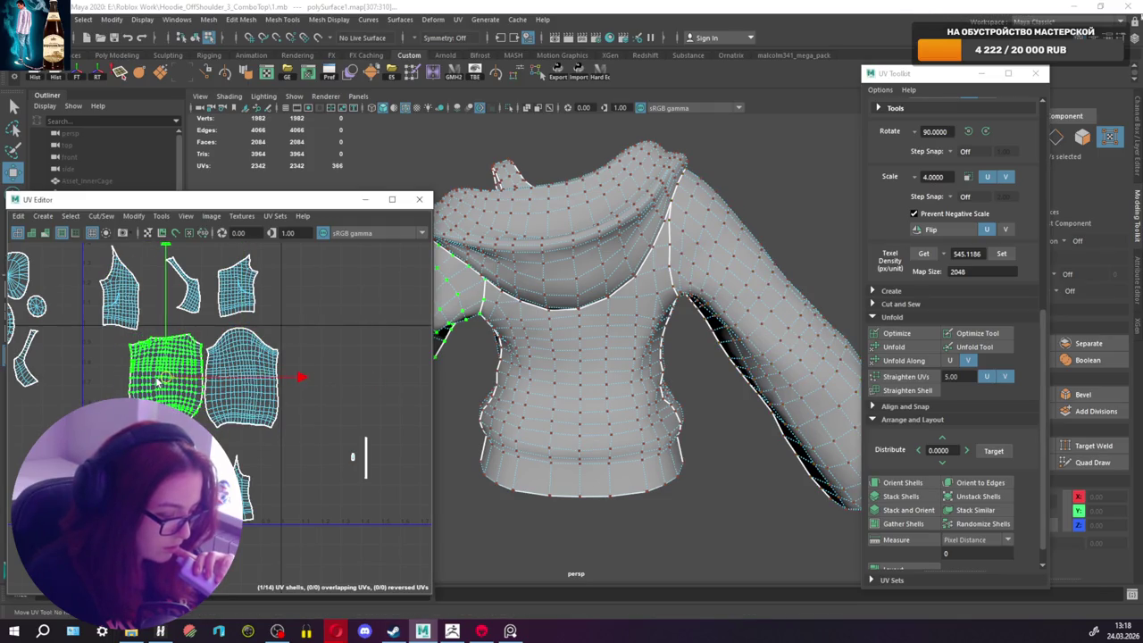
{"action": "left_click", "coordinate": [115, 314]}
{"action": "left_click_drag", "start_coordinate": [115, 314], "coordinate": [107, 373]}
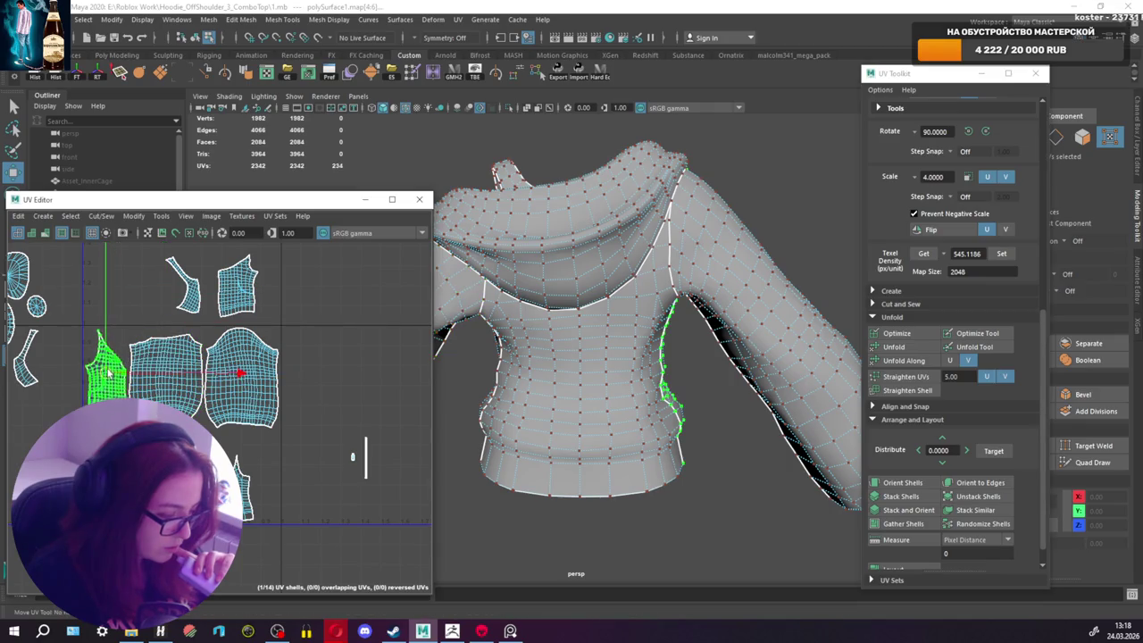
Step: Place the top-right shell below the torso and shift the thin and small shells left
{"action": "left_click", "coordinate": [241, 282]}
{"action": "left_click_drag", "start_coordinate": [242, 282], "coordinate": [152, 457]}
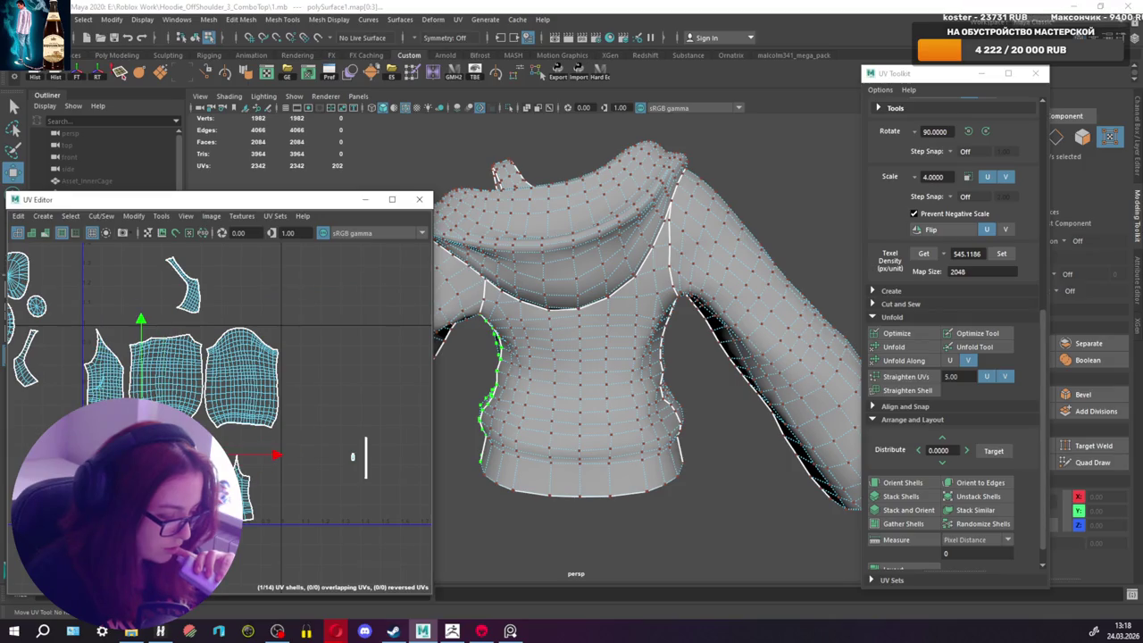
{"action": "left_click_drag", "start_coordinate": [148, 456], "coordinate": [290, 456]}
{"action": "left_click", "coordinate": [245, 483]}
{"action": "left_click_drag", "start_coordinate": [243, 487], "coordinate": [148, 454]}
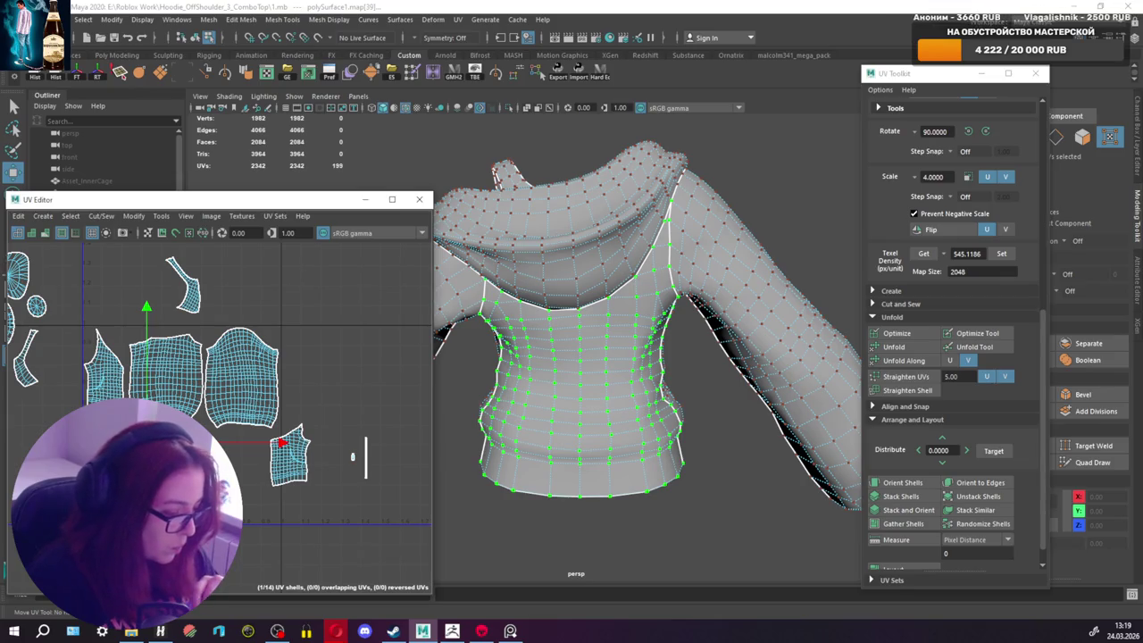
{"action": "left_click", "coordinate": [279, 467]}
{"action": "left_click_drag", "start_coordinate": [279, 467], "coordinate": [223, 477]}
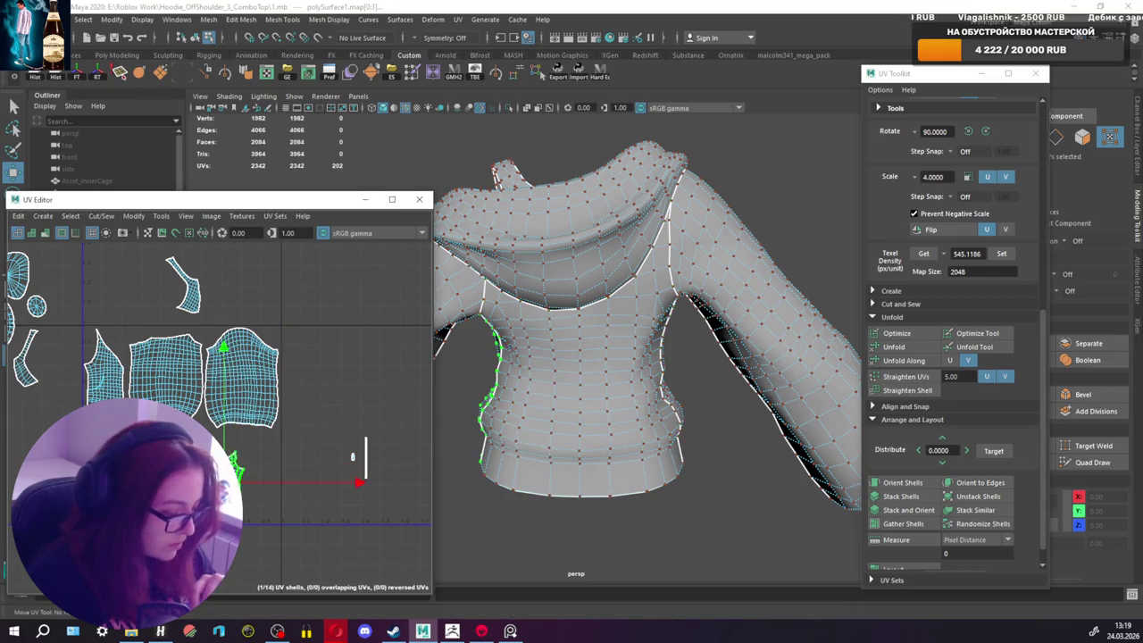
Step: Swap shells around so the large shell sits left beside the others
{"action": "left_click", "coordinate": [166, 380]}
{"action": "left_click_drag", "start_coordinate": [166, 380], "coordinate": [343, 361]}
{"action": "left_click", "coordinate": [112, 380]}
{"action": "mouse_move", "coordinate": [112, 379]}
{"action": "left_mouse_down"}
{"action": "mouse_move", "coordinate": [268, 439]}
{"action": "mouse_move", "coordinate": [326, 485]}
{"action": "left_mouse_up"}
{"action": "left_click", "coordinate": [342, 361]}
{"action": "mouse_move", "coordinate": [343, 361]}
{"action": "left_mouse_down"}
{"action": "mouse_move", "coordinate": [146, 368]}
{"action": "mouse_move", "coordinate": [116, 375]}
{"action": "mouse_move", "coordinate": [123, 386]}
{"action": "left_mouse_up"}
Step: Move the small shells beside the large shell and to the right
{"action": "left_click", "coordinate": [317, 473]}
{"action": "left_click_drag", "start_coordinate": [317, 473], "coordinate": [183, 377]}
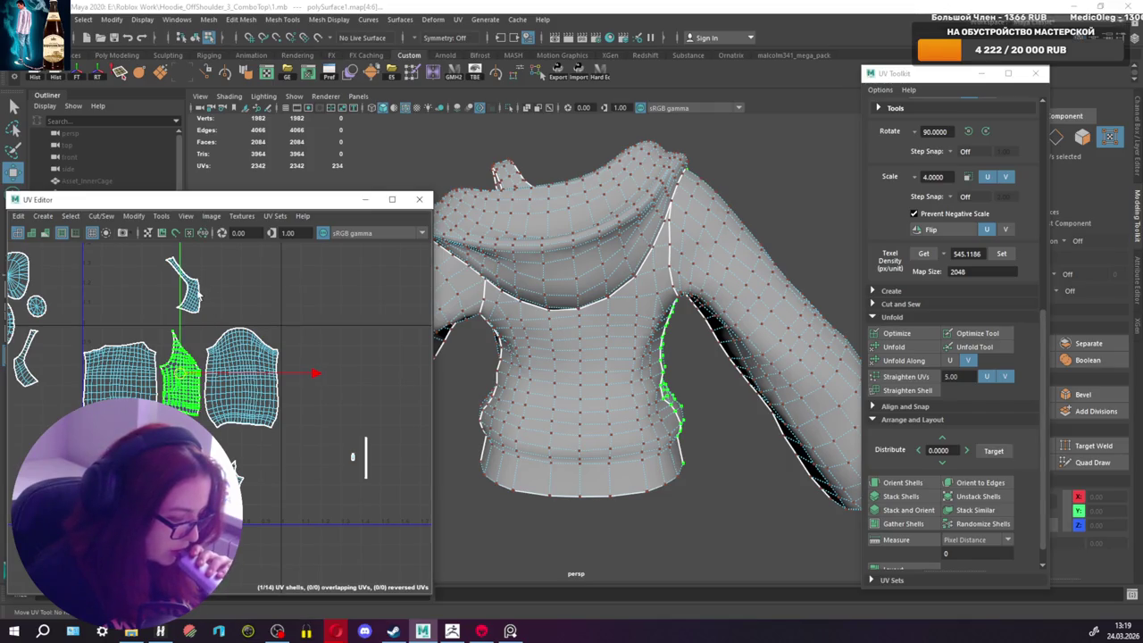
{"action": "left_click", "coordinate": [198, 293]}
{"action": "left_click_drag", "start_coordinate": [188, 285], "coordinate": [305, 308]}
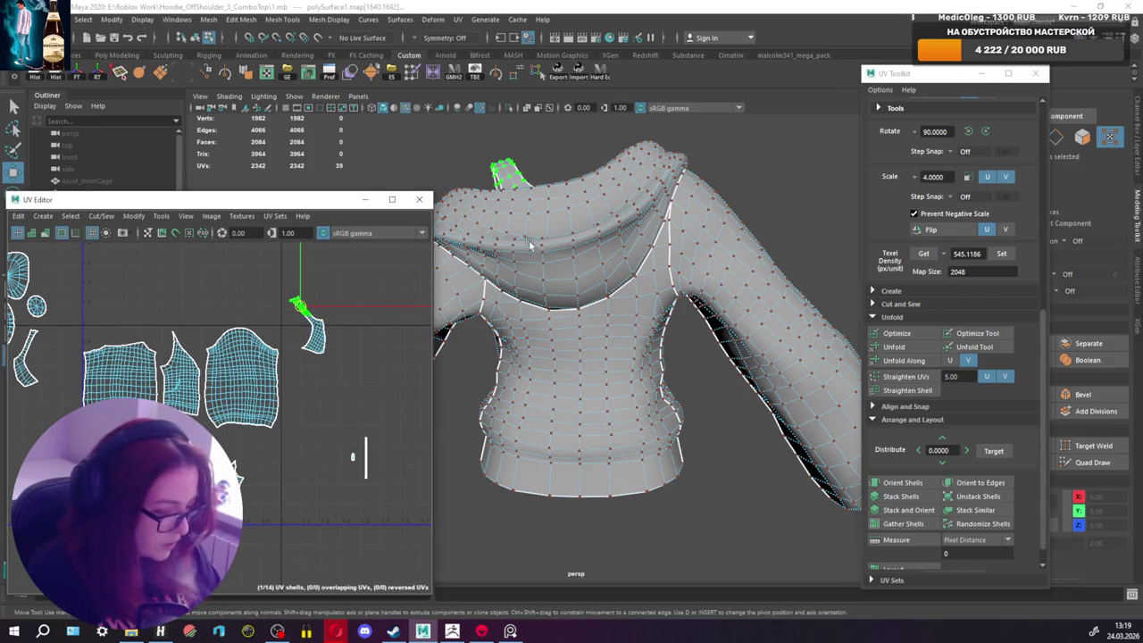
Step: Select the small armpit UV shell, rotate it, and move it down and left
{"action": "scroll", "coordinate": [429, 292], "scroll_direction": "up", "scroll_amount": 3}
{"action": "mouse_move", "coordinate": [429, 292]}
{"action": "left_mouse_down", "text": "alt"}
{"action": "mouse_move", "coordinate": [677, 282]}
{"action": "mouse_move", "coordinate": [572, 294]}
{"action": "left_mouse_up", "text": "alt"}
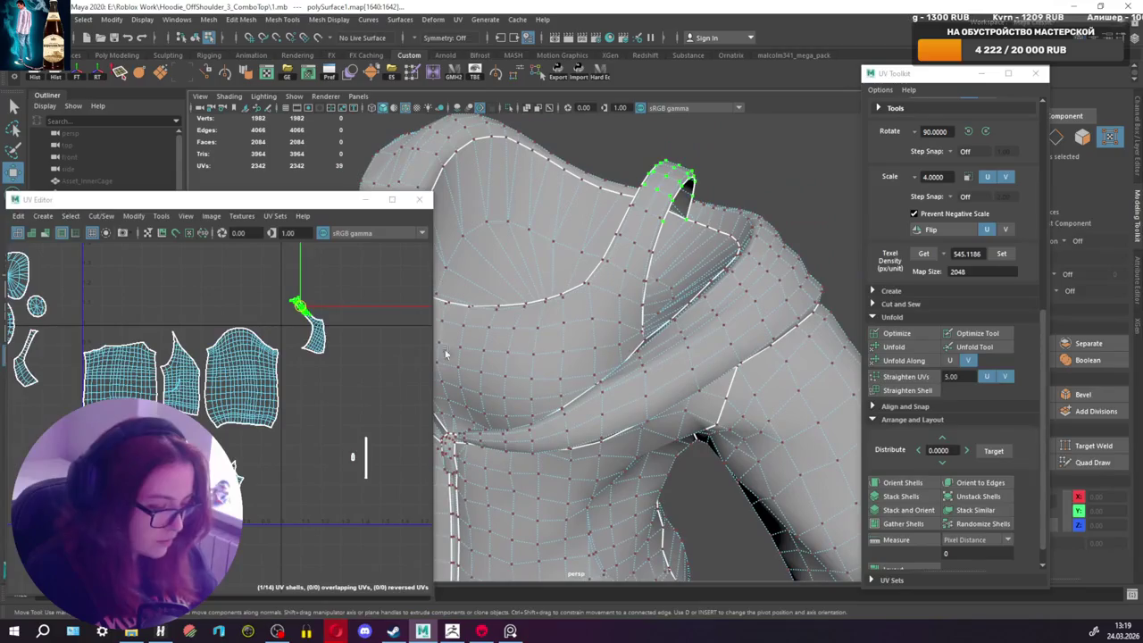
{"action": "left_click_drag", "start_coordinate": [295, 357], "coordinate": [344, 345]}
{"action": "double_click", "coordinate": [321, 332]}
{"action": "key", "text": "e"}
{"action": "mouse_move", "coordinate": [425, 390]}
{"action": "left_mouse_down"}
{"action": "mouse_move", "coordinate": [311, 407]}
{"action": "mouse_move", "coordinate": [336, 396]}
{"action": "left_mouse_up"}
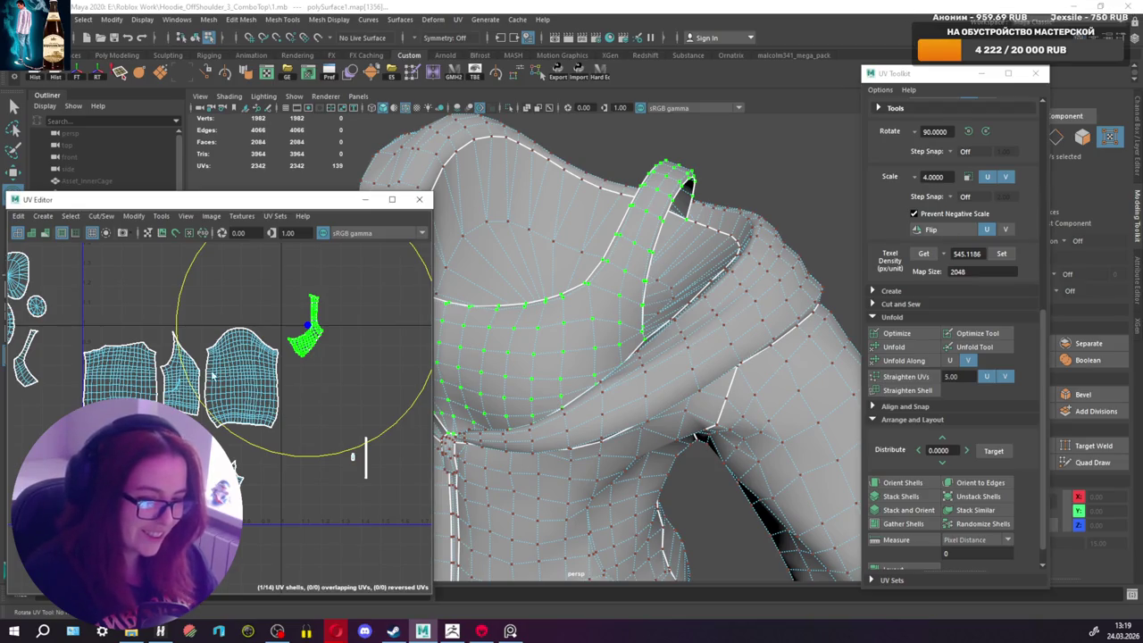
{"action": "left_click_drag", "start_coordinate": [313, 461], "coordinate": [253, 440]}
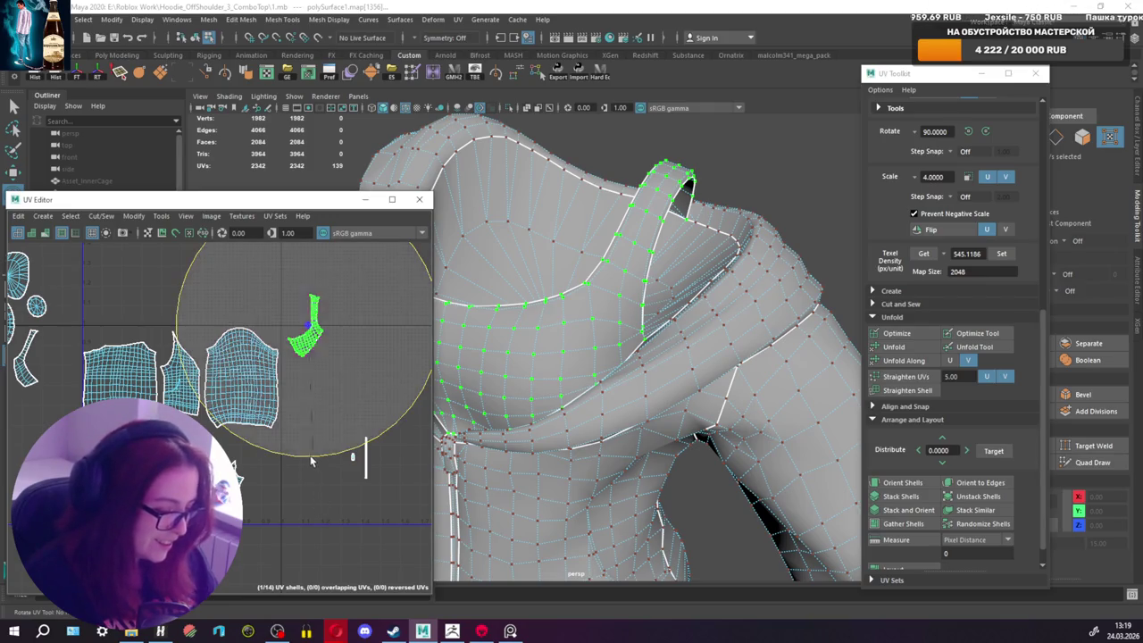
{"action": "key", "text": "w"}
{"action": "mouse_move", "coordinate": [306, 332]}
{"action": "left_mouse_down"}
{"action": "mouse_move", "coordinate": [253, 436]}
{"action": "mouse_move", "coordinate": [259, 446]}
{"action": "left_mouse_up"}
Step: Rotate the armpit shell to lie horizontally and nudge it into position
{"action": "key", "text": "e"}
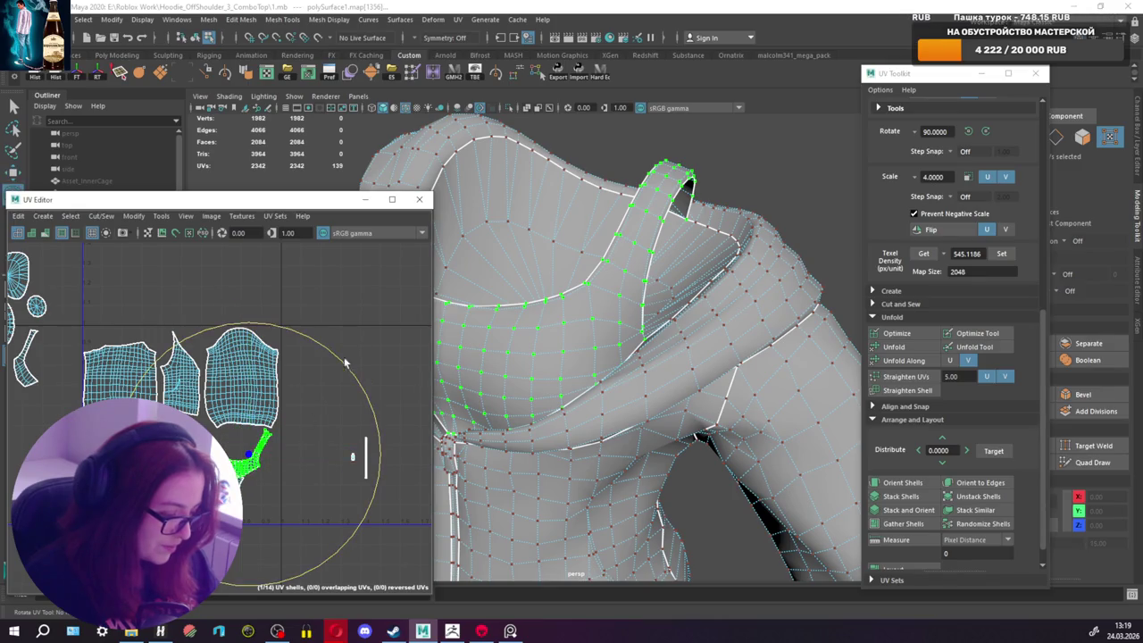
{"action": "left_click_drag", "start_coordinate": [345, 360], "coordinate": [89, 386]}
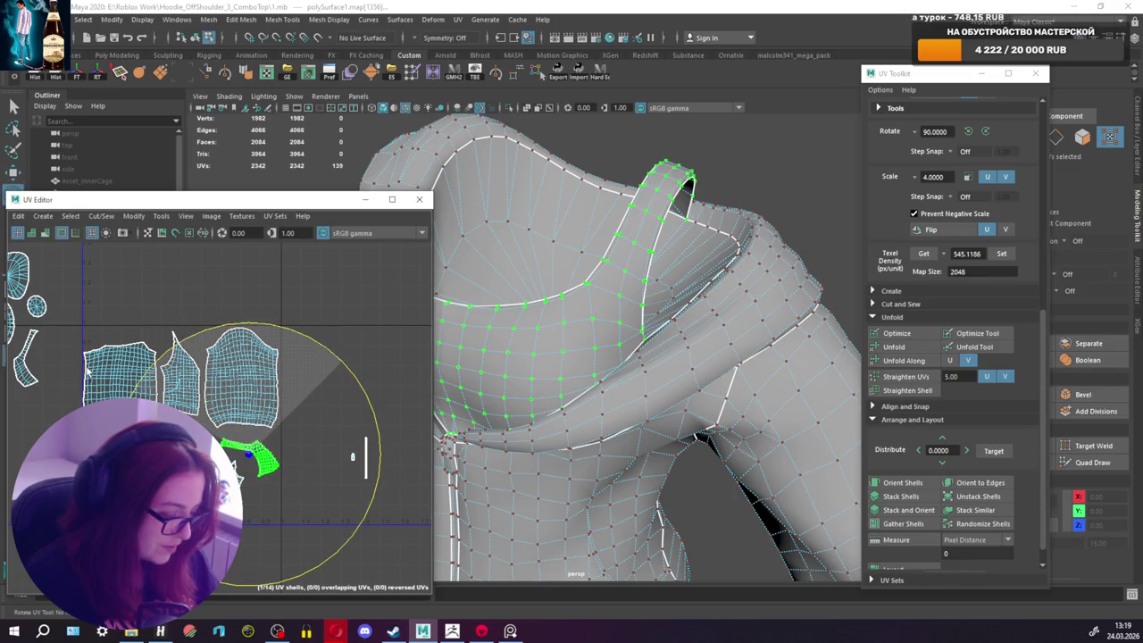
{"action": "key", "text": "w"}
{"action": "mouse_move", "coordinate": [245, 462]}
{"action": "left_mouse_down"}
{"action": "mouse_move", "coordinate": [243, 449]}
{"action": "mouse_move", "coordinate": [201, 444]}
{"action": "left_mouse_up"}
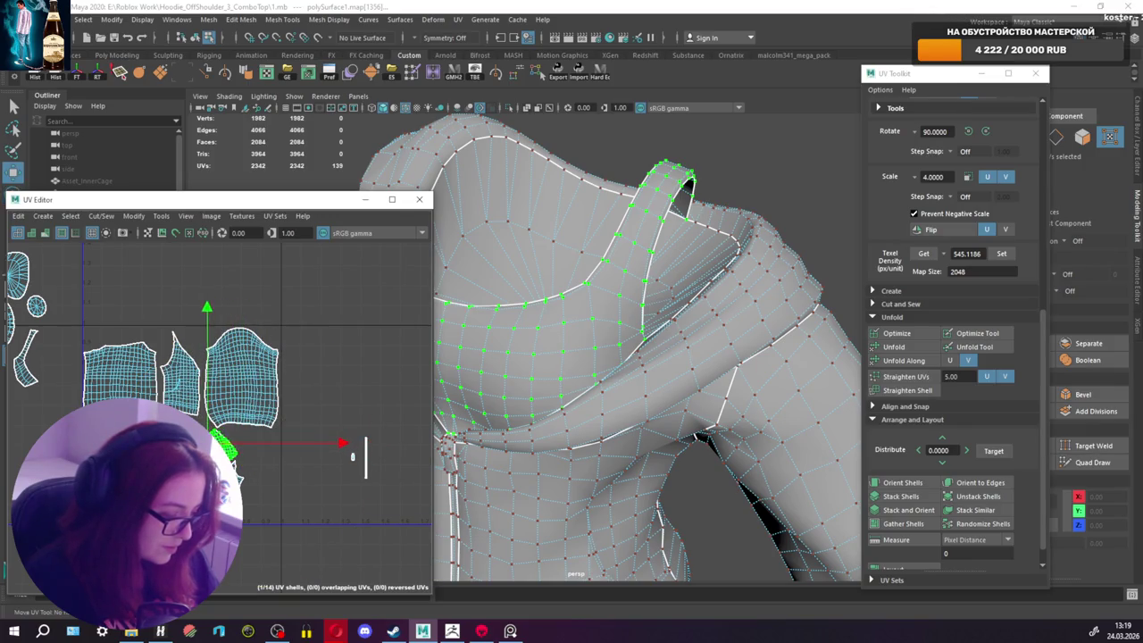
{"action": "scroll", "coordinate": [218, 410], "scroll_direction": "up", "scroll_amount": 3}
{"action": "scroll", "coordinate": [218, 411], "scroll_direction": "up", "scroll_amount": 3}
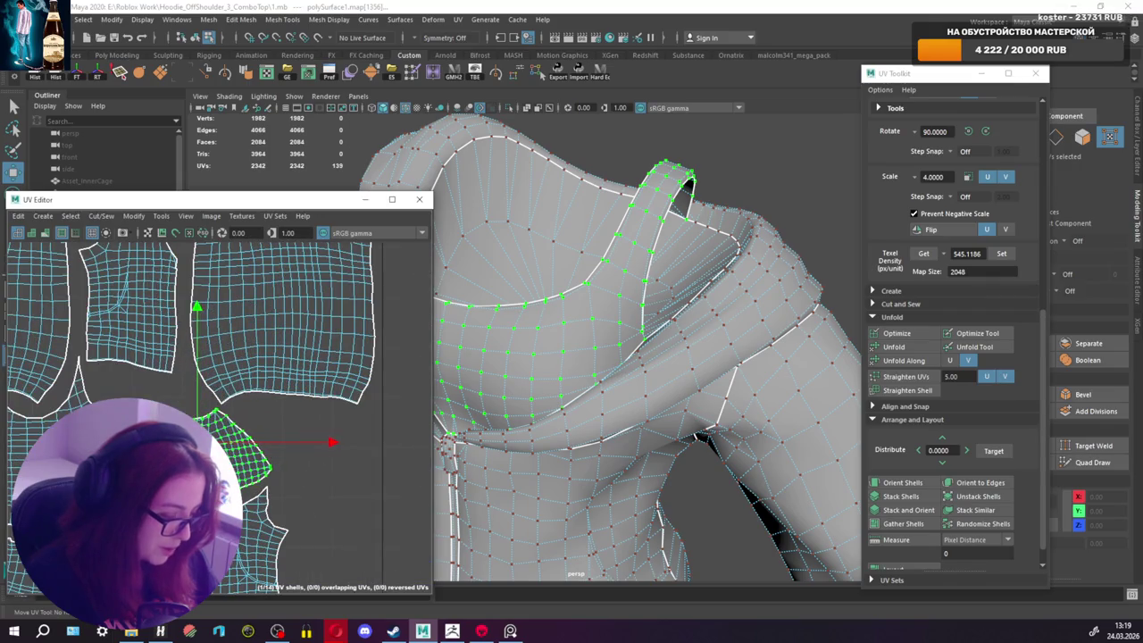
{"action": "left_click_drag", "start_coordinate": [197, 442], "coordinate": [196, 448]}
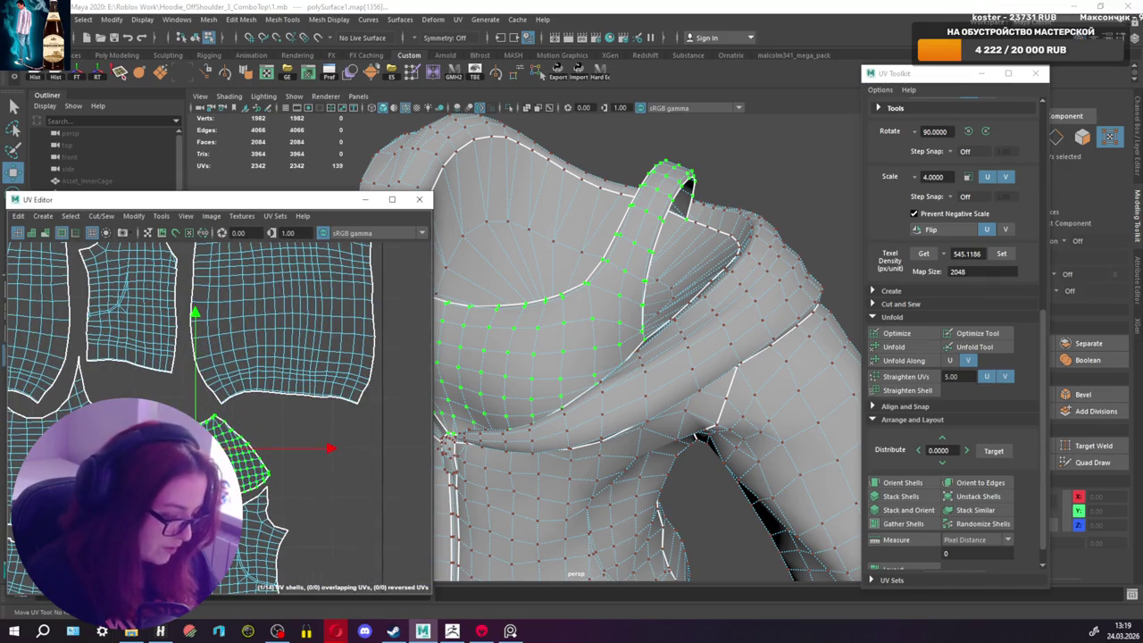
Step: Rotate the armpit shell slightly, enlarge it a little, then clear the UV selection
{"action": "key", "text": "e"}
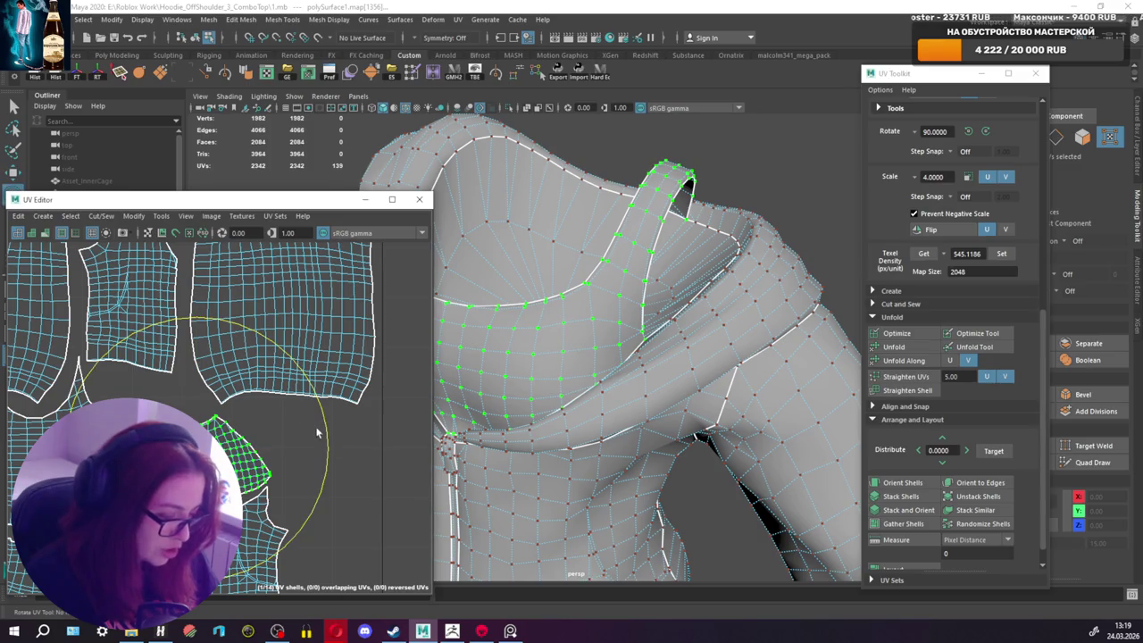
{"action": "left_click_drag", "start_coordinate": [331, 438], "coordinate": [323, 418]}
{"action": "key", "text": "w"}
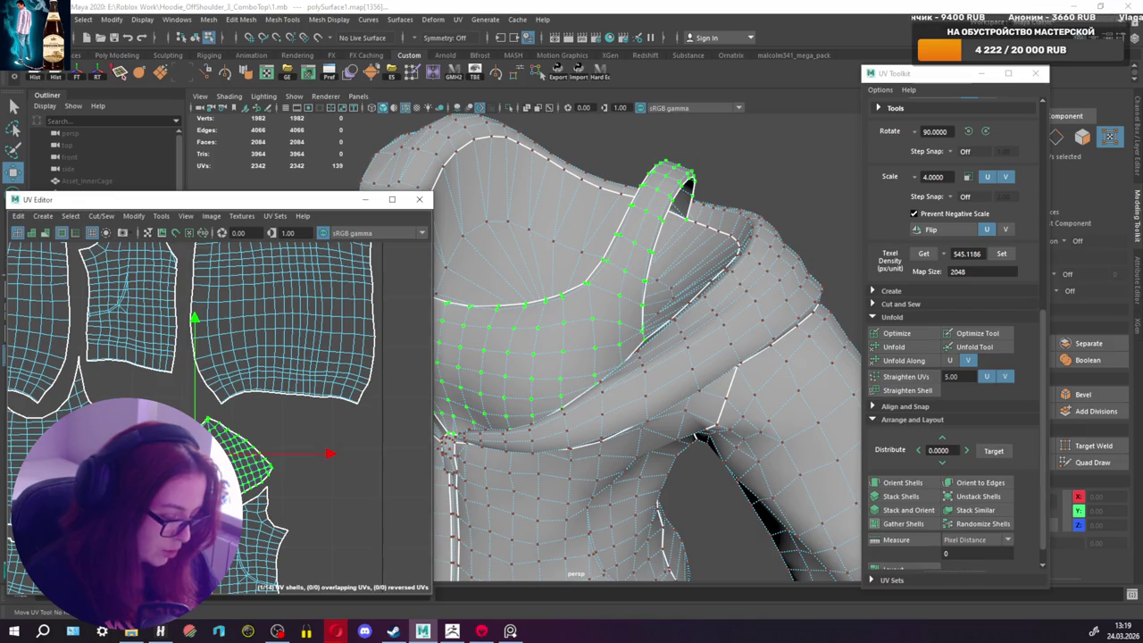
{"action": "key", "text": "r"}
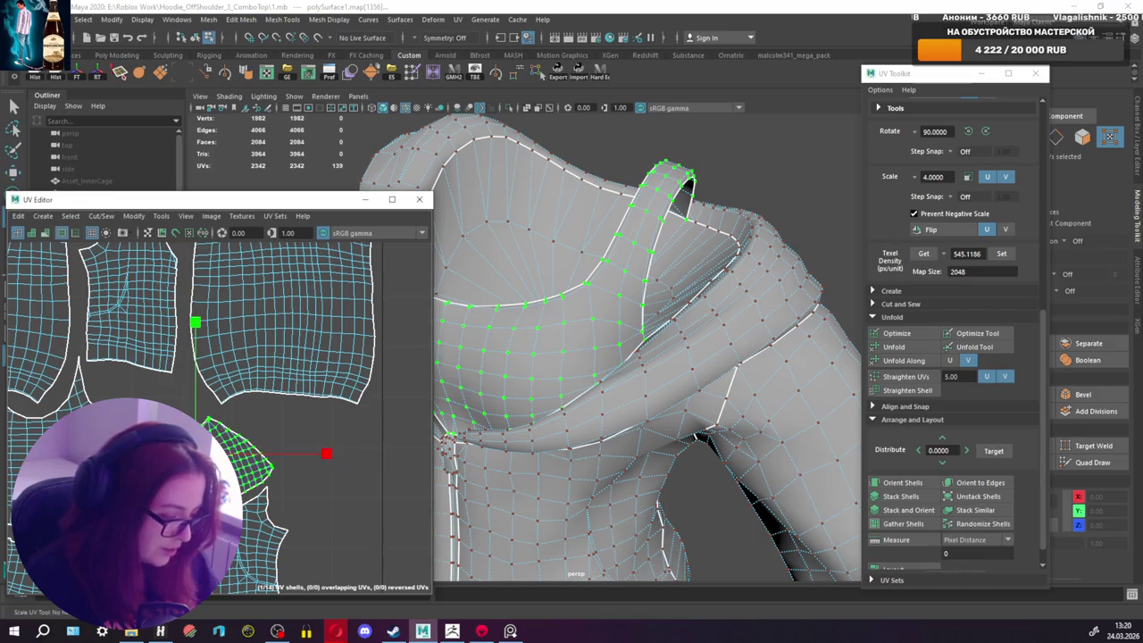
{"action": "middle_click_drag", "start_coordinate": [221, 420], "coordinate": [230, 425]}
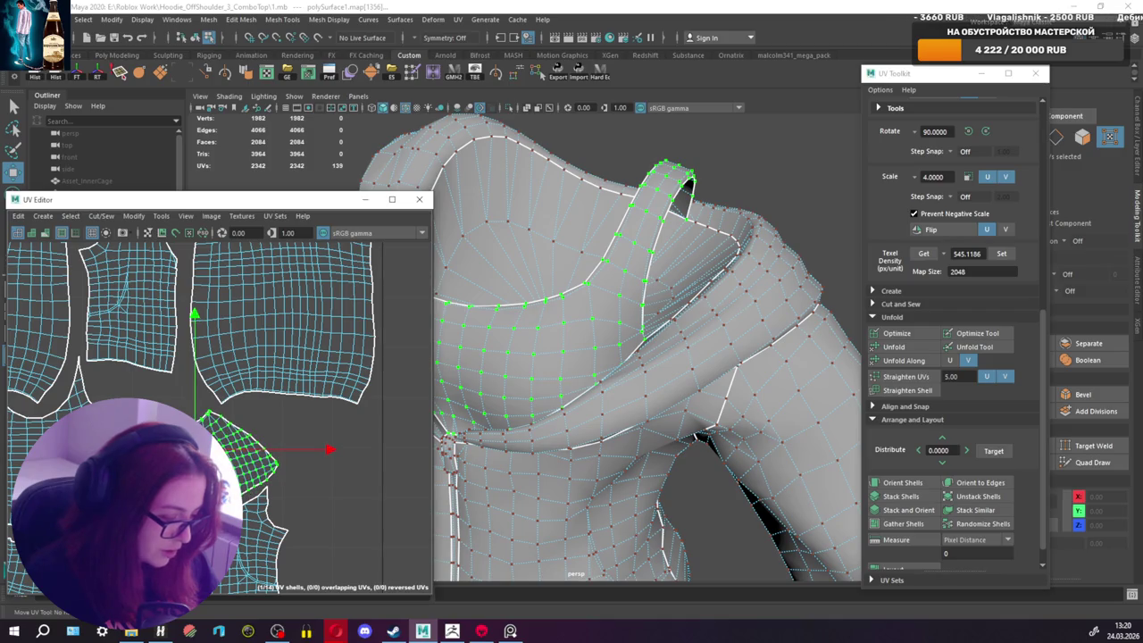
{"action": "key", "text": "r"}
{"action": "key", "text": "q"}
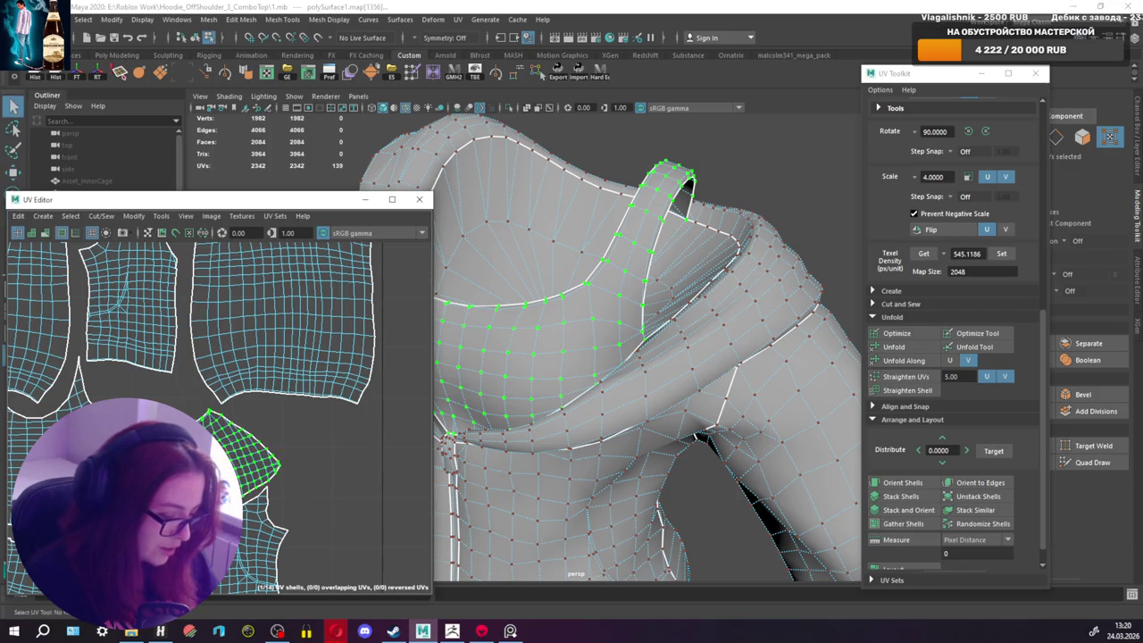
{"action": "middle_click_drag", "start_coordinate": [179, 446], "coordinate": [262, 393], "text": "alt"}
{"action": "left_click", "coordinate": [169, 429]}
{"action": "scroll", "coordinate": [169, 429], "scroll_direction": "up", "scroll_amount": 1}
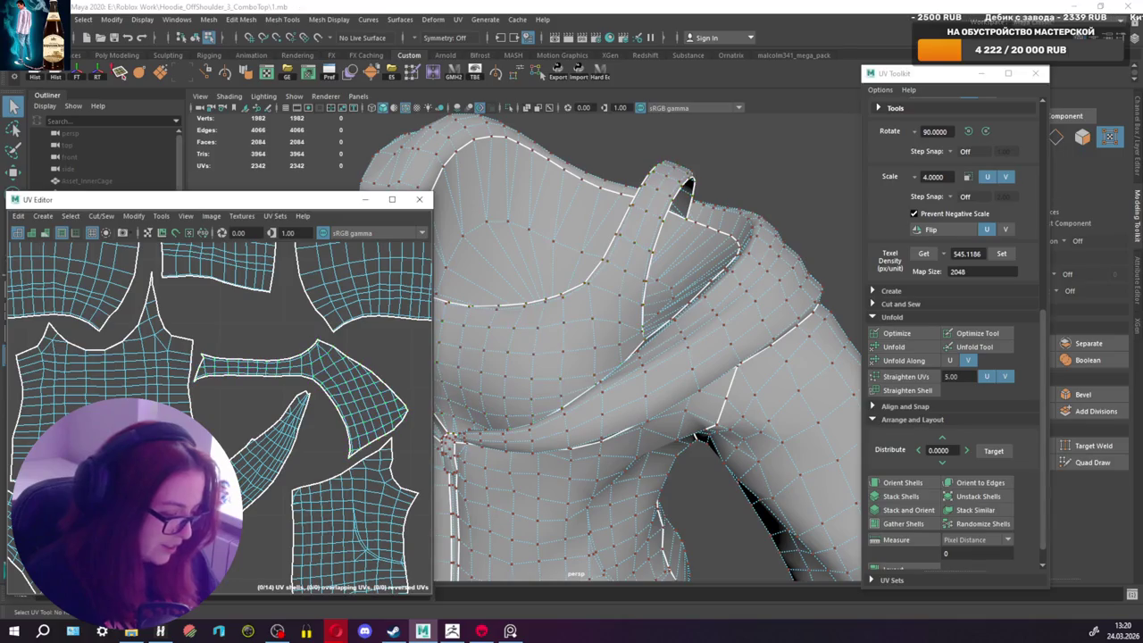
Step: Nudge the front-left body panel shell slightly left
{"action": "left_click", "coordinate": [170, 429]}
{"action": "key", "text": "w"}
{"action": "left_click_drag", "start_coordinate": [106, 381], "coordinate": [103, 381]}
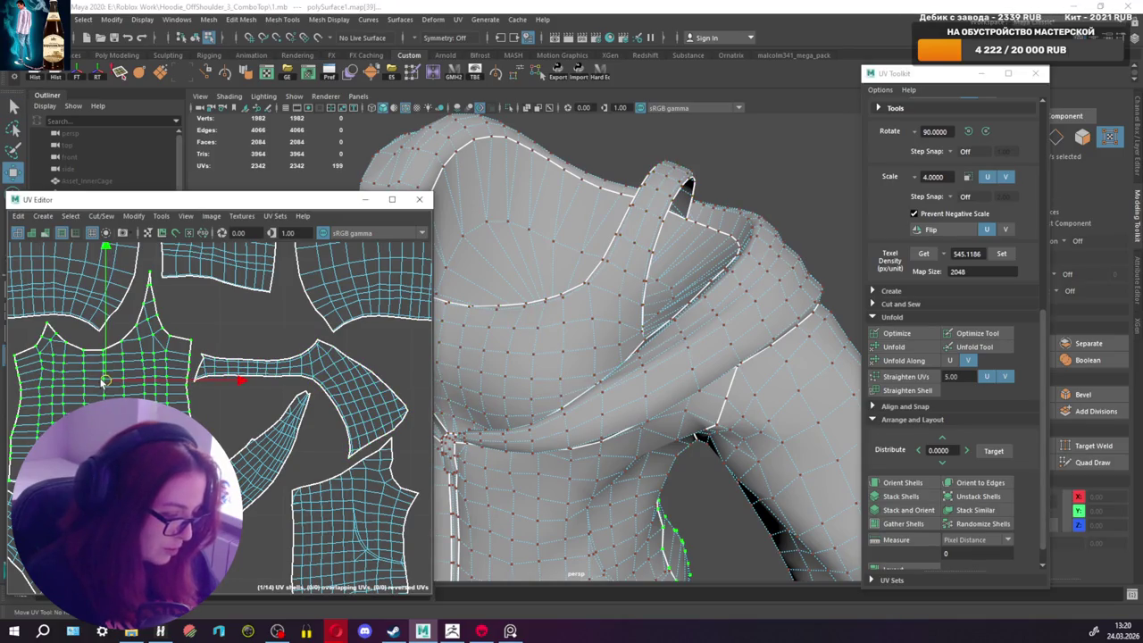
{"action": "scroll", "coordinate": [103, 381], "scroll_direction": "down", "scroll_amount": 2}
{"action": "middle_click_drag", "start_coordinate": [194, 436], "coordinate": [253, 447], "text": "alt"}
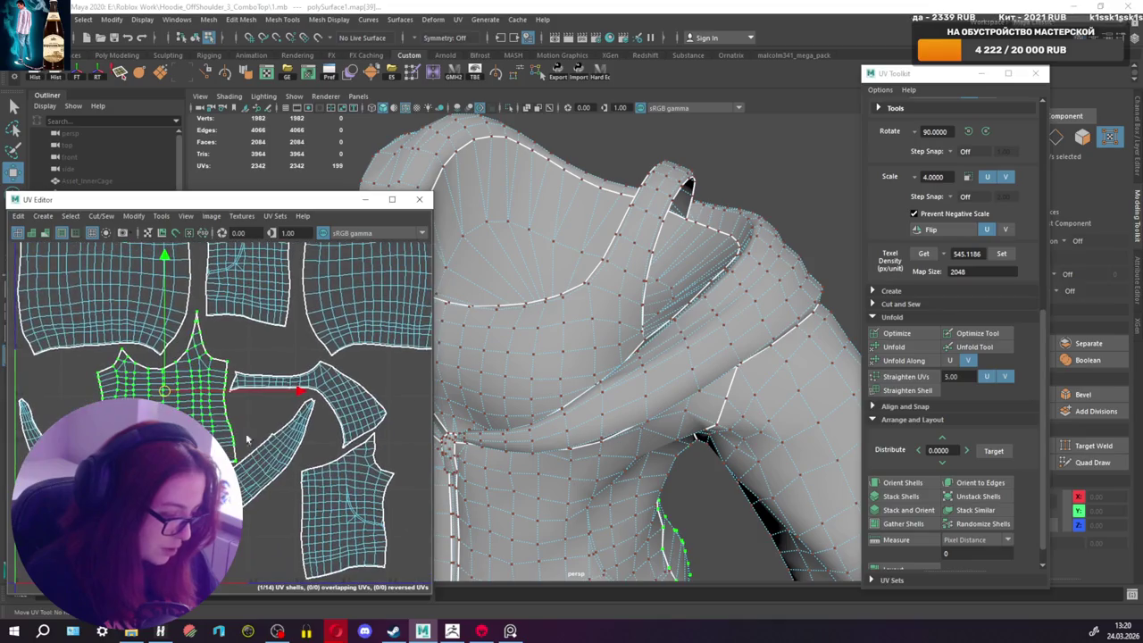
{"action": "middle_click_drag", "start_coordinate": [197, 384], "coordinate": [198, 474], "text": "alt"}
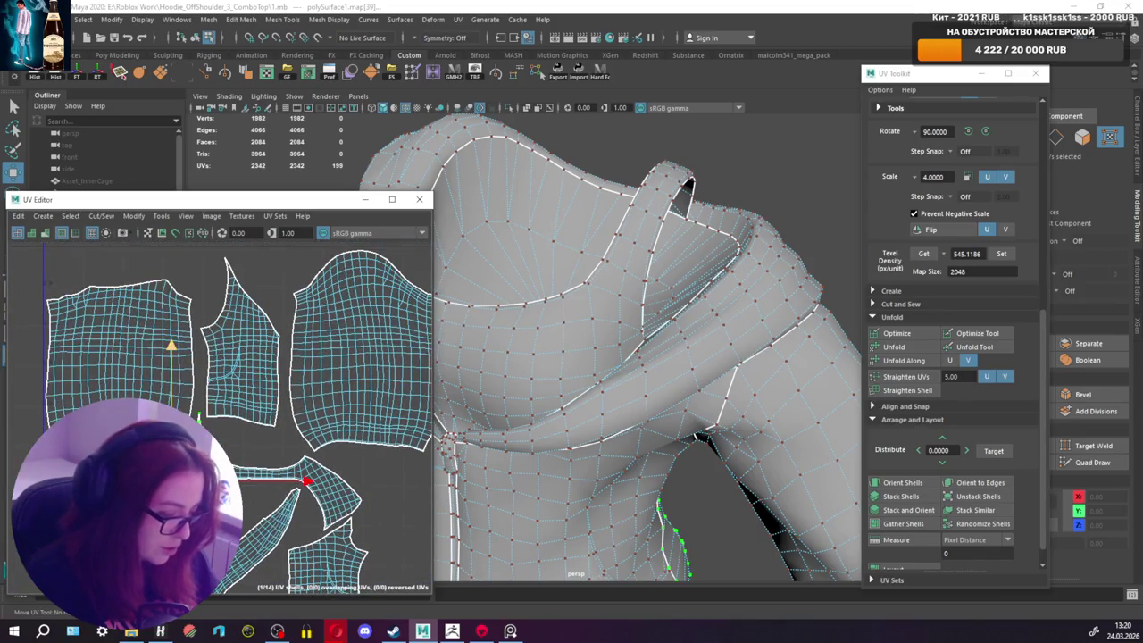
{"action": "scroll", "coordinate": [201, 416], "scroll_direction": "down", "scroll_amount": 2}
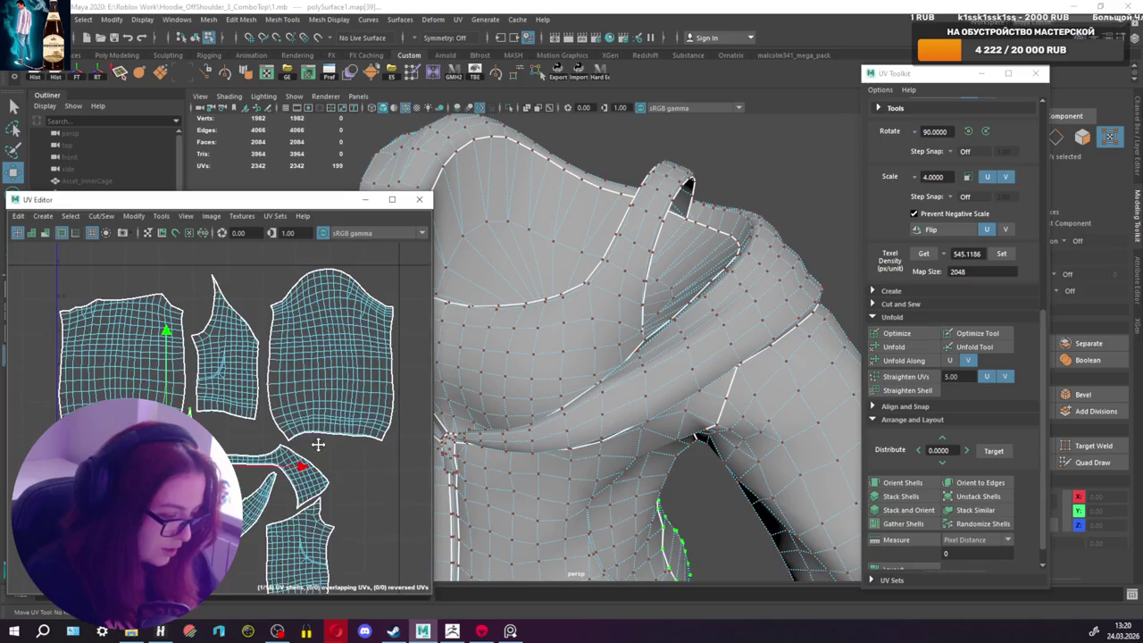
{"action": "scroll", "coordinate": [349, 398], "scroll_direction": "up", "scroll_amount": 2}
Step: Rotate the bottom-right UV shell slightly and shift it left
{"action": "left_click", "coordinate": [330, 500]}
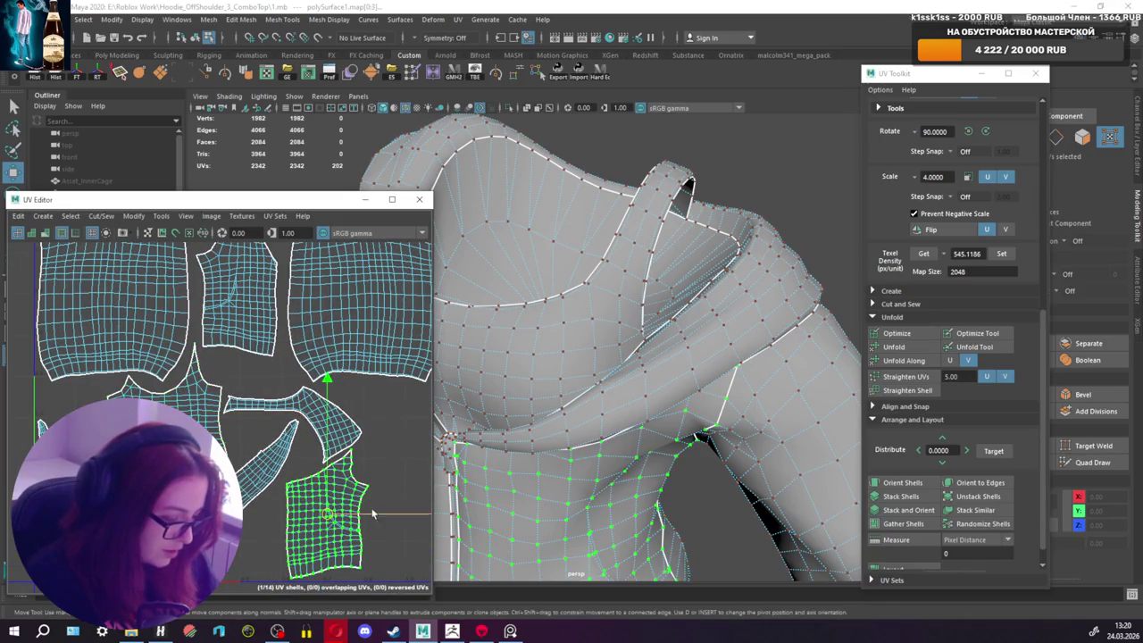
{"action": "key", "text": "e"}
{"action": "middle_click_drag", "start_coordinate": [332, 510], "coordinate": [312, 462], "text": "alt"}
{"action": "left_click_drag", "start_coordinate": [366, 350], "coordinate": [344, 379]}
{"action": "key", "text": "w"}
{"action": "left_click_drag", "start_coordinate": [313, 466], "coordinate": [308, 471]}
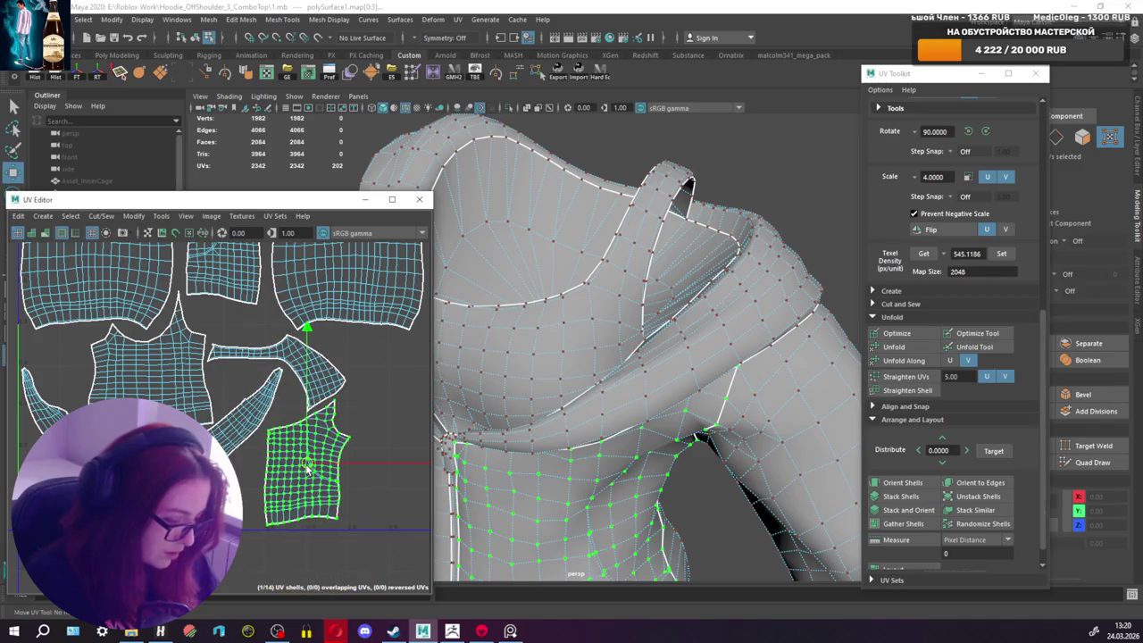
{"action": "scroll", "coordinate": [295, 478], "scroll_direction": "up", "scroll_amount": 2}
Step: Nudge the front body panel shell and move the sleeve shell slightly left
{"action": "left_click", "coordinate": [264, 435]}
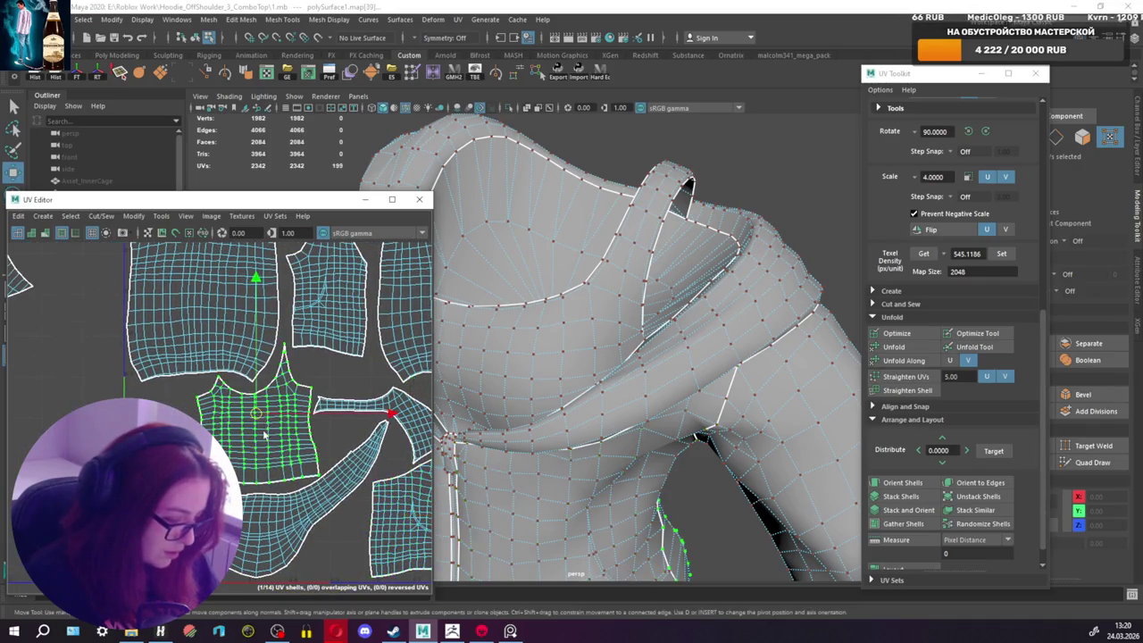
{"action": "scroll", "coordinate": [264, 435], "scroll_direction": "up", "scroll_amount": 2}
{"action": "left_click_drag", "start_coordinate": [256, 413], "coordinate": [251, 415]}
{"action": "middle_click_drag", "start_coordinate": [344, 409], "coordinate": [225, 392], "text": "alt"}
{"action": "left_click", "coordinate": [327, 384]}
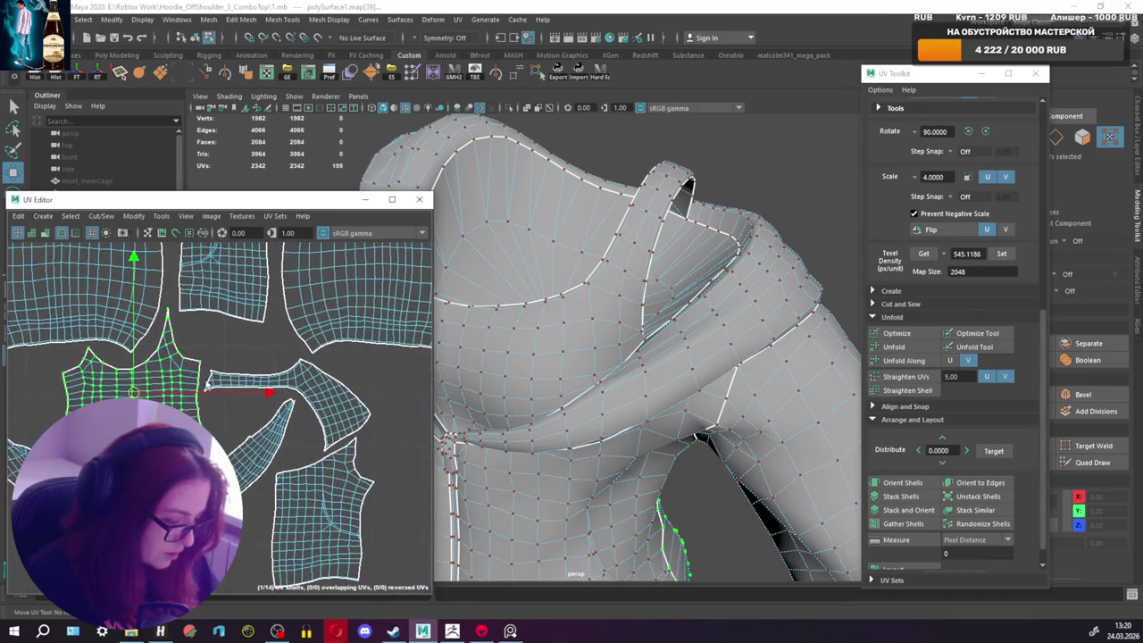
{"action": "left_click_drag", "start_coordinate": [287, 406], "coordinate": [286, 409]}
{"action": "middle_click_drag", "start_coordinate": [286, 406], "coordinate": [313, 500], "text": "alt"}
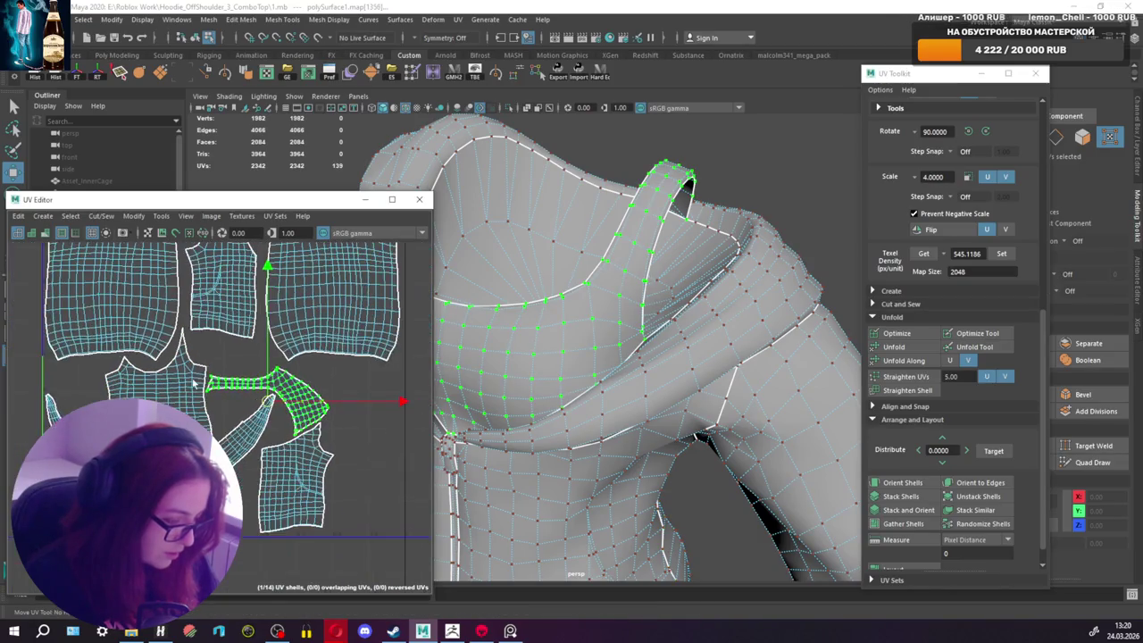
Step: Check the left and middle shells, then nudge the right body panel left and down
{"action": "left_click", "coordinate": [167, 393]}
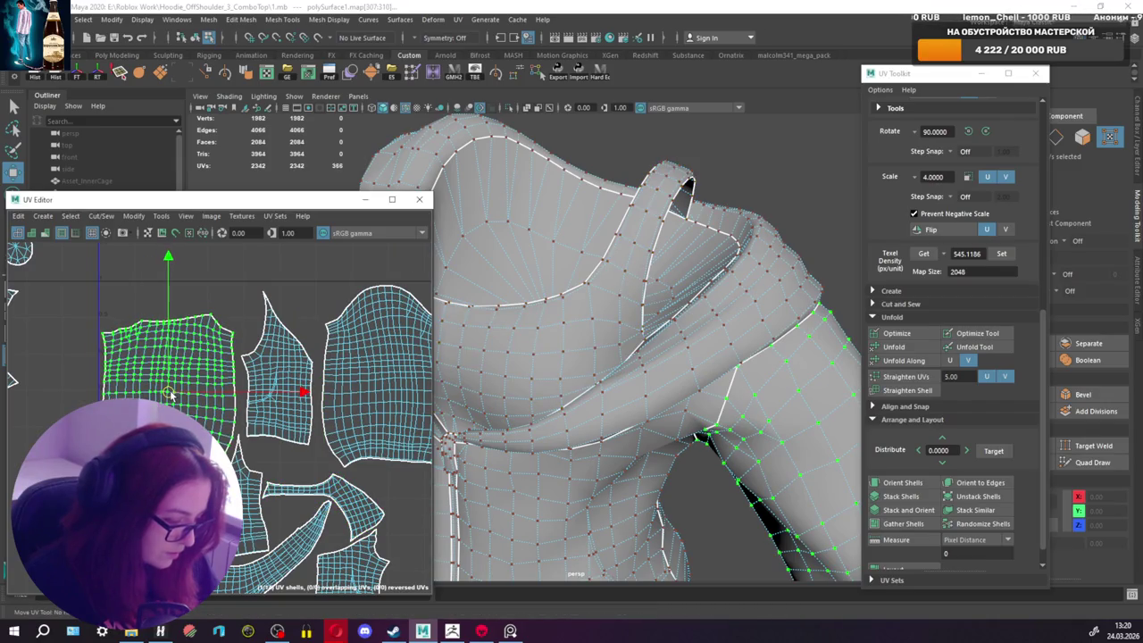
{"action": "scroll", "coordinate": [169, 393], "scroll_direction": "up", "scroll_amount": 1}
{"action": "scroll", "coordinate": [178, 397], "scroll_direction": "up", "scroll_amount": 1}
{"action": "left_click", "coordinate": [340, 382]}
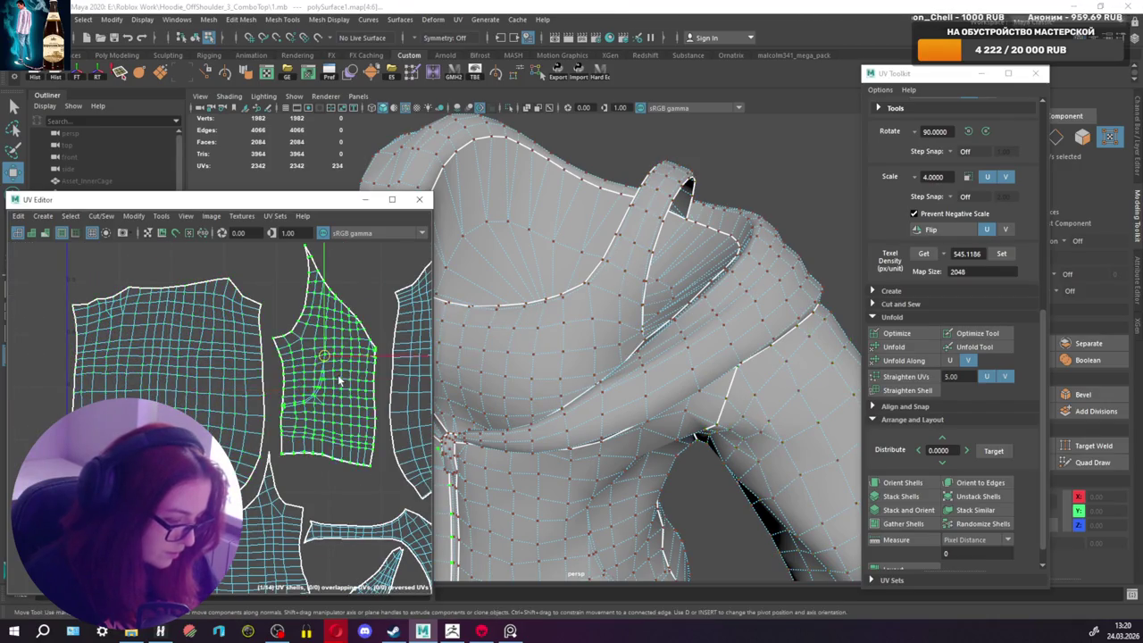
{"action": "scroll", "coordinate": [344, 362], "scroll_direction": "down", "scroll_amount": 2}
{"action": "scroll", "coordinate": [374, 346], "scroll_direction": "down", "scroll_amount": 1}
{"action": "left_click", "coordinate": [367, 350]}
{"action": "left_click_drag", "start_coordinate": [354, 355], "coordinate": [346, 364]}
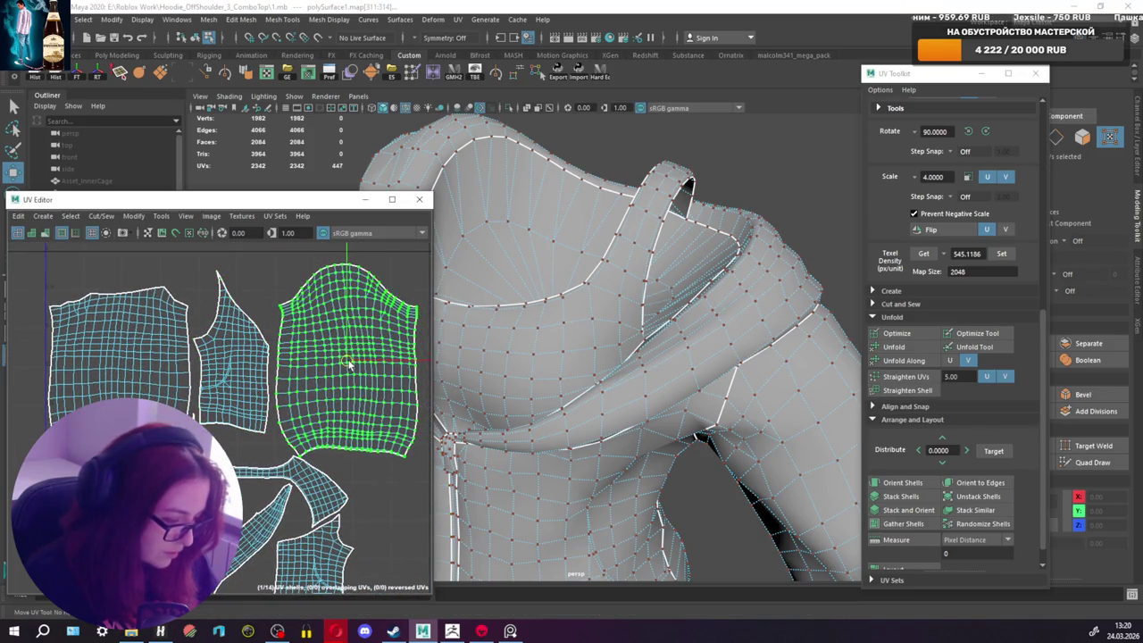
Step: Nudge the whole armpit shell slightly and read its texel density
{"action": "left_click", "coordinate": [321, 484]}
{"action": "middle_click_drag", "start_coordinate": [320, 484], "coordinate": [292, 418], "text": "alt"}
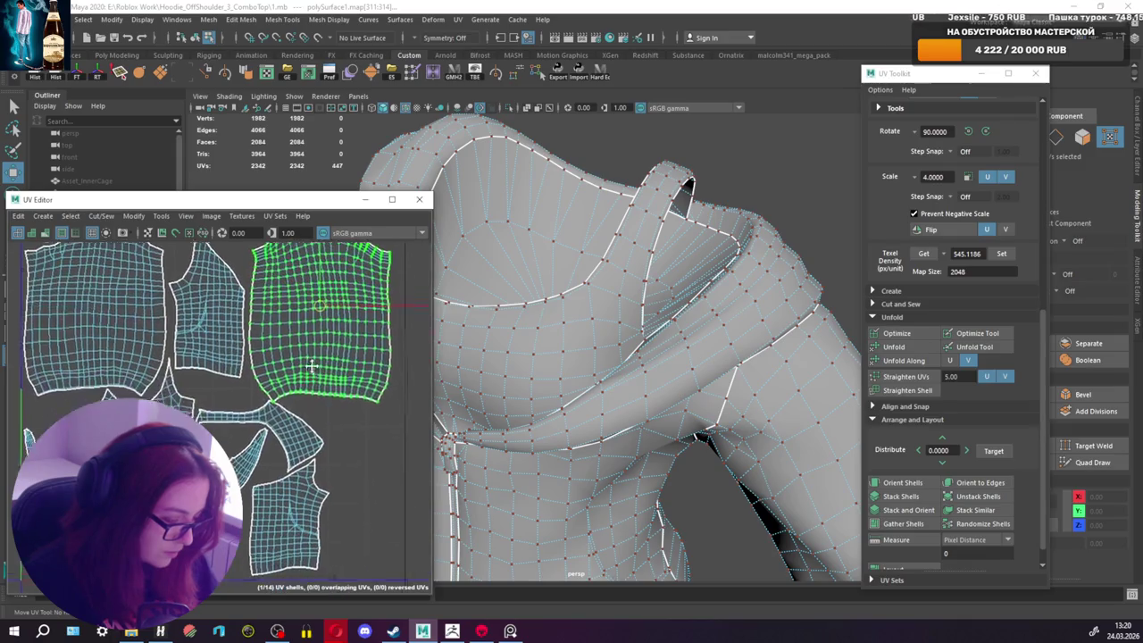
{"action": "double_click", "coordinate": [292, 418]}
{"action": "scroll", "coordinate": [292, 418], "scroll_direction": "up", "scroll_amount": 3}
{"action": "left_click_drag", "start_coordinate": [242, 422], "coordinate": [231, 429]}
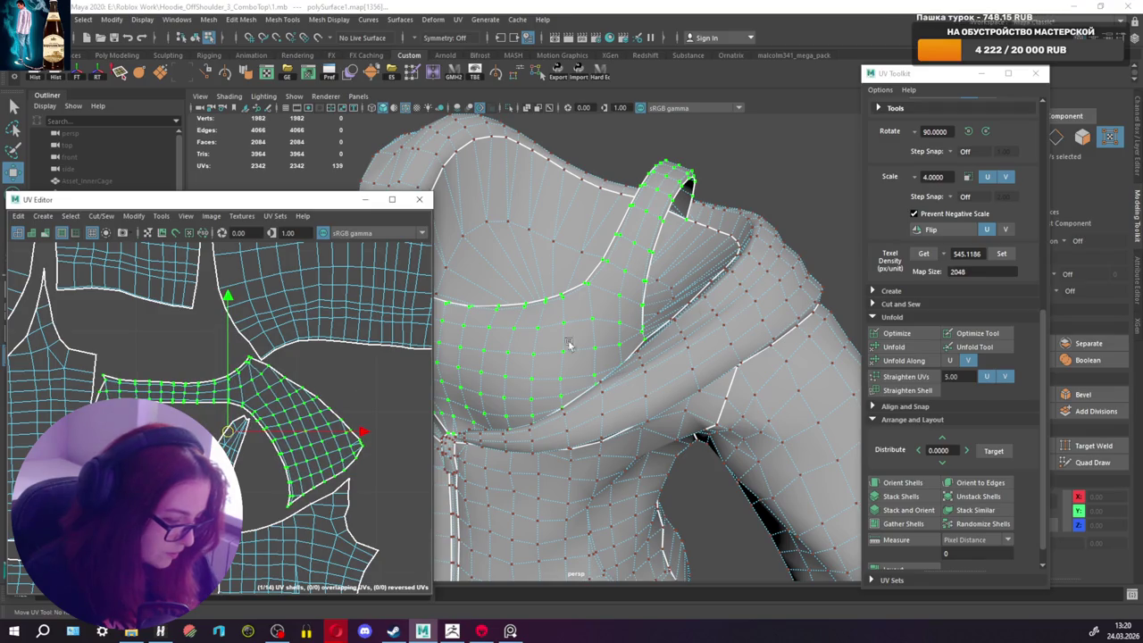
{"action": "left_click", "coordinate": [917, 255]}
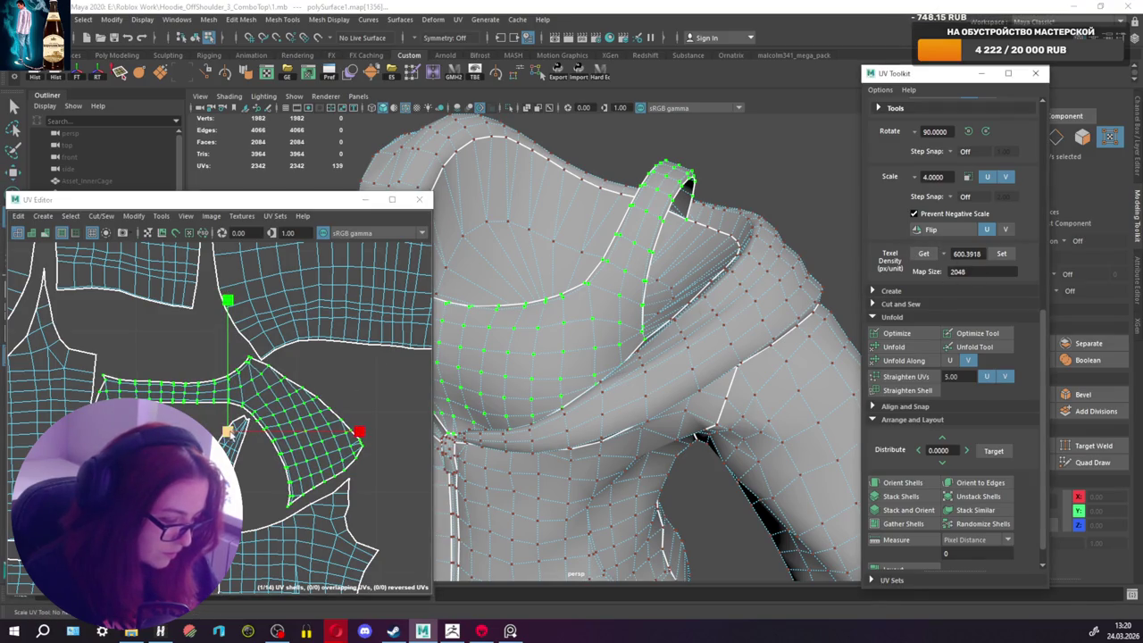
Step: Shrink the armpit shell slightly, then select the seven large body shells and nudge them right
{"action": "left_click_drag", "start_coordinate": [230, 427], "coordinate": [239, 420]}
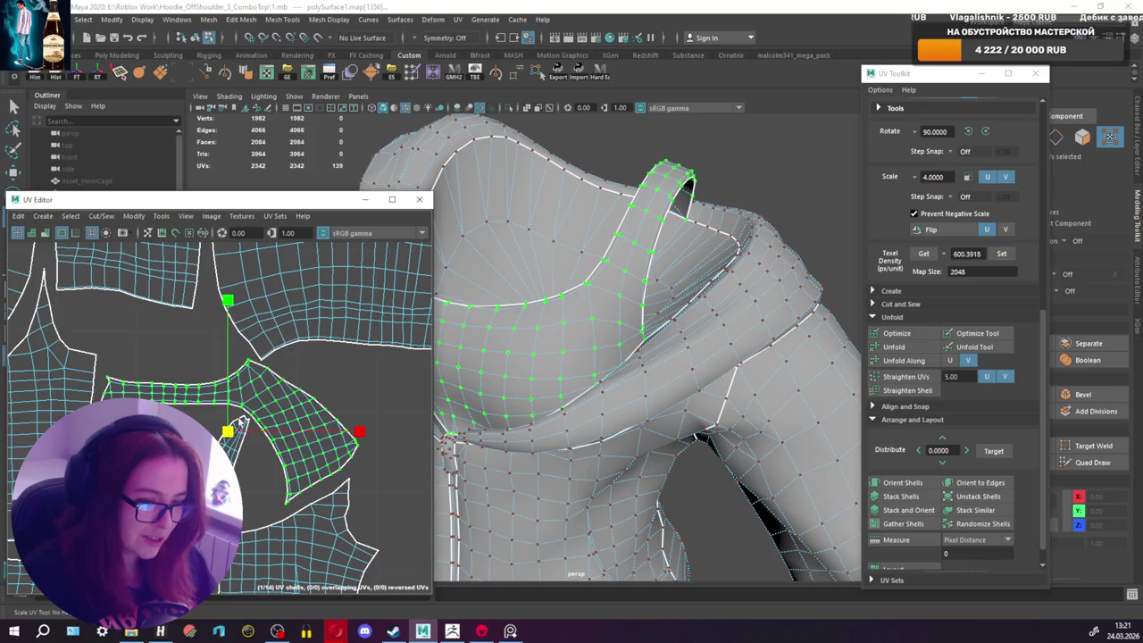
{"action": "scroll", "coordinate": [242, 421], "scroll_direction": "down", "scroll_amount": 3}
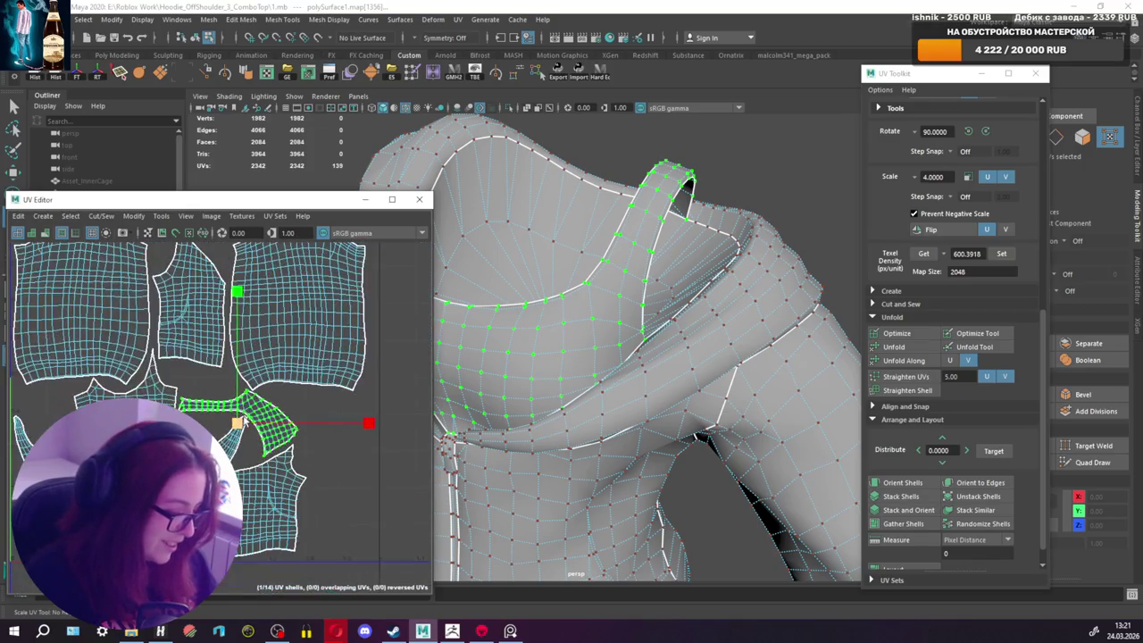
{"action": "scroll", "coordinate": [242, 421], "scroll_direction": "down", "scroll_amount": 2}
{"action": "middle_click_drag", "start_coordinate": [201, 418], "coordinate": [230, 414], "text": "alt"}
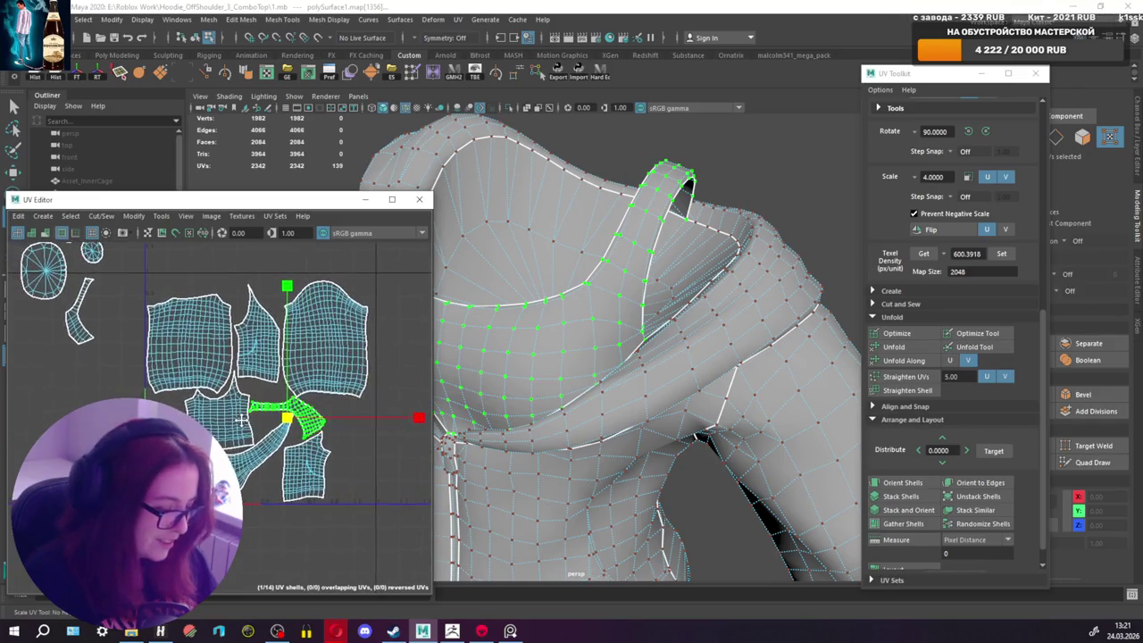
{"action": "scroll", "coordinate": [230, 413], "scroll_direction": "down", "scroll_amount": 2}
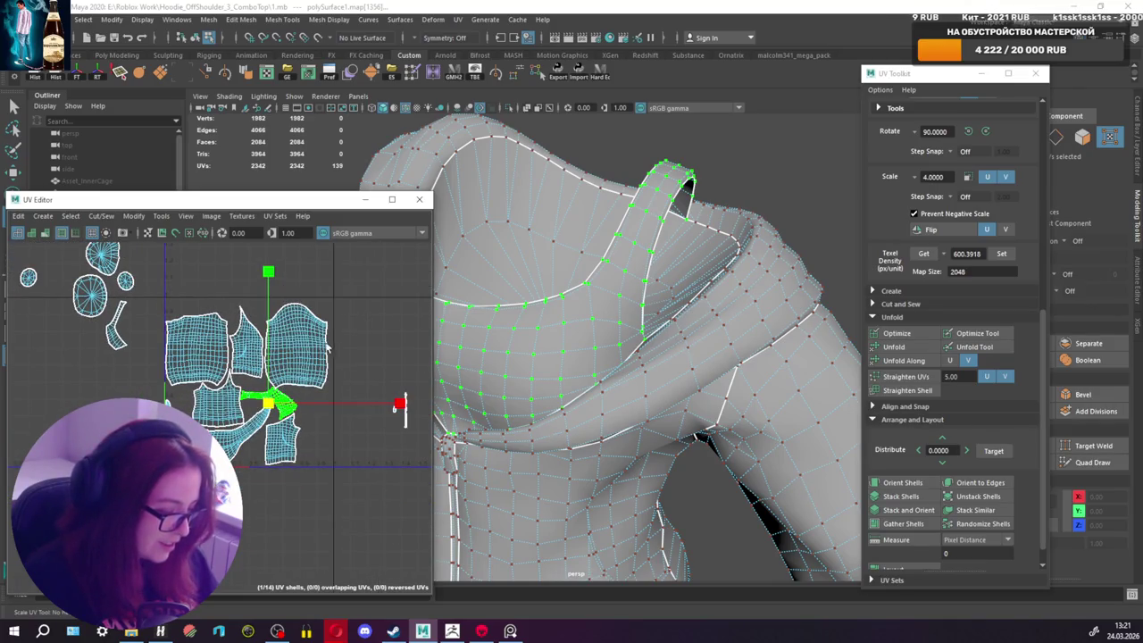
{"action": "left_click_drag", "start_coordinate": [156, 291], "coordinate": [371, 493]}
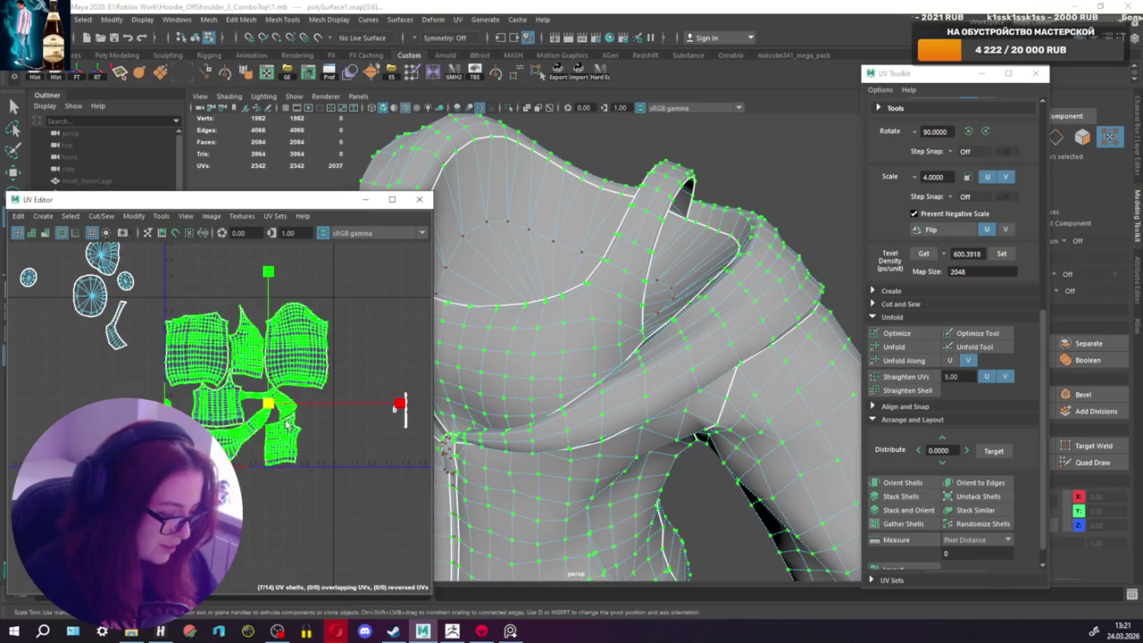
{"action": "scroll", "coordinate": [259, 403], "scroll_direction": "up", "scroll_amount": 2}
{"action": "key", "text": "w"}
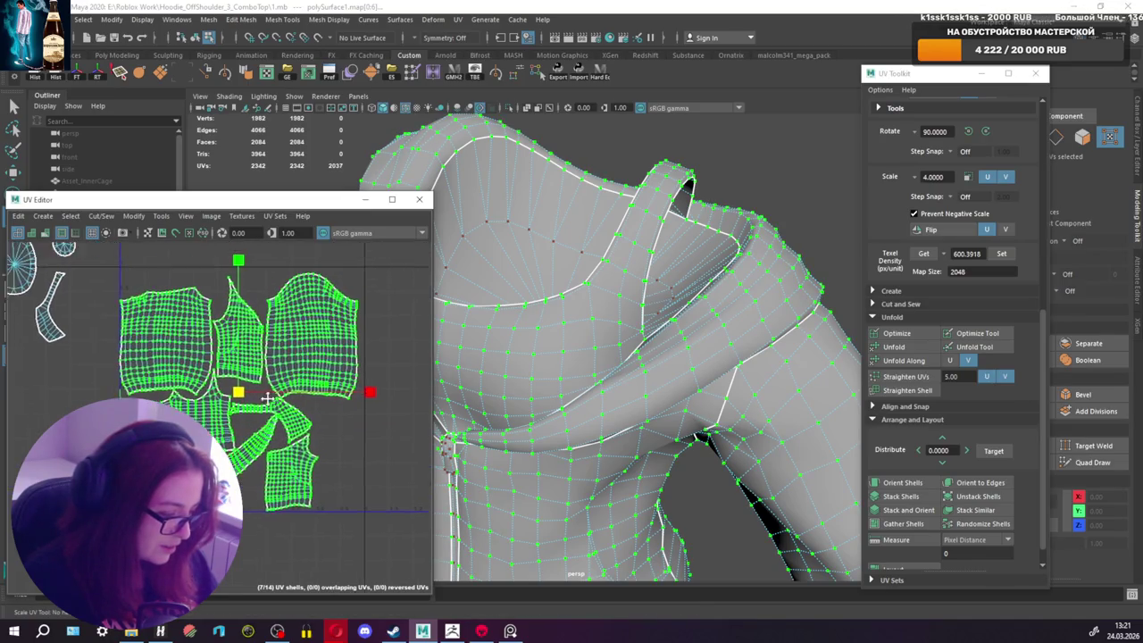
{"action": "scroll", "coordinate": [246, 395], "scroll_direction": "up", "scroll_amount": 1}
{"action": "left_click_drag", "start_coordinate": [253, 396], "coordinate": [254, 397]}
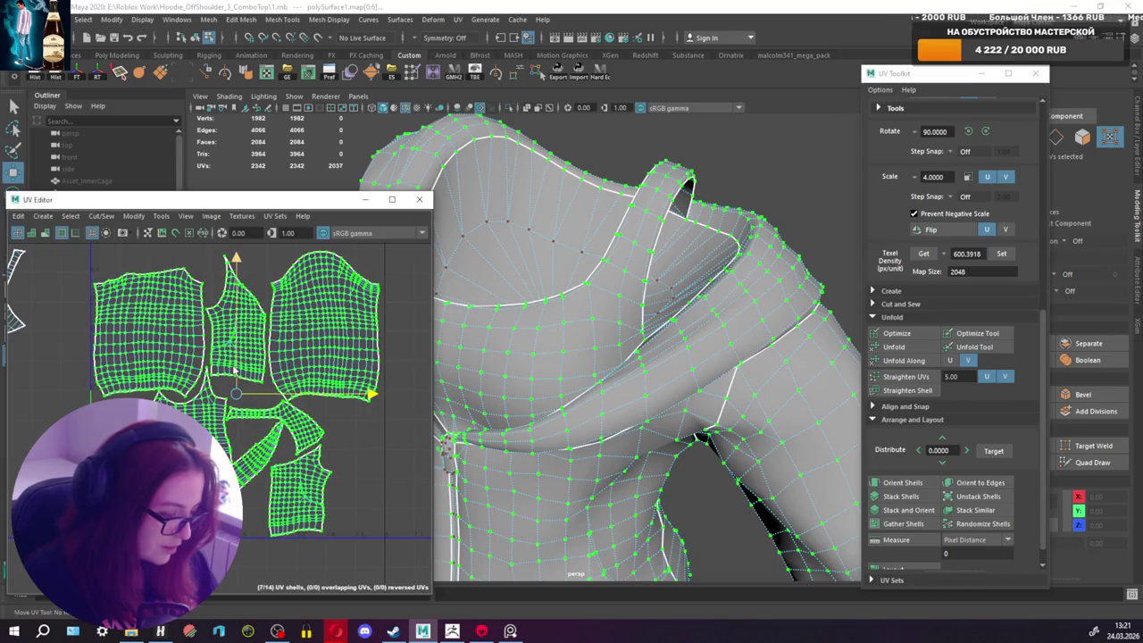
{"action": "middle_click_drag", "start_coordinate": [234, 368], "coordinate": [239, 393], "text": "alt"}
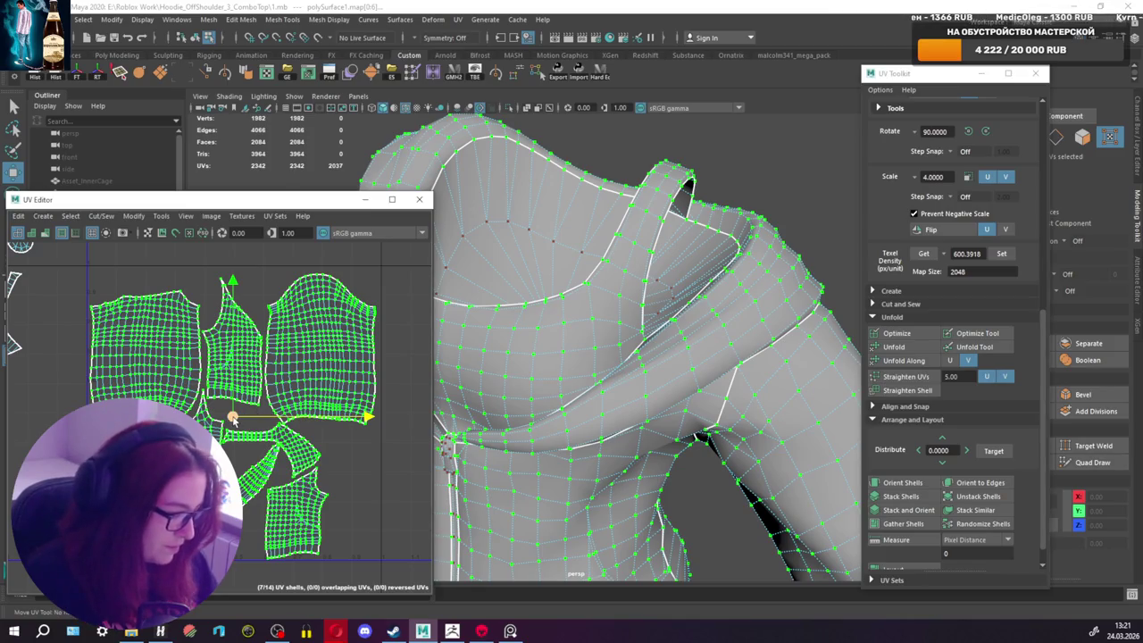
Step: Enlarge the selected body shells, widening them in U, and move them up slightly
{"action": "key", "text": "r"}
{"action": "left_click_drag", "start_coordinate": [232, 418], "coordinate": [247, 390]}
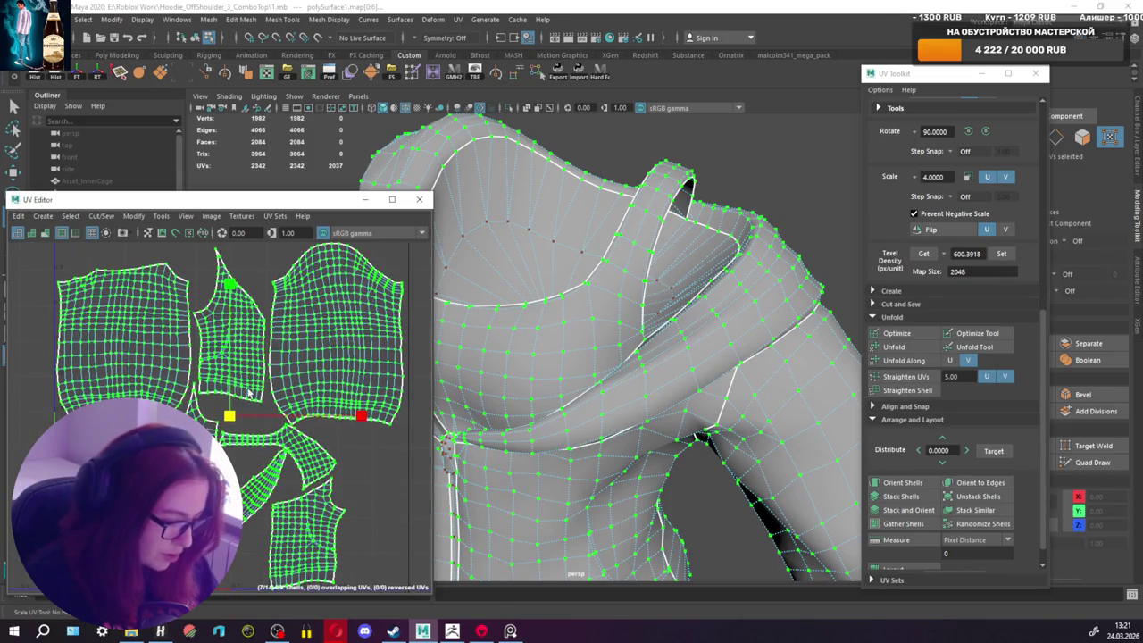
{"action": "left_click_drag", "start_coordinate": [361, 416], "coordinate": [366, 414]}
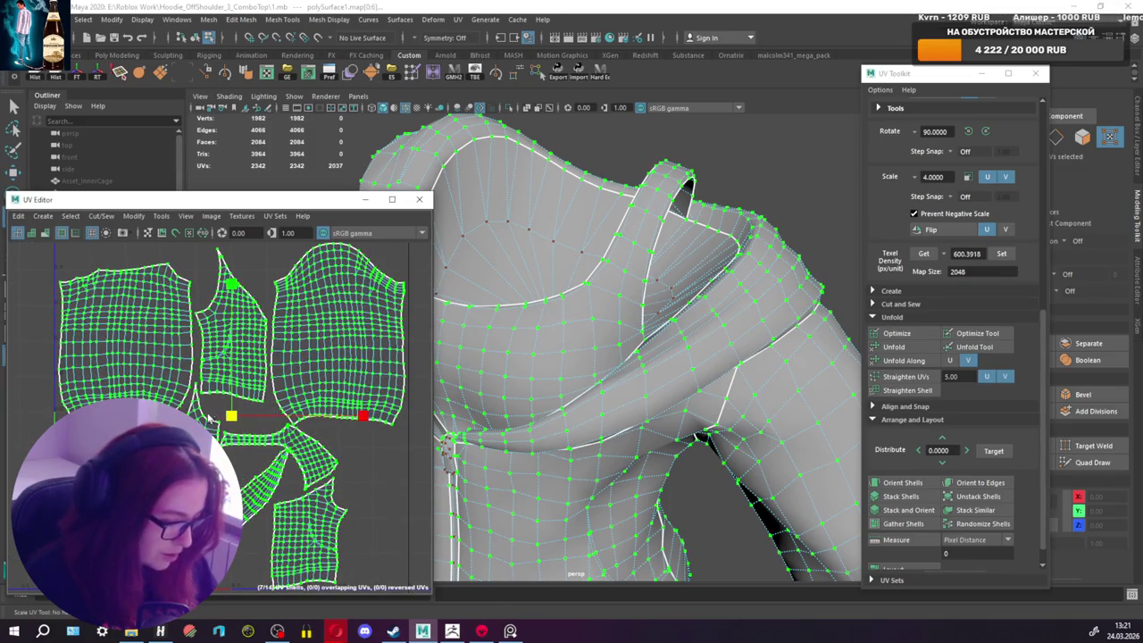
{"action": "left_click_drag", "start_coordinate": [230, 418], "coordinate": [232, 419]}
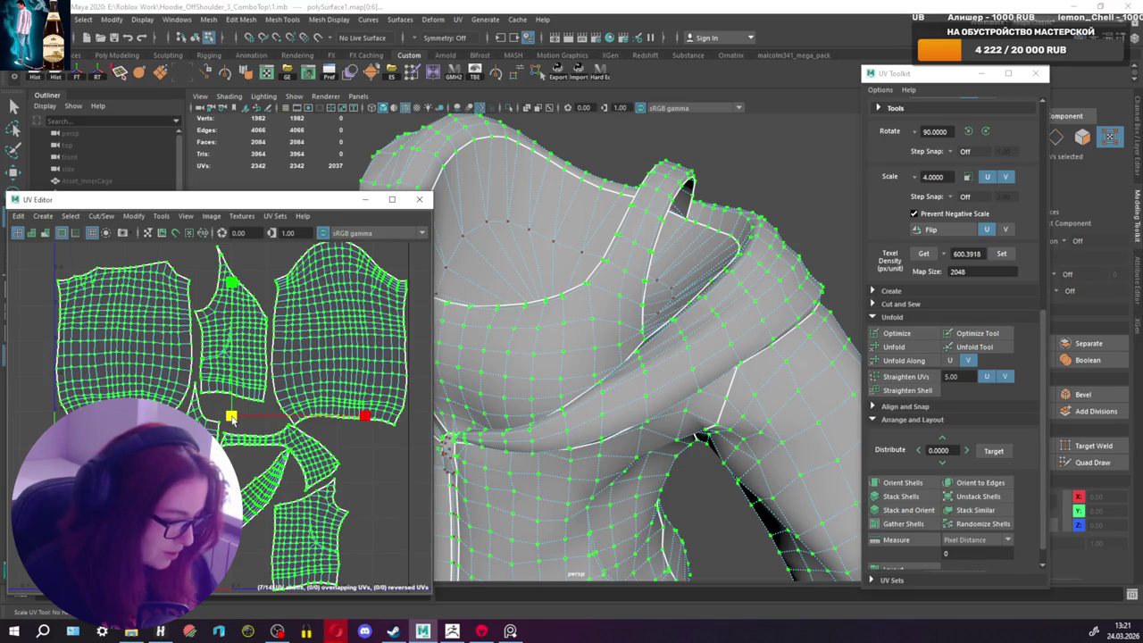
{"action": "middle_click_drag", "start_coordinate": [232, 423], "coordinate": [230, 400], "text": "alt"}
{"action": "key", "text": "w"}
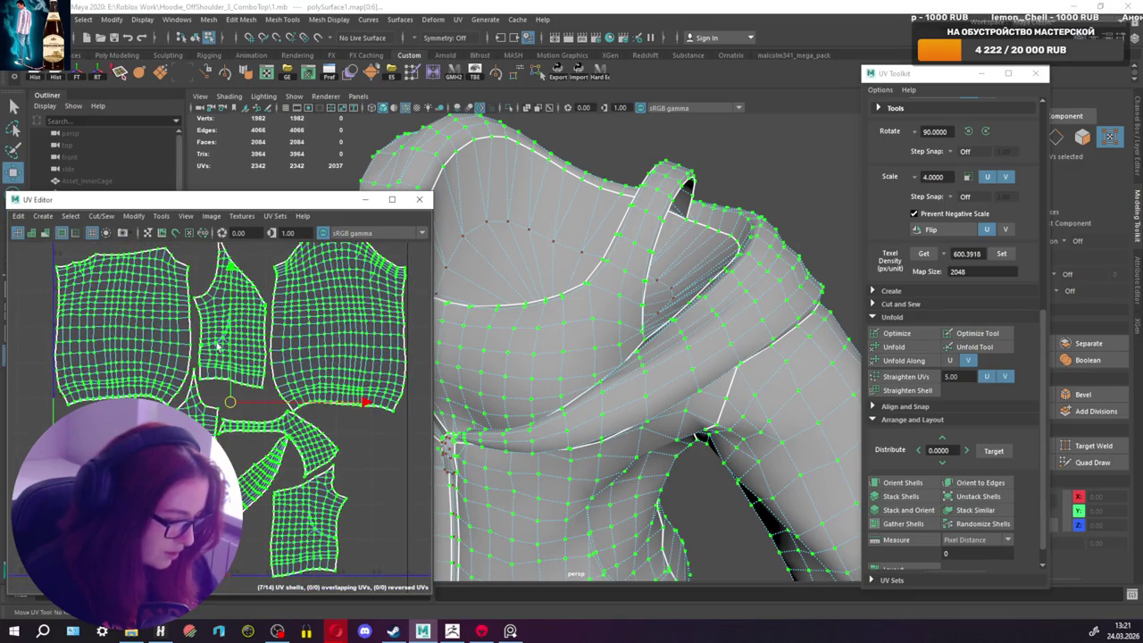
{"action": "middle_click_drag", "start_coordinate": [228, 348], "coordinate": [150, 379]}
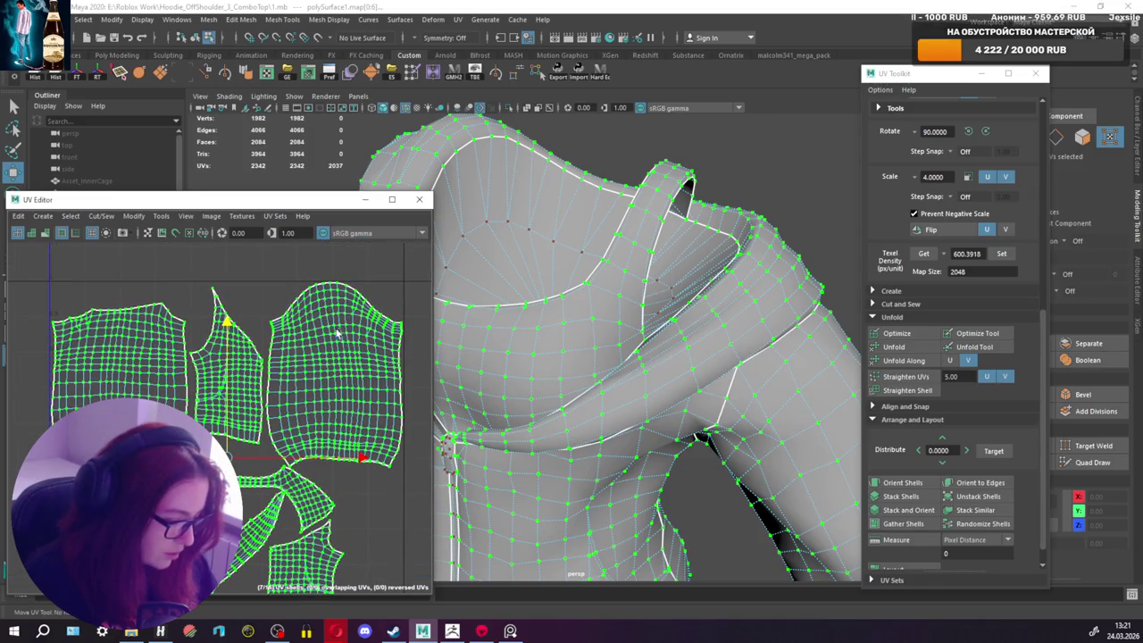
{"action": "scroll", "coordinate": [193, 339], "scroll_direction": "up", "scroll_amount": 2}
{"action": "scroll", "coordinate": [263, 268], "scroll_direction": "up", "scroll_amount": 2}
{"action": "scroll", "coordinate": [335, 452], "scroll_direction": "up", "scroll_amount": 2}
Step: Frame the strap UV shell and rotate it roughly 100° clockwise
{"action": "left_click", "coordinate": [300, 411]}
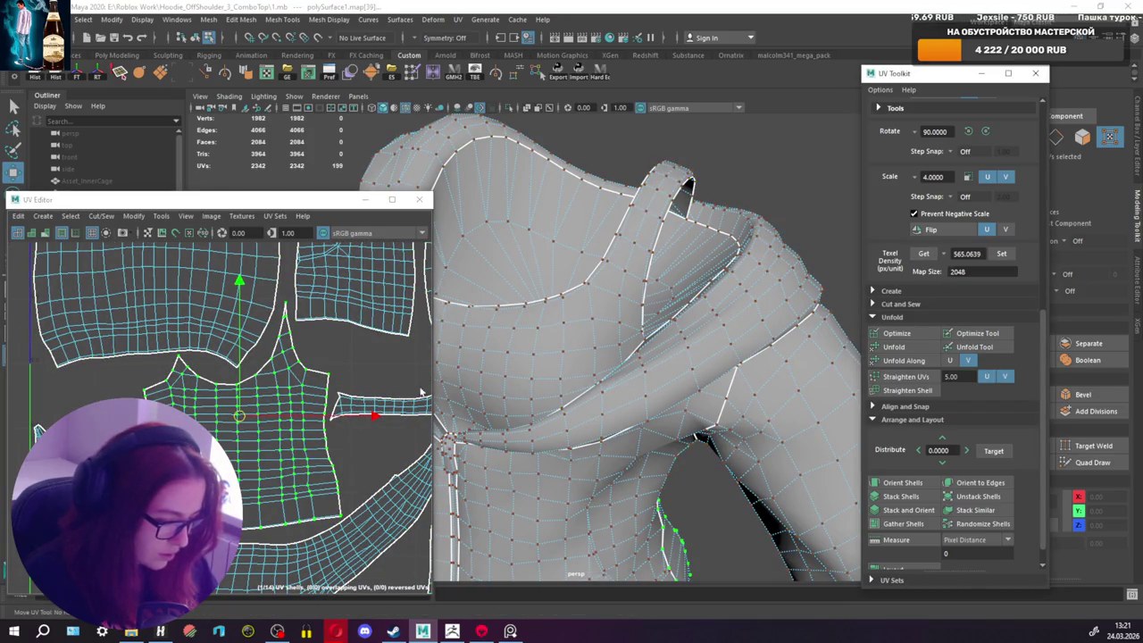
{"action": "left_click", "coordinate": [393, 404]}
{"action": "key", "text": "f"}
{"action": "middle_click_drag", "start_coordinate": [103, 398], "coordinate": [38, 389], "text": "alt"}
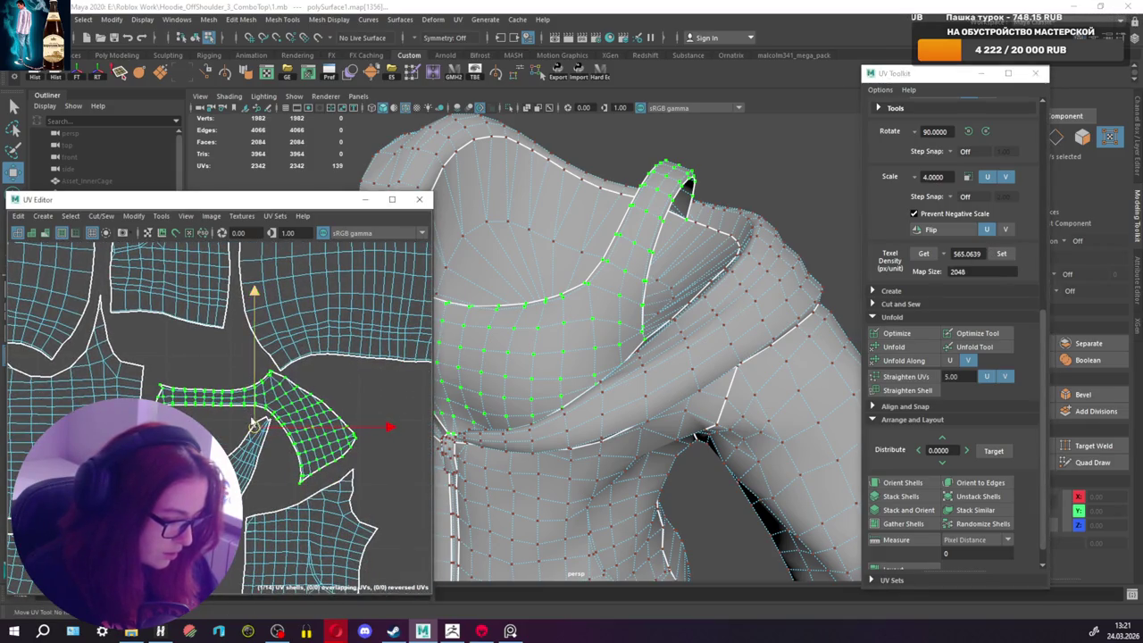
{"action": "scroll", "coordinate": [254, 425], "scroll_direction": "down", "scroll_amount": 3}
{"action": "key", "text": "e"}
{"action": "mouse_move", "coordinate": [383, 416]}
{"action": "left_mouse_down"}
{"action": "mouse_move", "coordinate": [234, 547]}
{"action": "mouse_move", "coordinate": [249, 476]}
{"action": "mouse_move", "coordinate": [234, 457]}
{"action": "left_mouse_up"}
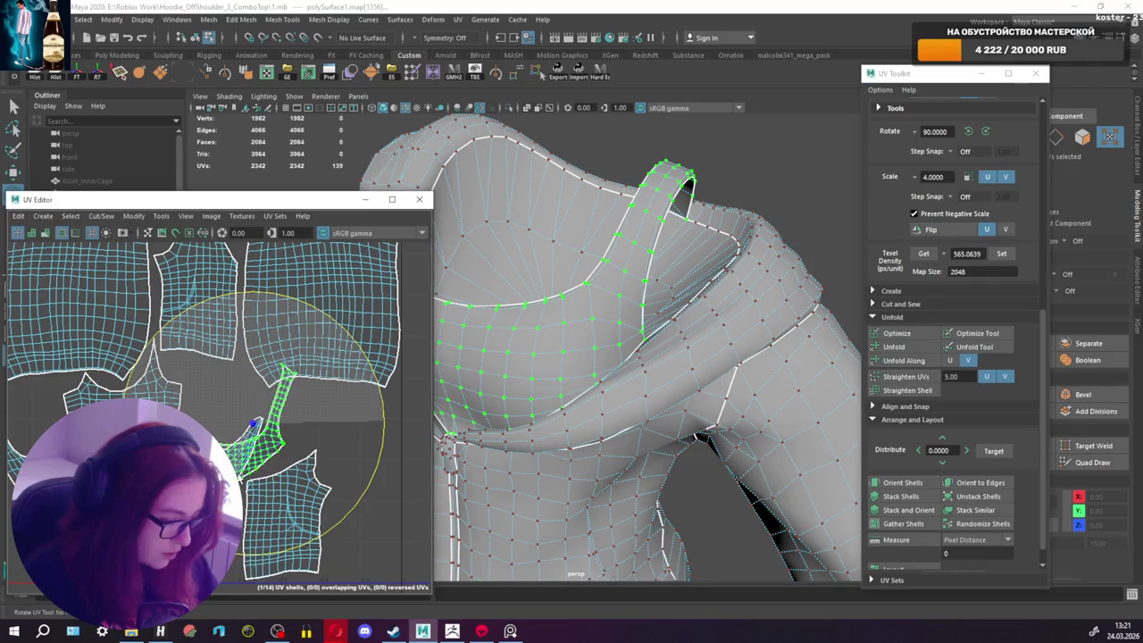
{"action": "middle_click_drag", "start_coordinate": [234, 457], "coordinate": [212, 432], "text": "alt"}
Step: Rotate the strap shell back partway and shift it beside the body shells
{"action": "left_click_drag", "start_coordinate": [234, 398], "coordinate": [324, 424]}
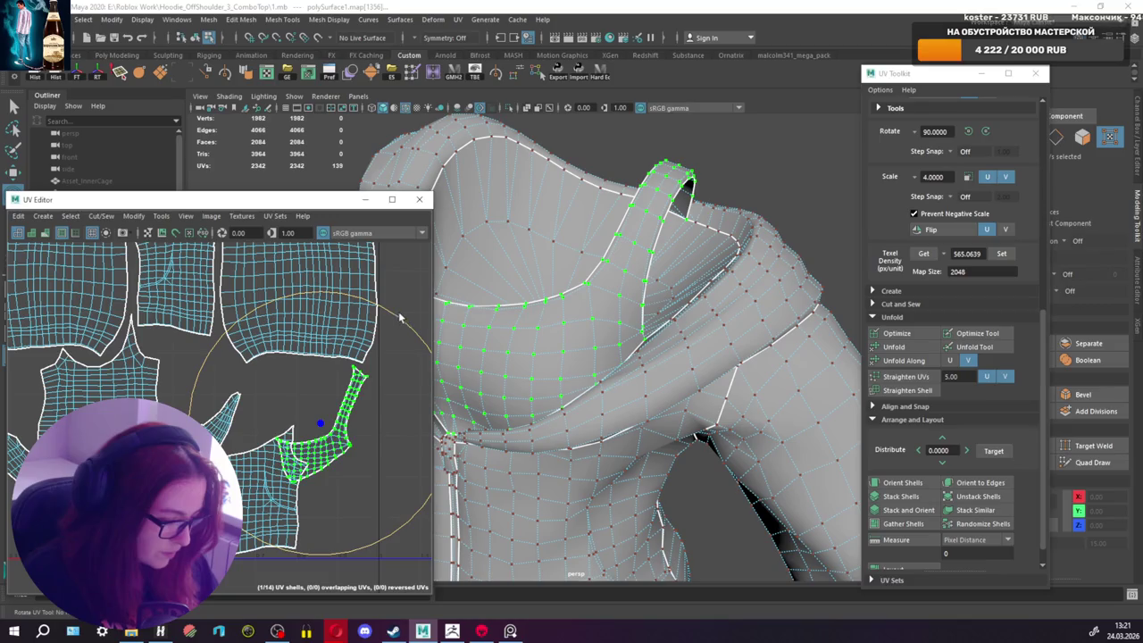
{"action": "left_click_drag", "start_coordinate": [399, 317], "coordinate": [277, 313]}
{"action": "key", "text": "w"}
{"action": "mouse_move", "coordinate": [308, 411]}
{"action": "left_mouse_down"}
{"action": "mouse_move", "coordinate": [312, 438]}
{"action": "mouse_move", "coordinate": [302, 443]}
{"action": "left_mouse_up"}
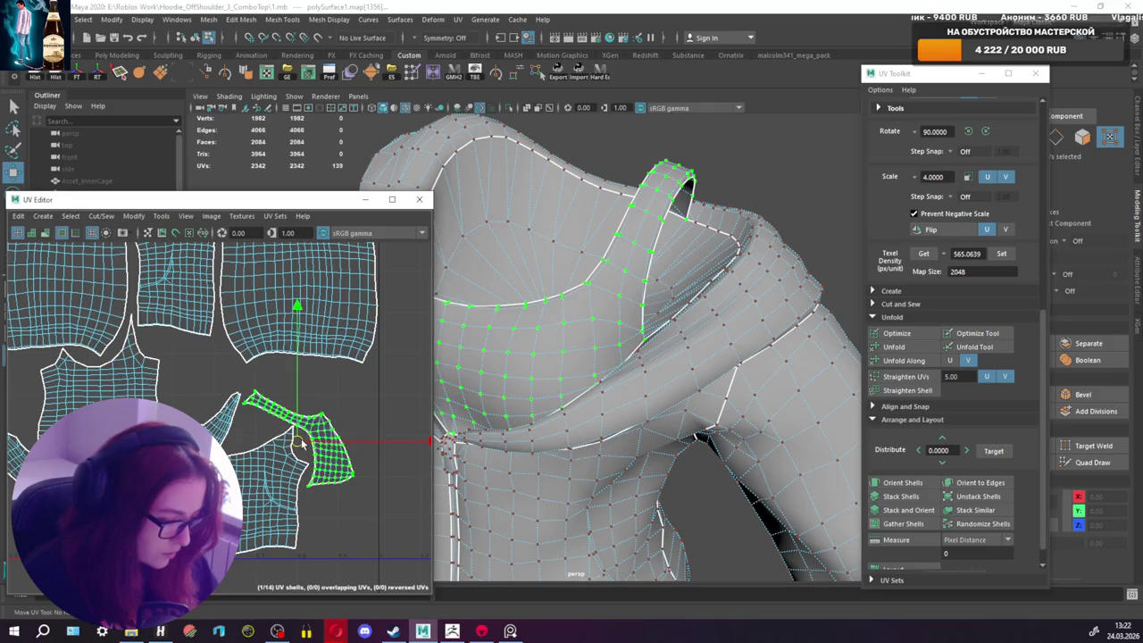
Step: Box-select the thin strip shells next to the body panels
{"action": "scroll", "coordinate": [302, 443], "scroll_direction": "down", "scroll_amount": 2}
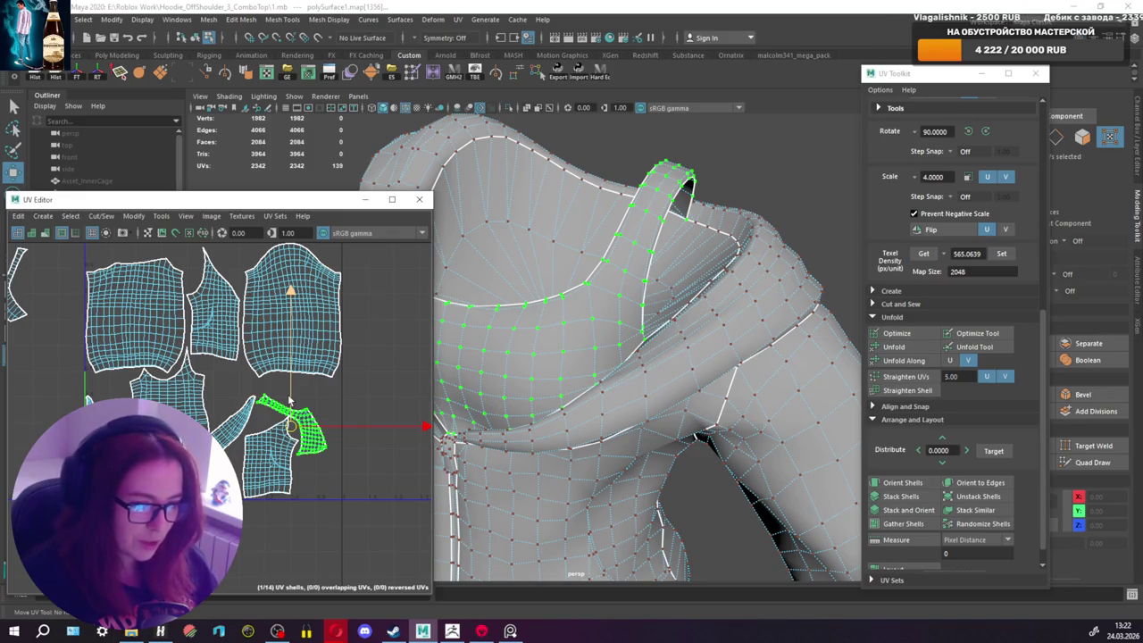
{"action": "scroll", "coordinate": [289, 401], "scroll_direction": "down", "scroll_amount": 2}
{"action": "scroll", "coordinate": [288, 401], "scroll_direction": "down", "scroll_amount": 2}
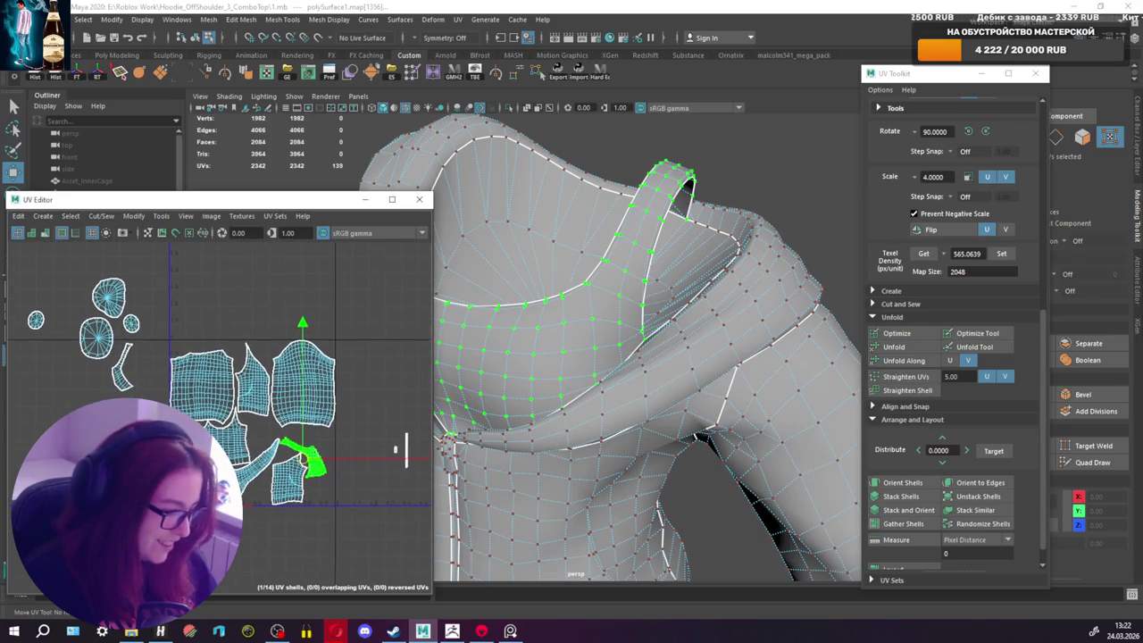
{"action": "middle_click_drag", "start_coordinate": [249, 429], "coordinate": [173, 389], "text": "alt"}
{"action": "left_click_drag", "start_coordinate": [306, 383], "coordinate": [364, 469]}
Step: Apply the matching texel density to the thin shells and move the small shell down-left
{"action": "key", "text": "r"}
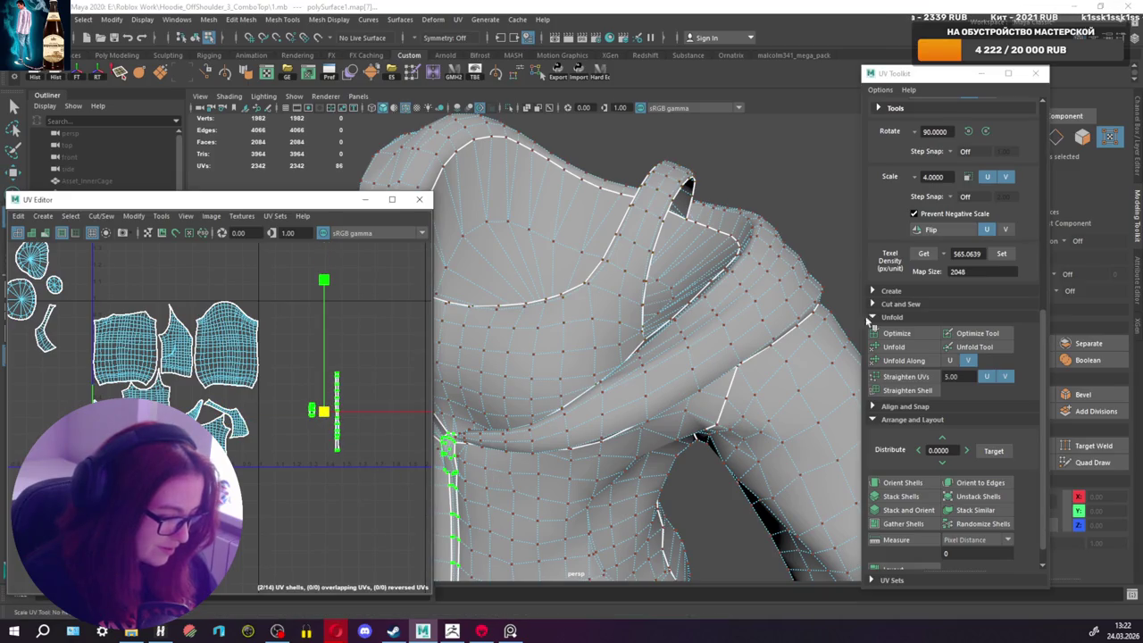
{"action": "left_click", "coordinate": [923, 253]}
{"action": "left_click", "coordinate": [893, 347]}
{"action": "scroll", "coordinate": [287, 417], "scroll_direction": "up", "scroll_amount": 3}
{"action": "mouse_move", "coordinate": [309, 371]}
{"action": "left_mouse_down"}
{"action": "mouse_move", "coordinate": [345, 429]}
{"action": "mouse_move", "coordinate": [253, 502]}
{"action": "left_mouse_up"}
Step: Place the thin vertical strip shell beside the large shell
{"action": "key", "text": "w"}
{"action": "left_click_drag", "start_coordinate": [363, 325], "coordinate": [411, 511]}
{"action": "left_click_drag", "start_coordinate": [376, 413], "coordinate": [228, 438]}
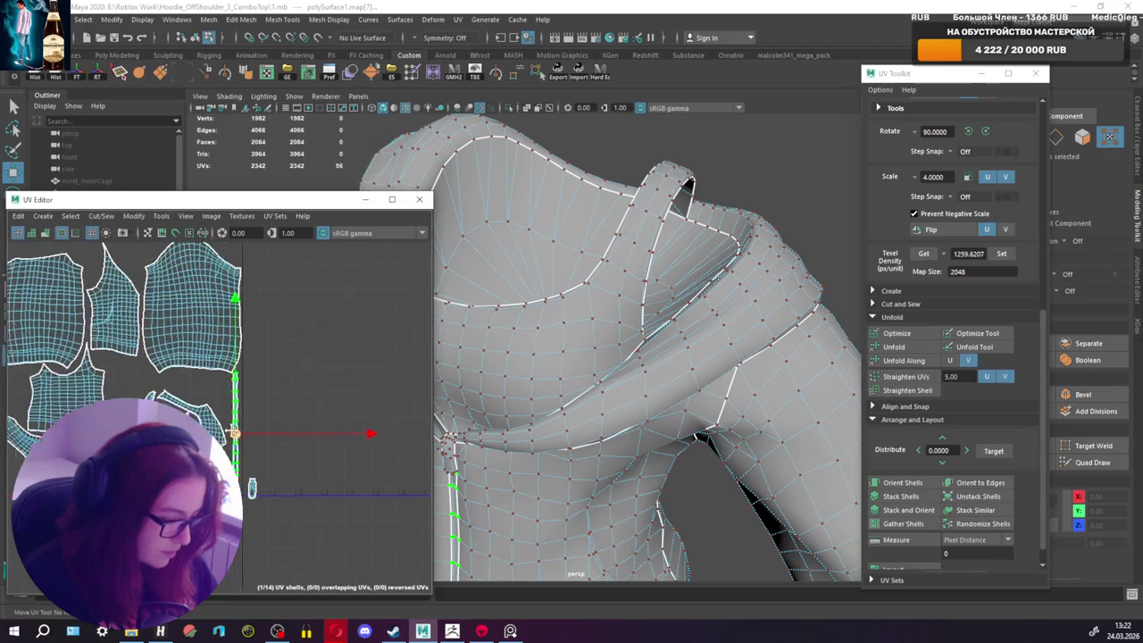
{"action": "scroll", "coordinate": [303, 411], "scroll_direction": "down", "scroll_amount": 1}
{"action": "scroll", "coordinate": [254, 397], "scroll_direction": "up", "scroll_amount": 2}
{"action": "scroll", "coordinate": [259, 397], "scroll_direction": "down", "scroll_amount": 2}
{"action": "scroll", "coordinate": [268, 397], "scroll_direction": "up", "scroll_amount": 1}
{"action": "scroll", "coordinate": [276, 398], "scroll_direction": "up", "scroll_amount": 1}
{"action": "scroll", "coordinate": [276, 399], "scroll_direction": "up", "scroll_amount": 1}
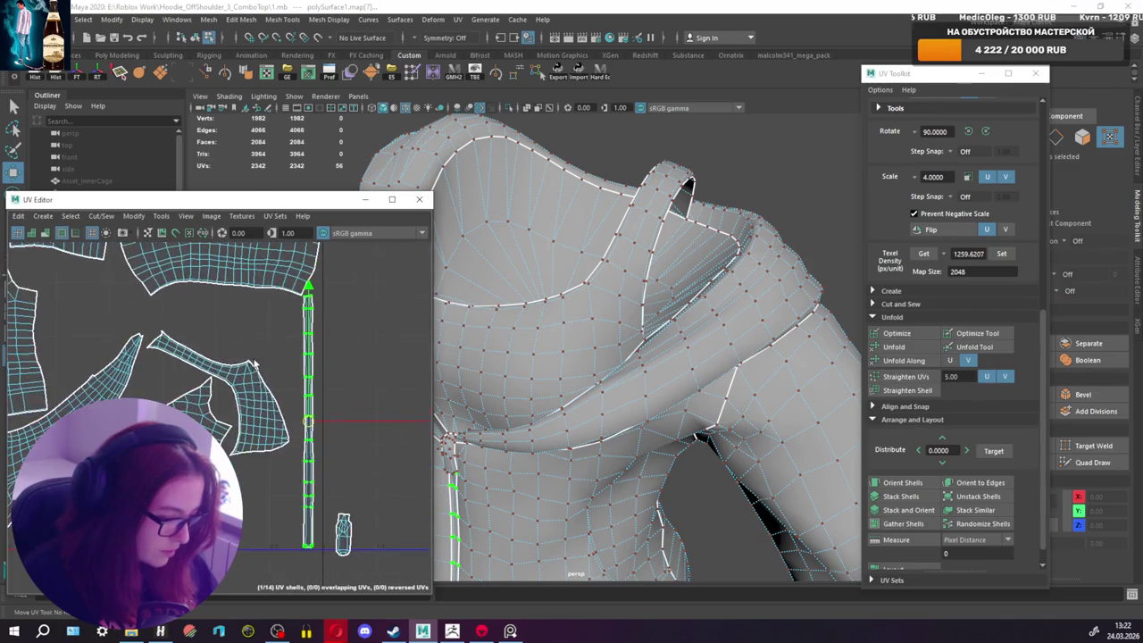
{"action": "left_click_drag", "start_coordinate": [329, 425], "coordinate": [336, 427]}
{"action": "scroll", "coordinate": [336, 427], "scroll_direction": "up", "scroll_amount": 1}
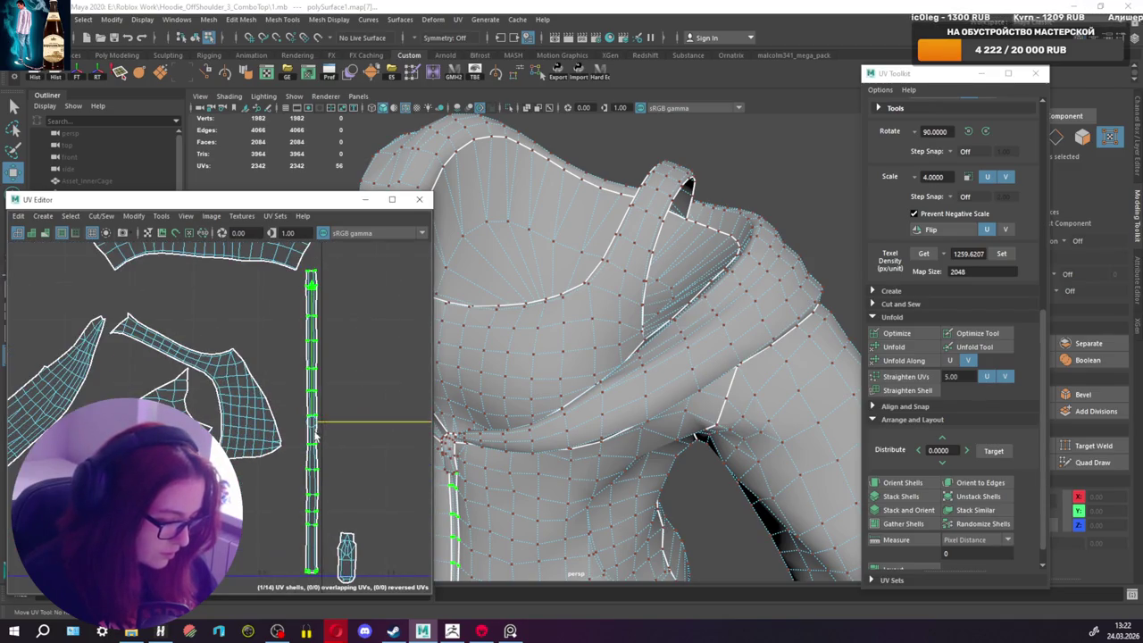
Step: Stretch the thin strip longer vertically and nudge it up slightly
{"action": "key", "text": "r"}
{"action": "left_click_drag", "start_coordinate": [311, 420], "coordinate": [319, 429]}
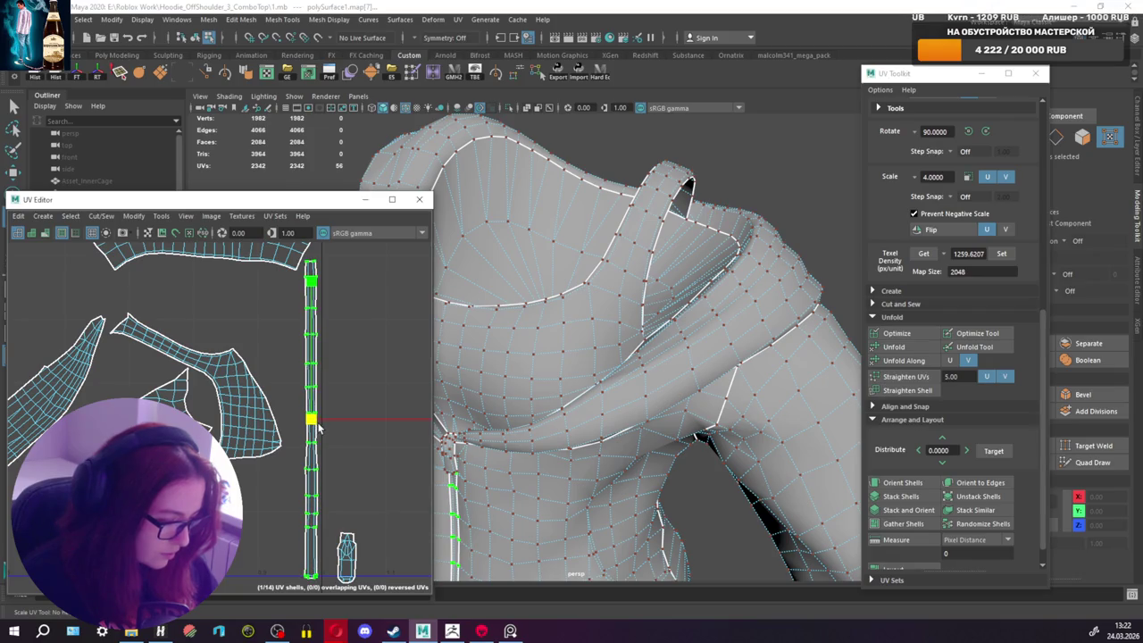
{"action": "key", "text": "w"}
{"action": "left_click_drag", "start_coordinate": [310, 386], "coordinate": [311, 380]}
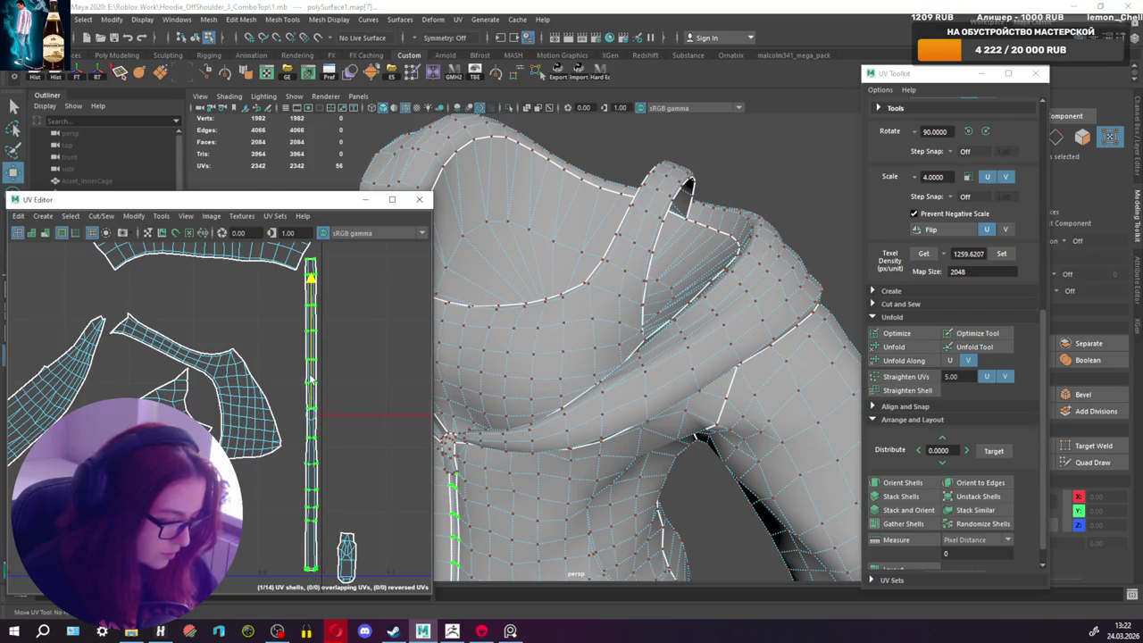
{"action": "key", "text": "r"}
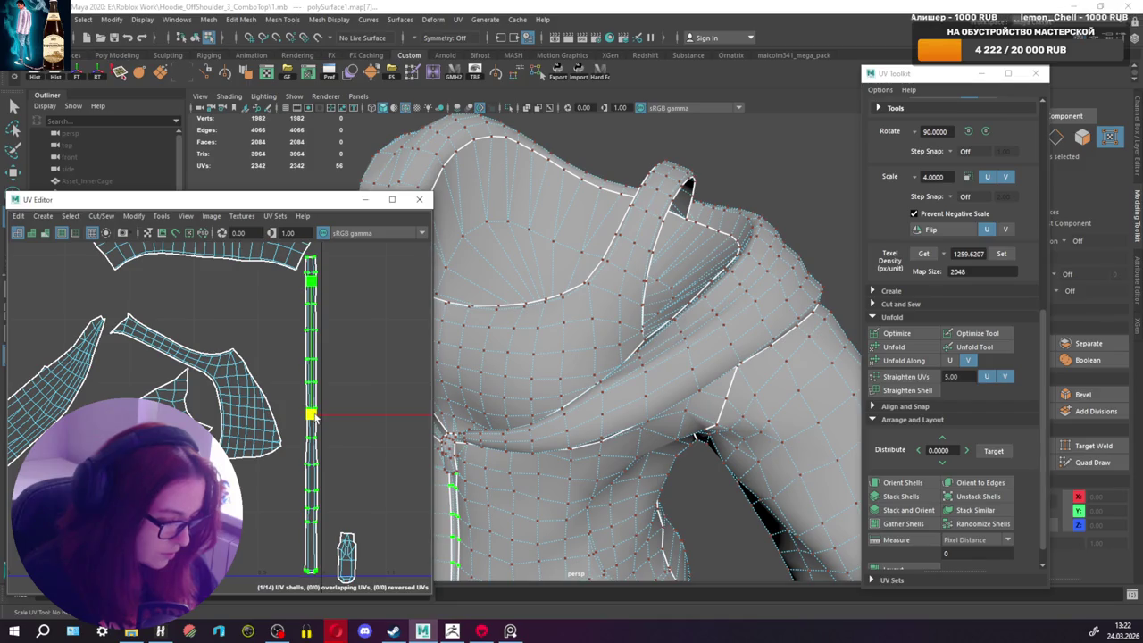
{"action": "key", "text": "w"}
{"action": "key", "text": "q"}
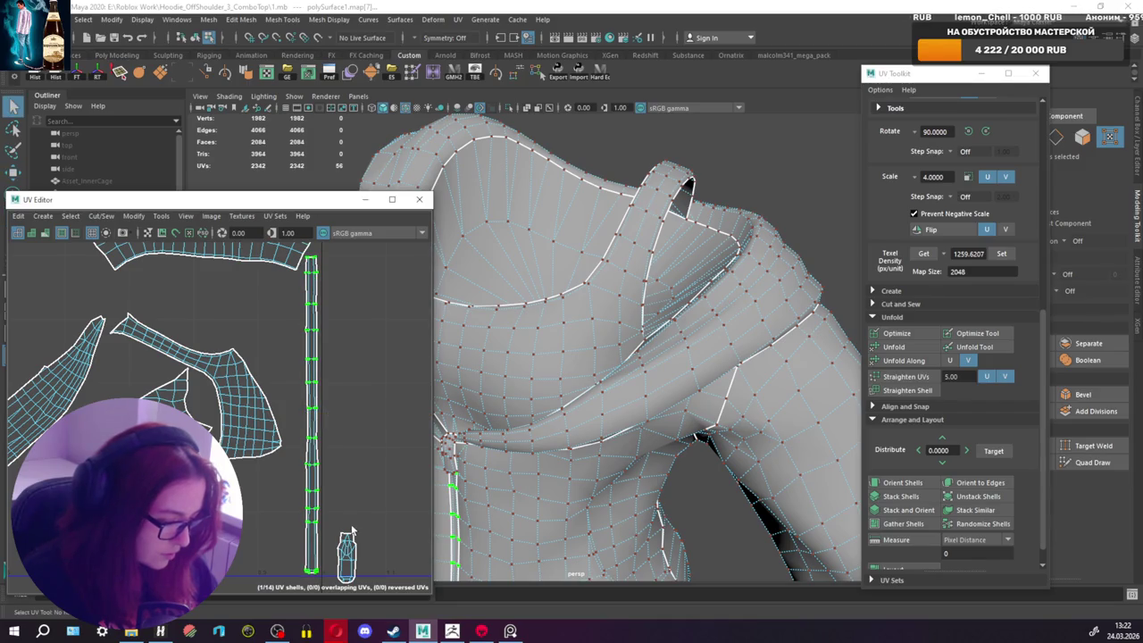
Step: Give the small bottom shell the tall strip's 1317.0996 texel density and move it beside the strip
{"action": "left_click", "coordinate": [351, 559]}
{"action": "key", "text": "w"}
{"action": "left_click", "coordinate": [310, 504]}
{"action": "left_click", "coordinate": [923, 254]}
{"action": "left_click", "coordinate": [347, 552]}
{"action": "left_click", "coordinate": [1001, 254]}
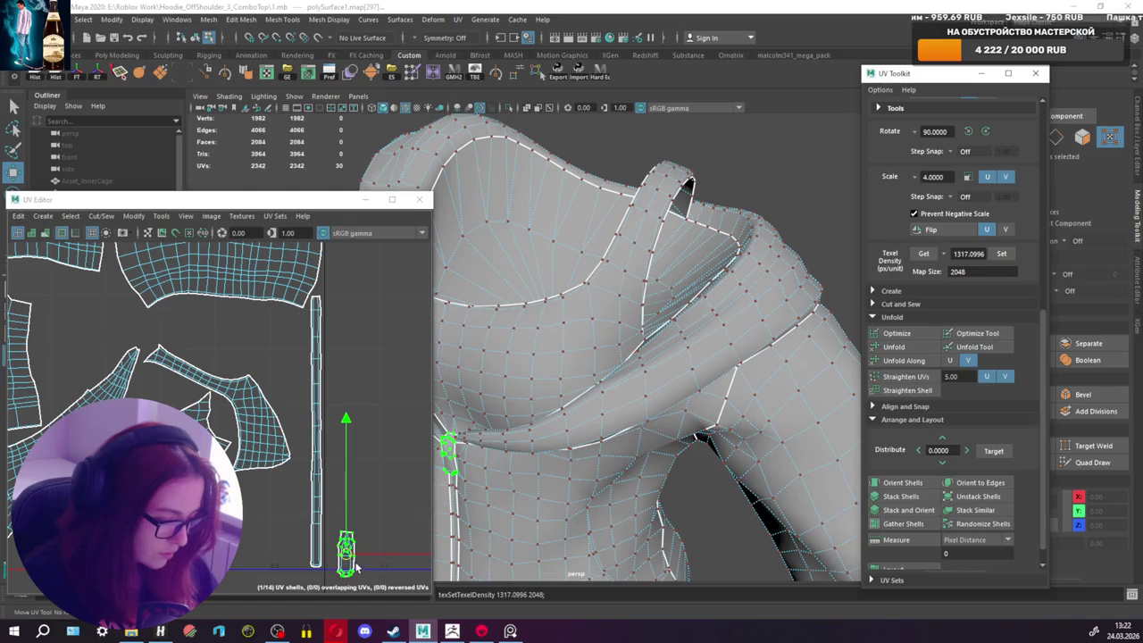
{"action": "mouse_move", "coordinate": [346, 552]}
{"action": "left_mouse_down"}
{"action": "mouse_move", "coordinate": [307, 408]}
{"action": "mouse_move", "coordinate": [301, 500]}
{"action": "left_mouse_up"}
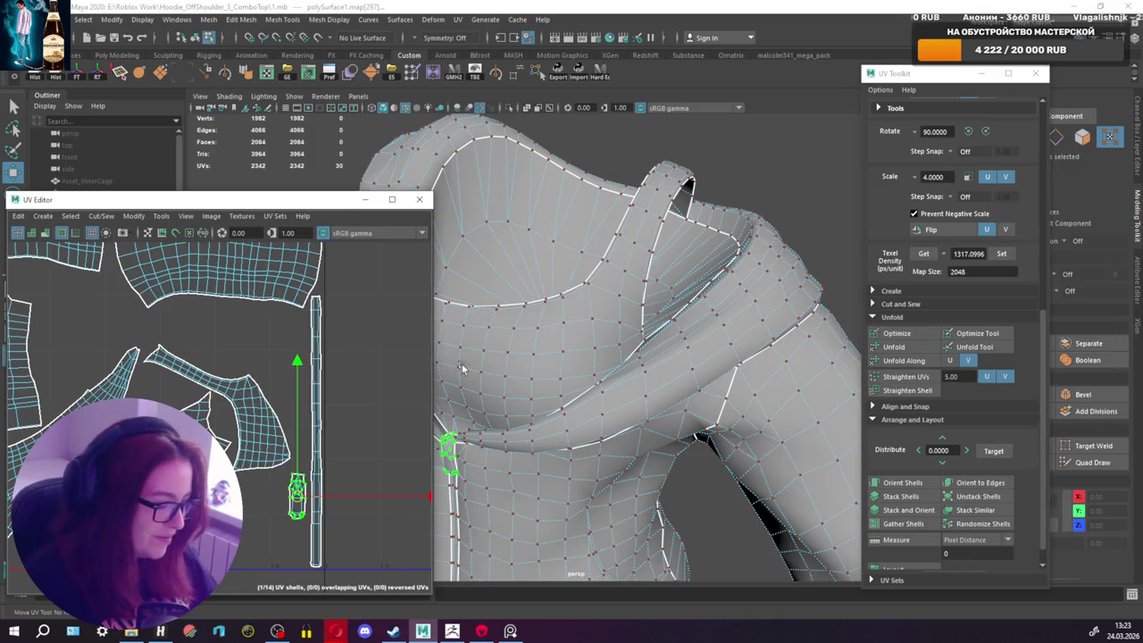
Step: Fine-tune the small shell's position and shift the large left shell up slightly
{"action": "left_click_drag", "start_coordinate": [295, 502], "coordinate": [292, 496]}
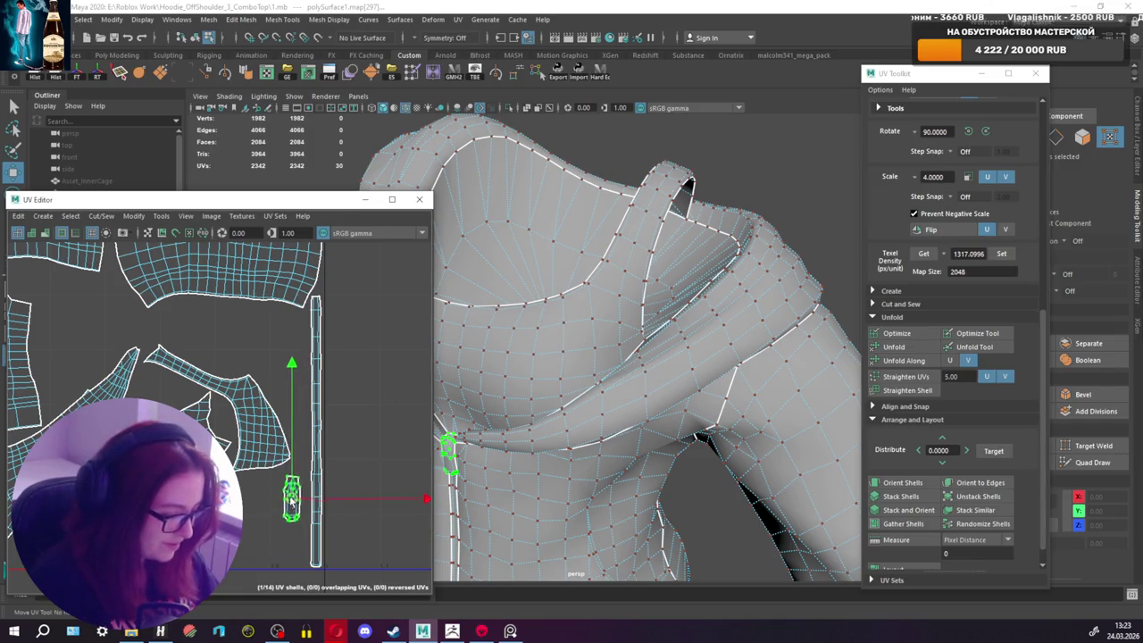
{"action": "scroll", "coordinate": [276, 451], "scroll_direction": "down", "scroll_amount": 2}
{"action": "scroll", "coordinate": [259, 442], "scroll_direction": "down", "scroll_amount": 1}
{"action": "scroll", "coordinate": [237, 433], "scroll_direction": "down", "scroll_amount": 2}
{"action": "scroll", "coordinate": [221, 427], "scroll_direction": "down", "scroll_amount": 1}
{"action": "middle_click_drag", "start_coordinate": [221, 427], "coordinate": [241, 447], "text": "alt"}
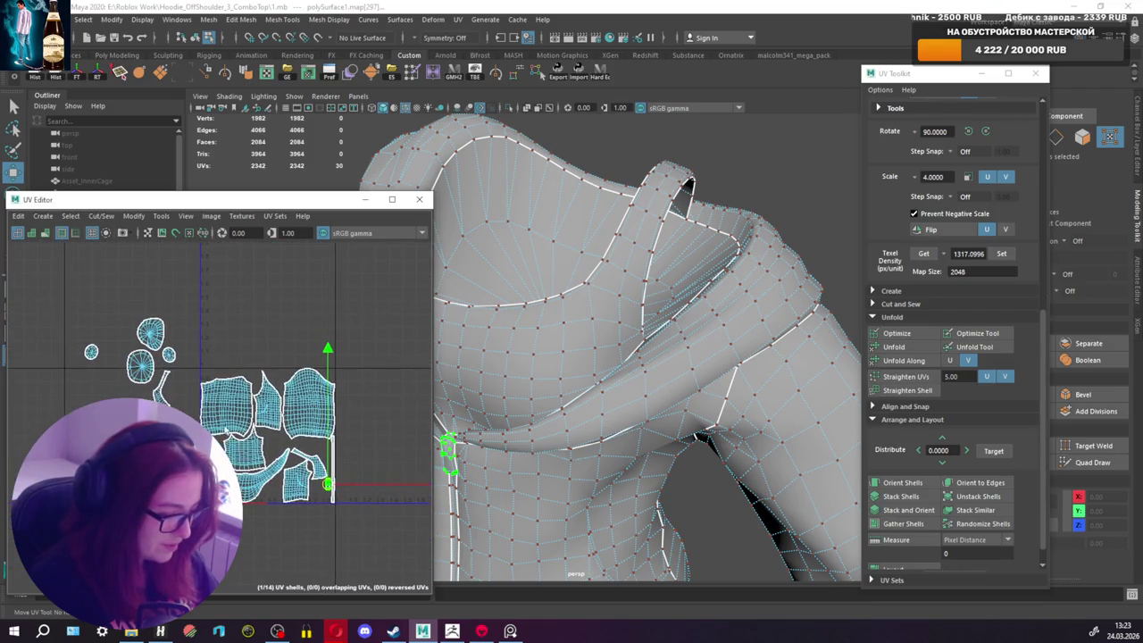
{"action": "scroll", "coordinate": [178, 404], "scroll_direction": "up", "scroll_amount": 1}
{"action": "scroll", "coordinate": [197, 398], "scroll_direction": "up", "scroll_amount": 1}
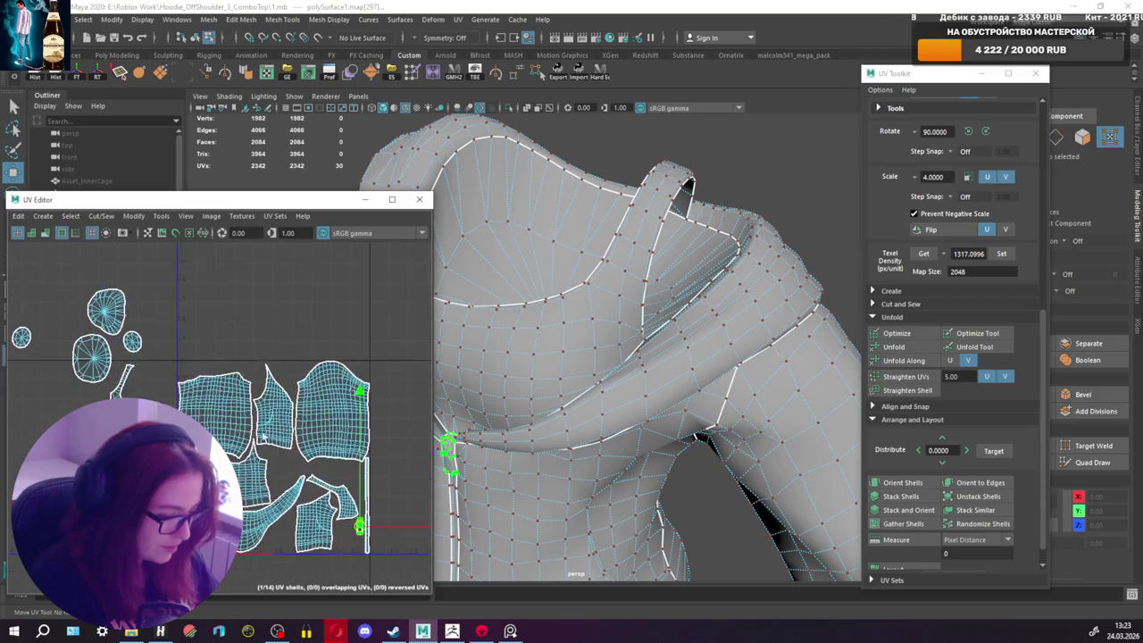
{"action": "scroll", "coordinate": [121, 358], "scroll_direction": "up", "scroll_amount": 2}
{"action": "left_click", "coordinate": [183, 379]}
{"action": "mouse_move", "coordinate": [183, 379]}
{"action": "left_mouse_down"}
{"action": "mouse_move", "coordinate": [180, 358]}
{"action": "mouse_move", "coordinate": [185, 371]}
{"action": "left_mouse_up"}
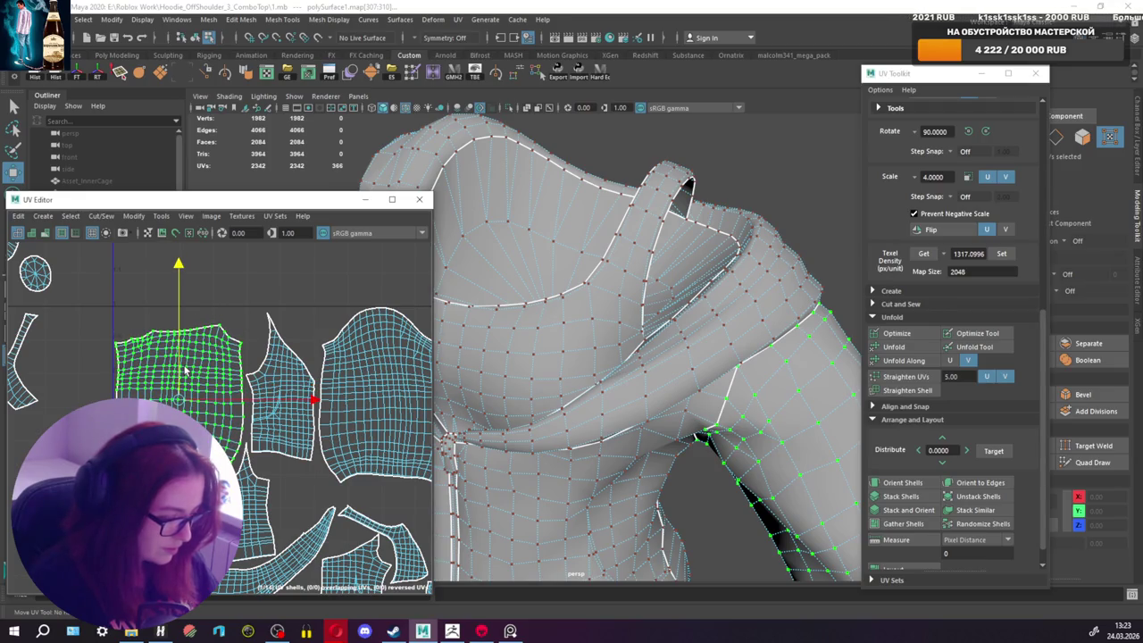
Step: Nudge the narrow UV shell slightly left and up
{"action": "scroll", "coordinate": [185, 370], "scroll_direction": "down", "scroll_amount": 1}
{"action": "scroll", "coordinate": [197, 404], "scroll_direction": "down", "scroll_amount": 2}
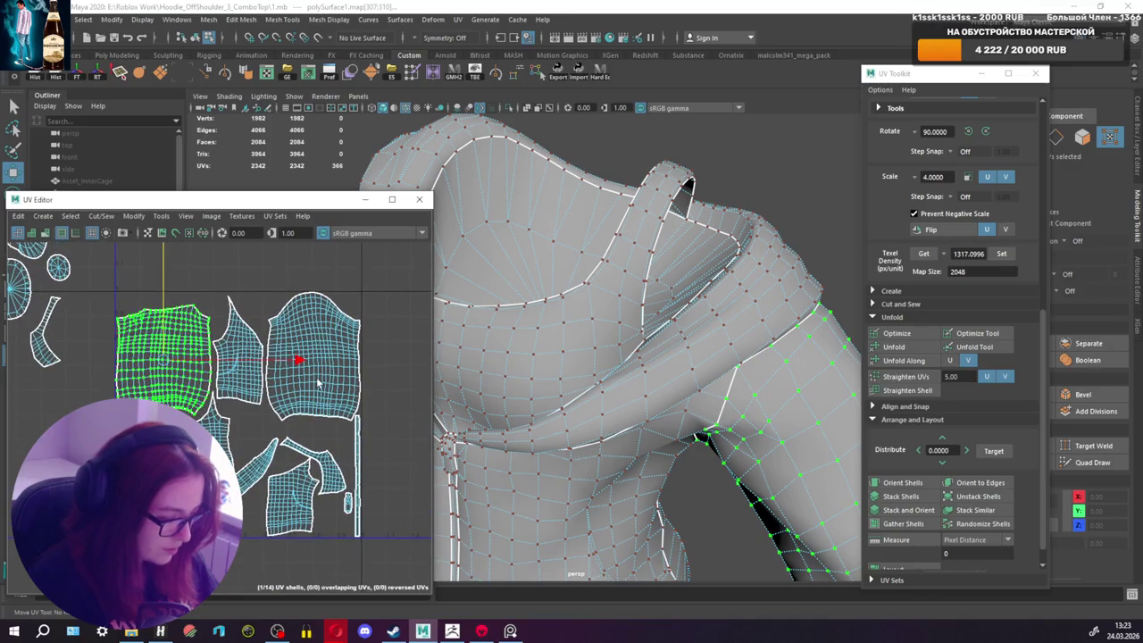
{"action": "scroll", "coordinate": [317, 344], "scroll_direction": "up", "scroll_amount": 2}
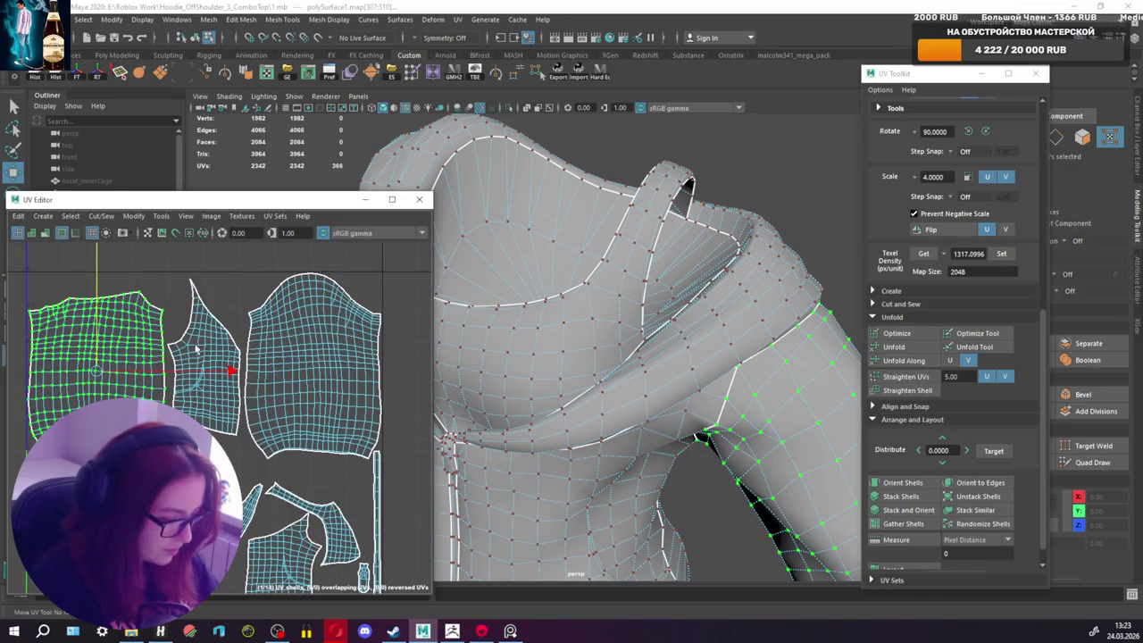
{"action": "left_click", "coordinate": [221, 357]}
{"action": "scroll", "coordinate": [221, 359], "scroll_direction": "up", "scroll_amount": 2}
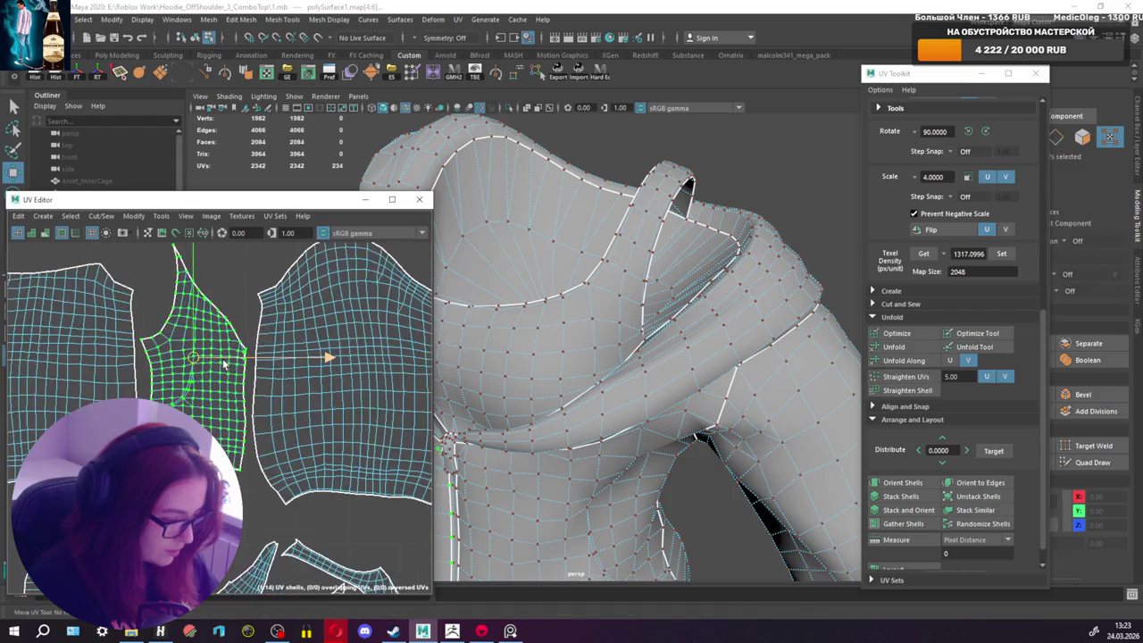
{"action": "scroll", "coordinate": [222, 359], "scroll_direction": "down", "scroll_amount": 2}
{"action": "scroll", "coordinate": [247, 423], "scroll_direction": "up", "scroll_amount": 2}
{"action": "left_click", "coordinate": [247, 423]}
{"action": "left_click_drag", "start_coordinate": [247, 423], "coordinate": [245, 424]}
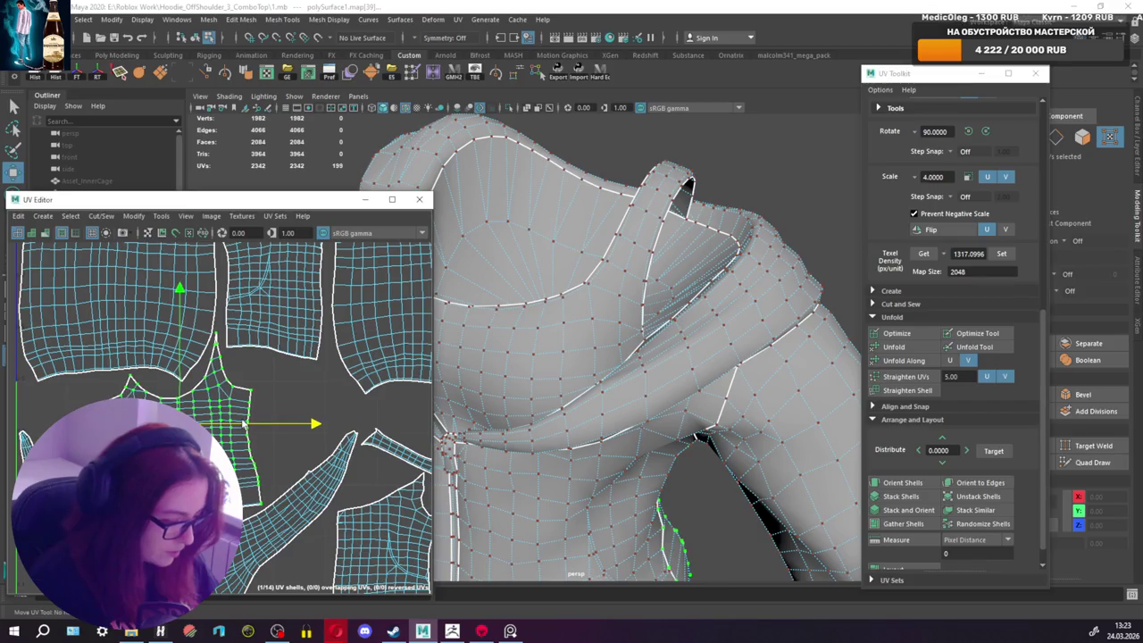
{"action": "left_click_drag", "start_coordinate": [185, 373], "coordinate": [181, 365]}
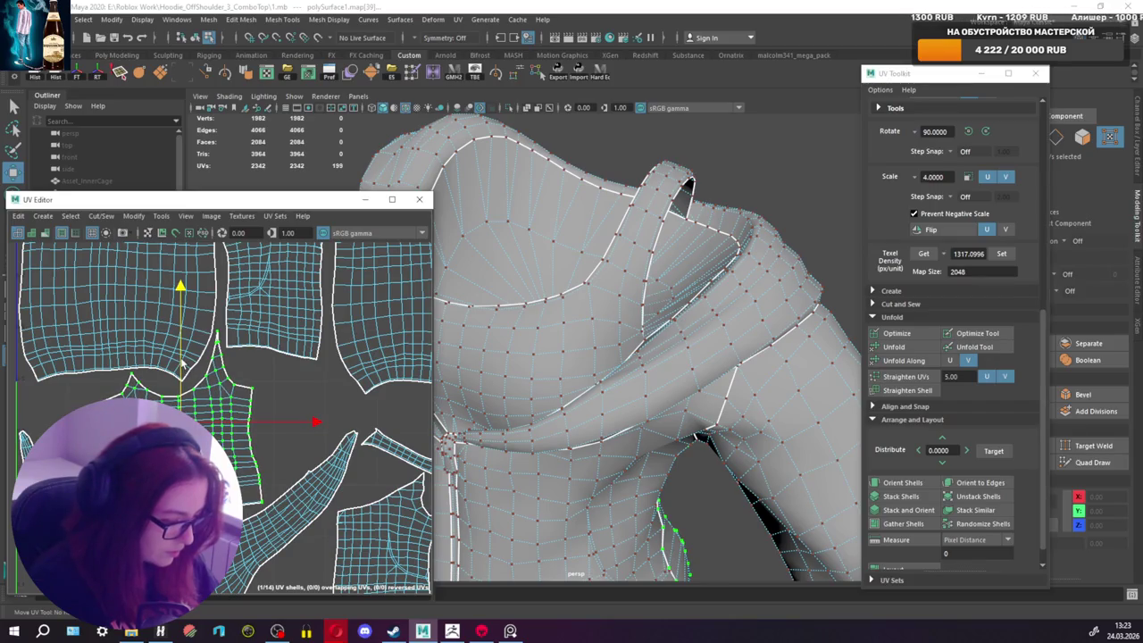
Step: Nudge the wider shell and the large right shell slightly left
{"action": "left_click", "coordinate": [253, 384]}
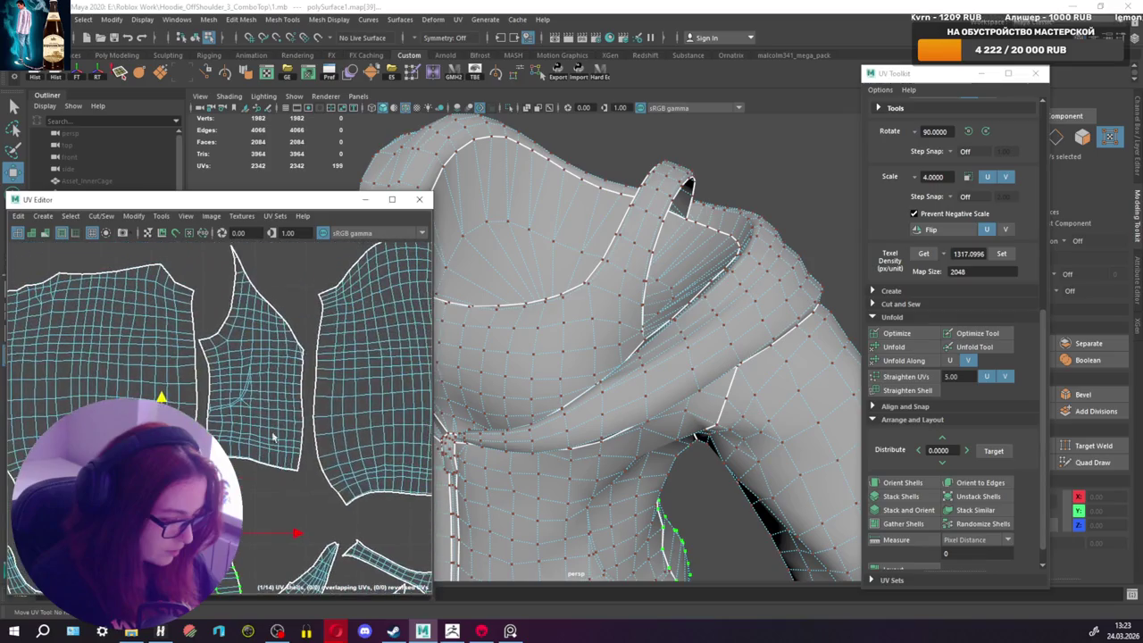
{"action": "left_click_drag", "start_coordinate": [269, 361], "coordinate": [268, 358]}
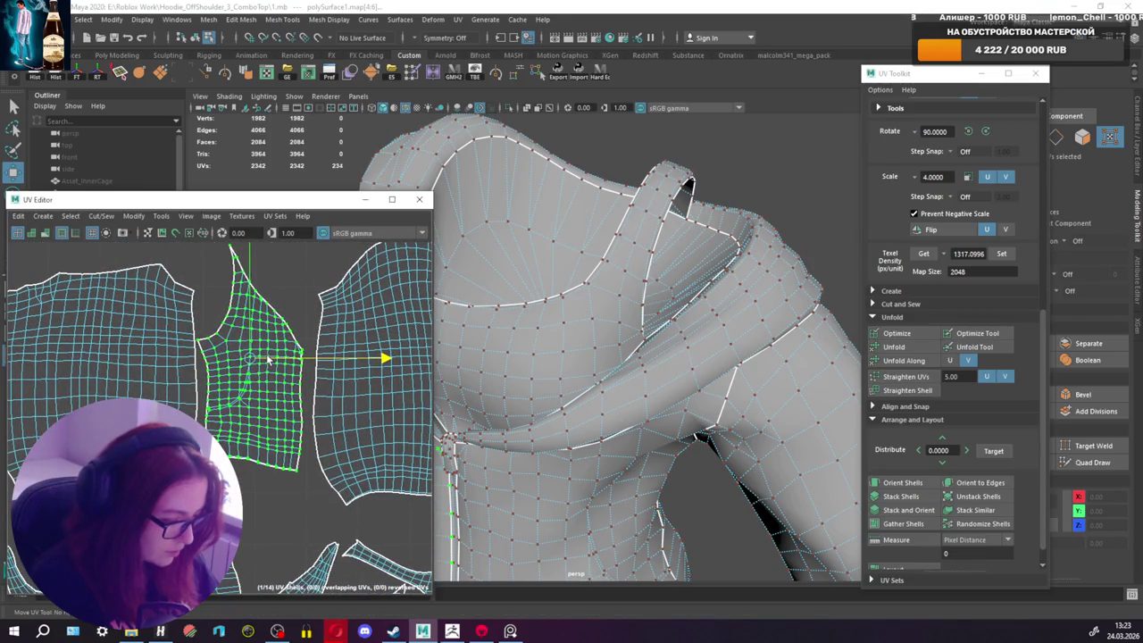
{"action": "left_click", "coordinate": [314, 377]}
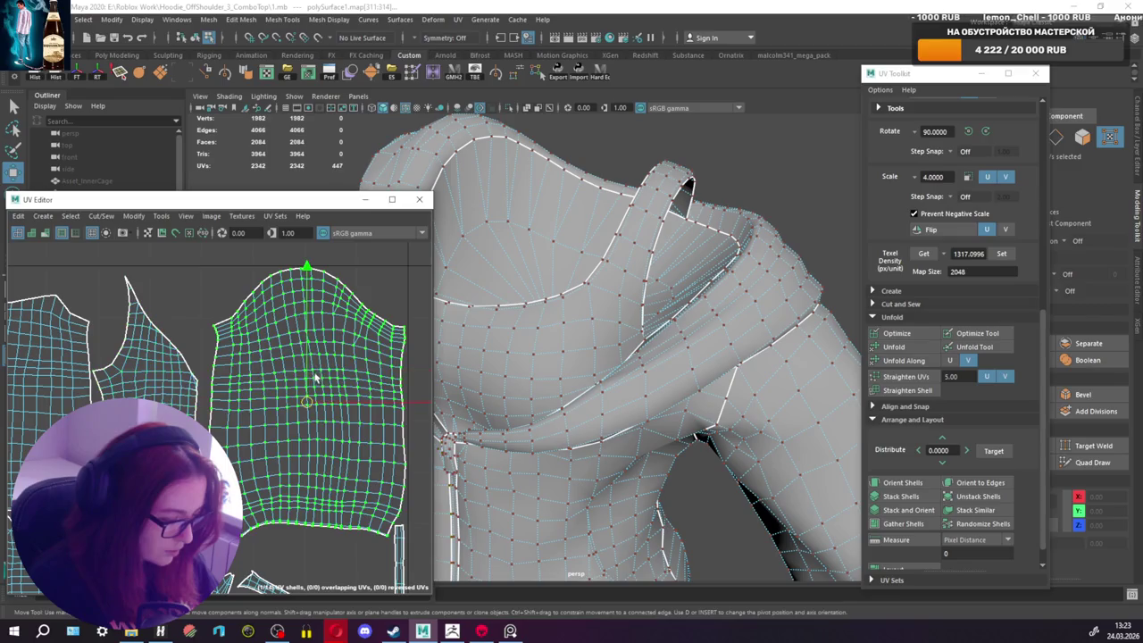
{"action": "left_click_drag", "start_coordinate": [330, 403], "coordinate": [323, 403]}
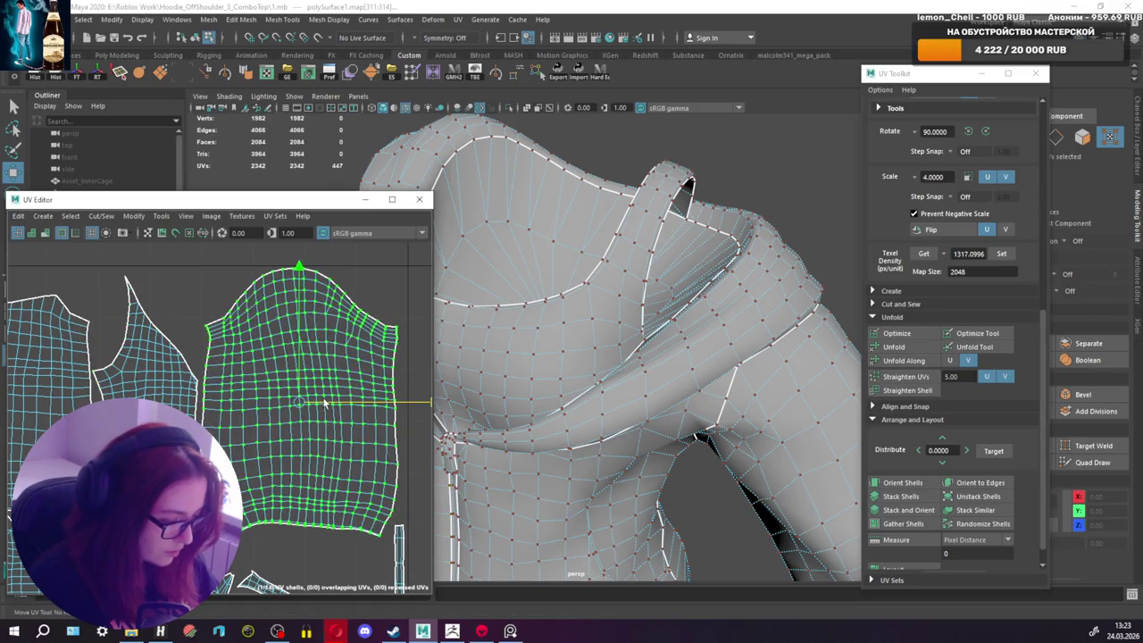
{"action": "scroll", "coordinate": [298, 393], "scroll_direction": "down", "scroll_amount": 2}
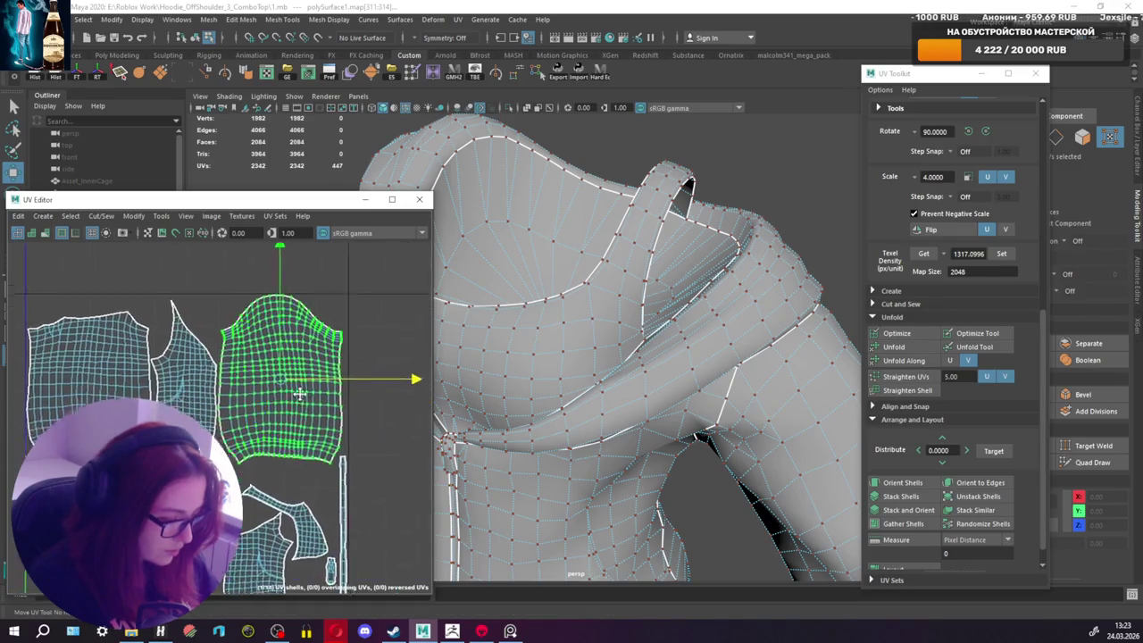
{"action": "scroll", "coordinate": [291, 399], "scroll_direction": "down", "scroll_amount": 1}
{"action": "scroll", "coordinate": [282, 407], "scroll_direction": "down", "scroll_amount": 2}
{"action": "middle_click_drag", "start_coordinate": [352, 413], "coordinate": [315, 447], "text": "alt"}
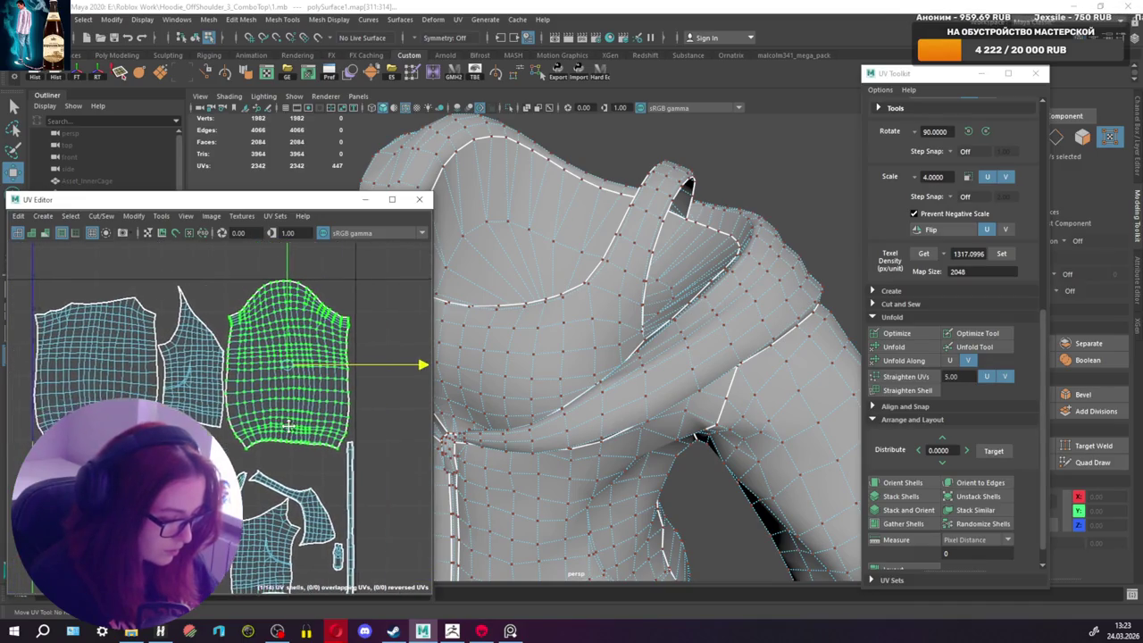
Step: Stretch the long thin strip shell taller and sample its texel density
{"action": "left_click", "coordinate": [349, 490]}
{"action": "scroll", "coordinate": [339, 473], "scroll_direction": "up", "scroll_amount": 3}
{"action": "left_click", "coordinate": [317, 436]}
{"action": "key", "text": "r"}
{"action": "key", "text": "w"}
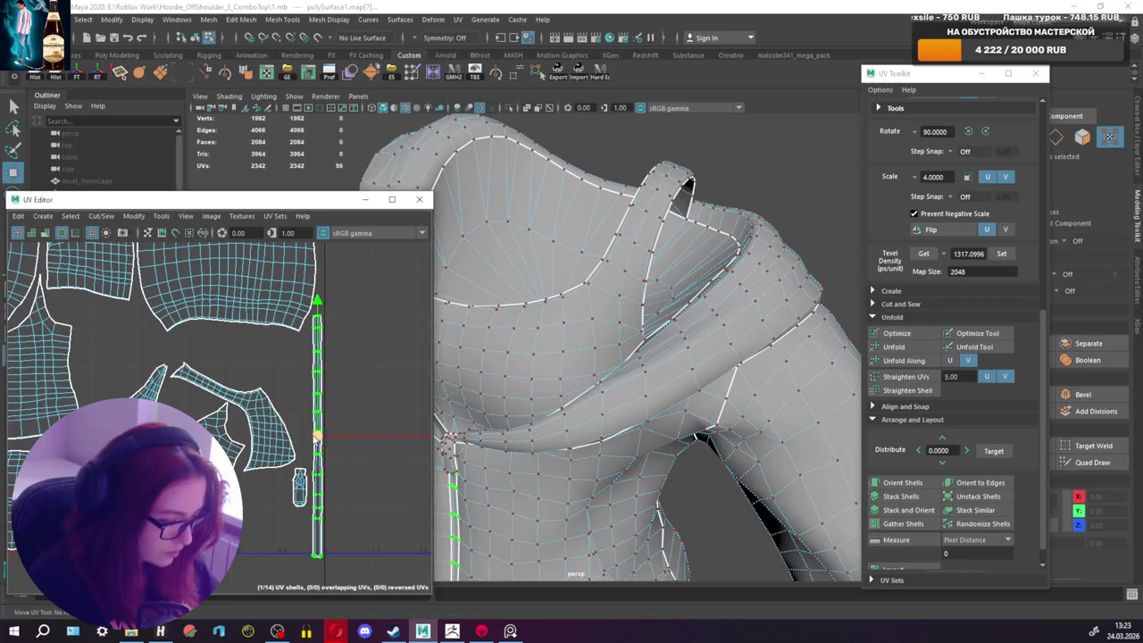
{"action": "key", "text": "r"}
{"action": "left_click_drag", "start_coordinate": [317, 426], "coordinate": [323, 449]}
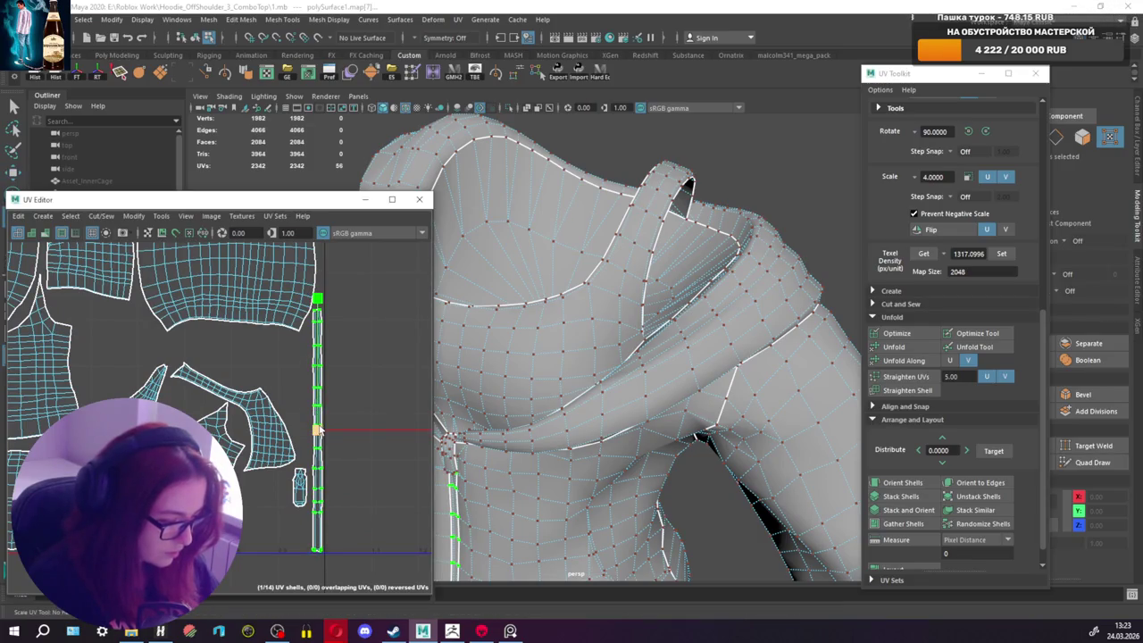
{"action": "middle_click_drag", "start_coordinate": [321, 487], "coordinate": [349, 547], "text": "alt"}
{"action": "left_click", "coordinate": [923, 254]}
Step: Set the small shell's texel density to 1382.5791
{"action": "middle_click_drag", "start_coordinate": [396, 370], "coordinate": [357, 286], "text": "alt"}
{"action": "left_click", "coordinate": [284, 469]}
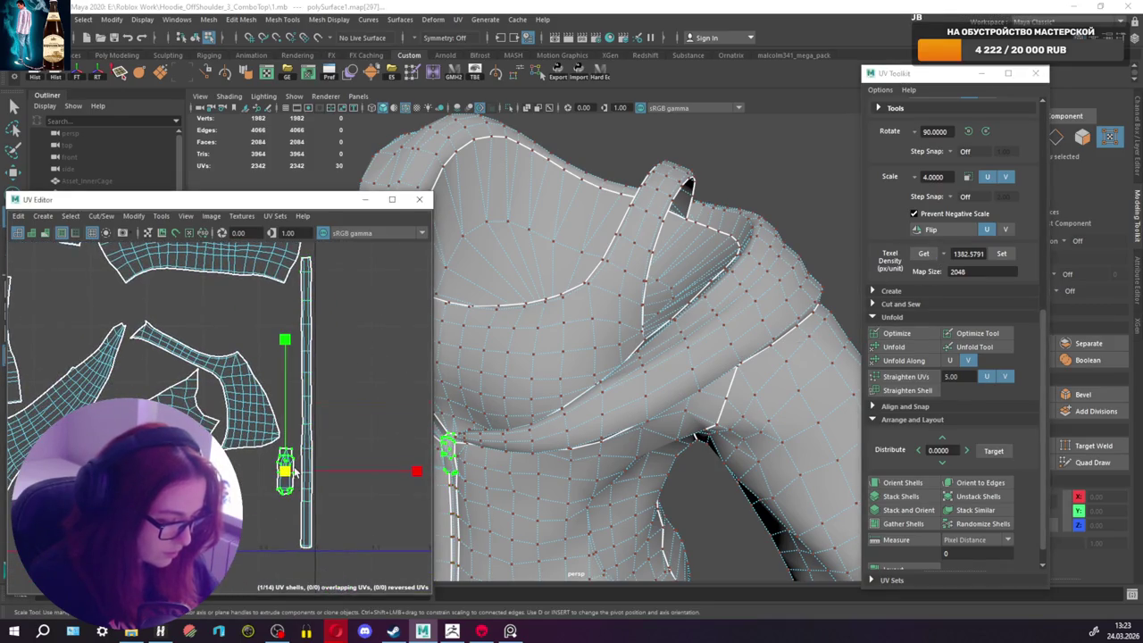
{"action": "left_click", "coordinate": [1007, 255]}
{"action": "middle_click_drag", "start_coordinate": [257, 440], "coordinate": [334, 482], "text": "alt"}
{"action": "scroll", "coordinate": [334, 483], "scroll_direction": "down", "scroll_amount": 2}
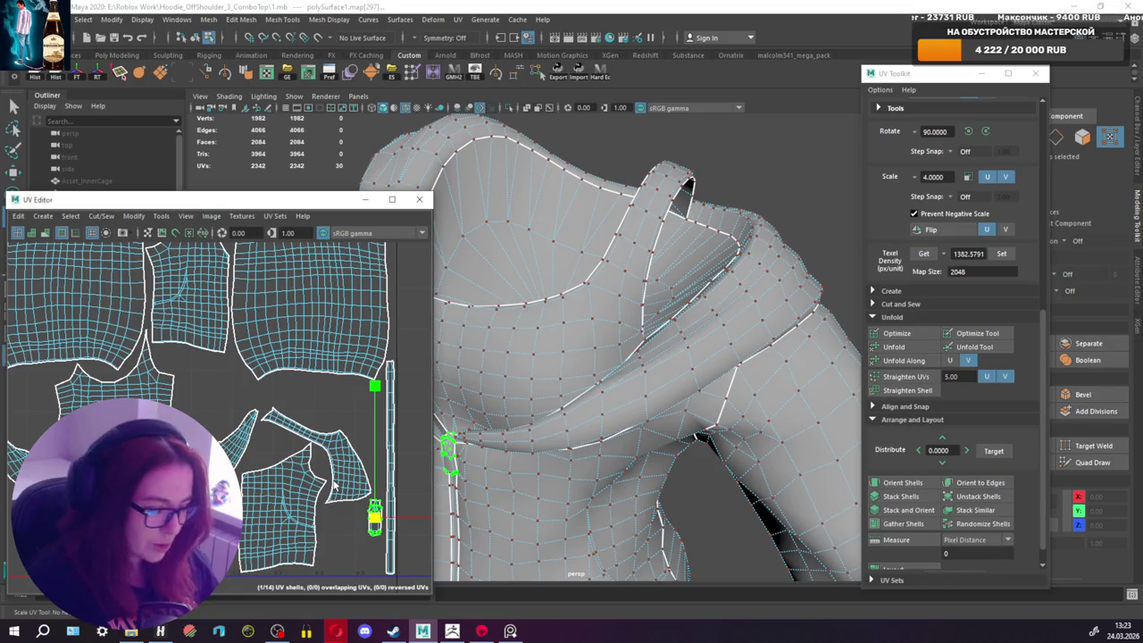
{"action": "scroll", "coordinate": [268, 471], "scroll_direction": "down", "scroll_amount": 2}
Step: Nudge the middle shell down, the large right shell right, and the narrow shell down
{"action": "middle_click_drag", "start_coordinate": [268, 471], "coordinate": [362, 497], "text": "alt"}
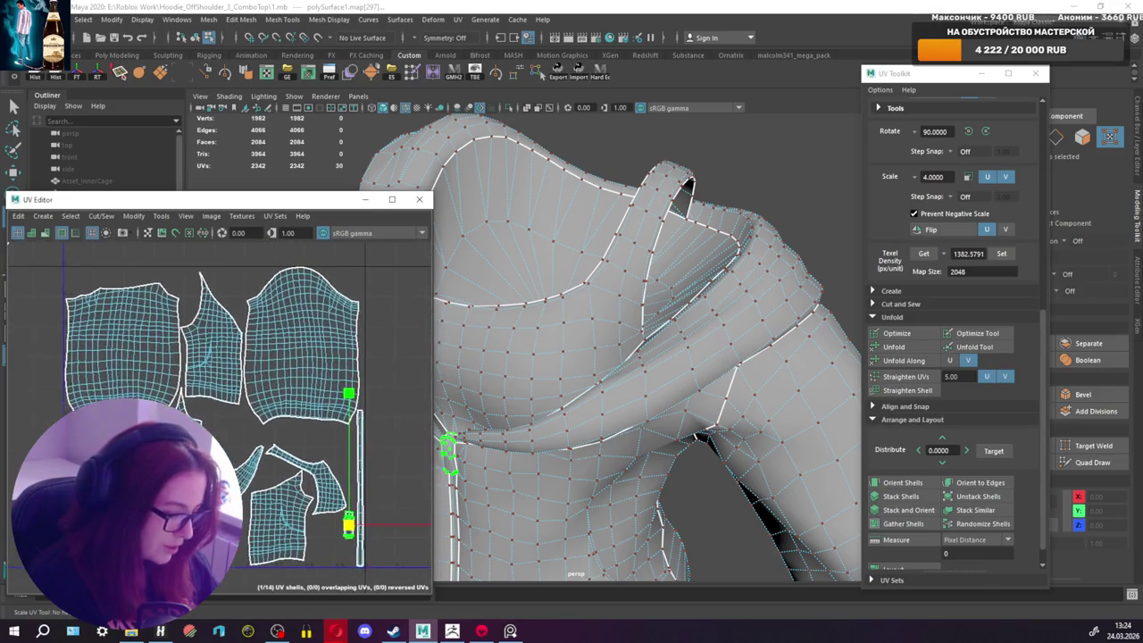
{"action": "scroll", "coordinate": [211, 330], "scroll_direction": "up", "scroll_amount": 2}
{"action": "left_click", "coordinate": [221, 338]}
{"action": "key", "text": "w"}
{"action": "left_click_drag", "start_coordinate": [224, 335], "coordinate": [228, 342]}
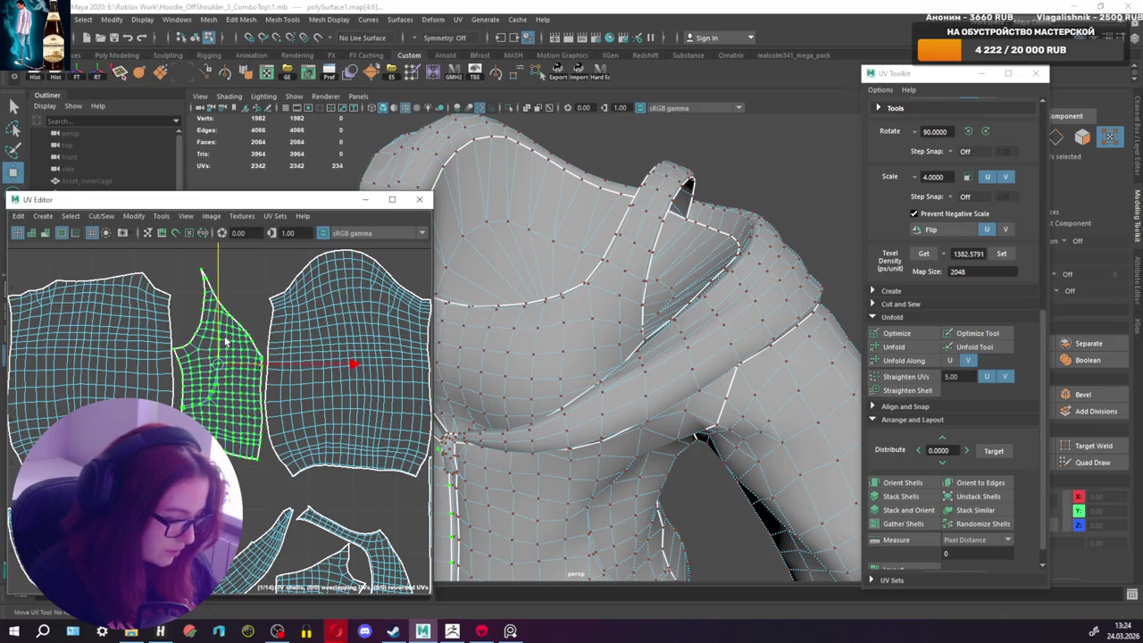
{"action": "middle_click_drag", "start_coordinate": [351, 338], "coordinate": [205, 331], "text": "alt"}
{"action": "left_click", "coordinate": [260, 371]}
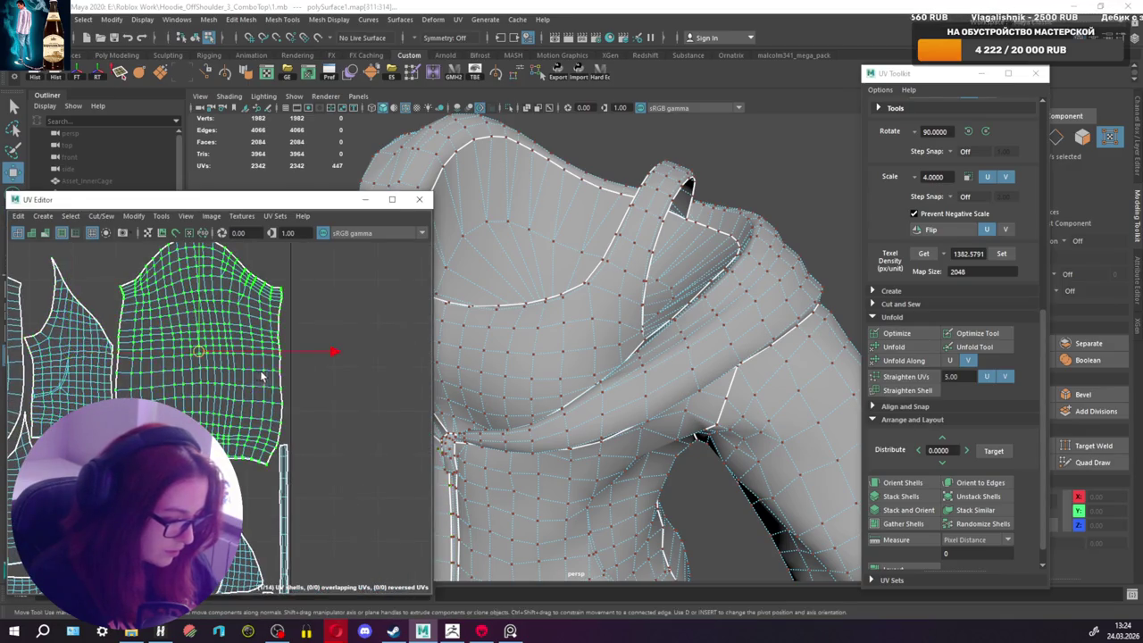
{"action": "left_click_drag", "start_coordinate": [281, 357], "coordinate": [293, 355]}
{"action": "middle_click_drag", "start_coordinate": [179, 362], "coordinate": [341, 361], "text": "alt"}
{"action": "left_click", "coordinate": [227, 359]}
{"action": "left_click_drag", "start_coordinate": [234, 357], "coordinate": [235, 364]}
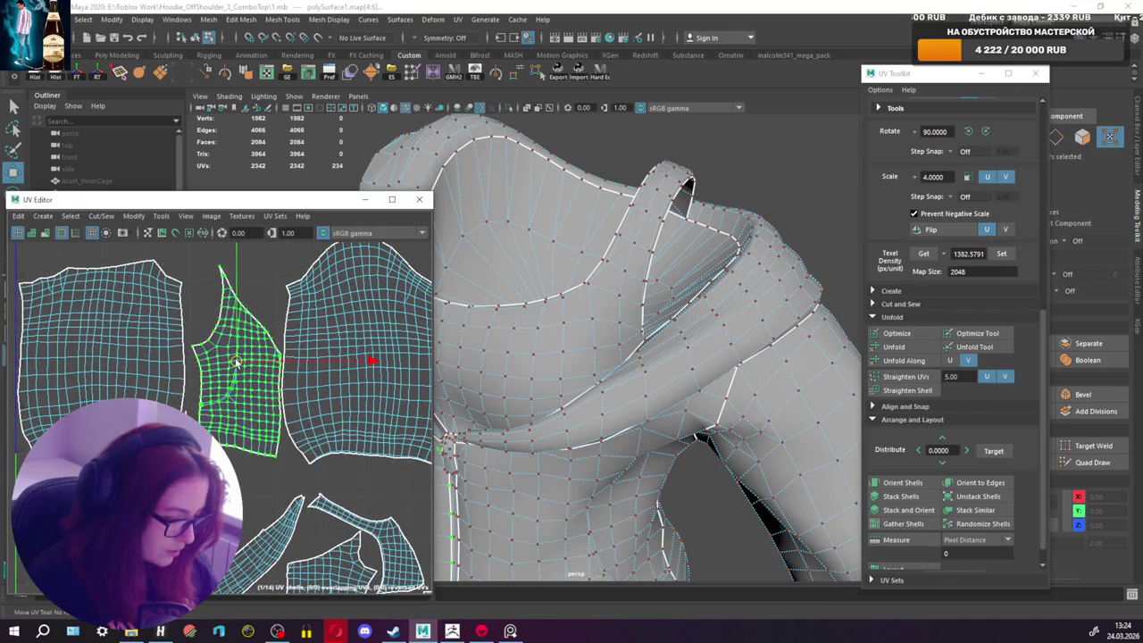
Step: Rotate the long strip 90° to horizontal and lay it lengthened above the left shell
{"action": "scroll", "coordinate": [235, 363], "scroll_direction": "down", "scroll_amount": 2}
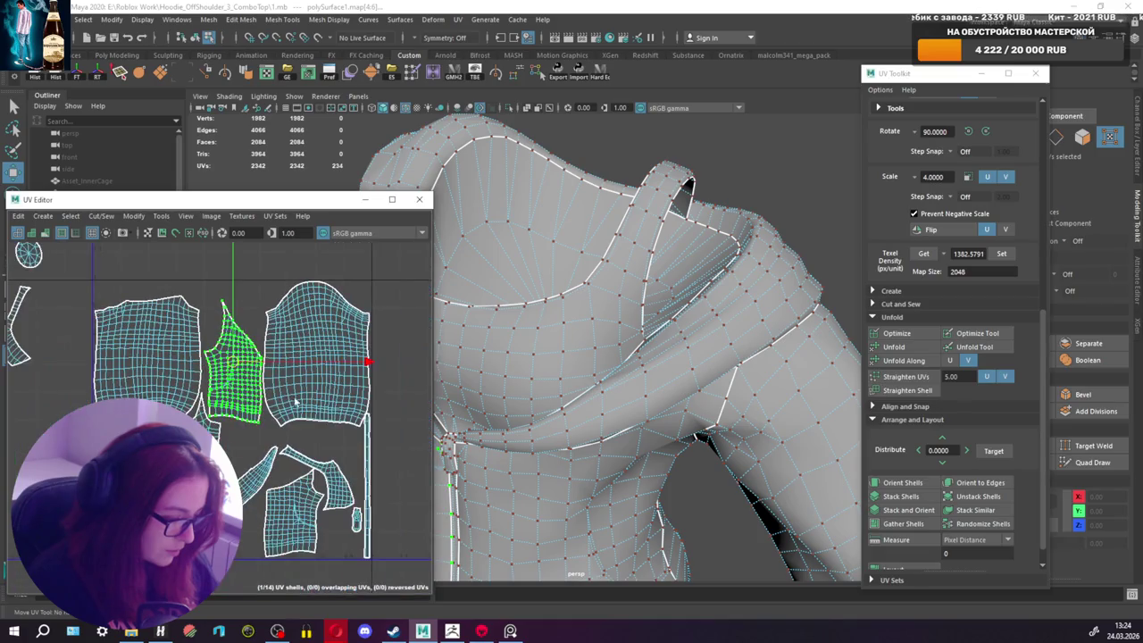
{"action": "left_click", "coordinate": [369, 471]}
{"action": "left_click_drag", "start_coordinate": [368, 470], "coordinate": [186, 301]}
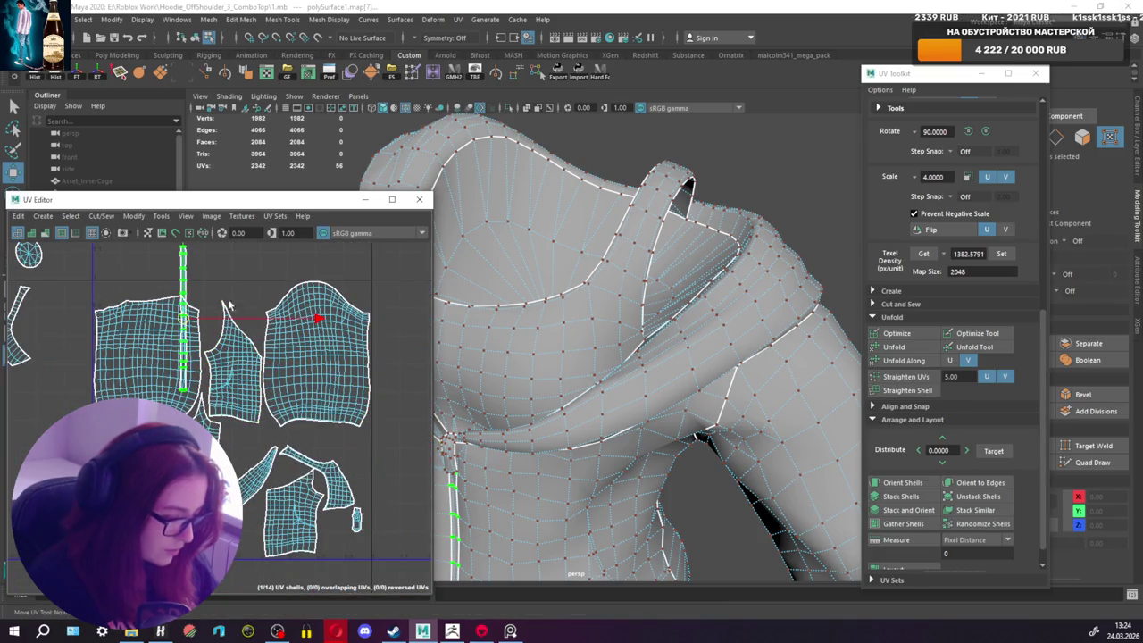
{"action": "left_click", "coordinate": [986, 131]}
{"action": "scroll", "coordinate": [170, 348], "scroll_direction": "up", "scroll_amount": 2}
{"action": "left_click_drag", "start_coordinate": [186, 350], "coordinate": [183, 319]}
{"action": "scroll", "coordinate": [183, 319], "scroll_direction": "up", "scroll_amount": 2}
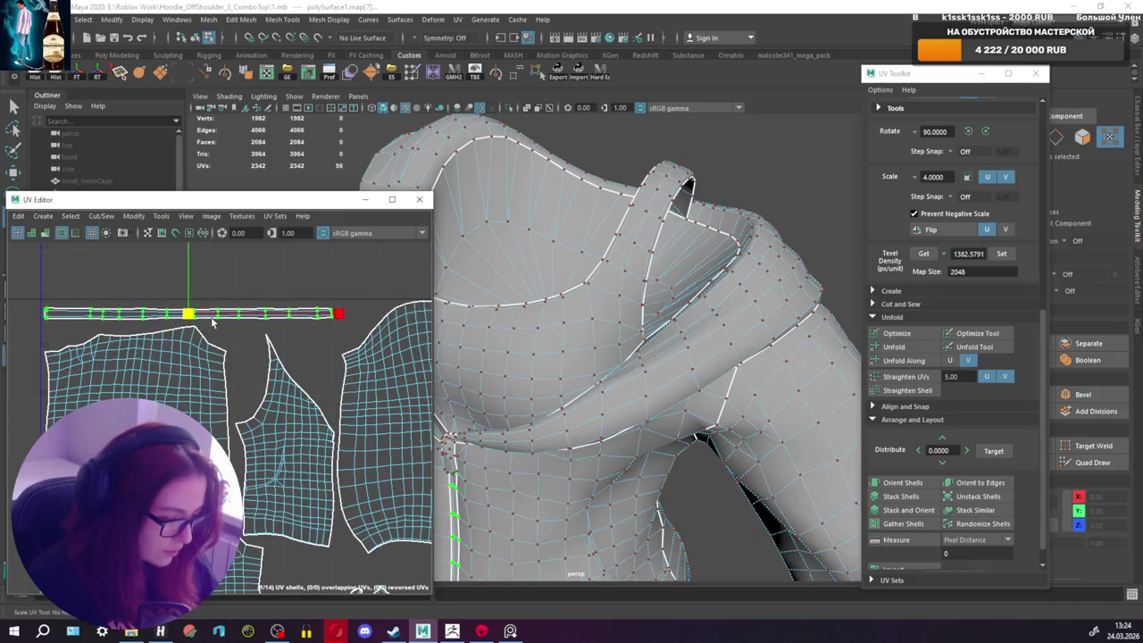
{"action": "left_click_drag", "start_coordinate": [187, 313], "coordinate": [212, 311]}
{"action": "key", "text": "r"}
{"action": "key", "text": "w"}
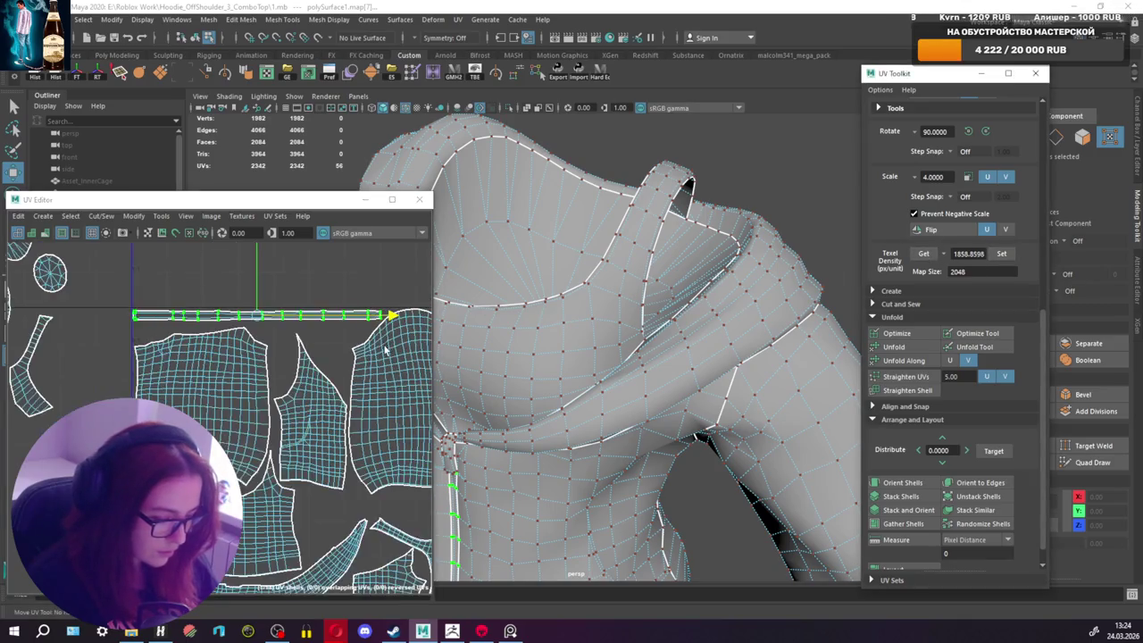
Step: Give the small shell 1858.8598 texel density and move it up beside the strip
{"action": "scroll", "coordinate": [368, 411], "scroll_direction": "down", "scroll_amount": 2}
{"action": "left_click", "coordinate": [319, 529]}
{"action": "left_click", "coordinate": [1001, 254]}
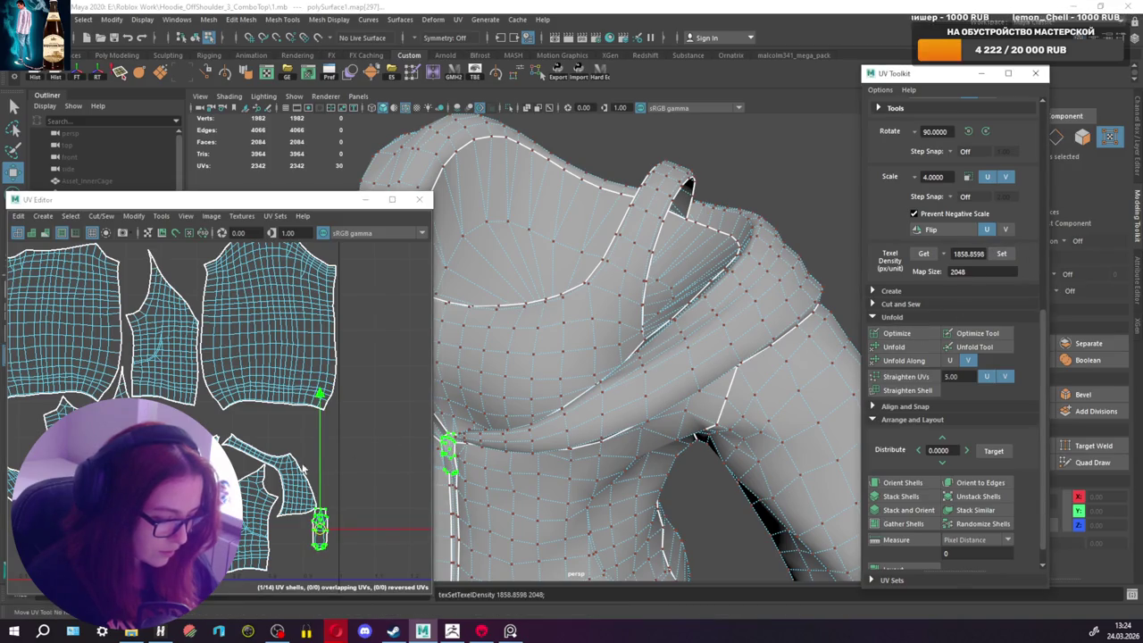
{"action": "scroll", "coordinate": [304, 460], "scroll_direction": "down", "scroll_amount": 2}
{"action": "left_click_drag", "start_coordinate": [369, 505], "coordinate": [268, 308]}
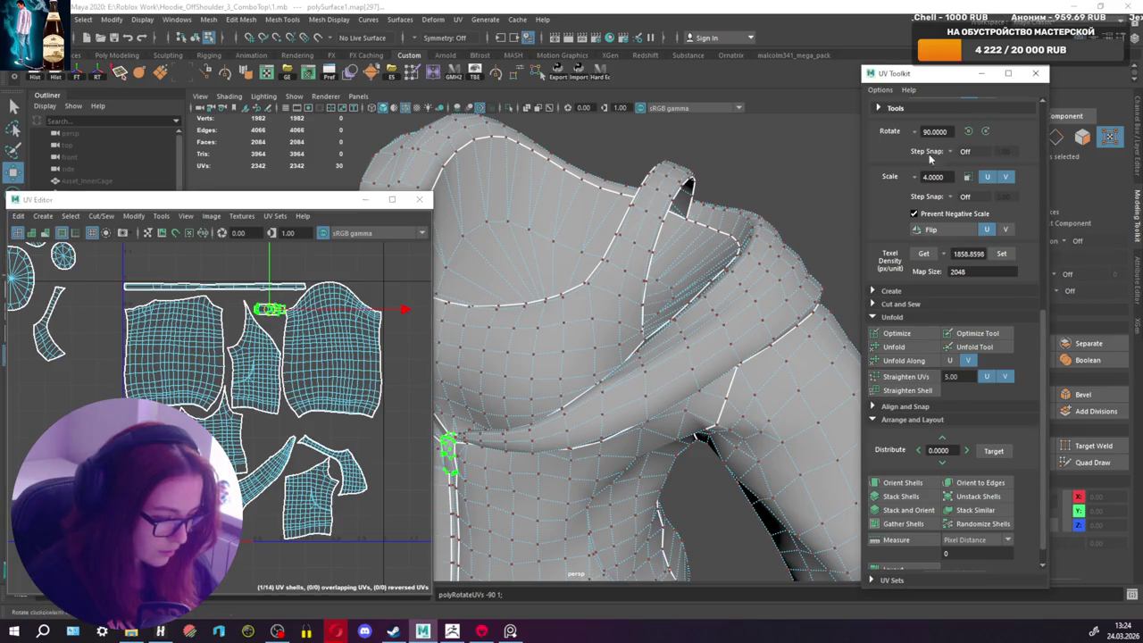
{"action": "scroll", "coordinate": [250, 333], "scroll_direction": "up", "scroll_amount": 1}
{"action": "left_click_drag", "start_coordinate": [292, 306], "coordinate": [292, 289]}
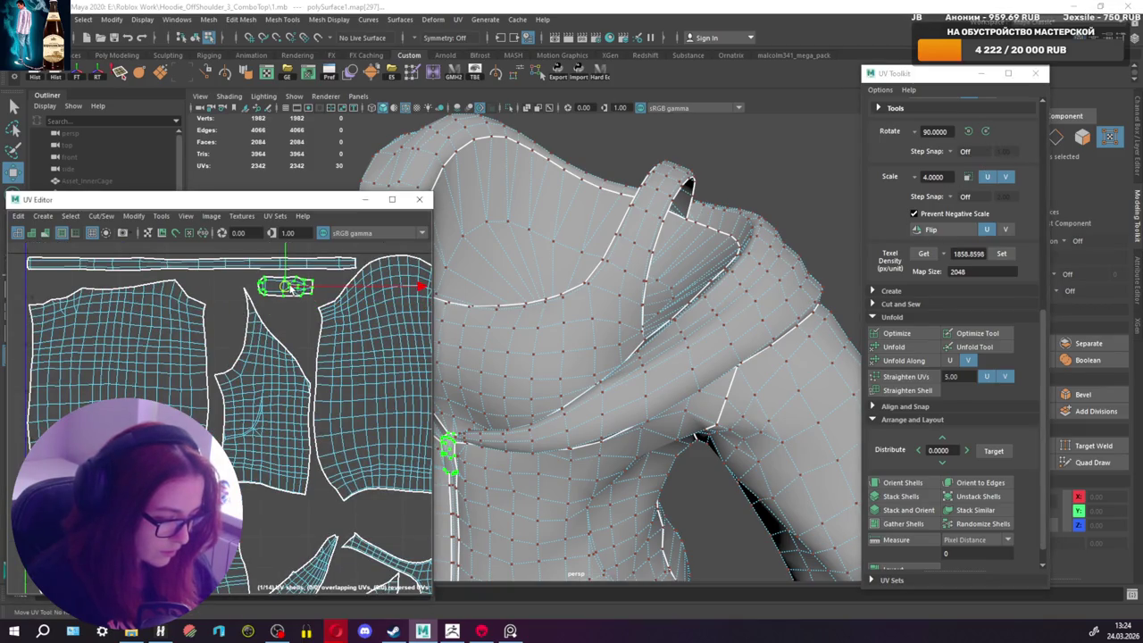
Step: Nudge the lower-middle shell slightly right and up
{"action": "scroll", "coordinate": [243, 307], "scroll_direction": "down", "scroll_amount": 2}
{"action": "scroll", "coordinate": [243, 382], "scroll_direction": "up", "scroll_amount": 1}
{"action": "scroll", "coordinate": [259, 419], "scroll_direction": "up", "scroll_amount": 1}
{"action": "left_click", "coordinate": [280, 462]}
{"action": "left_click_drag", "start_coordinate": [280, 462], "coordinate": [298, 455]}
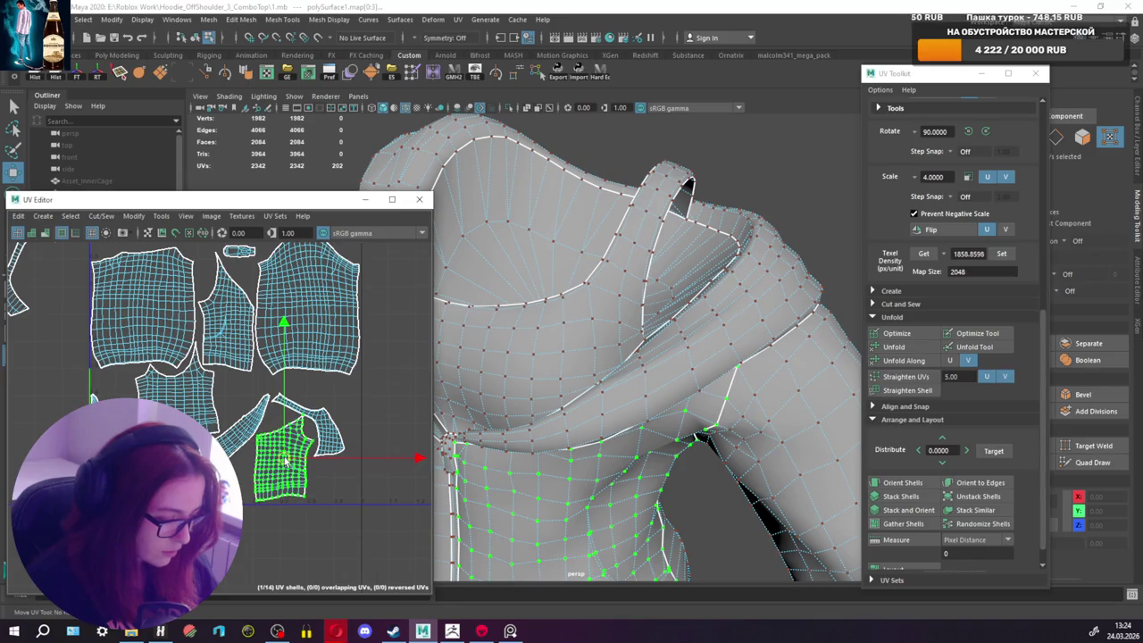
Step: Rotate the strap shell nearly vertical and tuck it into the lower-right gap
{"action": "scroll", "coordinate": [298, 456], "scroll_direction": "up", "scroll_amount": 1}
{"action": "left_click", "coordinate": [341, 423]}
{"action": "mouse_move", "coordinate": [317, 417]}
{"action": "left_mouse_down"}
{"action": "mouse_move", "coordinate": [317, 399]}
{"action": "mouse_move", "coordinate": [336, 441]}
{"action": "left_mouse_up"}
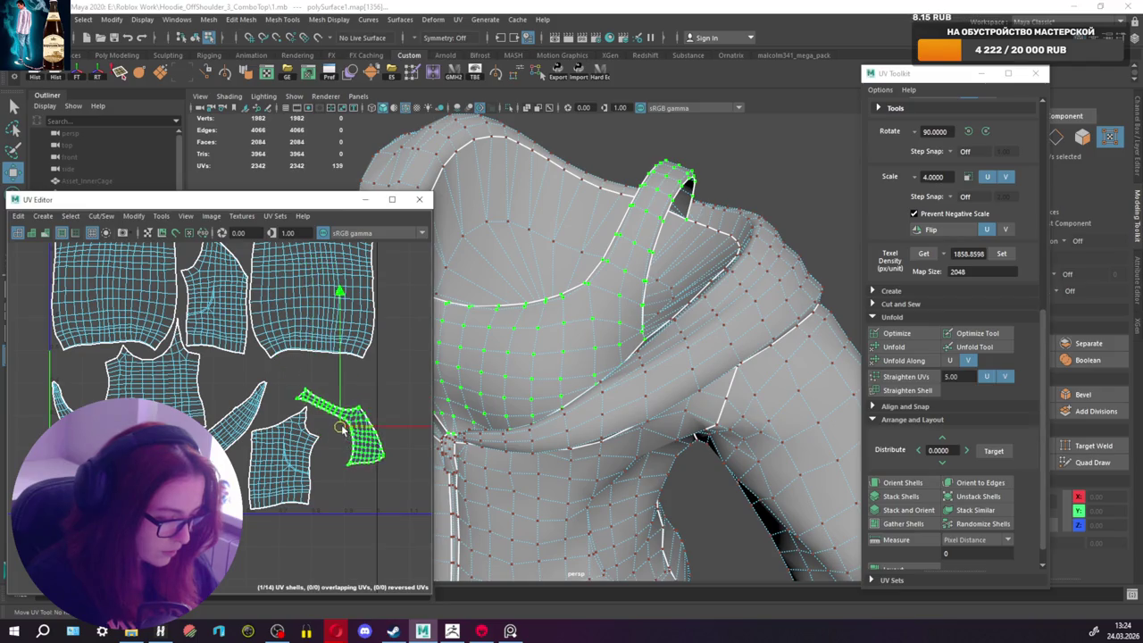
{"action": "key", "text": "e"}
{"action": "left_click_drag", "start_coordinate": [397, 328], "coordinate": [440, 444]}
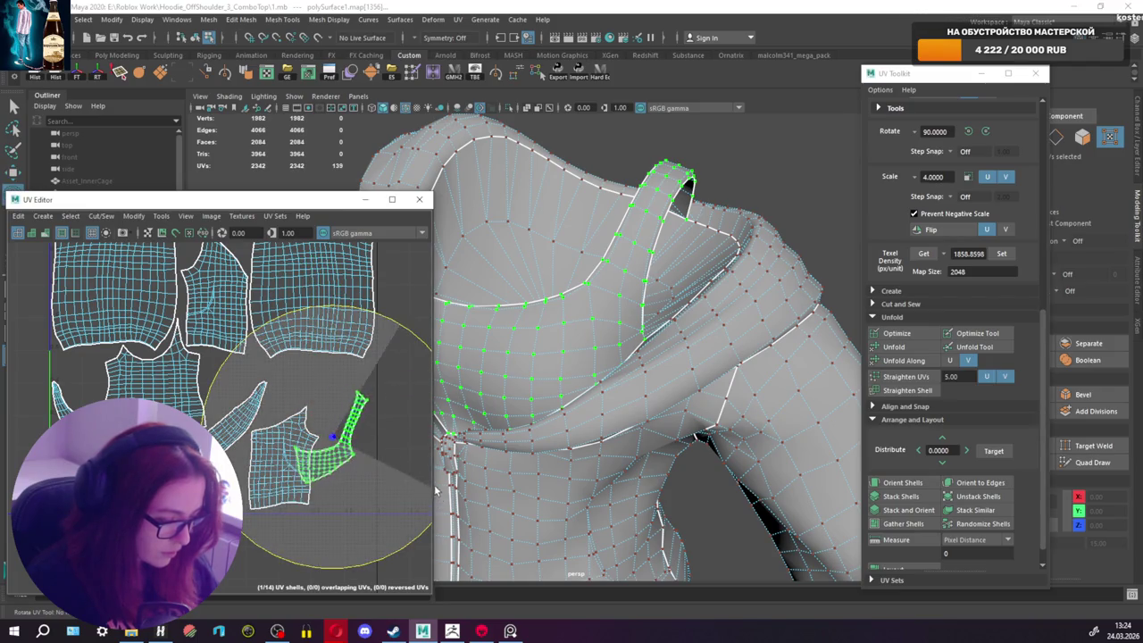
{"action": "key", "text": "w"}
{"action": "left_click_drag", "start_coordinate": [332, 437], "coordinate": [344, 457]}
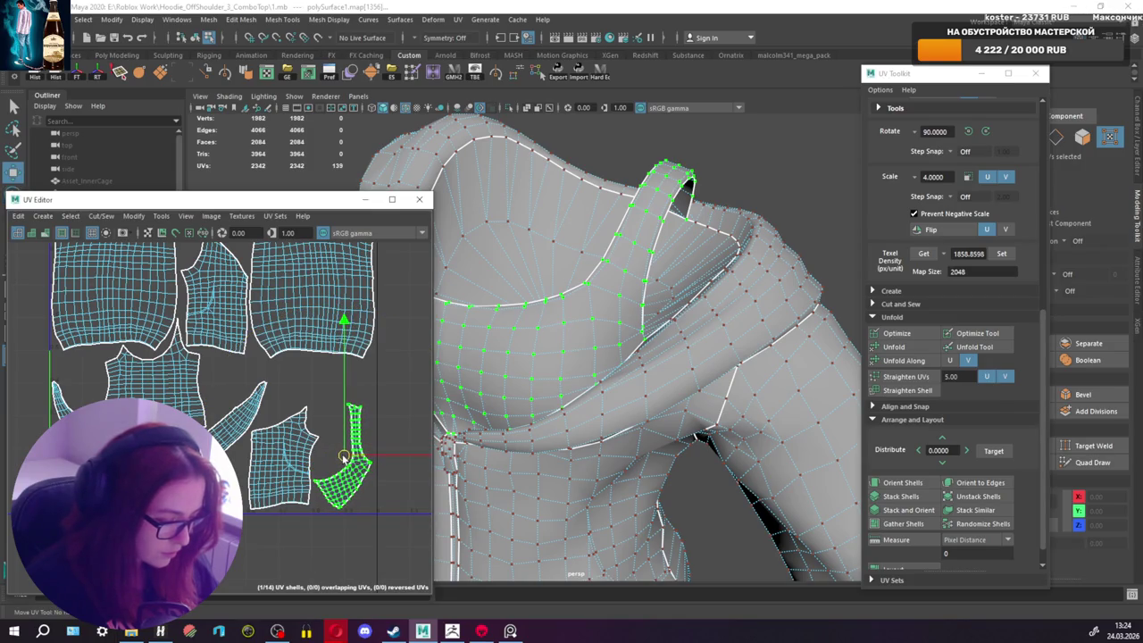
Step: Select the small shells on the left of the layout
{"action": "scroll", "coordinate": [304, 460], "scroll_direction": "down", "scroll_amount": 1}
{"action": "scroll", "coordinate": [303, 461], "scroll_direction": "down", "scroll_amount": 2}
{"action": "scroll", "coordinate": [304, 461], "scroll_direction": "down", "scroll_amount": 1}
{"action": "scroll", "coordinate": [303, 460], "scroll_direction": "down", "scroll_amount": 2}
{"action": "left_click_drag", "start_coordinate": [76, 281], "coordinate": [189, 406]}
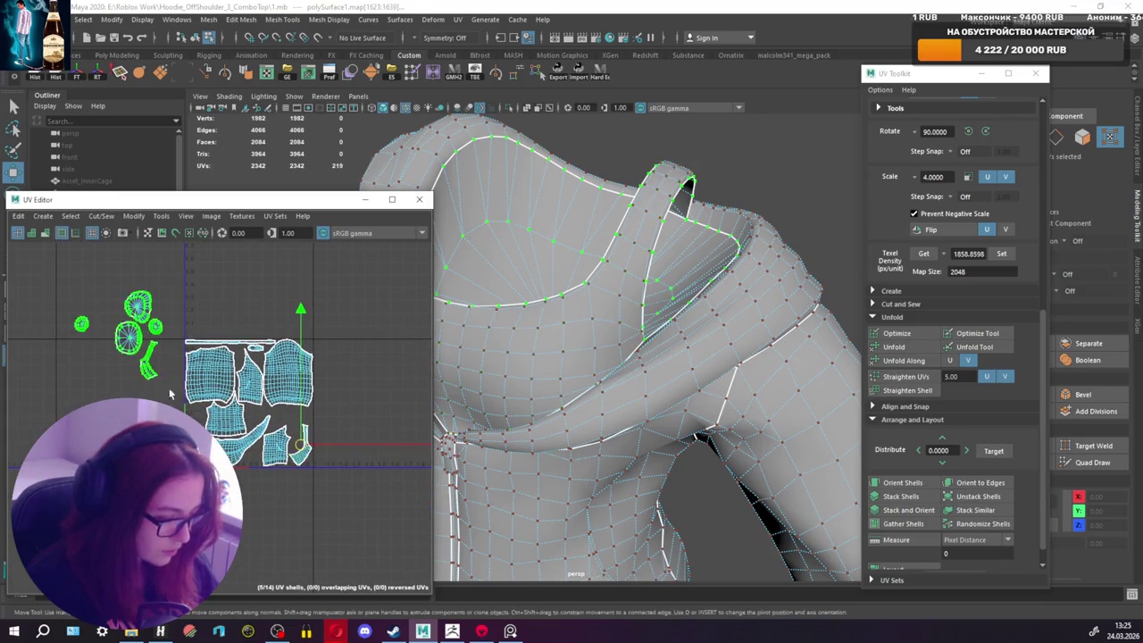
Step: Move the small round UV shells toward the main layout and shrink them slightly
{"action": "key", "text": "r"}
{"action": "key", "text": "w"}
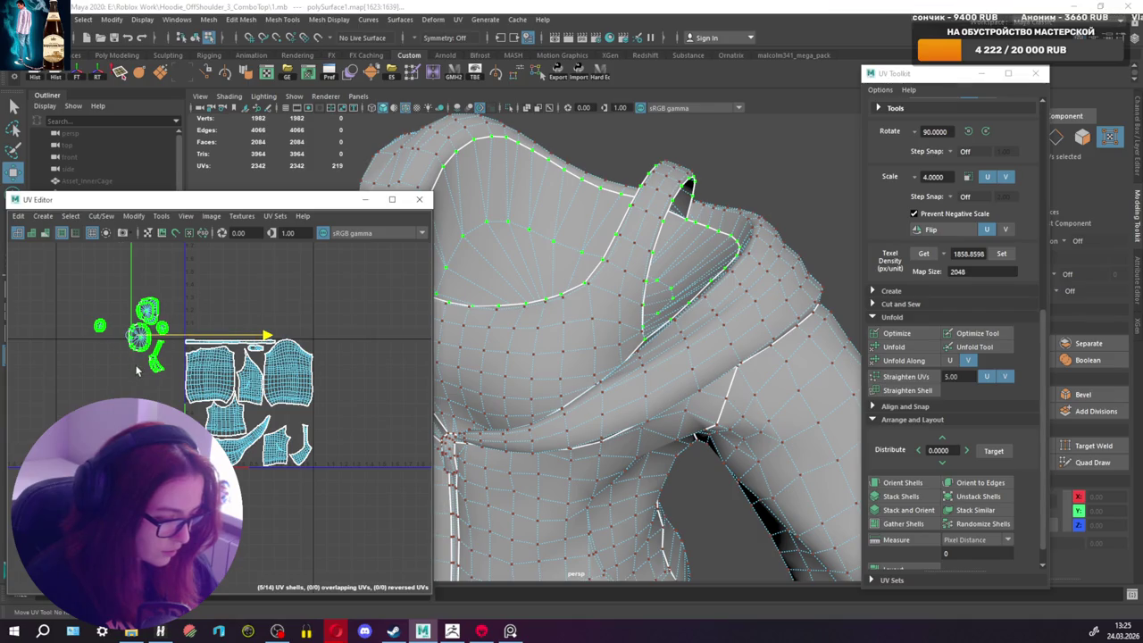
{"action": "left_click_drag", "start_coordinate": [125, 337], "coordinate": [134, 361]}
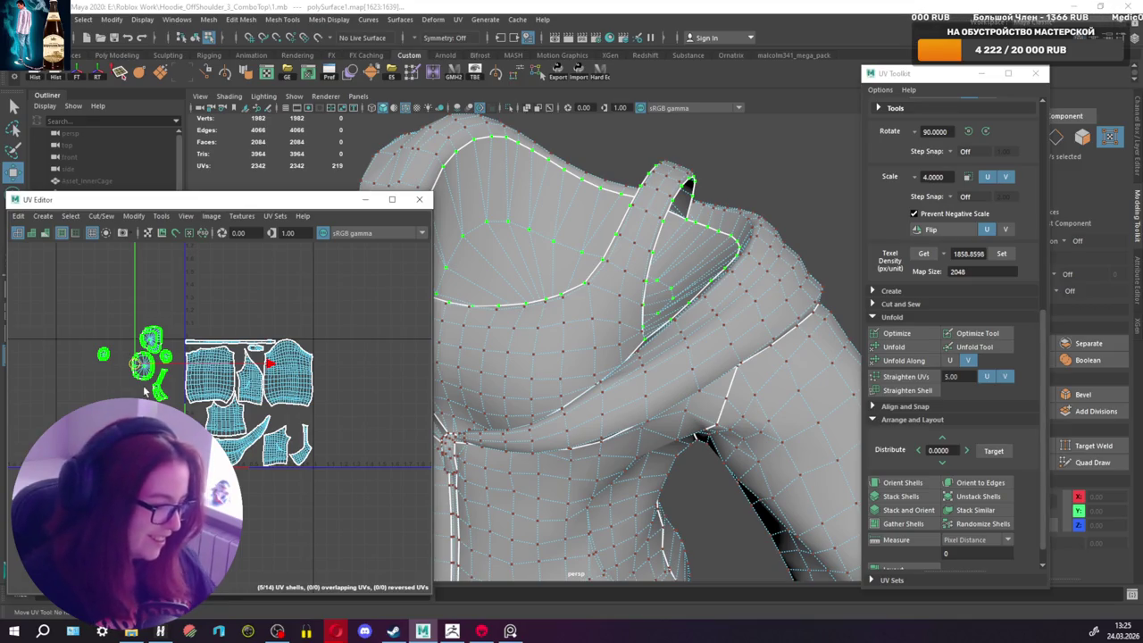
{"action": "scroll", "coordinate": [143, 371], "scroll_direction": "up", "scroll_amount": 2}
{"action": "scroll", "coordinate": [116, 364], "scroll_direction": "up", "scroll_amount": 1}
{"action": "key", "text": "r"}
{"action": "left_click_drag", "start_coordinate": [113, 367], "coordinate": [335, 444]}
Step: Rotate one small round shell and nudge it into the gap below the right torso panel
{"action": "key", "text": "w"}
{"action": "left_click", "coordinate": [136, 337]}
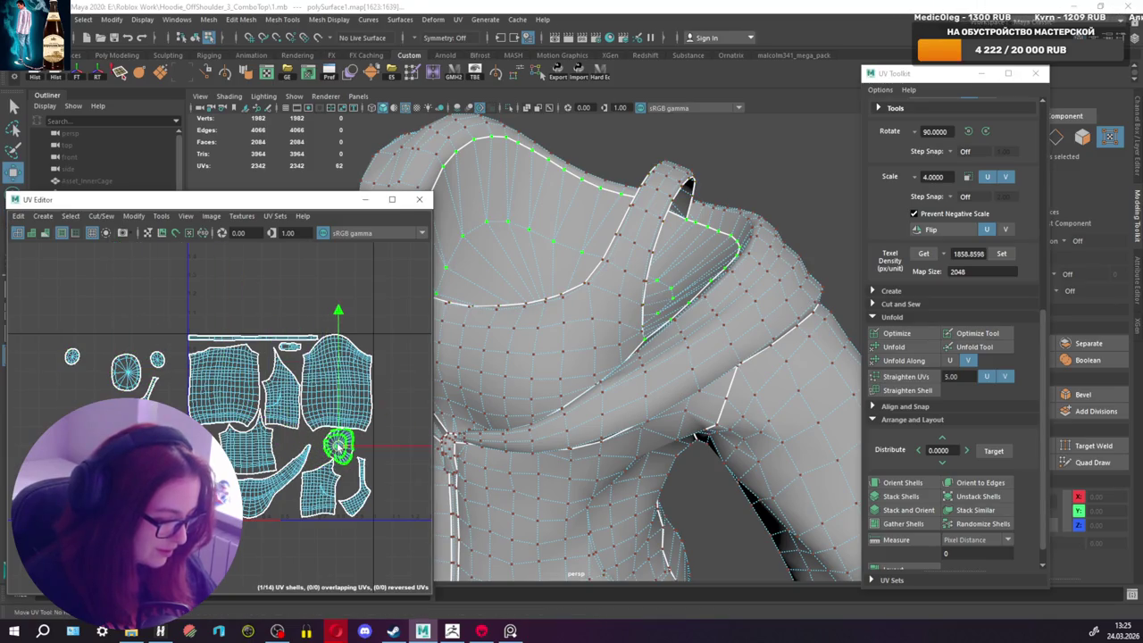
{"action": "key", "text": "r"}
{"action": "key", "text": "e"}
{"action": "left_click_drag", "start_coordinate": [381, 327], "coordinate": [406, 467]}
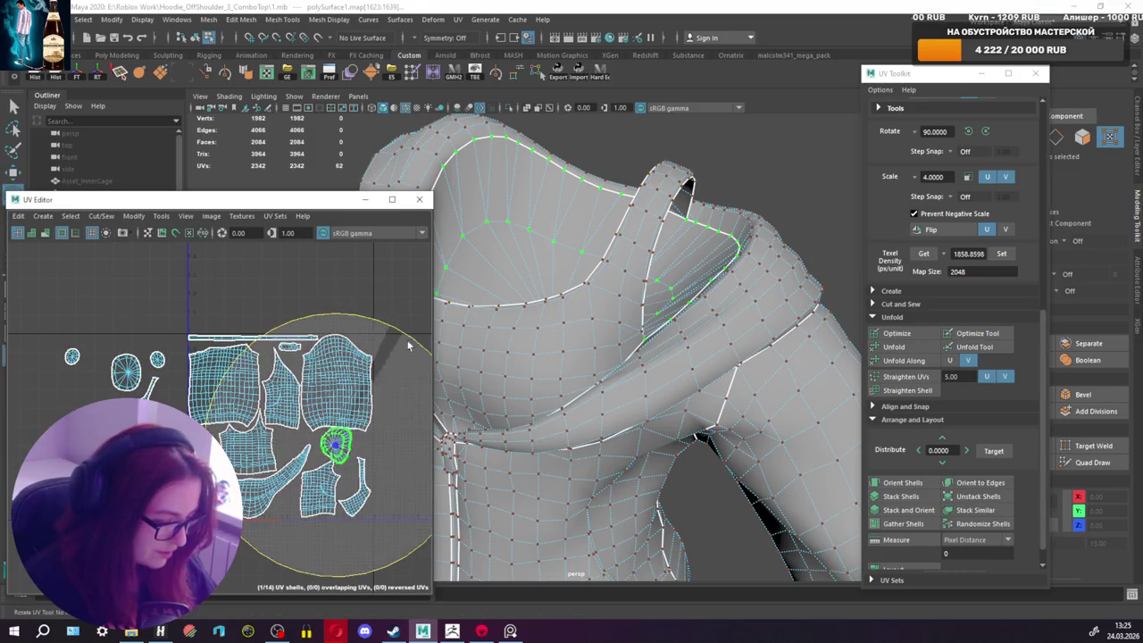
{"action": "scroll", "coordinate": [362, 450], "scroll_direction": "up", "scroll_amount": 3}
{"action": "scroll", "coordinate": [361, 450], "scroll_direction": "up", "scroll_amount": 2}
{"action": "key", "text": "w"}
{"action": "left_click_drag", "start_coordinate": [293, 434], "coordinate": [276, 434]}
Step: Fine-tune the round shell's rotation, read its 436.3270 texel density, then select the four small shells
{"action": "key", "text": "e"}
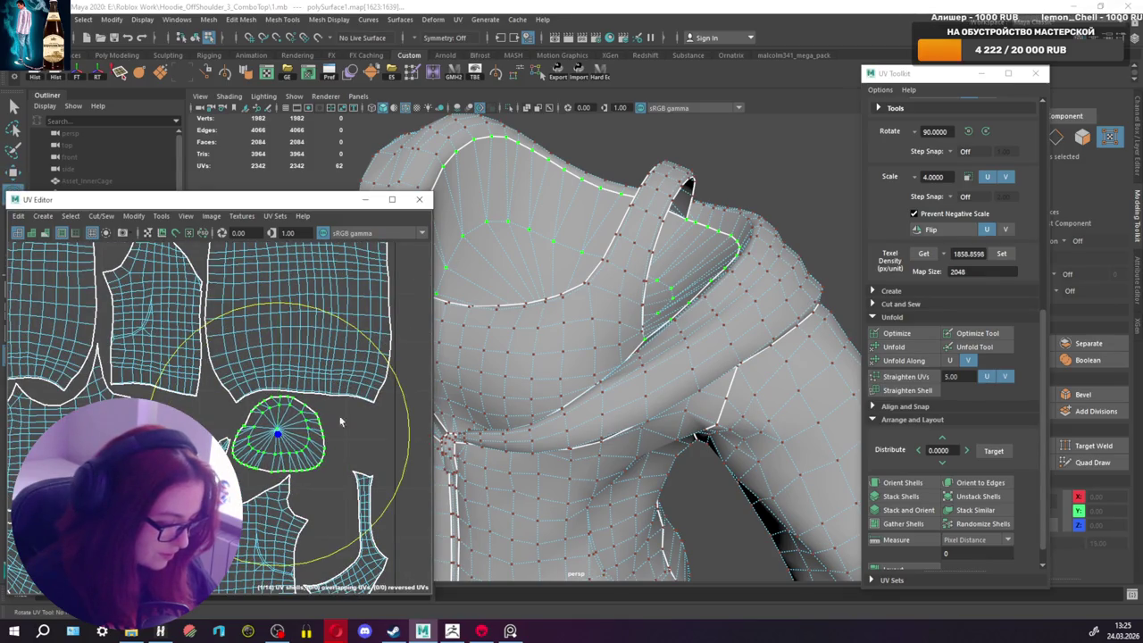
{"action": "left_click_drag", "start_coordinate": [404, 376], "coordinate": [399, 375]}
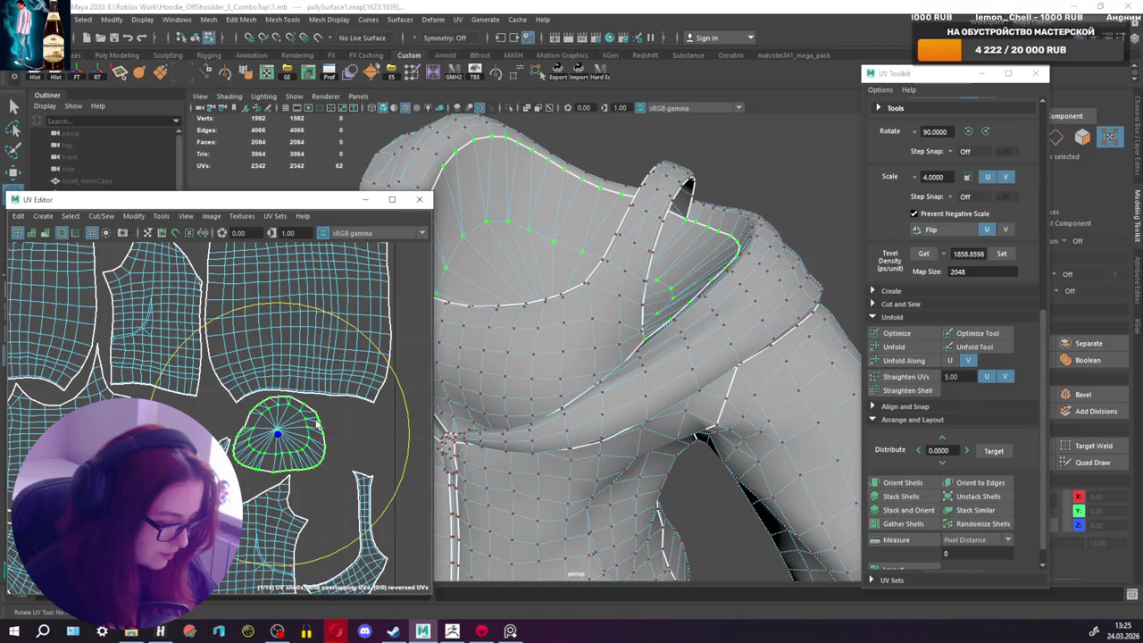
{"action": "scroll", "coordinate": [317, 416], "scroll_direction": "down", "scroll_amount": 2}
{"action": "left_click", "coordinate": [924, 253]}
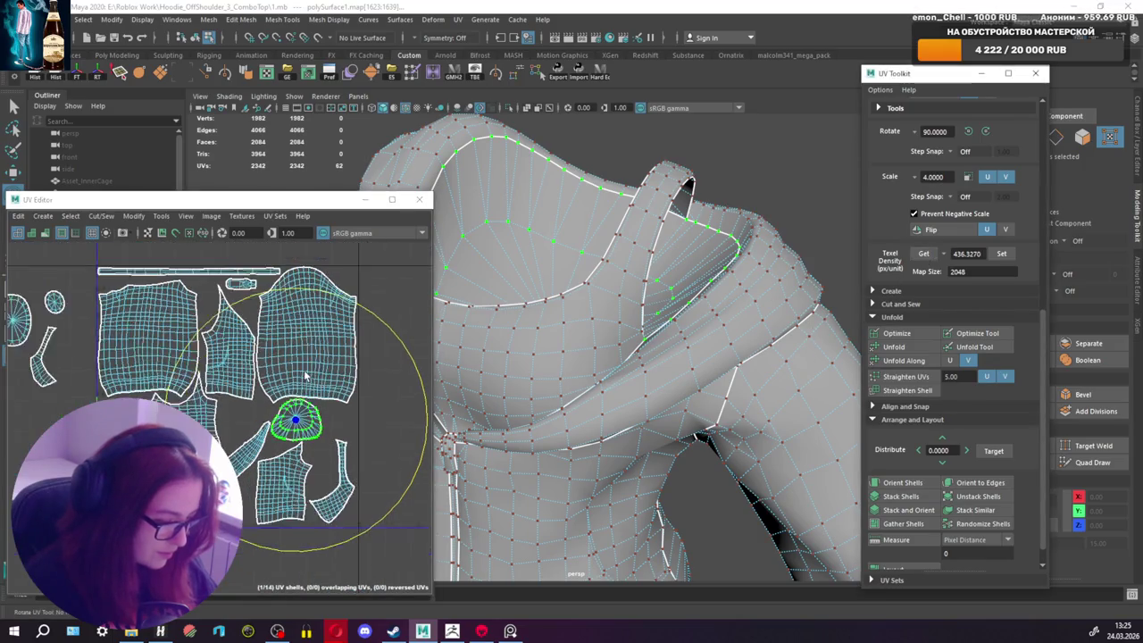
{"action": "middle_click_drag", "start_coordinate": [268, 408], "coordinate": [359, 408], "text": "alt"}
{"action": "left_click_drag", "start_coordinate": [36, 290], "coordinate": [214, 437]}
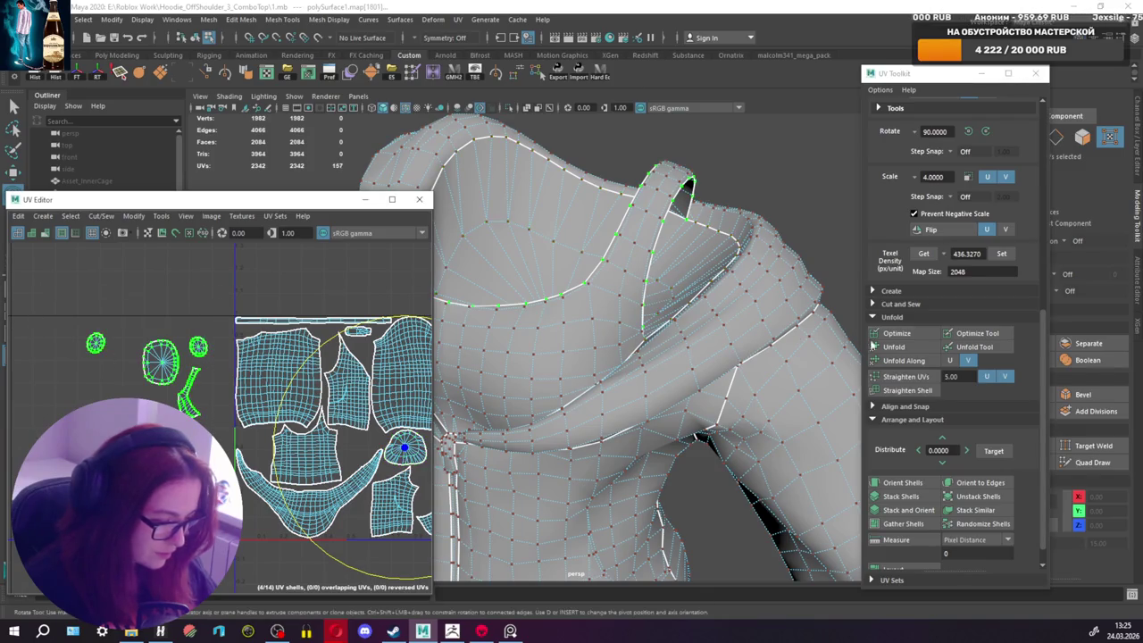
Step: Move one small shell down-right in among the other UV shells
{"action": "middle_click_drag", "start_coordinate": [290, 370], "coordinate": [223, 373], "text": "alt"}
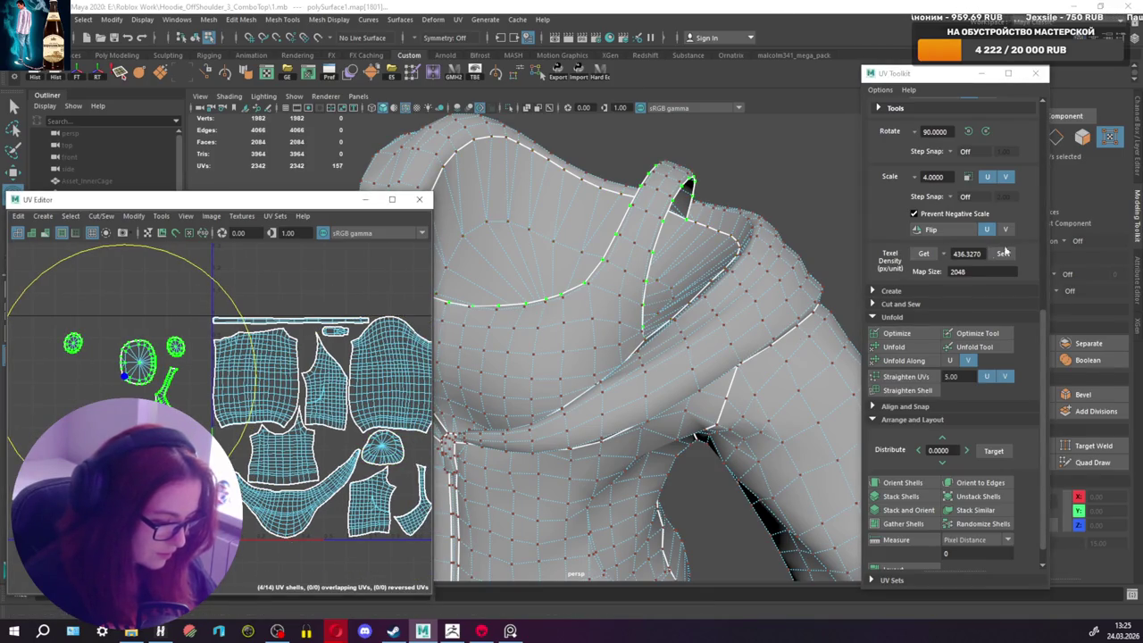
{"action": "key", "text": "w"}
{"action": "left_click", "coordinate": [139, 364]}
{"action": "mouse_move", "coordinate": [138, 361]}
{"action": "left_mouse_down"}
{"action": "mouse_move", "coordinate": [255, 498]}
{"action": "mouse_move", "coordinate": [241, 520]}
{"action": "left_mouse_up"}
{"action": "middle_click_drag", "start_coordinate": [271, 502], "coordinate": [178, 478], "text": "alt"}
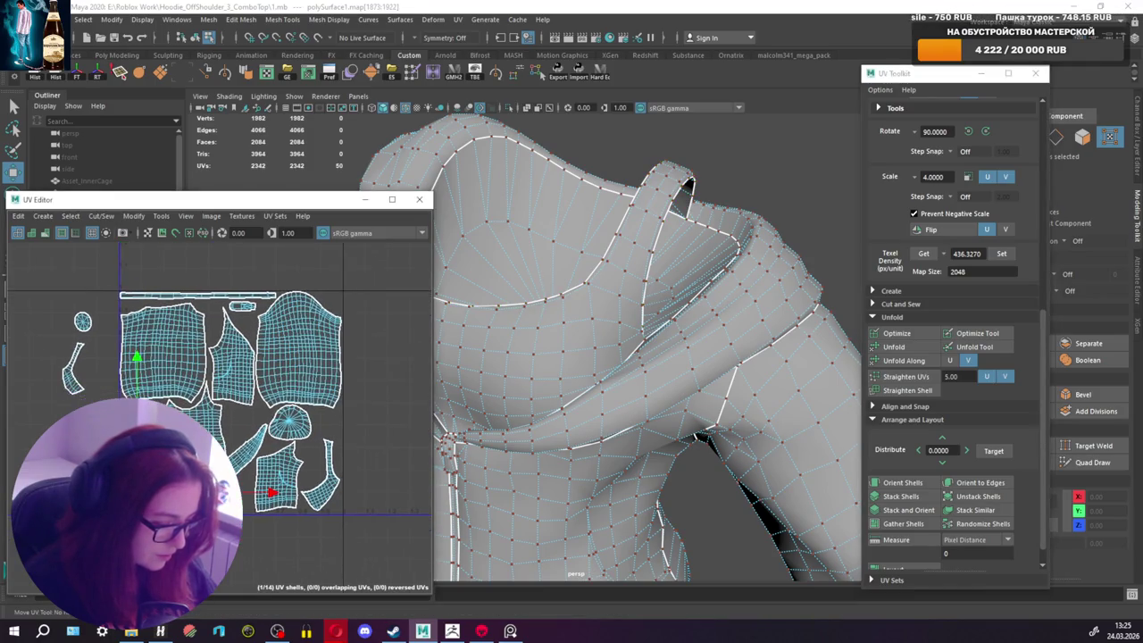
{"action": "scroll", "coordinate": [74, 501], "scroll_direction": "up", "scroll_amount": 2}
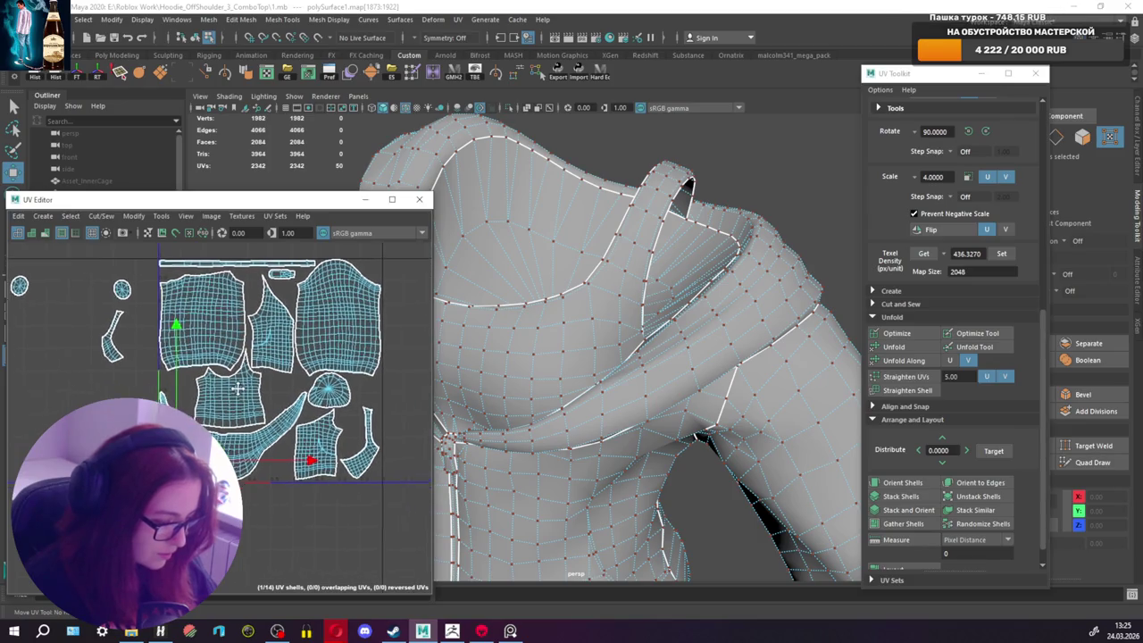
{"action": "scroll", "coordinate": [74, 501], "scroll_direction": "up", "scroll_amount": 2}
Step: Zoom into the layout and select the small circular UV shell
{"action": "key", "text": "r"}
{"action": "scroll", "coordinate": [196, 471], "scroll_direction": "up", "scroll_amount": 2}
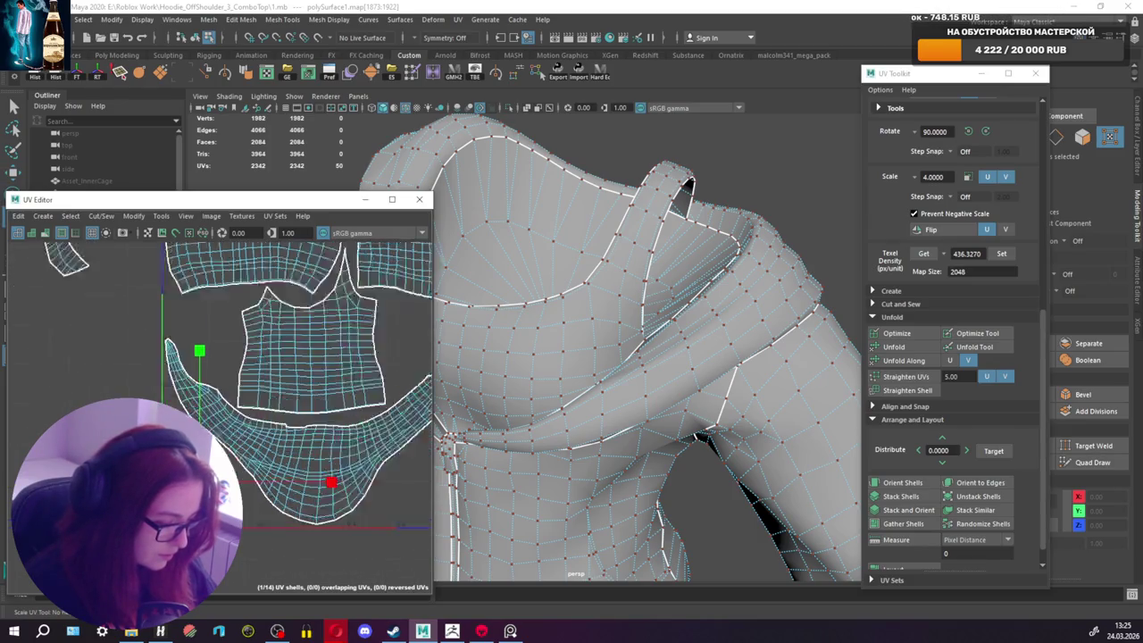
{"action": "scroll", "coordinate": [197, 471], "scroll_direction": "up", "scroll_amount": 1}
{"action": "key", "text": "w"}
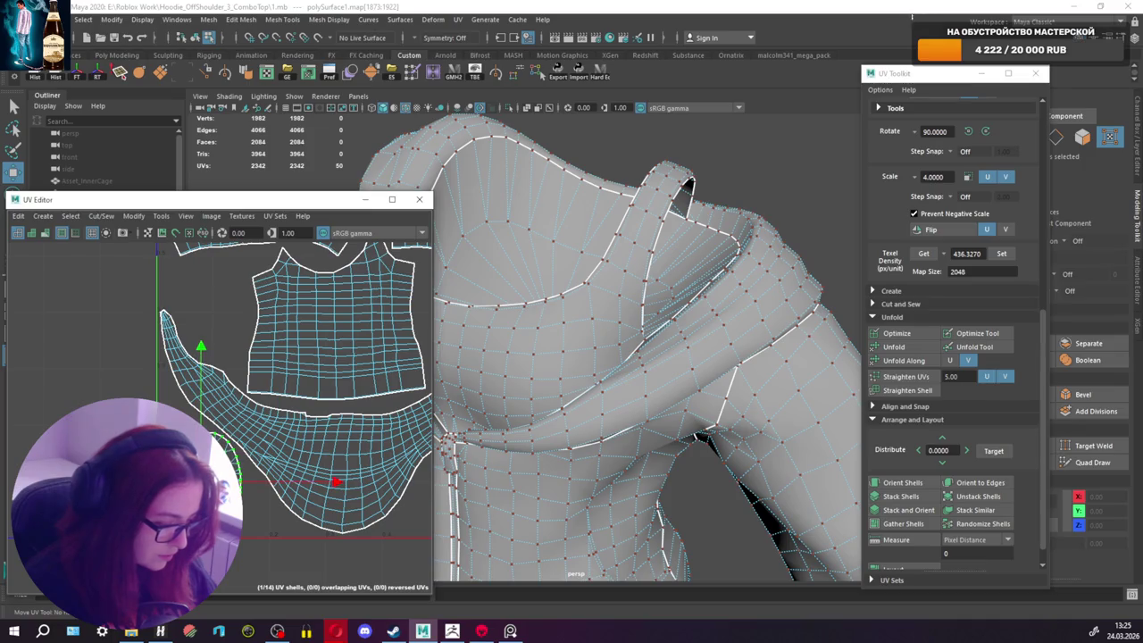
{"action": "key", "text": "r"}
{"action": "key", "text": "w"}
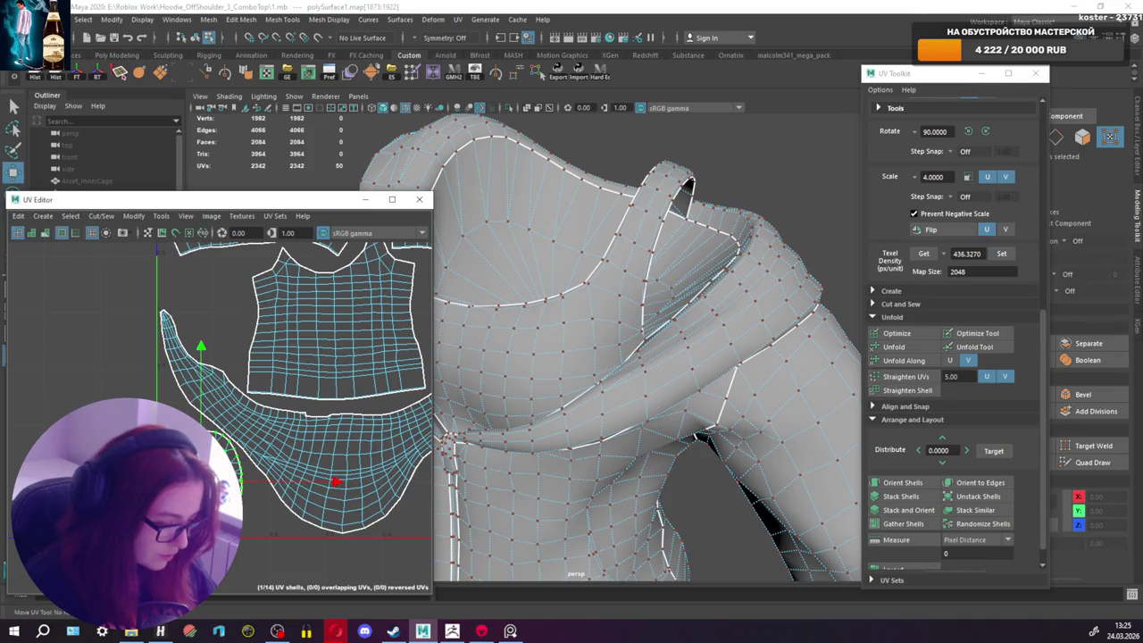
{"action": "scroll", "coordinate": [196, 471], "scroll_direction": "down", "scroll_amount": 3}
{"action": "scroll", "coordinate": [196, 471], "scroll_direction": "up", "scroll_amount": 1}
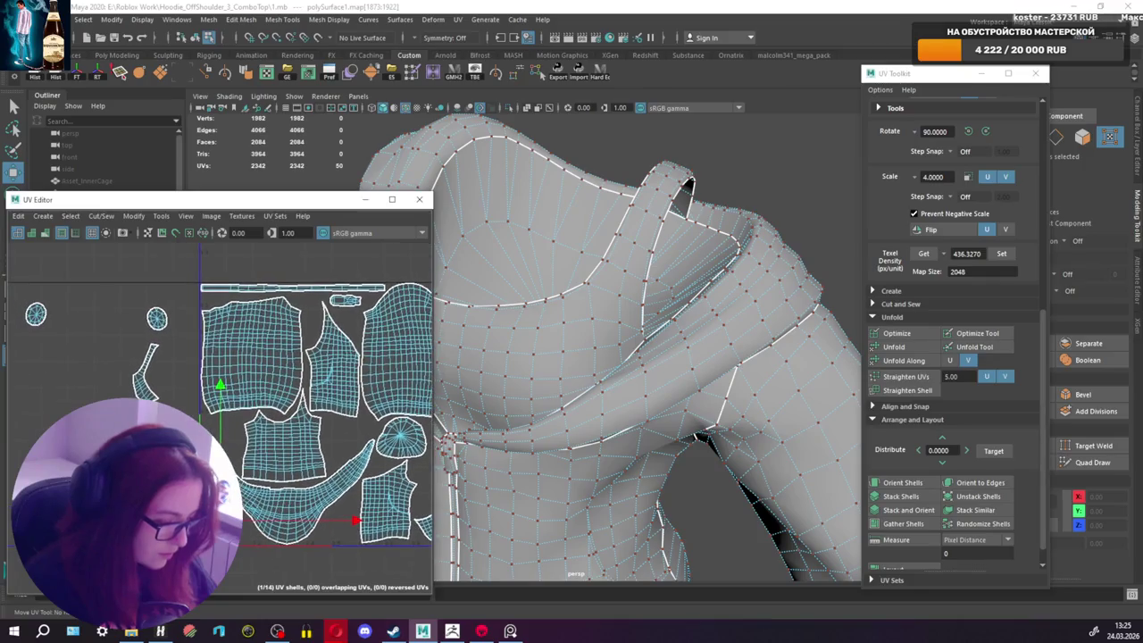
{"action": "left_click", "coordinate": [34, 308]}
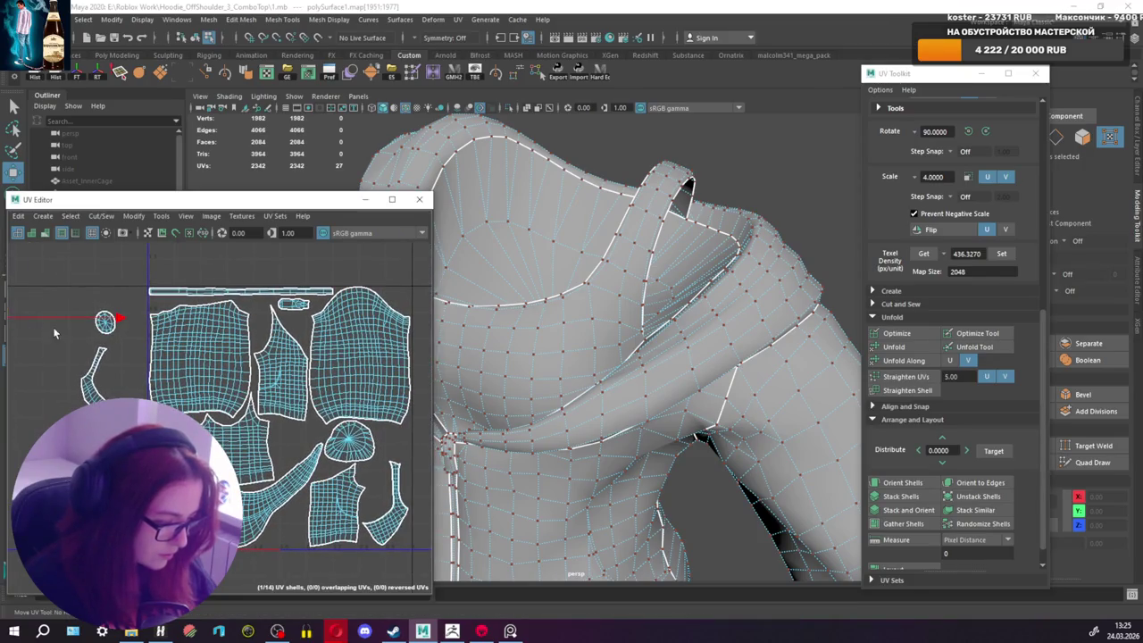
Step: Move the curved strap shell into a gap among the lower shells and tilt it diagonally
{"action": "middle_click_drag", "start_coordinate": [93, 328], "coordinate": [132, 339], "text": "alt"}
{"action": "left_click", "coordinate": [183, 389]}
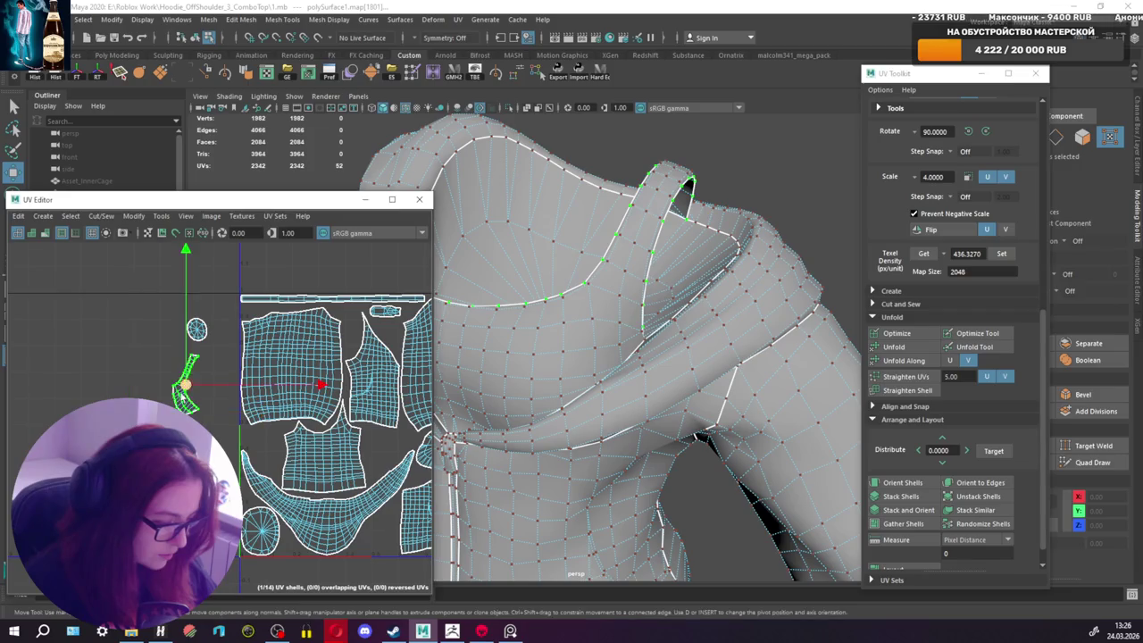
{"action": "middle_click_drag", "start_coordinate": [210, 386], "coordinate": [100, 386], "text": "alt"}
{"action": "left_click_drag", "start_coordinate": [100, 385], "coordinate": [362, 469]}
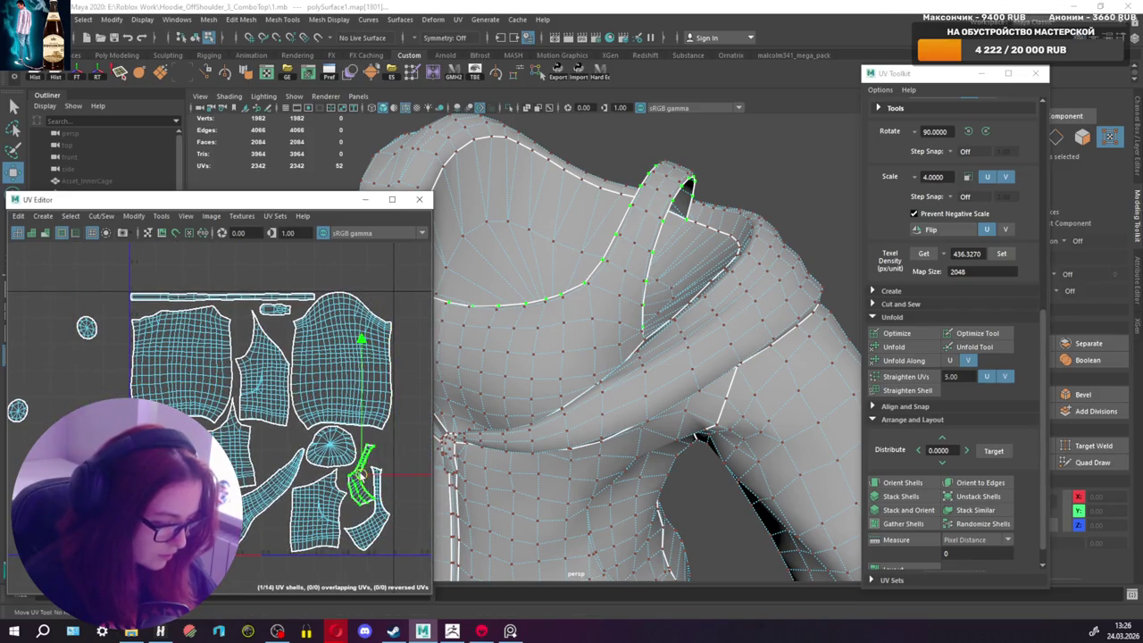
{"action": "key", "text": "e"}
{"action": "left_click_drag", "start_coordinate": [415, 355], "coordinate": [442, 379]}
{"action": "scroll", "coordinate": [357, 457], "scroll_direction": "up", "scroll_amount": 2}
{"action": "middle_click_drag", "start_coordinate": [357, 456], "coordinate": [309, 406], "text": "alt"}
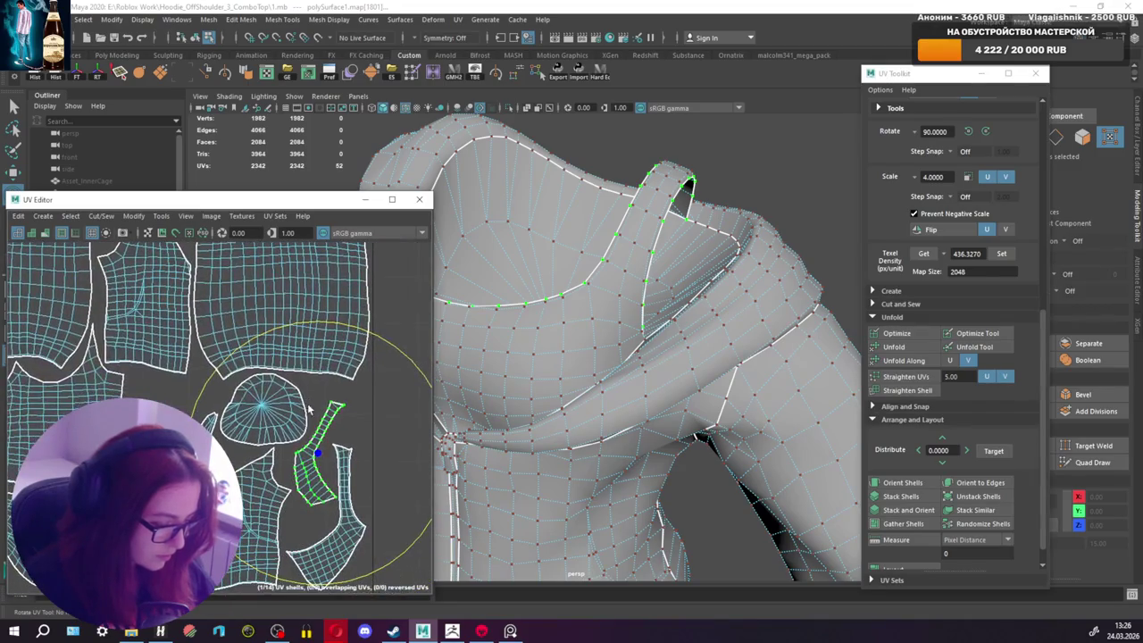
Step: Select the large lower-body UV shell with the Move tool
{"action": "key", "text": "q"}
{"action": "left_click", "coordinate": [284, 470]}
{"action": "key", "text": "w"}
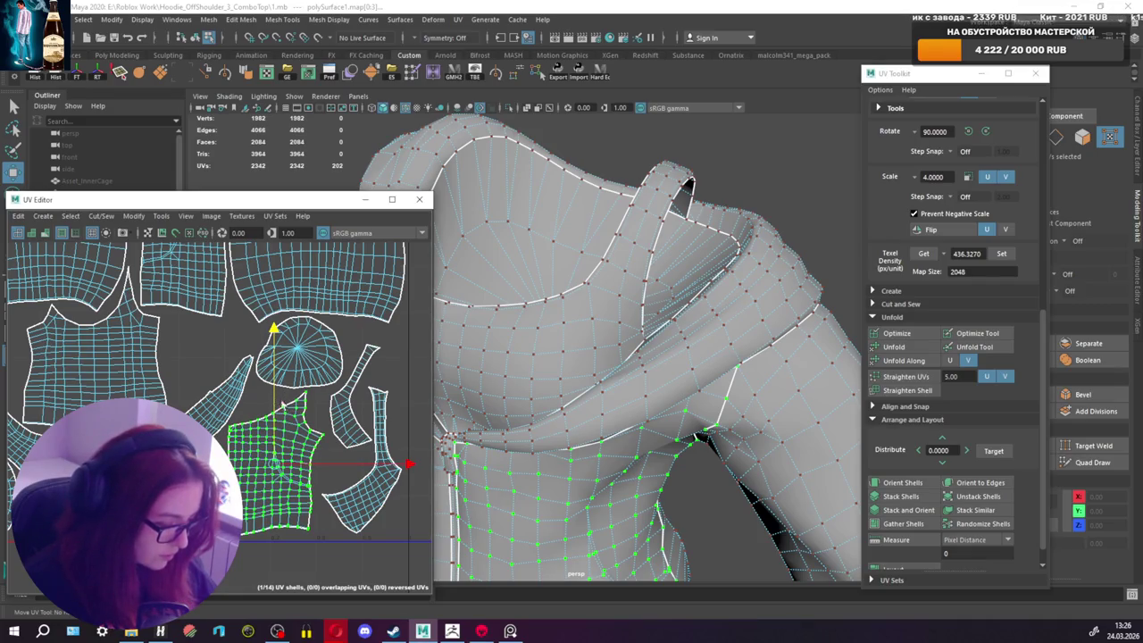
Step: Get texel density 565.0638 from the reference shell and set it on the strap shell
{"action": "left_click_drag", "start_coordinate": [328, 467], "coordinate": [324, 464]}
{"action": "left_click", "coordinate": [359, 407]}
{"action": "left_click", "coordinate": [373, 411]}
{"action": "left_click", "coordinate": [924, 254]}
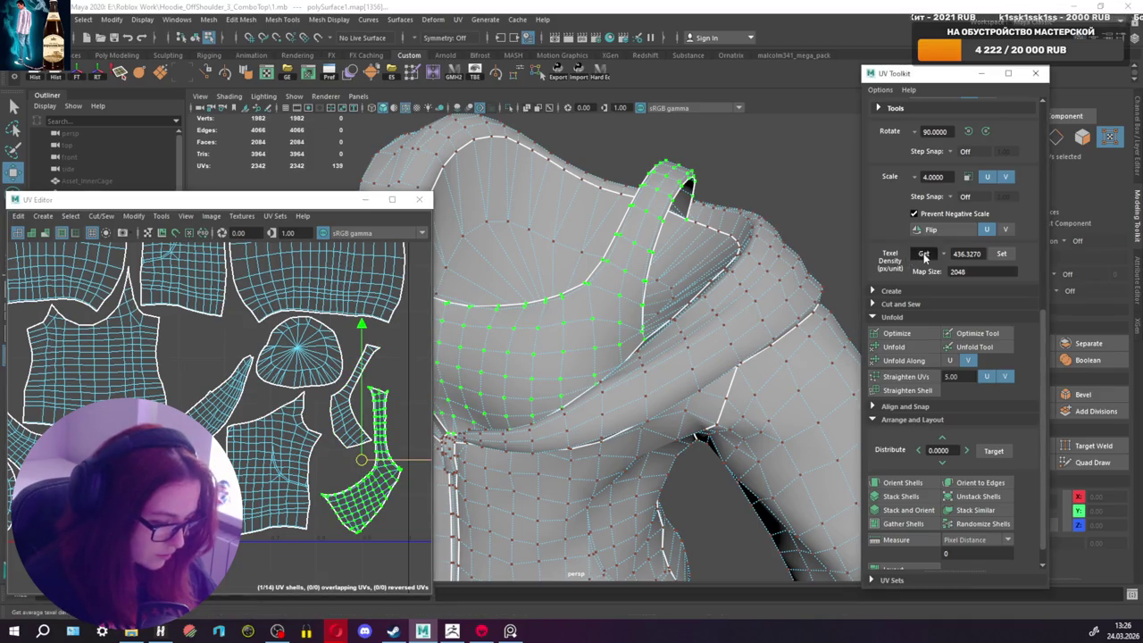
{"action": "left_click", "coordinate": [386, 400]}
{"action": "left_click", "coordinate": [351, 401]}
{"action": "left_click", "coordinate": [1001, 253]}
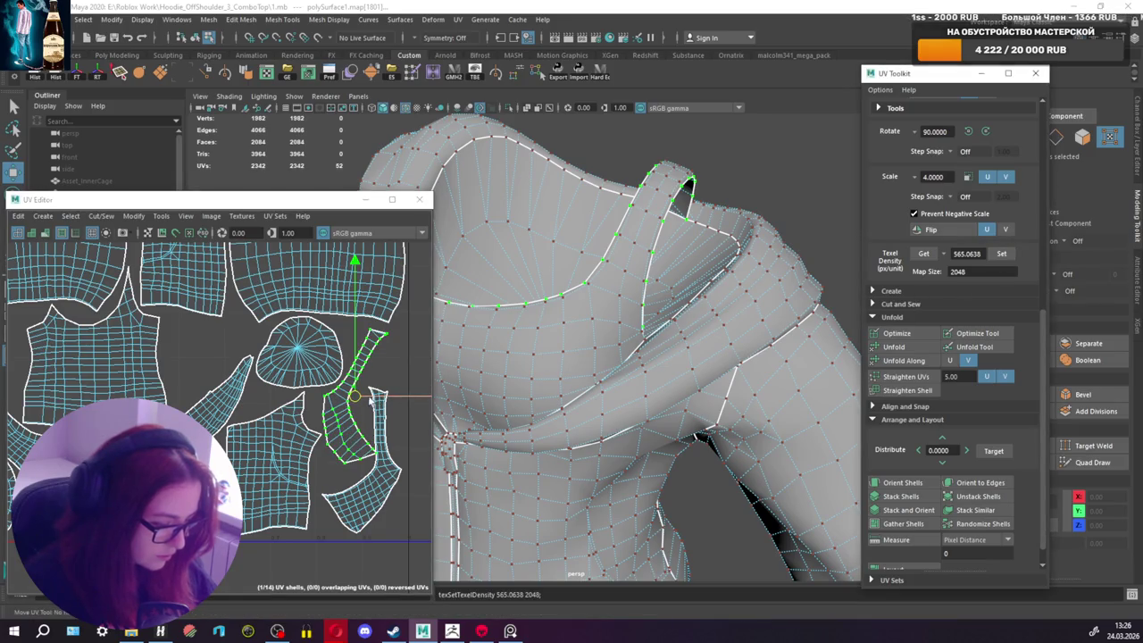
Step: Pack all UV shells into the 0–1 tile and place the small circle shell among them
{"action": "key", "text": "e"}
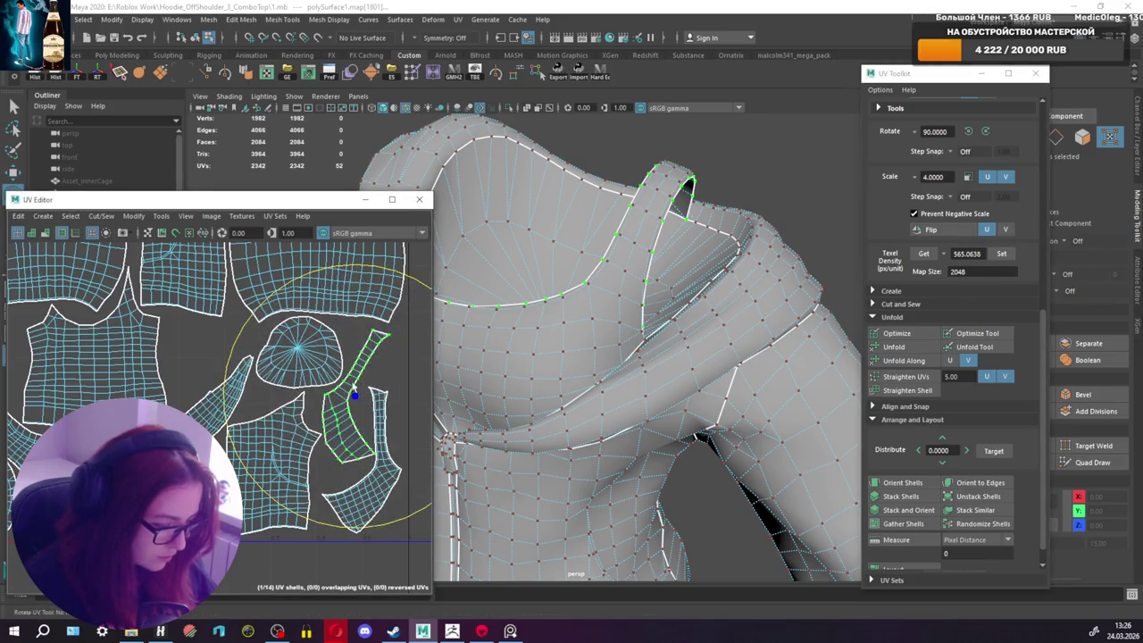
{"action": "key", "text": "r"}
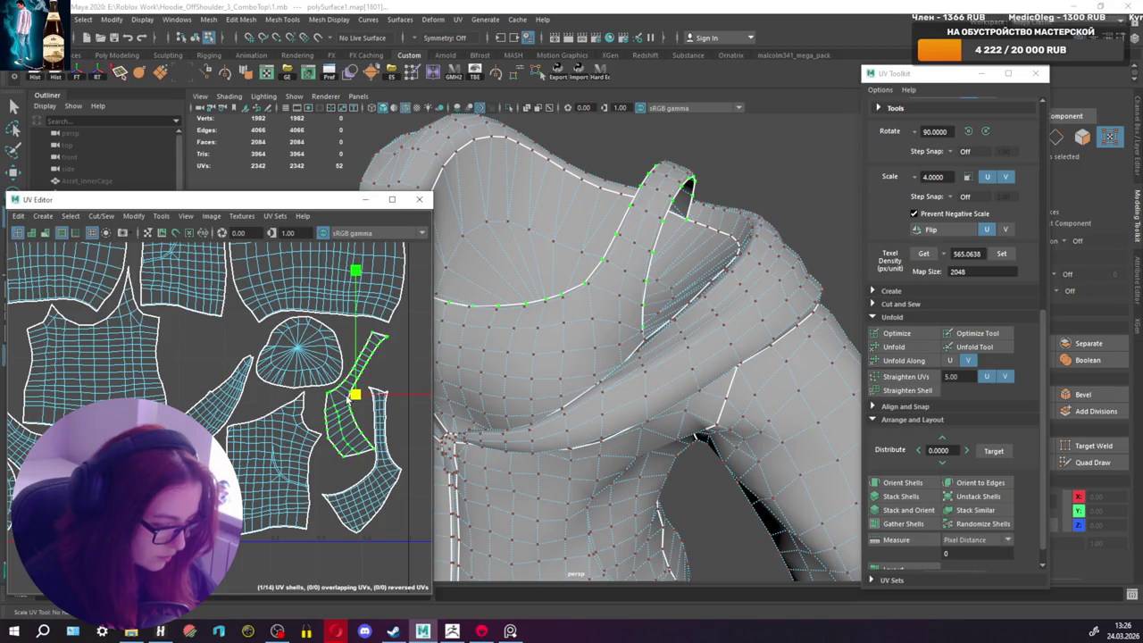
{"action": "key", "text": "w"}
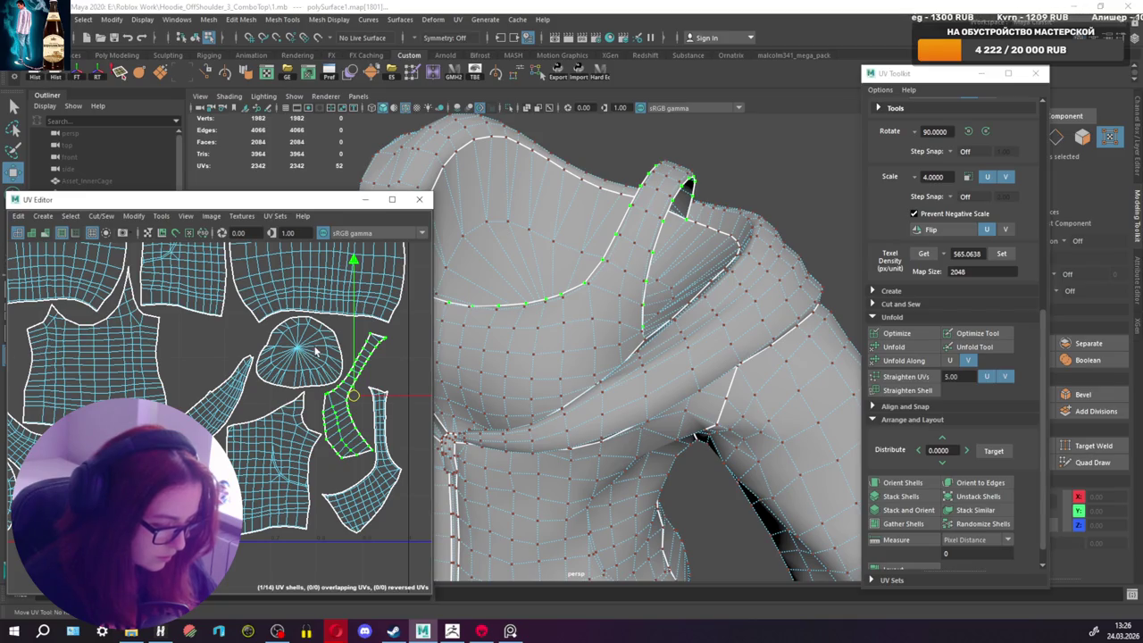
{"action": "left_click", "coordinate": [81, 350]}
{"action": "mouse_move", "coordinate": [81, 350]}
{"action": "left_mouse_down"}
{"action": "mouse_move", "coordinate": [267, 428]}
{"action": "mouse_move", "coordinate": [317, 465]}
{"action": "left_mouse_up"}
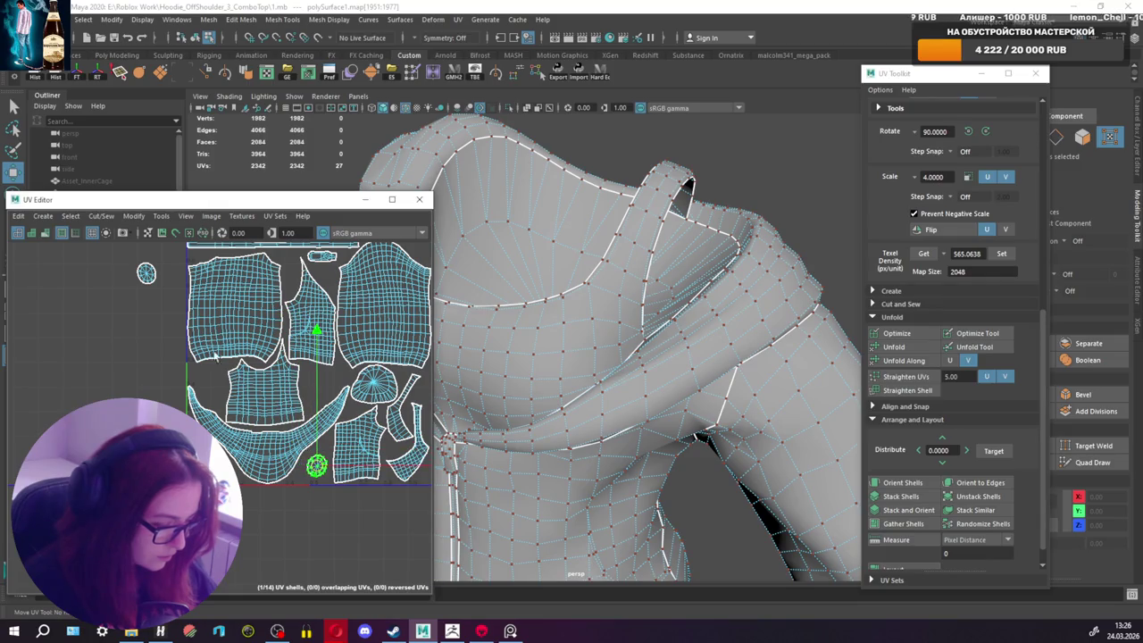
{"action": "left_click_drag", "start_coordinate": [146, 273], "coordinate": [291, 371]}
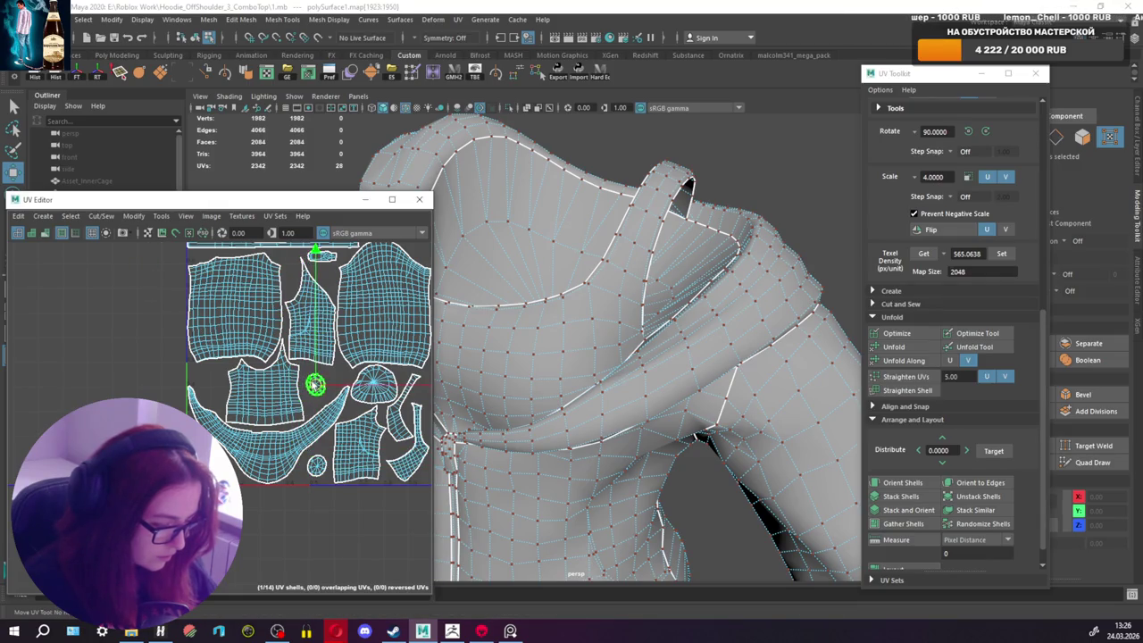
{"action": "scroll", "coordinate": [292, 372], "scroll_direction": "down", "scroll_amount": 5}
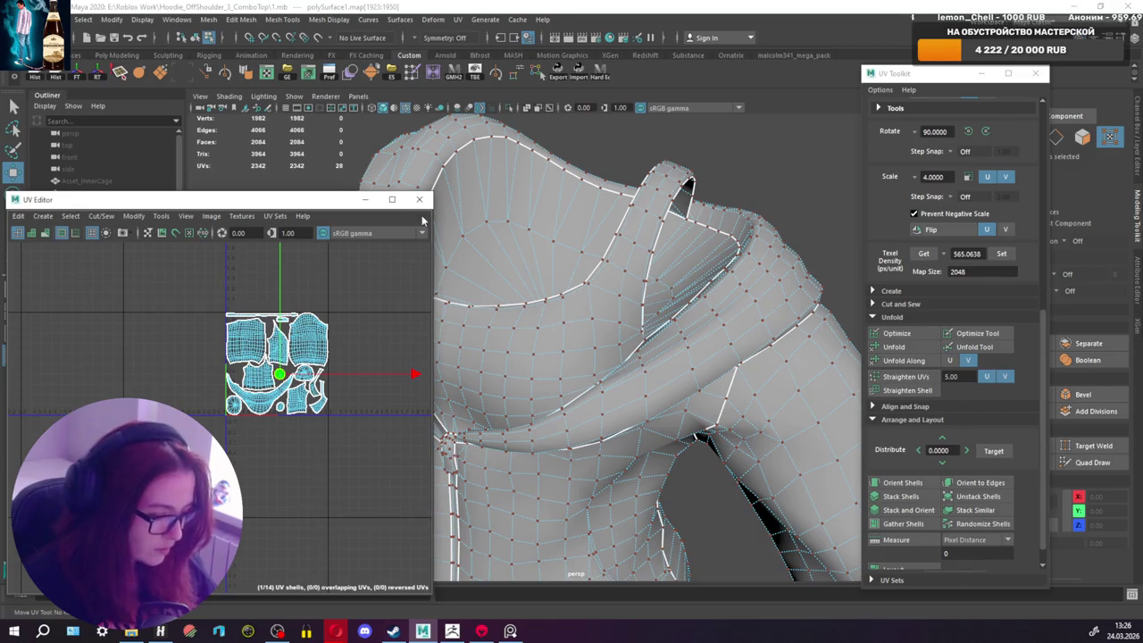
{"action": "right_click_drag", "start_coordinate": [592, 235], "coordinate": [650, 220]}
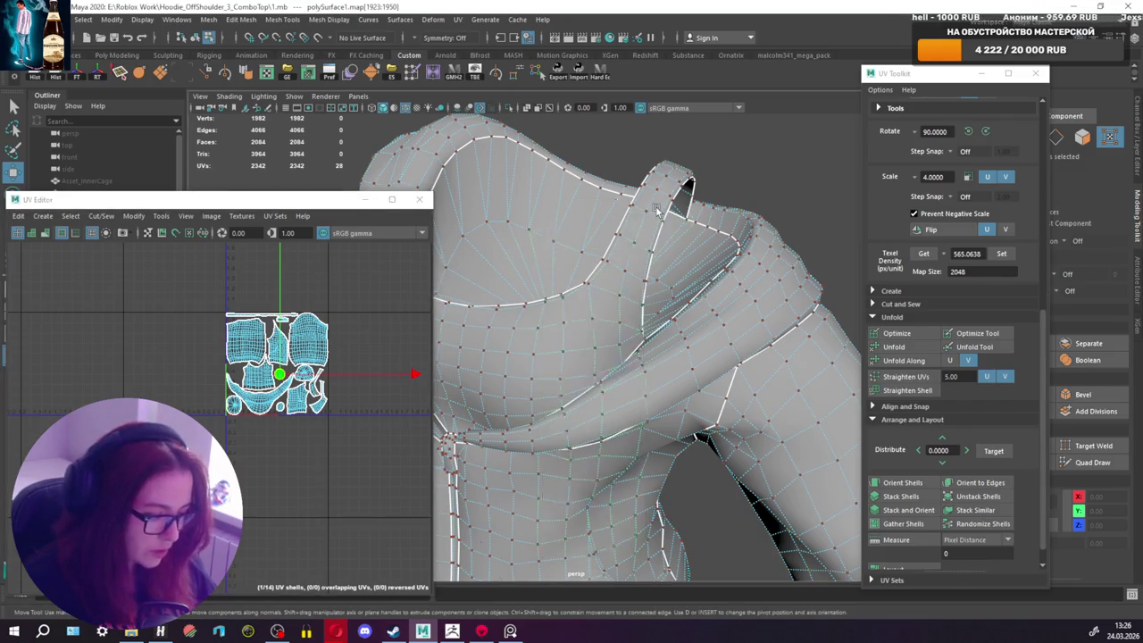
Step: Close the UV Editor and switch the hoodie to vertex editing
{"action": "left_click", "coordinate": [419, 199]}
{"action": "scroll", "coordinate": [518, 274], "scroll_direction": "down", "scroll_amount": 5}
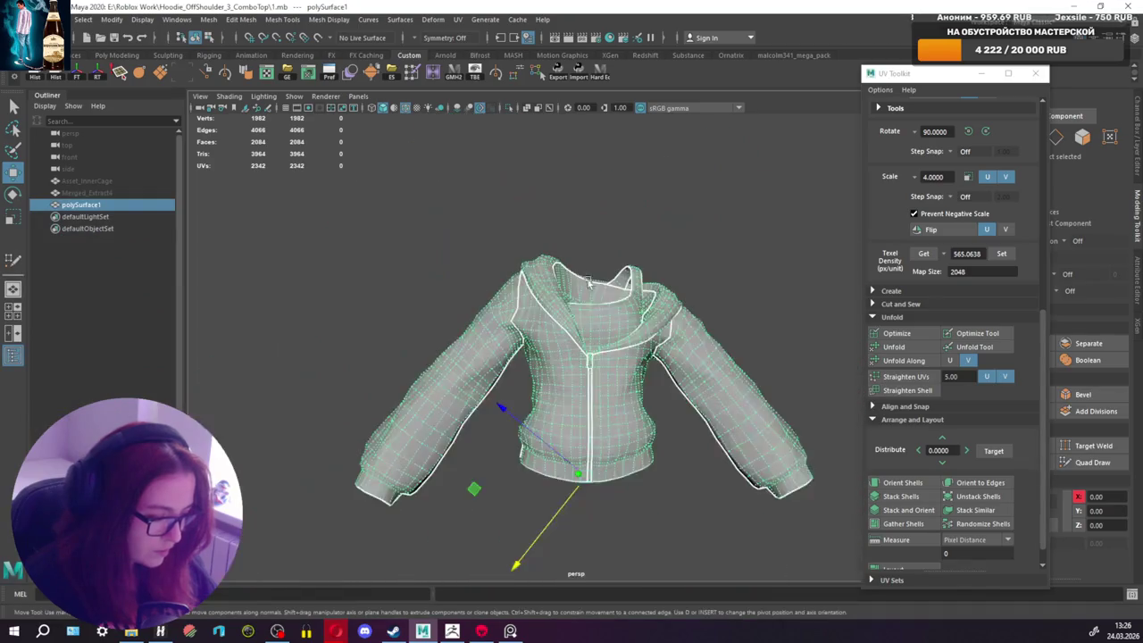
{"action": "right_click_drag", "start_coordinate": [487, 332], "coordinate": [446, 332]}
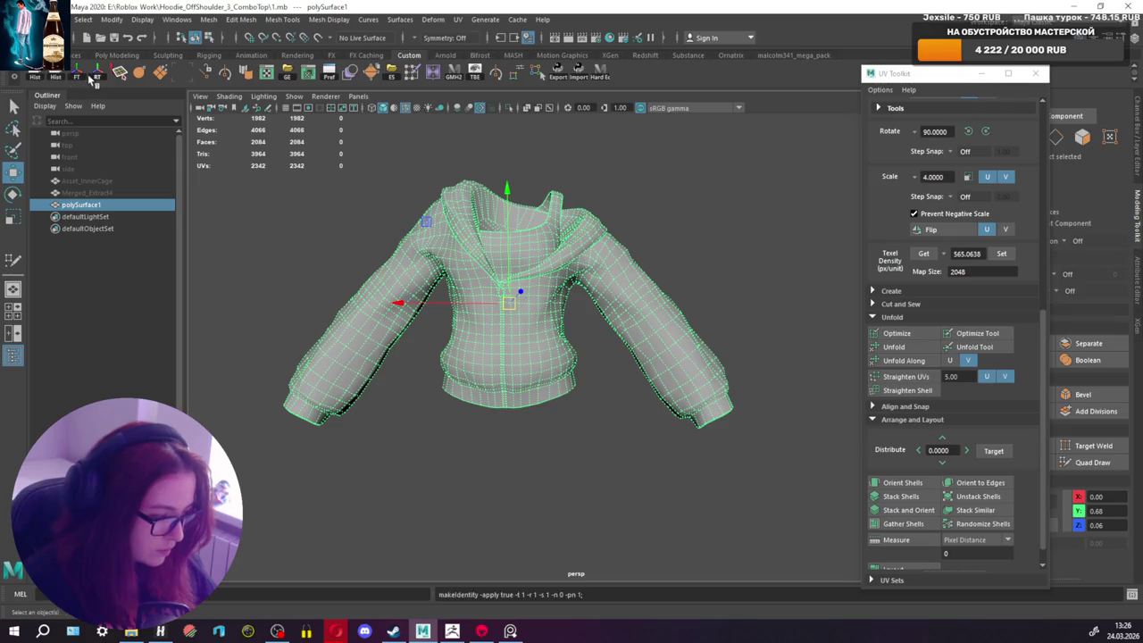
Step: Show Asset_InnerCage, orbit to check the hoodie's fit, hide it again, and reselect the hoodie
{"action": "left_click", "coordinate": [87, 181]}
{"action": "key", "text": "ctrl+h"}
{"action": "mouse_move", "coordinate": [471, 263]}
{"action": "left_mouse_down", "text": "alt"}
{"action": "mouse_move", "coordinate": [554, 278]}
{"action": "mouse_move", "coordinate": [568, 269]}
{"action": "left_mouse_up", "text": "alt"}
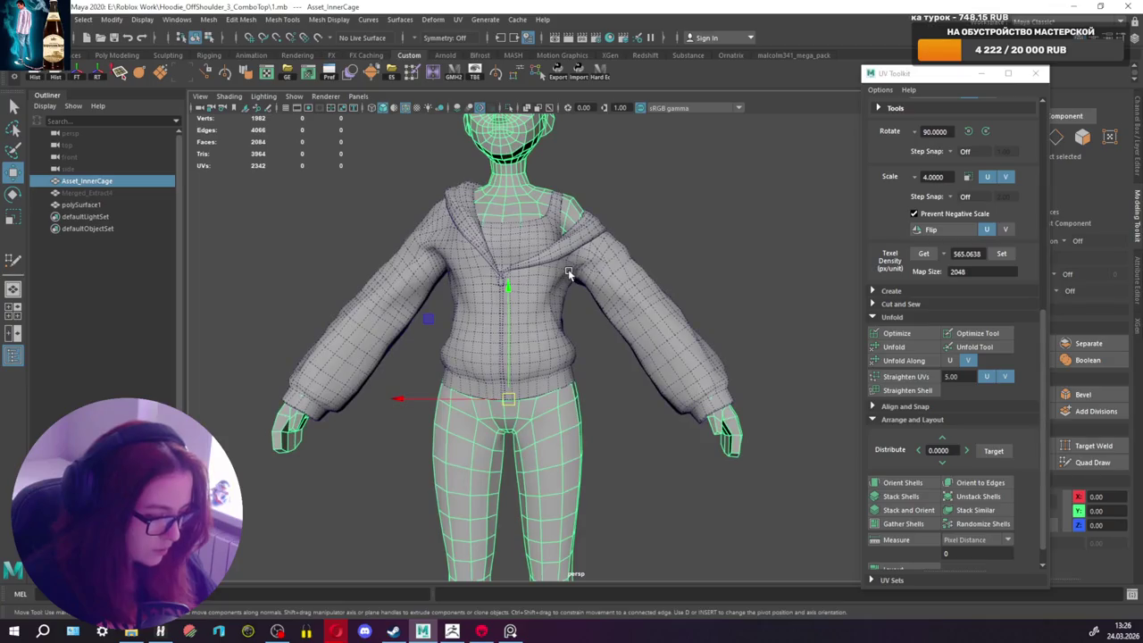
{"action": "key", "text": "ctrl+h"}
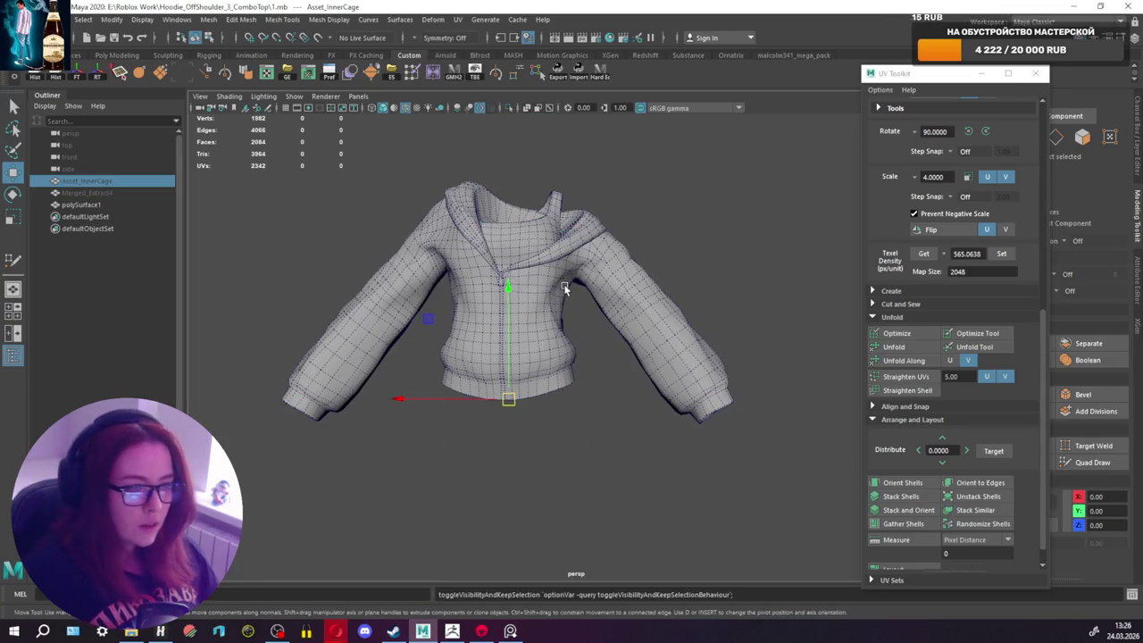
{"action": "scroll", "coordinate": [566, 284], "scroll_direction": "up", "scroll_amount": 3}
{"action": "scroll", "coordinate": [536, 308], "scroll_direction": "up", "scroll_amount": 2}
{"action": "left_click", "coordinate": [518, 322]}
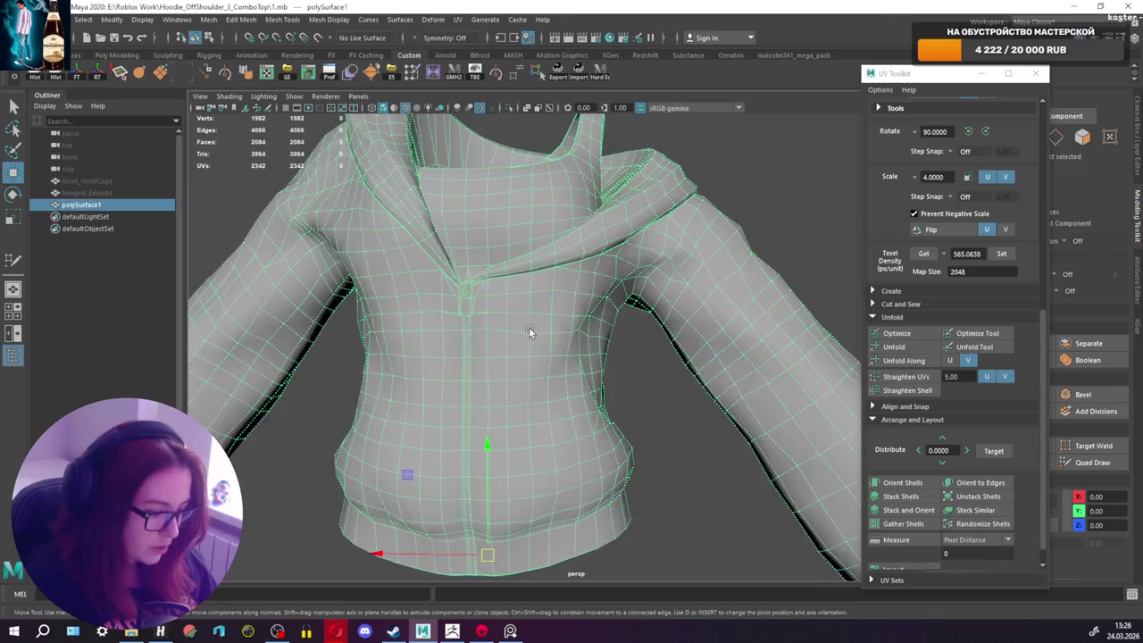
{"action": "scroll", "coordinate": [553, 322], "scroll_direction": "up", "scroll_amount": 3}
{"action": "scroll", "coordinate": [607, 321], "scroll_direction": "up", "scroll_amount": 3}
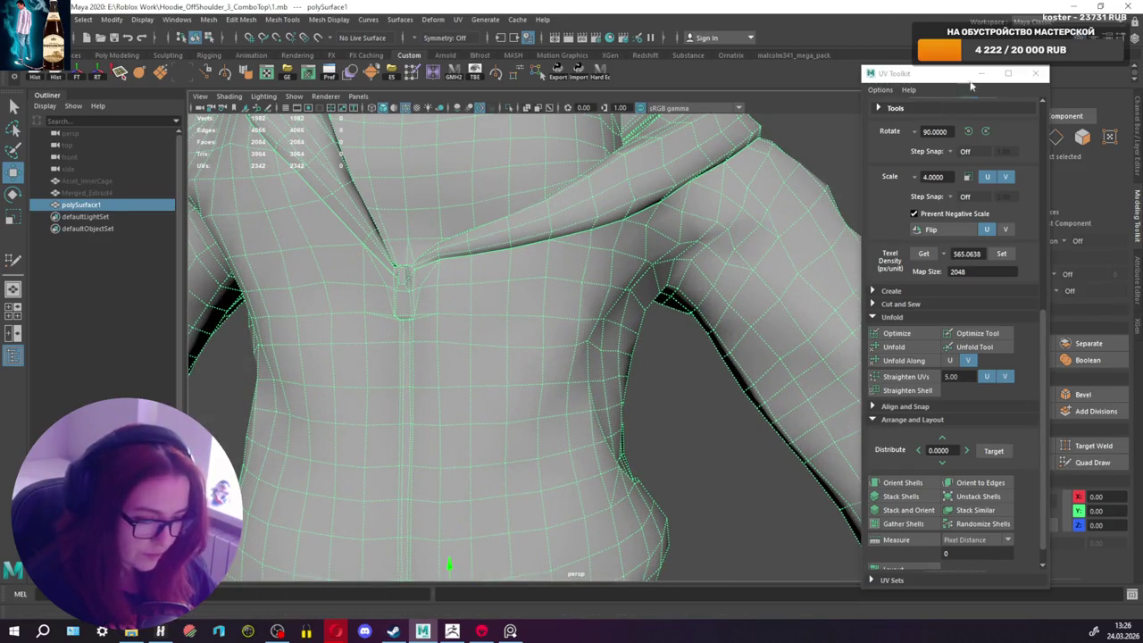
Step: Close the UV Toolkit and make a first Multi-Cut on the hoodie near the shoulder
{"action": "left_click", "coordinate": [1035, 73]}
{"action": "left_click", "coordinate": [1015, 445]}
{"action": "left_click_drag", "start_coordinate": [569, 381], "coordinate": [561, 349], "text": "alt"}
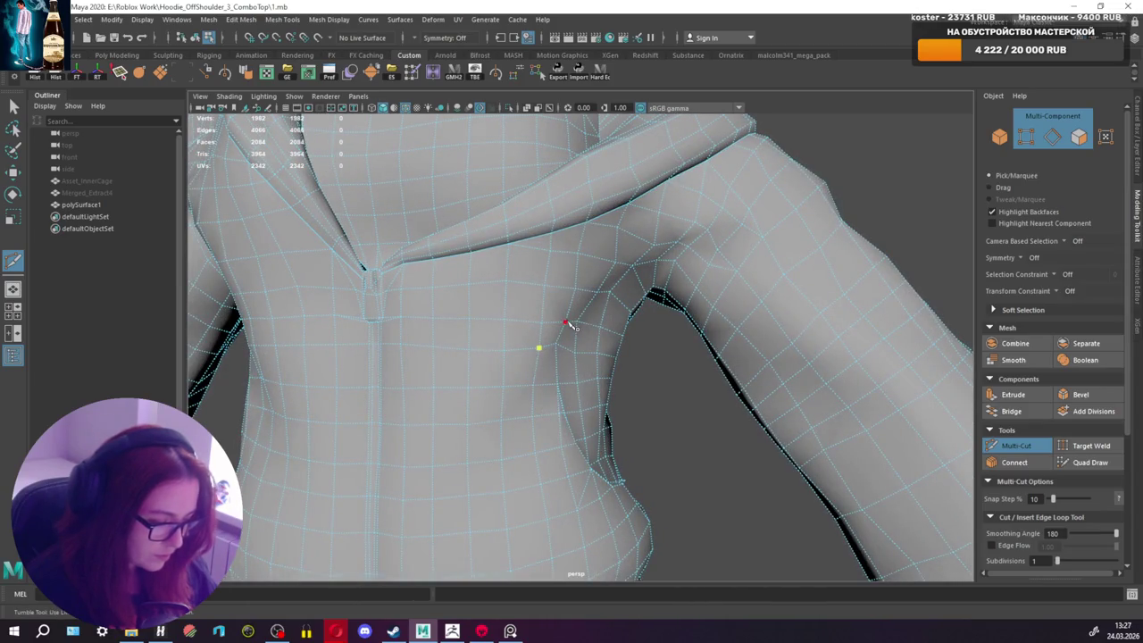
{"action": "key", "text": "q"}
{"action": "left_click_drag", "start_coordinate": [598, 295], "coordinate": [642, 306], "text": "alt"}
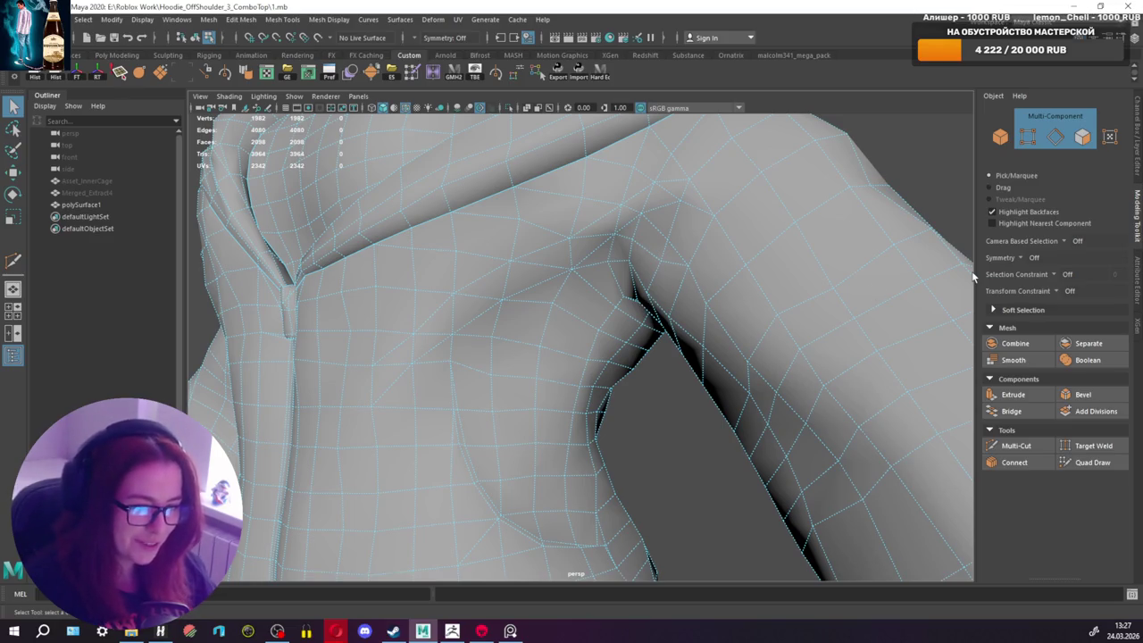
Step: Cut new edges into the hoodie's armpit and commit them
{"action": "left_click", "coordinate": [1011, 445]}
{"action": "left_click_drag", "start_coordinate": [607, 257], "coordinate": [480, 380], "text": "alt"}
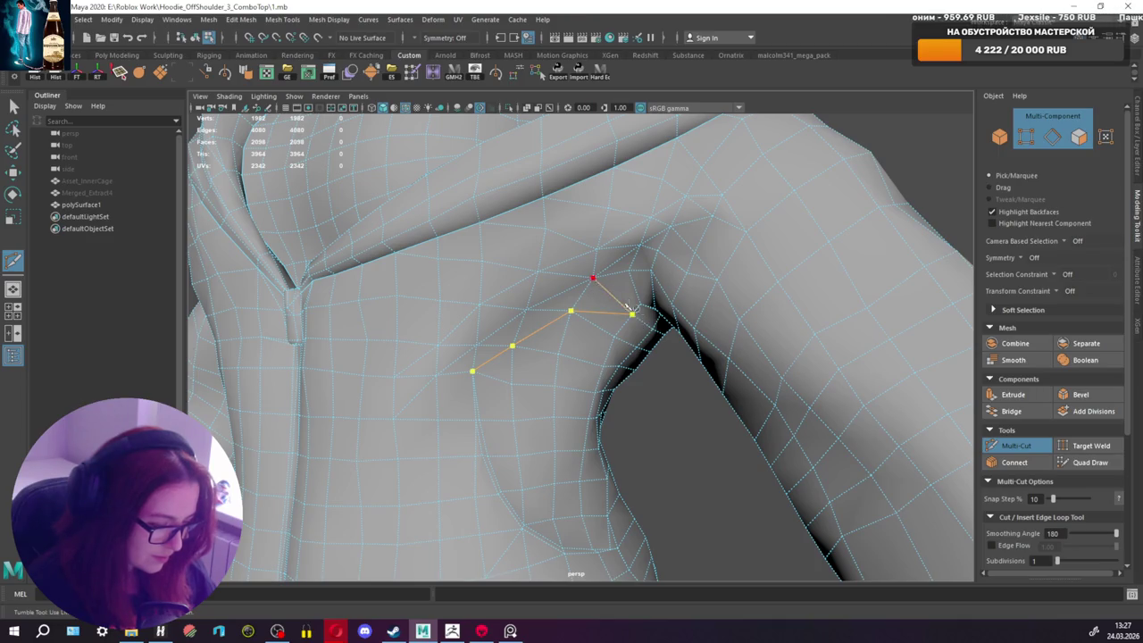
{"action": "left_click_drag", "start_coordinate": [651, 300], "coordinate": [685, 247], "text": "alt"}
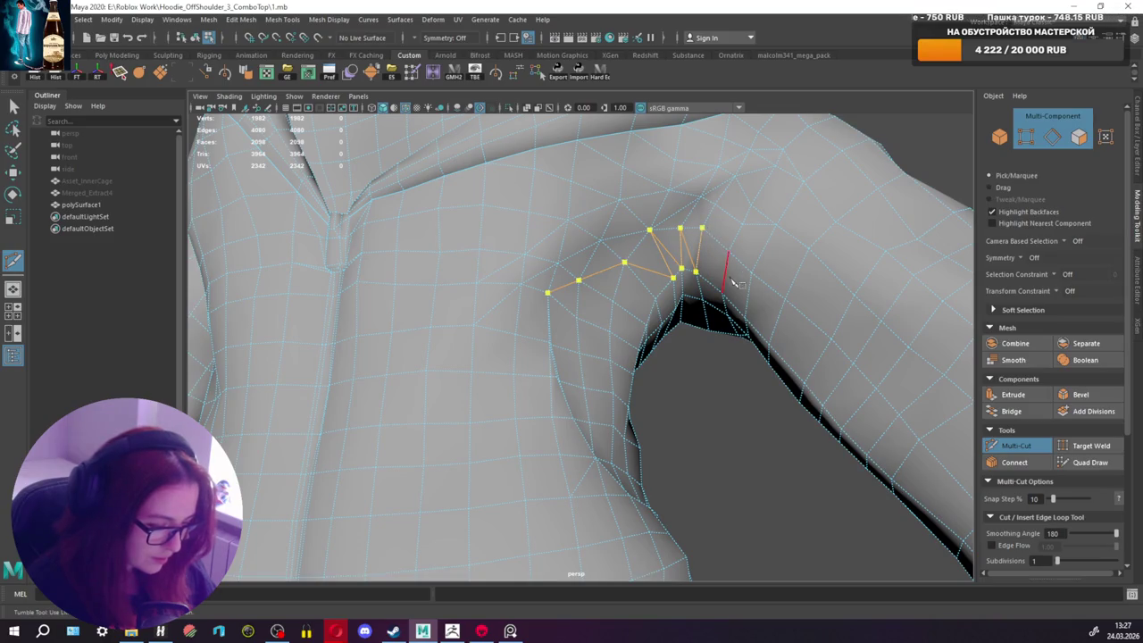
{"action": "key", "text": "Return"}
Step: Add one more armpit edge cut, then select the whole hoodie in Object Mode
{"action": "left_click", "coordinate": [1014, 445]}
{"action": "mouse_move", "coordinate": [786, 325]}
{"action": "left_mouse_down", "text": "alt"}
{"action": "mouse_move", "coordinate": [641, 339]}
{"action": "mouse_move", "coordinate": [649, 303]}
{"action": "left_mouse_up", "text": "alt"}
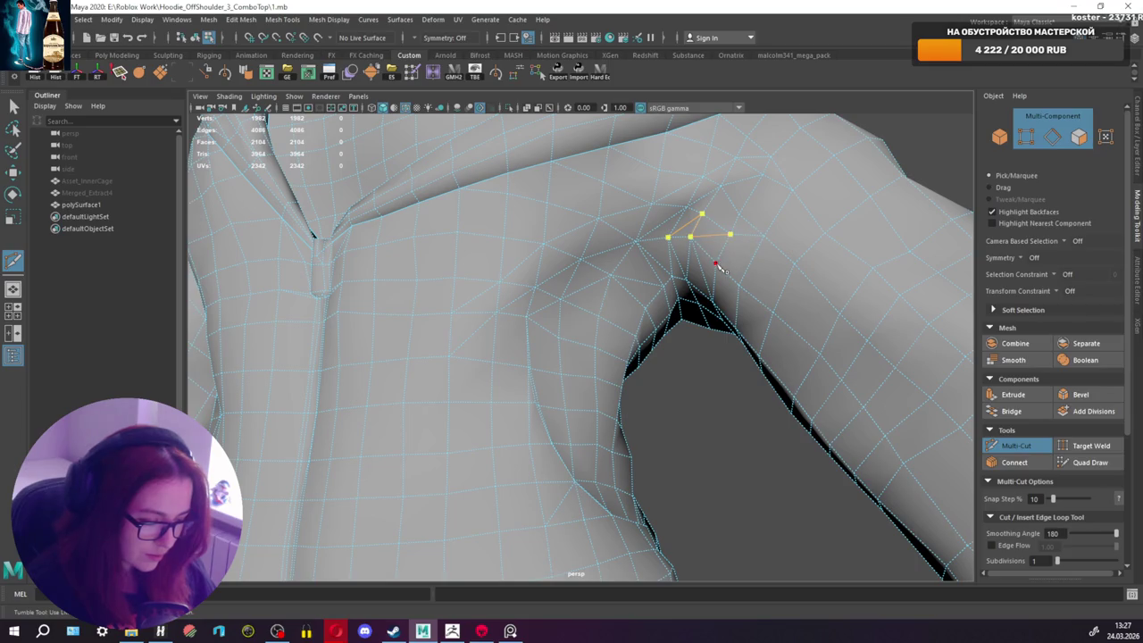
{"action": "left_click_drag", "start_coordinate": [765, 256], "coordinate": [717, 258], "text": "alt"}
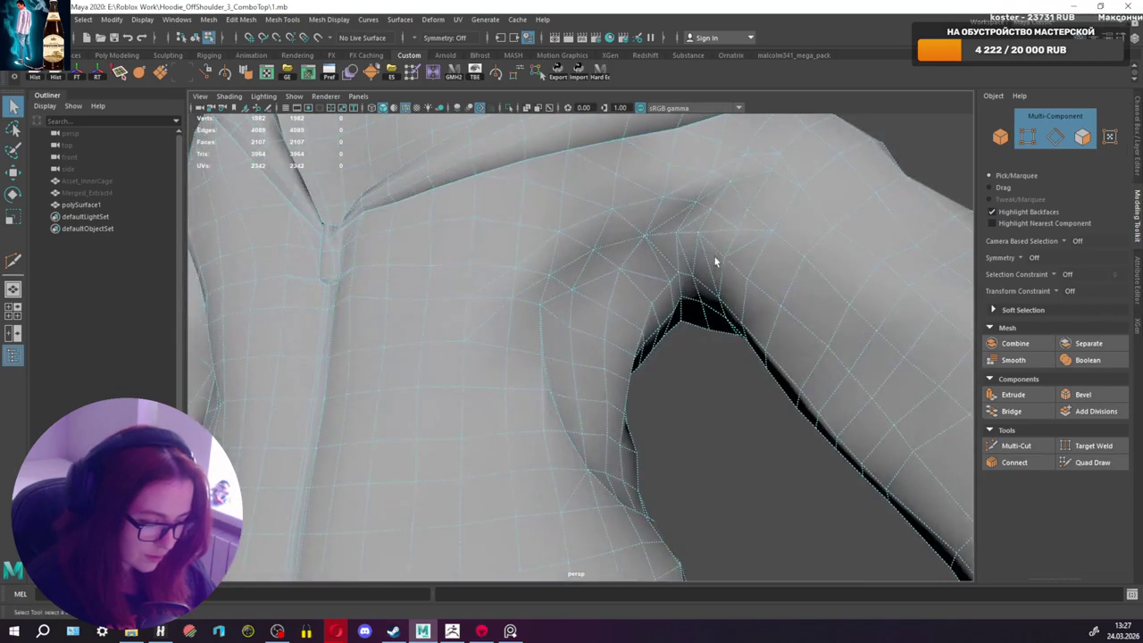
{"action": "key", "text": "q"}
{"action": "right_click", "coordinate": [722, 231]}
{"action": "left_click", "coordinate": [779, 215]}
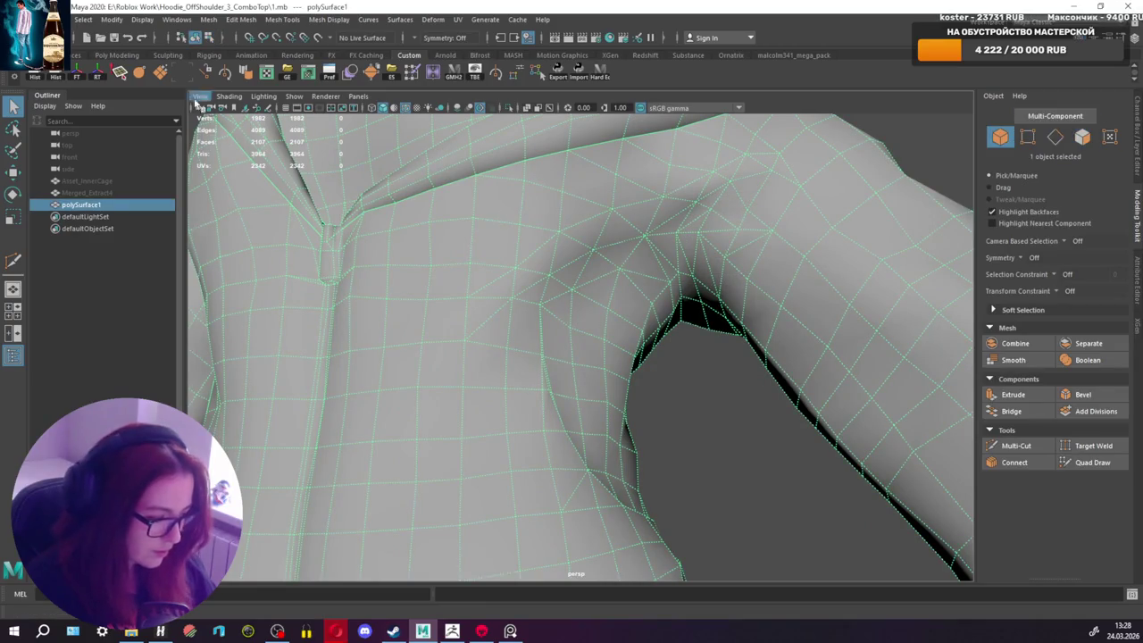
Step: Make a Multi-Cut across the side torso just below the armpit
{"action": "left_click", "coordinate": [160, 75]}
{"action": "mouse_move", "coordinate": [769, 299]}
{"action": "left_mouse_down", "text": "alt"}
{"action": "mouse_move", "coordinate": [796, 355]}
{"action": "mouse_move", "coordinate": [753, 363]}
{"action": "mouse_move", "coordinate": [809, 327]}
{"action": "mouse_move", "coordinate": [765, 351]}
{"action": "mouse_move", "coordinate": [777, 357]}
{"action": "left_mouse_up", "text": "alt"}
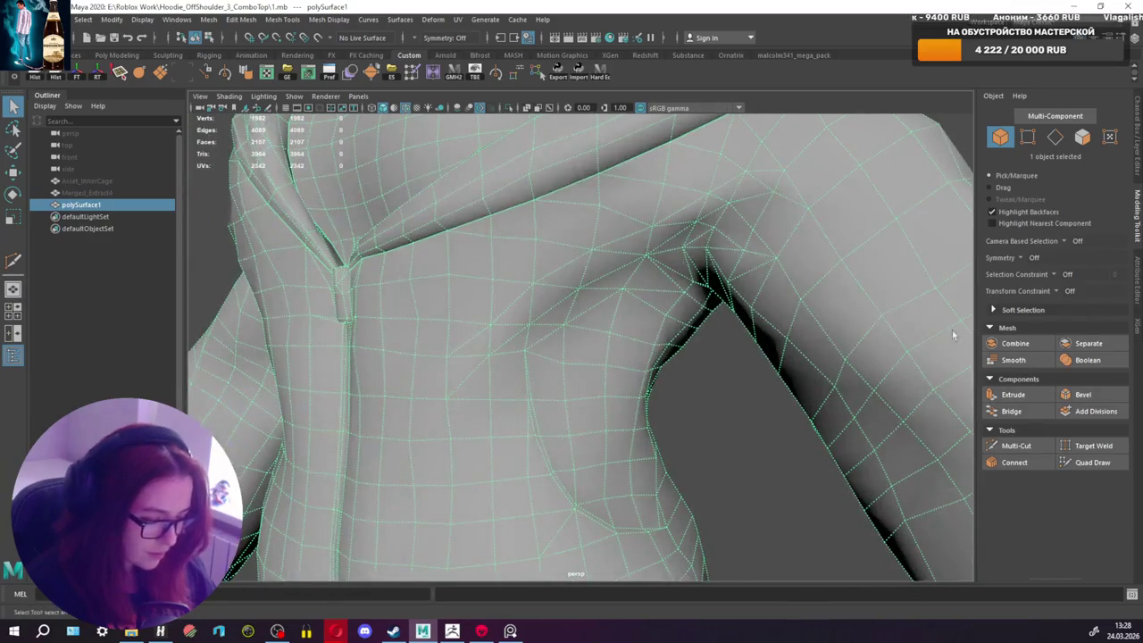
{"action": "left_click", "coordinate": [1017, 444]}
{"action": "mouse_move", "coordinate": [602, 363]}
{"action": "left_mouse_down", "text": "alt"}
{"action": "mouse_move", "coordinate": [653, 323]}
{"action": "mouse_move", "coordinate": [709, 311]}
{"action": "left_mouse_up", "text": "alt"}
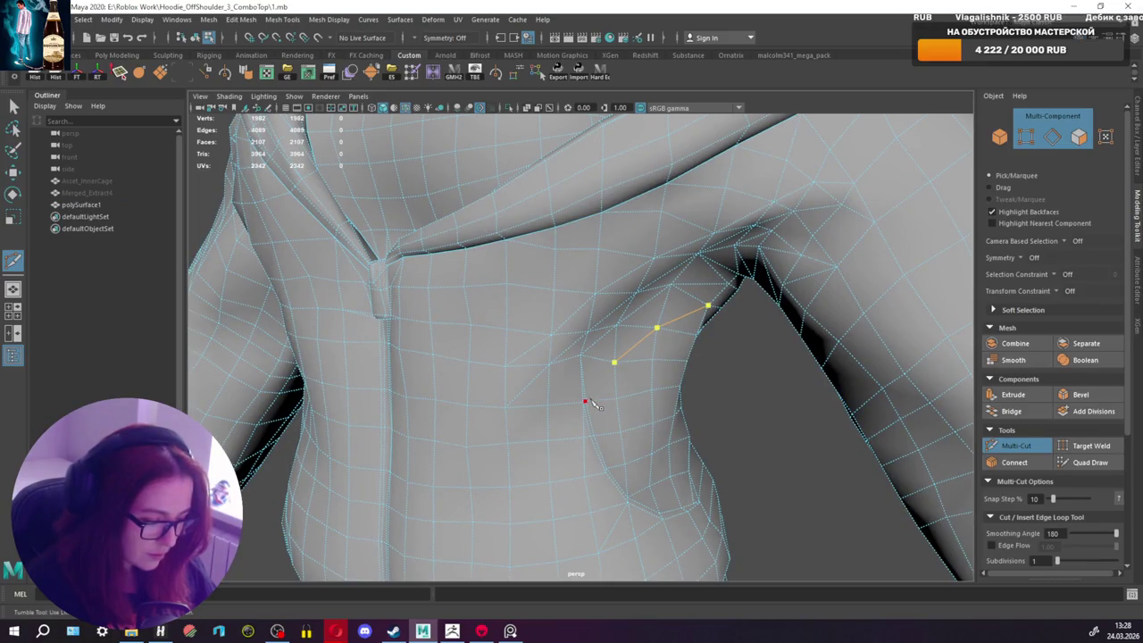
{"action": "mouse_move", "coordinate": [631, 386]}
{"action": "left_mouse_down", "text": "alt"}
{"action": "mouse_move", "coordinate": [605, 370]}
{"action": "mouse_move", "coordinate": [520, 395]}
{"action": "left_mouse_up", "text": "alt"}
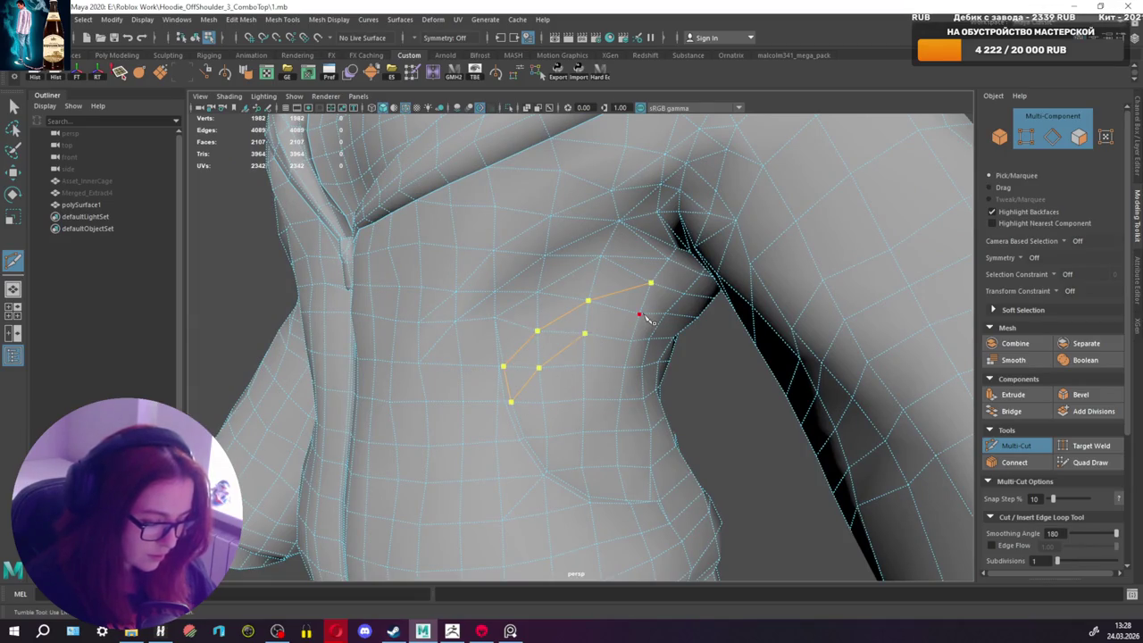
{"action": "key", "text": "q"}
{"action": "mouse_move", "coordinate": [683, 308]}
{"action": "left_mouse_down", "text": "alt"}
{"action": "mouse_move", "coordinate": [659, 319]}
{"action": "mouse_move", "coordinate": [945, 409]}
{"action": "left_mouse_up", "text": "alt"}
Step: Add two more Multi-Cut edges down the side torso, reaching 2127 faces
{"action": "left_click", "coordinate": [1018, 448]}
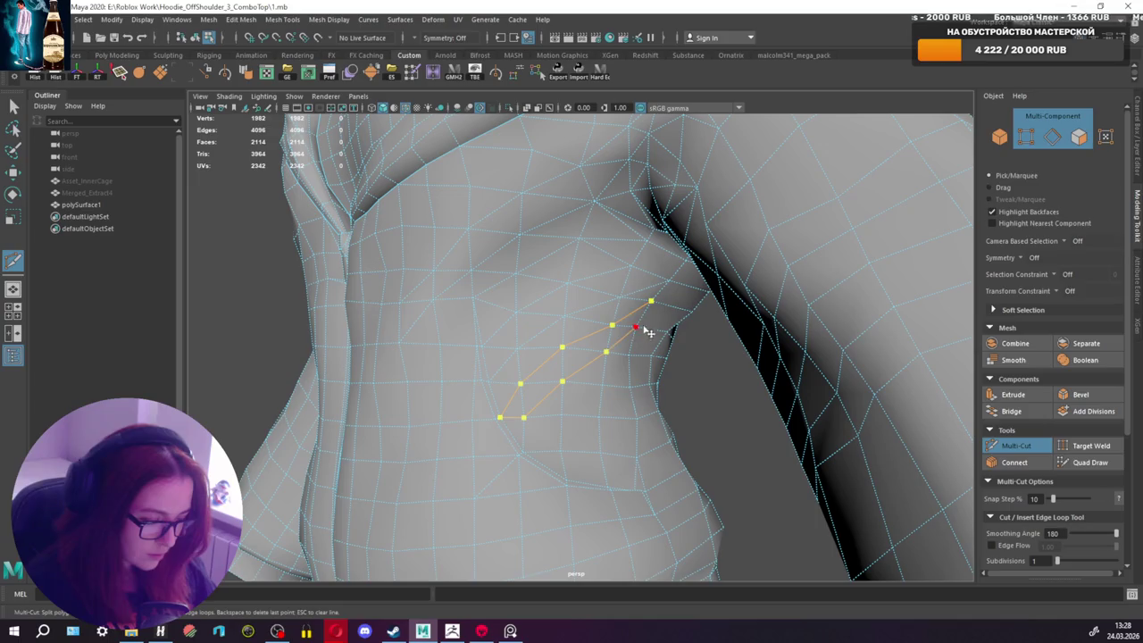
{"action": "left_click_drag", "start_coordinate": [650, 338], "coordinate": [672, 330], "text": "alt"}
{"action": "key", "text": "q"}
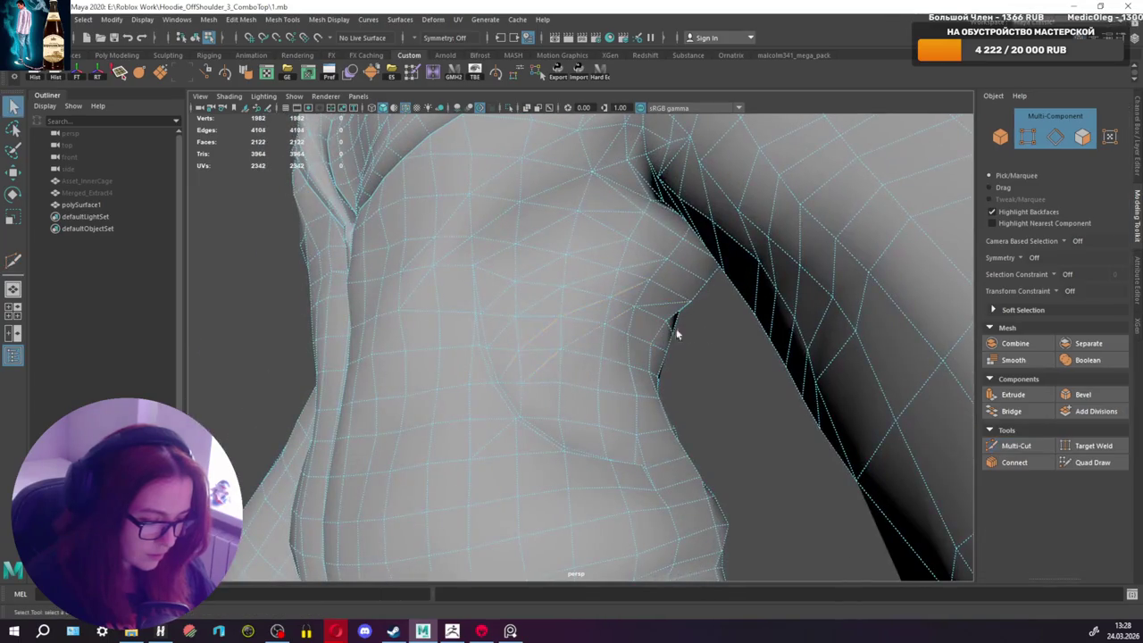
{"action": "left_click", "coordinate": [1015, 446]}
{"action": "left_click_drag", "start_coordinate": [590, 375], "coordinate": [630, 371], "text": "alt"}
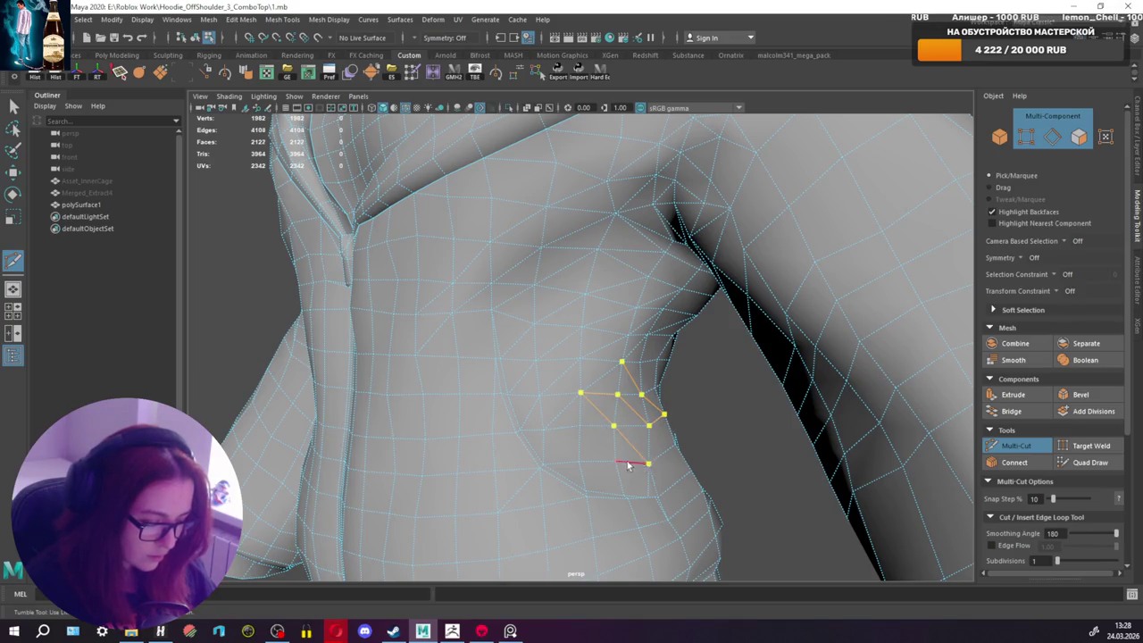
{"action": "key", "text": "q"}
{"action": "mouse_move", "coordinate": [630, 464]}
{"action": "left_mouse_down", "text": "alt"}
{"action": "mouse_move", "coordinate": [727, 424]}
{"action": "mouse_move", "coordinate": [701, 391]}
{"action": "mouse_move", "coordinate": [646, 390]}
{"action": "mouse_move", "coordinate": [666, 401]}
{"action": "mouse_move", "coordinate": [684, 438]}
{"action": "mouse_move", "coordinate": [704, 433]}
{"action": "mouse_move", "coordinate": [684, 413]}
{"action": "mouse_move", "coordinate": [727, 334]}
{"action": "mouse_move", "coordinate": [696, 367]}
{"action": "left_mouse_up", "text": "alt"}
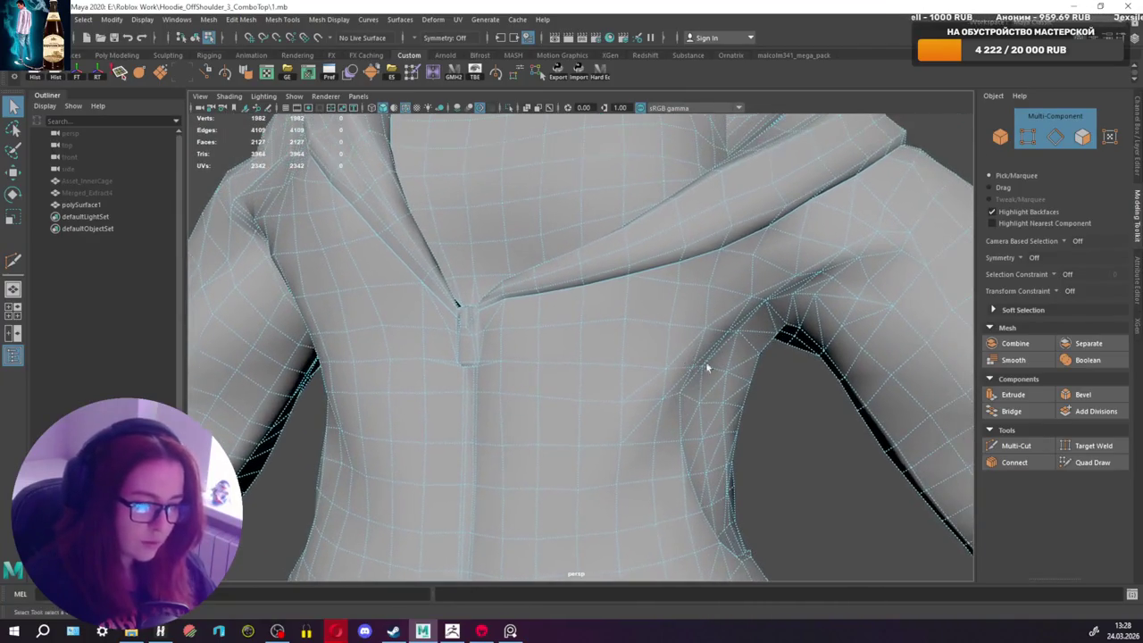
Step: Make Multi-Cut edges across the shoulder and upper sleeve
{"action": "left_click", "coordinate": [1015, 446]}
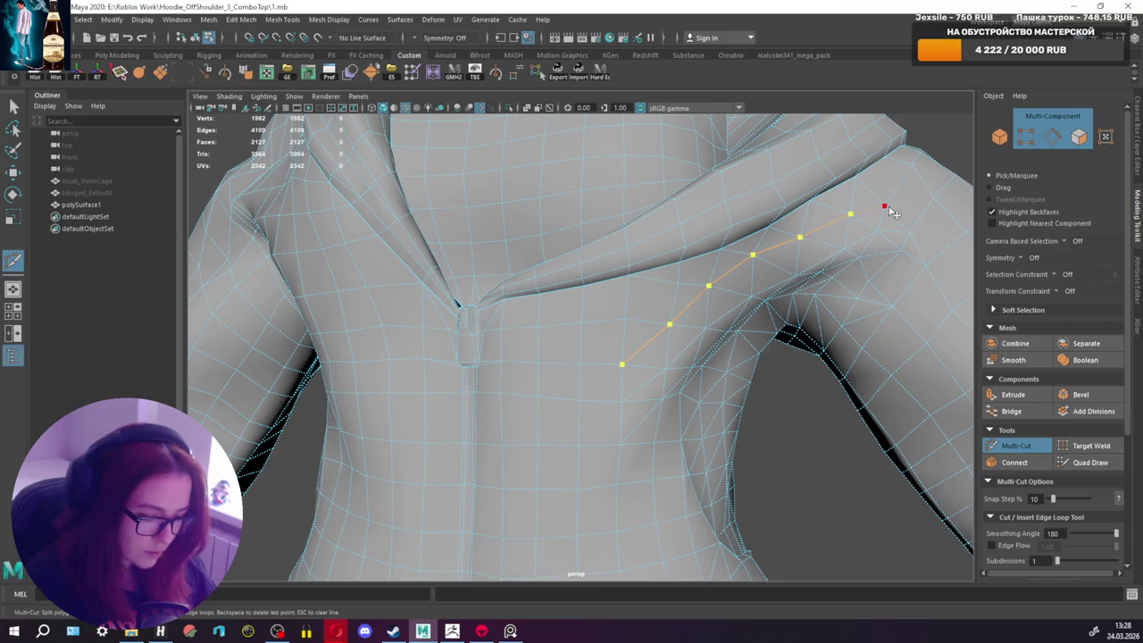
{"action": "key", "text": "q"}
{"action": "mouse_move", "coordinate": [929, 243]}
{"action": "left_mouse_down", "text": "alt"}
{"action": "mouse_move", "coordinate": [893, 288]}
{"action": "mouse_move", "coordinate": [739, 294]}
{"action": "mouse_move", "coordinate": [964, 357]}
{"action": "left_mouse_up", "text": "alt"}
{"action": "left_click", "coordinate": [1012, 446]}
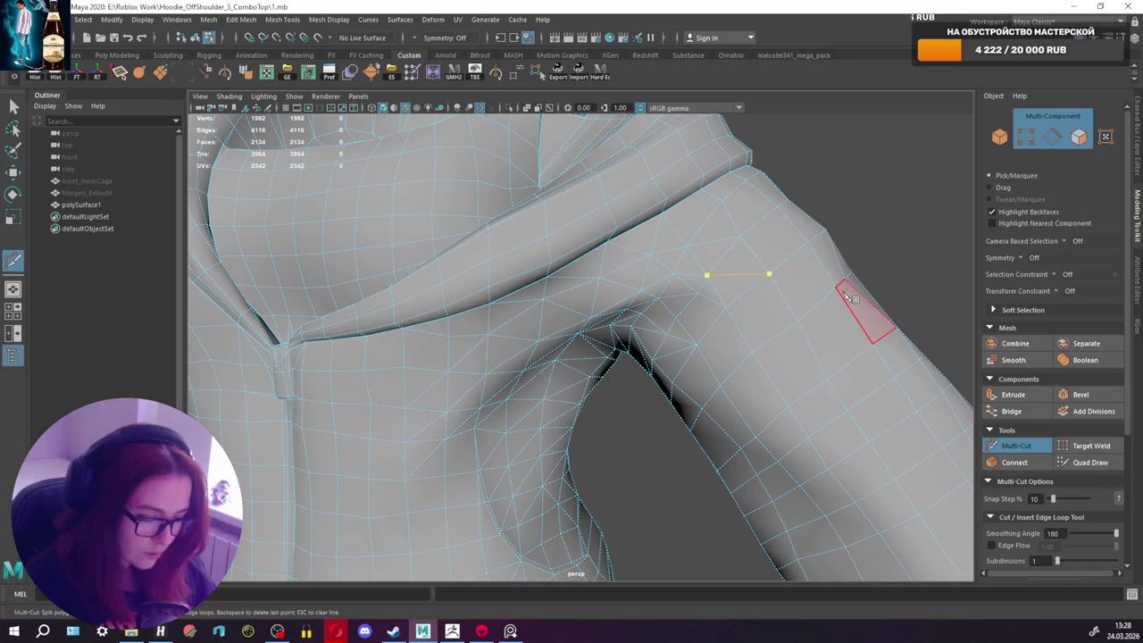
{"action": "left_click", "coordinate": [1015, 445]}
{"action": "mouse_move", "coordinate": [768, 348]}
{"action": "left_mouse_down", "text": "alt"}
{"action": "mouse_move", "coordinate": [740, 357]}
{"action": "mouse_move", "coordinate": [755, 357]}
{"action": "left_mouse_up", "text": "alt"}
{"action": "left_click_drag", "start_coordinate": [670, 297], "coordinate": [676, 285], "text": "alt"}
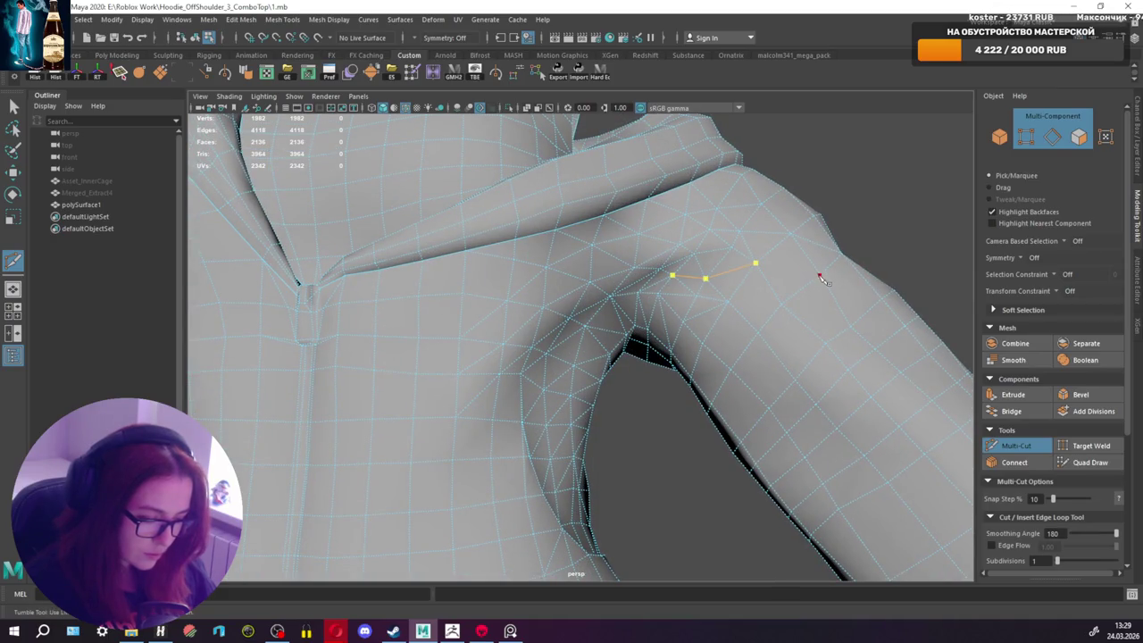
{"action": "key", "text": "q"}
{"action": "mouse_move", "coordinate": [818, 311]}
{"action": "left_mouse_down", "text": "alt"}
{"action": "mouse_move", "coordinate": [849, 352]}
{"action": "mouse_move", "coordinate": [743, 359]}
{"action": "mouse_move", "coordinate": [762, 349]}
{"action": "mouse_move", "coordinate": [965, 377]}
{"action": "left_mouse_up", "text": "alt"}
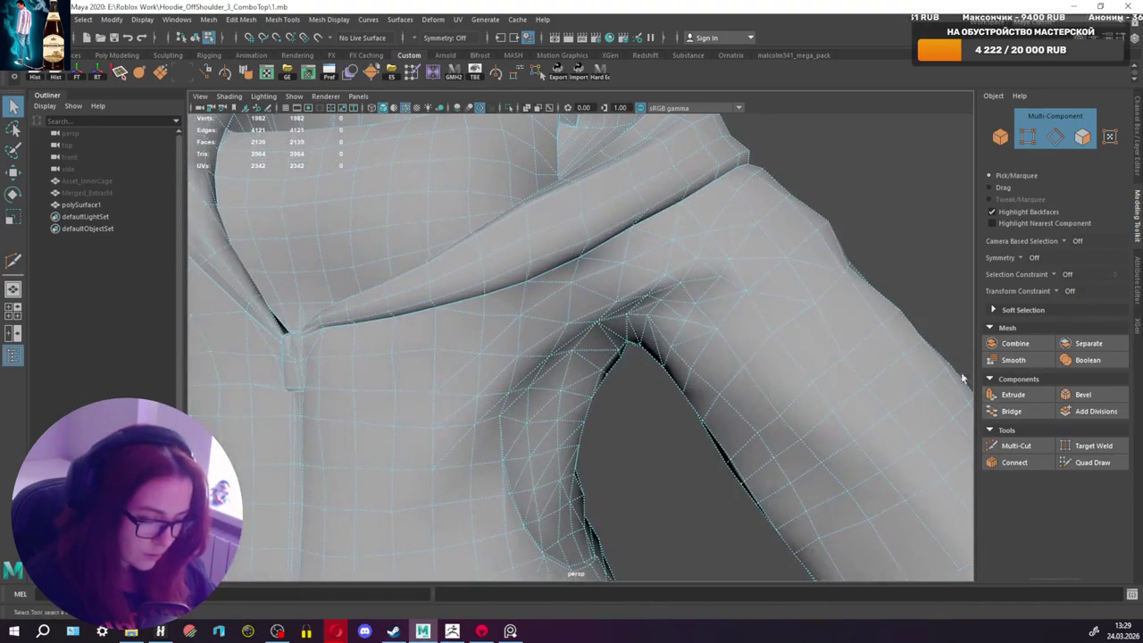
Step: Add edge cuts near the armpit and across the upper sleeve
{"action": "left_click", "coordinate": [1026, 450]}
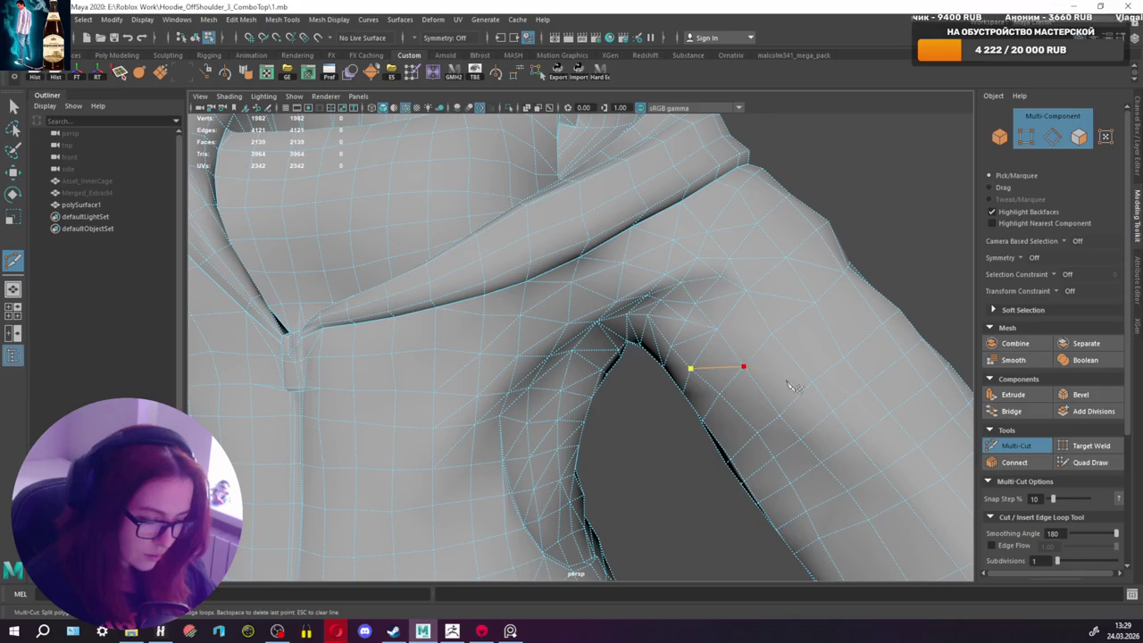
{"action": "left_click_drag", "start_coordinate": [787, 423], "coordinate": [749, 386], "text": "alt"}
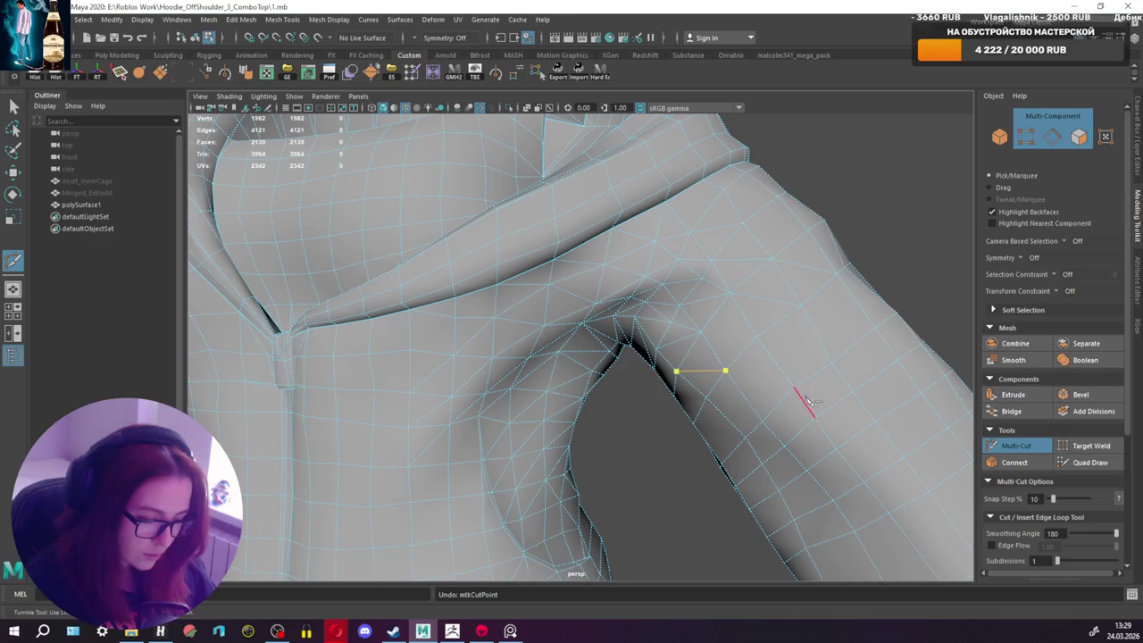
{"action": "key", "text": "q"}
{"action": "mouse_move", "coordinate": [780, 404]}
{"action": "left_mouse_down", "text": "alt"}
{"action": "mouse_move", "coordinate": [681, 421]}
{"action": "mouse_move", "coordinate": [819, 407]}
{"action": "left_mouse_up", "text": "alt"}
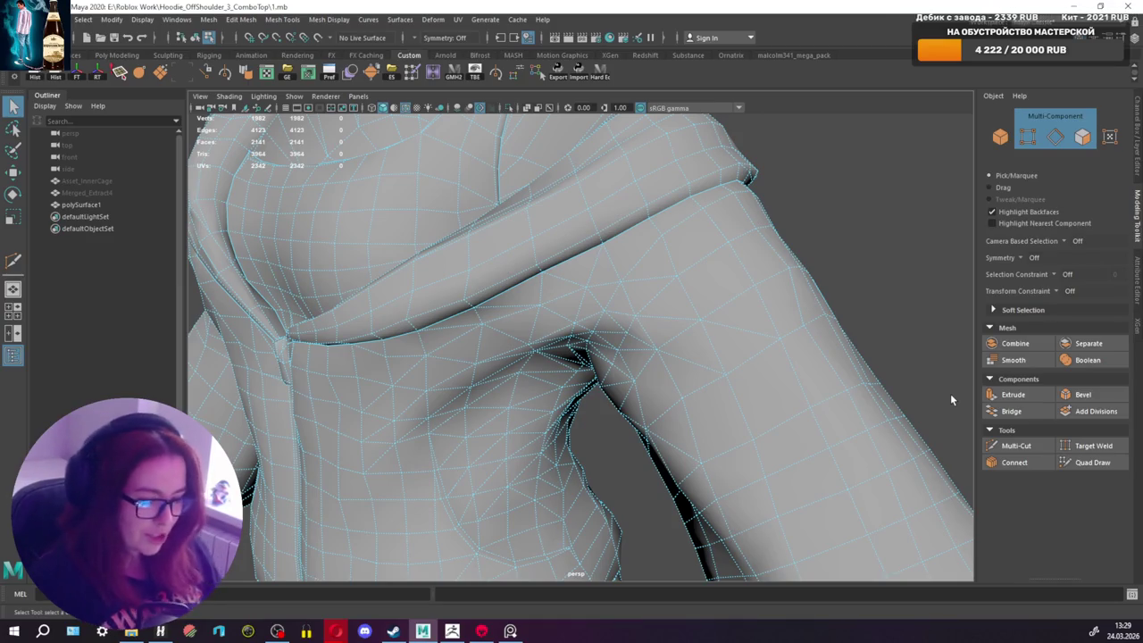
{"action": "left_click", "coordinate": [1015, 445]}
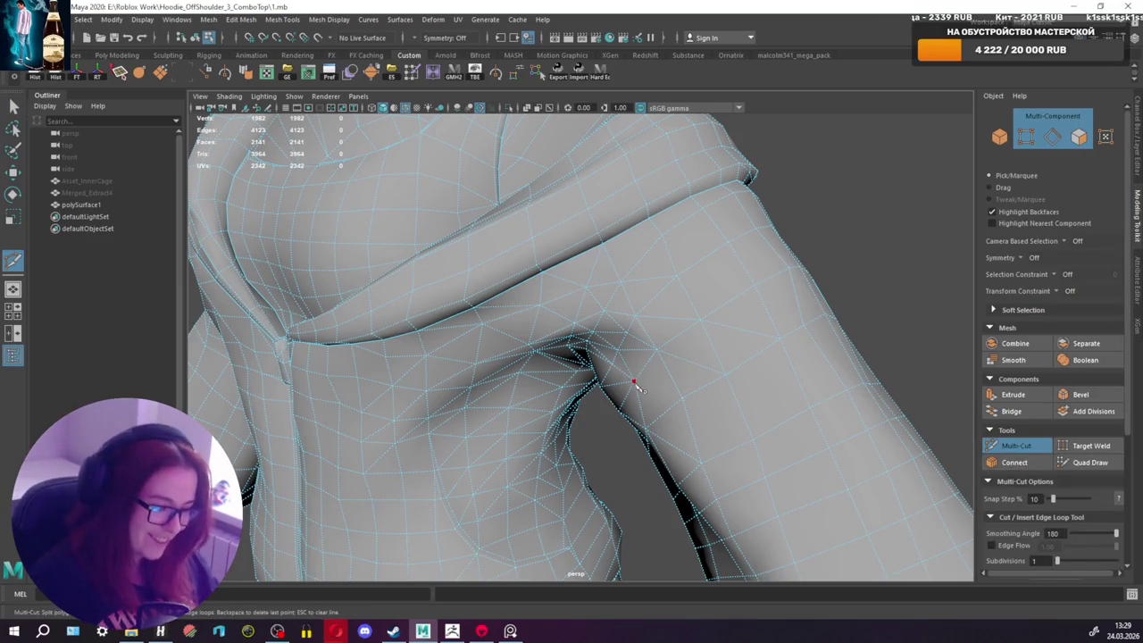
{"action": "left_click", "coordinate": [683, 403]}
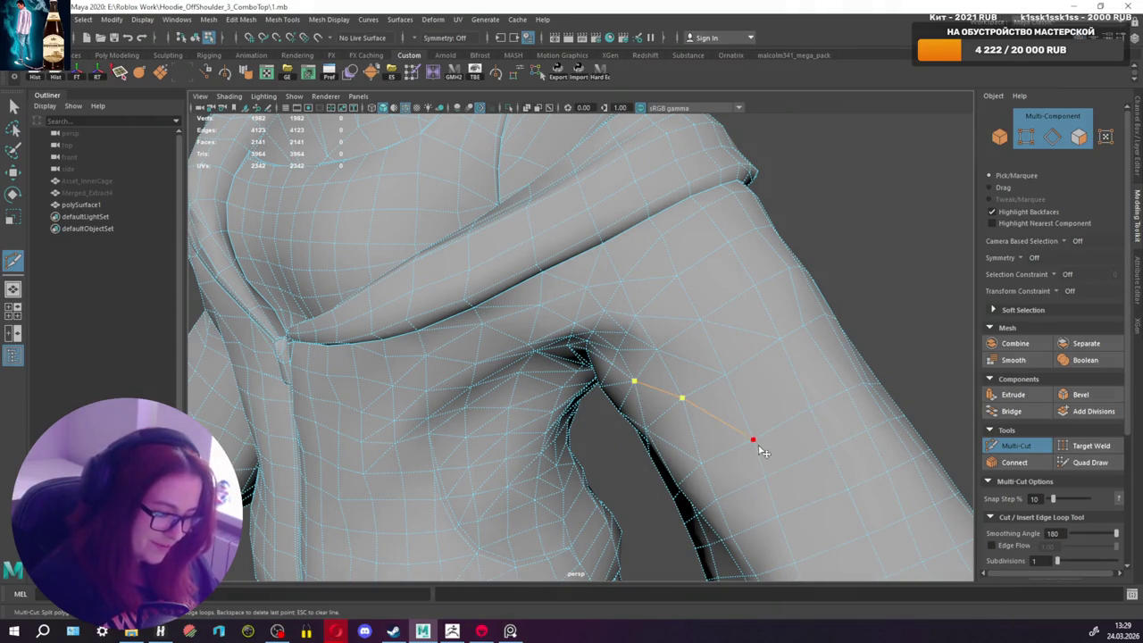
{"action": "key", "text": "q"}
{"action": "mouse_move", "coordinate": [760, 438]}
{"action": "left_mouse_down", "text": "alt"}
{"action": "mouse_move", "coordinate": [719, 421]}
{"action": "mouse_move", "coordinate": [742, 417]}
{"action": "left_mouse_up", "text": "alt"}
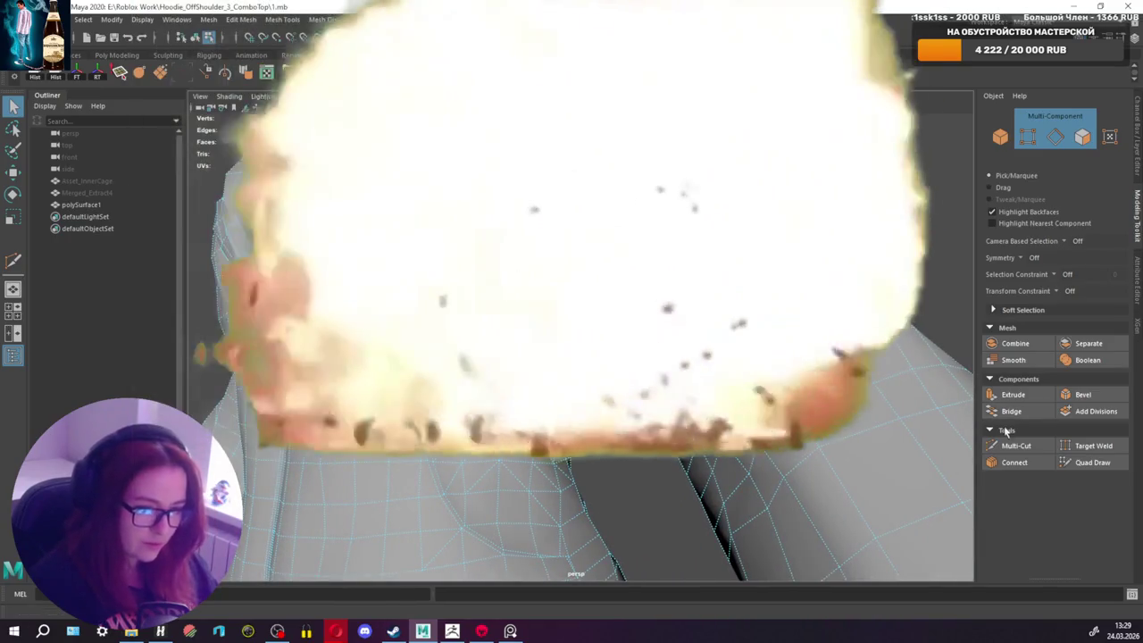
Step: Cut more edges across the upper sleeve underside, raising the face count to 2151
{"action": "left_click", "coordinate": [1014, 445]}
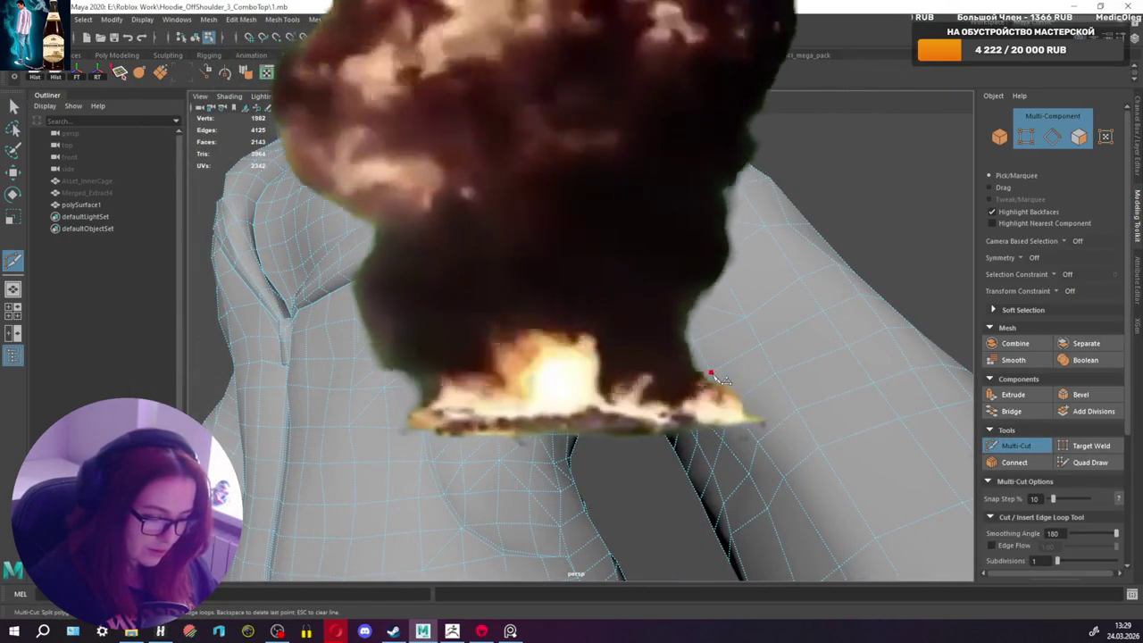
{"action": "left_click", "coordinate": [712, 374]}
{"action": "left_click", "coordinate": [645, 372]}
{"action": "left_click_drag", "start_coordinate": [647, 378], "coordinate": [724, 345], "text": "alt"}
{"action": "left_click", "coordinate": [674, 364]}
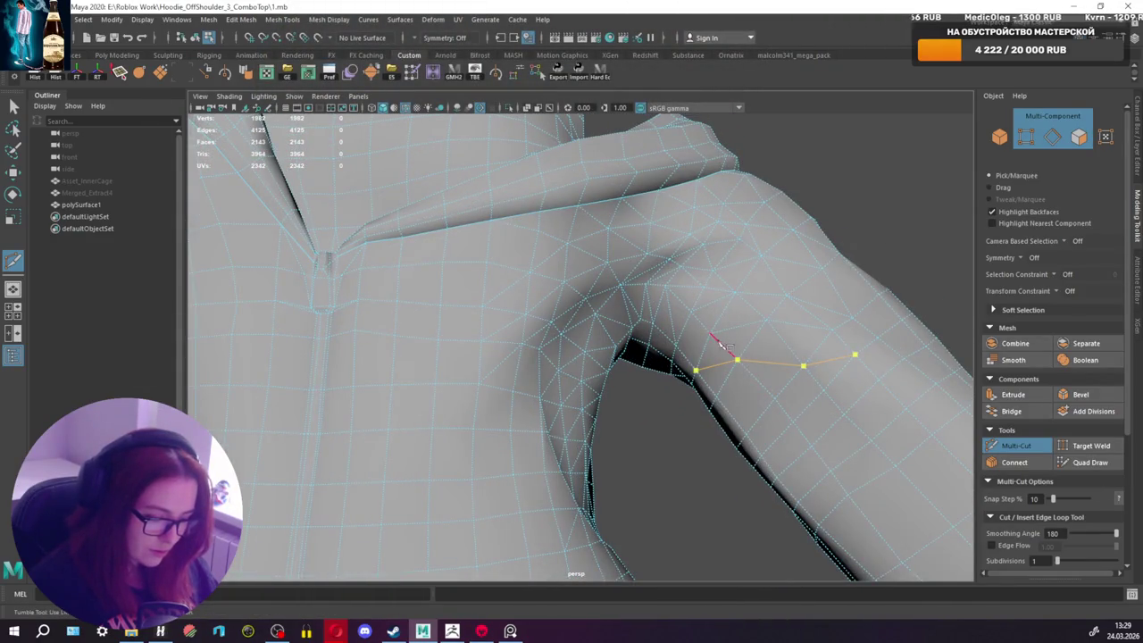
{"action": "key", "text": "q"}
{"action": "mouse_move", "coordinate": [776, 408]}
{"action": "left_mouse_down", "text": "alt"}
{"action": "mouse_move", "coordinate": [744, 439]}
{"action": "mouse_move", "coordinate": [684, 364]}
{"action": "mouse_move", "coordinate": [627, 363]}
{"action": "mouse_move", "coordinate": [694, 366]}
{"action": "left_mouse_up", "text": "alt"}
{"action": "left_click", "coordinate": [991, 445]}
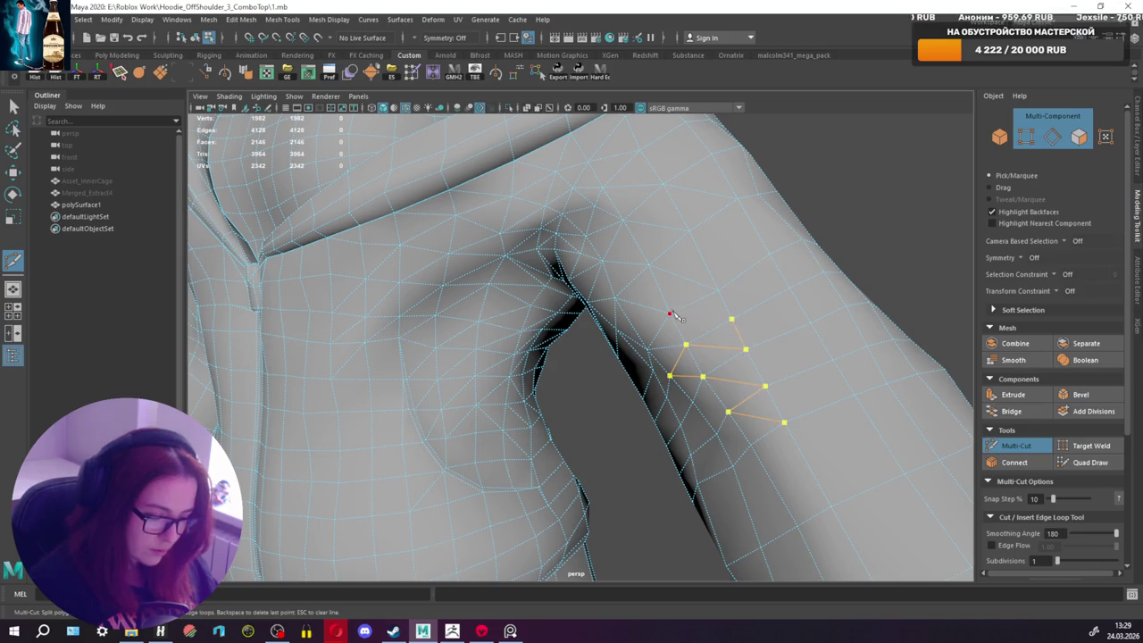
{"action": "key", "text": "q"}
{"action": "left_click_drag", "start_coordinate": [676, 316], "coordinate": [771, 305], "text": "alt"}
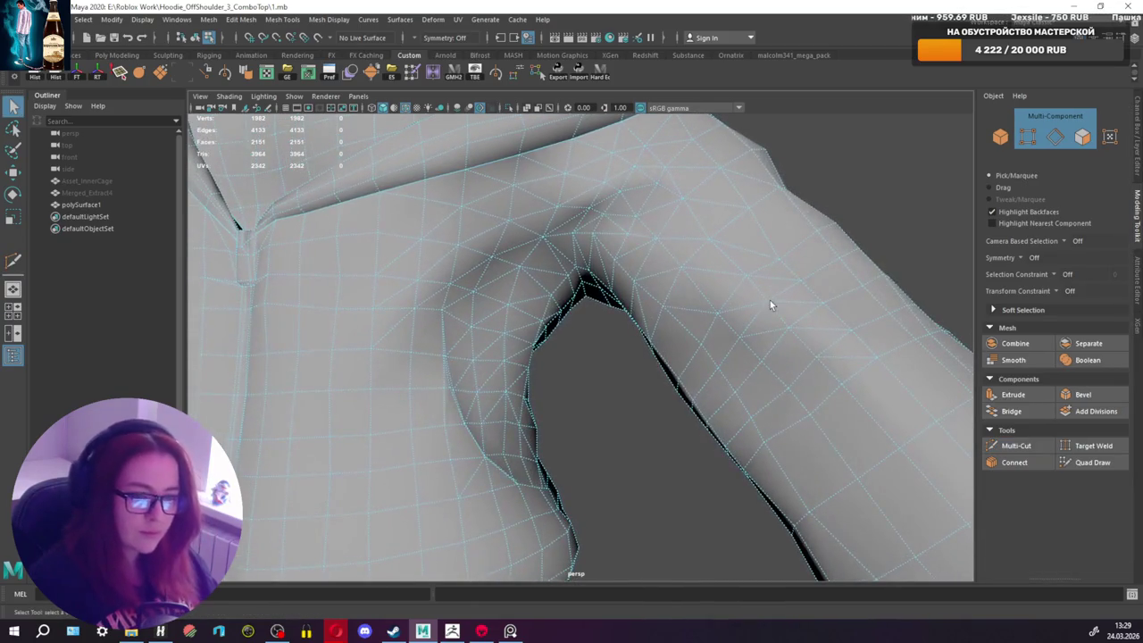
{"action": "mouse_move", "coordinate": [744, 340]}
{"action": "left_mouse_down", "text": "alt"}
{"action": "mouse_move", "coordinate": [721, 390]}
{"action": "mouse_move", "coordinate": [760, 411]}
{"action": "mouse_move", "coordinate": [741, 384]}
{"action": "mouse_move", "coordinate": [759, 375]}
{"action": "left_mouse_up", "text": "alt"}
{"action": "left_click", "coordinate": [1015, 445]}
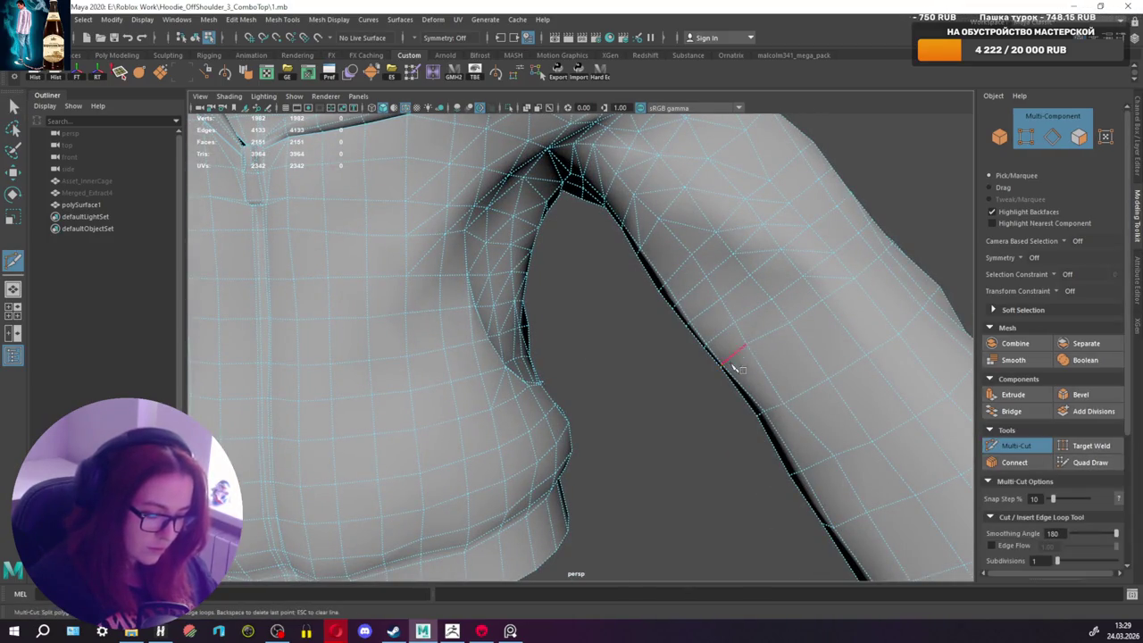
Step: Commit the sleeve cut, then add a new cut edge on the forearm
{"action": "key", "text": "q"}
{"action": "mouse_move", "coordinate": [826, 411]}
{"action": "left_mouse_down", "text": "alt"}
{"action": "mouse_move", "coordinate": [773, 434]}
{"action": "mouse_move", "coordinate": [773, 452]}
{"action": "mouse_move", "coordinate": [794, 434]}
{"action": "mouse_move", "coordinate": [801, 340]}
{"action": "left_mouse_up", "text": "alt"}
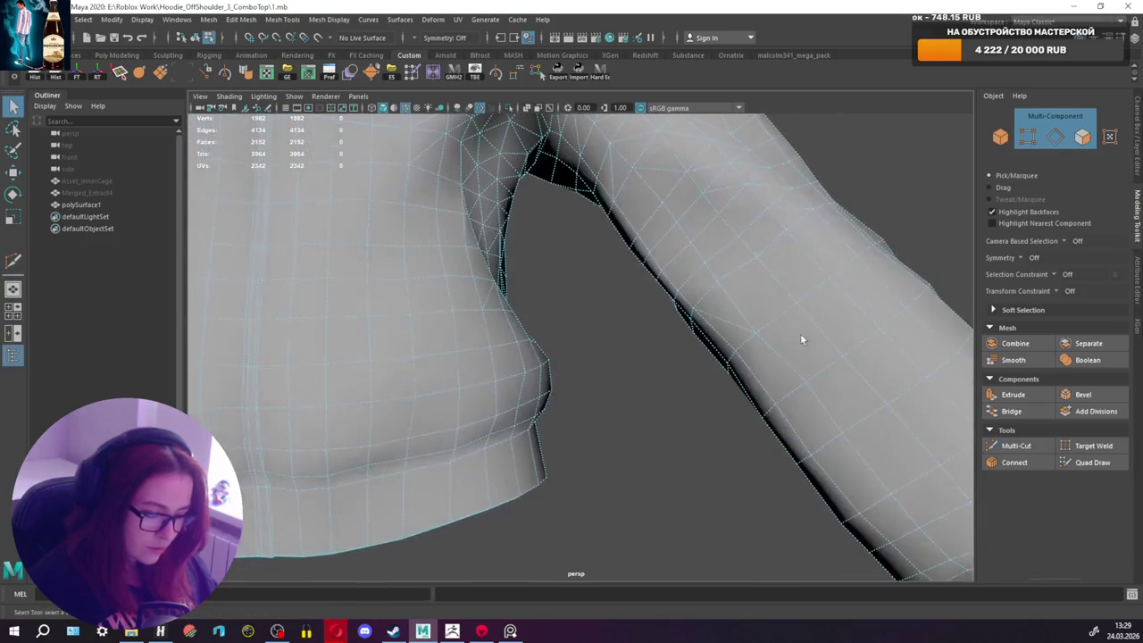
{"action": "left_click", "coordinate": [1024, 444]}
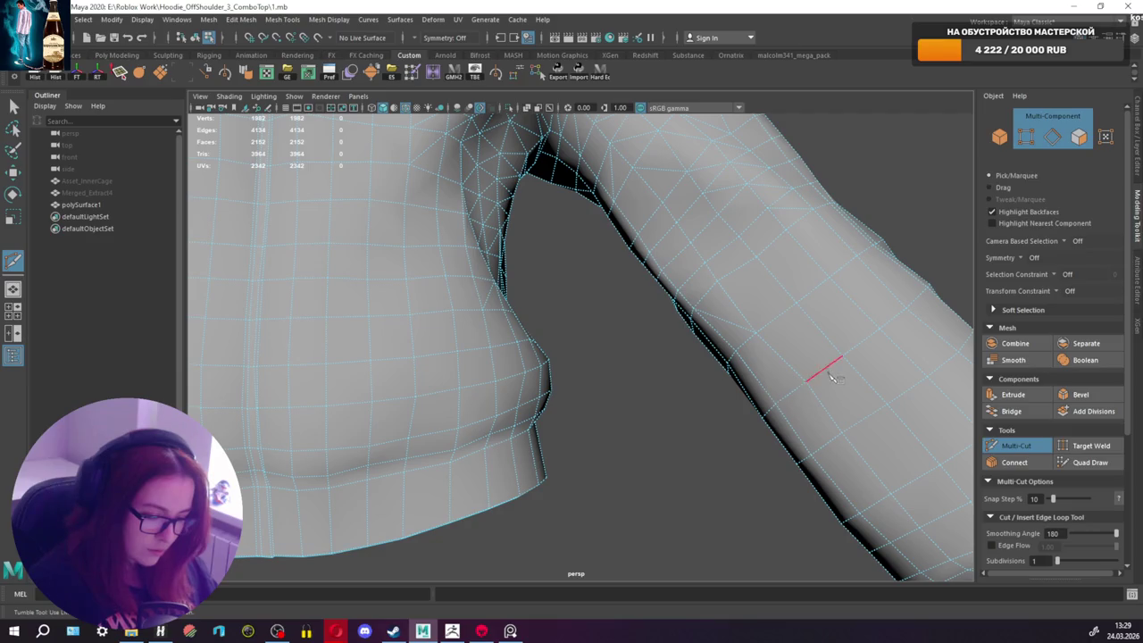
{"action": "key", "text": "q"}
{"action": "left_click", "coordinate": [1027, 447]}
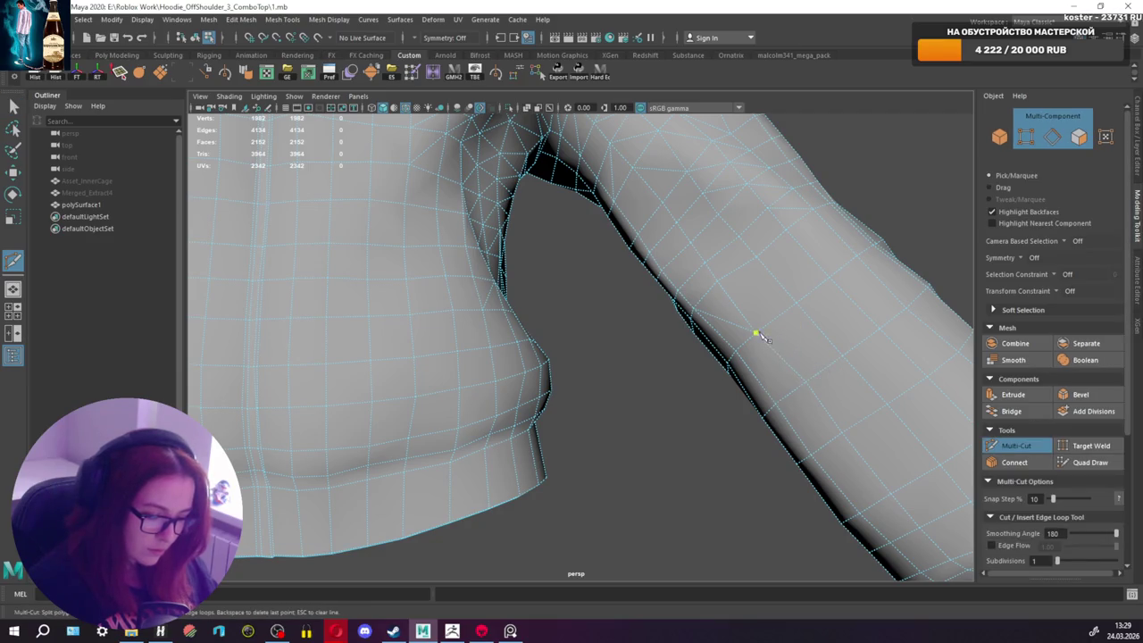
{"action": "key", "text": "q"}
{"action": "mouse_move", "coordinate": [809, 393]}
{"action": "left_mouse_down", "text": "alt"}
{"action": "mouse_move", "coordinate": [771, 390]}
{"action": "mouse_move", "coordinate": [711, 416]}
{"action": "mouse_move", "coordinate": [744, 393]}
{"action": "left_mouse_up", "text": "alt"}
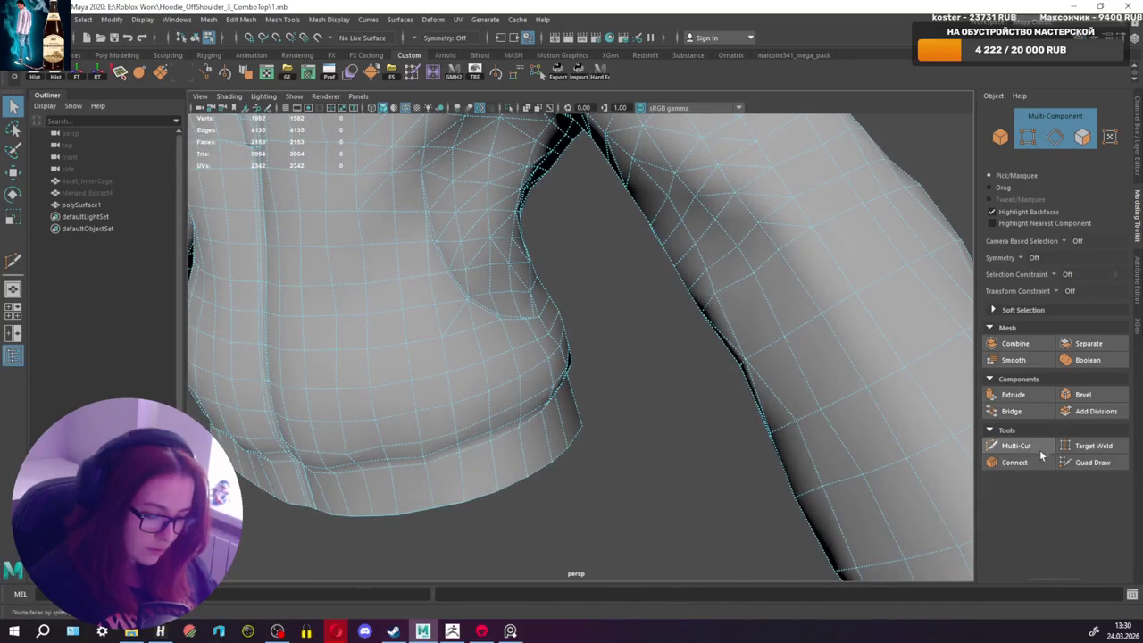
Step: Cut two more zigzag edges down the forearm and upper sleeve
{"action": "left_click", "coordinate": [1013, 446]}
{"action": "mouse_move", "coordinate": [875, 408]}
{"action": "left_mouse_down", "text": "alt"}
{"action": "mouse_move", "coordinate": [896, 399]}
{"action": "mouse_move", "coordinate": [710, 312]}
{"action": "mouse_move", "coordinate": [600, 332]}
{"action": "mouse_move", "coordinate": [687, 314]}
{"action": "left_mouse_up", "text": "alt"}
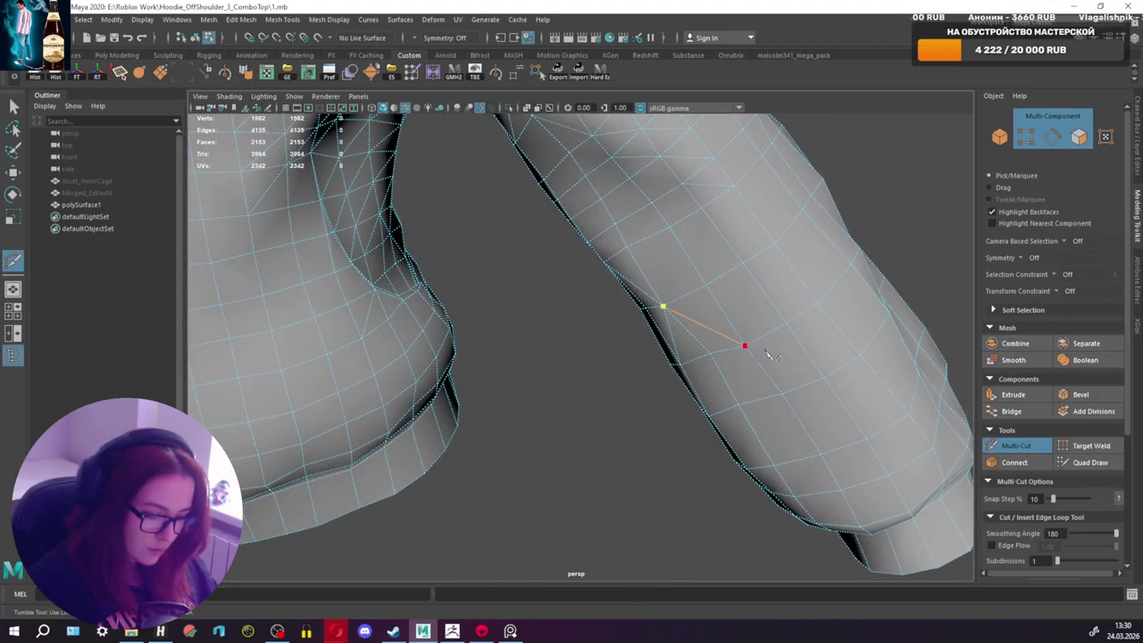
{"action": "key", "text": "q"}
{"action": "mouse_move", "coordinate": [788, 399]}
{"action": "left_mouse_down", "text": "alt"}
{"action": "mouse_move", "coordinate": [740, 402]}
{"action": "mouse_move", "coordinate": [753, 401]}
{"action": "left_mouse_up", "text": "alt"}
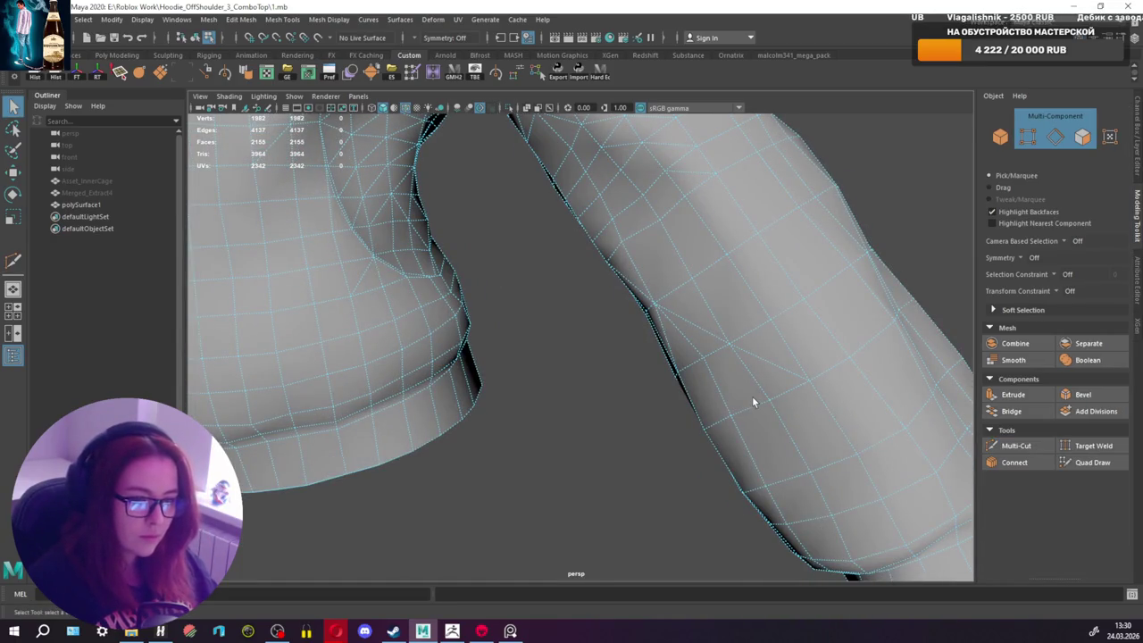
{"action": "left_click", "coordinate": [1027, 447]}
{"action": "mouse_move", "coordinate": [786, 406]}
{"action": "left_mouse_down", "text": "alt"}
{"action": "mouse_move", "coordinate": [753, 414]}
{"action": "mouse_move", "coordinate": [765, 403]}
{"action": "mouse_move", "coordinate": [780, 412]}
{"action": "mouse_move", "coordinate": [792, 378]}
{"action": "mouse_move", "coordinate": [840, 365]}
{"action": "mouse_move", "coordinate": [717, 390]}
{"action": "mouse_move", "coordinate": [743, 343]}
{"action": "left_mouse_up", "text": "alt"}
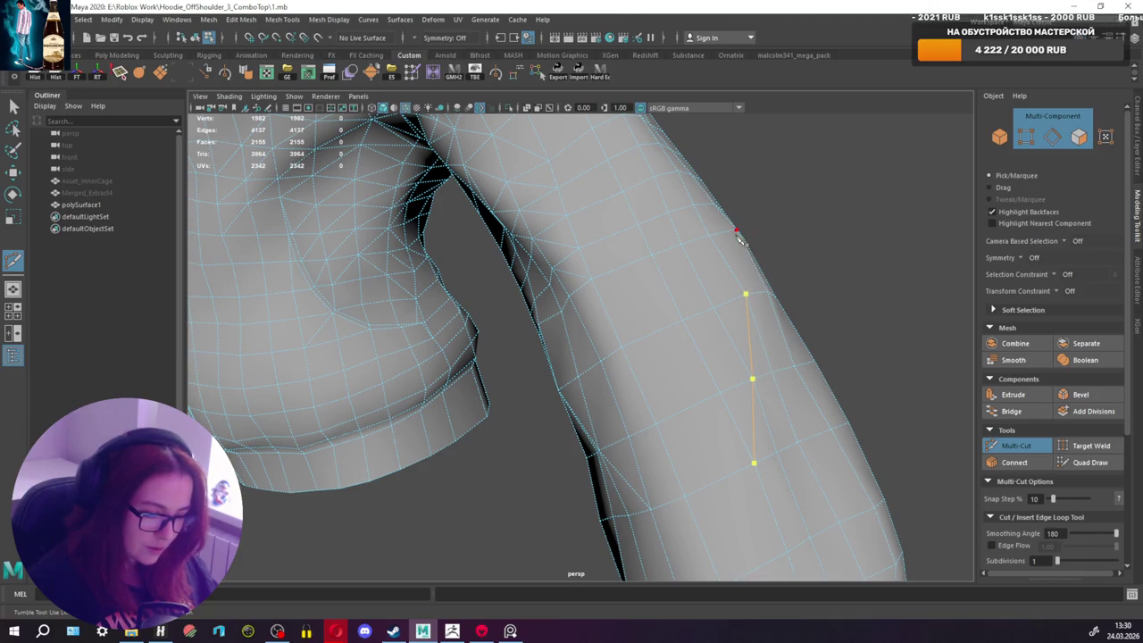
{"action": "key", "text": "q"}
Step: Add a final sleeve cut edge, bringing the face count to 2164
{"action": "mouse_move", "coordinate": [760, 388]}
{"action": "left_mouse_down", "text": "alt"}
{"action": "mouse_move", "coordinate": [811, 372]}
{"action": "mouse_move", "coordinate": [752, 349]}
{"action": "mouse_move", "coordinate": [747, 370]}
{"action": "mouse_move", "coordinate": [760, 339]}
{"action": "mouse_move", "coordinate": [747, 370]}
{"action": "left_mouse_up", "text": "alt"}
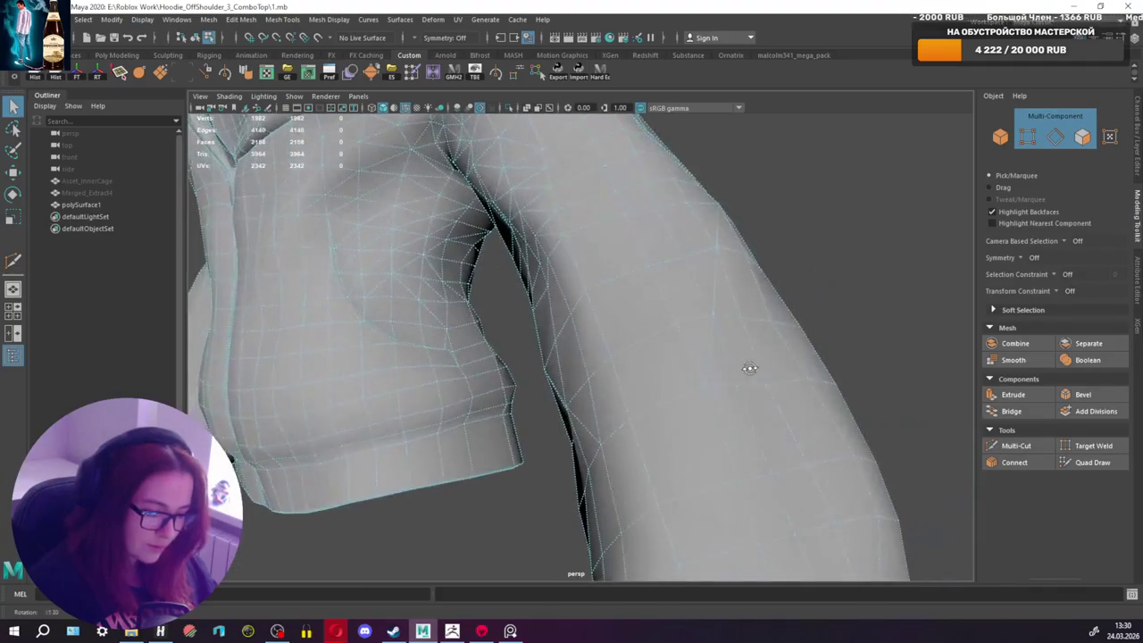
{"action": "left_click", "coordinate": [996, 449]}
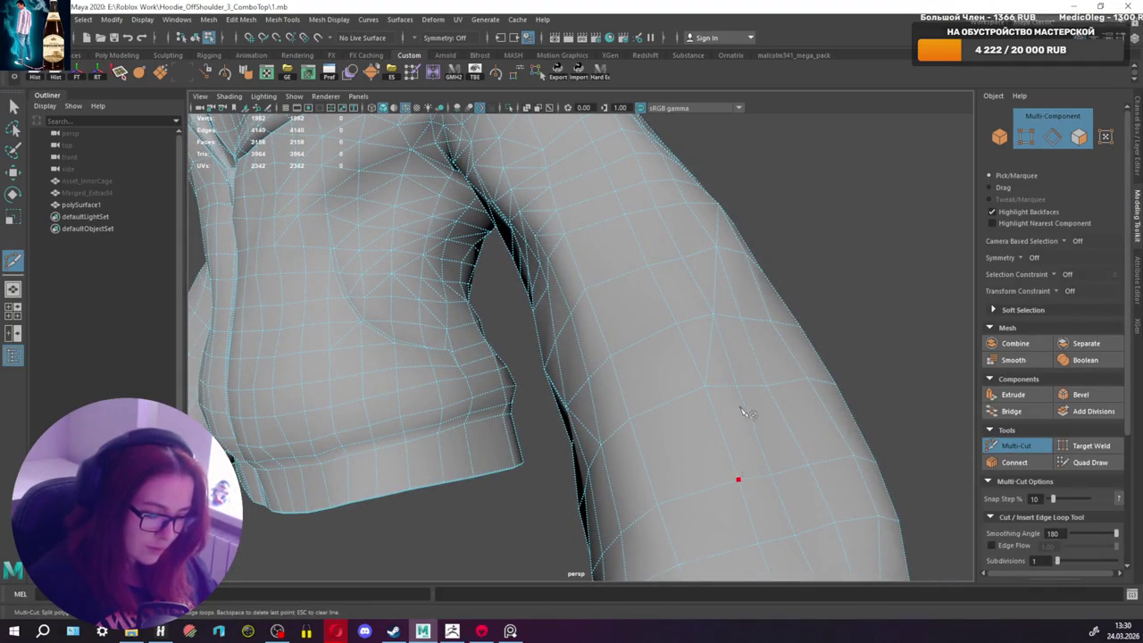
{"action": "left_click_drag", "start_coordinate": [749, 257], "coordinate": [755, 305], "text": "alt"}
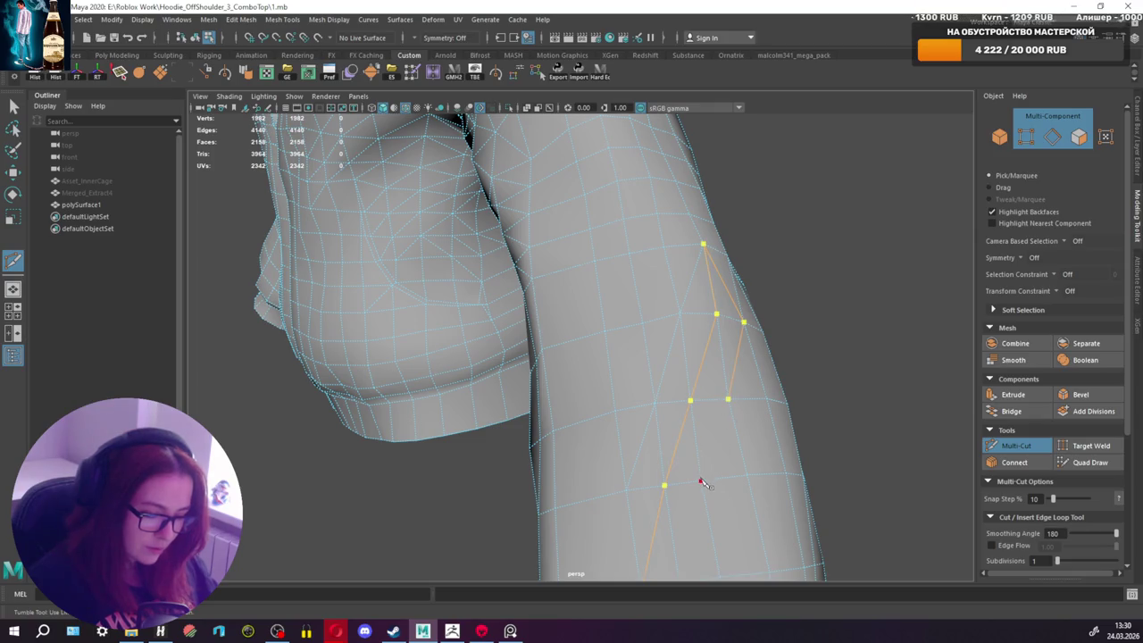
{"action": "key", "text": "q"}
{"action": "mouse_move", "coordinate": [741, 447]}
{"action": "left_mouse_down", "text": "alt"}
{"action": "mouse_move", "coordinate": [798, 402]}
{"action": "mouse_move", "coordinate": [630, 412]}
{"action": "mouse_move", "coordinate": [949, 451]}
{"action": "left_mouse_up", "text": "alt"}
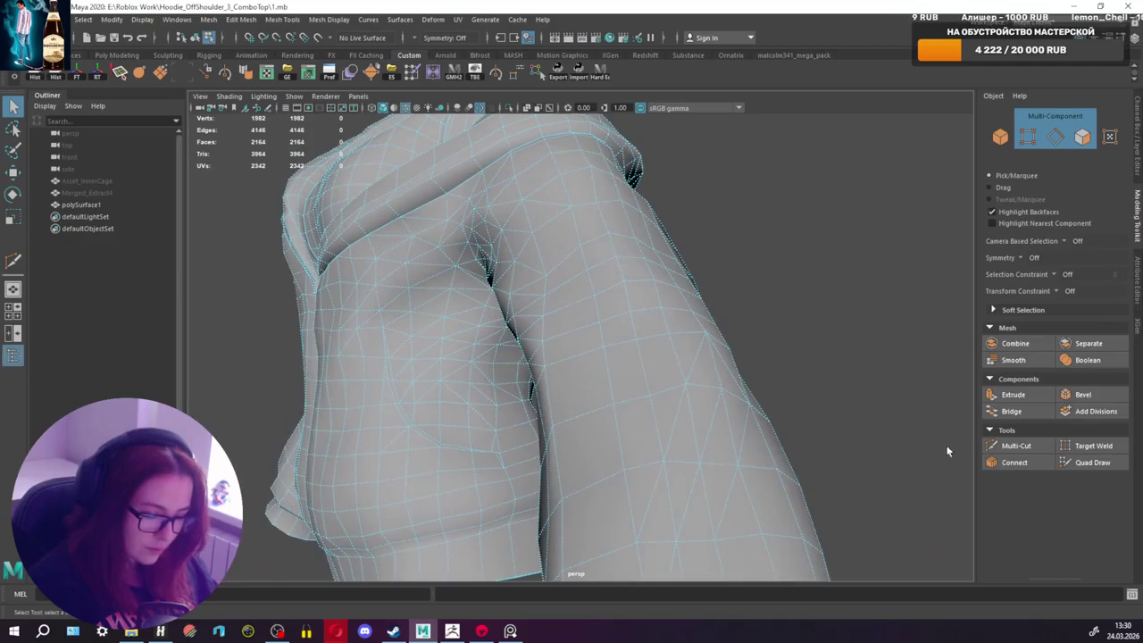
Step: Add a Multi-Cut edge across the upper arm
{"action": "left_click", "coordinate": [1015, 445]}
{"action": "left_click_drag", "start_coordinate": [617, 345], "coordinate": [712, 382], "text": "alt"}
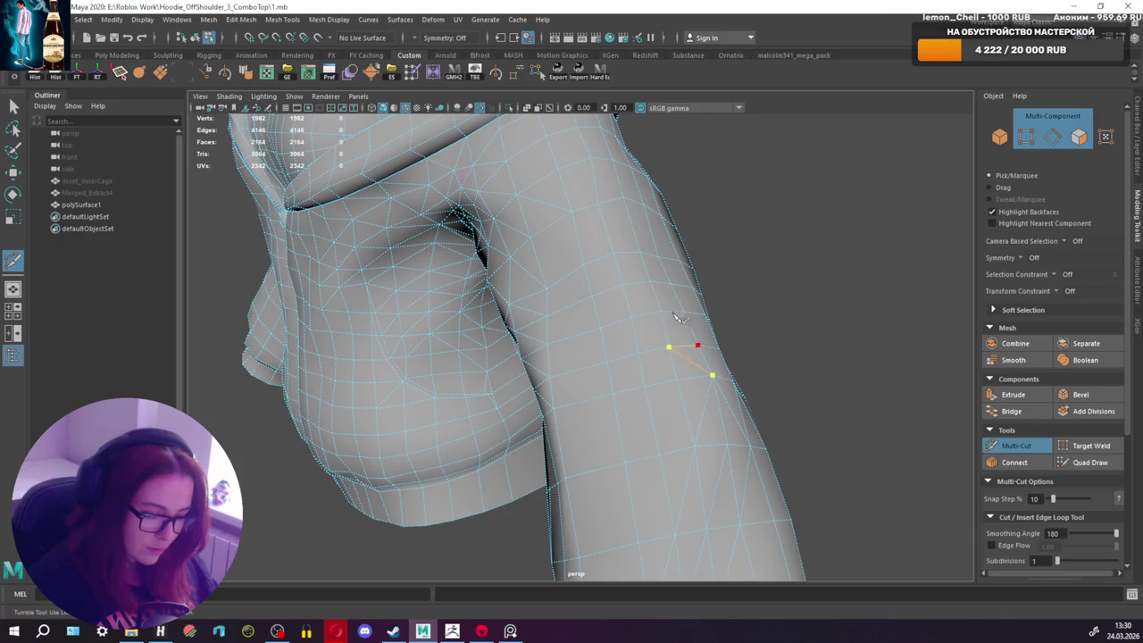
{"action": "key", "text": "q"}
{"action": "mouse_move", "coordinate": [691, 316]}
{"action": "left_mouse_down", "text": "alt"}
{"action": "mouse_move", "coordinate": [709, 299]}
{"action": "mouse_move", "coordinate": [658, 312]}
{"action": "mouse_move", "coordinate": [658, 294]}
{"action": "mouse_move", "coordinate": [714, 316]}
{"action": "mouse_move", "coordinate": [658, 369]}
{"action": "mouse_move", "coordinate": [673, 383]}
{"action": "mouse_move", "coordinate": [640, 390]}
{"action": "mouse_move", "coordinate": [861, 395]}
{"action": "left_mouse_up", "text": "alt"}
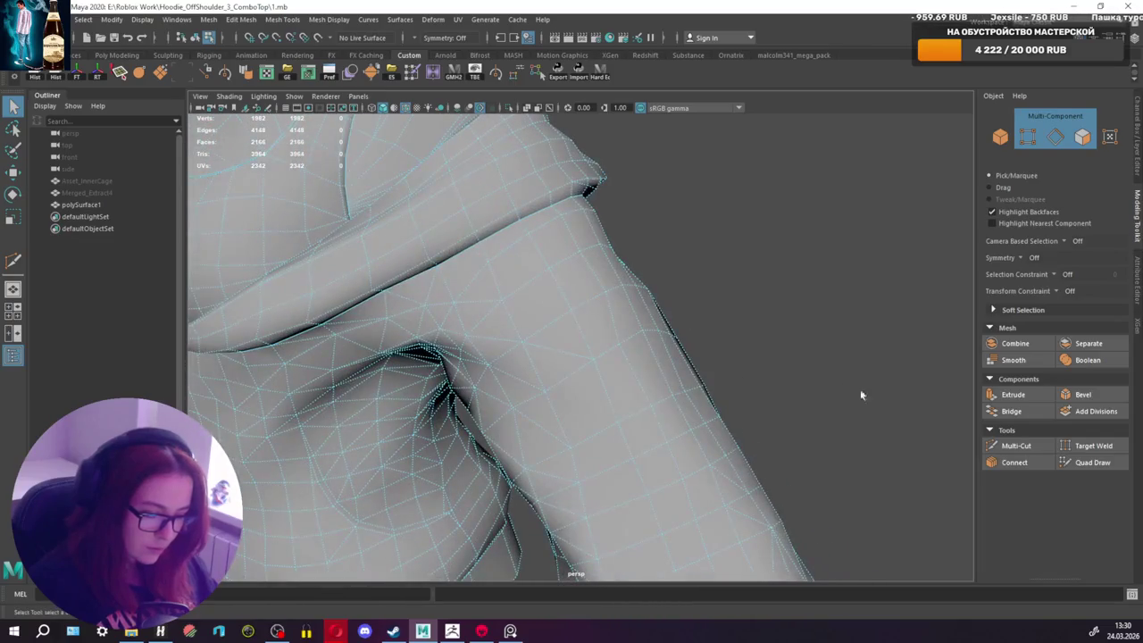
Step: Cut a four-edge path across the shoulder and commit it with Enter
{"action": "left_click", "coordinate": [1024, 444]}
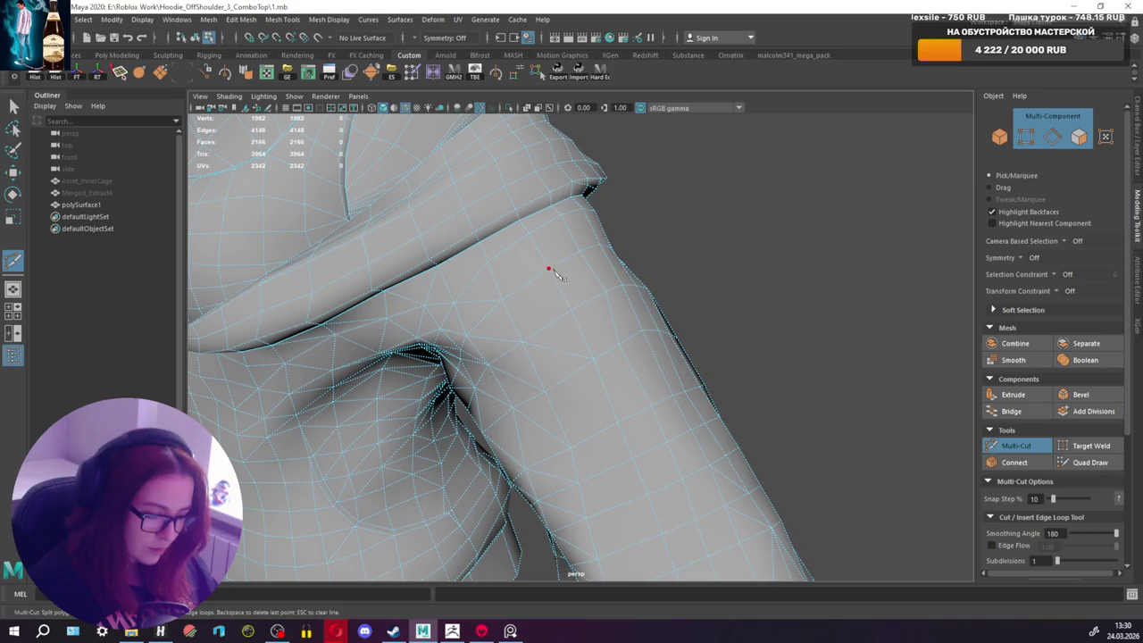
{"action": "left_click", "coordinate": [502, 300]}
{"action": "left_click", "coordinate": [570, 310]}
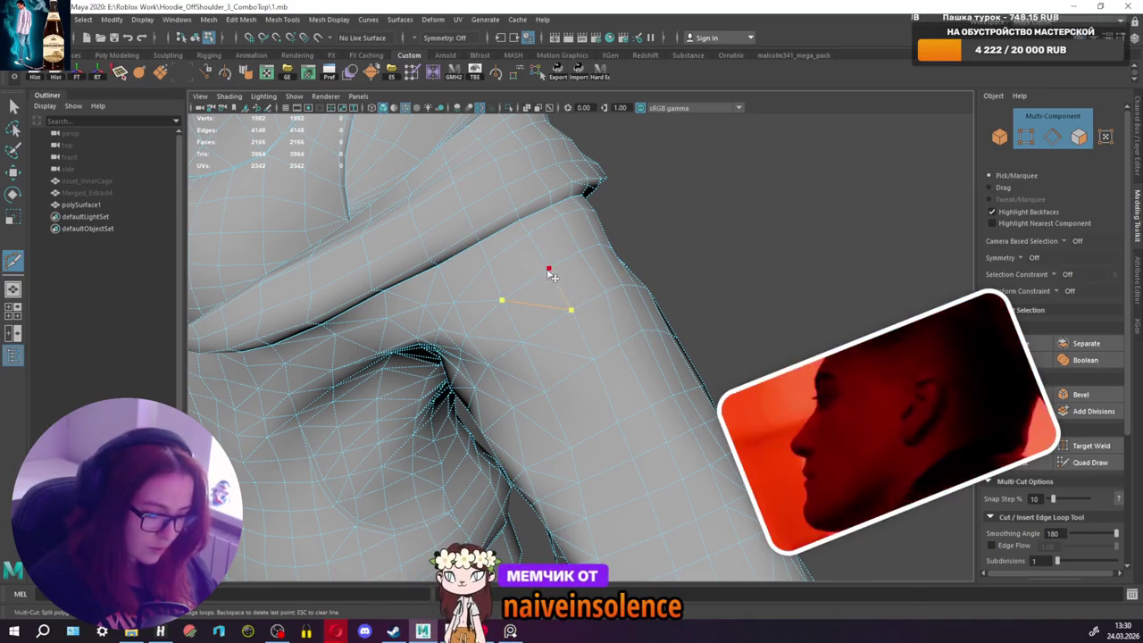
{"action": "left_click", "coordinate": [548, 267]}
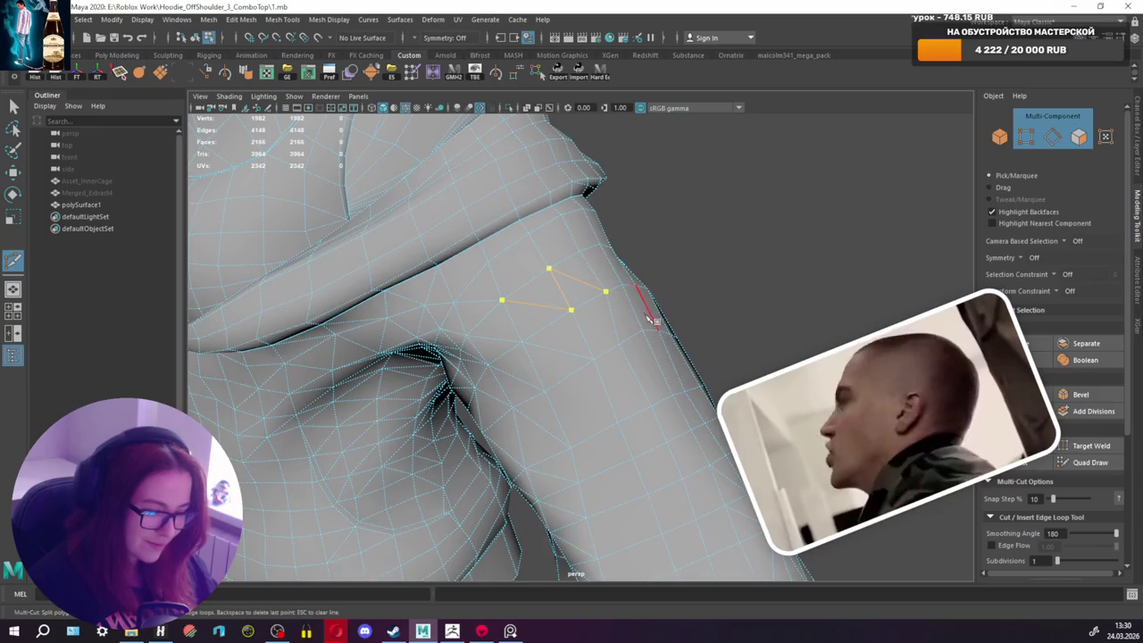
{"action": "left_click_drag", "start_coordinate": [646, 306], "coordinate": [625, 337], "text": "alt"}
{"action": "left_click", "coordinate": [628, 295]}
{"action": "left_click", "coordinate": [641, 344]}
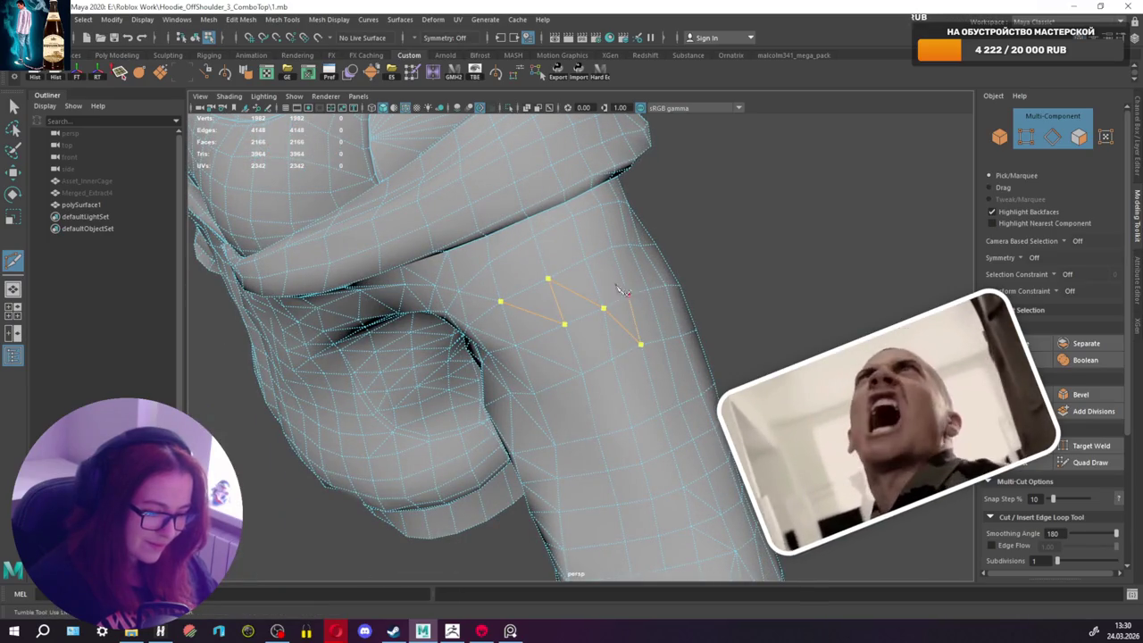
{"action": "key", "text": "Return"}
{"action": "mouse_move", "coordinate": [626, 290]}
{"action": "left_mouse_down", "text": "alt"}
{"action": "mouse_move", "coordinate": [721, 280]}
{"action": "mouse_move", "coordinate": [750, 258]}
{"action": "mouse_move", "coordinate": [711, 262]}
{"action": "mouse_move", "coordinate": [678, 294]}
{"action": "left_mouse_up", "text": "alt"}
Step: Add a single new edge on the upper arm with Multi-Cut (Ctrl+Shift+X)
{"action": "key", "text": "ctrl+shift+x"}
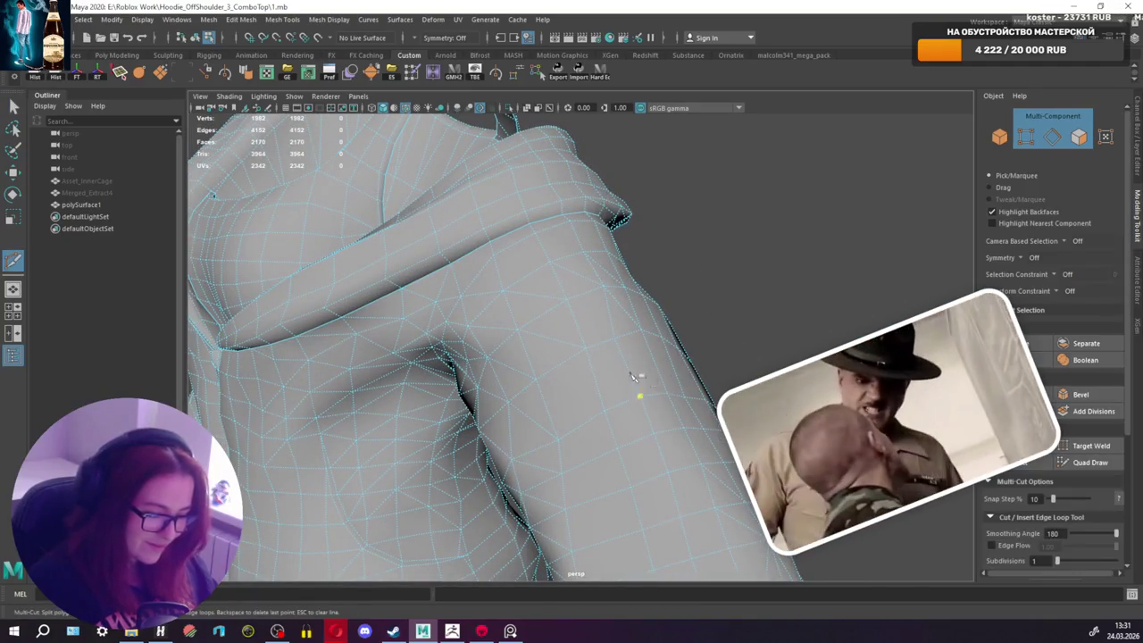
{"action": "left_click", "coordinate": [644, 402]}
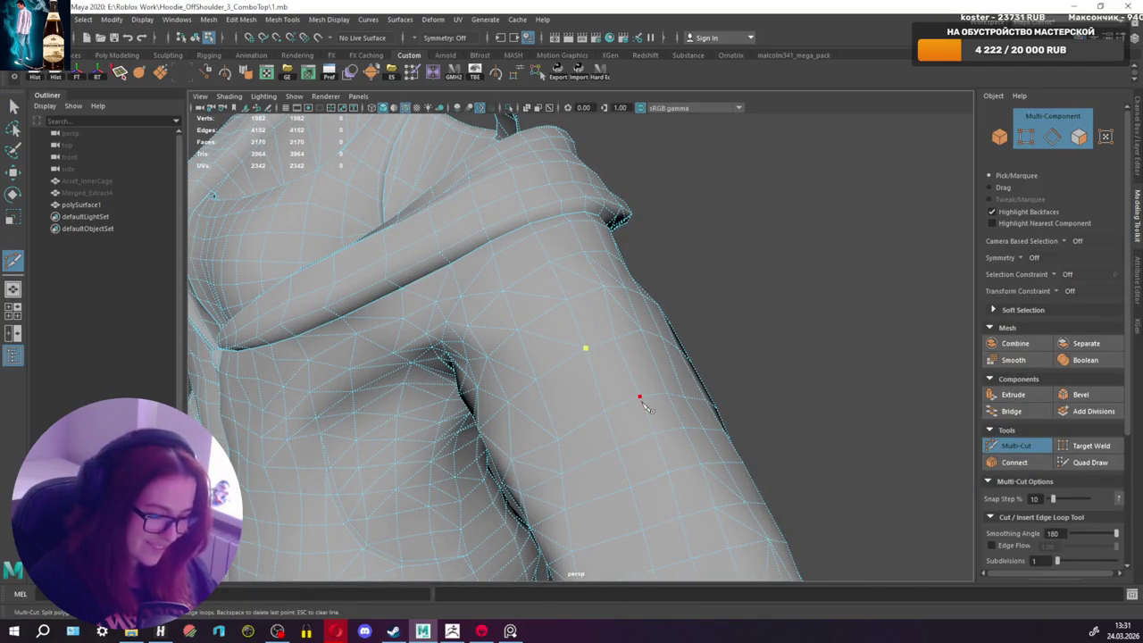
{"action": "key", "text": "q"}
{"action": "mouse_move", "coordinate": [655, 403]}
{"action": "left_mouse_down", "text": "alt"}
{"action": "mouse_move", "coordinate": [749, 364]}
{"action": "mouse_move", "coordinate": [720, 390]}
{"action": "mouse_move", "coordinate": [620, 391]}
{"action": "mouse_move", "coordinate": [571, 459]}
{"action": "mouse_move", "coordinate": [599, 384]}
{"action": "mouse_move", "coordinate": [684, 387]}
{"action": "mouse_move", "coordinate": [515, 291]}
{"action": "left_mouse_up", "text": "alt"}
{"action": "scroll", "coordinate": [543, 378], "scroll_direction": "up", "scroll_amount": 5}
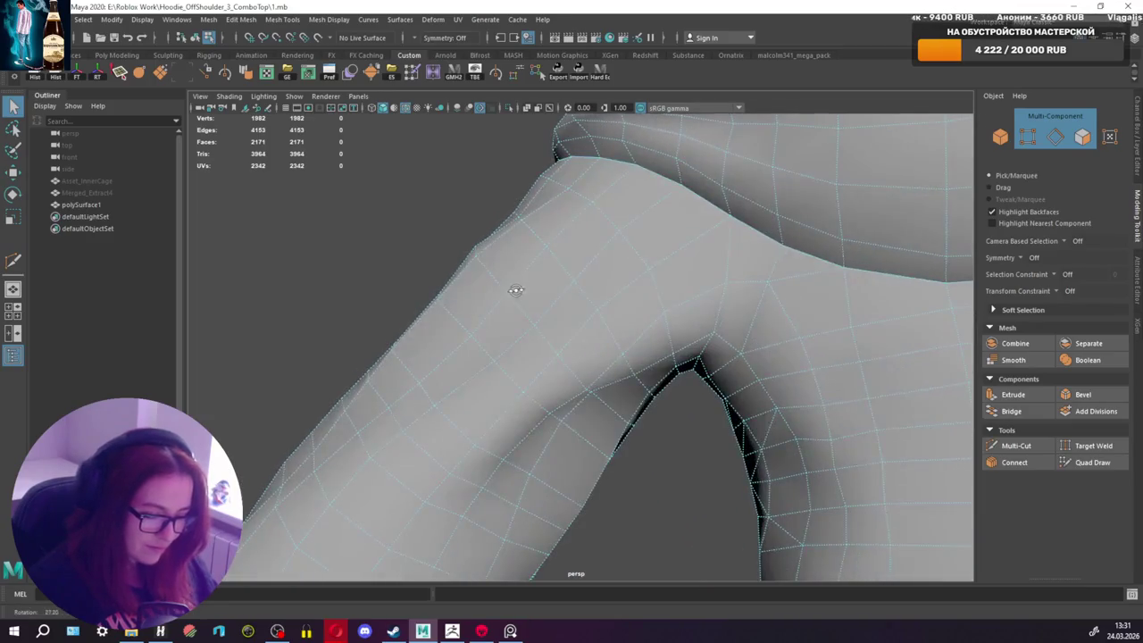
Step: Cut new edges near the armpit crease and down to the armpit fold
{"action": "left_click", "coordinate": [1018, 444]}
{"action": "mouse_move", "coordinate": [678, 357]}
{"action": "left_mouse_down", "text": "alt"}
{"action": "mouse_move", "coordinate": [625, 339]}
{"action": "mouse_move", "coordinate": [697, 321]}
{"action": "mouse_move", "coordinate": [739, 329]}
{"action": "mouse_move", "coordinate": [765, 278]}
{"action": "left_mouse_up", "text": "alt"}
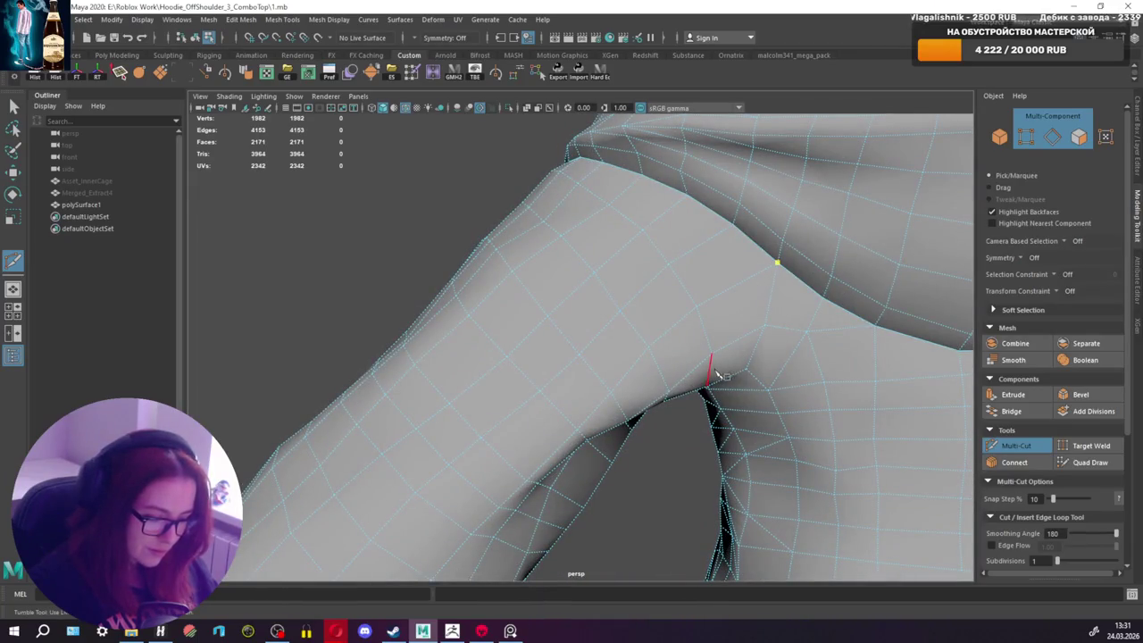
{"action": "mouse_move", "coordinate": [713, 358]}
{"action": "left_mouse_down", "text": "alt"}
{"action": "mouse_move", "coordinate": [705, 339]}
{"action": "mouse_move", "coordinate": [653, 350]}
{"action": "left_mouse_up", "text": "alt"}
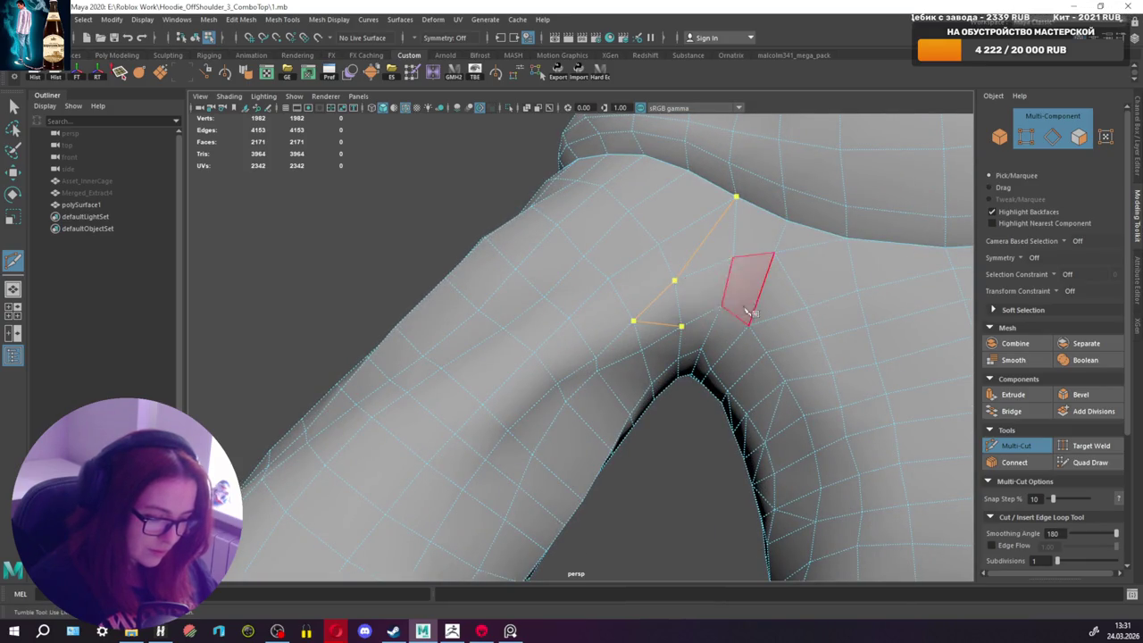
{"action": "key", "text": "q"}
{"action": "left_click_drag", "start_coordinate": [748, 309], "coordinate": [954, 426], "text": "alt"}
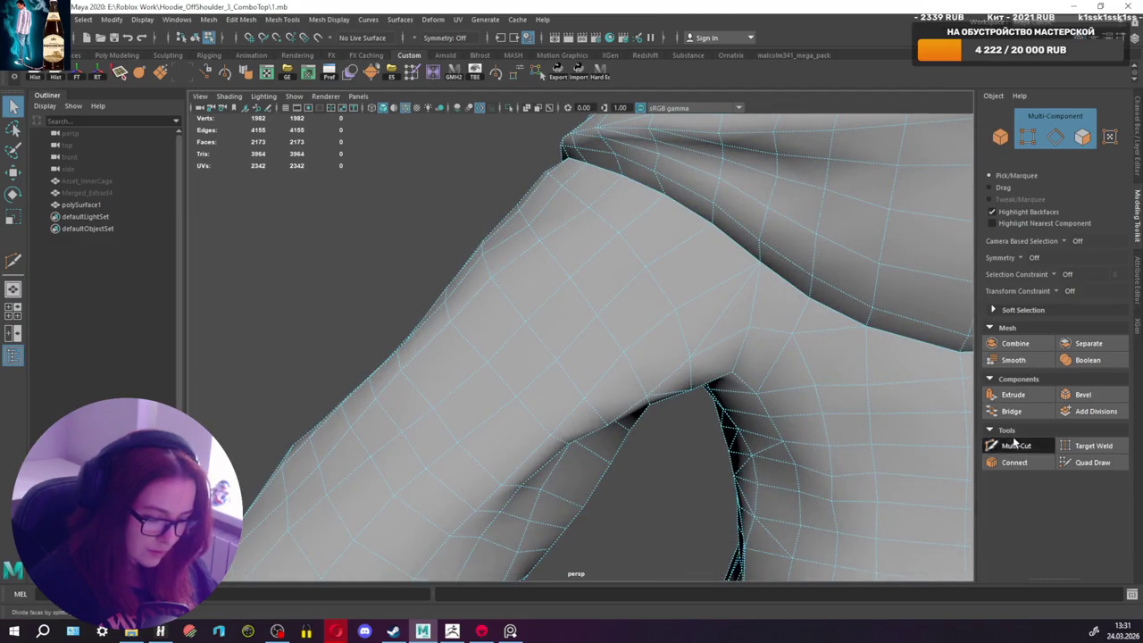
{"action": "left_click", "coordinate": [1014, 444]}
{"action": "left_click", "coordinate": [749, 330]}
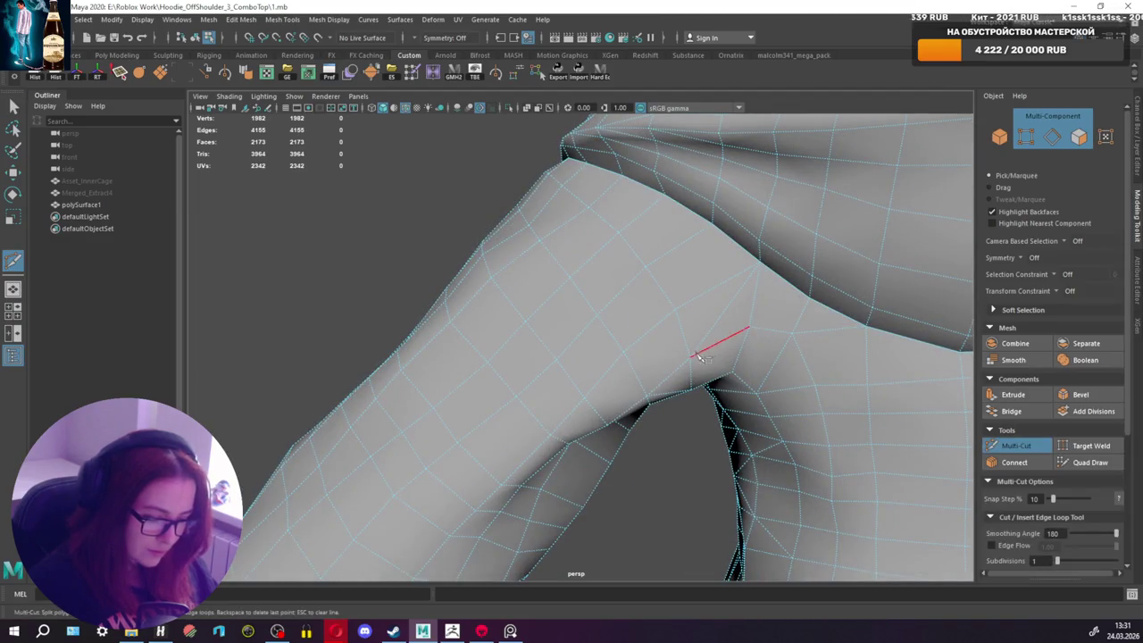
{"action": "left_click", "coordinate": [738, 377]}
{"action": "key", "text": "q"}
Step: Add more cuts across the upper arm and under the armpit
{"action": "left_click", "coordinate": [1023, 449]}
{"action": "left_click_drag", "start_coordinate": [625, 321], "coordinate": [587, 355], "text": "alt"}
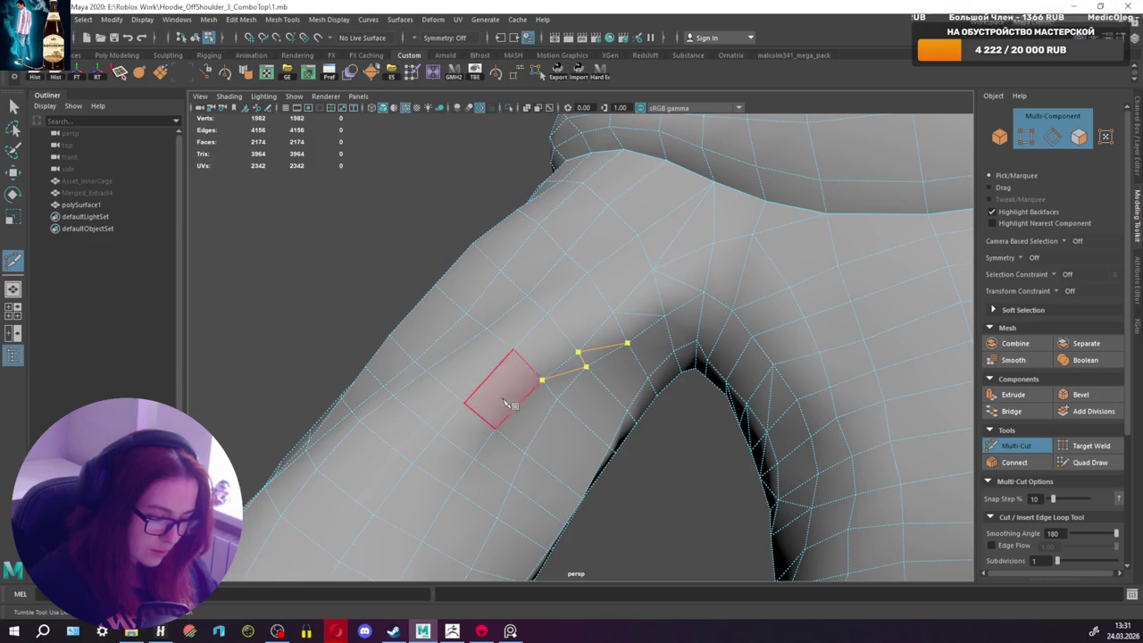
{"action": "left_click_drag", "start_coordinate": [505, 403], "coordinate": [532, 440], "text": "alt"}
{"action": "key", "text": "q"}
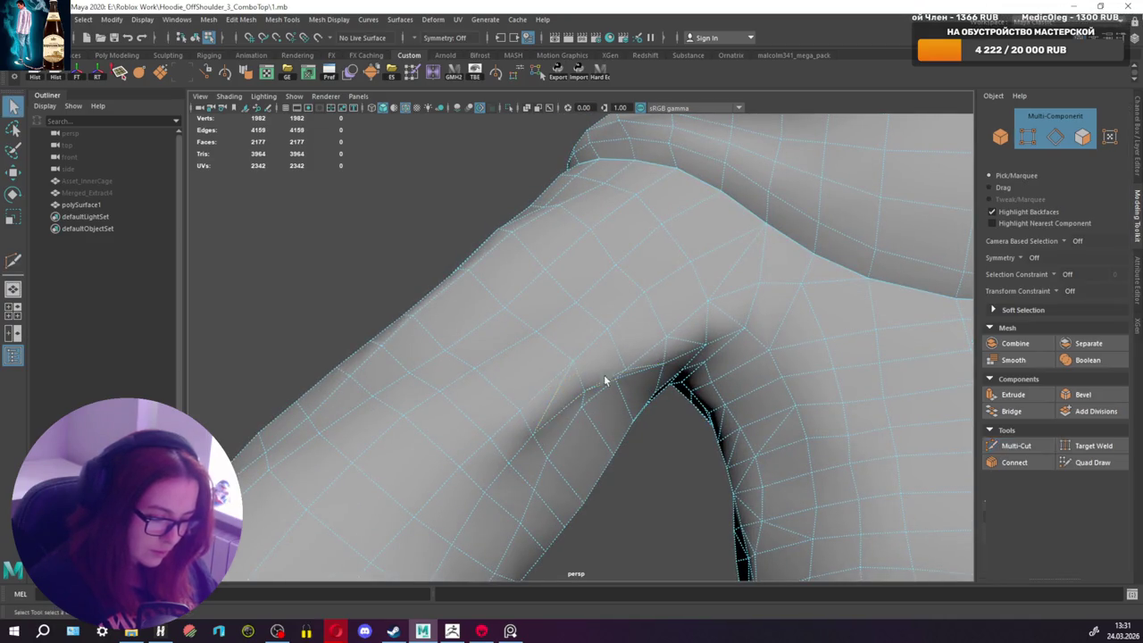
{"action": "left_click_drag", "start_coordinate": [607, 378], "coordinate": [862, 397], "text": "alt"}
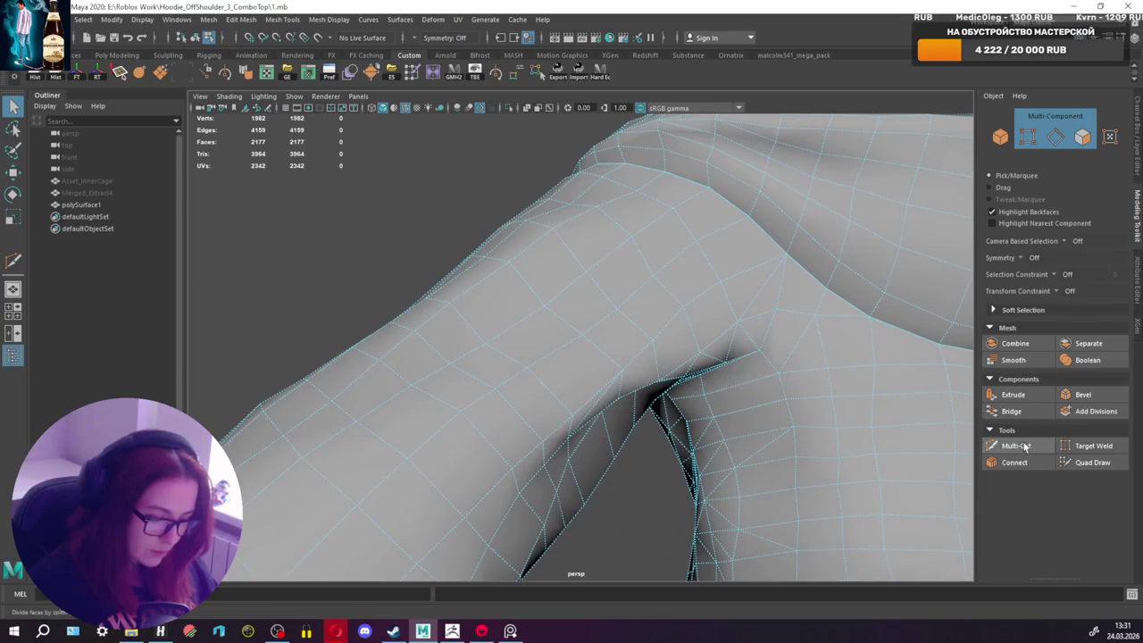
{"action": "left_click", "coordinate": [1019, 446]}
{"action": "left_click_drag", "start_coordinate": [571, 339], "coordinate": [605, 362], "text": "alt"}
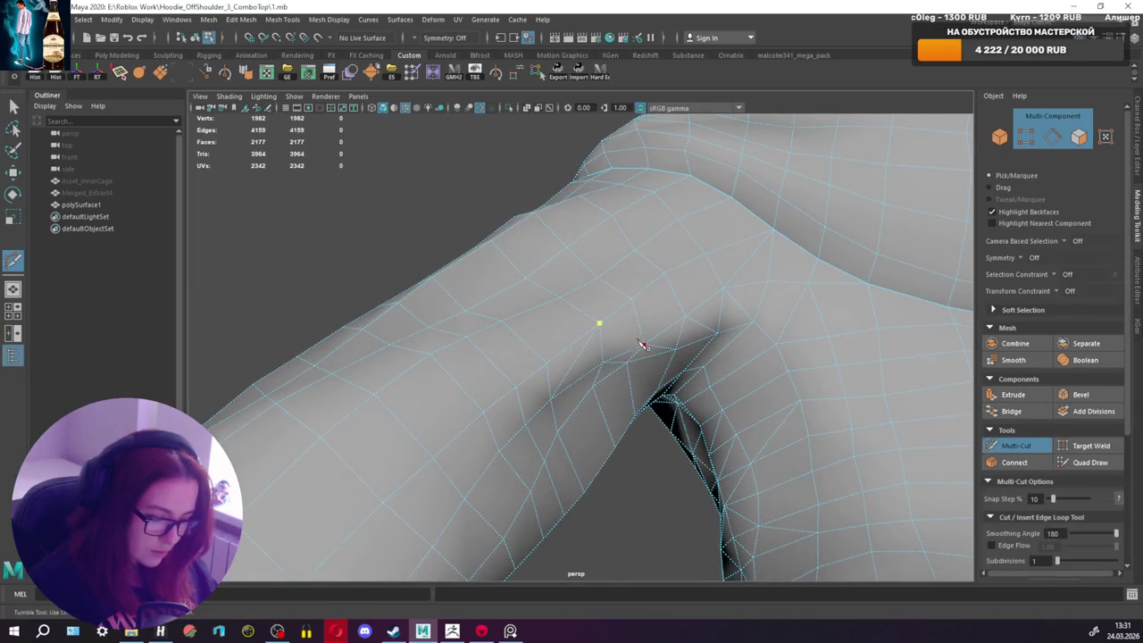
{"action": "key", "text": "q"}
{"action": "mouse_move", "coordinate": [635, 305]}
{"action": "left_mouse_down", "text": "alt"}
{"action": "mouse_move", "coordinate": [623, 378]}
{"action": "mouse_move", "coordinate": [577, 428]}
{"action": "mouse_move", "coordinate": [522, 406]}
{"action": "left_mouse_up", "text": "alt"}
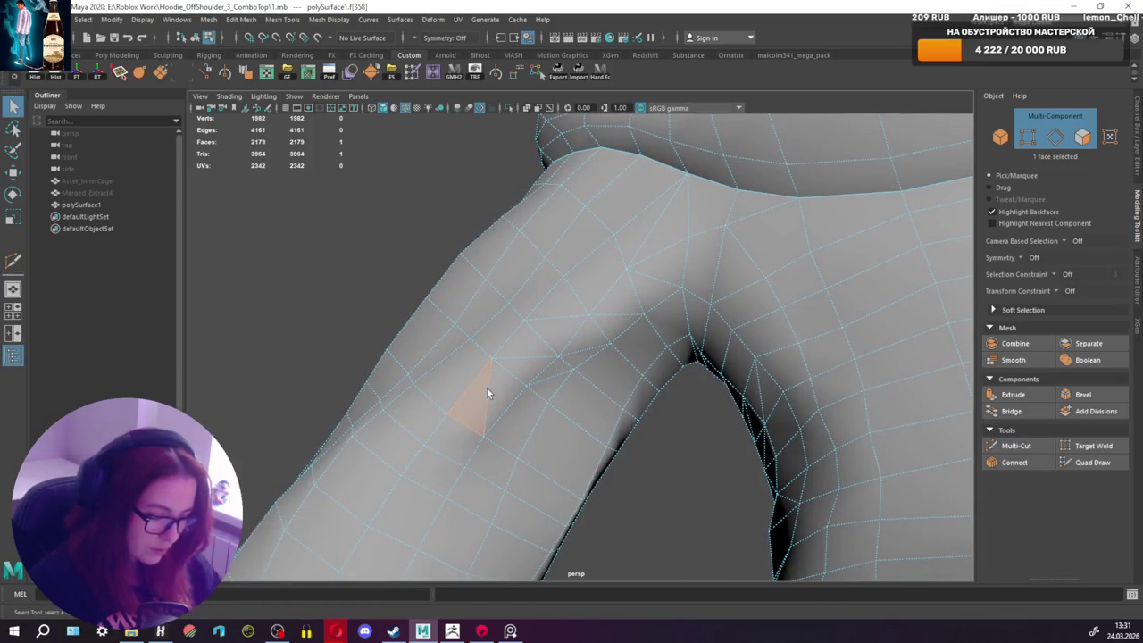
Step: Delete the stray sleeve edge and cut a replacement edge
{"action": "right_click_drag", "start_coordinate": [497, 390], "coordinate": [493, 360]}
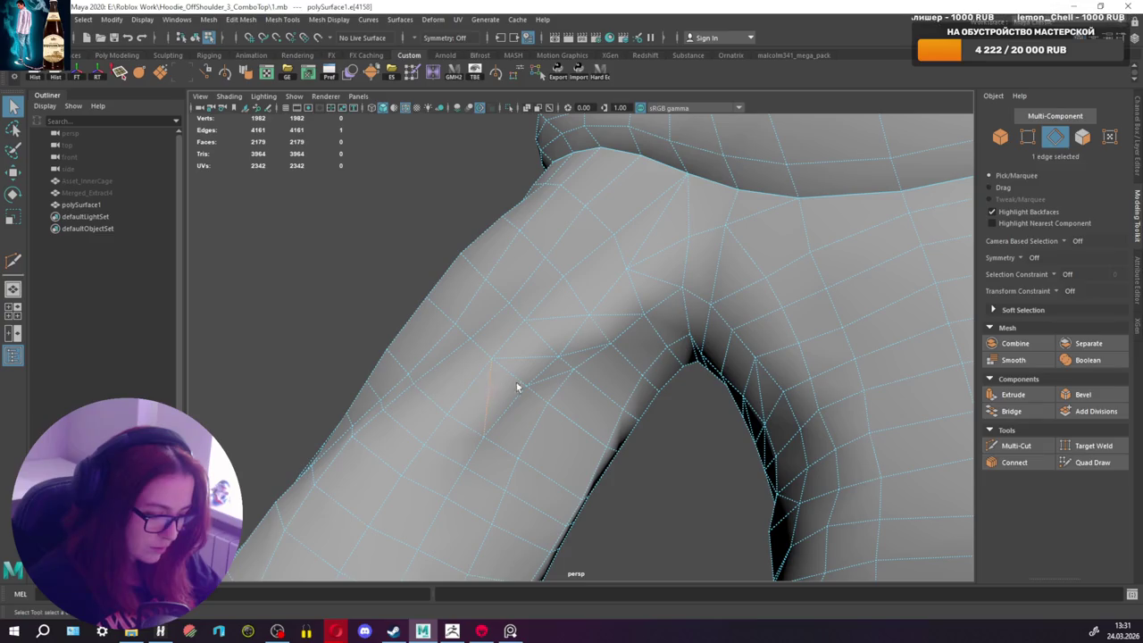
{"action": "key", "text": "Delete"}
{"action": "left_click", "coordinate": [1016, 445]}
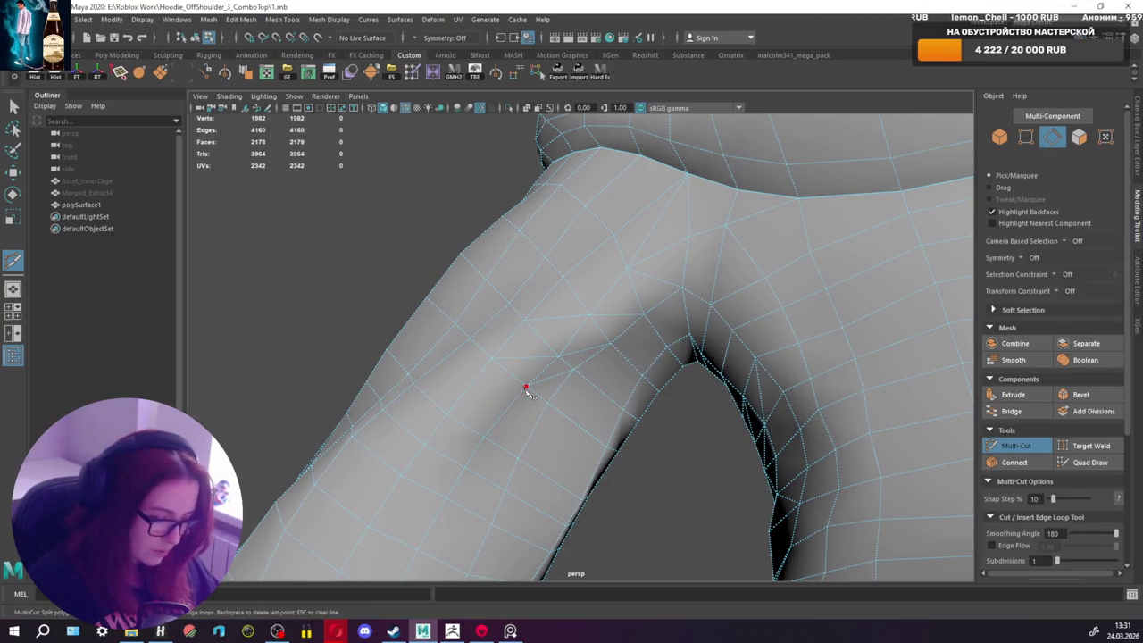
{"action": "key", "text": "q"}
{"action": "mouse_move", "coordinate": [498, 412]}
{"action": "left_mouse_down", "text": "alt"}
{"action": "mouse_move", "coordinate": [565, 375]}
{"action": "mouse_move", "coordinate": [556, 334]}
{"action": "mouse_move", "coordinate": [608, 348]}
{"action": "left_mouse_up", "text": "alt"}
Step: Add final cuts across the upper sleeve, reaching 2182 faces
{"action": "left_click", "coordinate": [1018, 447]}
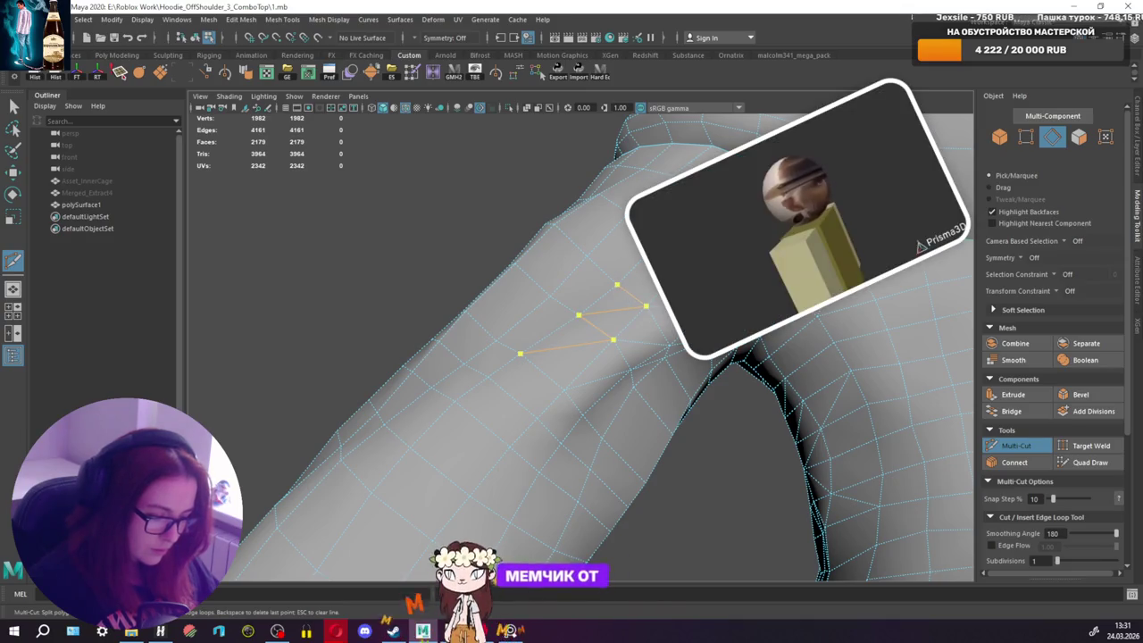
{"action": "key", "text": "q"}
{"action": "mouse_move", "coordinate": [638, 288]}
{"action": "left_mouse_down", "text": "alt"}
{"action": "mouse_move", "coordinate": [598, 330]}
{"action": "mouse_move", "coordinate": [635, 352]}
{"action": "left_mouse_up", "text": "alt"}
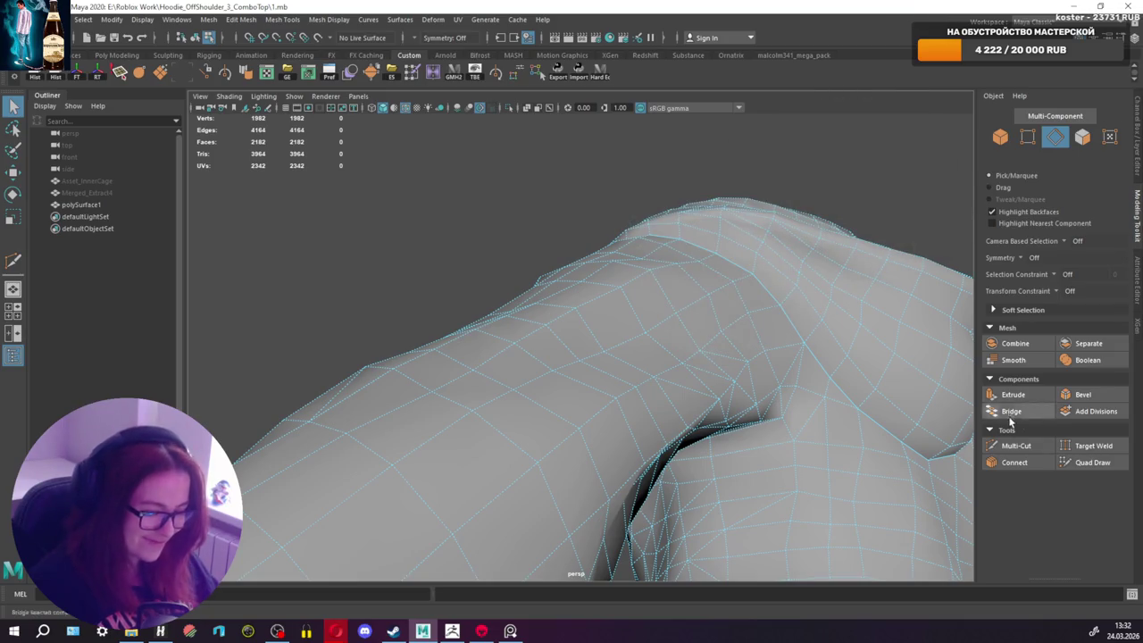
Step: Add two Multi-Cut edges on the upper sleeve, viewed from below
{"action": "left_click", "coordinate": [1016, 444]}
{"action": "mouse_move", "coordinate": [803, 375]}
{"action": "left_mouse_down", "text": "alt"}
{"action": "mouse_move", "coordinate": [683, 357]}
{"action": "mouse_move", "coordinate": [695, 369]}
{"action": "mouse_move", "coordinate": [670, 379]}
{"action": "left_mouse_up", "text": "alt"}
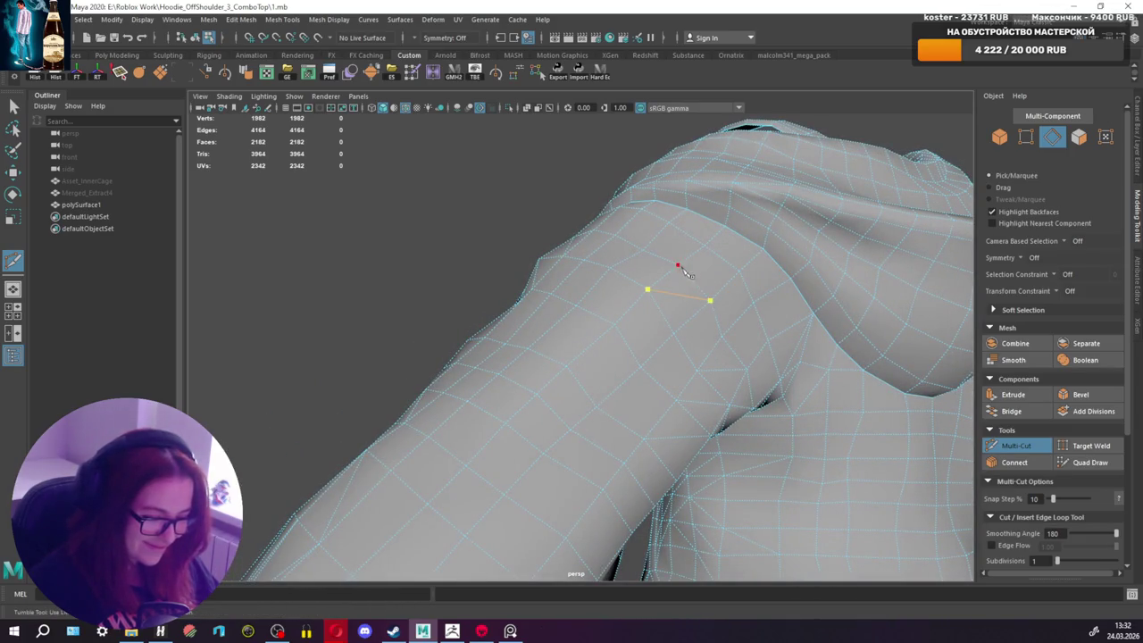
{"action": "key", "text": "q"}
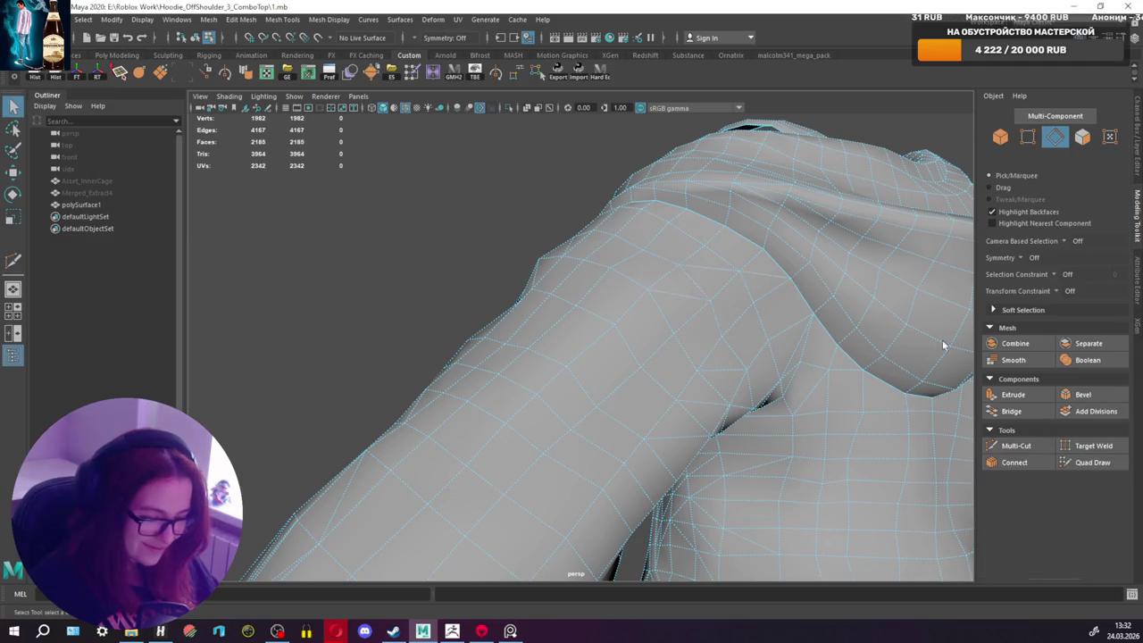
{"action": "left_click", "coordinate": [1016, 447]}
{"action": "mouse_move", "coordinate": [625, 306]}
{"action": "left_mouse_down", "text": "alt"}
{"action": "mouse_move", "coordinate": [715, 285]}
{"action": "mouse_move", "coordinate": [733, 288]}
{"action": "mouse_move", "coordinate": [735, 304]}
{"action": "mouse_move", "coordinate": [694, 293]}
{"action": "mouse_move", "coordinate": [769, 293]}
{"action": "mouse_move", "coordinate": [758, 309]}
{"action": "mouse_move", "coordinate": [577, 354]}
{"action": "left_mouse_up", "text": "alt"}
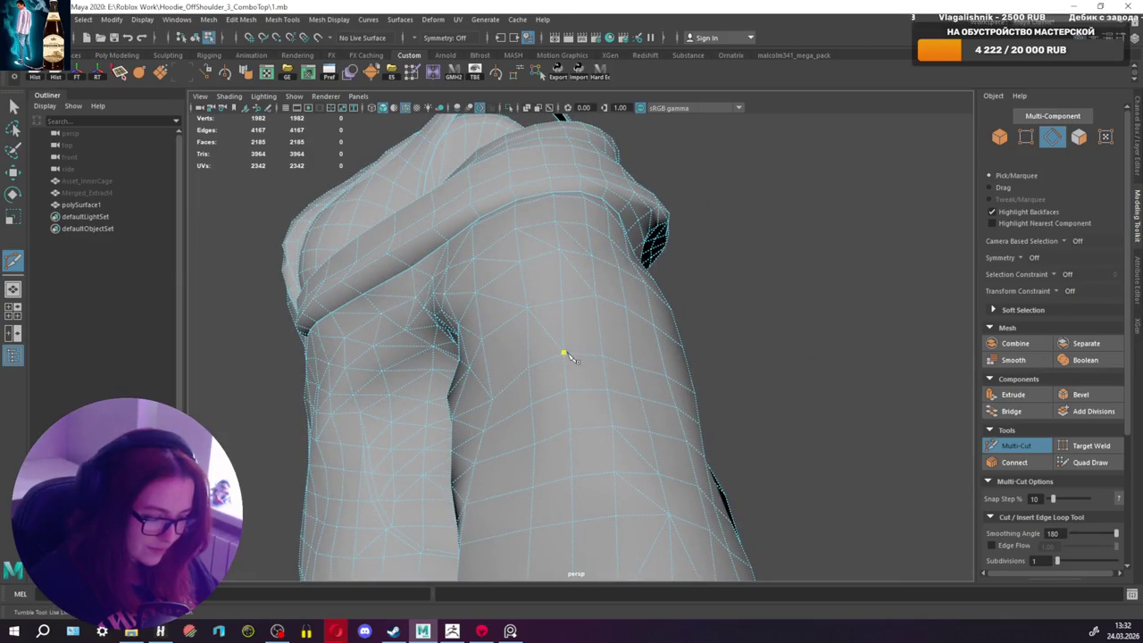
{"action": "left_click", "coordinate": [596, 296]}
{"action": "key", "text": "q"}
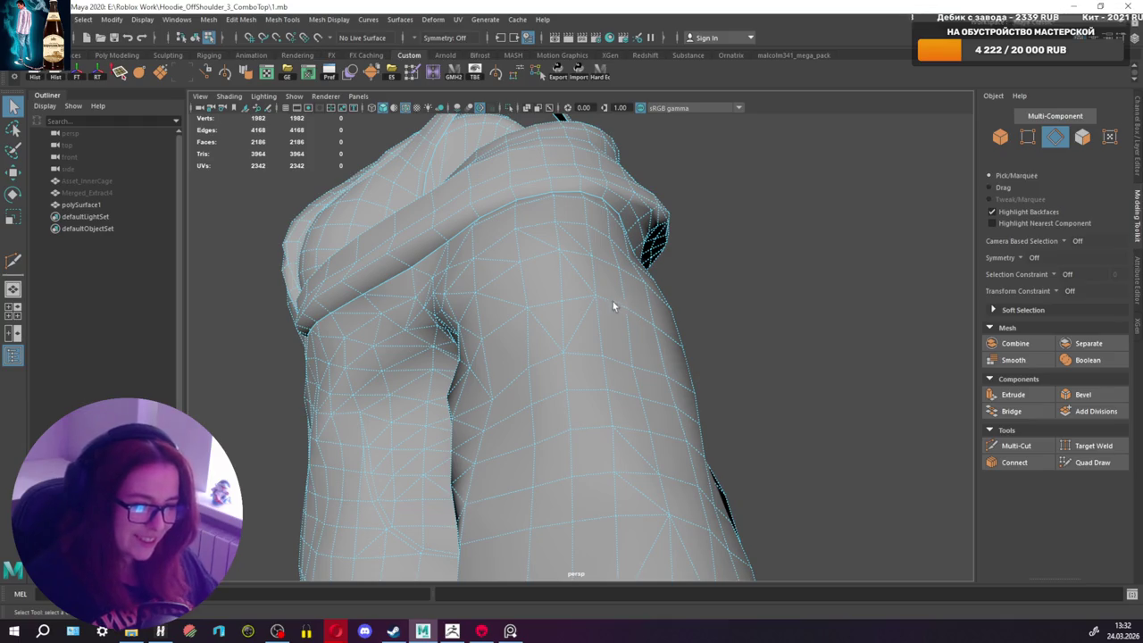
Step: Cut edges near the sleeve fold and under the arm, reaching 2189 faces
{"action": "left_click", "coordinate": [1015, 445]}
{"action": "left_click_drag", "start_coordinate": [762, 402], "coordinate": [521, 258], "text": "alt"}
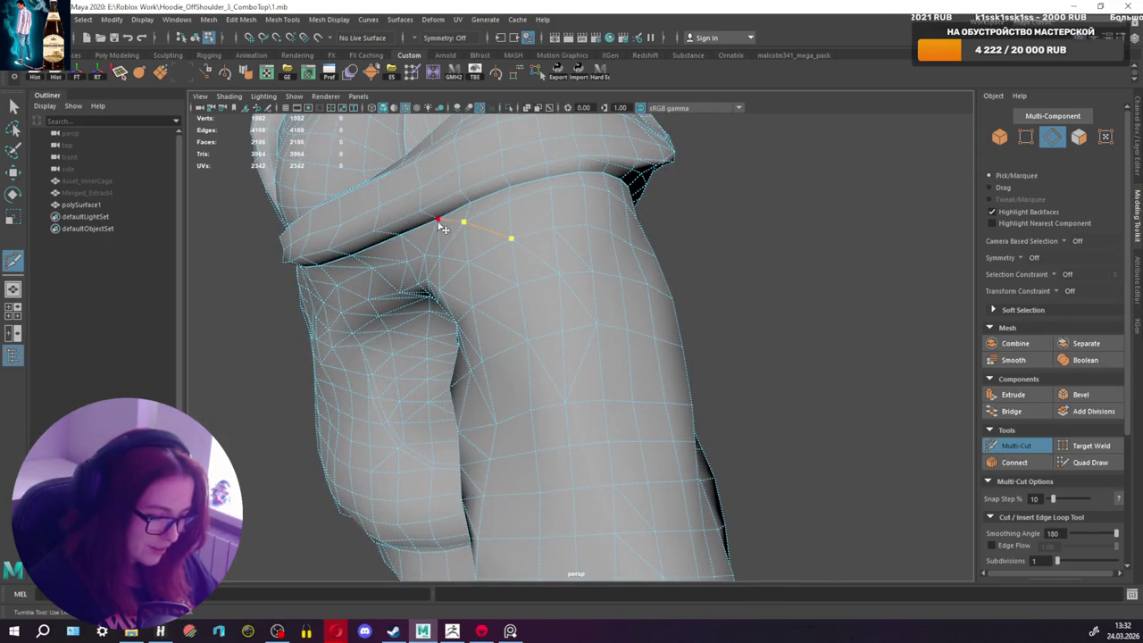
{"action": "key", "text": "q"}
{"action": "mouse_move", "coordinate": [523, 260]}
{"action": "left_mouse_down", "text": "alt"}
{"action": "mouse_move", "coordinate": [505, 240]}
{"action": "mouse_move", "coordinate": [542, 278]}
{"action": "mouse_move", "coordinate": [650, 292]}
{"action": "left_mouse_up", "text": "alt"}
{"action": "left_click", "coordinate": [1018, 447]}
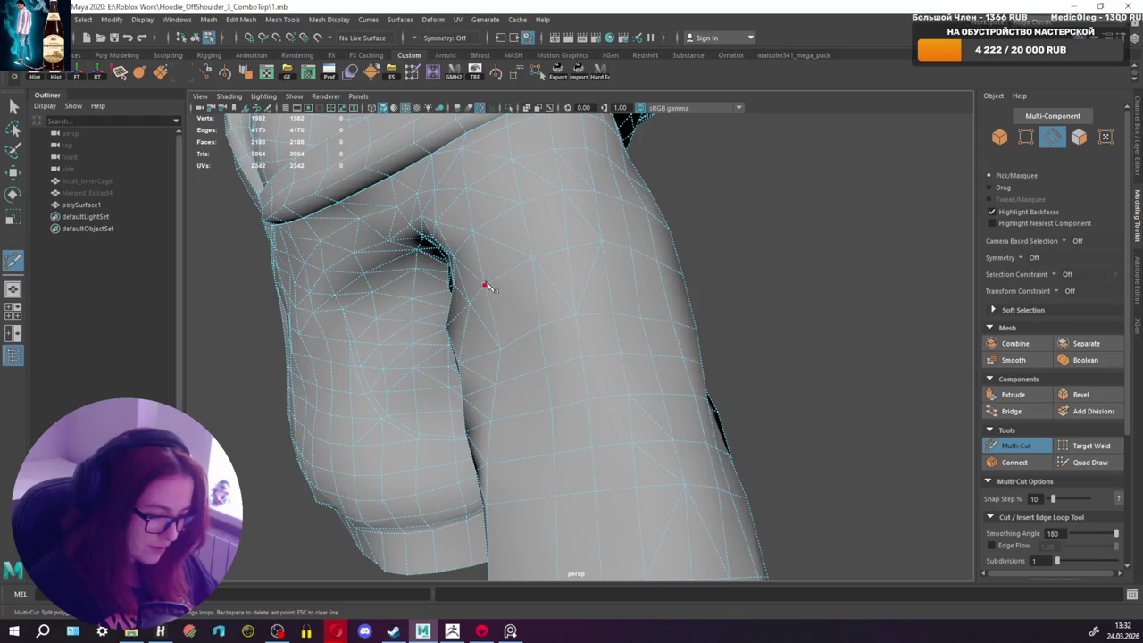
{"action": "key", "text": "q"}
{"action": "mouse_move", "coordinate": [552, 333]}
{"action": "left_mouse_down", "text": "alt"}
{"action": "mouse_move", "coordinate": [694, 336]}
{"action": "mouse_move", "coordinate": [543, 326]}
{"action": "mouse_move", "coordinate": [566, 375]}
{"action": "mouse_move", "coordinate": [635, 288]}
{"action": "mouse_move", "coordinate": [617, 266]}
{"action": "mouse_move", "coordinate": [629, 268]}
{"action": "left_mouse_up", "text": "alt"}
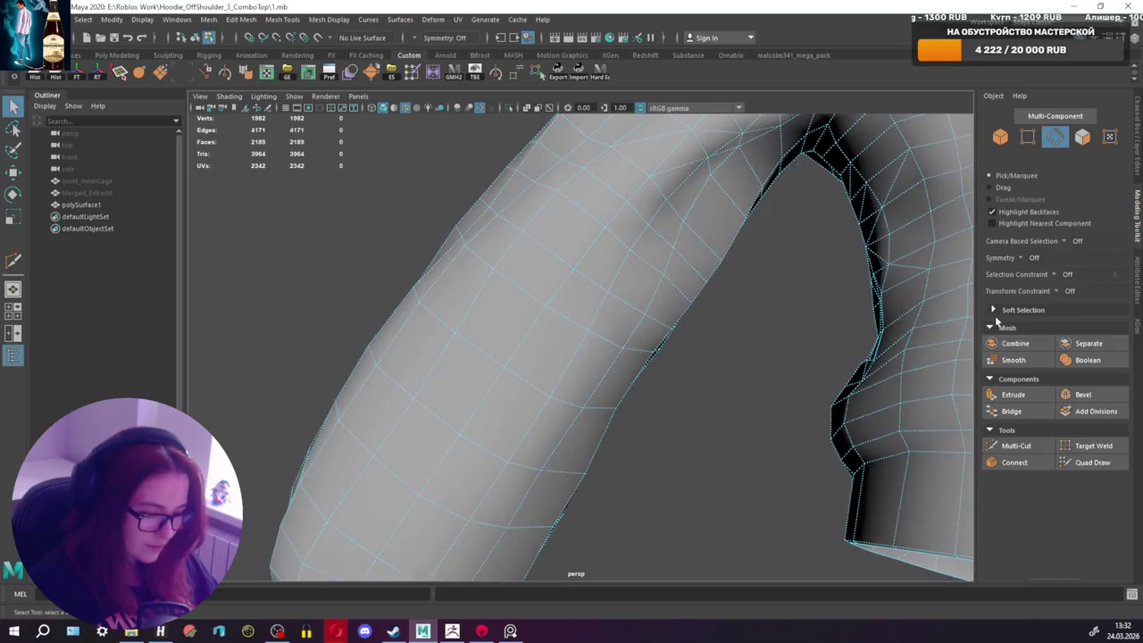
Step: Cut two edges across the sleeve underside near the armpit
{"action": "left_click", "coordinate": [1034, 449]}
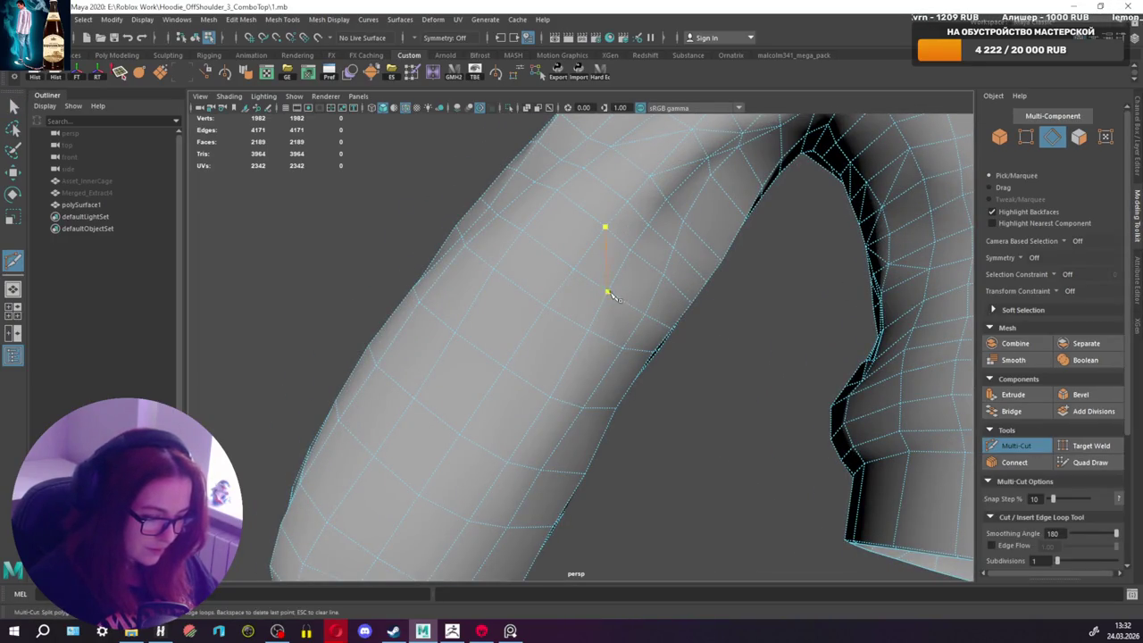
{"action": "mouse_move", "coordinate": [617, 342]}
{"action": "left_mouse_down", "text": "alt"}
{"action": "mouse_move", "coordinate": [663, 370]}
{"action": "mouse_move", "coordinate": [643, 323]}
{"action": "mouse_move", "coordinate": [773, 322]}
{"action": "mouse_move", "coordinate": [658, 321]}
{"action": "mouse_move", "coordinate": [709, 331]}
{"action": "mouse_move", "coordinate": [682, 314]}
{"action": "mouse_move", "coordinate": [701, 321]}
{"action": "left_mouse_up", "text": "alt"}
{"action": "key", "text": "q"}
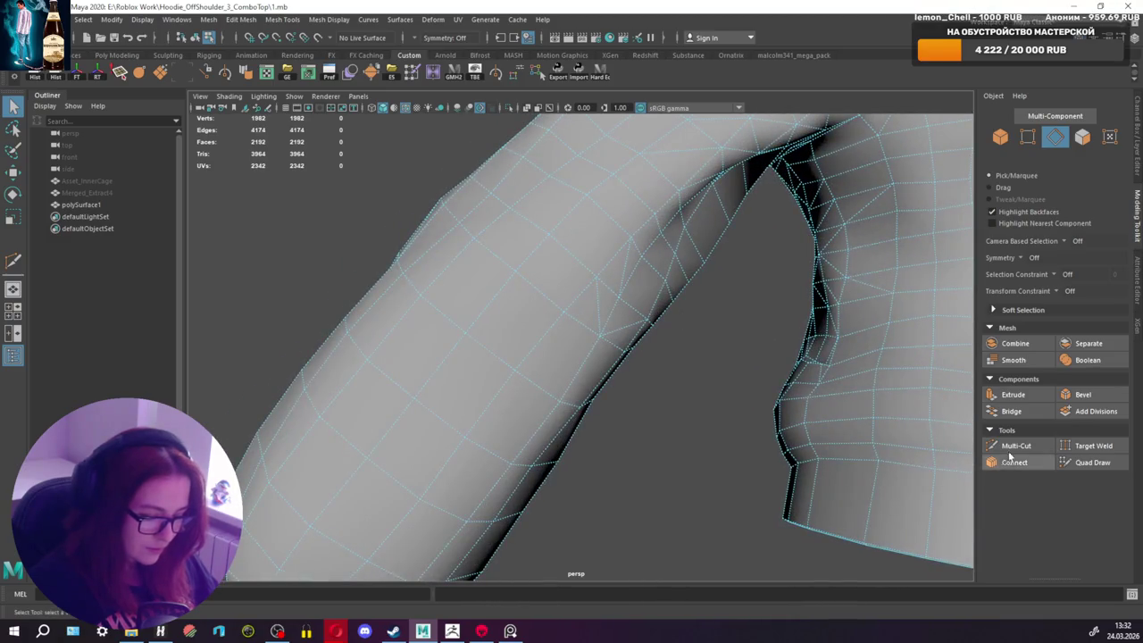
{"action": "left_click", "coordinate": [1016, 446]}
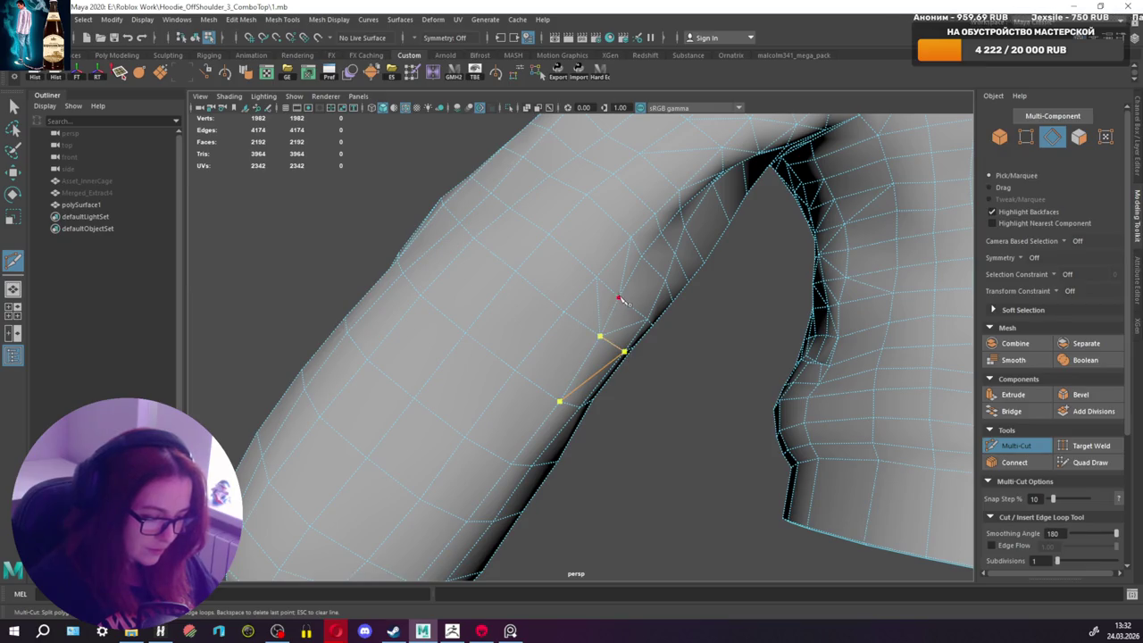
{"action": "mouse_move", "coordinate": [666, 281]}
{"action": "left_mouse_down", "text": "alt"}
{"action": "mouse_move", "coordinate": [684, 263]}
{"action": "mouse_move", "coordinate": [577, 205]}
{"action": "mouse_move", "coordinate": [641, 262]}
{"action": "mouse_move", "coordinate": [618, 349]}
{"action": "mouse_move", "coordinate": [635, 357]}
{"action": "left_mouse_up", "text": "alt"}
{"action": "key", "text": "q"}
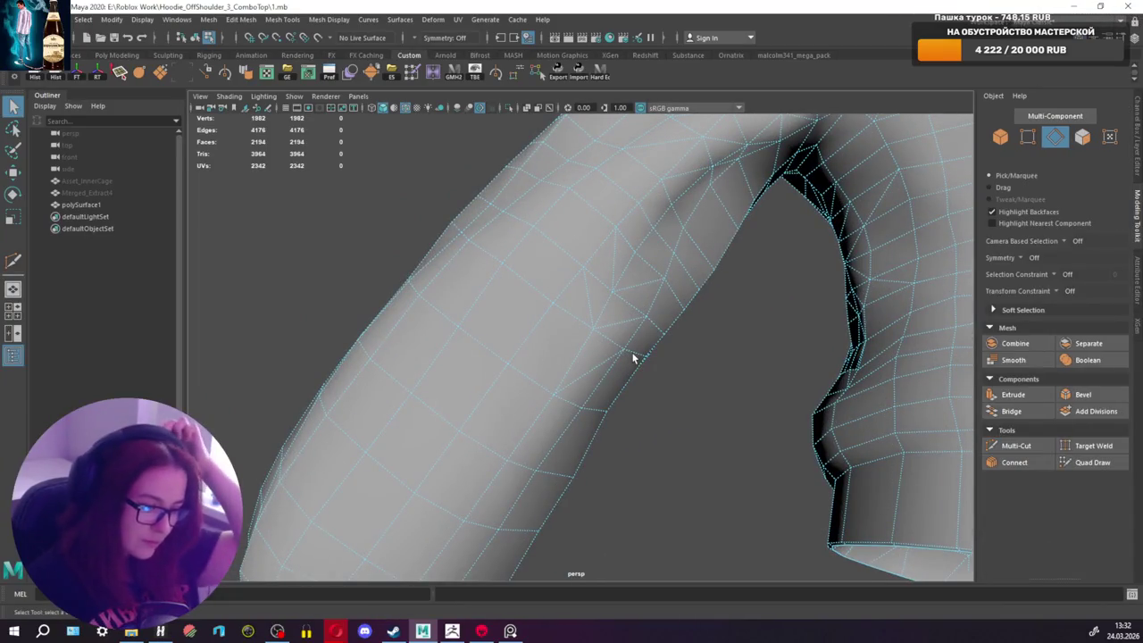
Step: Add two more cut edges on the sleeve and arm
{"action": "left_click", "coordinate": [1016, 445]}
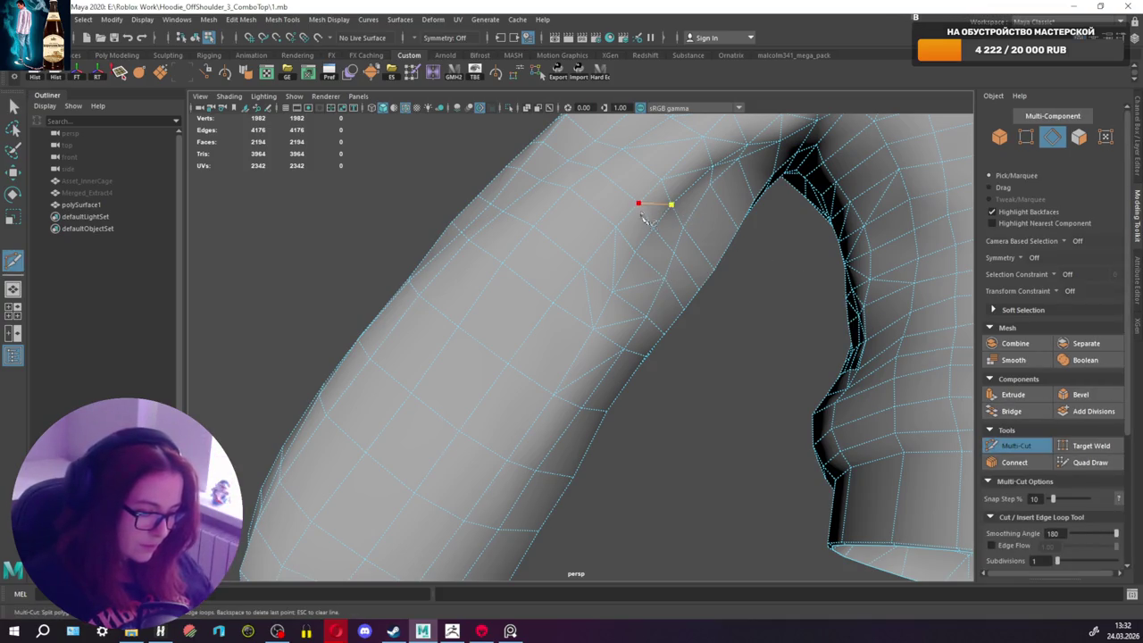
{"action": "left_click", "coordinate": [671, 205]}
{"action": "key", "text": "q"}
{"action": "mouse_move", "coordinate": [645, 216]}
{"action": "left_mouse_down", "text": "alt"}
{"action": "mouse_move", "coordinate": [631, 253]}
{"action": "mouse_move", "coordinate": [702, 311]}
{"action": "mouse_move", "coordinate": [689, 327]}
{"action": "mouse_move", "coordinate": [729, 318]}
{"action": "mouse_move", "coordinate": [710, 334]}
{"action": "mouse_move", "coordinate": [714, 315]}
{"action": "mouse_move", "coordinate": [658, 331]}
{"action": "left_mouse_up", "text": "alt"}
{"action": "left_click", "coordinate": [1007, 446]}
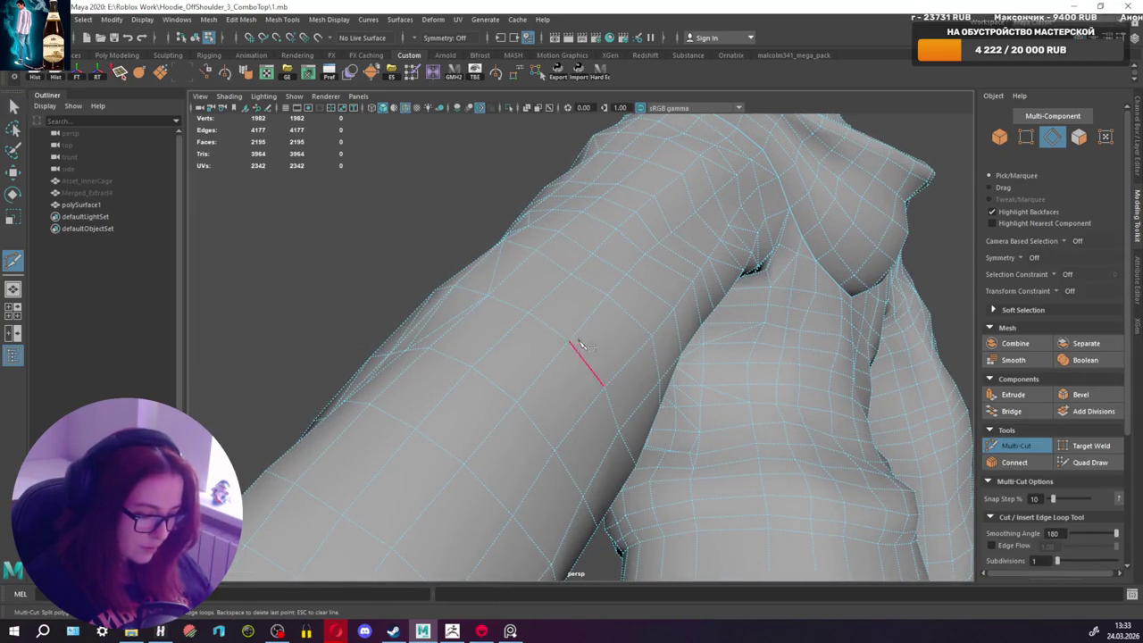
{"action": "key", "text": "q"}
{"action": "mouse_move", "coordinate": [564, 364]}
{"action": "left_mouse_down", "text": "alt"}
{"action": "mouse_move", "coordinate": [625, 434]}
{"action": "mouse_move", "coordinate": [582, 441]}
{"action": "mouse_move", "coordinate": [626, 349]}
{"action": "mouse_move", "coordinate": [616, 318]}
{"action": "mouse_move", "coordinate": [654, 329]}
{"action": "left_mouse_up", "text": "alt"}
Step: Finish a last sleeve cut, bringing the mesh to 2198 faces and 4180 edges
{"action": "left_click", "coordinate": [1009, 448]}
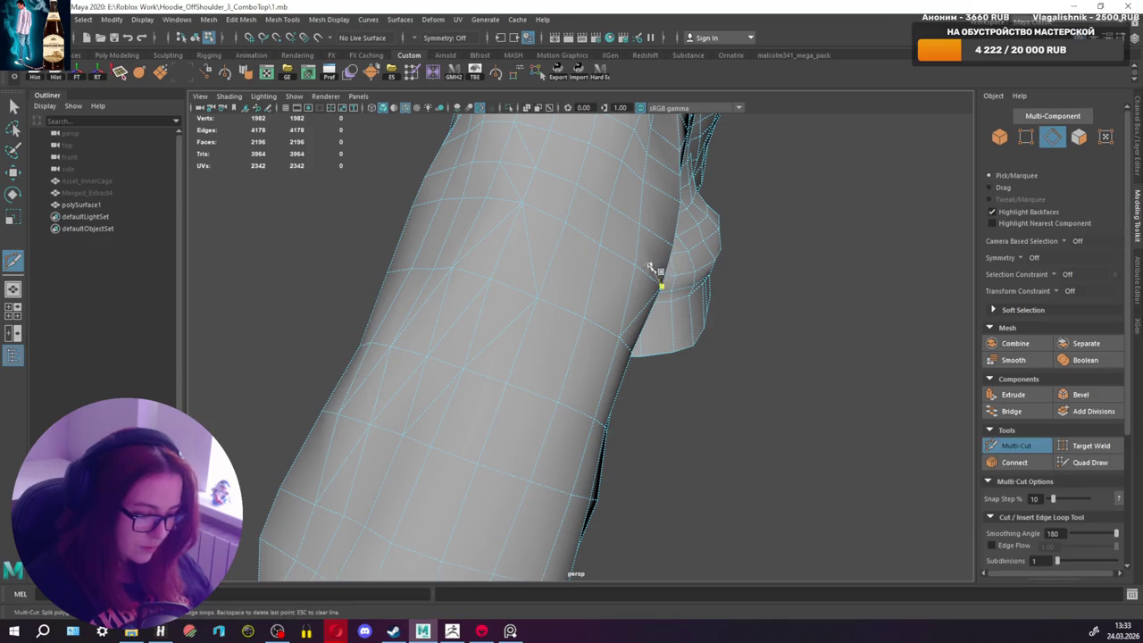
{"action": "left_click", "coordinate": [676, 249]}
{"action": "left_click_drag", "start_coordinate": [676, 249], "coordinate": [625, 268], "text": "alt"}
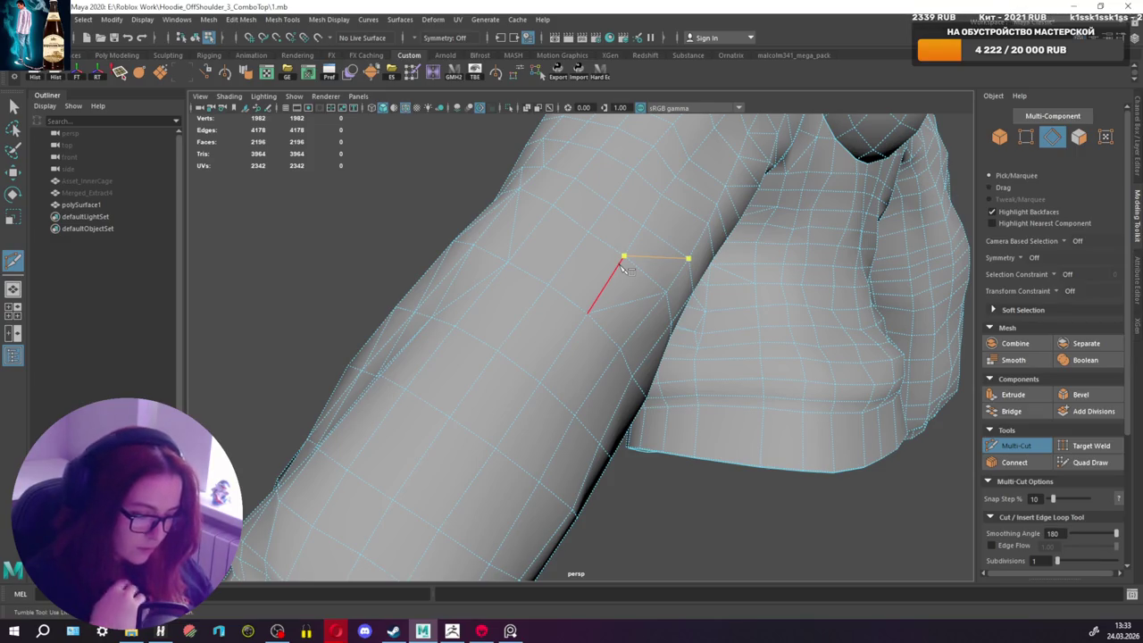
{"action": "mouse_move", "coordinate": [614, 272]}
{"action": "left_mouse_down", "text": "alt"}
{"action": "mouse_move", "coordinate": [946, 371]}
{"action": "mouse_move", "coordinate": [753, 362]}
{"action": "mouse_move", "coordinate": [679, 336]}
{"action": "left_mouse_up", "text": "alt"}
{"action": "left_click", "coordinate": [1024, 448]}
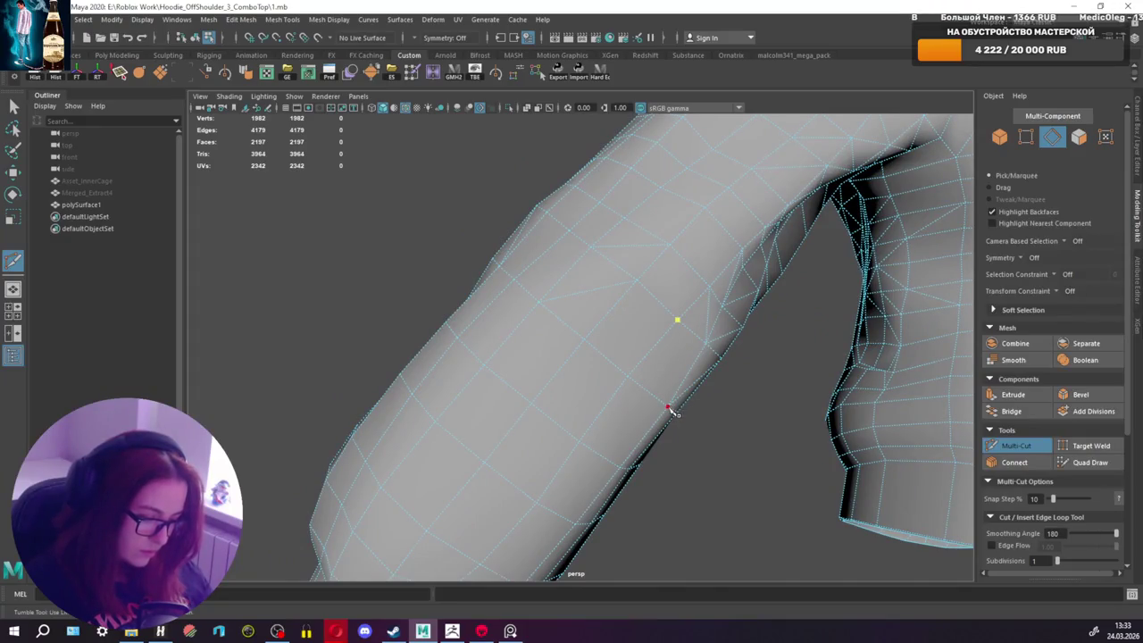
{"action": "key", "text": "q"}
{"action": "mouse_move", "coordinate": [637, 378]}
{"action": "left_mouse_down", "text": "alt"}
{"action": "mouse_move", "coordinate": [699, 368]}
{"action": "mouse_move", "coordinate": [715, 247]}
{"action": "mouse_move", "coordinate": [622, 250]}
{"action": "mouse_move", "coordinate": [611, 208]}
{"action": "mouse_move", "coordinate": [707, 227]}
{"action": "mouse_move", "coordinate": [625, 248]}
{"action": "mouse_move", "coordinate": [600, 229]}
{"action": "mouse_move", "coordinate": [594, 354]}
{"action": "mouse_move", "coordinate": [592, 327]}
{"action": "mouse_move", "coordinate": [648, 360]}
{"action": "left_mouse_up", "text": "alt"}
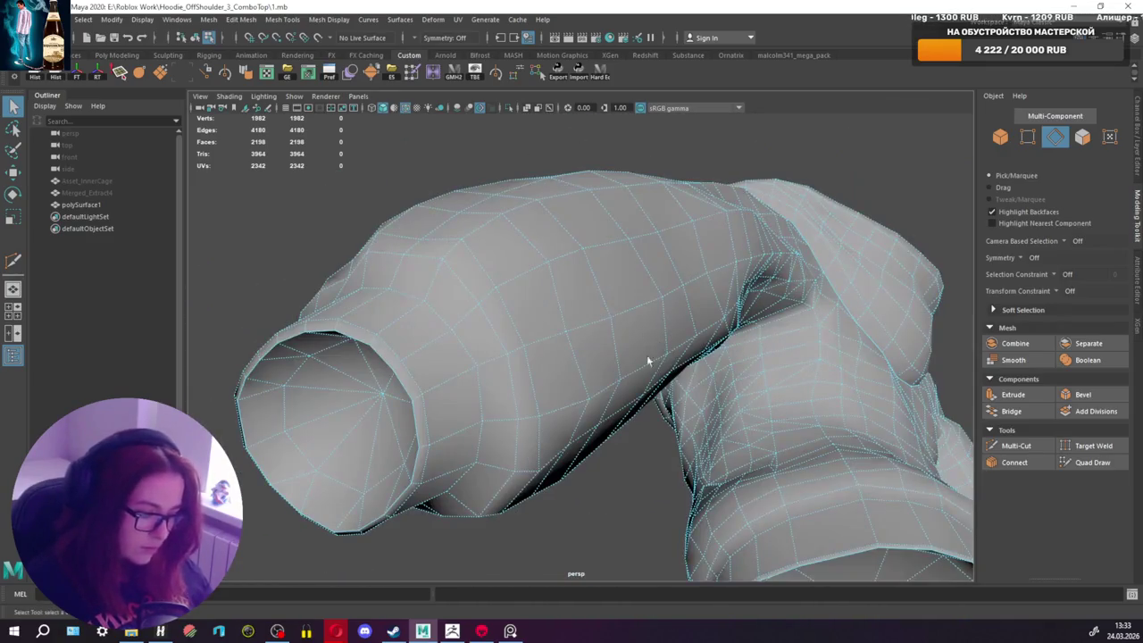
Step: Cut two edges on the forearm down to the sleeve's lower edge
{"action": "left_click", "coordinate": [1016, 445]}
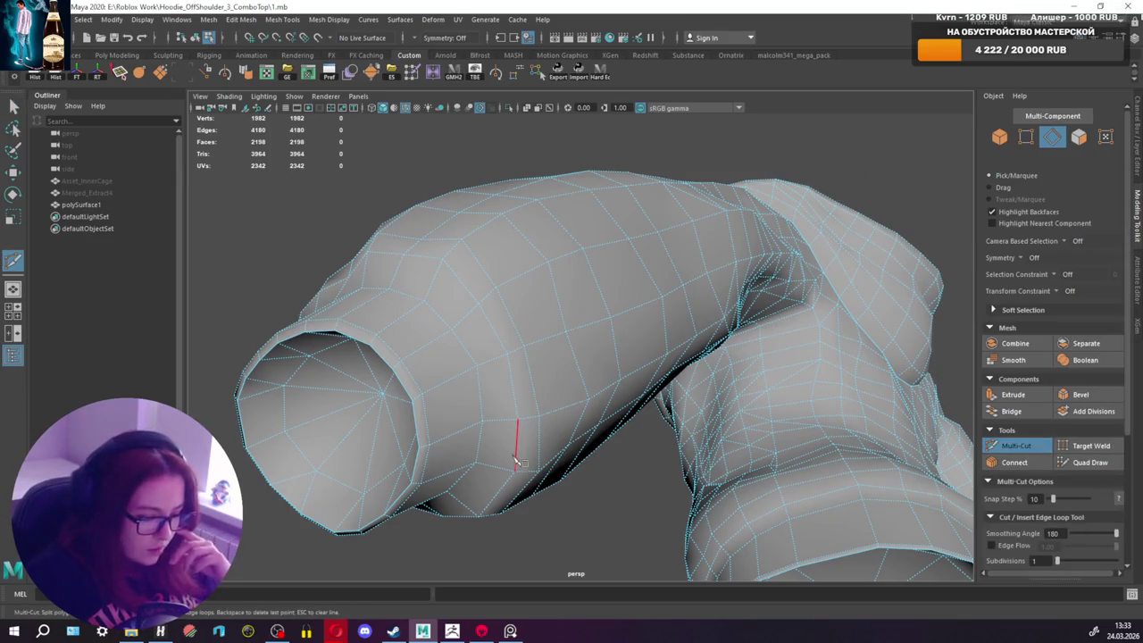
{"action": "left_click", "coordinate": [588, 402]}
{"action": "key", "text": "q"}
{"action": "mouse_move", "coordinate": [585, 401]}
{"action": "left_mouse_down", "text": "alt"}
{"action": "mouse_move", "coordinate": [608, 415]}
{"action": "mouse_move", "coordinate": [604, 395]}
{"action": "mouse_move", "coordinate": [548, 401]}
{"action": "left_mouse_up", "text": "alt"}
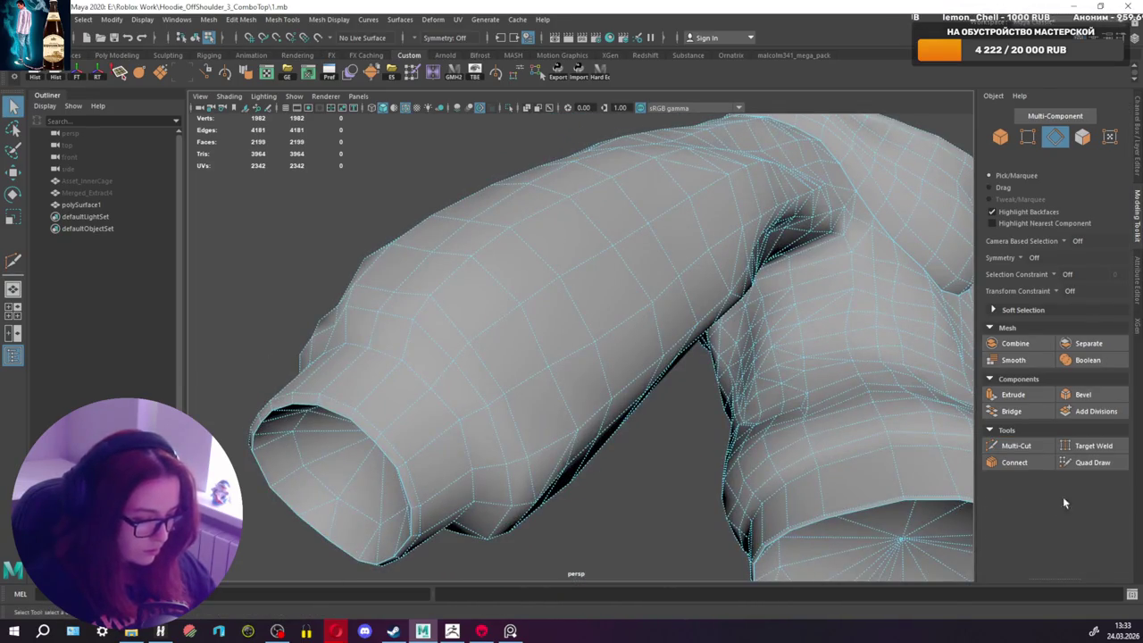
{"action": "left_click", "coordinate": [1017, 445]}
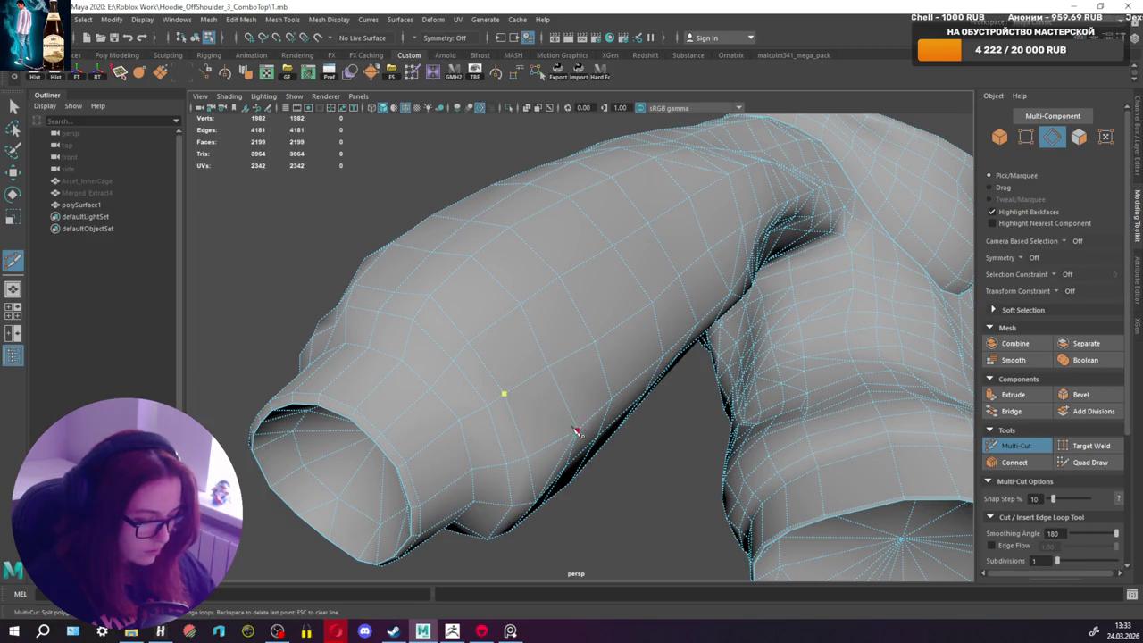
{"action": "mouse_move", "coordinate": [560, 379]}
{"action": "left_mouse_down", "text": "alt"}
{"action": "mouse_move", "coordinate": [732, 421]}
{"action": "mouse_move", "coordinate": [628, 418]}
{"action": "left_mouse_up", "text": "alt"}
{"action": "key", "text": "q"}
Step: Add cut edges on the lower sleeve near the cuff
{"action": "left_click", "coordinate": [1016, 446]}
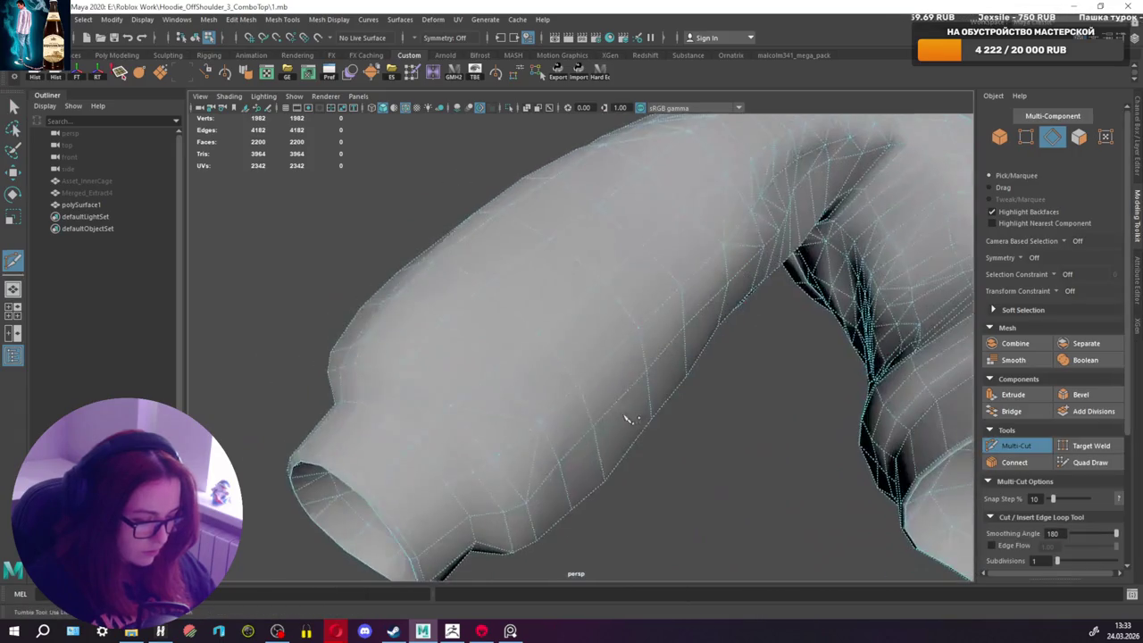
{"action": "left_click", "coordinate": [538, 337]}
{"action": "key", "text": "q"}
{"action": "mouse_move", "coordinate": [584, 365]}
{"action": "left_mouse_down", "text": "alt"}
{"action": "mouse_move", "coordinate": [670, 398]}
{"action": "mouse_move", "coordinate": [712, 393]}
{"action": "left_mouse_up", "text": "alt"}
{"action": "left_click", "coordinate": [1021, 447]}
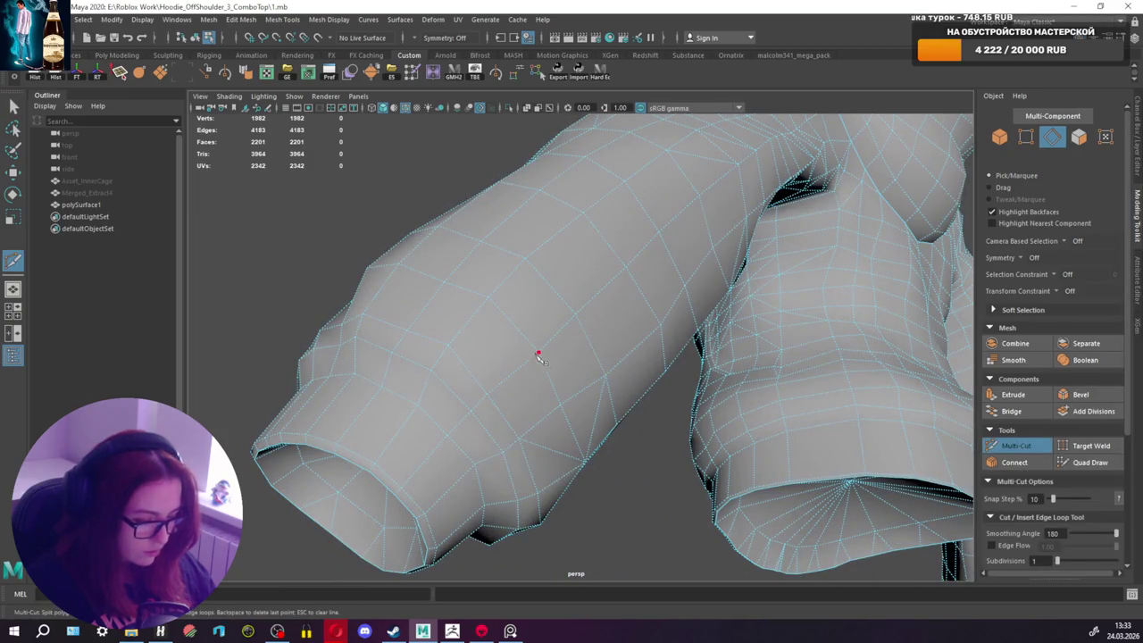
{"action": "key", "text": "q"}
{"action": "mouse_move", "coordinate": [565, 409]}
{"action": "left_mouse_down", "text": "alt"}
{"action": "mouse_move", "coordinate": [684, 349]}
{"action": "mouse_move", "coordinate": [684, 401]}
{"action": "mouse_move", "coordinate": [712, 413]}
{"action": "mouse_move", "coordinate": [625, 375]}
{"action": "left_mouse_up", "text": "alt"}
Step: Add a cut, then cut a new edge on the other sleeve
{"action": "key", "text": "ctrl+shift+x"}
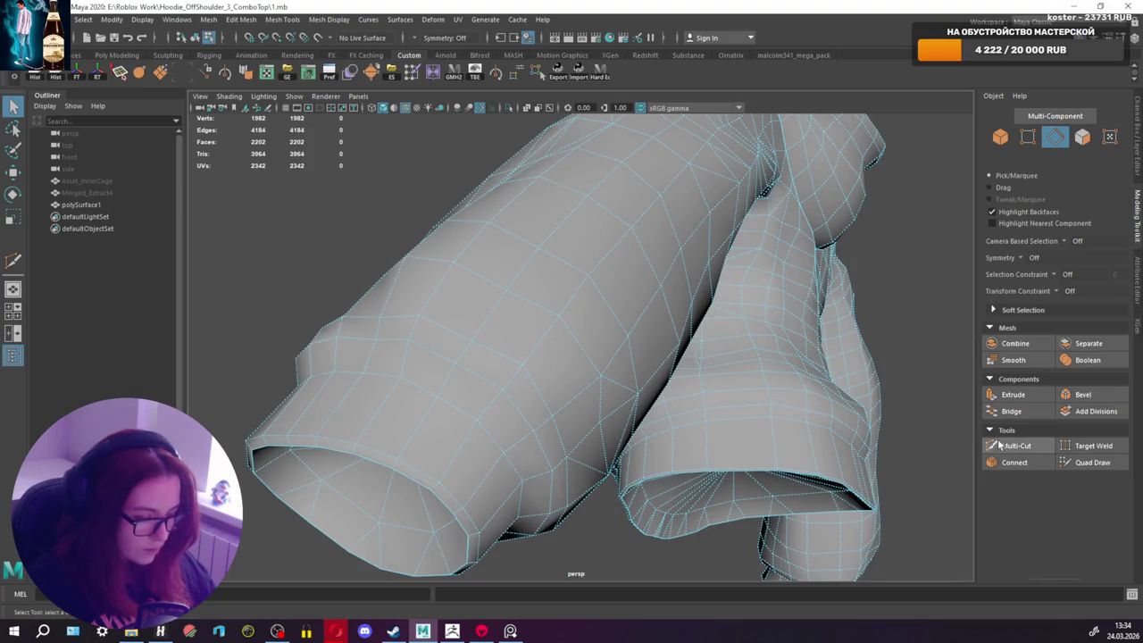
{"action": "key", "text": "q"}
{"action": "left_click_drag", "start_coordinate": [607, 382], "coordinate": [786, 385], "text": "alt"}
{"action": "left_click", "coordinate": [1015, 446]}
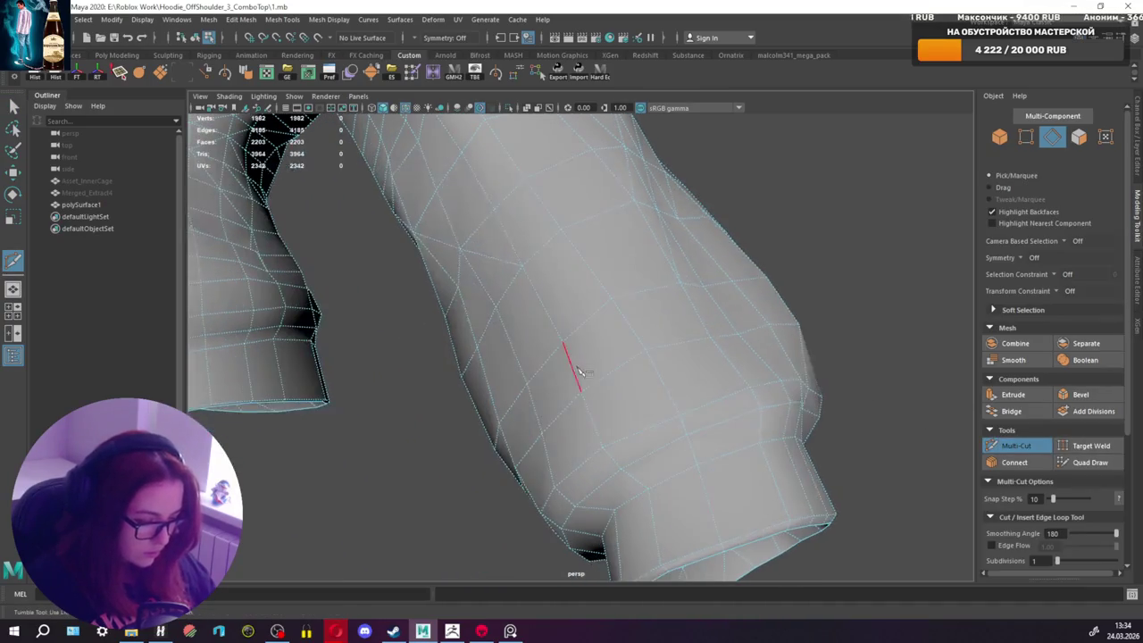
{"action": "left_click", "coordinate": [645, 352]}
{"action": "key", "text": "q"}
{"action": "mouse_move", "coordinate": [563, 383]}
{"action": "left_mouse_down", "text": "alt"}
{"action": "mouse_move", "coordinate": [544, 339]}
{"action": "mouse_move", "coordinate": [530, 369]}
{"action": "left_mouse_up", "text": "alt"}
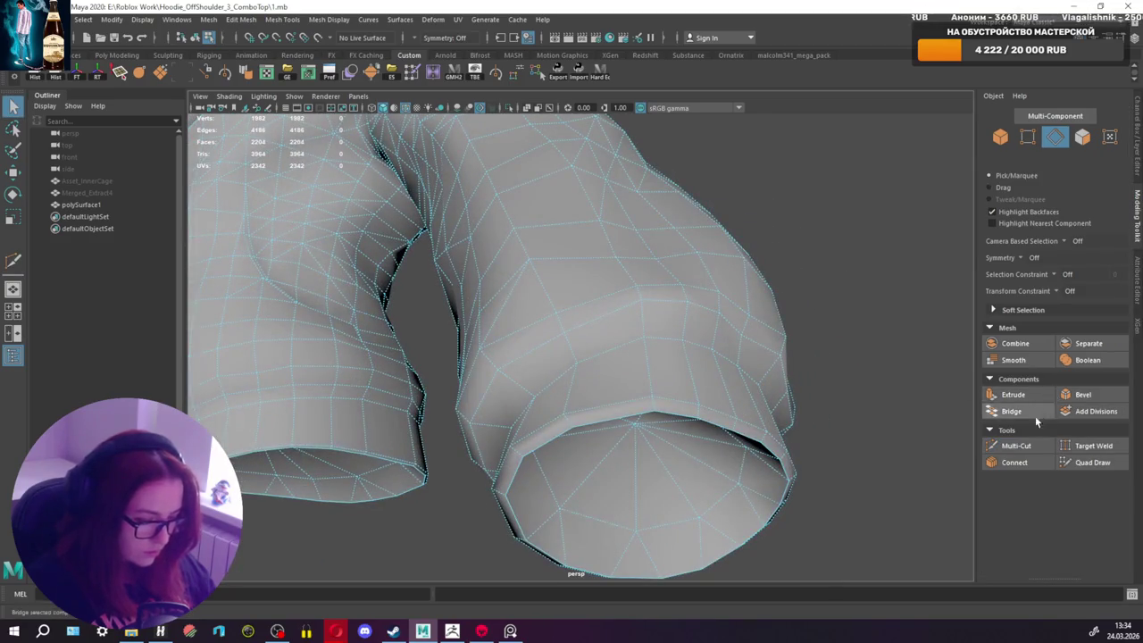
Step: Cut two more forearm edges near the cuff, reaching 2206 faces, then view the whole hoodie
{"action": "left_click", "coordinate": [1013, 446]}
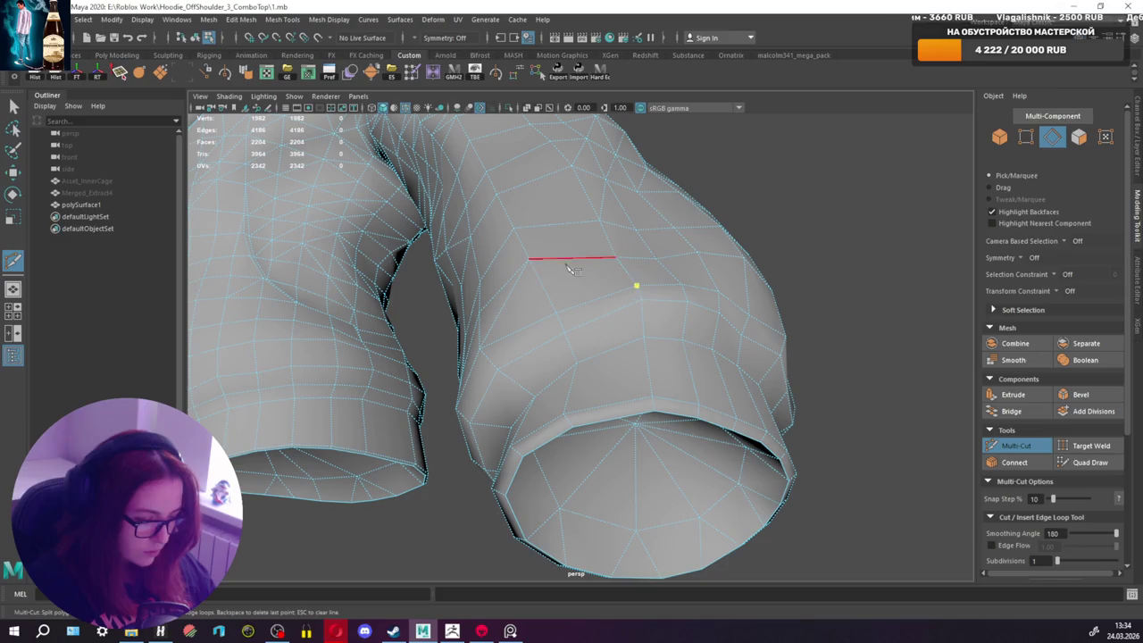
{"action": "key", "text": "q"}
{"action": "mouse_move", "coordinate": [582, 277]}
{"action": "left_mouse_down", "text": "alt"}
{"action": "mouse_move", "coordinate": [620, 286]}
{"action": "mouse_move", "coordinate": [676, 273]}
{"action": "mouse_move", "coordinate": [623, 283]}
{"action": "mouse_move", "coordinate": [594, 306]}
{"action": "mouse_move", "coordinate": [538, 312]}
{"action": "mouse_move", "coordinate": [572, 324]}
{"action": "mouse_move", "coordinate": [459, 324]}
{"action": "mouse_move", "coordinate": [377, 357]}
{"action": "mouse_move", "coordinate": [464, 358]}
{"action": "left_mouse_up", "text": "alt"}
{"action": "left_click", "coordinate": [1012, 444]}
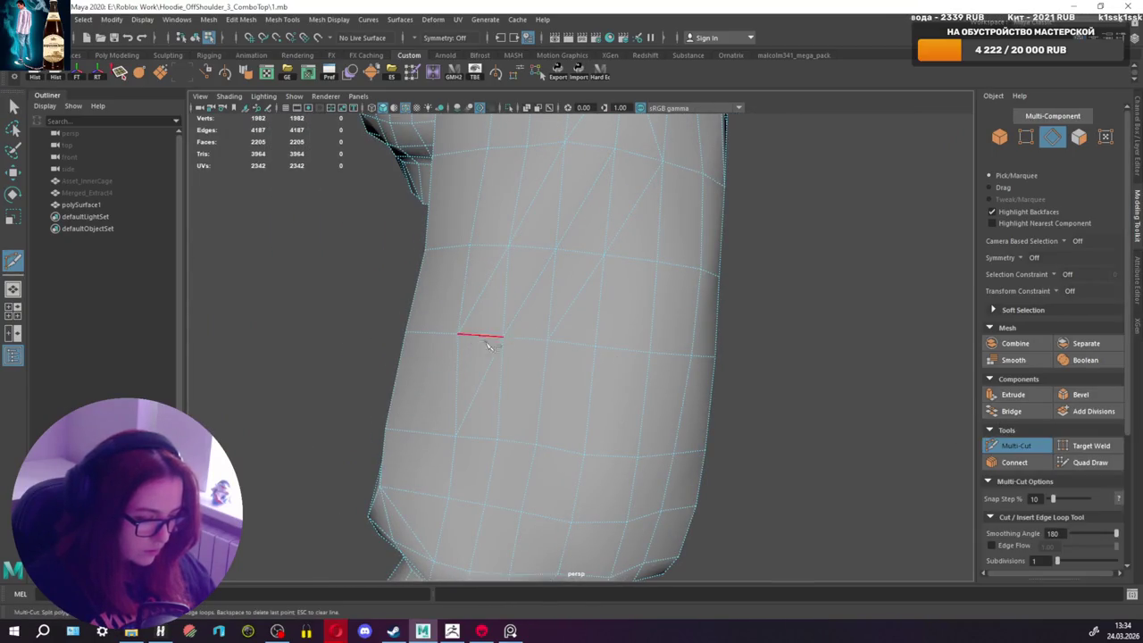
{"action": "left_click", "coordinate": [407, 425]}
{"action": "key", "text": "q"}
{"action": "mouse_move", "coordinate": [407, 425]}
{"action": "left_mouse_down", "text": "alt"}
{"action": "mouse_move", "coordinate": [518, 339]}
{"action": "mouse_move", "coordinate": [492, 349]}
{"action": "mouse_move", "coordinate": [577, 298]}
{"action": "mouse_move", "coordinate": [575, 314]}
{"action": "mouse_move", "coordinate": [607, 331]}
{"action": "mouse_move", "coordinate": [500, 366]}
{"action": "mouse_move", "coordinate": [584, 393]}
{"action": "mouse_move", "coordinate": [542, 381]}
{"action": "mouse_move", "coordinate": [540, 403]}
{"action": "mouse_move", "coordinate": [604, 390]}
{"action": "mouse_move", "coordinate": [593, 406]}
{"action": "mouse_move", "coordinate": [633, 378]}
{"action": "mouse_move", "coordinate": [725, 355]}
{"action": "mouse_move", "coordinate": [713, 371]}
{"action": "left_mouse_up", "text": "alt"}
{"action": "scroll", "coordinate": [582, 347], "scroll_direction": "up", "scroll_amount": 3}
{"action": "mouse_move", "coordinate": [660, 367]}
{"action": "left_mouse_down", "text": "alt"}
{"action": "mouse_move", "coordinate": [620, 351]}
{"action": "mouse_move", "coordinate": [669, 327]}
{"action": "mouse_move", "coordinate": [595, 330]}
{"action": "mouse_move", "coordinate": [622, 332]}
{"action": "mouse_move", "coordinate": [636, 366]}
{"action": "mouse_move", "coordinate": [694, 378]}
{"action": "left_mouse_up", "text": "alt"}
{"action": "scroll", "coordinate": [692, 322], "scroll_direction": "down", "scroll_amount": 3}
Step: Cut two new edges along the hem just above the waistband
{"action": "scroll", "coordinate": [621, 332], "scroll_direction": "up", "scroll_amount": 4}
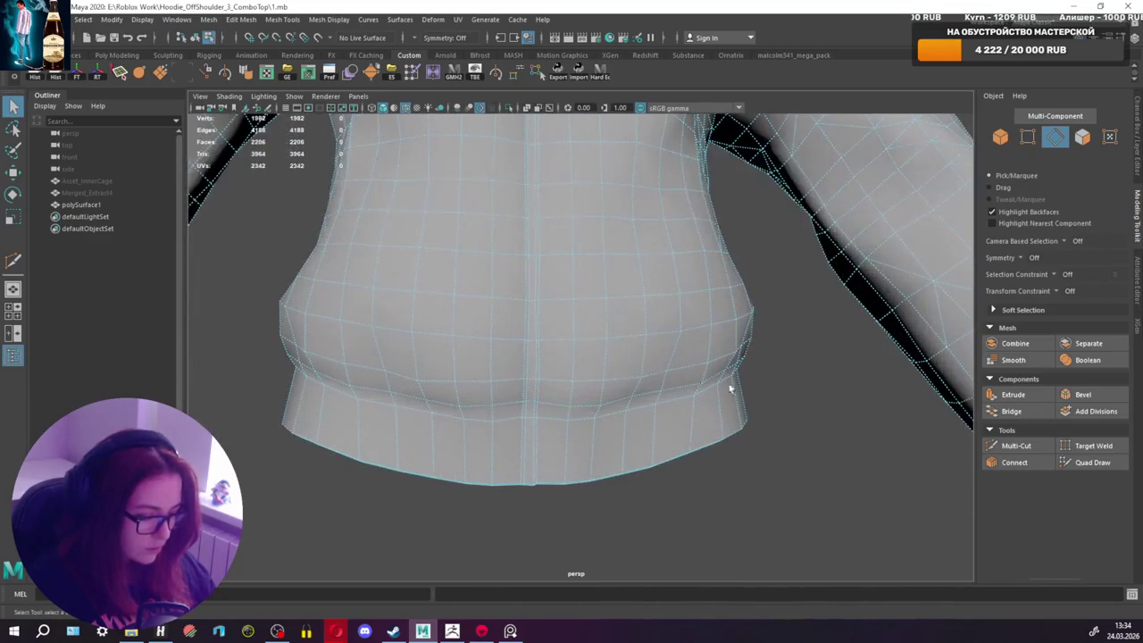
{"action": "key", "text": "ctrl+shift+x"}
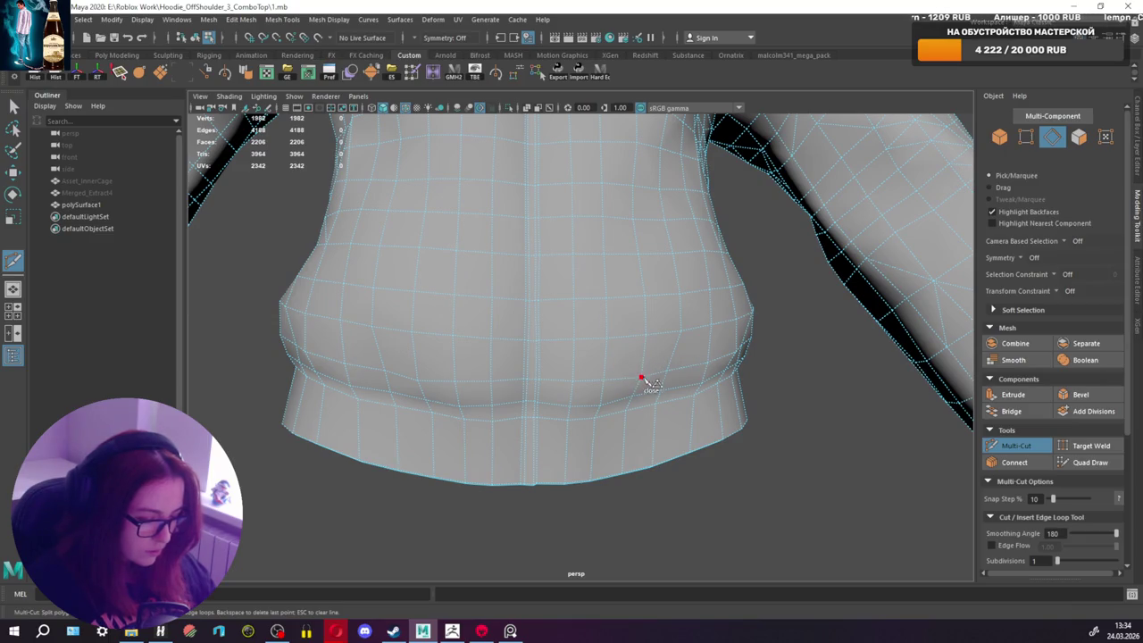
{"action": "key", "text": "q"}
{"action": "mouse_move", "coordinate": [679, 331]}
{"action": "left_mouse_down", "text": "alt"}
{"action": "mouse_move", "coordinate": [722, 331]}
{"action": "mouse_move", "coordinate": [720, 319]}
{"action": "mouse_move", "coordinate": [741, 339]}
{"action": "left_mouse_up", "text": "alt"}
{"action": "left_click", "coordinate": [1039, 448]}
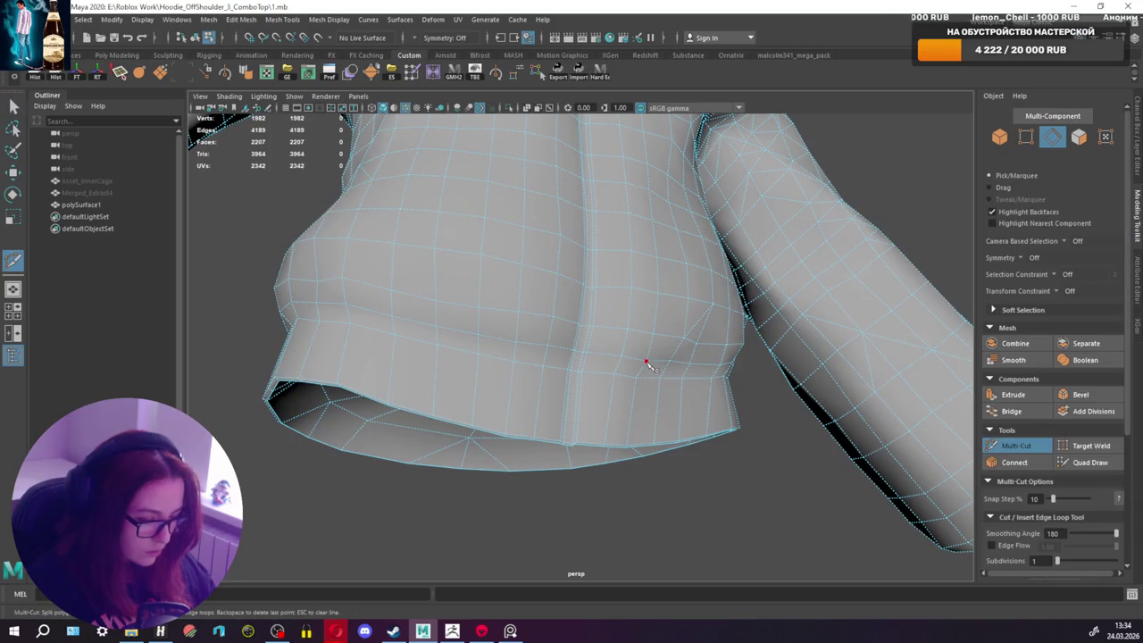
{"action": "left_click", "coordinate": [684, 340]}
{"action": "key", "text": "q"}
Step: Add another cut across the hem, reaching 2210 faces and 4192 edges
{"action": "mouse_move", "coordinate": [669, 357]}
{"action": "left_mouse_down", "text": "alt"}
{"action": "mouse_move", "coordinate": [643, 414]}
{"action": "mouse_move", "coordinate": [620, 404]}
{"action": "mouse_move", "coordinate": [574, 421]}
{"action": "mouse_move", "coordinate": [611, 402]}
{"action": "left_mouse_up", "text": "alt"}
{"action": "left_click", "coordinate": [1018, 445]}
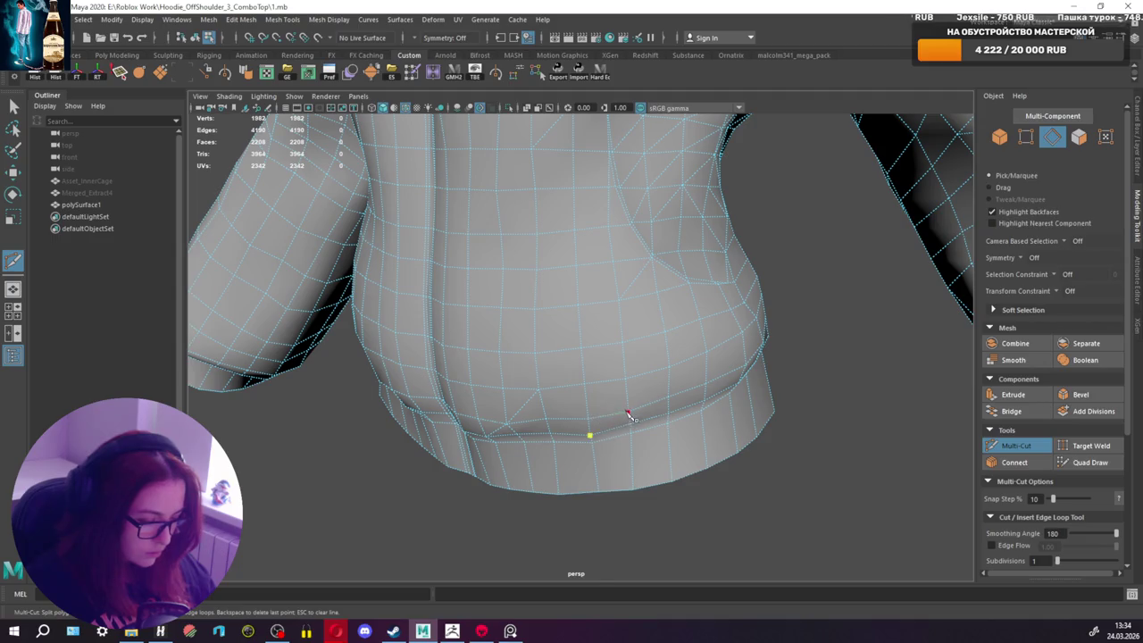
{"action": "key", "text": "q"}
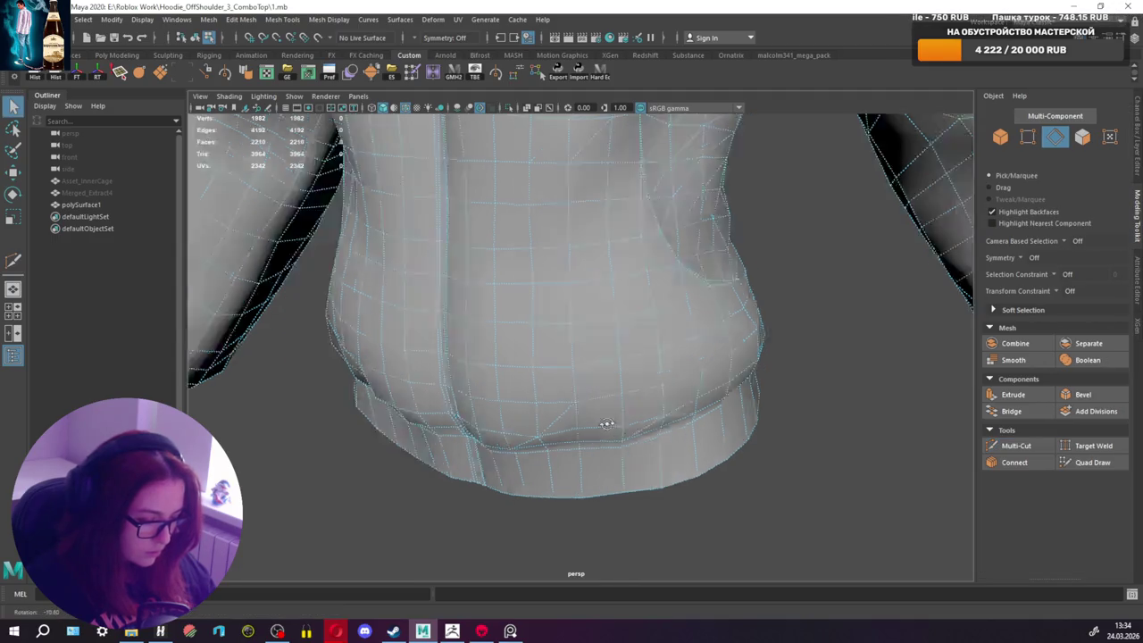
{"action": "left_click_drag", "start_coordinate": [674, 419], "coordinate": [633, 423], "text": "alt"}
{"action": "left_click", "coordinate": [1004, 446]}
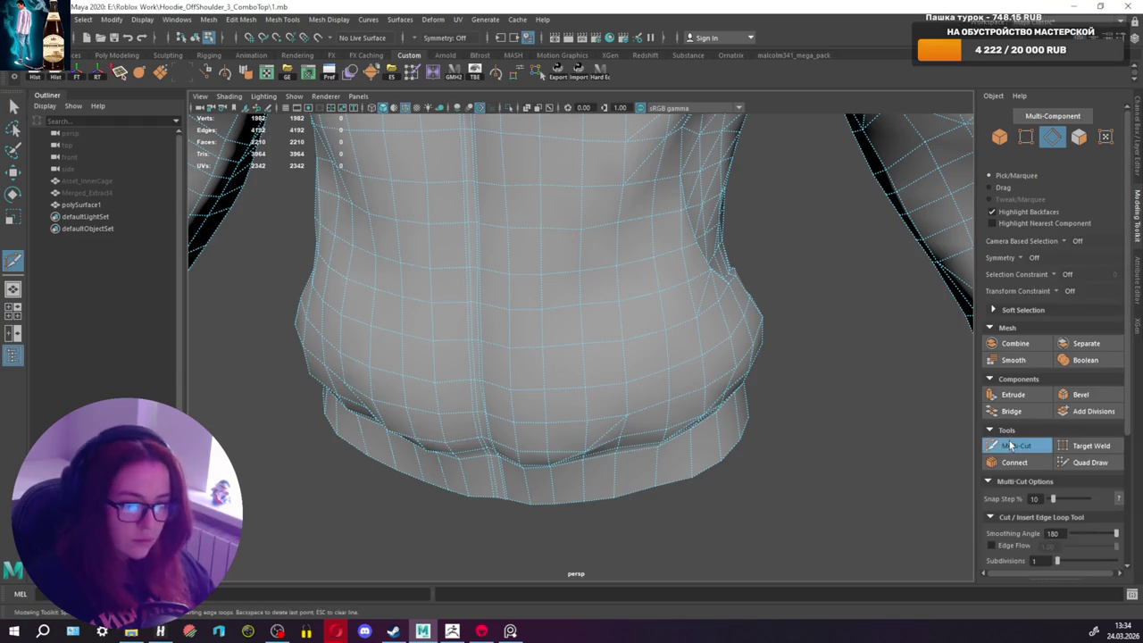
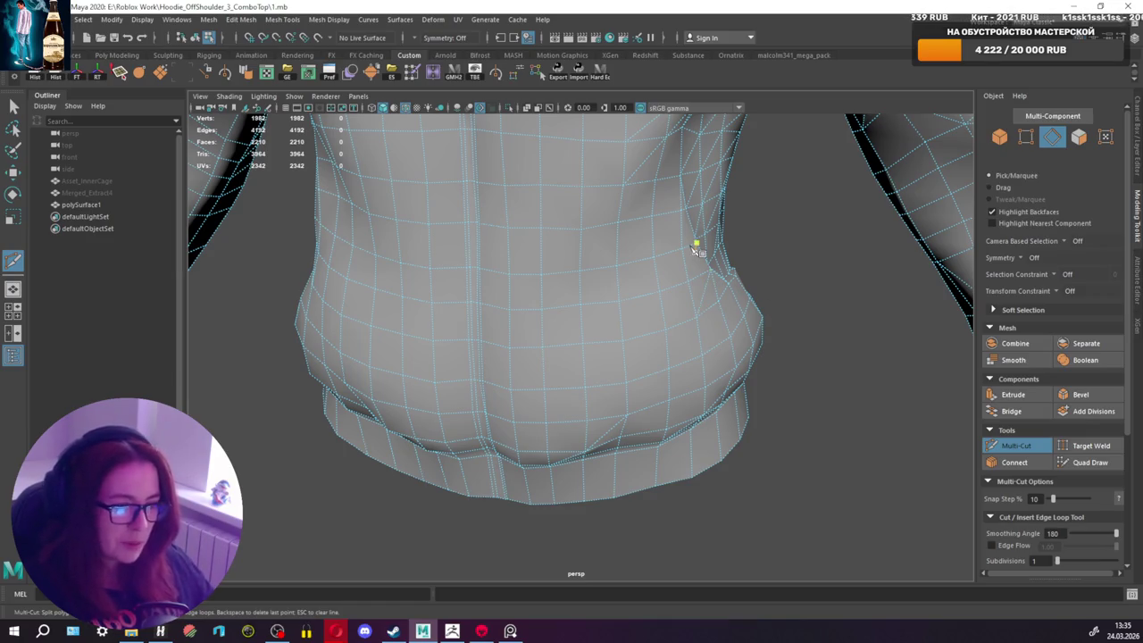
Step: Finish a two-point Multi-Cut edge across the lower torso faces
{"action": "middle_click_drag", "start_coordinate": [485, 357], "coordinate": [573, 348], "text": "alt"}
{"action": "mouse_move", "coordinate": [573, 348]}
{"action": "left_mouse_down", "text": "alt"}
{"action": "mouse_move", "coordinate": [643, 313]}
{"action": "mouse_move", "coordinate": [630, 375]}
{"action": "mouse_move", "coordinate": [650, 353]}
{"action": "mouse_move", "coordinate": [652, 362]}
{"action": "mouse_move", "coordinate": [585, 366]}
{"action": "left_mouse_up", "text": "alt"}
{"action": "left_click", "coordinate": [591, 369]}
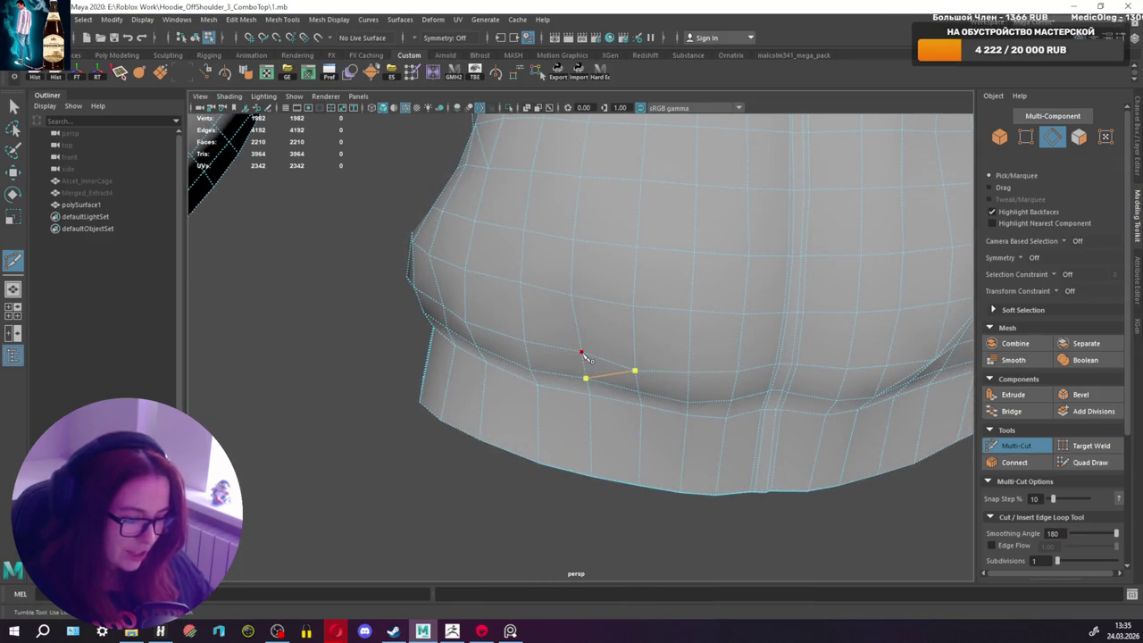
{"action": "key", "text": "q"}
Step: Cut a new edge just above the waistband and another splitting the waist faces
{"action": "mouse_move", "coordinate": [562, 331]}
{"action": "left_mouse_down", "text": "alt"}
{"action": "mouse_move", "coordinate": [554, 355]}
{"action": "mouse_move", "coordinate": [574, 365]}
{"action": "mouse_move", "coordinate": [637, 350]}
{"action": "left_mouse_up", "text": "alt"}
{"action": "key", "text": "y"}
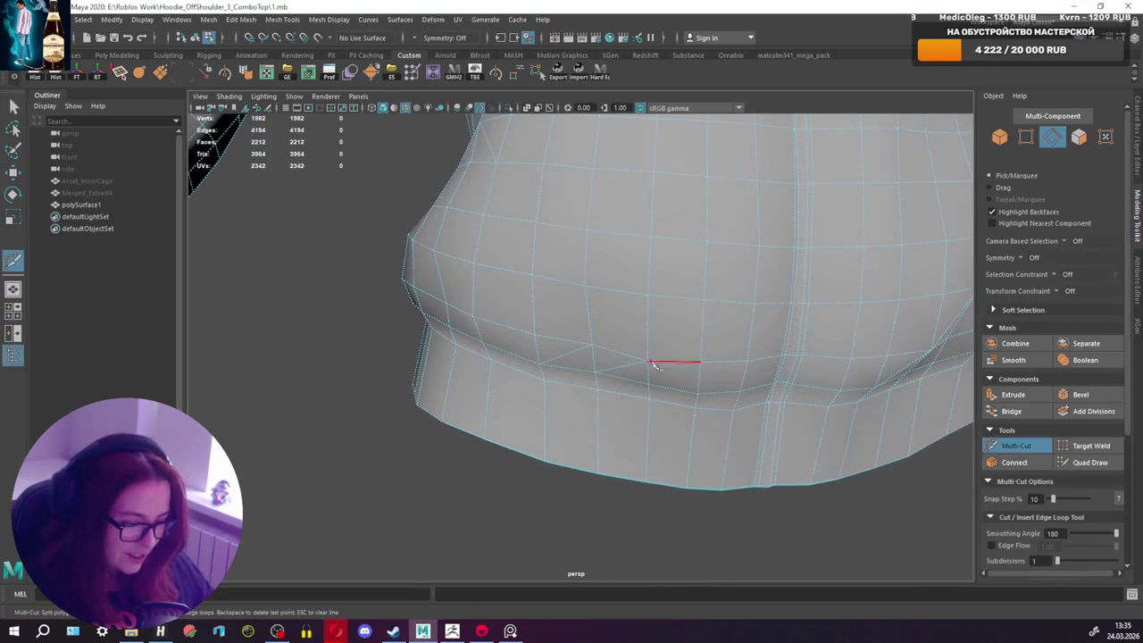
{"action": "key", "text": "q"}
{"action": "mouse_move", "coordinate": [748, 394]}
{"action": "left_mouse_down", "text": "alt"}
{"action": "mouse_move", "coordinate": [720, 378]}
{"action": "mouse_move", "coordinate": [688, 408]}
{"action": "mouse_move", "coordinate": [684, 394]}
{"action": "mouse_move", "coordinate": [643, 408]}
{"action": "mouse_move", "coordinate": [689, 401]}
{"action": "mouse_move", "coordinate": [658, 379]}
{"action": "mouse_move", "coordinate": [669, 403]}
{"action": "mouse_move", "coordinate": [643, 409]}
{"action": "mouse_move", "coordinate": [688, 403]}
{"action": "mouse_move", "coordinate": [673, 391]}
{"action": "left_mouse_up", "text": "alt"}
{"action": "right_click_drag", "start_coordinate": [674, 390], "coordinate": [647, 393], "text": "shift"}
{"action": "left_click_drag", "start_coordinate": [647, 393], "coordinate": [659, 378], "text": "alt"}
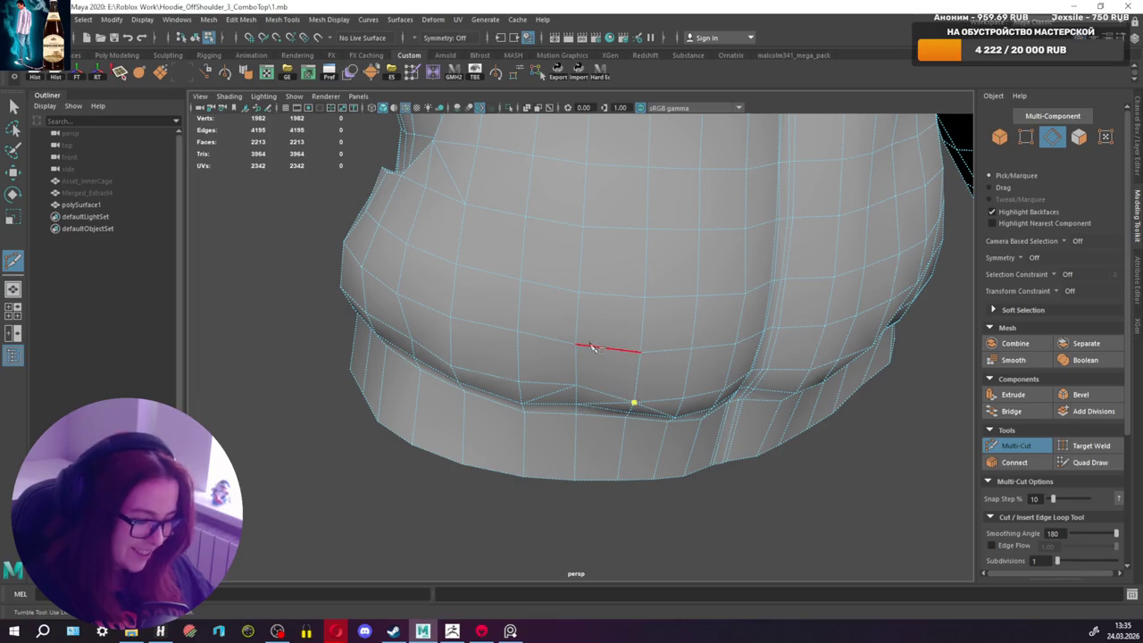
{"action": "key", "text": "q"}
Step: Add another short edge cut across the hoodie's waist
{"action": "mouse_move", "coordinate": [553, 375]}
{"action": "left_mouse_down", "text": "alt"}
{"action": "mouse_move", "coordinate": [524, 401]}
{"action": "mouse_move", "coordinate": [616, 408]}
{"action": "mouse_move", "coordinate": [581, 408]}
{"action": "mouse_move", "coordinate": [591, 393]}
{"action": "left_mouse_up", "text": "alt"}
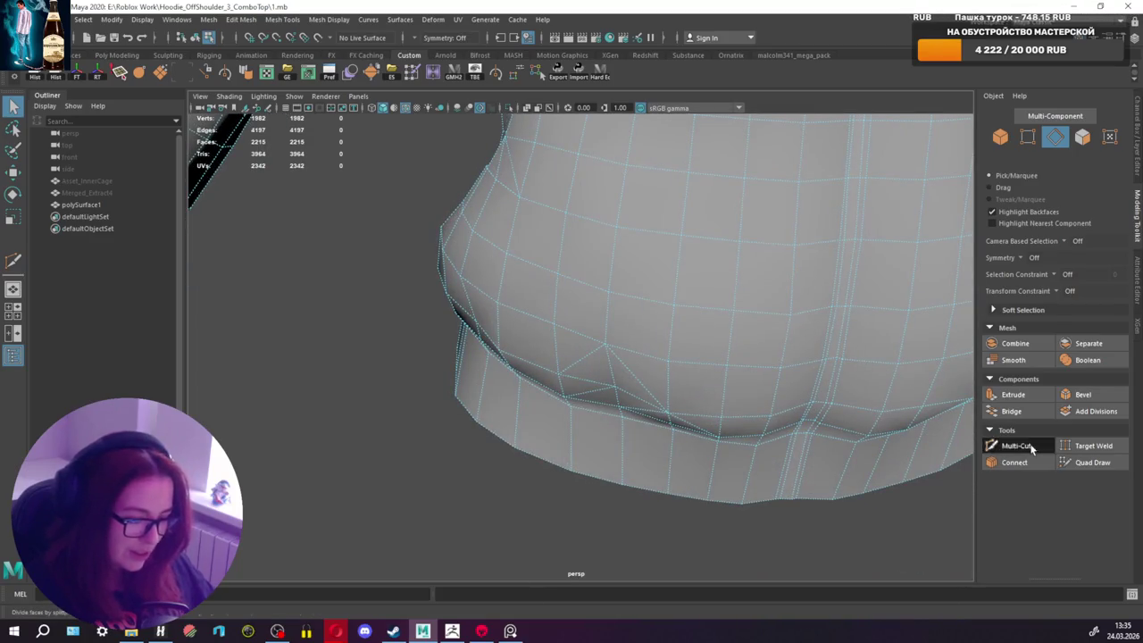
{"action": "left_click", "coordinate": [1013, 445]}
{"action": "left_click", "coordinate": [554, 325]}
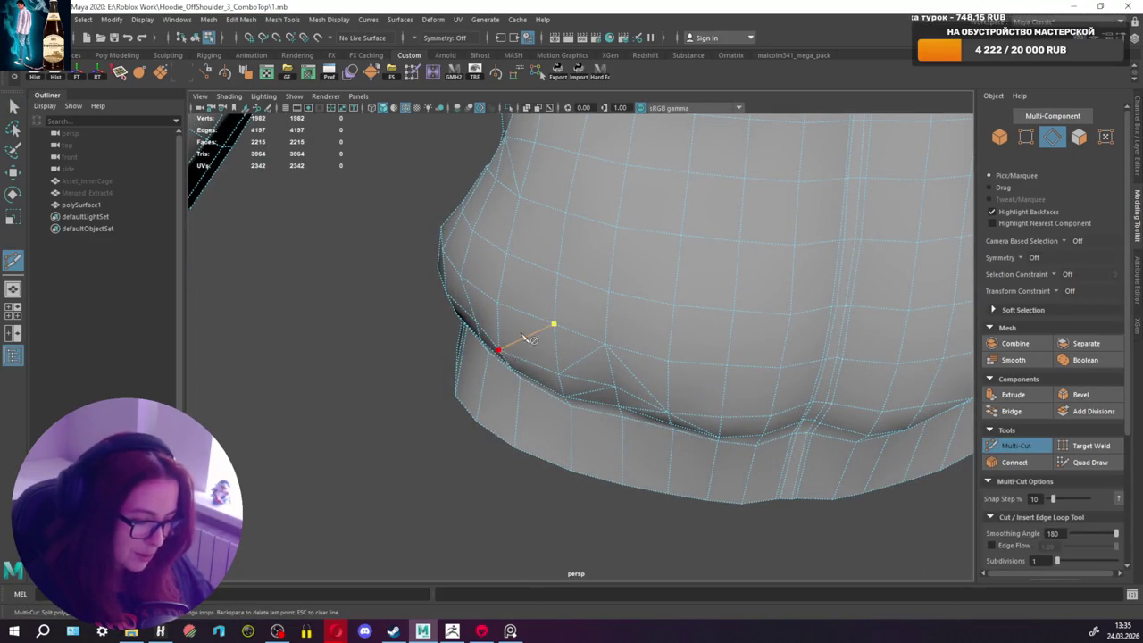
{"action": "mouse_move", "coordinate": [558, 295]}
{"action": "left_mouse_down", "text": "alt"}
{"action": "mouse_move", "coordinate": [658, 324]}
{"action": "mouse_move", "coordinate": [675, 299]}
{"action": "left_mouse_up", "text": "alt"}
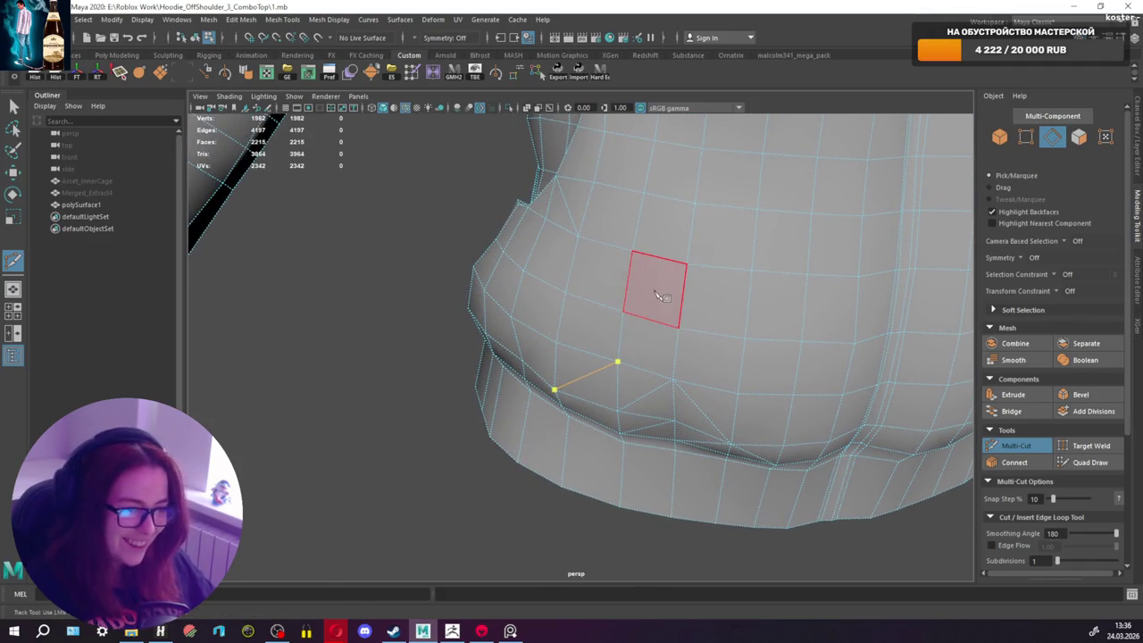
{"action": "left_click", "coordinate": [1015, 446]}
{"action": "mouse_move", "coordinate": [906, 432]}
{"action": "left_mouse_down", "text": "alt"}
{"action": "mouse_move", "coordinate": [467, 338]}
{"action": "mouse_move", "coordinate": [655, 376]}
{"action": "left_mouse_up", "text": "alt"}
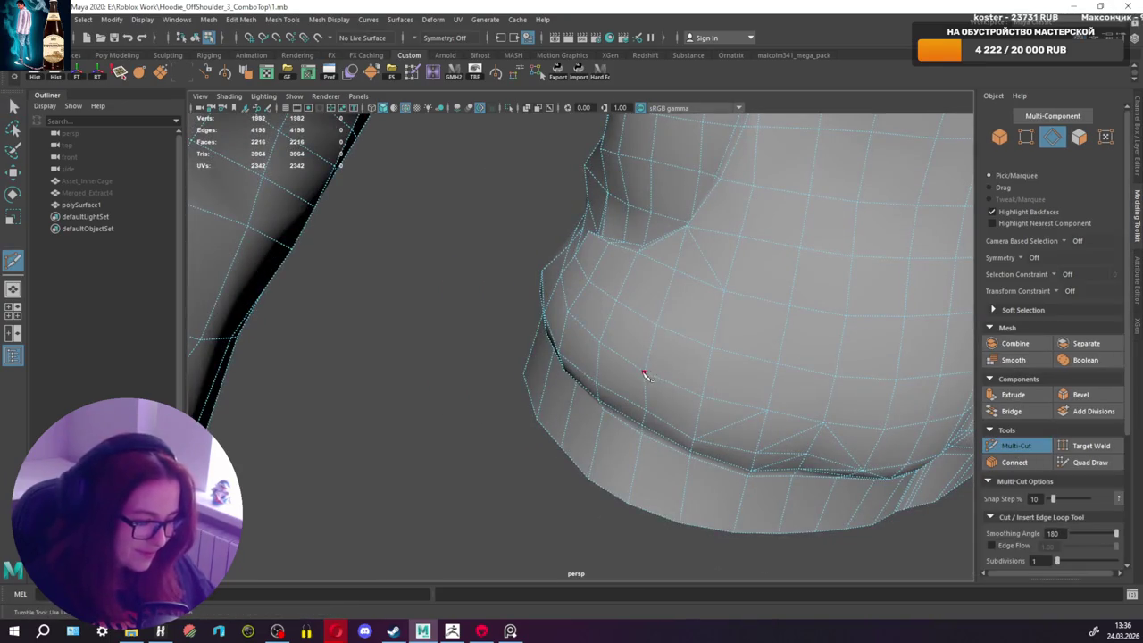
{"action": "key", "text": "q"}
Step: Cut more edges along the side of the torso near the waist, reaching 2223 faces
{"action": "mouse_move", "coordinate": [601, 328]}
{"action": "left_mouse_down", "text": "alt"}
{"action": "mouse_move", "coordinate": [610, 314]}
{"action": "mouse_move", "coordinate": [943, 451]}
{"action": "left_mouse_up", "text": "alt"}
{"action": "left_click", "coordinate": [1015, 446]}
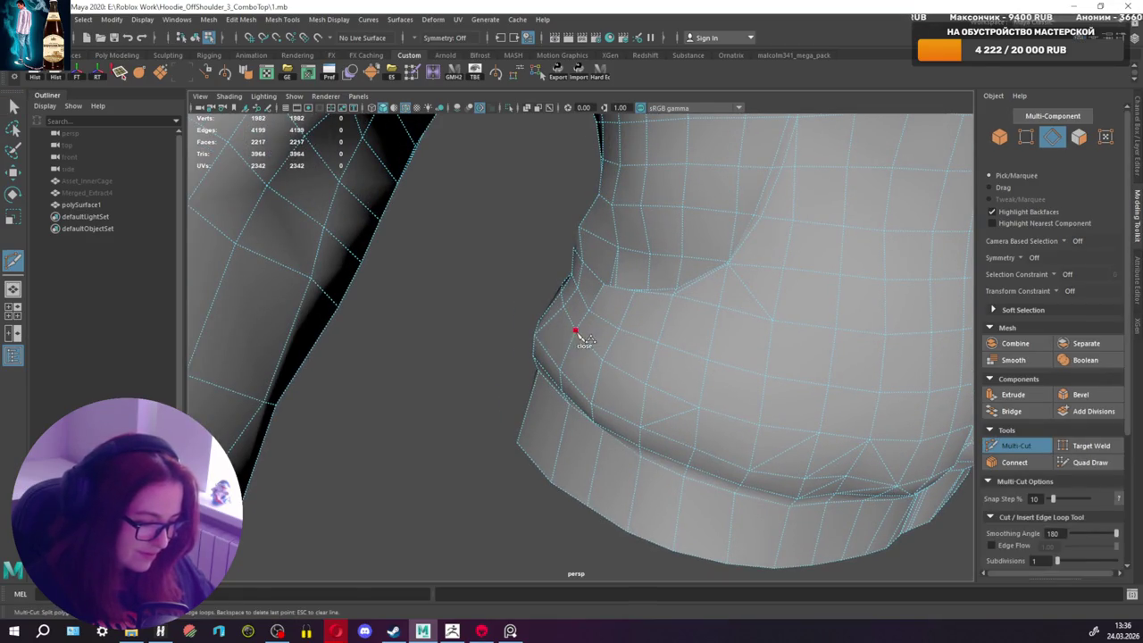
{"action": "key", "text": "q"}
{"action": "mouse_move", "coordinate": [467, 353]}
{"action": "left_mouse_down", "text": "alt"}
{"action": "mouse_move", "coordinate": [668, 340]}
{"action": "mouse_move", "coordinate": [513, 385]}
{"action": "left_mouse_up", "text": "alt"}
{"action": "scroll", "coordinate": [714, 380], "scroll_direction": "down", "scroll_amount": 3}
{"action": "mouse_move", "coordinate": [714, 380]}
{"action": "left_mouse_down", "text": "alt"}
{"action": "mouse_move", "coordinate": [648, 351]}
{"action": "mouse_move", "coordinate": [617, 383]}
{"action": "mouse_move", "coordinate": [712, 325]}
{"action": "mouse_move", "coordinate": [650, 345]}
{"action": "mouse_move", "coordinate": [697, 344]}
{"action": "mouse_move", "coordinate": [643, 348]}
{"action": "mouse_move", "coordinate": [702, 340]}
{"action": "mouse_move", "coordinate": [681, 341]}
{"action": "mouse_move", "coordinate": [645, 315]}
{"action": "left_mouse_up", "text": "alt"}
{"action": "left_click", "coordinate": [1018, 446]}
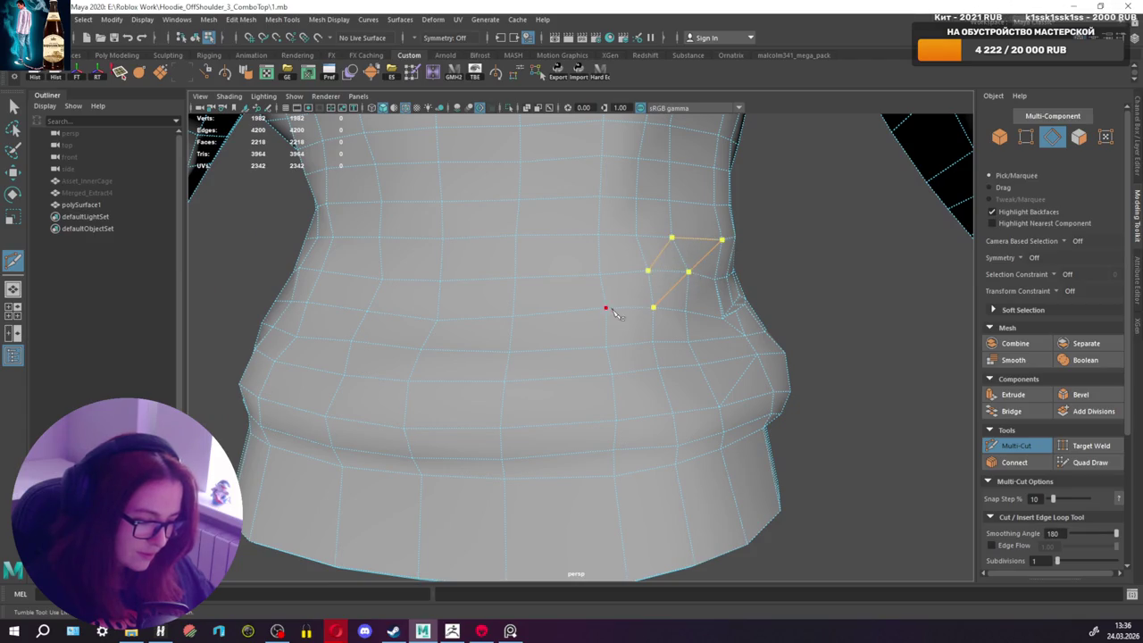
{"action": "key", "text": "q"}
{"action": "mouse_move", "coordinate": [612, 317]}
{"action": "left_mouse_down", "text": "alt"}
{"action": "mouse_move", "coordinate": [742, 327]}
{"action": "mouse_move", "coordinate": [722, 325]}
{"action": "left_mouse_up", "text": "alt"}
Step: Add an edge cut across the front of the torso
{"action": "left_click", "coordinate": [992, 445]}
{"action": "mouse_move", "coordinate": [634, 389]}
{"action": "left_mouse_down", "text": "alt"}
{"action": "mouse_move", "coordinate": [674, 389]}
{"action": "mouse_move", "coordinate": [756, 327]}
{"action": "mouse_move", "coordinate": [712, 295]}
{"action": "mouse_move", "coordinate": [662, 326]}
{"action": "mouse_move", "coordinate": [605, 325]}
{"action": "mouse_move", "coordinate": [730, 326]}
{"action": "mouse_move", "coordinate": [671, 338]}
{"action": "left_mouse_up", "text": "alt"}
{"action": "key", "text": "q"}
{"action": "left_click_drag", "start_coordinate": [766, 317], "coordinate": [881, 357], "text": "alt"}
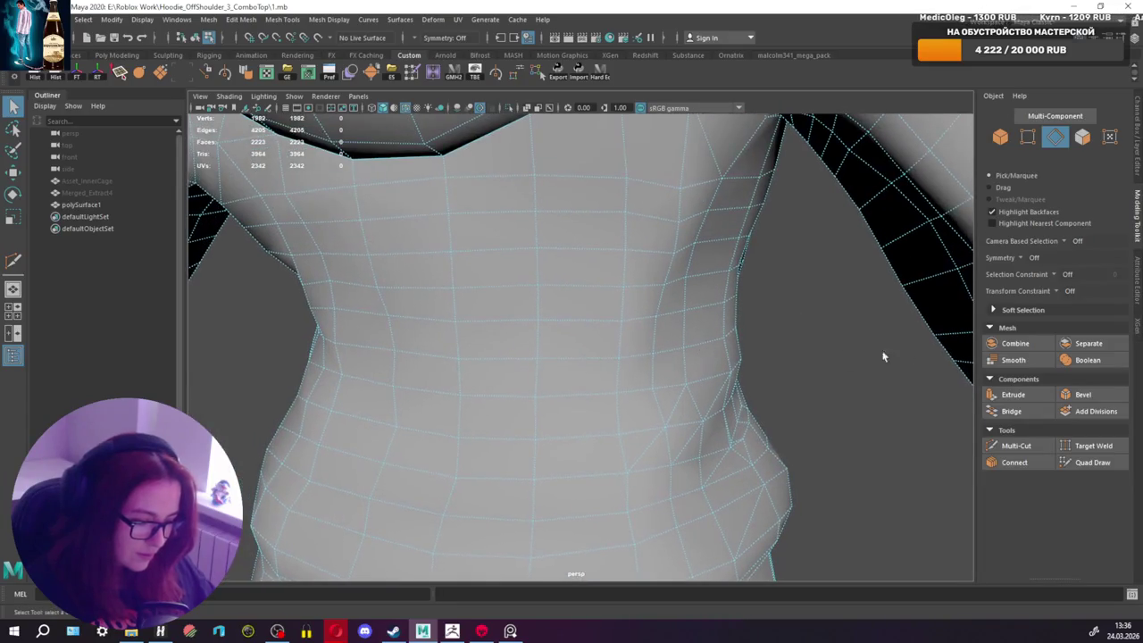
Step: Cut a new edge between two points across the chest
{"action": "left_click", "coordinate": [1015, 445]}
{"action": "mouse_move", "coordinate": [653, 326]}
{"action": "left_mouse_down", "text": "alt"}
{"action": "mouse_move", "coordinate": [687, 299]}
{"action": "mouse_move", "coordinate": [621, 304]}
{"action": "left_mouse_up", "text": "alt"}
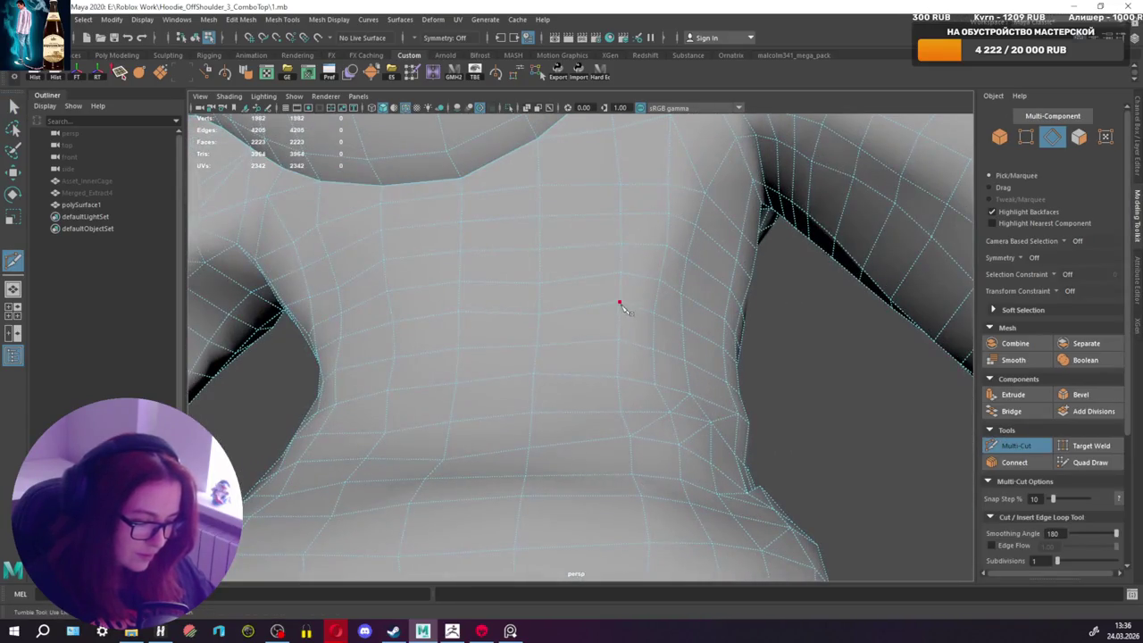
{"action": "left_click", "coordinate": [661, 282]}
{"action": "key", "text": "Return"}
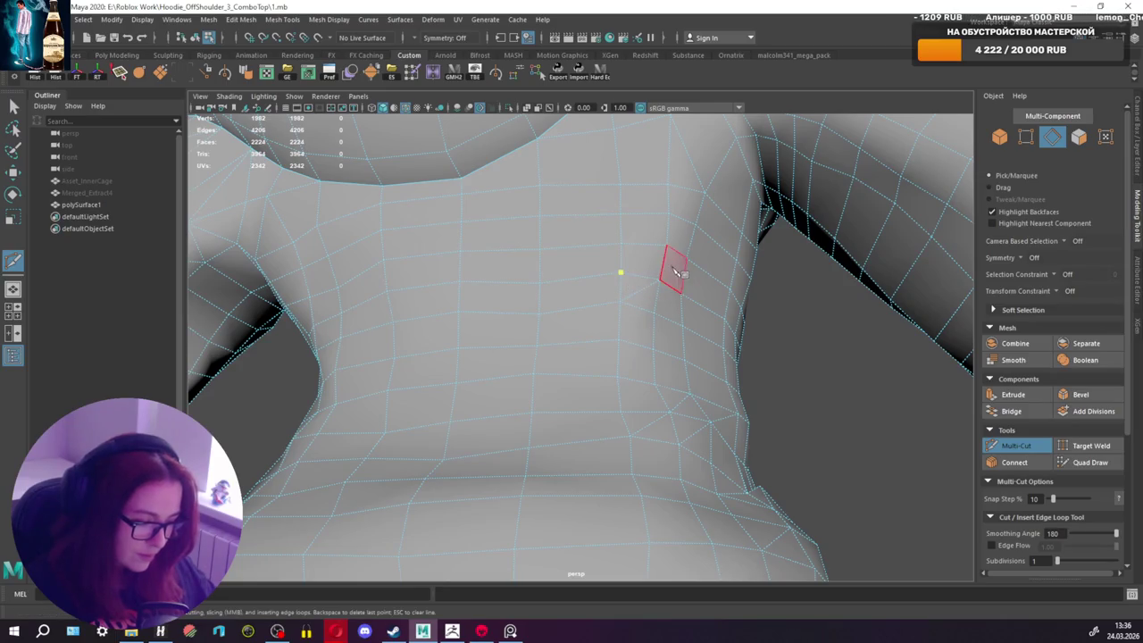
{"action": "key", "text": "Return"}
Step: Add a short edge cut across the upper chest
{"action": "left_click_drag", "start_coordinate": [670, 216], "coordinate": [697, 274], "text": "alt"}
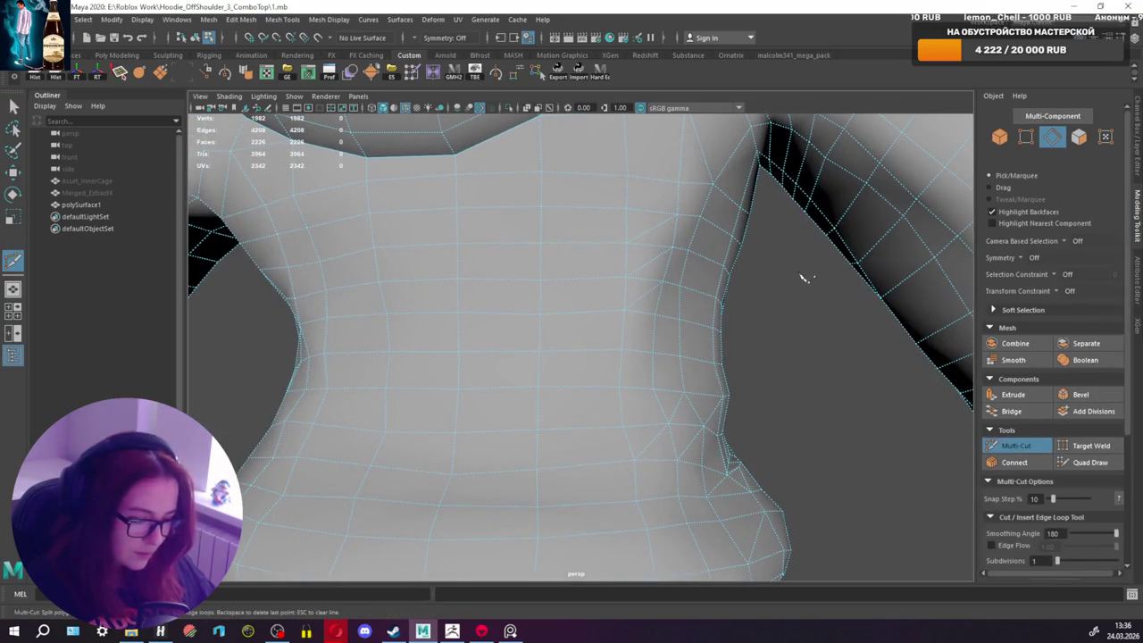
{"action": "left_click", "coordinate": [678, 215]}
{"action": "left_click", "coordinate": [714, 186]}
{"action": "key", "text": "q"}
{"action": "mouse_move", "coordinate": [714, 187]}
{"action": "left_mouse_down", "text": "alt"}
{"action": "mouse_move", "coordinate": [735, 271]}
{"action": "mouse_move", "coordinate": [830, 242]}
{"action": "mouse_move", "coordinate": [715, 238]}
{"action": "mouse_move", "coordinate": [735, 220]}
{"action": "mouse_move", "coordinate": [741, 250]}
{"action": "left_mouse_up", "text": "alt"}
Step: Cut two more edges on the torso side and the waist side
{"action": "left_click", "coordinate": [1026, 451]}
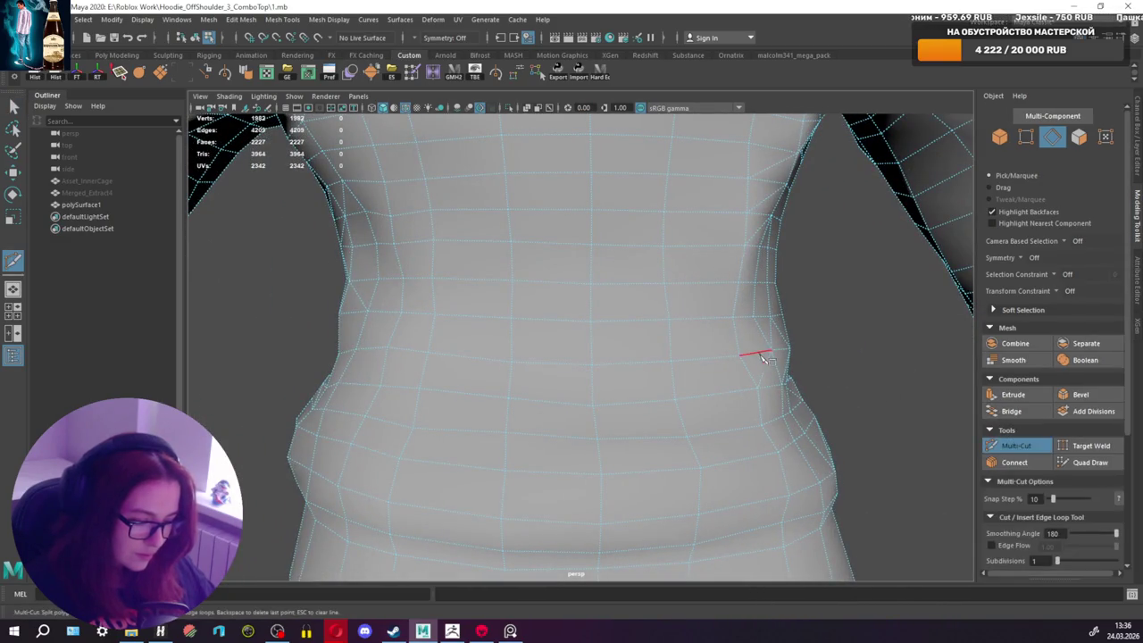
{"action": "key", "text": "q"}
{"action": "mouse_move", "coordinate": [687, 342]}
{"action": "left_mouse_down", "text": "alt"}
{"action": "mouse_move", "coordinate": [622, 342]}
{"action": "mouse_move", "coordinate": [812, 359]}
{"action": "left_mouse_up", "text": "alt"}
{"action": "left_click", "coordinate": [1024, 449]}
{"action": "mouse_move", "coordinate": [786, 446]}
{"action": "left_mouse_down", "text": "alt"}
{"action": "mouse_move", "coordinate": [834, 461]}
{"action": "mouse_move", "coordinate": [795, 331]}
{"action": "left_mouse_up", "text": "alt"}
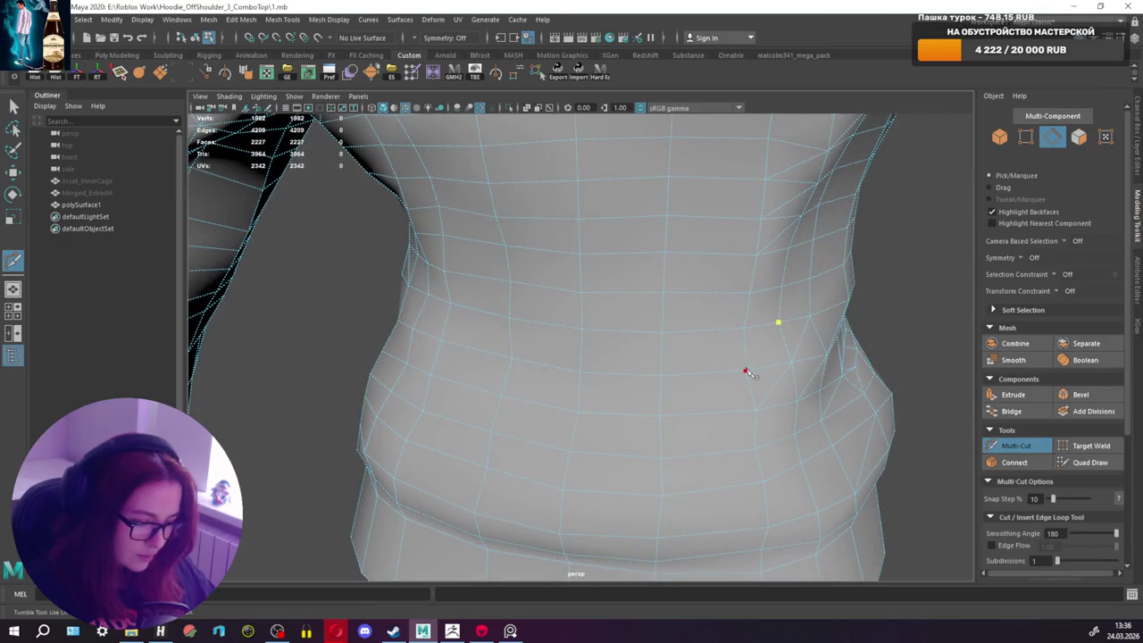
{"action": "left_click", "coordinate": [660, 418]}
{"action": "key", "text": "q"}
{"action": "mouse_move", "coordinate": [664, 422]}
{"action": "left_mouse_down", "text": "alt"}
{"action": "mouse_move", "coordinate": [784, 416]}
{"action": "mouse_move", "coordinate": [684, 426]}
{"action": "mouse_move", "coordinate": [778, 383]}
{"action": "left_mouse_up", "text": "alt"}
Step: Add a multi-point cut near the armpit running down the torso side
{"action": "left_click", "coordinate": [1016, 446]}
{"action": "mouse_move", "coordinate": [679, 411]}
{"action": "left_mouse_down", "text": "alt"}
{"action": "mouse_move", "coordinate": [605, 403]}
{"action": "mouse_move", "coordinate": [529, 370]}
{"action": "mouse_move", "coordinate": [538, 265]}
{"action": "mouse_move", "coordinate": [473, 212]}
{"action": "left_mouse_up", "text": "alt"}
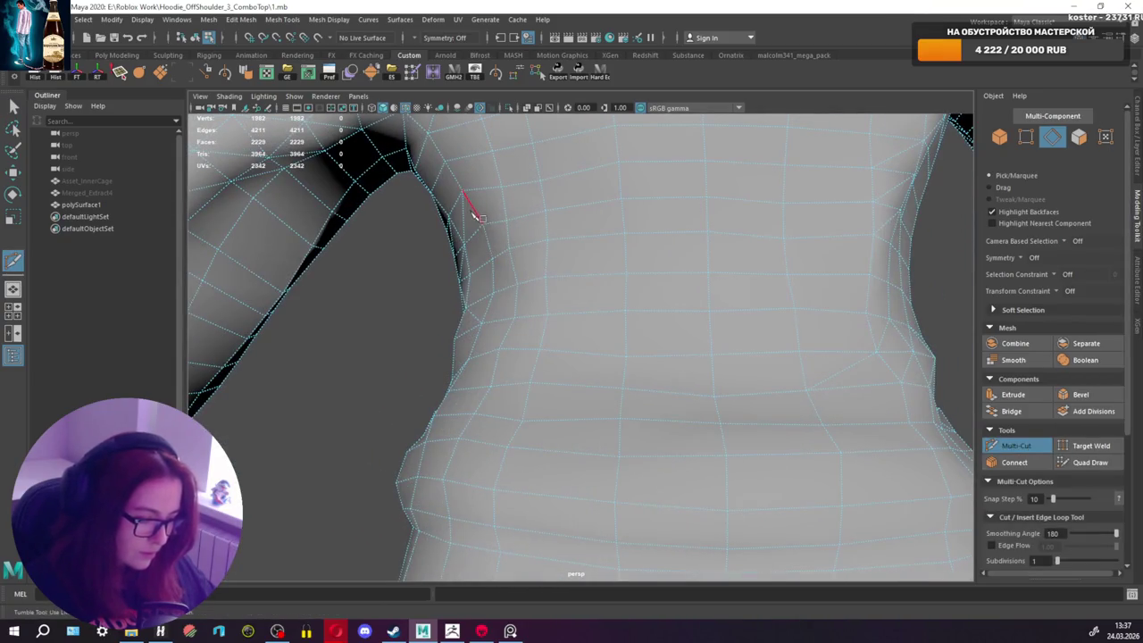
{"action": "left_click", "coordinate": [548, 239]}
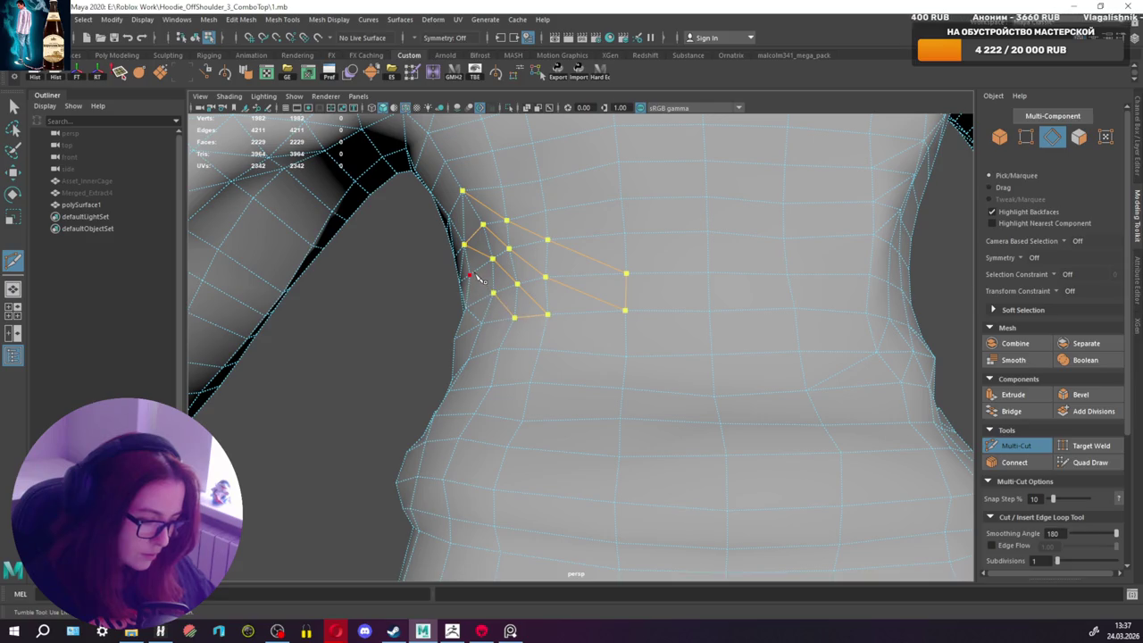
{"action": "key", "text": "Return"}
{"action": "mouse_move", "coordinate": [479, 319]}
{"action": "left_mouse_down", "text": "alt"}
{"action": "mouse_move", "coordinate": [489, 339]}
{"action": "mouse_move", "coordinate": [480, 321]}
{"action": "left_mouse_up", "text": "alt"}
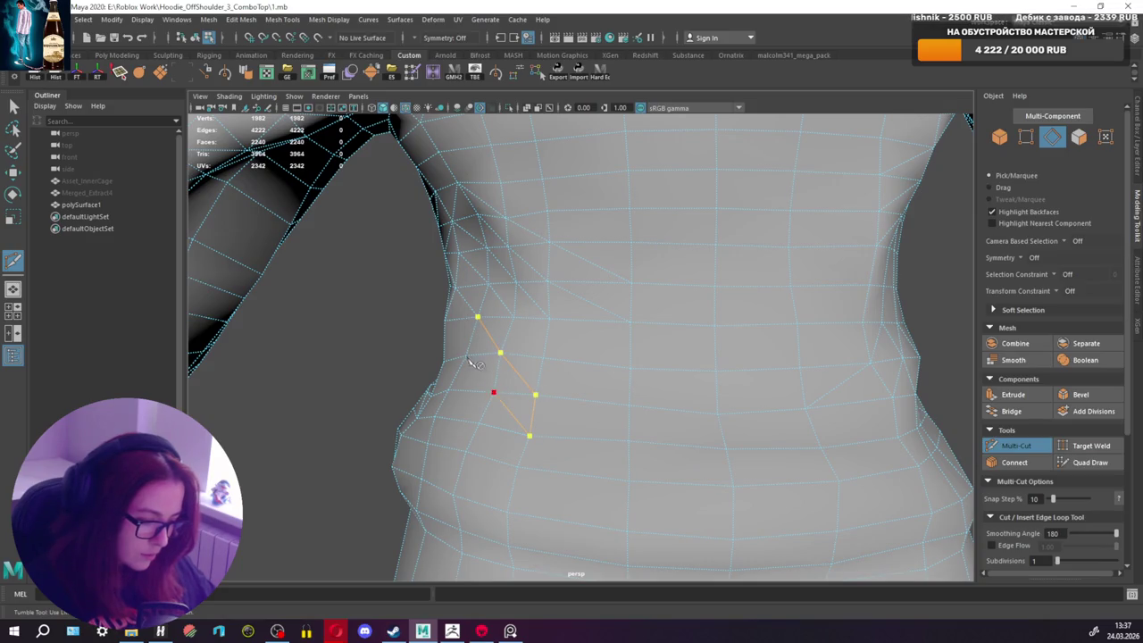
{"action": "mouse_move", "coordinate": [453, 326]}
{"action": "left_mouse_down", "text": "alt"}
{"action": "mouse_move", "coordinate": [548, 347]}
{"action": "mouse_move", "coordinate": [502, 285]}
{"action": "mouse_move", "coordinate": [510, 280]}
{"action": "mouse_move", "coordinate": [474, 280]}
{"action": "mouse_move", "coordinate": [467, 295]}
{"action": "mouse_move", "coordinate": [500, 304]}
{"action": "left_mouse_up", "text": "alt"}
{"action": "key", "text": "q"}
{"action": "left_click", "coordinate": [1015, 446]}
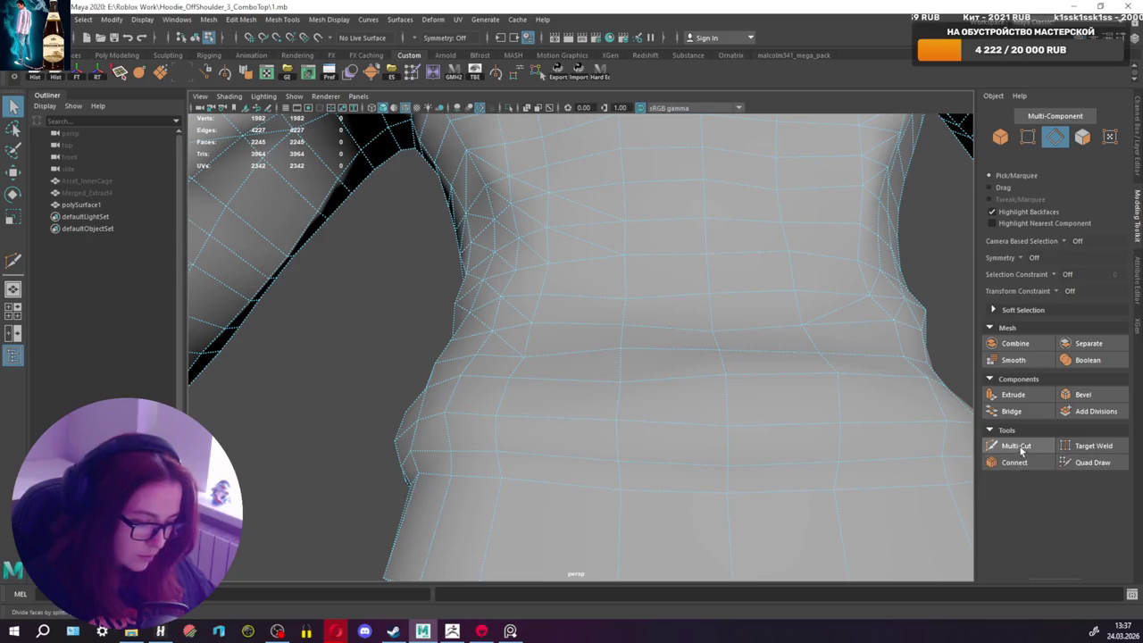
Step: Cut new edges across the waist and on the torso's left side
{"action": "left_click", "coordinate": [623, 325]}
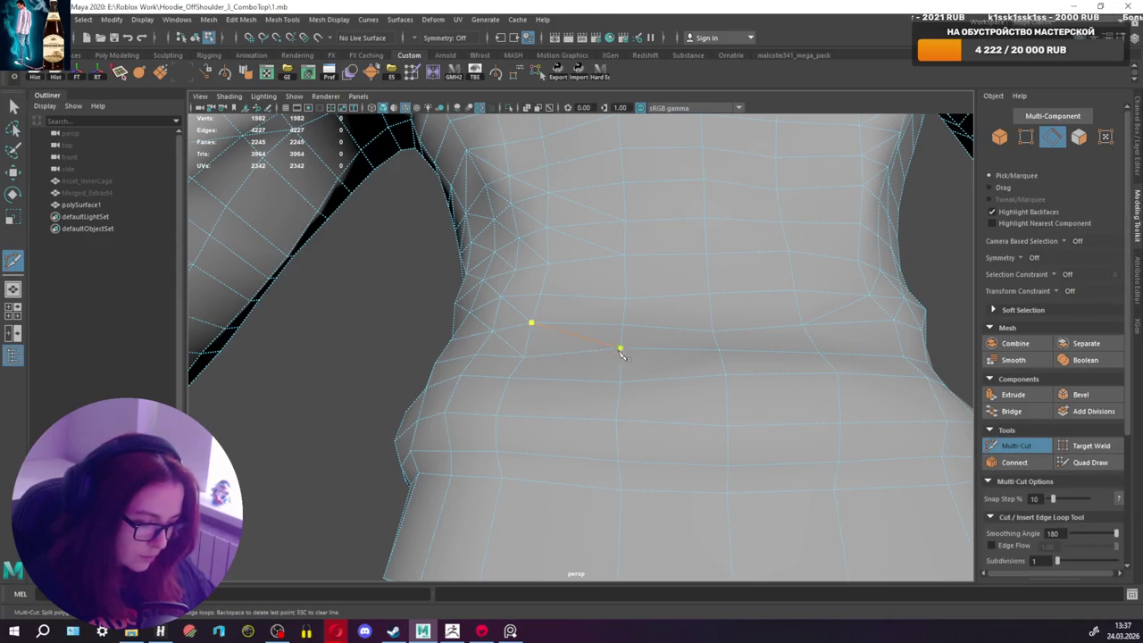
{"action": "key", "text": "q"}
{"action": "mouse_move", "coordinate": [671, 386]}
{"action": "left_mouse_down", "text": "alt"}
{"action": "mouse_move", "coordinate": [773, 370]}
{"action": "mouse_move", "coordinate": [845, 385]}
{"action": "mouse_move", "coordinate": [753, 396]}
{"action": "mouse_move", "coordinate": [857, 420]}
{"action": "left_mouse_up", "text": "alt"}
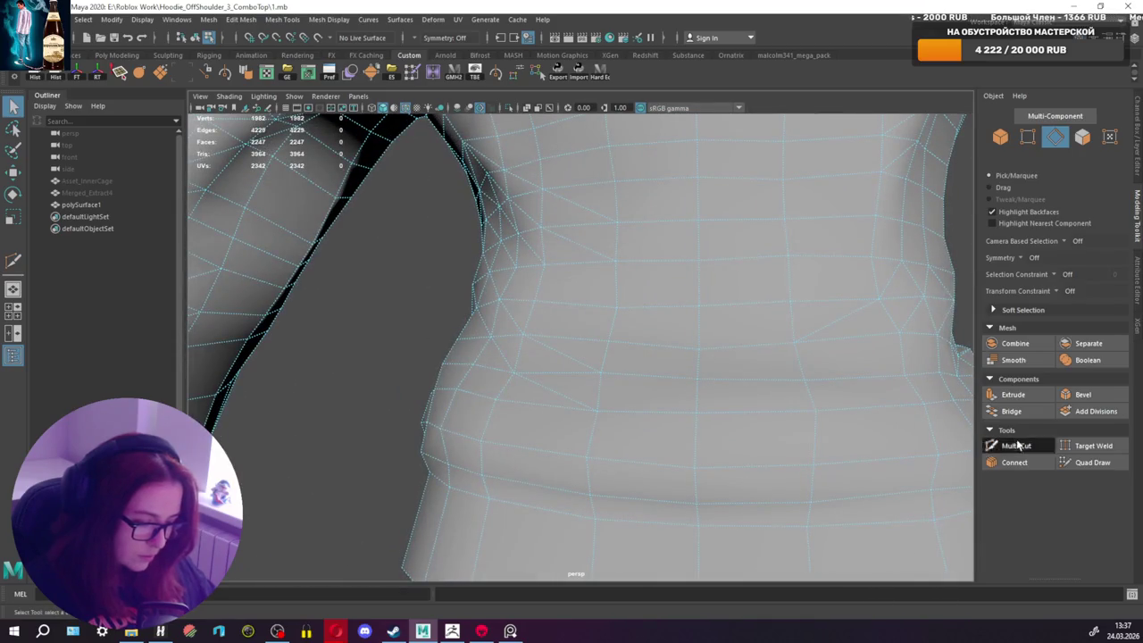
{"action": "left_click", "coordinate": [1016, 445]}
{"action": "left_click_drag", "start_coordinate": [607, 305], "coordinate": [554, 272], "text": "alt"}
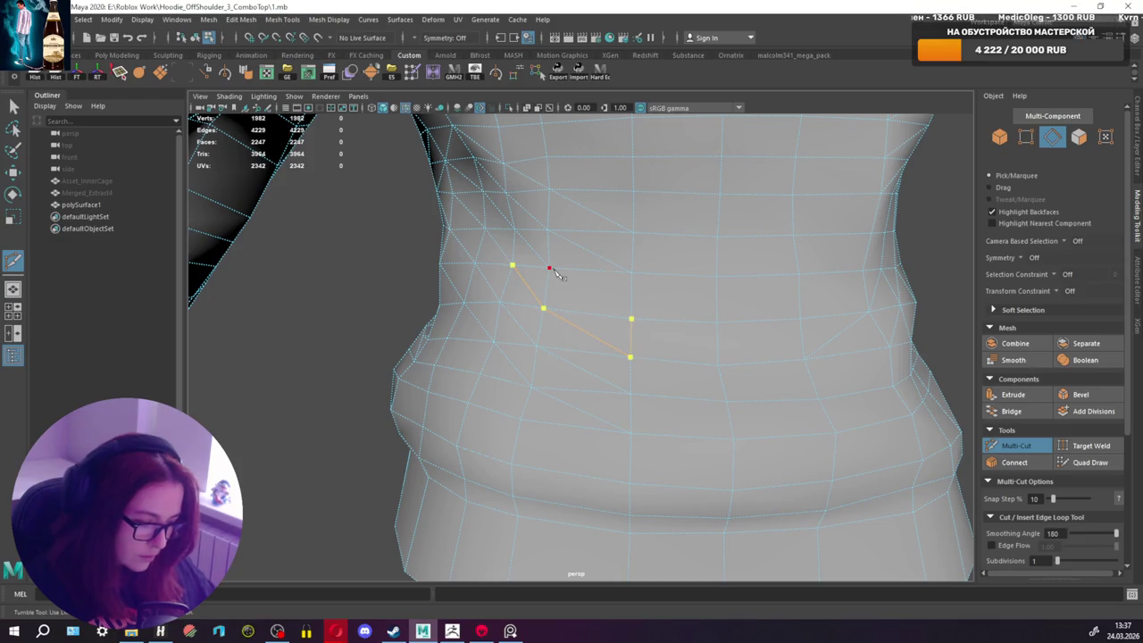
{"action": "key", "text": "q"}
{"action": "mouse_move", "coordinate": [717, 299]}
{"action": "left_mouse_down", "text": "alt"}
{"action": "mouse_move", "coordinate": [792, 303]}
{"action": "mouse_move", "coordinate": [764, 310]}
{"action": "mouse_move", "coordinate": [766, 377]}
{"action": "left_mouse_up", "text": "alt"}
Step: Add a cut on the torso's right side and a two-point cut along the waist edge
{"action": "left_click", "coordinate": [1015, 446]}
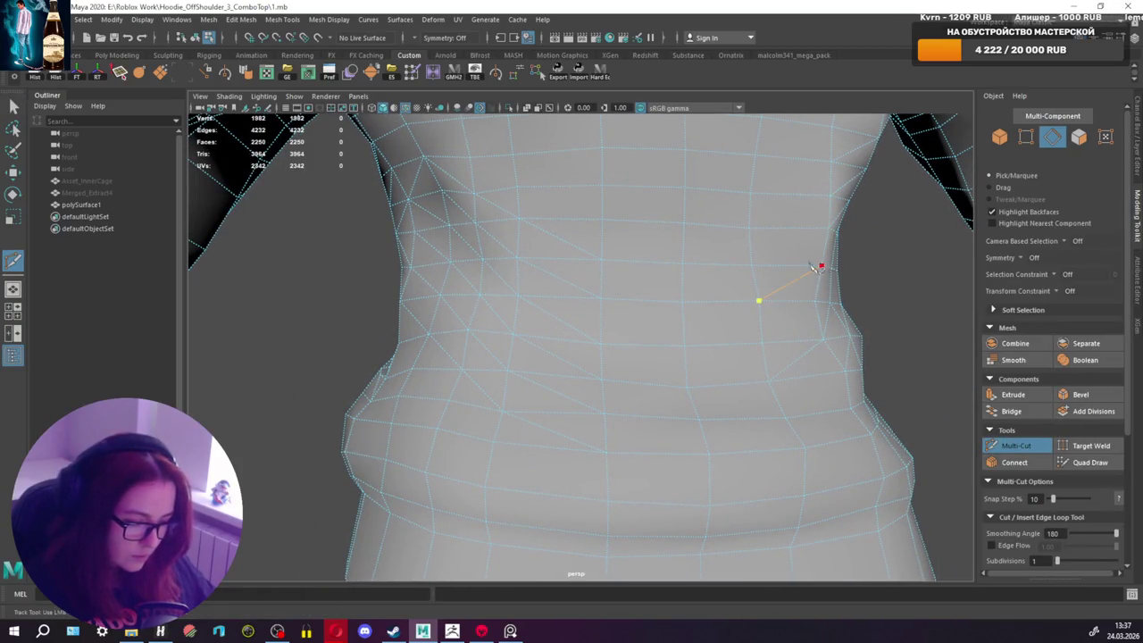
{"action": "key", "text": "q"}
{"action": "mouse_move", "coordinate": [746, 276]}
{"action": "left_mouse_down", "text": "alt"}
{"action": "mouse_move", "coordinate": [722, 294]}
{"action": "mouse_move", "coordinate": [658, 296]}
{"action": "mouse_move", "coordinate": [643, 373]}
{"action": "mouse_move", "coordinate": [664, 324]}
{"action": "mouse_move", "coordinate": [653, 276]}
{"action": "mouse_move", "coordinate": [559, 276]}
{"action": "mouse_move", "coordinate": [605, 275]}
{"action": "mouse_move", "coordinate": [626, 295]}
{"action": "left_mouse_up", "text": "alt"}
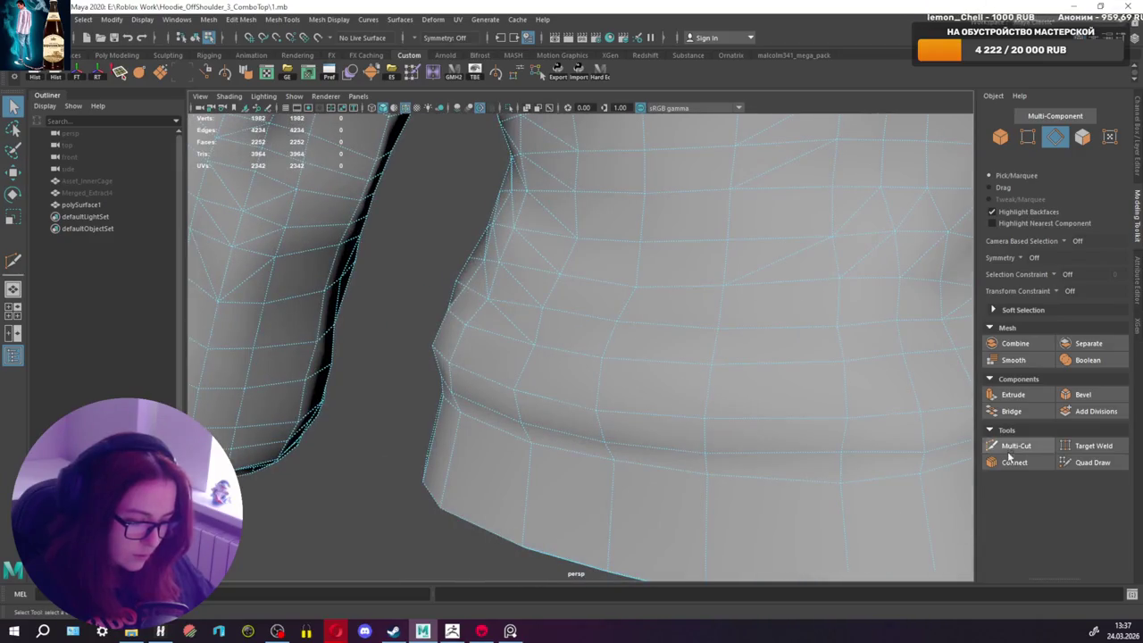
{"action": "left_click", "coordinate": [1016, 445]}
{"action": "left_click", "coordinate": [519, 392]}
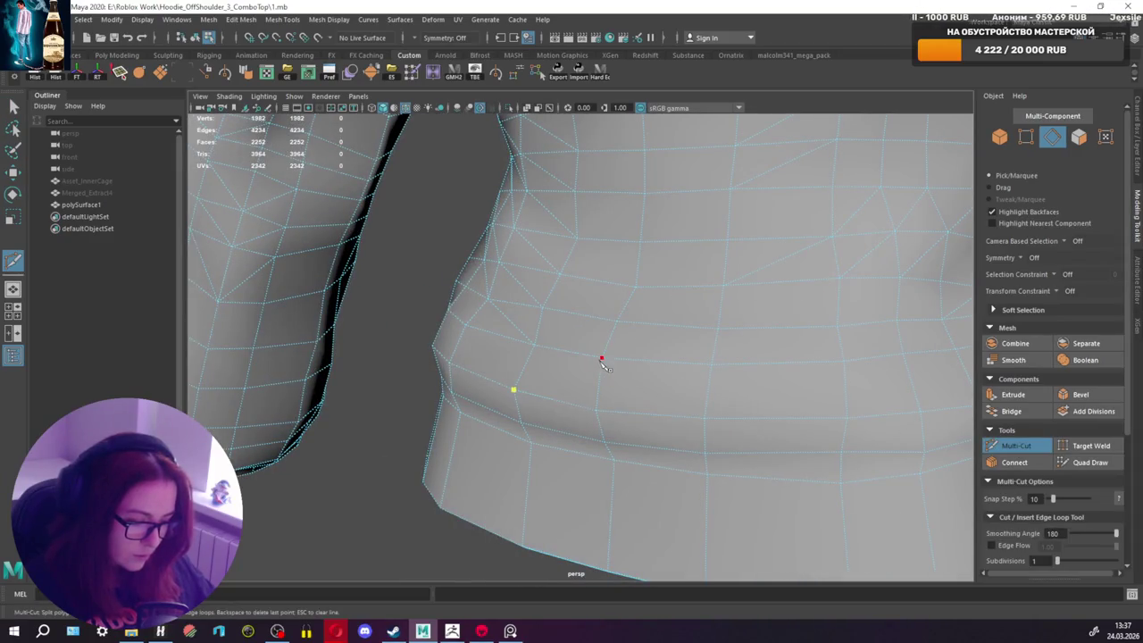
{"action": "left_click", "coordinate": [600, 357]}
{"action": "key", "text": "q"}
{"action": "mouse_move", "coordinate": [631, 343]}
{"action": "left_mouse_down", "text": "alt"}
{"action": "mouse_move", "coordinate": [521, 334]}
{"action": "mouse_move", "coordinate": [530, 330]}
{"action": "left_mouse_up", "text": "alt"}
{"action": "mouse_move", "coordinate": [542, 322]}
{"action": "left_mouse_down", "text": "alt"}
{"action": "mouse_move", "coordinate": [500, 331]}
{"action": "mouse_move", "coordinate": [615, 324]}
{"action": "mouse_move", "coordinate": [562, 336]}
{"action": "mouse_move", "coordinate": [660, 366]}
{"action": "left_mouse_up", "text": "alt"}
Step: Cut two more edges across the side waist above the waistband, reaching 2257 faces
{"action": "left_click", "coordinate": [1027, 446]}
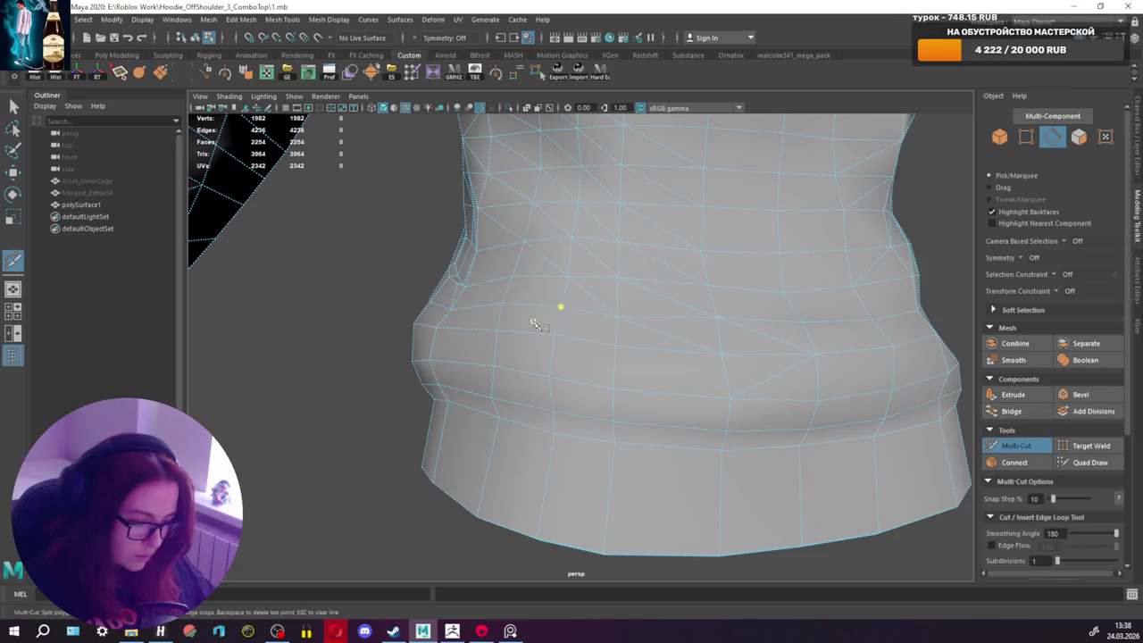
{"action": "mouse_move", "coordinate": [497, 368]}
{"action": "left_mouse_down", "text": "alt"}
{"action": "mouse_move", "coordinate": [438, 324]}
{"action": "mouse_move", "coordinate": [421, 362]}
{"action": "mouse_move", "coordinate": [446, 357]}
{"action": "left_mouse_up", "text": "alt"}
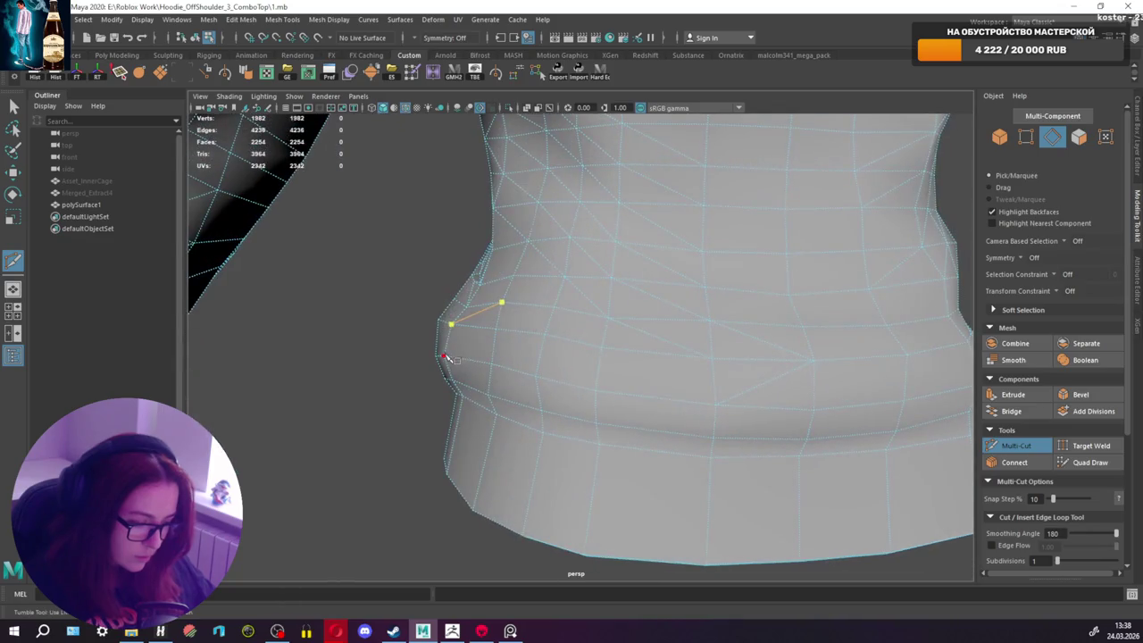
{"action": "key", "text": "q"}
{"action": "mouse_move", "coordinate": [526, 355]}
{"action": "left_mouse_down", "text": "alt"}
{"action": "mouse_move", "coordinate": [523, 331]}
{"action": "mouse_move", "coordinate": [582, 340]}
{"action": "mouse_move", "coordinate": [544, 334]}
{"action": "mouse_move", "coordinate": [617, 383]}
{"action": "mouse_move", "coordinate": [637, 376]}
{"action": "mouse_move", "coordinate": [602, 400]}
{"action": "mouse_move", "coordinate": [575, 381]}
{"action": "mouse_move", "coordinate": [497, 420]}
{"action": "left_mouse_up", "text": "alt"}
{"action": "left_click", "coordinate": [1015, 445]}
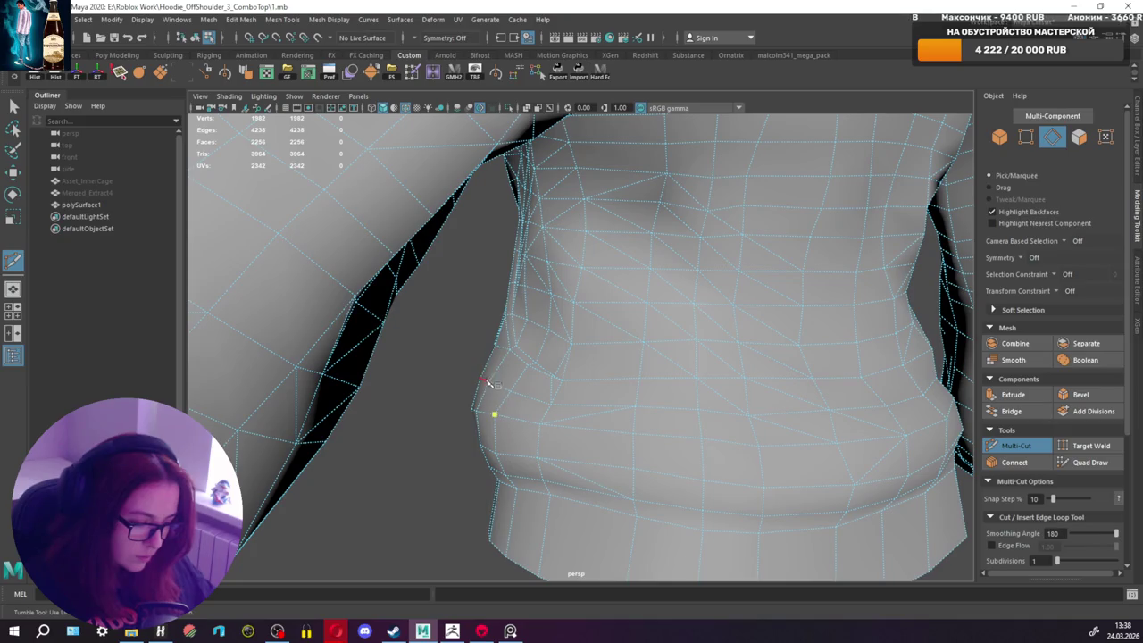
{"action": "mouse_move", "coordinate": [576, 376]}
{"action": "left_mouse_down", "text": "ctrl+alt"}
{"action": "mouse_move", "coordinate": [684, 360]}
{"action": "mouse_move", "coordinate": [582, 391]}
{"action": "mouse_move", "coordinate": [765, 388]}
{"action": "mouse_move", "coordinate": [725, 364]}
{"action": "left_mouse_up", "text": "ctrl+alt"}
{"action": "key", "text": "q"}
{"action": "left_click", "coordinate": [1015, 445]}
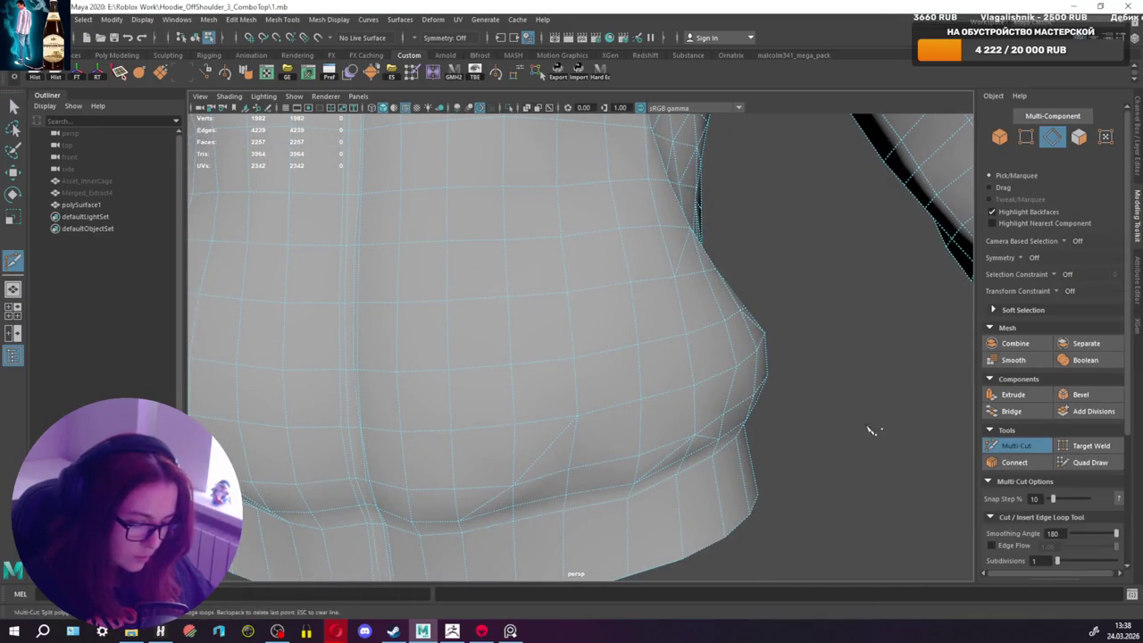
Step: Add edge cuts across the lower torso and just above the hem
{"action": "left_click_drag", "start_coordinate": [923, 439], "coordinate": [652, 425], "text": "alt"}
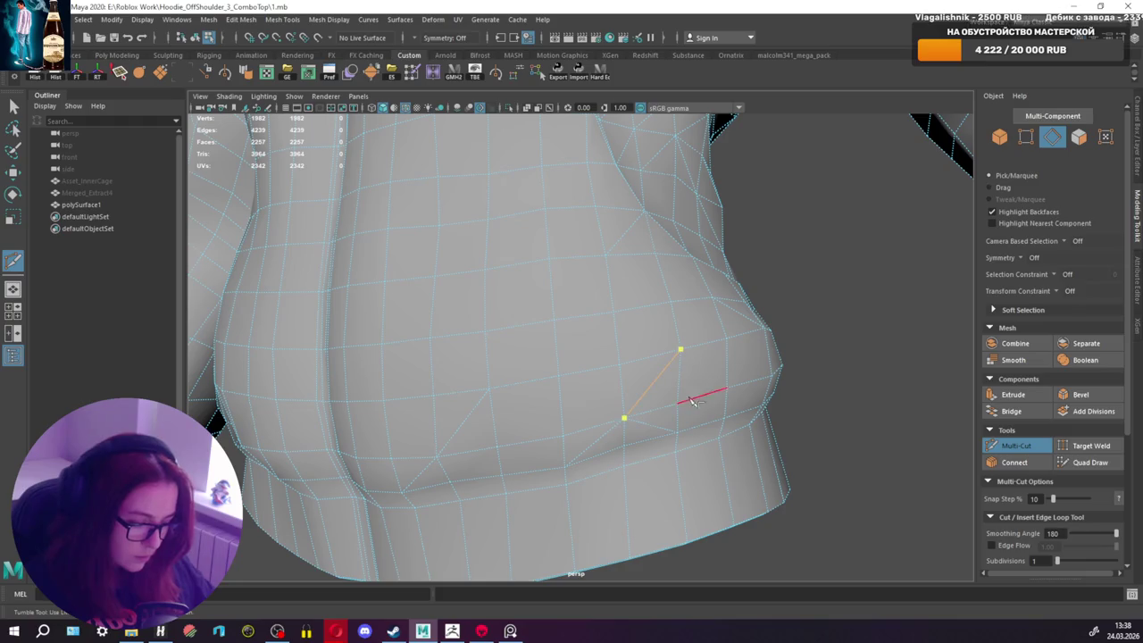
{"action": "key", "text": "q"}
{"action": "mouse_move", "coordinate": [598, 354]}
{"action": "left_mouse_down", "text": "alt"}
{"action": "mouse_move", "coordinate": [479, 371]}
{"action": "mouse_move", "coordinate": [652, 353]}
{"action": "mouse_move", "coordinate": [658, 383]}
{"action": "mouse_move", "coordinate": [735, 378]}
{"action": "mouse_move", "coordinate": [633, 370]}
{"action": "mouse_move", "coordinate": [610, 381]}
{"action": "mouse_move", "coordinate": [656, 372]}
{"action": "left_mouse_up", "text": "alt"}
{"action": "left_click", "coordinate": [1016, 445]}
{"action": "mouse_move", "coordinate": [543, 345]}
{"action": "left_mouse_down", "text": "alt"}
{"action": "mouse_move", "coordinate": [416, 378]}
{"action": "mouse_move", "coordinate": [460, 379]}
{"action": "mouse_move", "coordinate": [451, 363]}
{"action": "left_mouse_up", "text": "alt"}
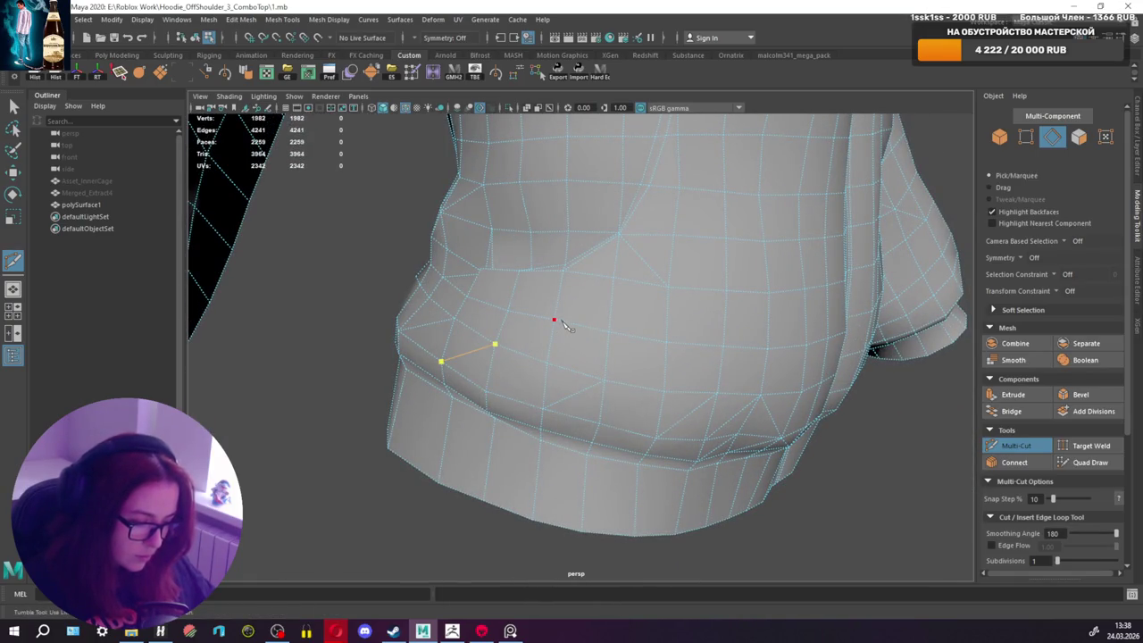
{"action": "key", "text": "q"}
{"action": "mouse_move", "coordinate": [600, 327]}
{"action": "left_mouse_down", "text": "alt"}
{"action": "mouse_move", "coordinate": [544, 337]}
{"action": "mouse_move", "coordinate": [615, 345]}
{"action": "mouse_move", "coordinate": [702, 382]}
{"action": "mouse_move", "coordinate": [702, 357]}
{"action": "mouse_move", "coordinate": [694, 349]}
{"action": "mouse_move", "coordinate": [682, 379]}
{"action": "mouse_move", "coordinate": [688, 345]}
{"action": "mouse_move", "coordinate": [638, 319]}
{"action": "mouse_move", "coordinate": [618, 431]}
{"action": "left_mouse_up", "text": "alt"}
Step: Cut new edges along the side of the chest and at the armpit
{"action": "left_click", "coordinate": [1016, 446]}
{"action": "mouse_move", "coordinate": [661, 357]}
{"action": "left_mouse_down", "text": "alt"}
{"action": "mouse_move", "coordinate": [602, 332]}
{"action": "mouse_move", "coordinate": [597, 363]}
{"action": "left_mouse_up", "text": "alt"}
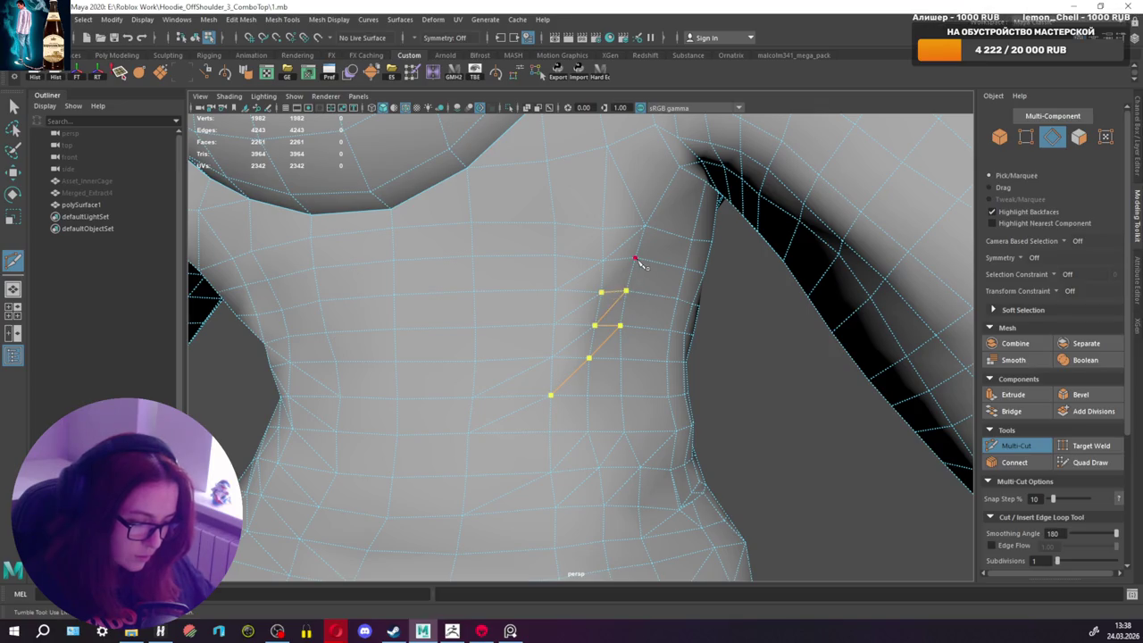
{"action": "key", "text": "q"}
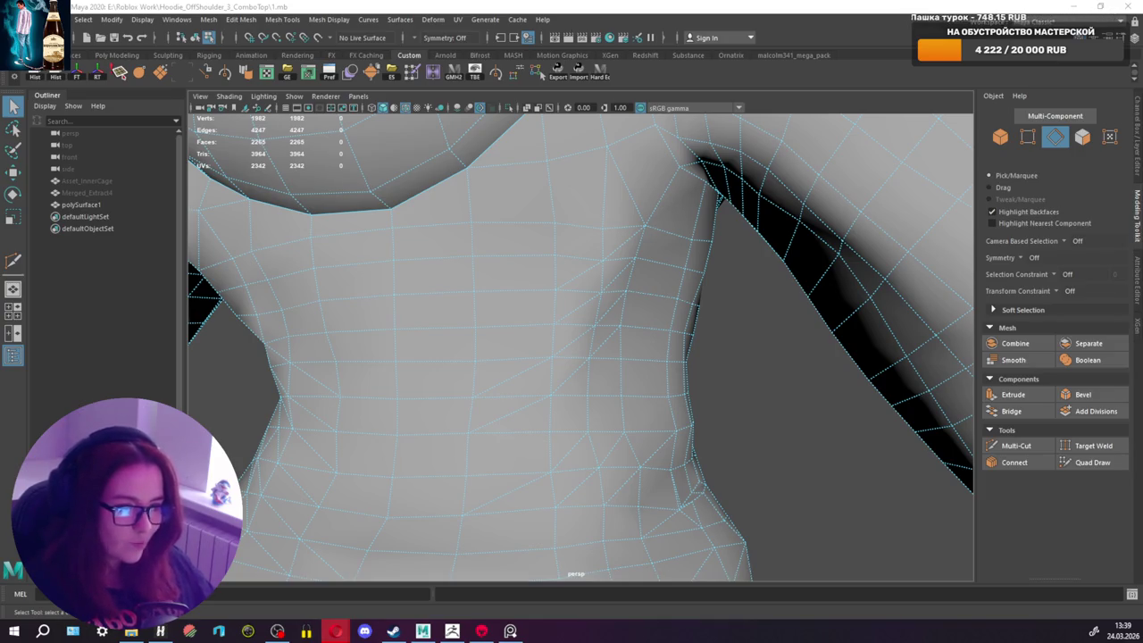
{"action": "mouse_move", "coordinate": [705, 143]}
{"action": "left_mouse_down", "text": "alt"}
{"action": "mouse_move", "coordinate": [600, 319]}
{"action": "mouse_move", "coordinate": [760, 268]}
{"action": "mouse_move", "coordinate": [720, 311]}
{"action": "mouse_move", "coordinate": [582, 303]}
{"action": "mouse_move", "coordinate": [559, 286]}
{"action": "mouse_move", "coordinate": [638, 276]}
{"action": "mouse_move", "coordinate": [595, 262]}
{"action": "mouse_move", "coordinate": [890, 349]}
{"action": "left_mouse_up", "text": "alt"}
{"action": "left_click", "coordinate": [1016, 445]}
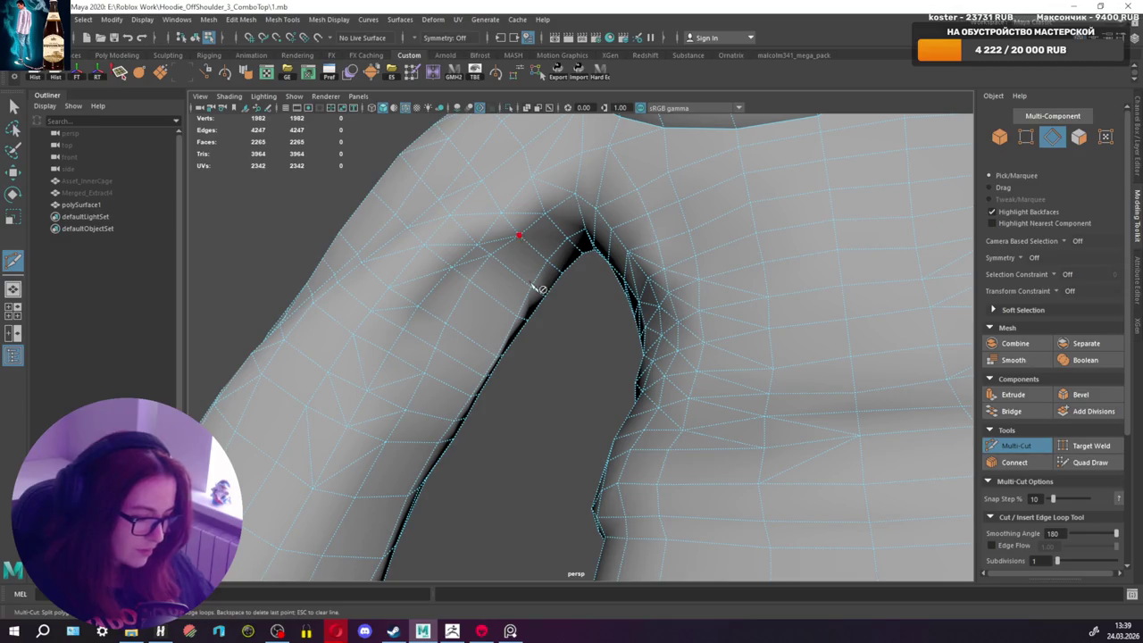
{"action": "key", "text": "q"}
Step: Add an edge cut across the upper sleeve, reaching 2268 faces
{"action": "mouse_move", "coordinate": [526, 331]}
{"action": "left_mouse_down", "text": "alt"}
{"action": "mouse_move", "coordinate": [559, 348]}
{"action": "mouse_move", "coordinate": [623, 250]}
{"action": "mouse_move", "coordinate": [559, 283]}
{"action": "mouse_move", "coordinate": [597, 204]}
{"action": "mouse_move", "coordinate": [688, 198]}
{"action": "mouse_move", "coordinate": [670, 189]}
{"action": "mouse_move", "coordinate": [582, 259]}
{"action": "mouse_move", "coordinate": [597, 249]}
{"action": "mouse_move", "coordinate": [600, 196]}
{"action": "mouse_move", "coordinate": [584, 263]}
{"action": "mouse_move", "coordinate": [593, 318]}
{"action": "mouse_move", "coordinate": [571, 194]}
{"action": "mouse_move", "coordinate": [693, 207]}
{"action": "mouse_move", "coordinate": [495, 296]}
{"action": "mouse_move", "coordinate": [622, 305]}
{"action": "mouse_move", "coordinate": [619, 268]}
{"action": "mouse_move", "coordinate": [622, 309]}
{"action": "mouse_move", "coordinate": [595, 301]}
{"action": "mouse_move", "coordinate": [641, 284]}
{"action": "mouse_move", "coordinate": [684, 293]}
{"action": "mouse_move", "coordinate": [664, 309]}
{"action": "mouse_move", "coordinate": [604, 289]}
{"action": "mouse_move", "coordinate": [643, 266]}
{"action": "mouse_move", "coordinate": [587, 289]}
{"action": "mouse_move", "coordinate": [608, 332]}
{"action": "mouse_move", "coordinate": [649, 324]}
{"action": "mouse_move", "coordinate": [653, 276]}
{"action": "mouse_move", "coordinate": [707, 280]}
{"action": "mouse_move", "coordinate": [742, 268]}
{"action": "mouse_move", "coordinate": [723, 277]}
{"action": "mouse_move", "coordinate": [715, 268]}
{"action": "mouse_move", "coordinate": [741, 274]}
{"action": "mouse_move", "coordinate": [637, 242]}
{"action": "mouse_move", "coordinate": [620, 220]}
{"action": "mouse_move", "coordinate": [608, 265]}
{"action": "mouse_move", "coordinate": [615, 288]}
{"action": "mouse_move", "coordinate": [633, 260]}
{"action": "mouse_move", "coordinate": [684, 268]}
{"action": "mouse_move", "coordinate": [669, 253]}
{"action": "mouse_move", "coordinate": [640, 280]}
{"action": "mouse_move", "coordinate": [694, 289]}
{"action": "mouse_move", "coordinate": [614, 235]}
{"action": "mouse_move", "coordinate": [664, 242]}
{"action": "mouse_move", "coordinate": [669, 271]}
{"action": "left_mouse_up", "text": "alt"}
{"action": "left_click", "coordinate": [1026, 451]}
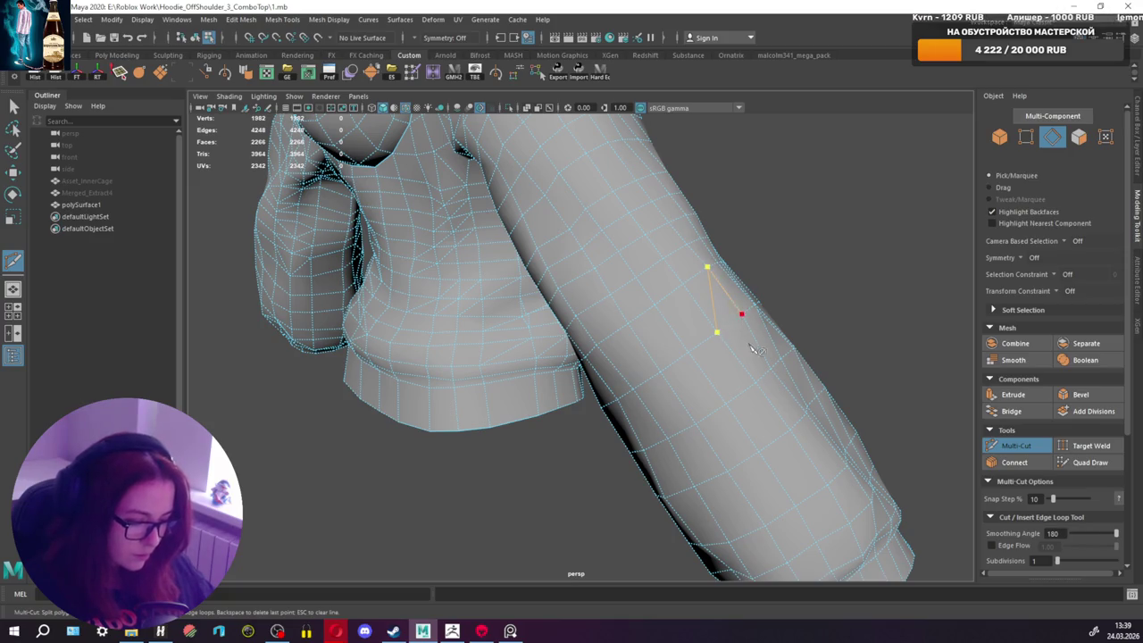
{"action": "key", "text": "q"}
{"action": "mouse_move", "coordinate": [753, 357]}
{"action": "left_mouse_down", "text": "alt"}
{"action": "mouse_move", "coordinate": [811, 339]}
{"action": "mouse_move", "coordinate": [735, 349]}
{"action": "mouse_move", "coordinate": [715, 304]}
{"action": "mouse_move", "coordinate": [459, 301]}
{"action": "mouse_move", "coordinate": [600, 232]}
{"action": "mouse_move", "coordinate": [574, 285]}
{"action": "mouse_move", "coordinate": [741, 339]}
{"action": "mouse_move", "coordinate": [747, 309]}
{"action": "mouse_move", "coordinate": [588, 290]}
{"action": "left_mouse_up", "text": "alt"}
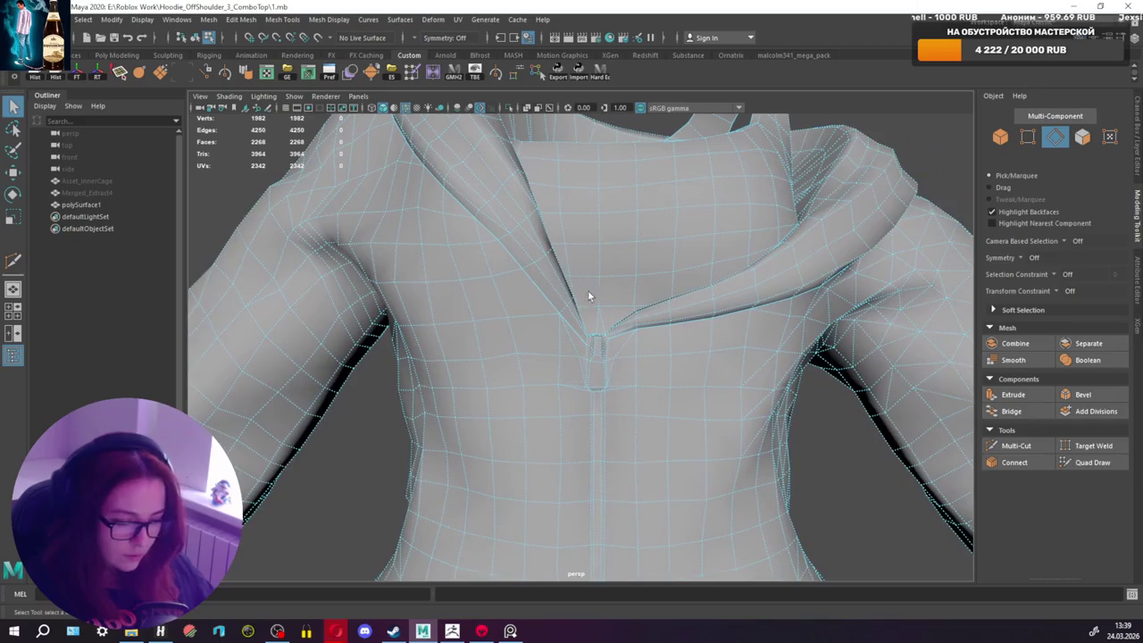
Step: Cut new edges on the chest and near the shoulder
{"action": "left_click", "coordinate": [1016, 445]}
{"action": "mouse_move", "coordinate": [697, 312]}
{"action": "left_mouse_down", "text": "alt"}
{"action": "mouse_move", "coordinate": [724, 306]}
{"action": "mouse_move", "coordinate": [731, 284]}
{"action": "left_mouse_up", "text": "alt"}
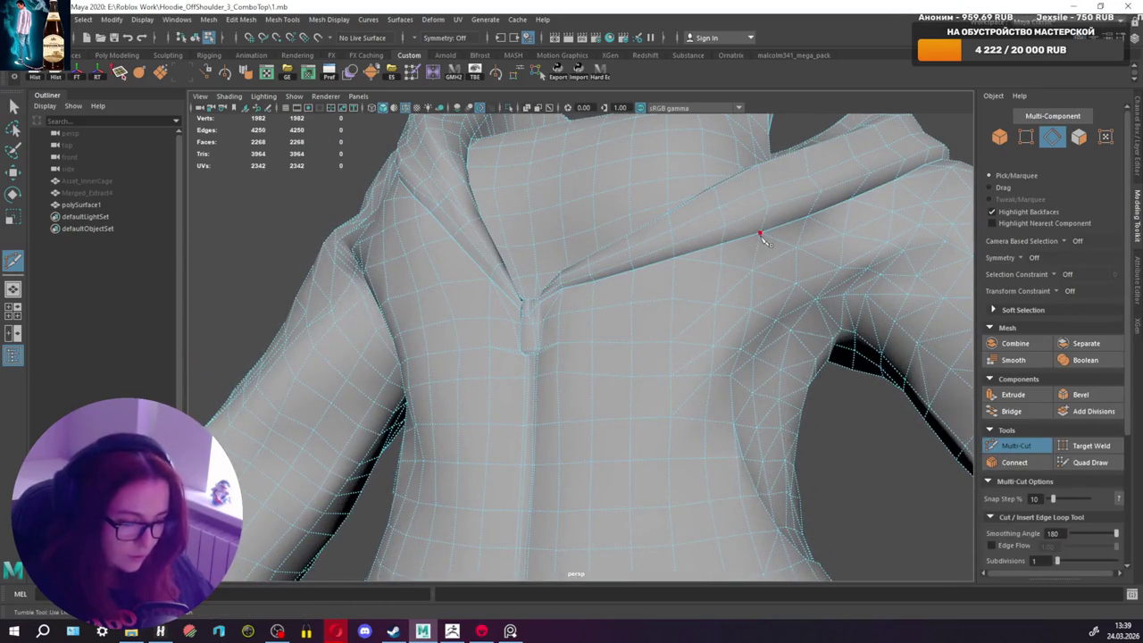
{"action": "key", "text": "Return"}
{"action": "left_click_drag", "start_coordinate": [644, 319], "coordinate": [589, 335], "text": "alt"}
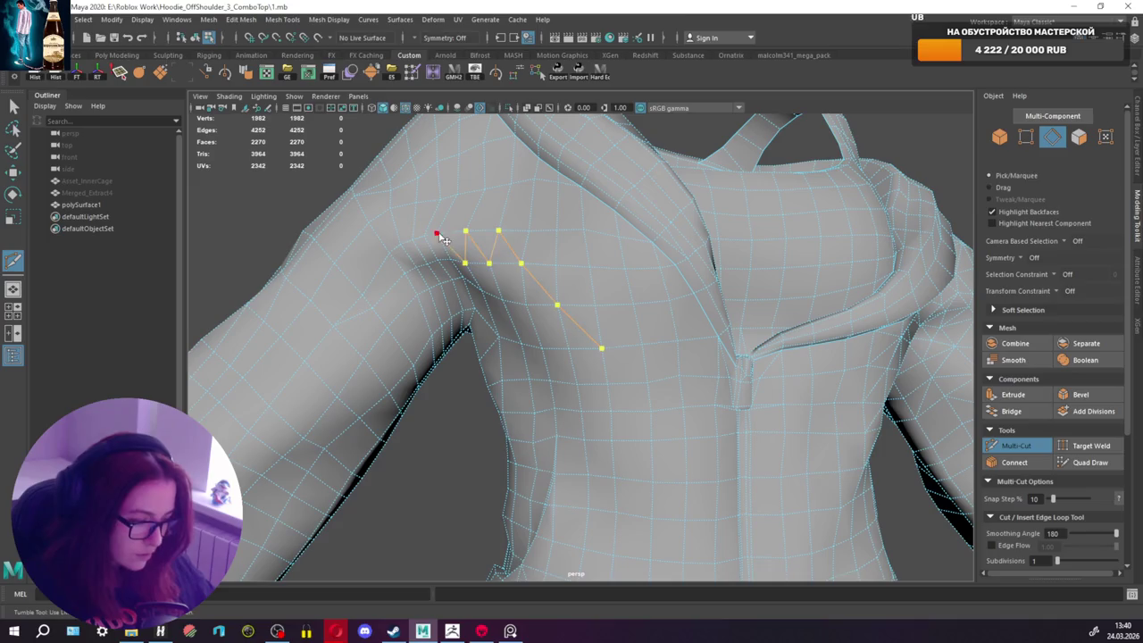
{"action": "key", "text": "q"}
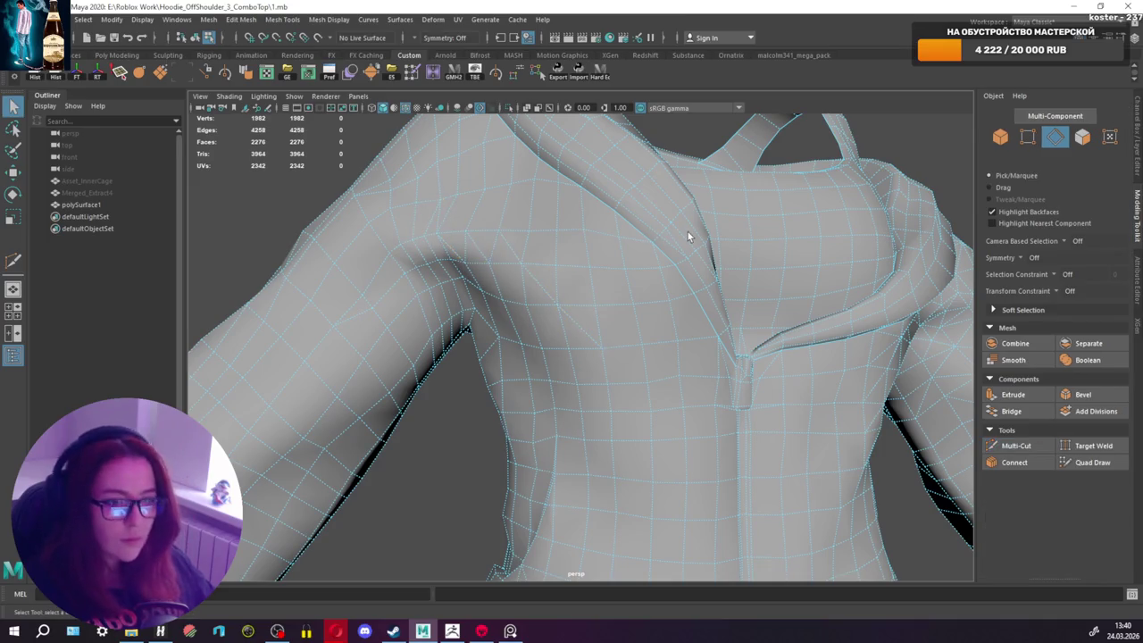
Step: Add an edge cut across the left shoulder
{"action": "left_click", "coordinate": [1015, 444]}
{"action": "mouse_move", "coordinate": [482, 232]}
{"action": "left_mouse_down", "text": "alt"}
{"action": "mouse_move", "coordinate": [587, 284]}
{"action": "mouse_move", "coordinate": [641, 274]}
{"action": "left_mouse_up", "text": "alt"}
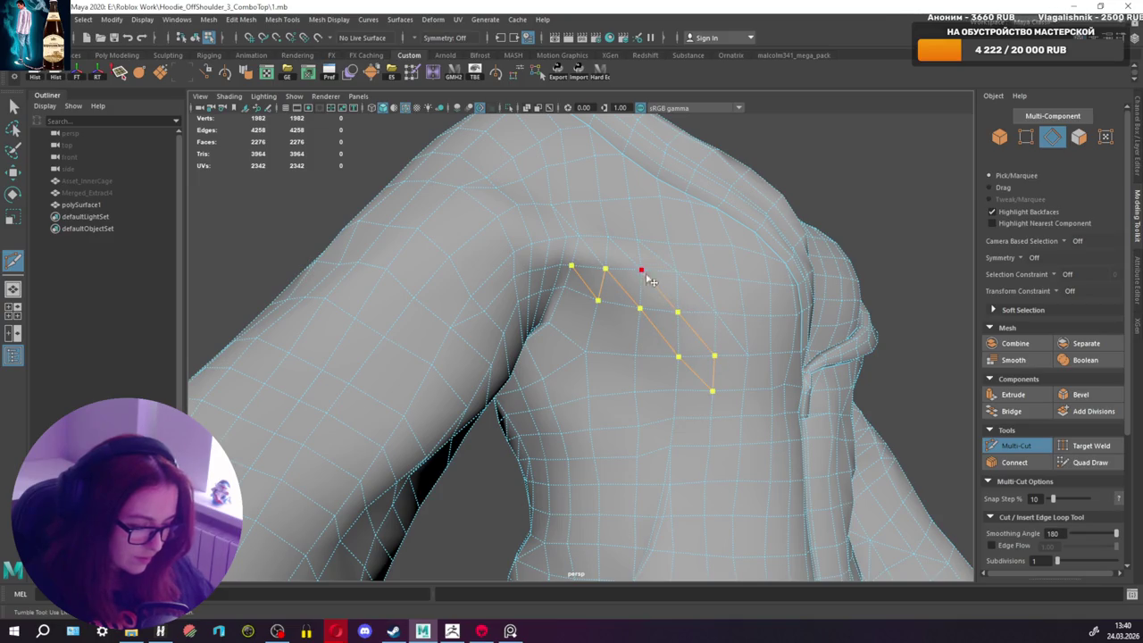
{"action": "key", "text": "q"}
{"action": "left_click_drag", "start_coordinate": [705, 294], "coordinate": [608, 301], "text": "alt"}
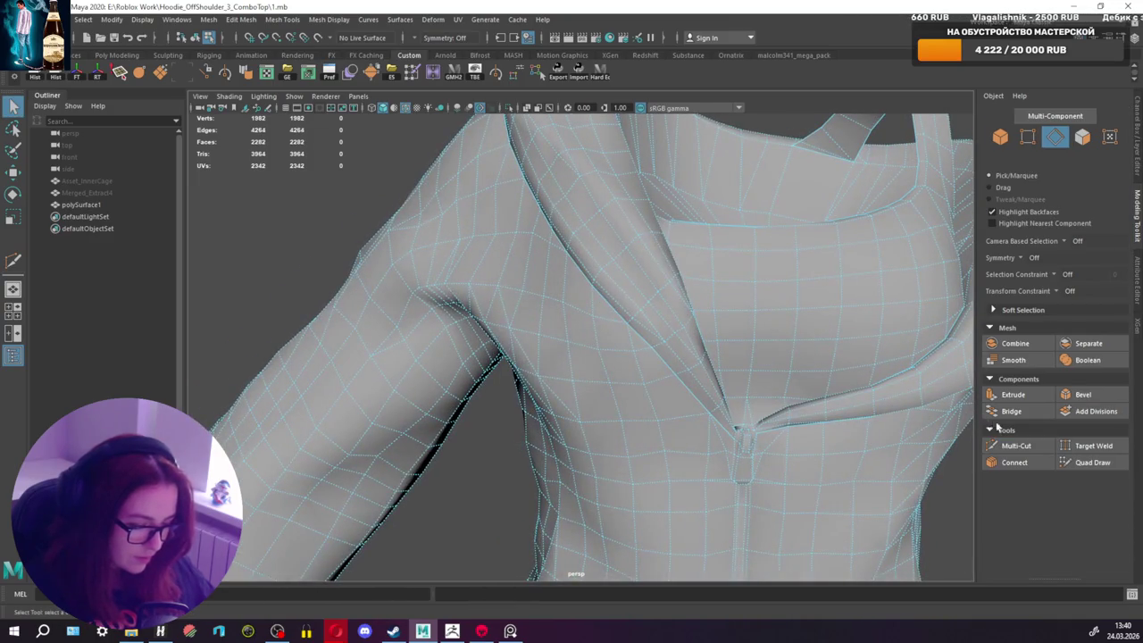
Step: Cut another edge on the chest, removing a misplaced point first
{"action": "left_click", "coordinate": [1015, 446]}
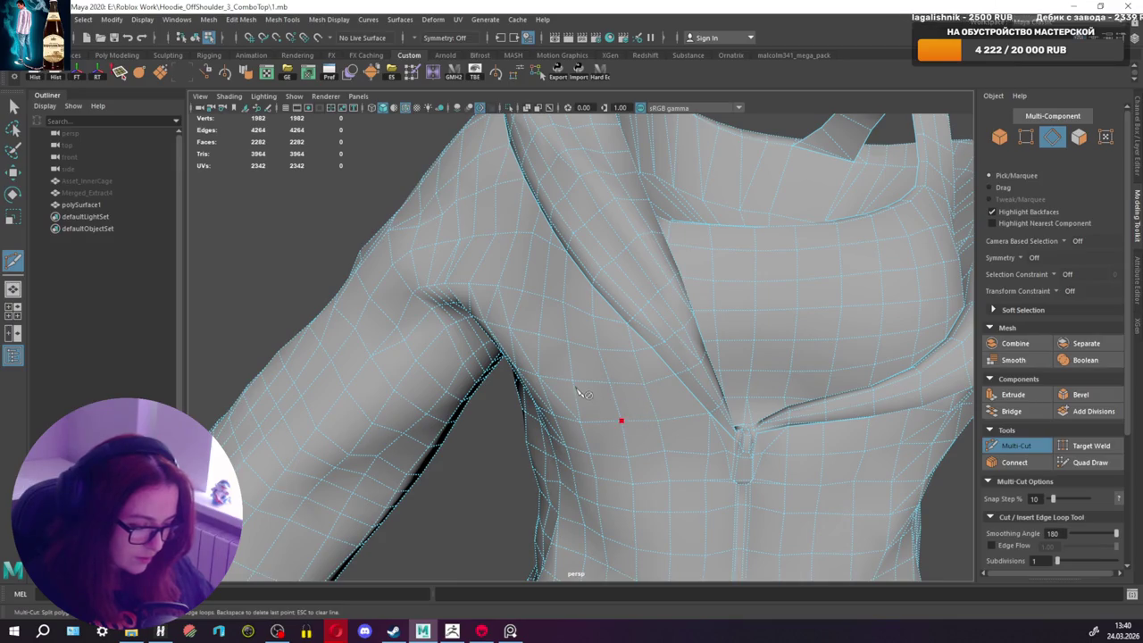
{"action": "left_click_drag", "start_coordinate": [576, 387], "coordinate": [738, 400], "text": "alt"}
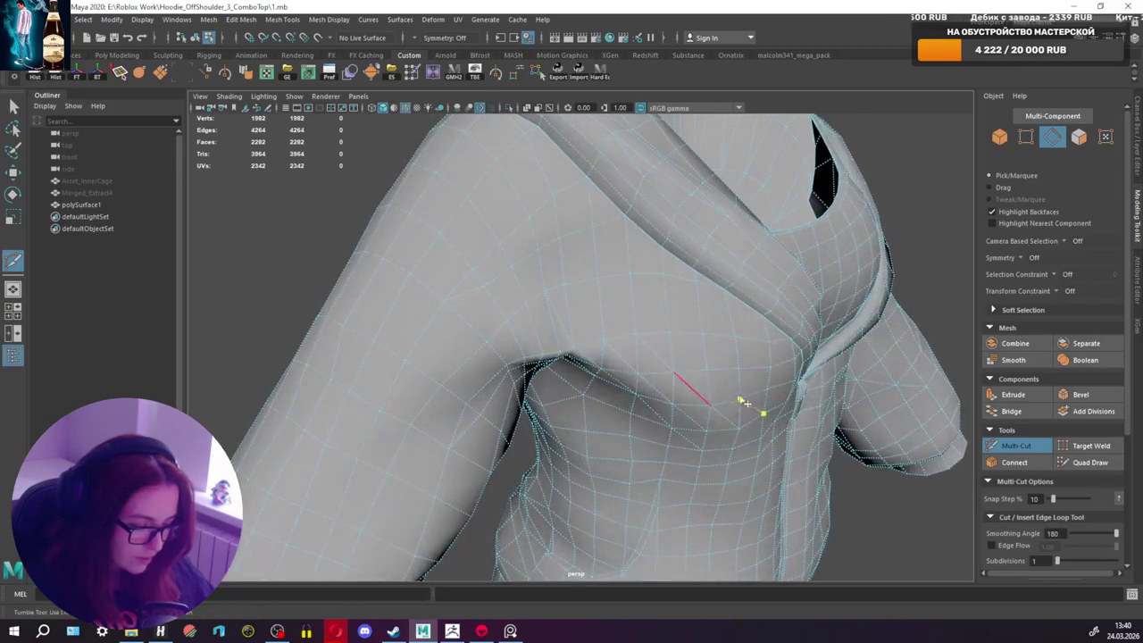
{"action": "key", "text": "Escape"}
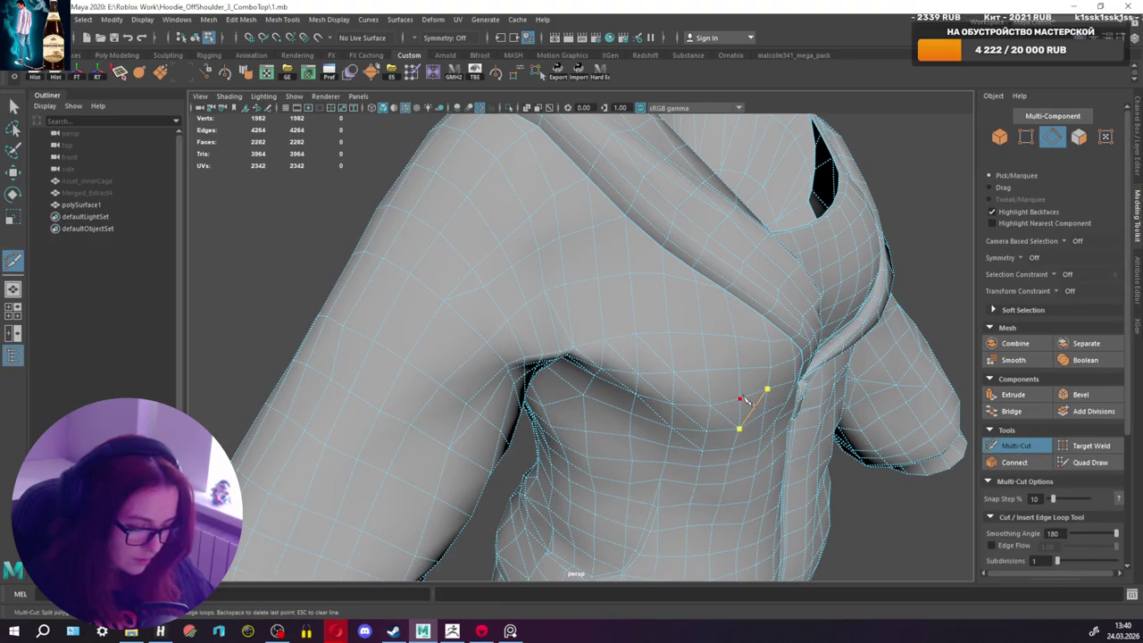
{"action": "left_click_drag", "start_coordinate": [741, 399], "coordinate": [712, 369], "text": "alt"}
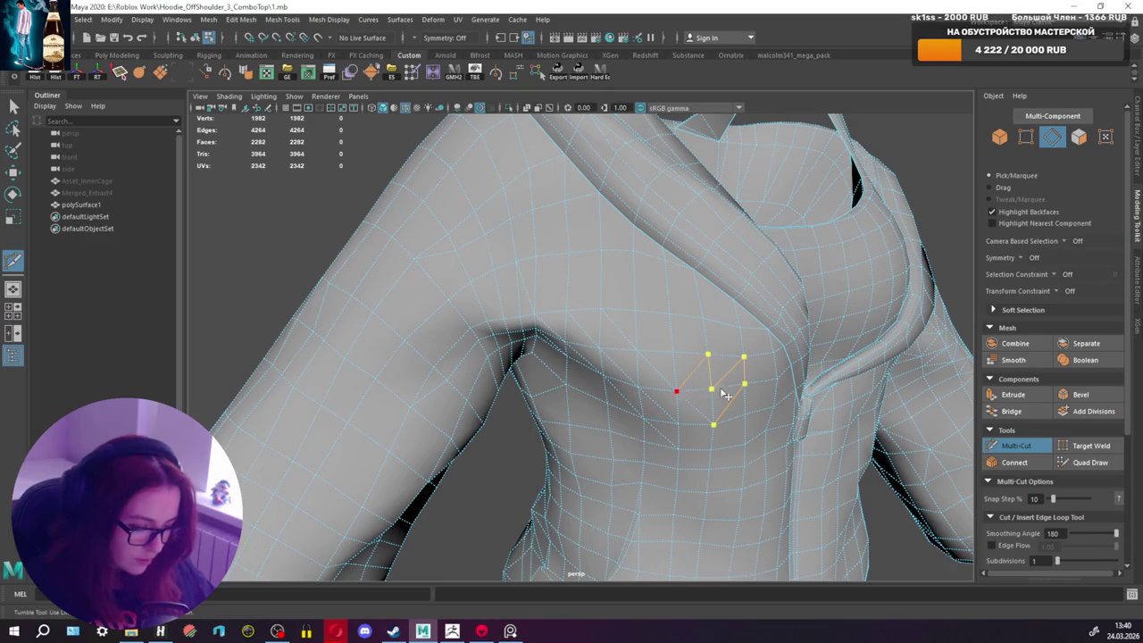
{"action": "key", "text": "Return"}
Step: Add a cut across the shoulder from a side view of the arm
{"action": "left_click", "coordinate": [1023, 446]}
{"action": "mouse_move", "coordinate": [808, 384]}
{"action": "left_mouse_down", "text": "alt"}
{"action": "mouse_move", "coordinate": [801, 361]}
{"action": "mouse_move", "coordinate": [512, 323]}
{"action": "mouse_move", "coordinate": [527, 327]}
{"action": "left_mouse_up", "text": "alt"}
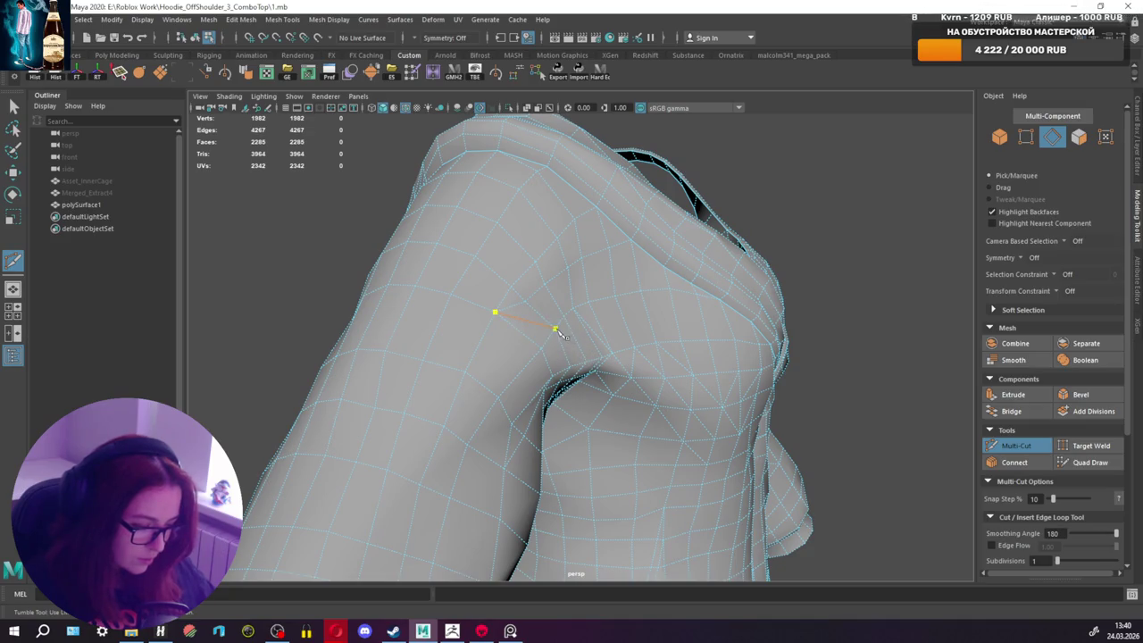
{"action": "left_click_drag", "start_coordinate": [589, 366], "coordinate": [576, 352], "text": "alt"}
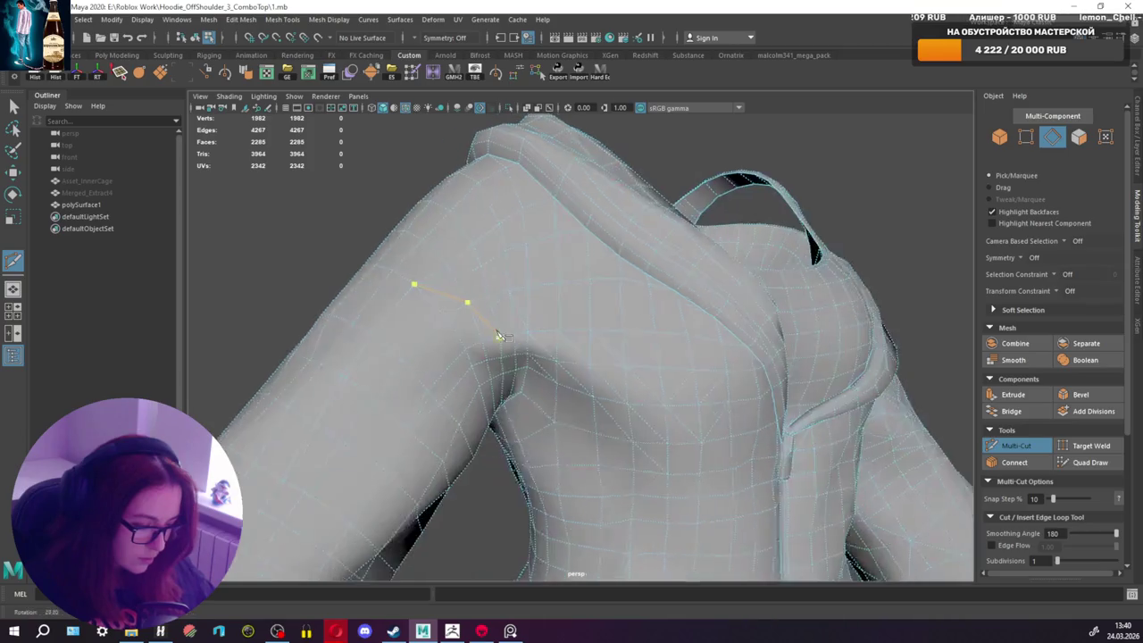
{"action": "left_click", "coordinate": [567, 355]}
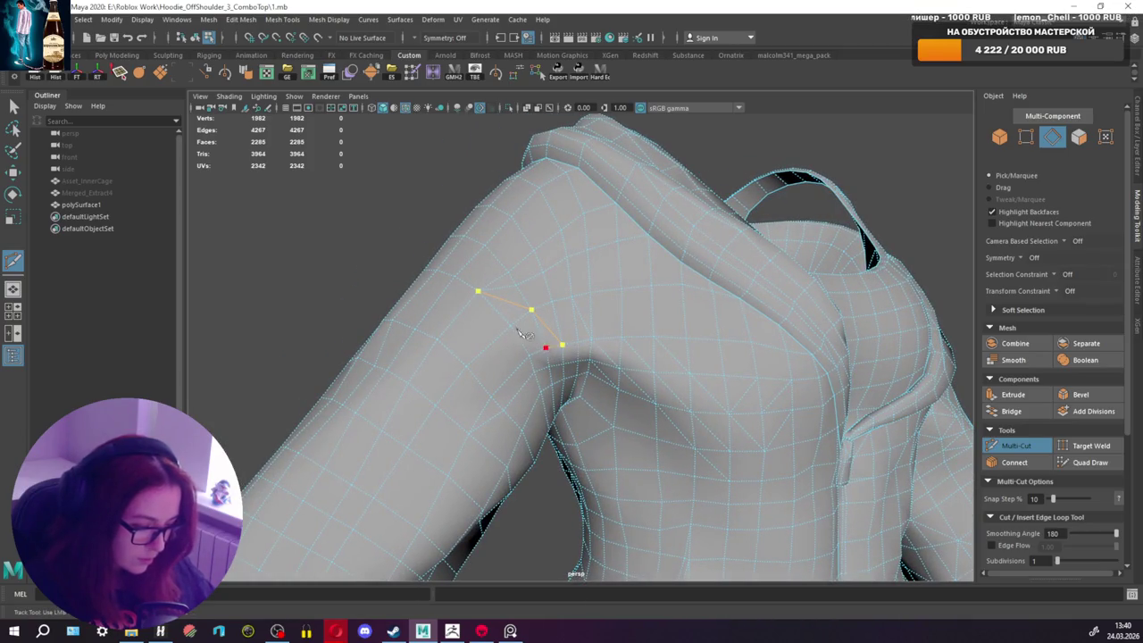
{"action": "key", "text": "q"}
{"action": "mouse_move", "coordinate": [543, 375]}
{"action": "left_mouse_down", "text": "alt"}
{"action": "mouse_move", "coordinate": [685, 359]}
{"action": "mouse_move", "coordinate": [659, 358]}
{"action": "left_mouse_up", "text": "alt"}
Step: Make three short edge cuts around the shoulder and armpit, reaching 2293 faces
{"action": "left_click", "coordinate": [1009, 445]}
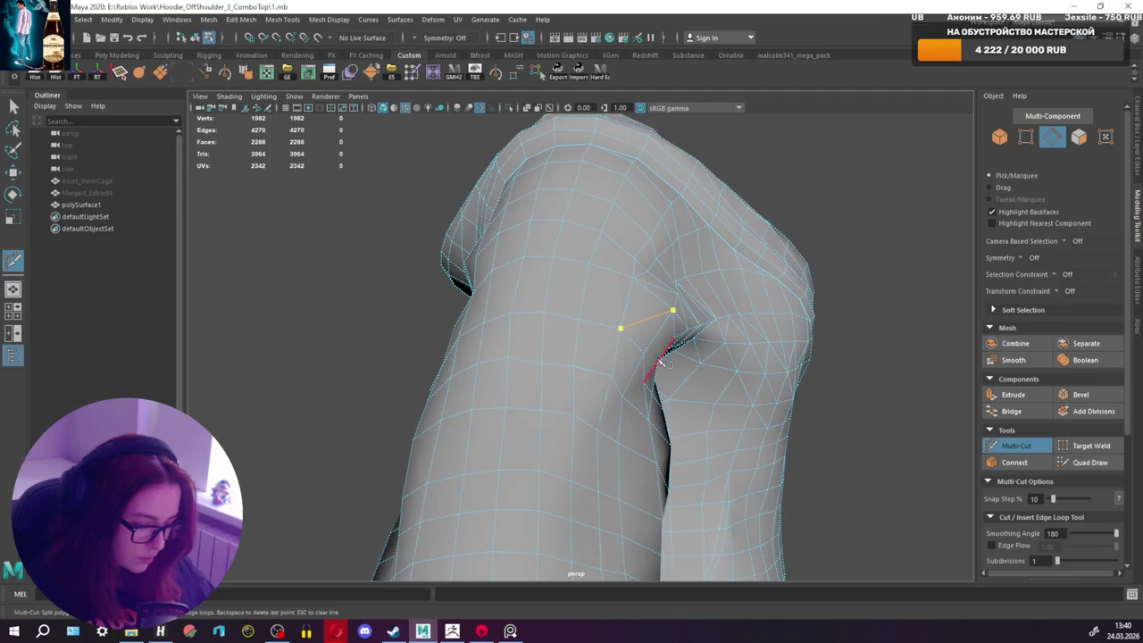
{"action": "left_click_drag", "start_coordinate": [661, 362], "coordinate": [615, 371], "text": "alt"}
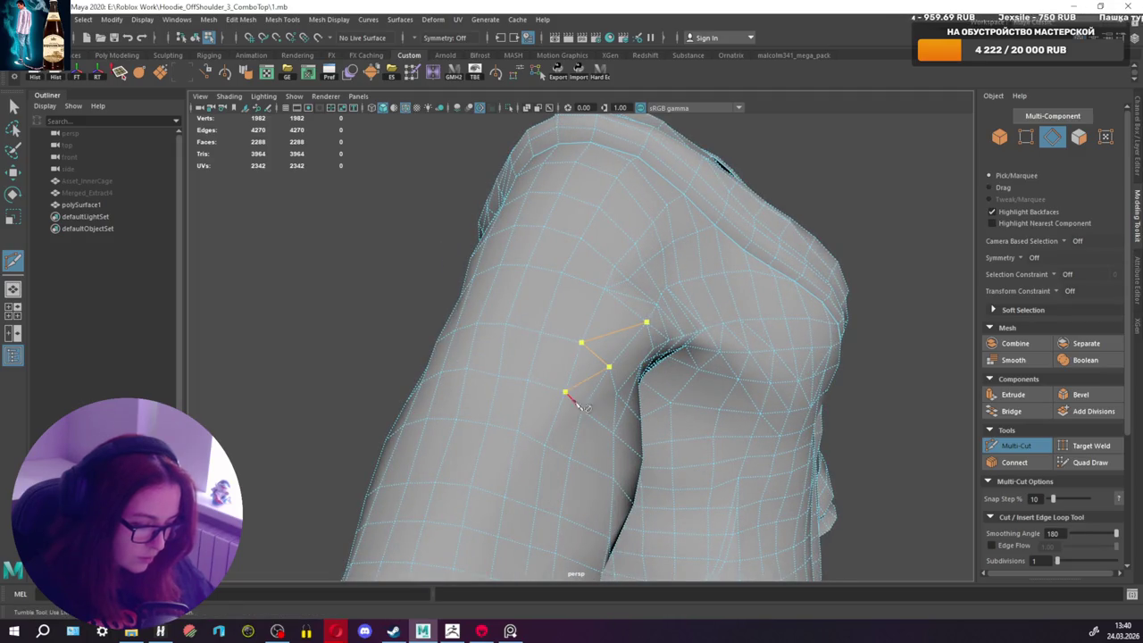
{"action": "key", "text": "q"}
{"action": "left_click_drag", "start_coordinate": [640, 407], "coordinate": [591, 382], "text": "alt"}
{"action": "left_click", "coordinate": [1018, 444]}
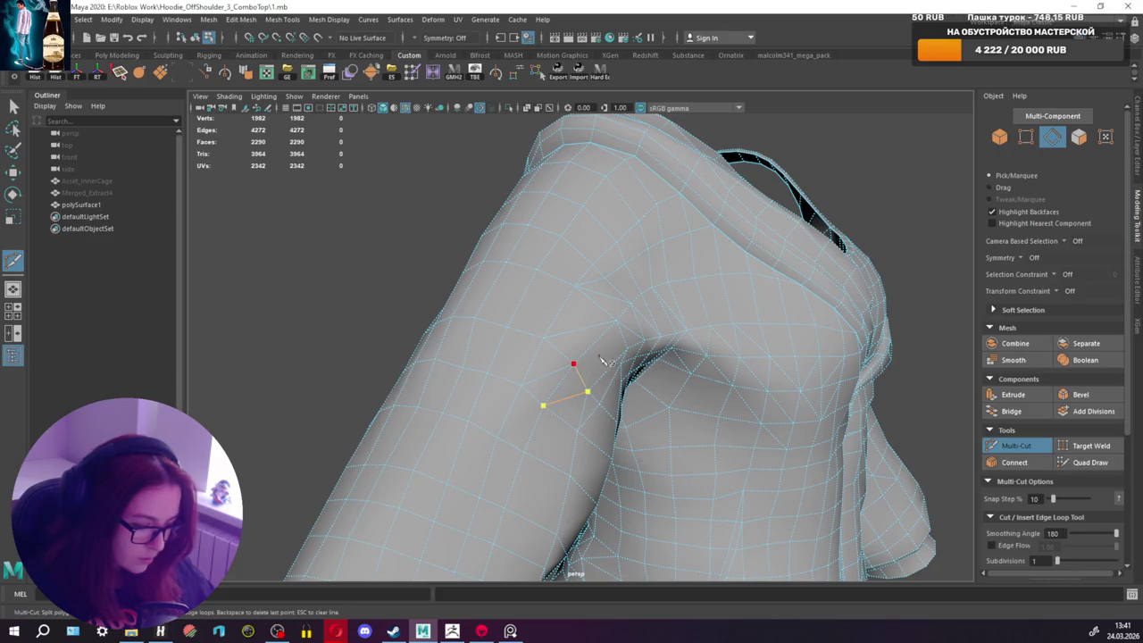
{"action": "key", "text": "q"}
{"action": "mouse_move", "coordinate": [628, 351]}
{"action": "left_mouse_down", "text": "alt"}
{"action": "mouse_move", "coordinate": [653, 394]}
{"action": "mouse_move", "coordinate": [678, 384]}
{"action": "left_mouse_up", "text": "alt"}
{"action": "left_click", "coordinate": [1019, 445]}
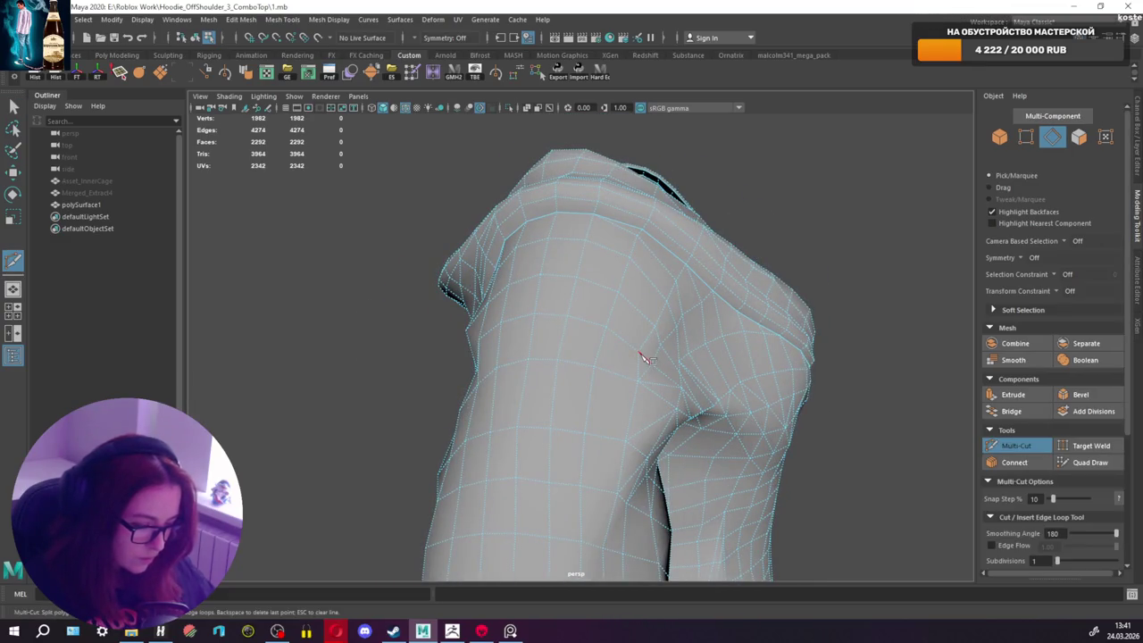
{"action": "key", "text": "q"}
{"action": "left_click_drag", "start_coordinate": [577, 390], "coordinate": [601, 396], "text": "alt"}
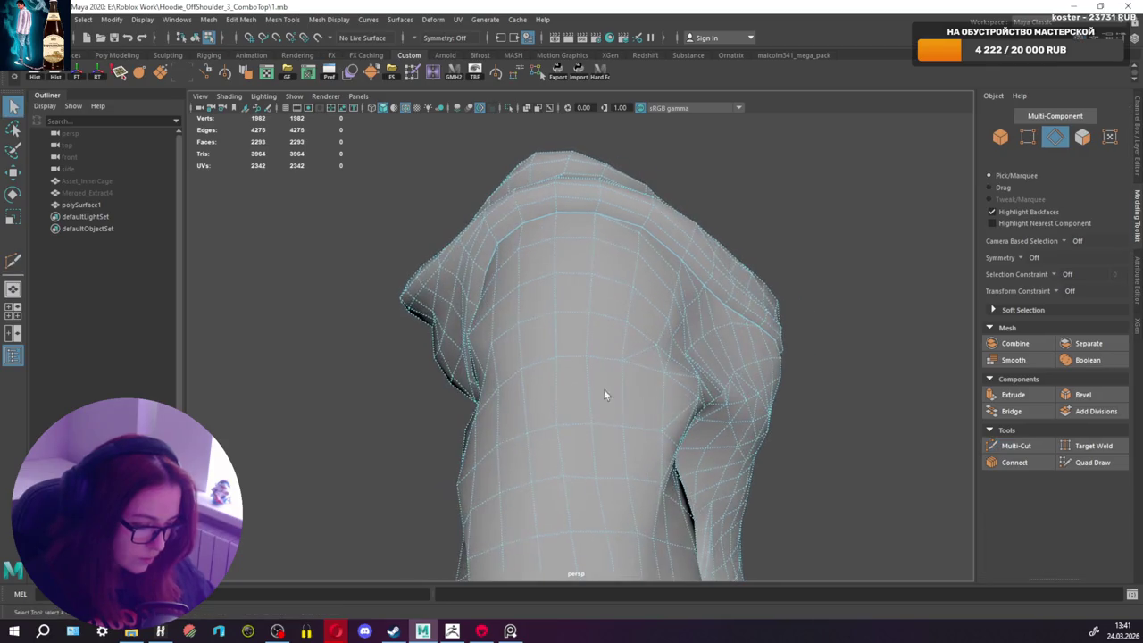
Step: Multi-Cut a new edge line across the top of the hoodie's shoulder
{"action": "left_click", "coordinate": [994, 439]}
{"action": "mouse_move", "coordinate": [492, 345]}
{"action": "left_mouse_down", "text": "alt"}
{"action": "mouse_move", "coordinate": [473, 345]}
{"action": "mouse_move", "coordinate": [517, 363]}
{"action": "left_mouse_up", "text": "alt"}
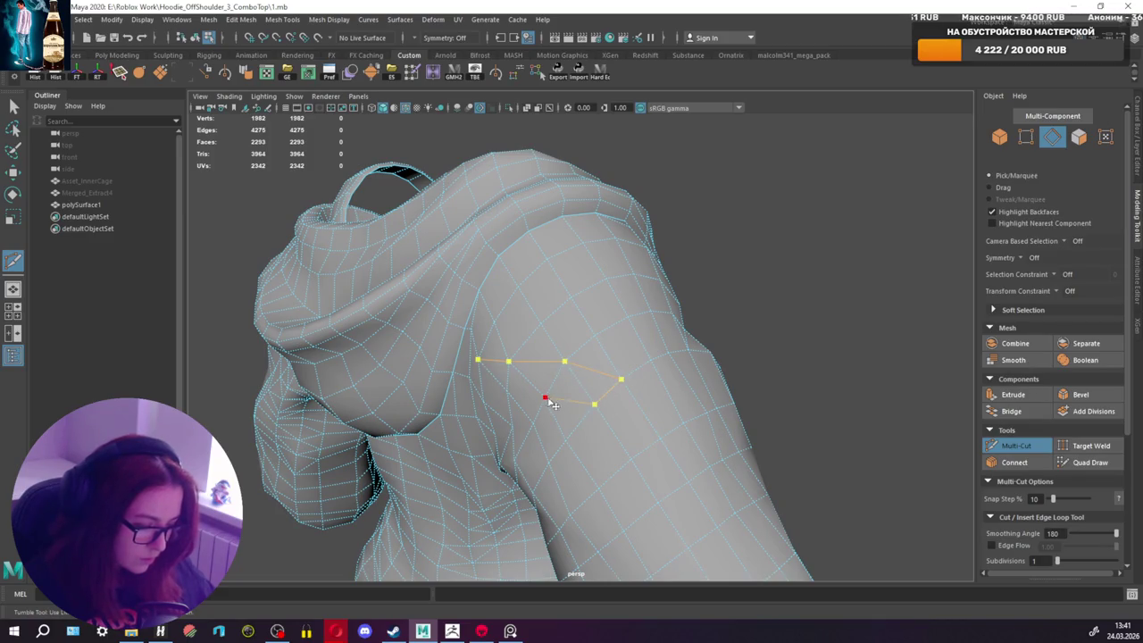
{"action": "left_click_drag", "start_coordinate": [522, 408], "coordinate": [525, 413], "text": "alt"}
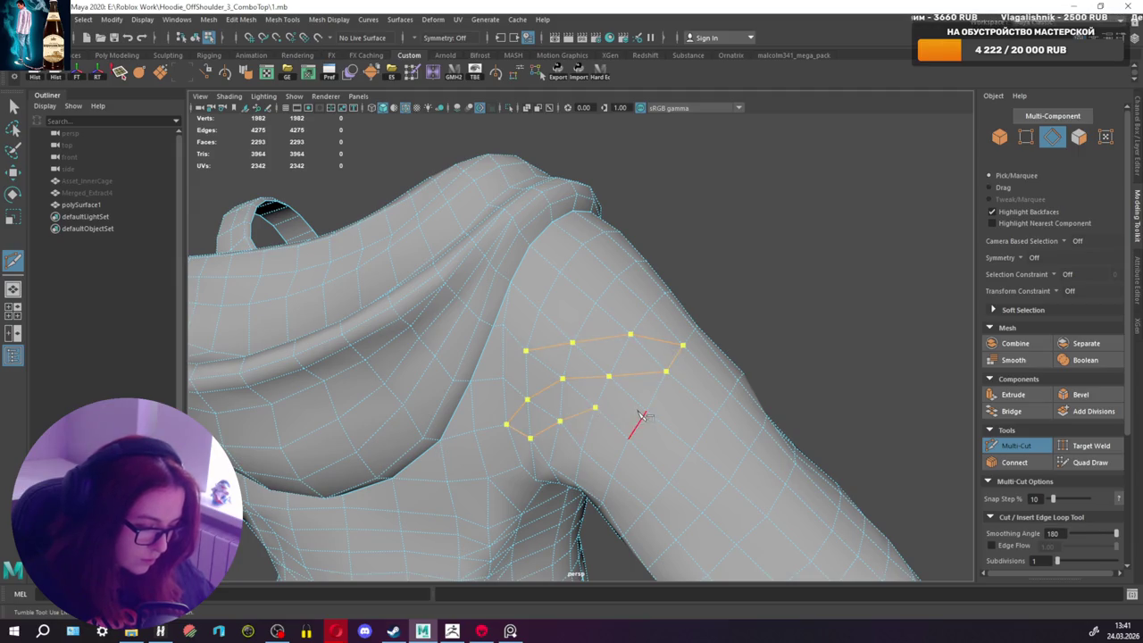
{"action": "middle_click_drag", "start_coordinate": [653, 422], "coordinate": [659, 390], "text": "alt"}
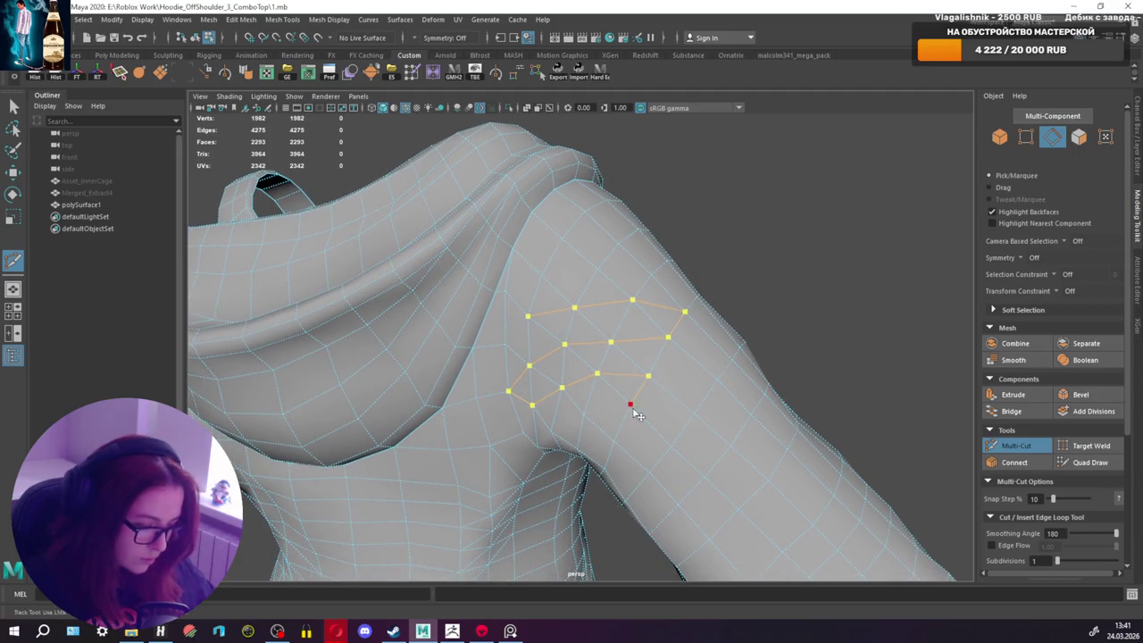
{"action": "left_click_drag", "start_coordinate": [590, 420], "coordinate": [567, 377], "text": "alt"}
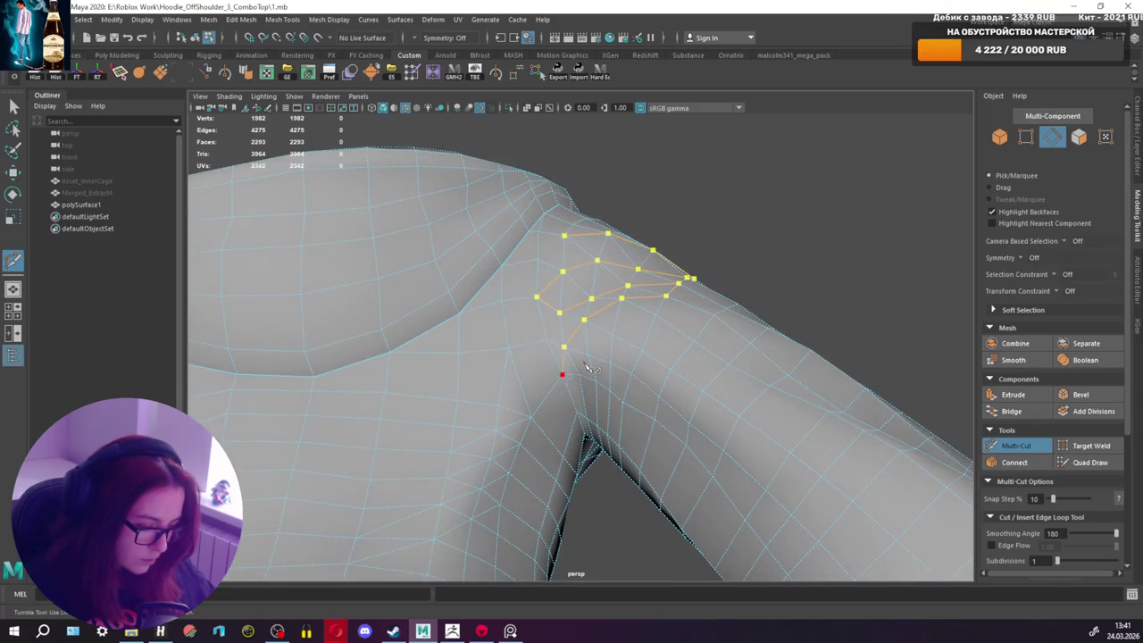
{"action": "key", "text": "q"}
Step: Add two short Multi-Cut edges near the armpit
{"action": "left_click", "coordinate": [1016, 446]}
{"action": "mouse_move", "coordinate": [625, 416]}
{"action": "left_mouse_down", "text": "alt"}
{"action": "mouse_move", "coordinate": [590, 438]}
{"action": "mouse_move", "coordinate": [549, 413]}
{"action": "left_mouse_up", "text": "alt"}
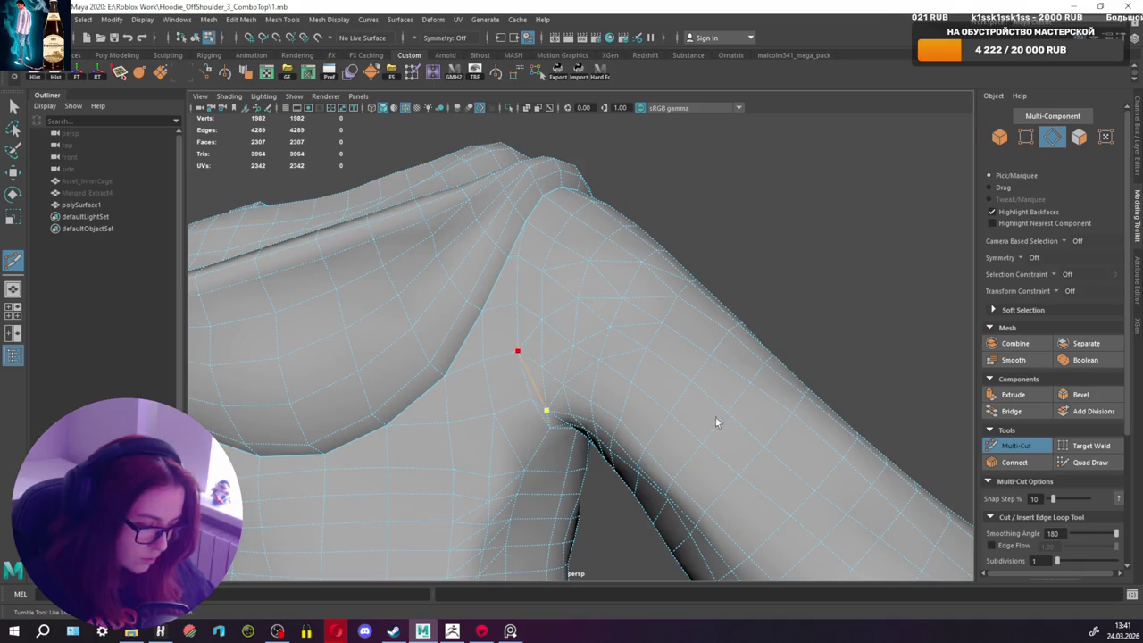
{"action": "key", "text": "q"}
{"action": "left_click", "coordinate": [1011, 444]}
{"action": "mouse_move", "coordinate": [626, 420]}
{"action": "left_mouse_down", "text": "alt"}
{"action": "mouse_move", "coordinate": [600, 401]}
{"action": "mouse_move", "coordinate": [567, 439]}
{"action": "mouse_move", "coordinate": [605, 418]}
{"action": "left_mouse_up", "text": "alt"}
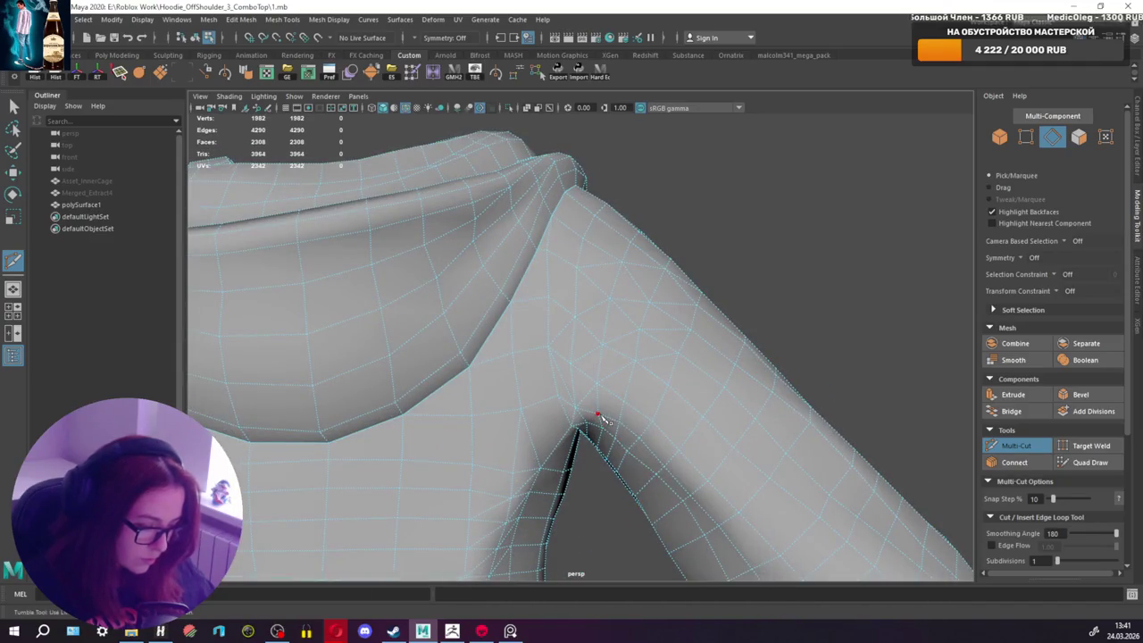
{"action": "left_click", "coordinate": [668, 386]}
{"action": "mouse_move", "coordinate": [674, 391]}
{"action": "left_mouse_down", "text": "alt"}
{"action": "mouse_move", "coordinate": [745, 426]}
{"action": "mouse_move", "coordinate": [804, 416]}
{"action": "mouse_move", "coordinate": [727, 416]}
{"action": "mouse_move", "coordinate": [738, 433]}
{"action": "left_mouse_up", "text": "alt"}
{"action": "key", "text": "q"}
Step: Cut one edge across the upper sleeve and one short edge on the shoulder
{"action": "left_click", "coordinate": [1016, 445]}
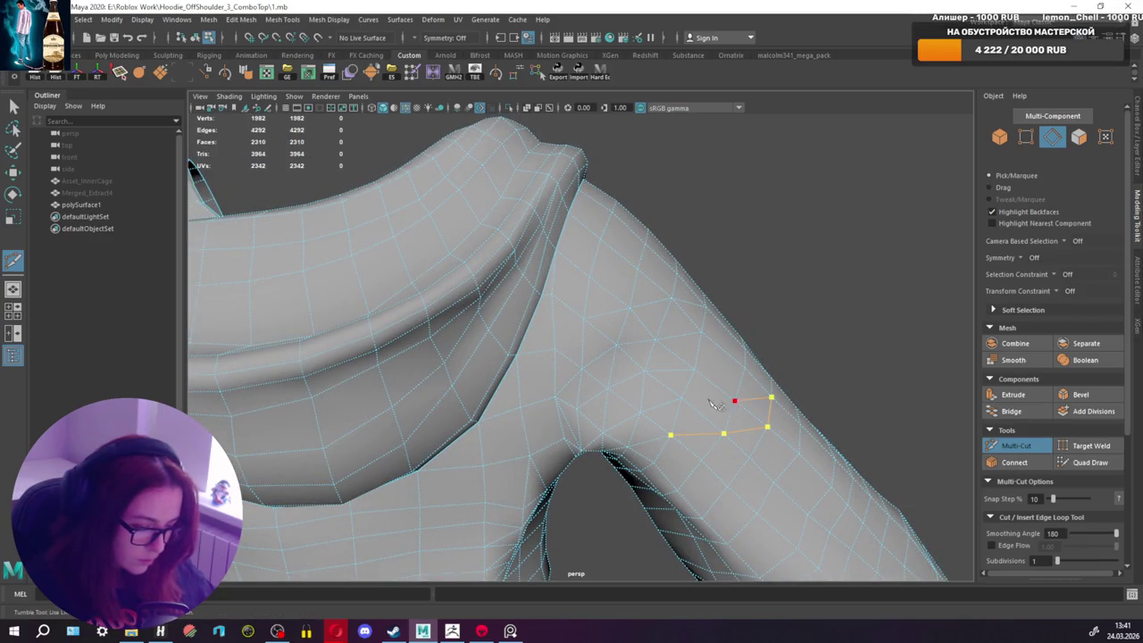
{"action": "key", "text": "q"}
{"action": "mouse_move", "coordinate": [703, 404]}
{"action": "left_mouse_down", "text": "alt"}
{"action": "mouse_move", "coordinate": [753, 396]}
{"action": "mouse_move", "coordinate": [613, 408]}
{"action": "mouse_move", "coordinate": [626, 408]}
{"action": "mouse_move", "coordinate": [565, 372]}
{"action": "left_mouse_up", "text": "alt"}
{"action": "left_click", "coordinate": [991, 441]}
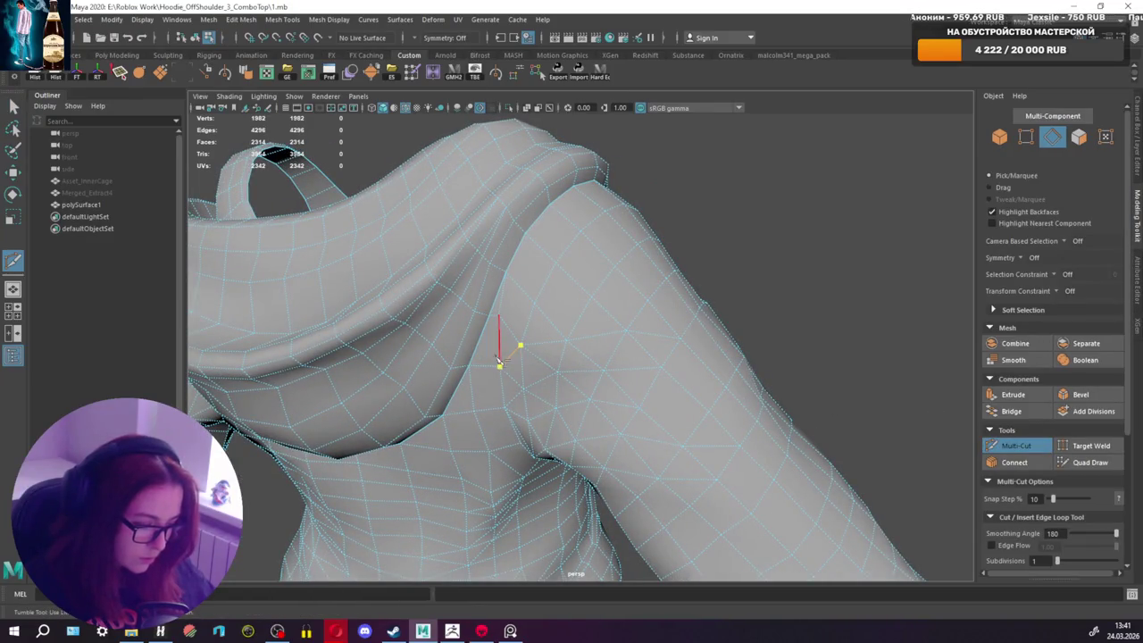
{"action": "key", "text": "q"}
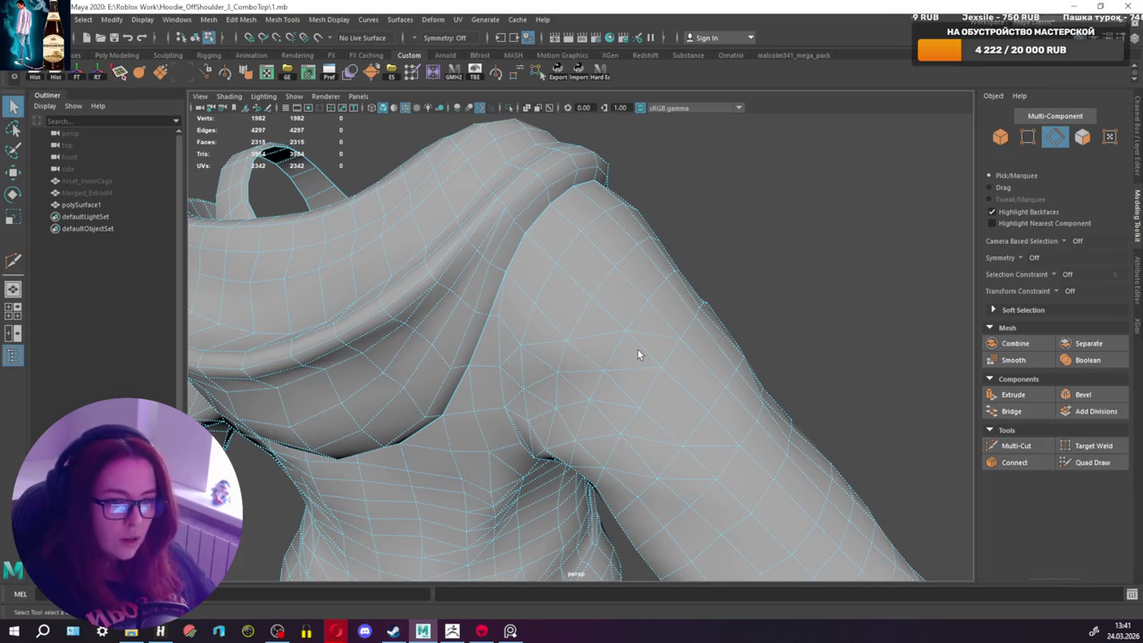
Step: Cut a new edge near the armpit and commit it
{"action": "mouse_move", "coordinate": [638, 355]}
{"action": "left_mouse_down", "text": "alt"}
{"action": "mouse_move", "coordinate": [661, 291]}
{"action": "mouse_move", "coordinate": [481, 312]}
{"action": "mouse_move", "coordinate": [523, 339]}
{"action": "left_mouse_up", "text": "alt"}
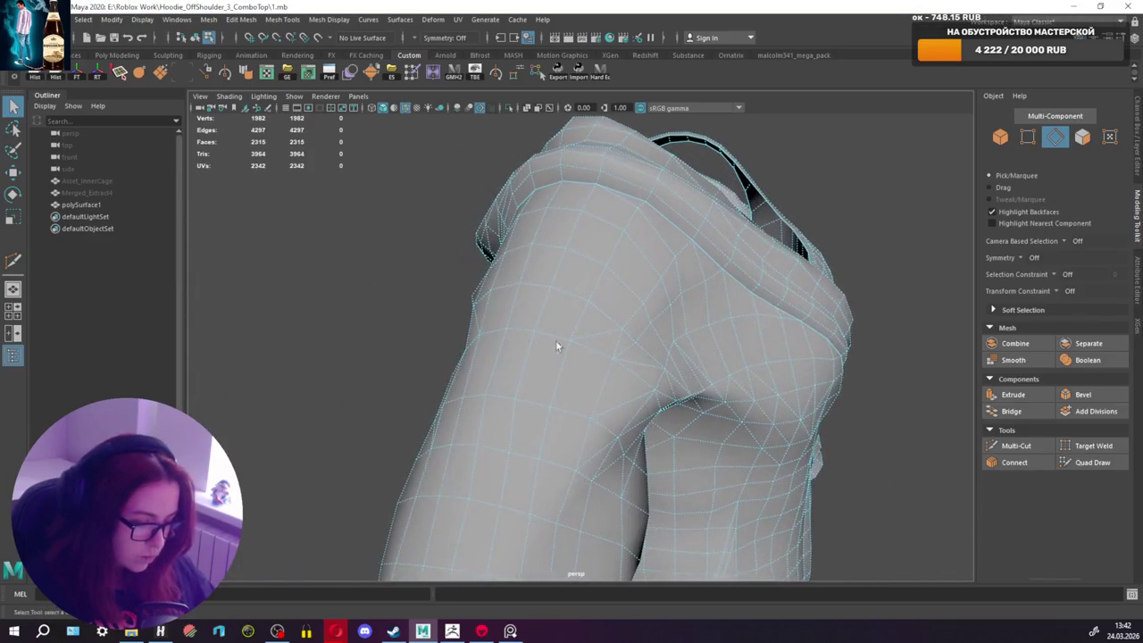
{"action": "left_click", "coordinate": [1016, 449]}
{"action": "left_click_drag", "start_coordinate": [625, 358], "coordinate": [582, 353], "text": "alt"}
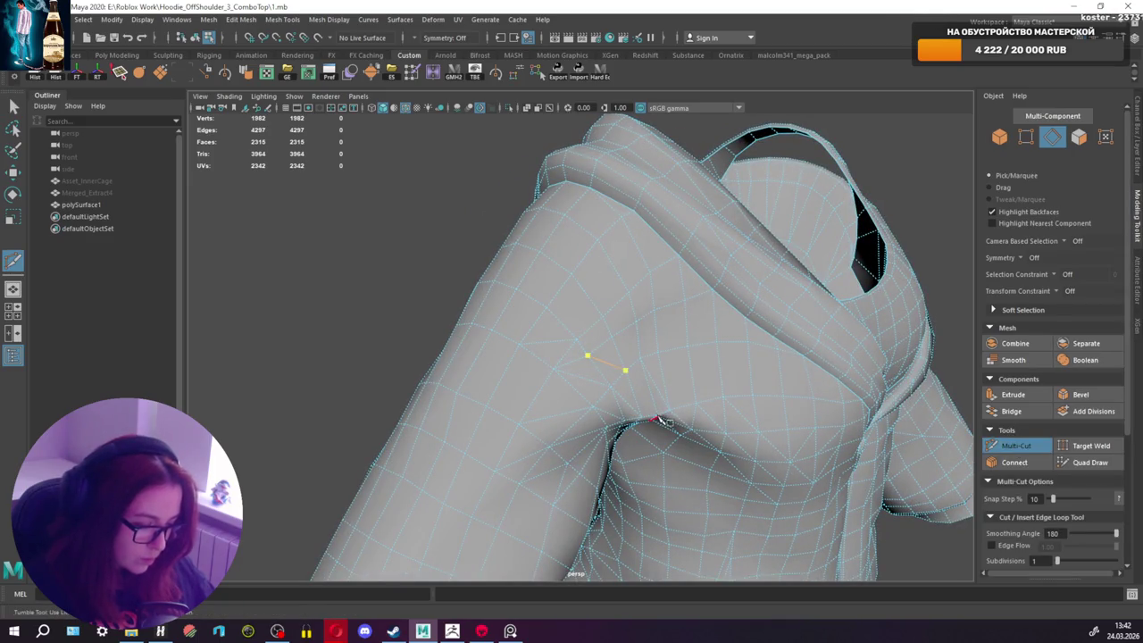
{"action": "left_click_drag", "start_coordinate": [668, 382], "coordinate": [625, 375], "text": "alt"}
{"action": "key", "text": "Return"}
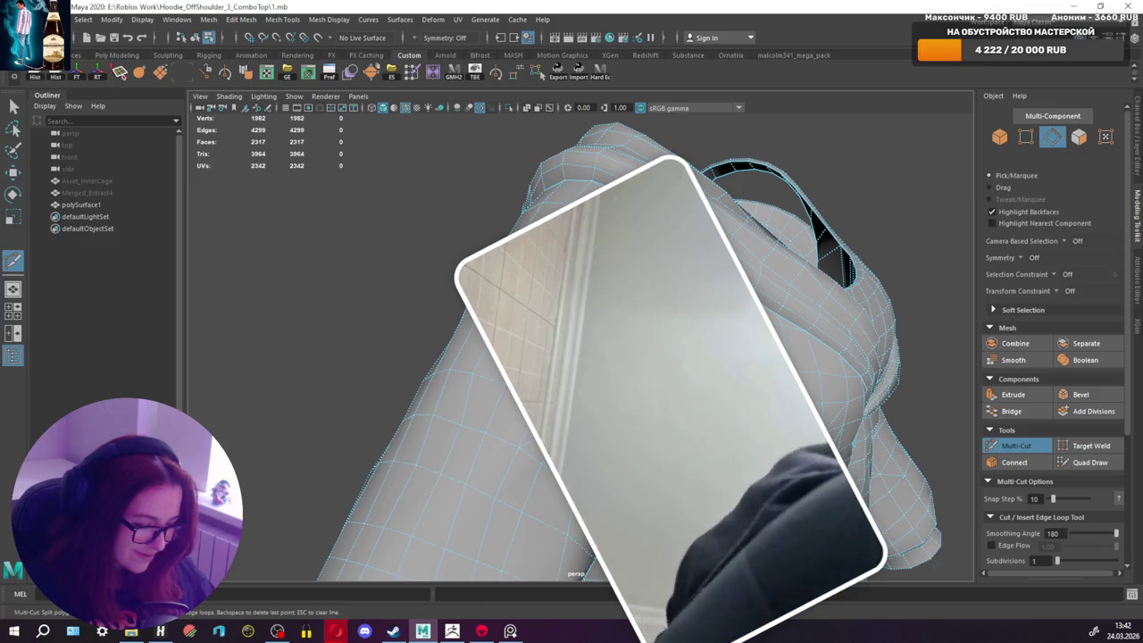
{"action": "key", "text": "q"}
Step: Add a short cut edge near the shoulder and collar
{"action": "left_click_drag", "start_coordinate": [741, 357], "coordinate": [804, 303], "text": "alt"}
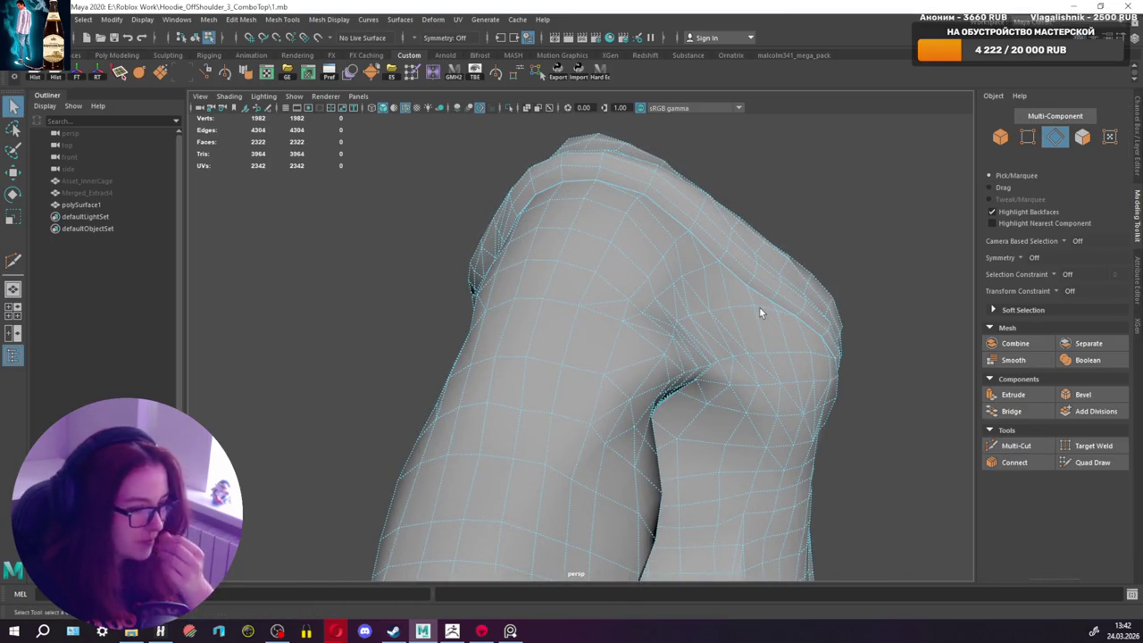
{"action": "mouse_move", "coordinate": [876, 358]}
{"action": "left_mouse_down", "text": "alt"}
{"action": "mouse_move", "coordinate": [804, 383]}
{"action": "mouse_move", "coordinate": [684, 345]}
{"action": "mouse_move", "coordinate": [630, 389]}
{"action": "mouse_move", "coordinate": [623, 298]}
{"action": "mouse_move", "coordinate": [595, 265]}
{"action": "mouse_move", "coordinate": [615, 284]}
{"action": "mouse_move", "coordinate": [619, 344]}
{"action": "mouse_move", "coordinate": [705, 331]}
{"action": "mouse_move", "coordinate": [581, 338]}
{"action": "mouse_move", "coordinate": [590, 358]}
{"action": "mouse_move", "coordinate": [760, 380]}
{"action": "left_mouse_up", "text": "alt"}
{"action": "left_click", "coordinate": [1029, 449]}
{"action": "left_click", "coordinate": [618, 315]}
{"action": "key", "text": "q"}
Step: Cut a four-point edge from the armpit edge across the upper sleeve
{"action": "left_click", "coordinate": [1015, 446]}
{"action": "mouse_move", "coordinate": [599, 409]}
{"action": "left_mouse_down", "text": "alt"}
{"action": "mouse_move", "coordinate": [619, 408]}
{"action": "mouse_move", "coordinate": [611, 369]}
{"action": "left_mouse_up", "text": "alt"}
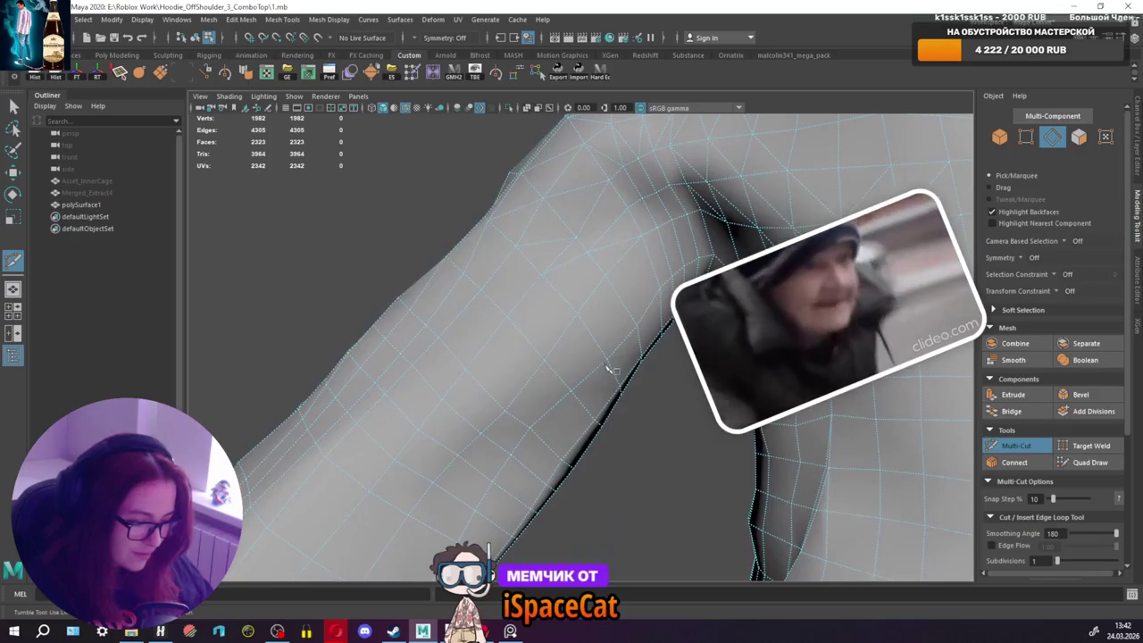
{"action": "left_click", "coordinate": [637, 326]}
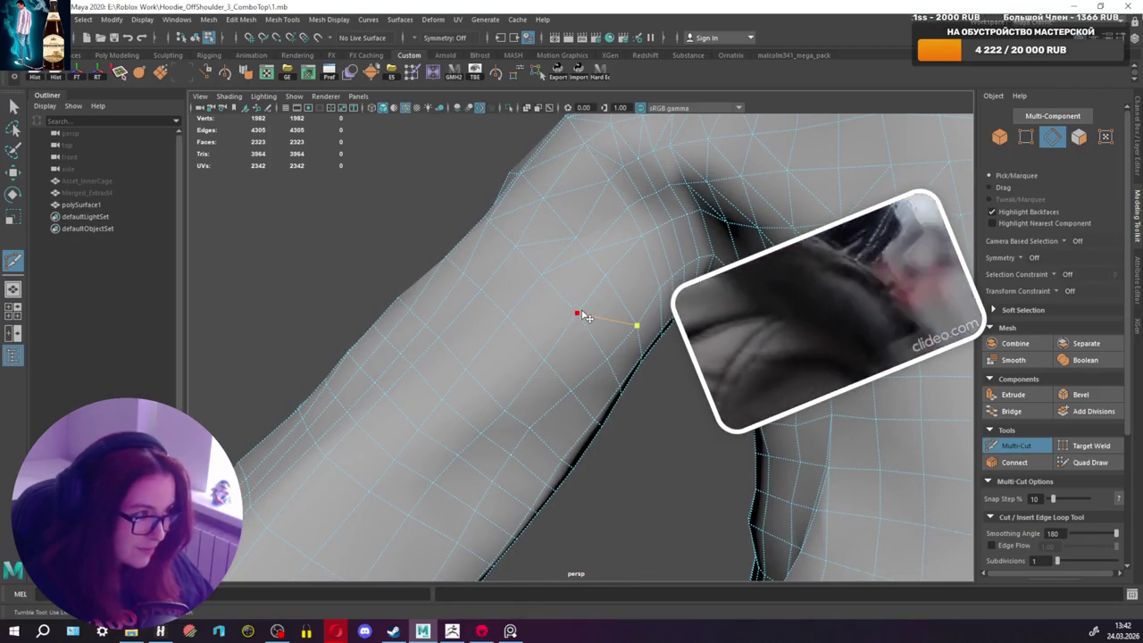
{"action": "left_click", "coordinate": [577, 314]}
{"action": "left_click", "coordinate": [606, 359]}
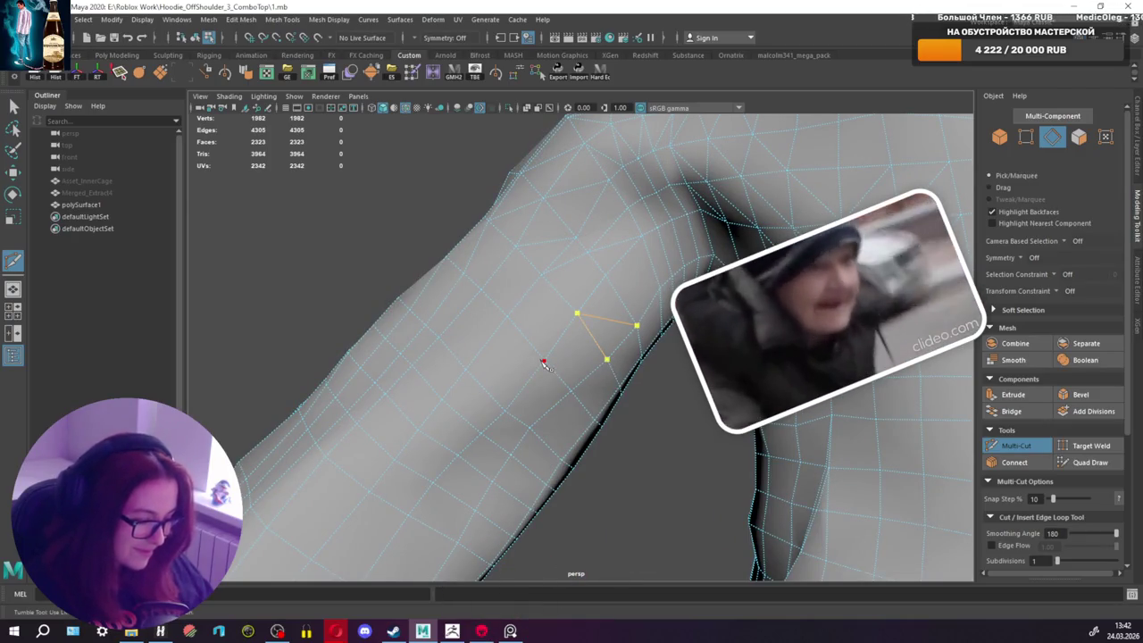
{"action": "left_click", "coordinate": [543, 363]}
{"action": "left_click_drag", "start_coordinate": [543, 362], "coordinate": [601, 390], "text": "alt"}
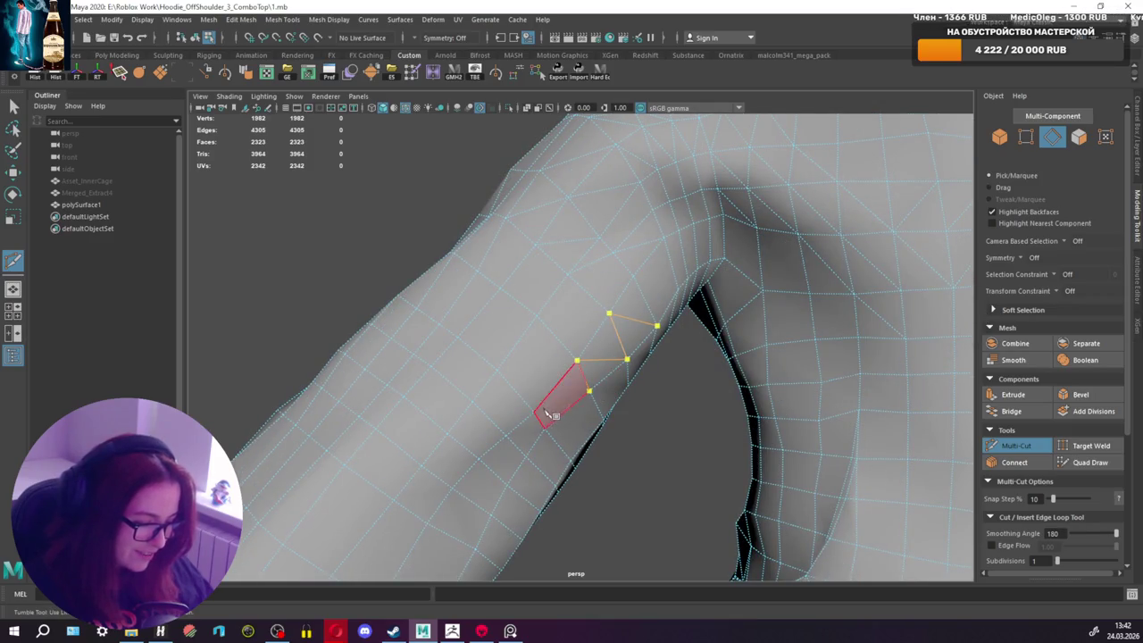
{"action": "key", "text": "Return"}
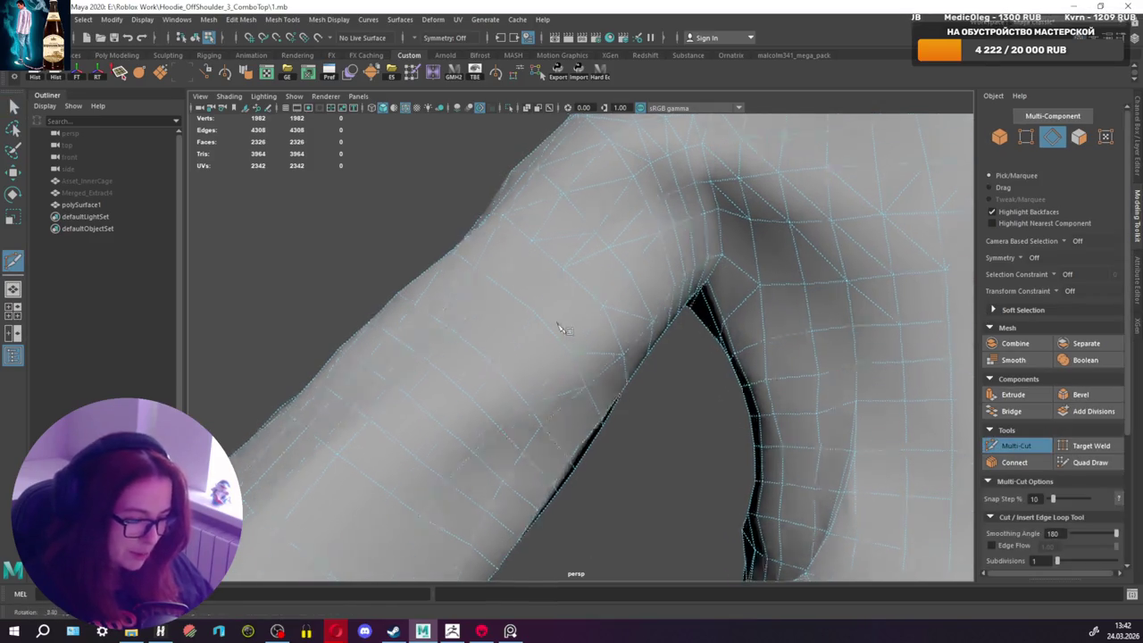
{"action": "left_click_drag", "start_coordinate": [571, 393], "coordinate": [563, 375], "text": "alt"}
Step: Commit the pending cut and add another edge near the armpit
{"action": "key", "text": "q"}
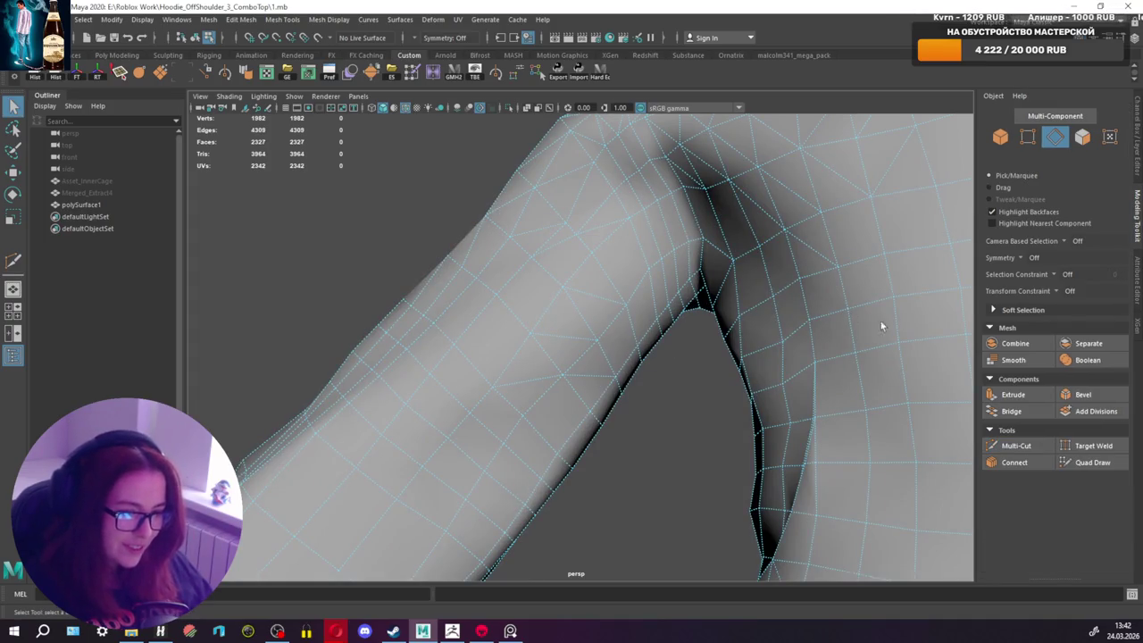
{"action": "left_click", "coordinate": [1015, 446]}
{"action": "mouse_move", "coordinate": [599, 396]}
{"action": "left_mouse_down", "text": "alt"}
{"action": "mouse_move", "coordinate": [625, 408]}
{"action": "mouse_move", "coordinate": [628, 345]}
{"action": "mouse_move", "coordinate": [669, 345]}
{"action": "mouse_move", "coordinate": [585, 311]}
{"action": "left_mouse_up", "text": "alt"}
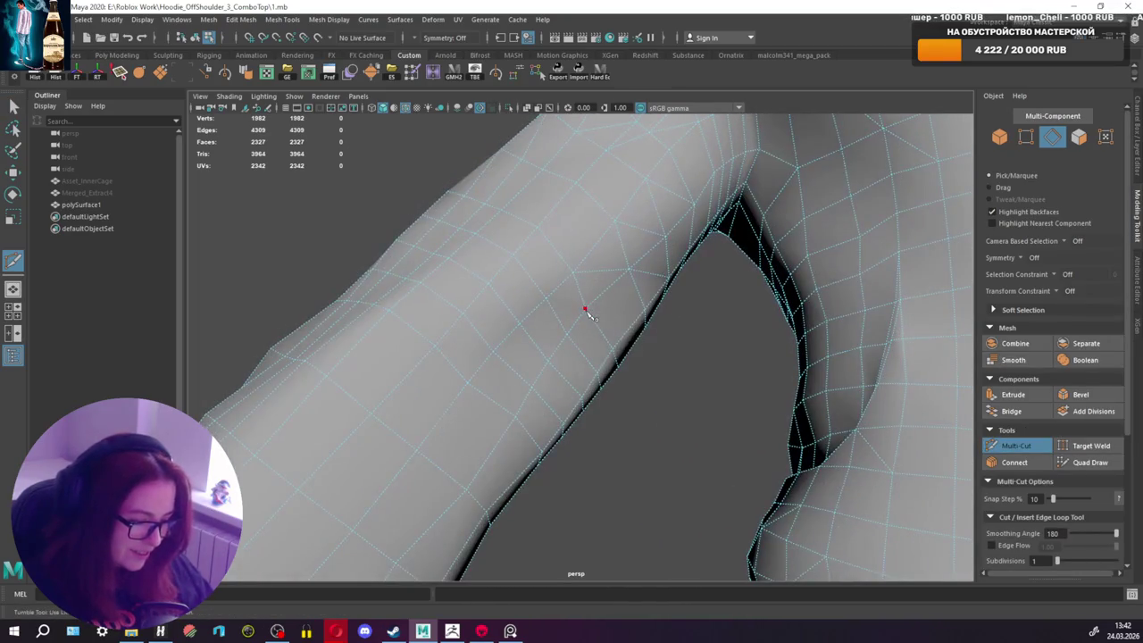
{"action": "mouse_move", "coordinate": [496, 287]}
{"action": "left_mouse_down", "text": "alt"}
{"action": "mouse_move", "coordinate": [600, 307]}
{"action": "mouse_move", "coordinate": [604, 283]}
{"action": "left_mouse_up", "text": "alt"}
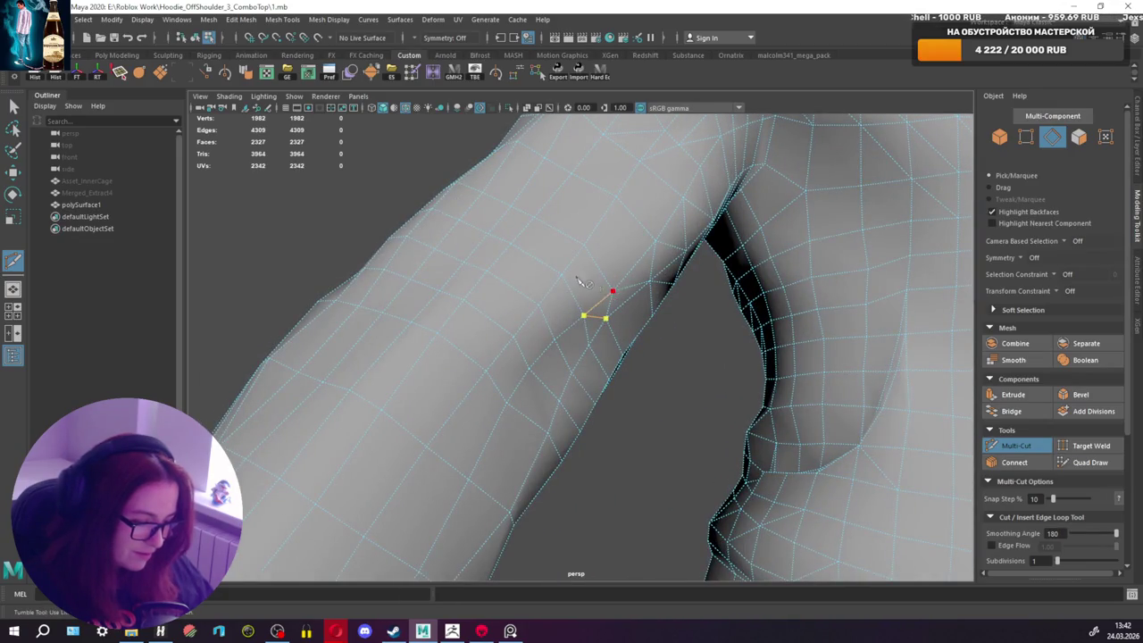
{"action": "key", "text": "q"}
Step: Cut two new edges across the sleeve
{"action": "left_click", "coordinate": [1023, 448]}
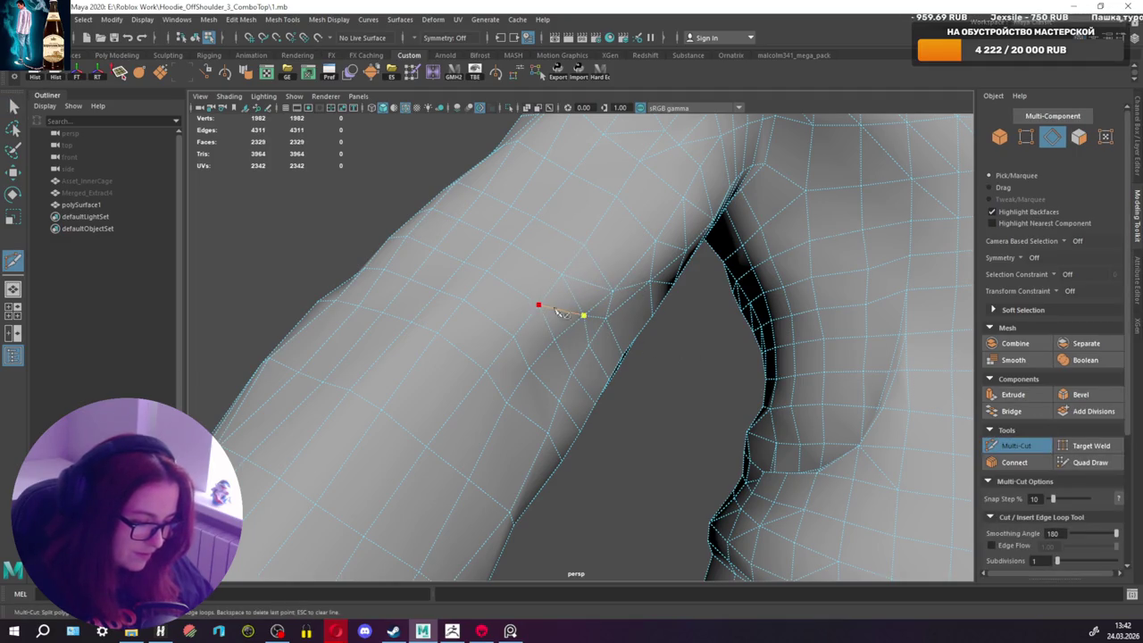
{"action": "key", "text": "q"}
{"action": "left_click_drag", "start_coordinate": [626, 348], "coordinate": [679, 357], "text": "alt"}
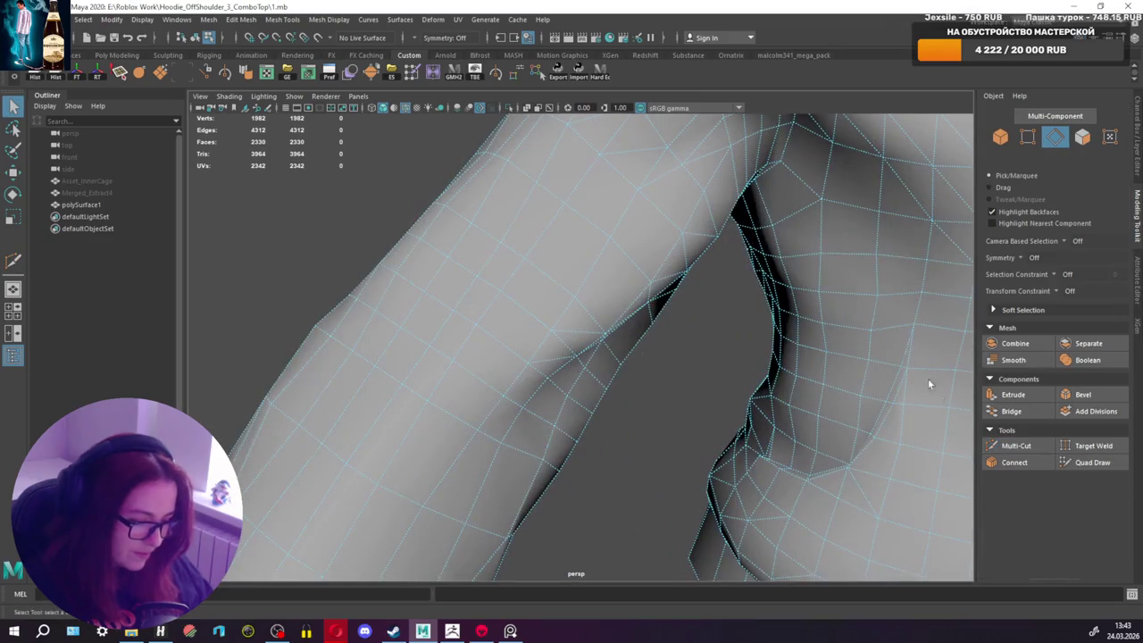
{"action": "left_click", "coordinate": [1012, 445]}
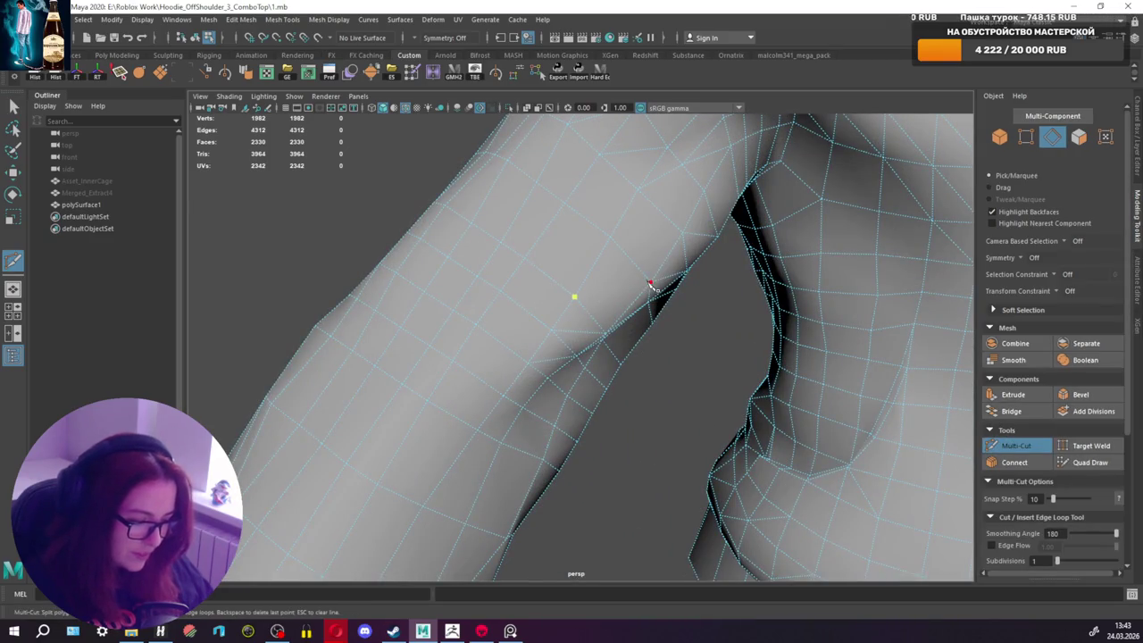
{"action": "key", "text": "q"}
{"action": "mouse_move", "coordinate": [684, 237]}
{"action": "left_mouse_down", "text": "alt"}
{"action": "mouse_move", "coordinate": [538, 253]}
{"action": "mouse_move", "coordinate": [535, 295]}
{"action": "mouse_move", "coordinate": [518, 284]}
{"action": "mouse_move", "coordinate": [481, 296]}
{"action": "mouse_move", "coordinate": [503, 296]}
{"action": "mouse_move", "coordinate": [400, 282]}
{"action": "mouse_move", "coordinate": [661, 273]}
{"action": "mouse_move", "coordinate": [615, 271]}
{"action": "mouse_move", "coordinate": [652, 309]}
{"action": "mouse_move", "coordinate": [696, 321]}
{"action": "left_mouse_up", "text": "alt"}
Step: Add a two-part cut and one more edge along the sleeve
{"action": "left_click", "coordinate": [1016, 445]}
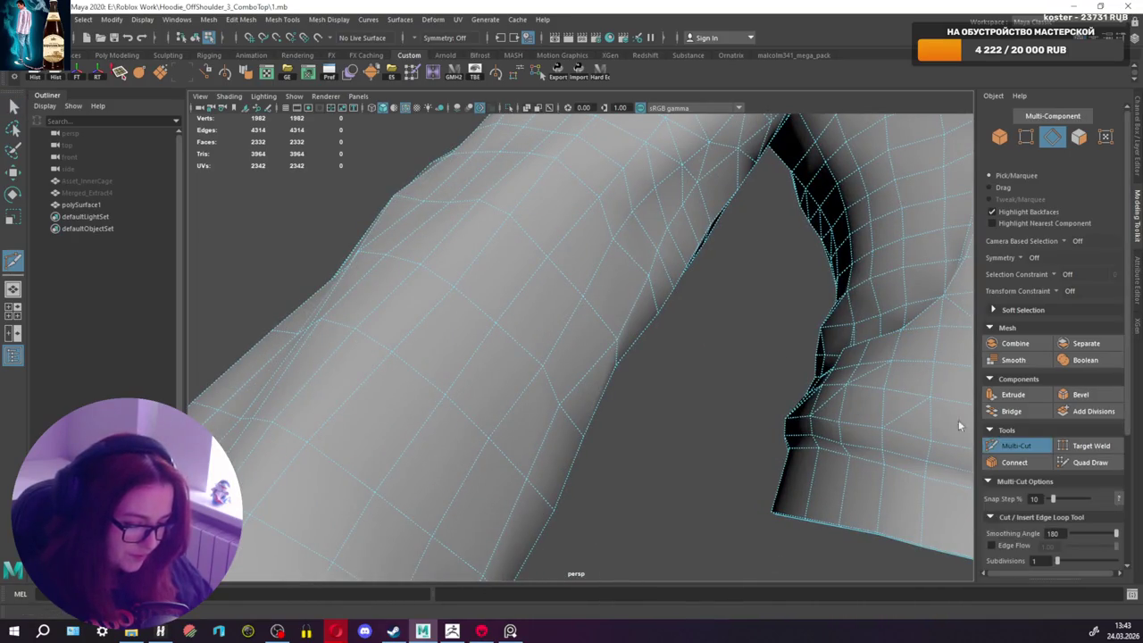
{"action": "left_click_drag", "start_coordinate": [679, 375], "coordinate": [561, 388], "text": "alt"}
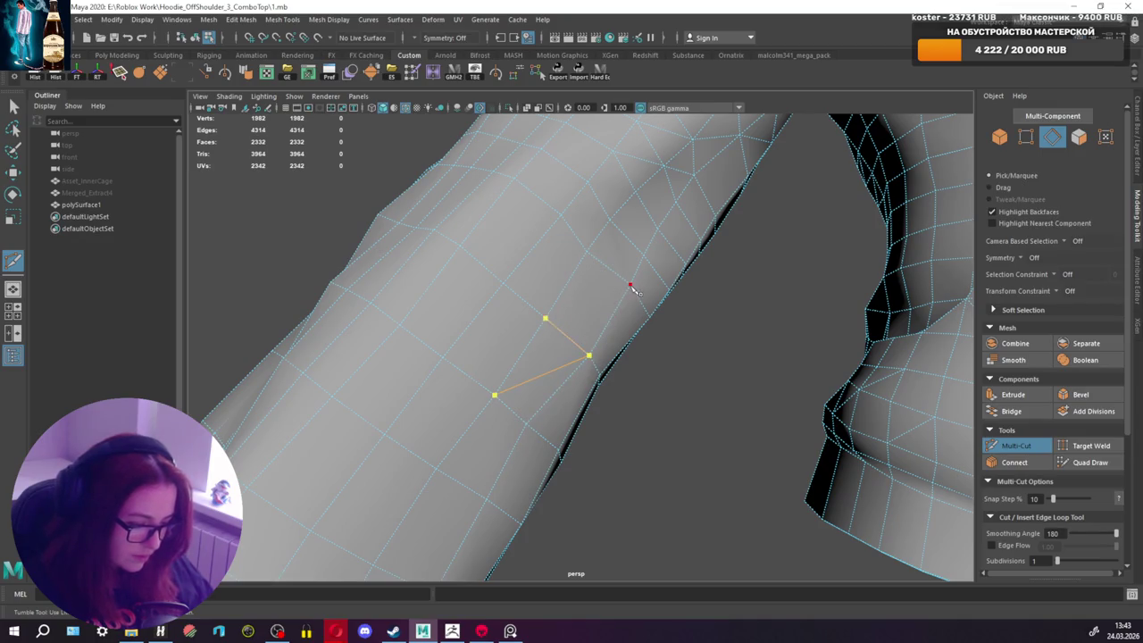
{"action": "mouse_move", "coordinate": [619, 278]}
{"action": "left_mouse_down", "text": "alt"}
{"action": "mouse_move", "coordinate": [693, 282]}
{"action": "mouse_move", "coordinate": [755, 351]}
{"action": "left_mouse_up", "text": "alt"}
{"action": "key", "text": "q"}
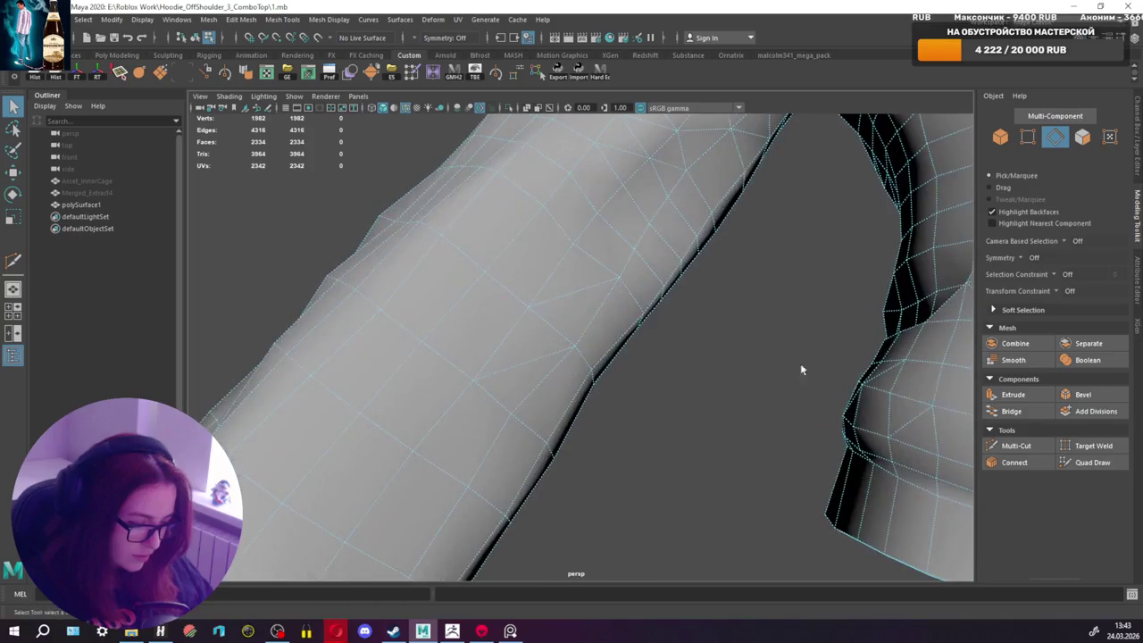
{"action": "left_click", "coordinate": [1022, 446]}
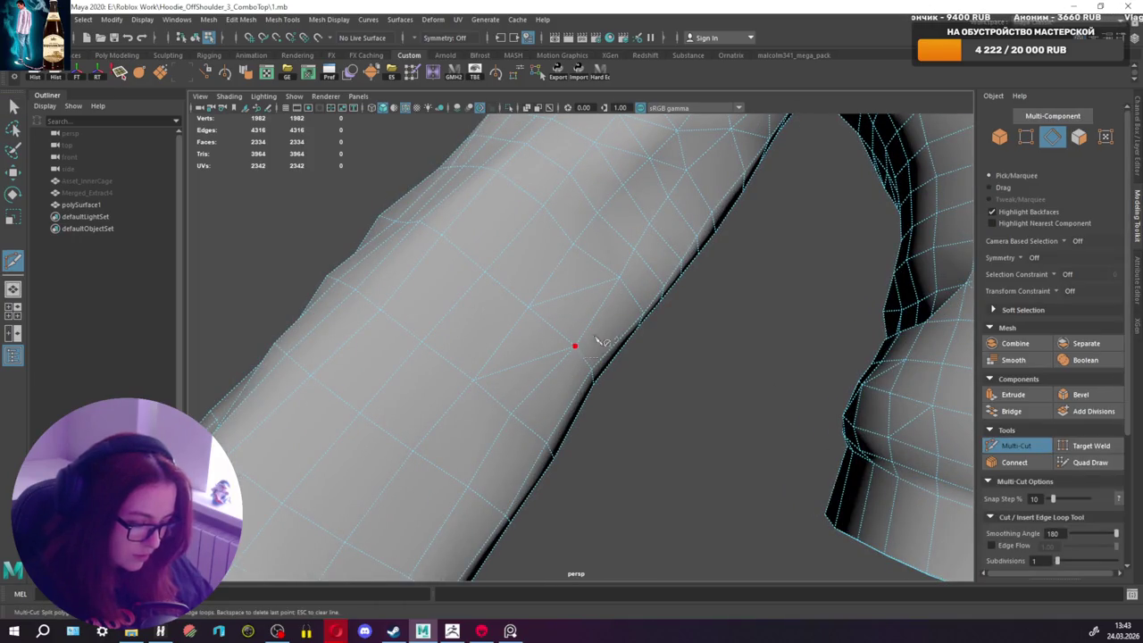
{"action": "key", "text": "q"}
{"action": "mouse_move", "coordinate": [585, 340]}
{"action": "left_mouse_down", "text": "alt"}
{"action": "mouse_move", "coordinate": [643, 255]}
{"action": "mouse_move", "coordinate": [678, 280]}
{"action": "mouse_move", "coordinate": [712, 330]}
{"action": "left_mouse_up", "text": "alt"}
Step: Abandon a faulty cut and redo that edge cut on the sleeve
{"action": "left_click", "coordinate": [1021, 446]}
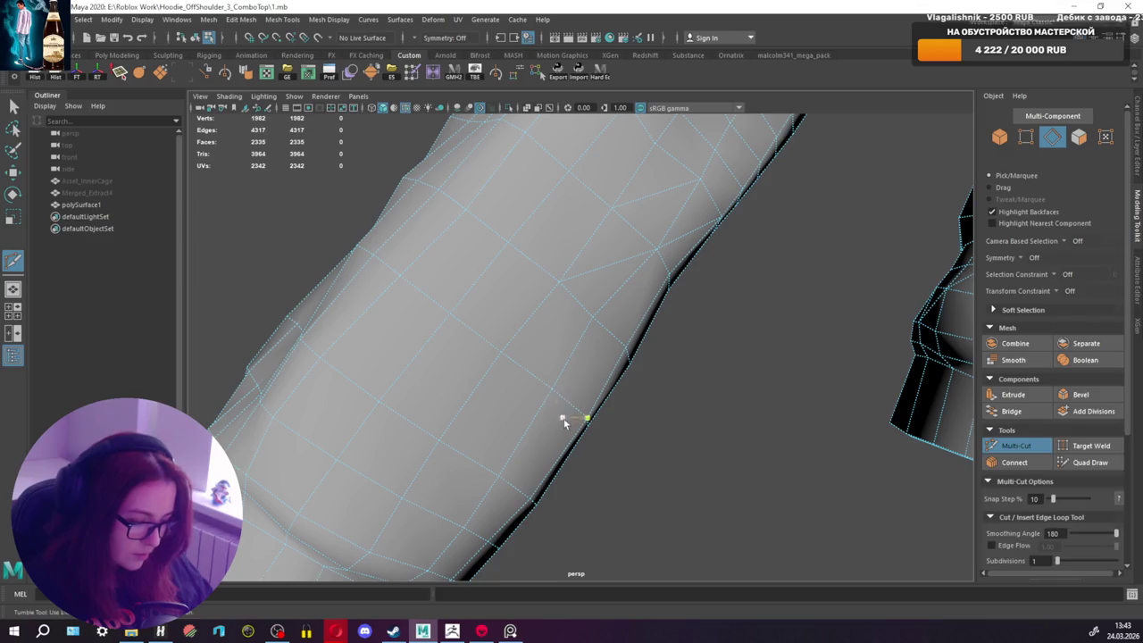
{"action": "key", "text": "q"}
{"action": "left_click", "coordinate": [1034, 449]}
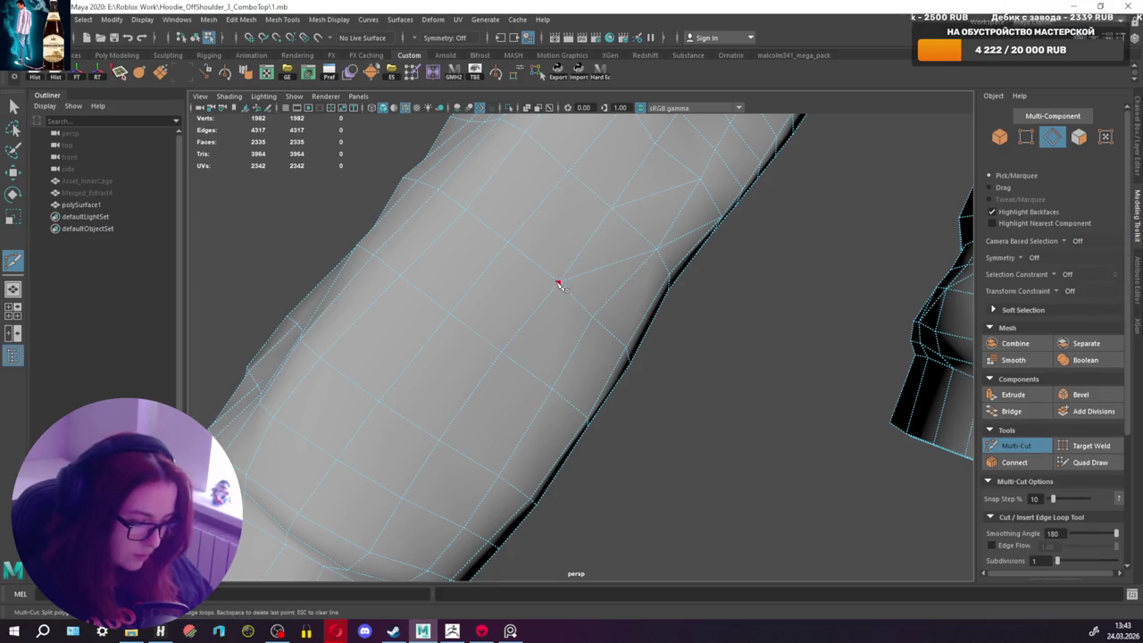
{"action": "left_click", "coordinate": [553, 393]}
{"action": "mouse_move", "coordinate": [553, 393]}
{"action": "left_mouse_down", "text": "alt"}
{"action": "mouse_move", "coordinate": [493, 375]}
{"action": "mouse_move", "coordinate": [911, 384]}
{"action": "left_mouse_up", "text": "alt"}
{"action": "key", "text": "q"}
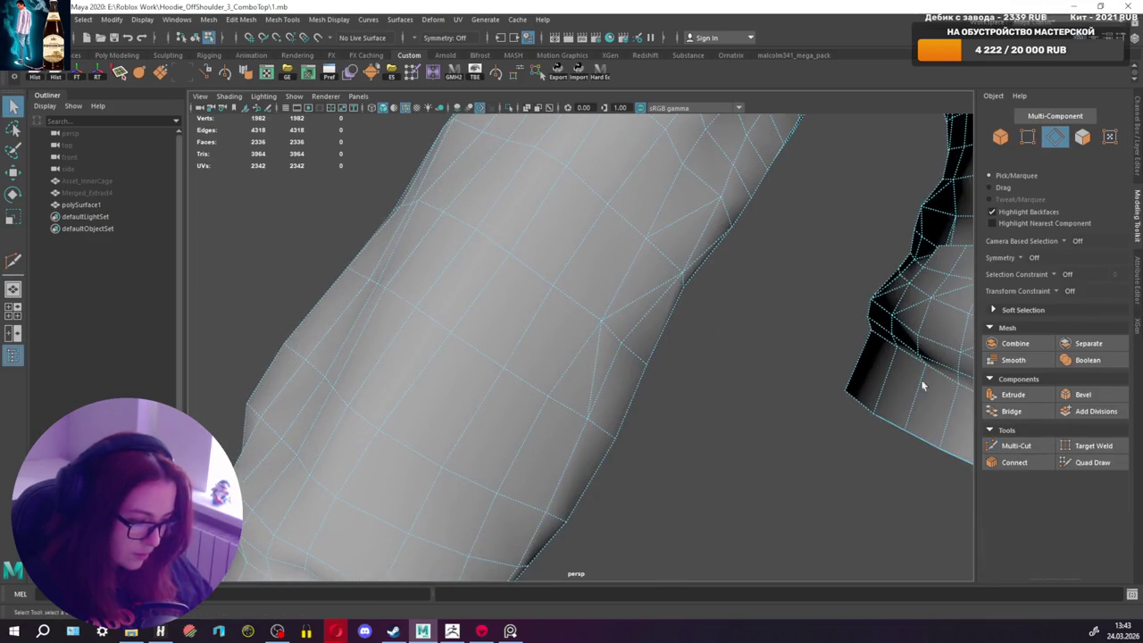
Step: Cut one more edge across the upper sleeve
{"action": "left_click", "coordinate": [1023, 446]}
{"action": "left_click_drag", "start_coordinate": [676, 378], "coordinate": [415, 296], "text": "alt"}
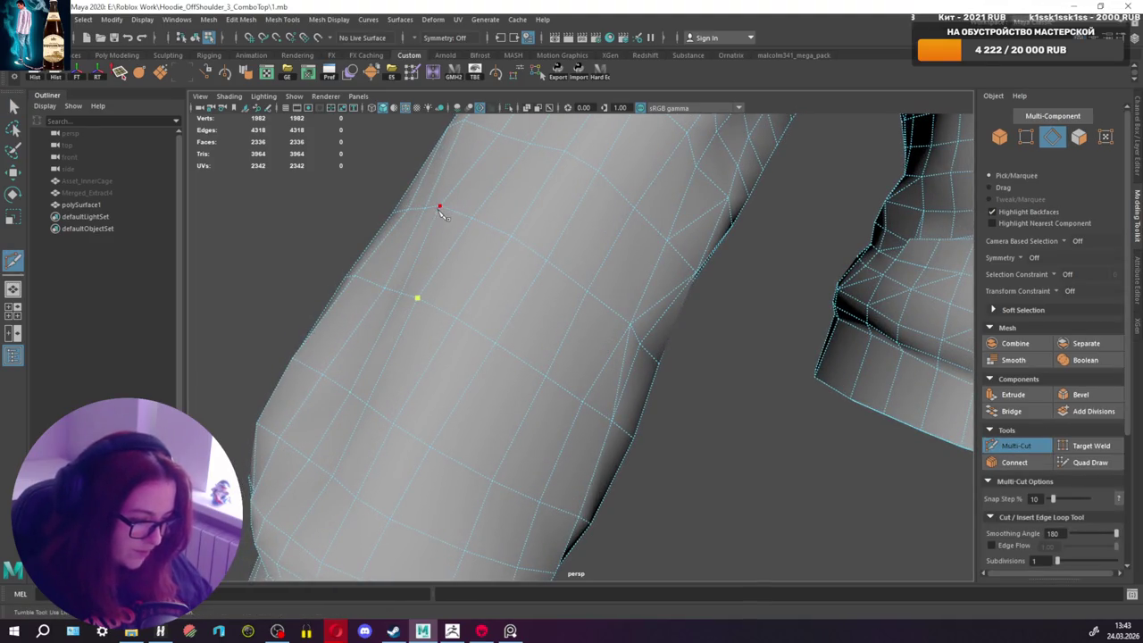
{"action": "middle_click_drag", "start_coordinate": [475, 212], "coordinate": [471, 228], "text": "alt"}
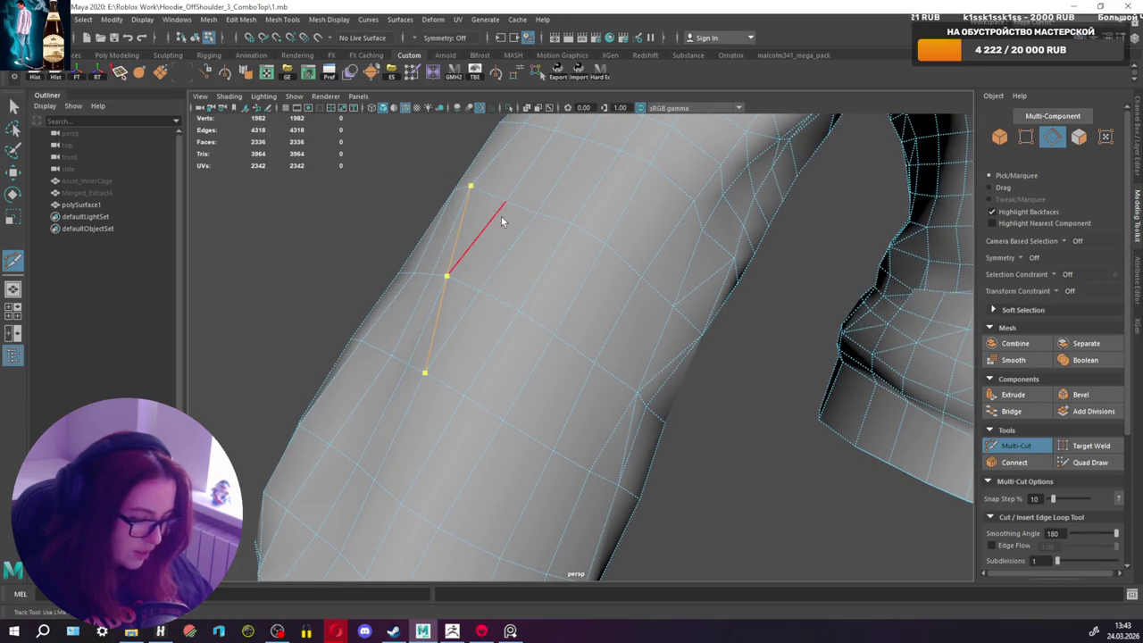
{"action": "key", "text": "q"}
{"action": "mouse_move", "coordinate": [469, 324]}
{"action": "left_mouse_down", "text": "alt"}
{"action": "mouse_move", "coordinate": [500, 250]}
{"action": "mouse_move", "coordinate": [605, 257]}
{"action": "left_mouse_up", "text": "alt"}
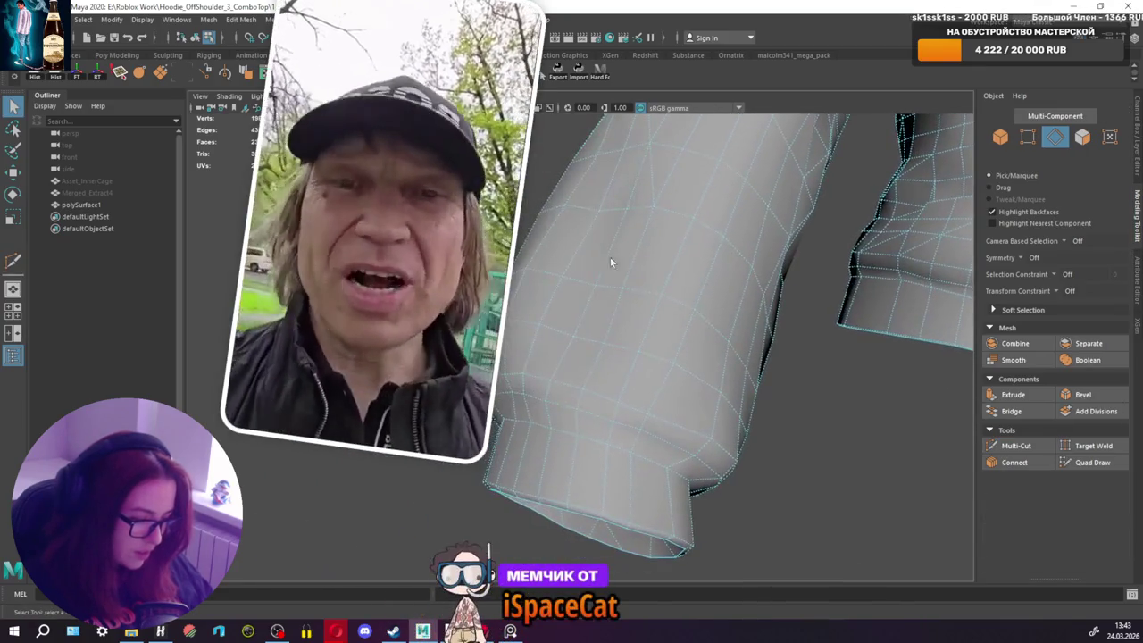
Step: Cut new edges around the sleeve cuff
{"action": "left_click", "coordinate": [1015, 446]}
{"action": "left_click_drag", "start_coordinate": [633, 349], "coordinate": [543, 319], "text": "alt"}
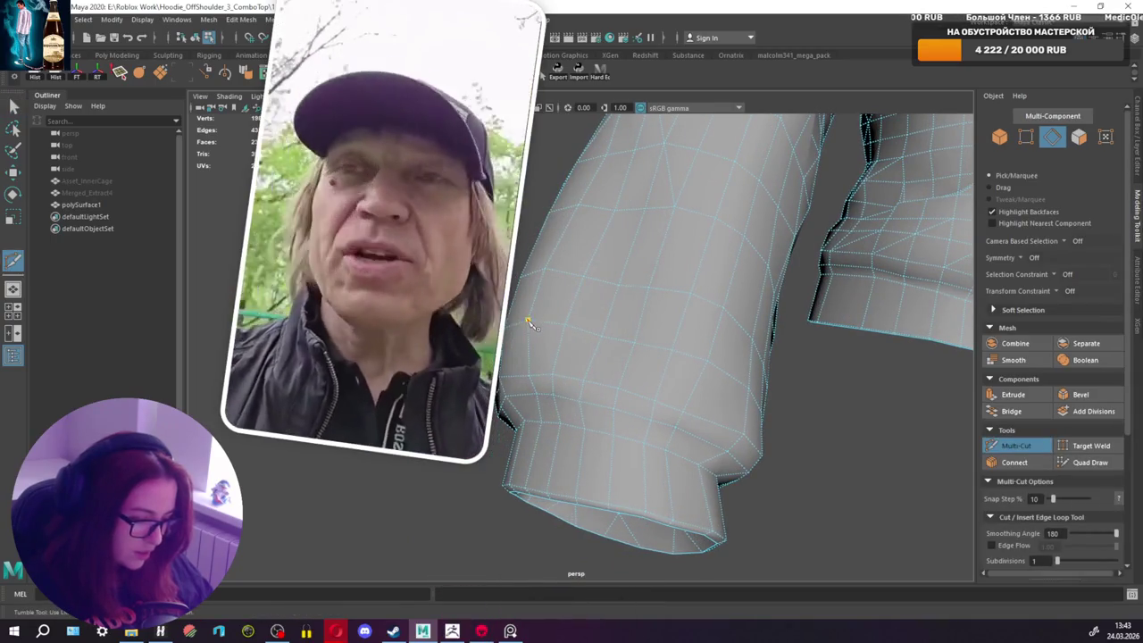
{"action": "key", "text": "q"}
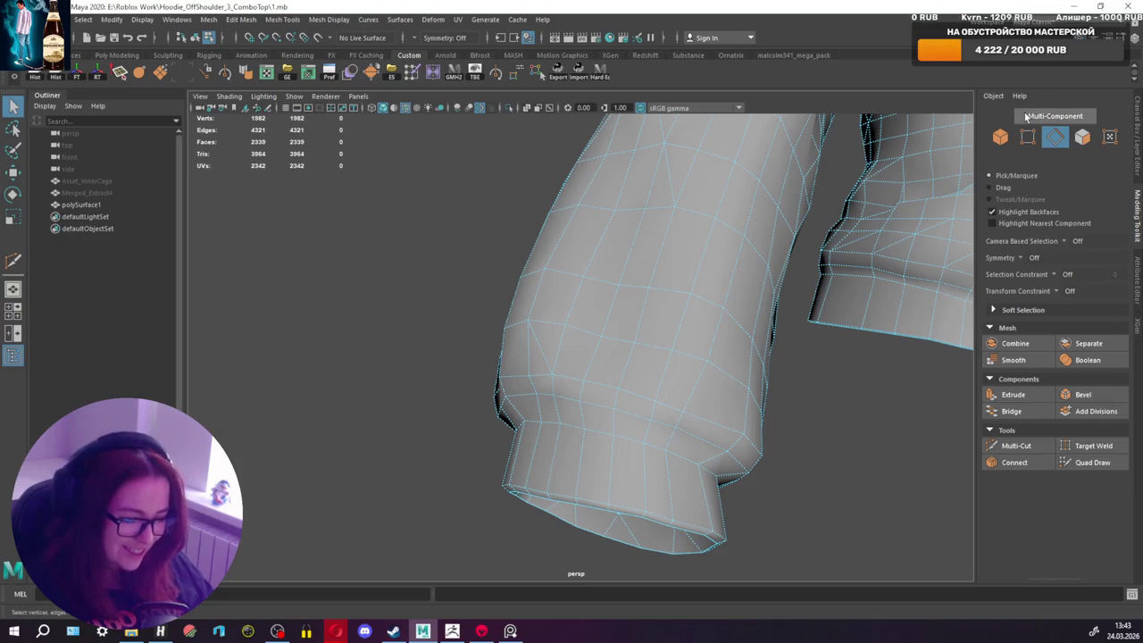
{"action": "left_click", "coordinate": [1009, 448]}
{"action": "mouse_move", "coordinate": [842, 428]}
{"action": "left_mouse_down", "text": "alt"}
{"action": "mouse_move", "coordinate": [709, 429]}
{"action": "mouse_move", "coordinate": [778, 434]}
{"action": "mouse_move", "coordinate": [739, 427]}
{"action": "mouse_move", "coordinate": [580, 317]}
{"action": "left_mouse_up", "text": "alt"}
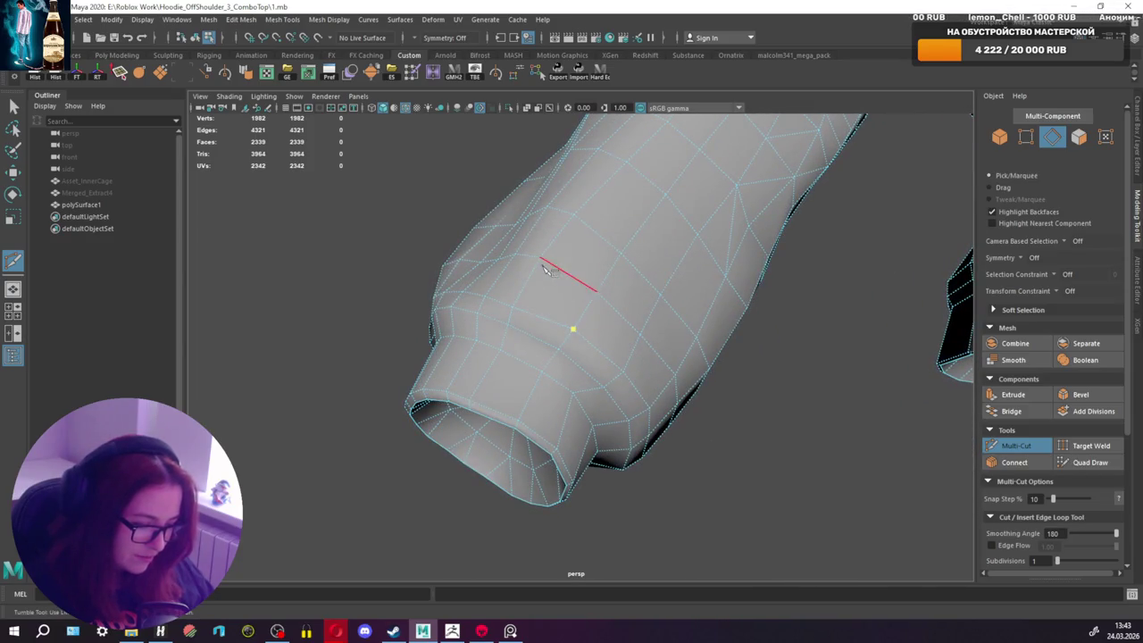
{"action": "key", "text": "q"}
Step: Add a cut edge along the forearm
{"action": "mouse_move", "coordinate": [575, 285]}
{"action": "left_mouse_down", "text": "alt"}
{"action": "mouse_move", "coordinate": [794, 275]}
{"action": "mouse_move", "coordinate": [758, 301]}
{"action": "mouse_move", "coordinate": [783, 296]}
{"action": "mouse_move", "coordinate": [811, 263]}
{"action": "mouse_move", "coordinate": [766, 289]}
{"action": "mouse_move", "coordinate": [587, 273]}
{"action": "mouse_move", "coordinate": [581, 186]}
{"action": "mouse_move", "coordinate": [498, 235]}
{"action": "mouse_move", "coordinate": [362, 251]}
{"action": "mouse_move", "coordinate": [437, 239]}
{"action": "mouse_move", "coordinate": [402, 234]}
{"action": "mouse_move", "coordinate": [641, 319]}
{"action": "mouse_move", "coordinate": [566, 331]}
{"action": "mouse_move", "coordinate": [625, 400]}
{"action": "left_mouse_up", "text": "alt"}
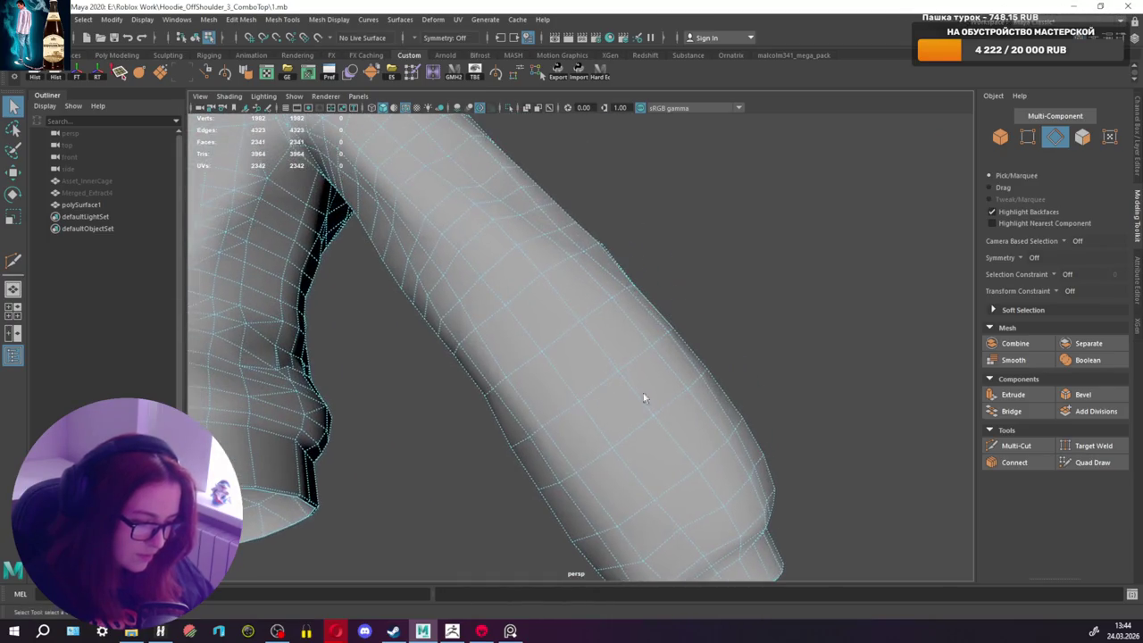
{"action": "left_click", "coordinate": [1013, 445]}
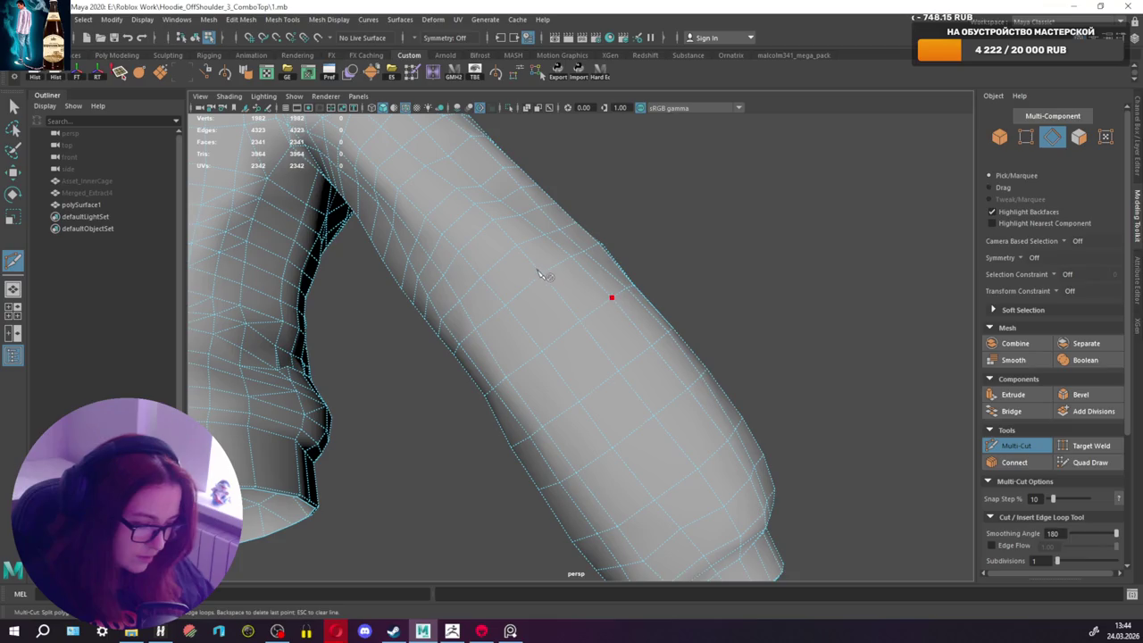
{"action": "key", "text": "q"}
{"action": "mouse_move", "coordinate": [464, 300]}
{"action": "left_mouse_down", "text": "alt"}
{"action": "mouse_move", "coordinate": [584, 289]}
{"action": "mouse_move", "coordinate": [646, 321]}
{"action": "mouse_move", "coordinate": [590, 296]}
{"action": "mouse_move", "coordinate": [760, 276]}
{"action": "mouse_move", "coordinate": [587, 339]}
{"action": "mouse_move", "coordinate": [663, 383]}
{"action": "mouse_move", "coordinate": [643, 413]}
{"action": "mouse_move", "coordinate": [702, 416]}
{"action": "mouse_move", "coordinate": [666, 426]}
{"action": "mouse_move", "coordinate": [783, 421]}
{"action": "mouse_move", "coordinate": [743, 418]}
{"action": "left_mouse_up", "text": "alt"}
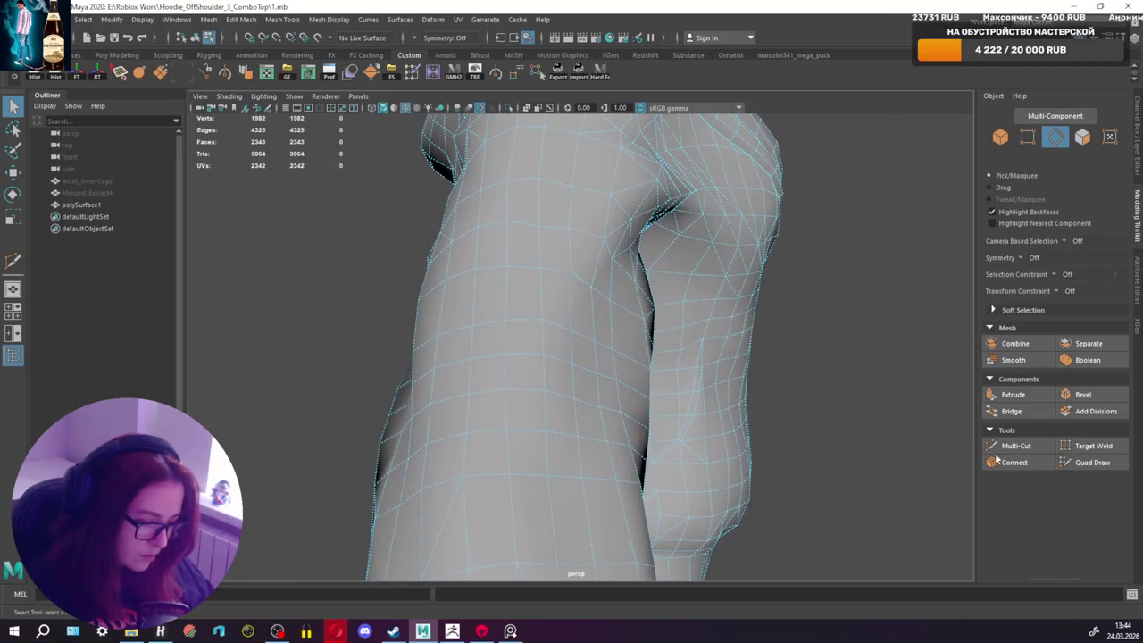
Step: Cut a short zigzag chain of edges on the torso side below the armpit
{"action": "left_click", "coordinate": [1018, 453]}
{"action": "left_click_drag", "start_coordinate": [729, 324], "coordinate": [634, 361], "text": "alt"}
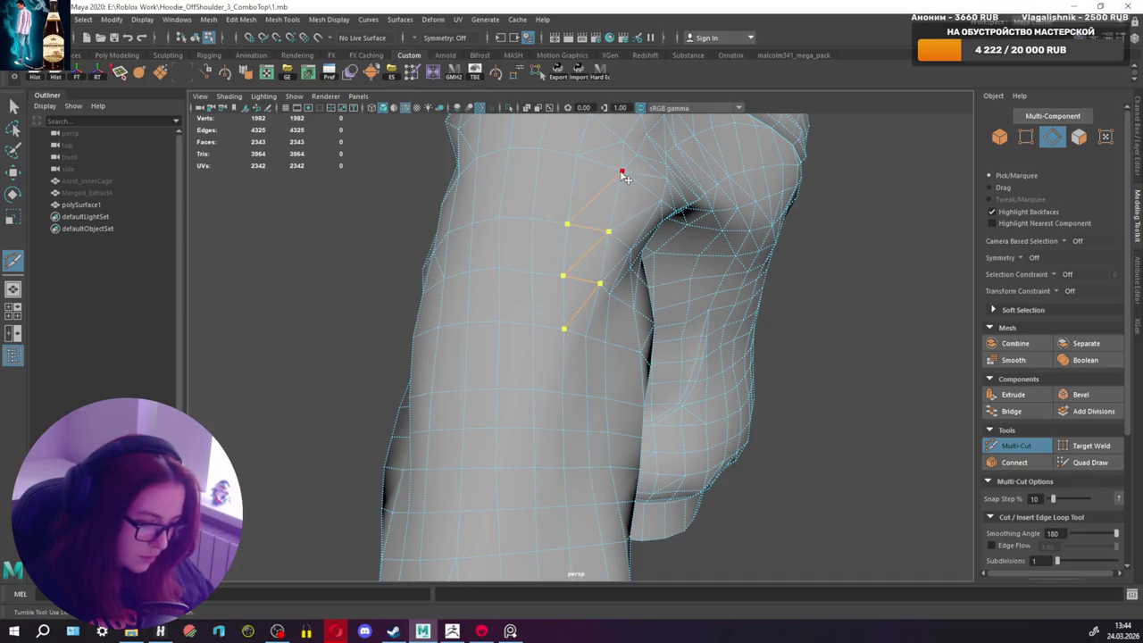
{"action": "key", "text": "q"}
{"action": "mouse_move", "coordinate": [541, 319]}
{"action": "left_mouse_down", "text": "alt"}
{"action": "mouse_move", "coordinate": [599, 304]}
{"action": "mouse_move", "coordinate": [697, 324]}
{"action": "mouse_move", "coordinate": [658, 350]}
{"action": "mouse_move", "coordinate": [641, 344]}
{"action": "mouse_move", "coordinate": [641, 316]}
{"action": "mouse_move", "coordinate": [608, 343]}
{"action": "left_mouse_up", "text": "alt"}
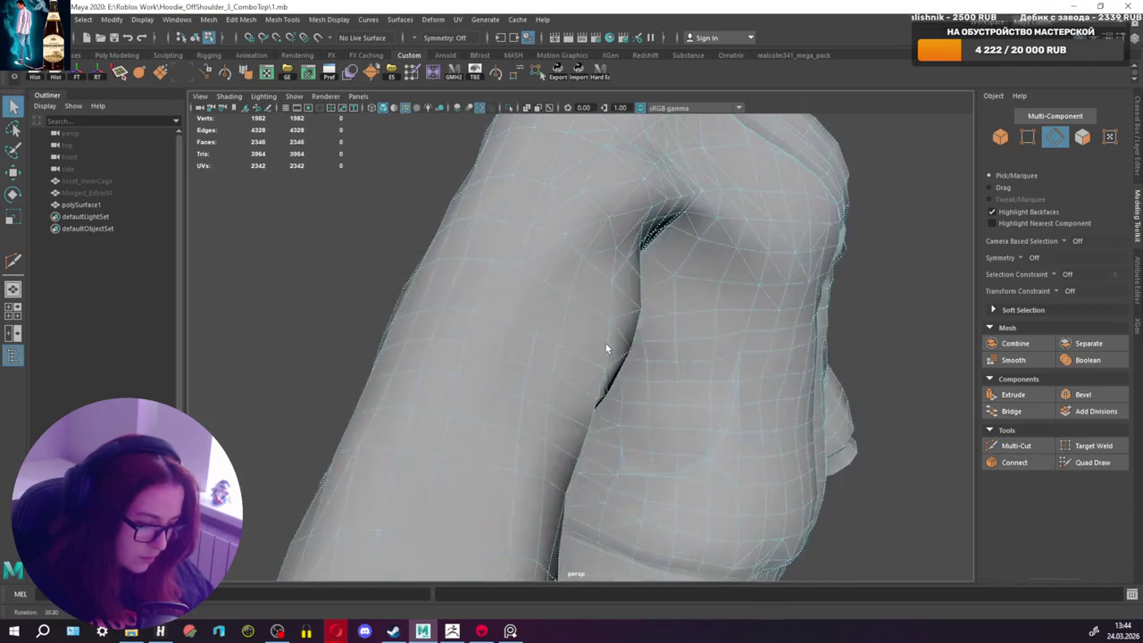
{"action": "left_click", "coordinate": [1015, 445]}
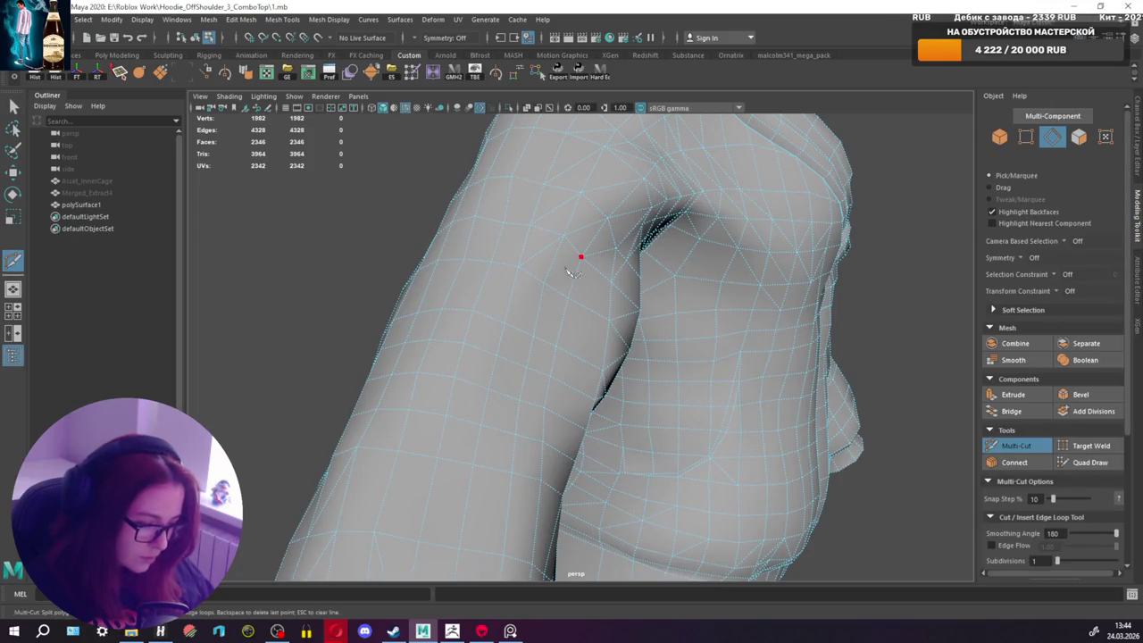